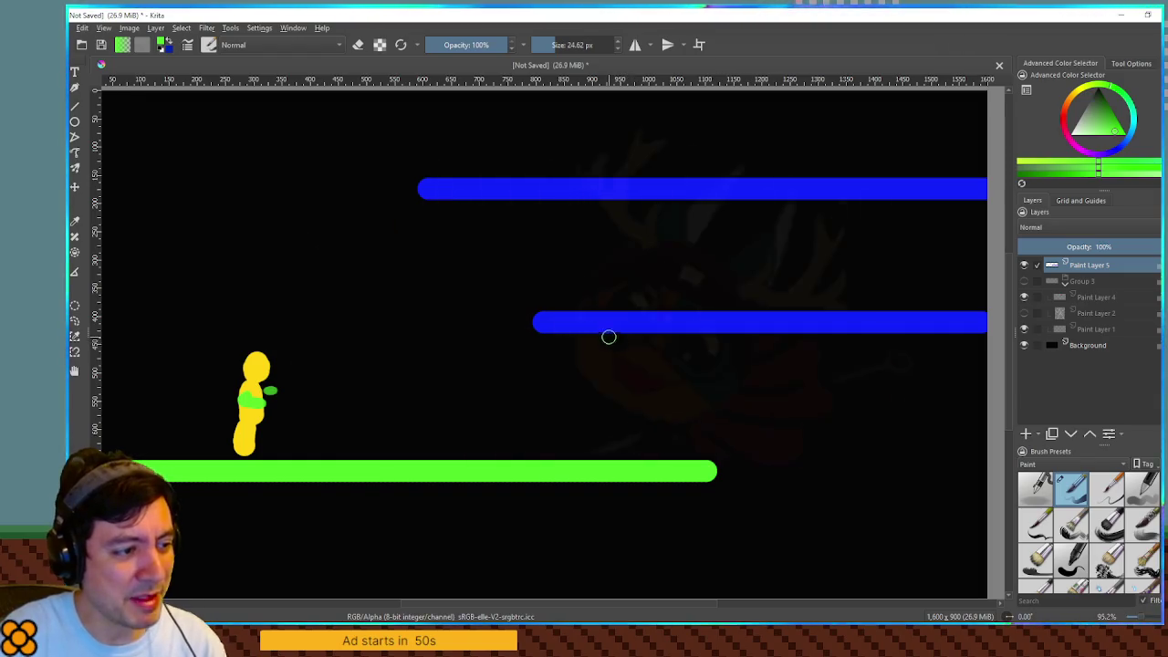
# Step: Paint a green ladder on the platform, then switch to cyan and brush a wavy line beneath it
pyautogui.moveTo(610, 337); pyautogui.dragTo(609, 456)
pyautogui.moveTo(653, 344)
pyautogui.mouseDown()
pyautogui.moveTo(653, 452)
pyautogui.moveTo(643, 426)
pyautogui.mouseUp()
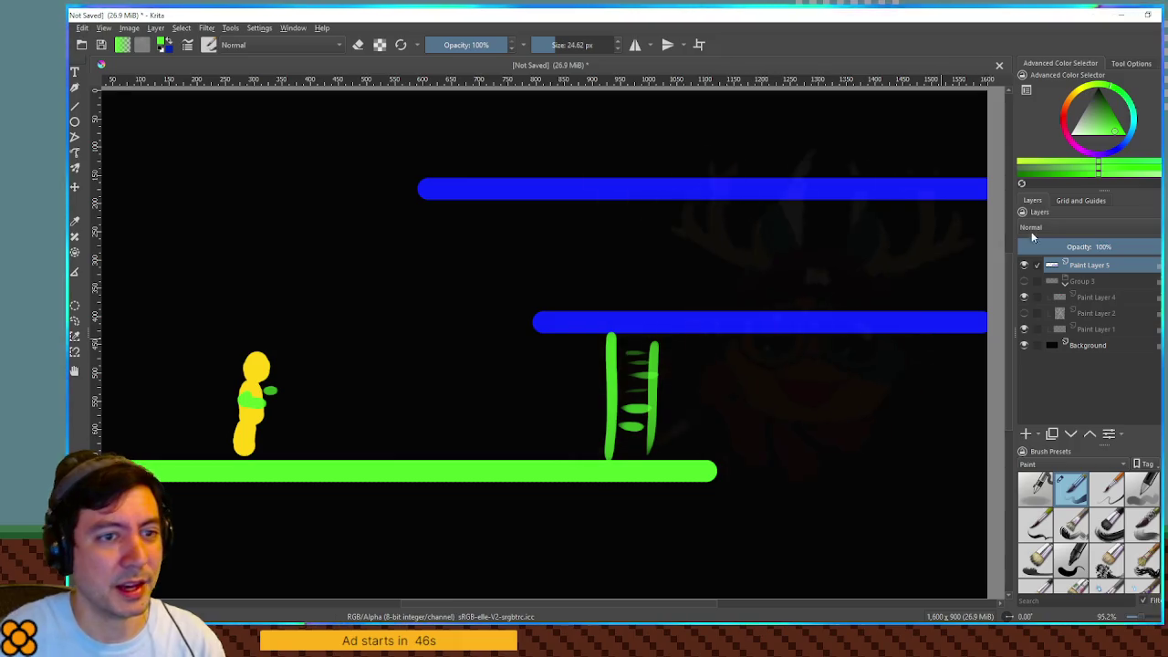
pyautogui.click(1137, 130)
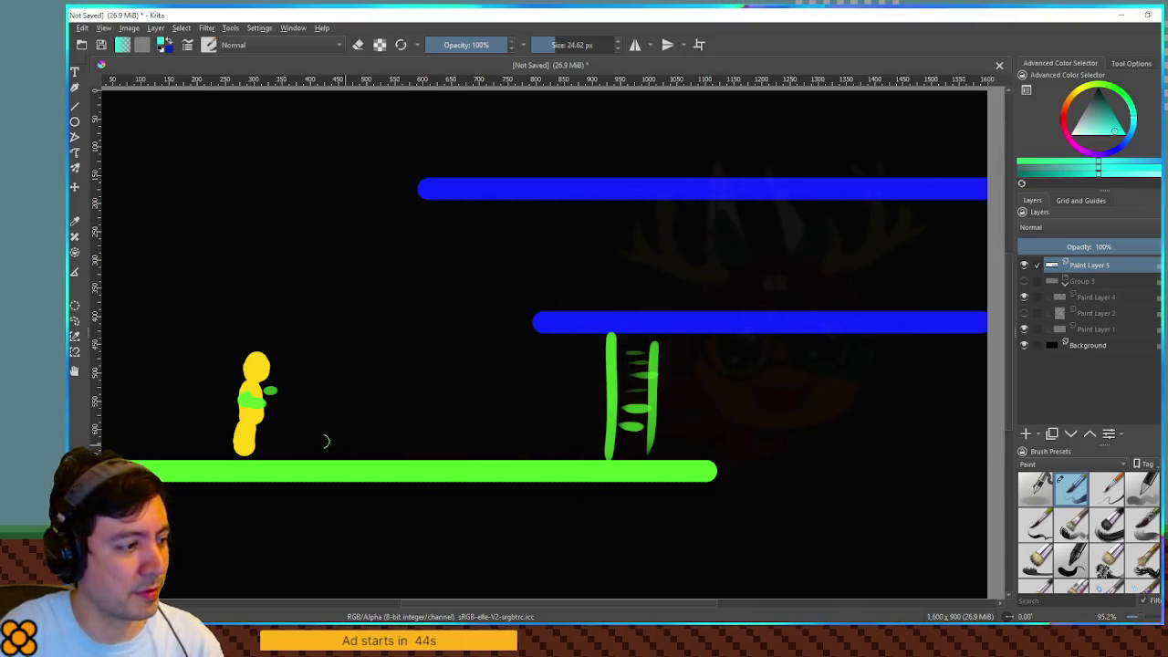
pyautogui.moveTo(173, 507); pyautogui.dragTo(969, 512)
# Step: Rectangle-select the yellow character, shift it slightly right, and pick a darker teal colour
pyautogui.hotkey('ctrl', 'r')
pyautogui.moveTo(222, 325)
pyautogui.mouseDown()
pyautogui.moveTo(313, 451)
pyautogui.moveTo(297, 459)
pyautogui.mouseUp()
pyautogui.press('t')
pyautogui.moveTo(274, 406)
pyautogui.mouseDown()
pyautogui.moveTo(380, 347)
pyautogui.moveTo(620, 411)
pyautogui.moveTo(748, 288)
pyautogui.moveTo(979, 272)
pyautogui.moveTo(131, 275)
pyautogui.moveTo(216, 420)
pyautogui.moveTo(316, 421)
pyautogui.mouseUp()
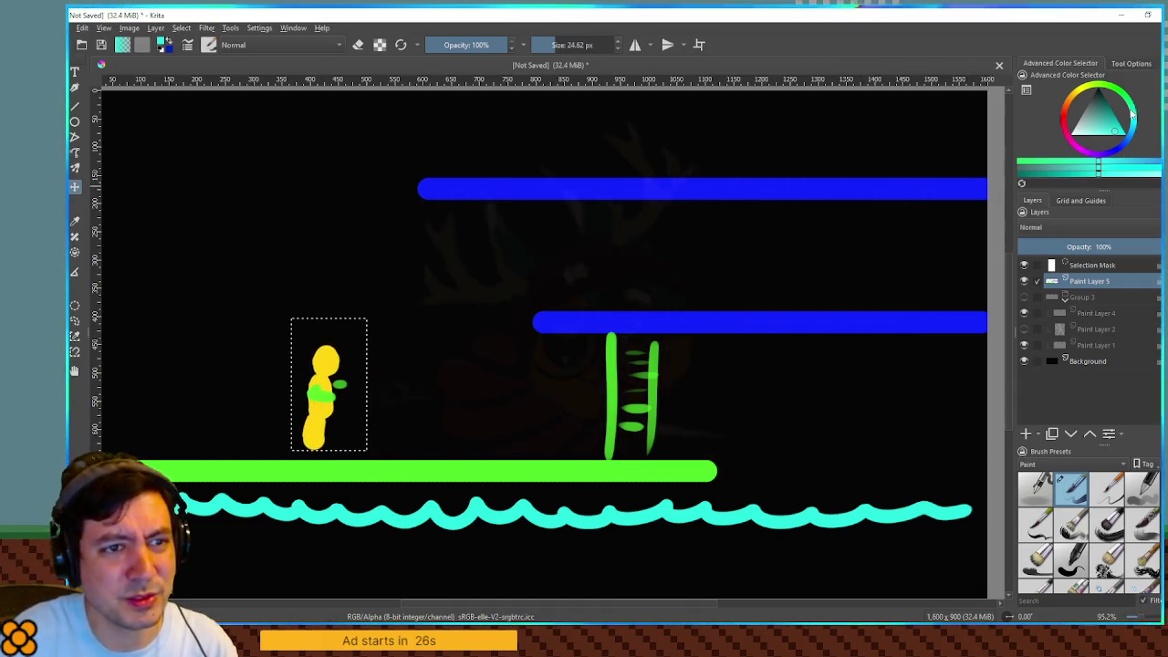
pyautogui.click(1110, 119)
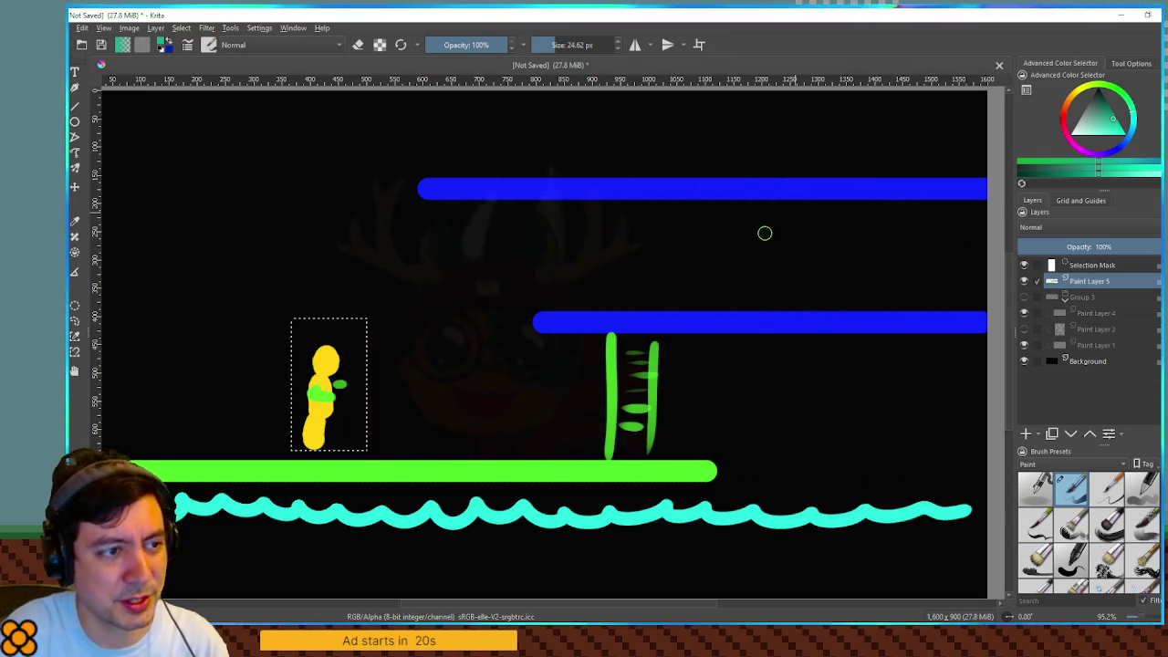
# Step: Turn off the eraser and paint a teal diamond between the blue bars, selecting then deselecting it
pyautogui.press('e')
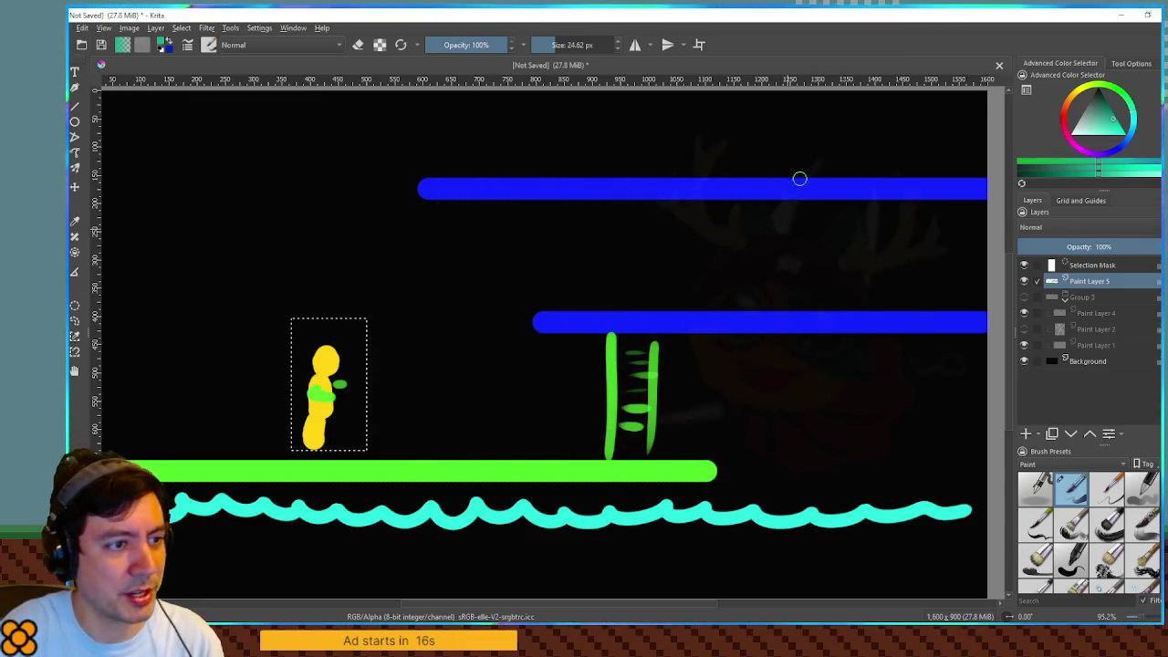
pyautogui.hotkey('ctrl', 'shift', 'a')
pyautogui.moveTo(783, 217); pyautogui.dragTo(770, 231)
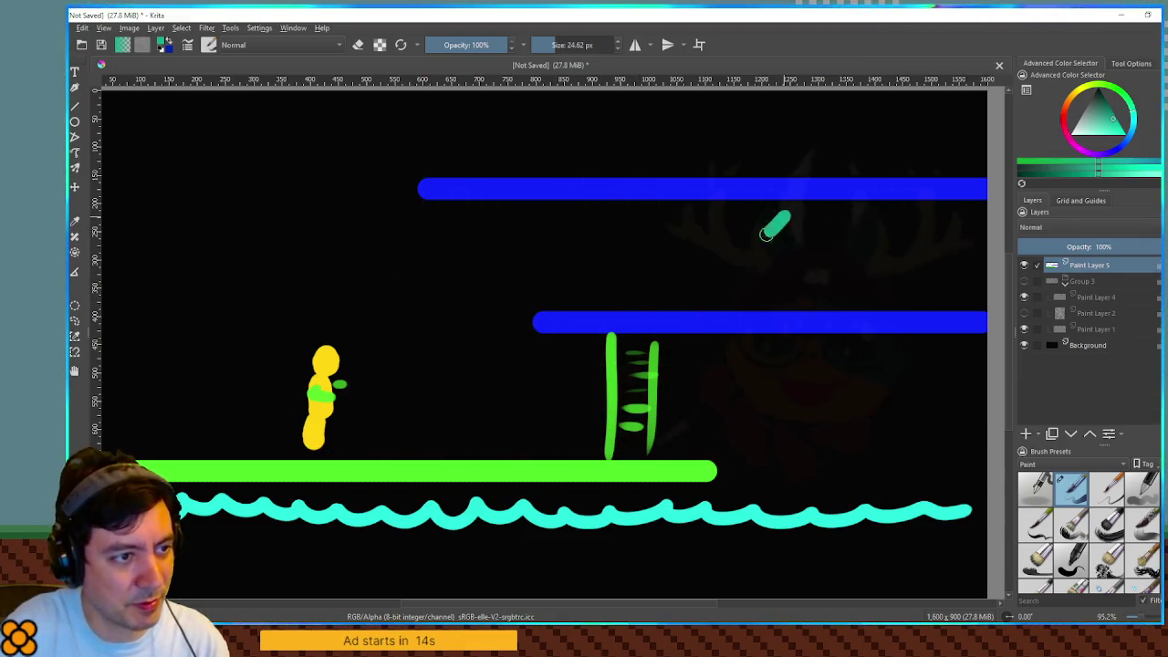
pyautogui.hotkey('ctrl', 'r')
pyautogui.moveTo(746, 206)
pyautogui.mouseDown()
pyautogui.moveTo(832, 286)
pyautogui.moveTo(798, 234)
pyautogui.moveTo(798, 270)
pyautogui.moveTo(803, 234)
pyautogui.mouseUp()
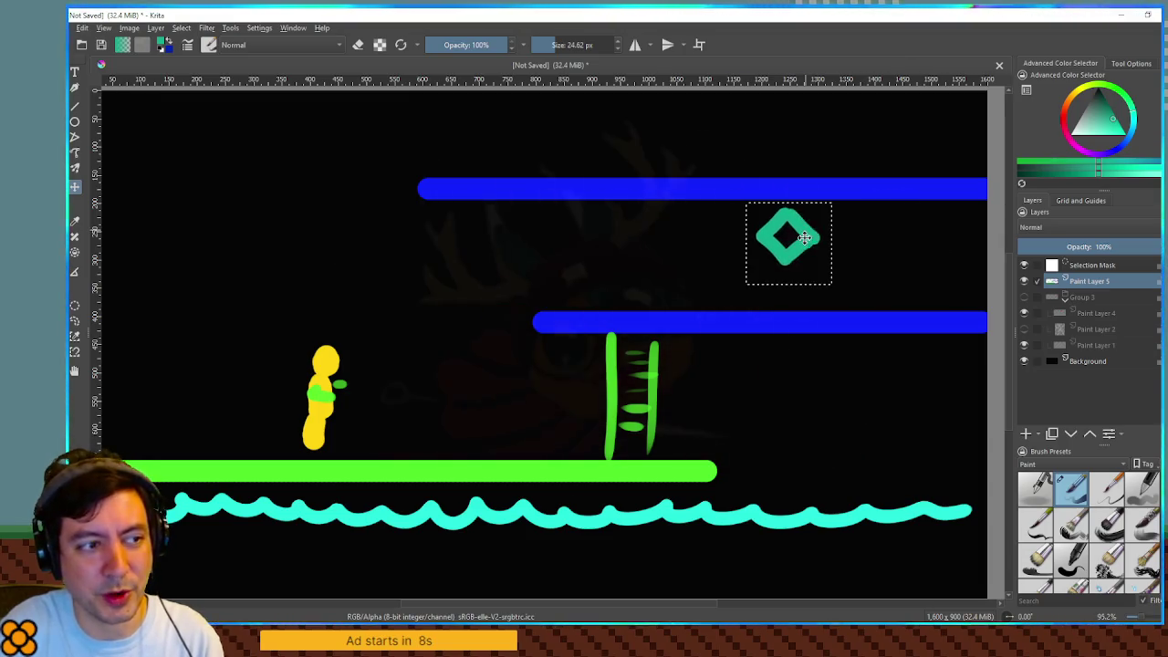
pyautogui.hotkey('ctrl', 'shift', 'a')
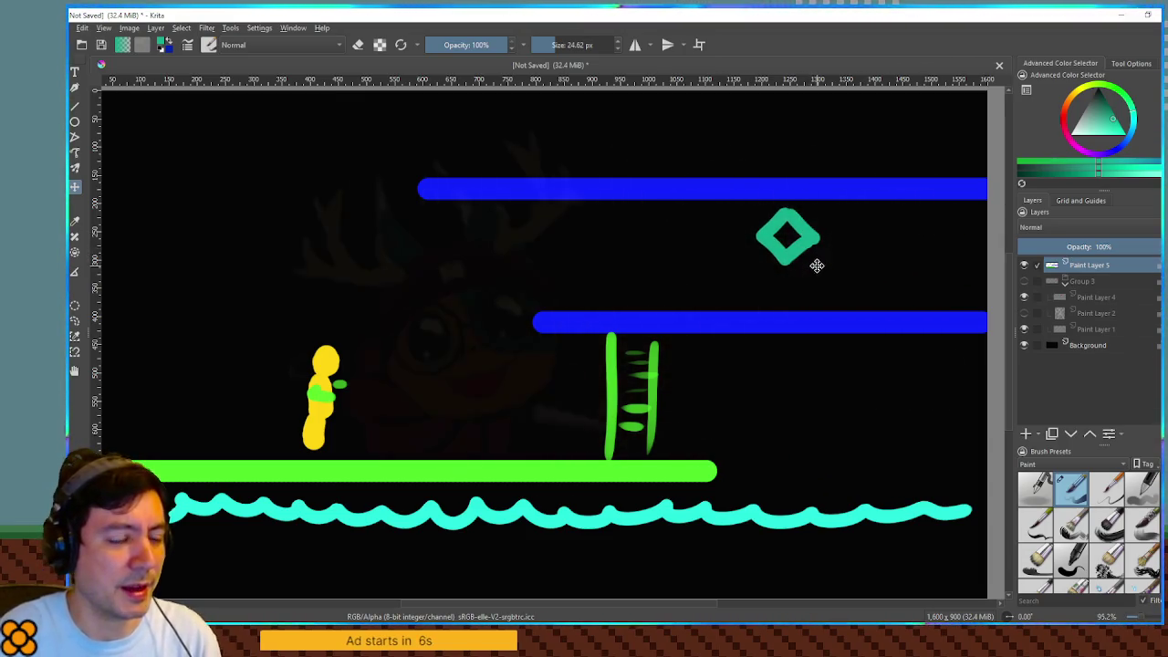
pyautogui.click(1118, 126)
# Step: Brush a slanted line right of the diamond and flood-fill the area to its right with teal
pyautogui.press('b')
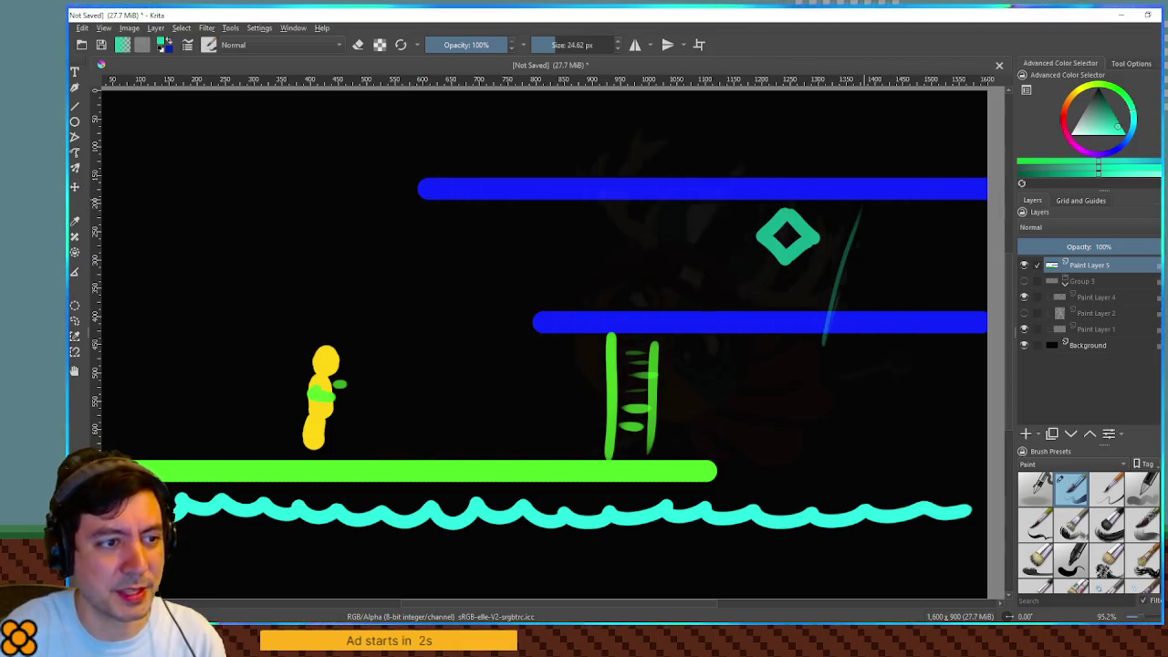
pyautogui.moveTo(860, 207); pyautogui.dragTo(845, 296)
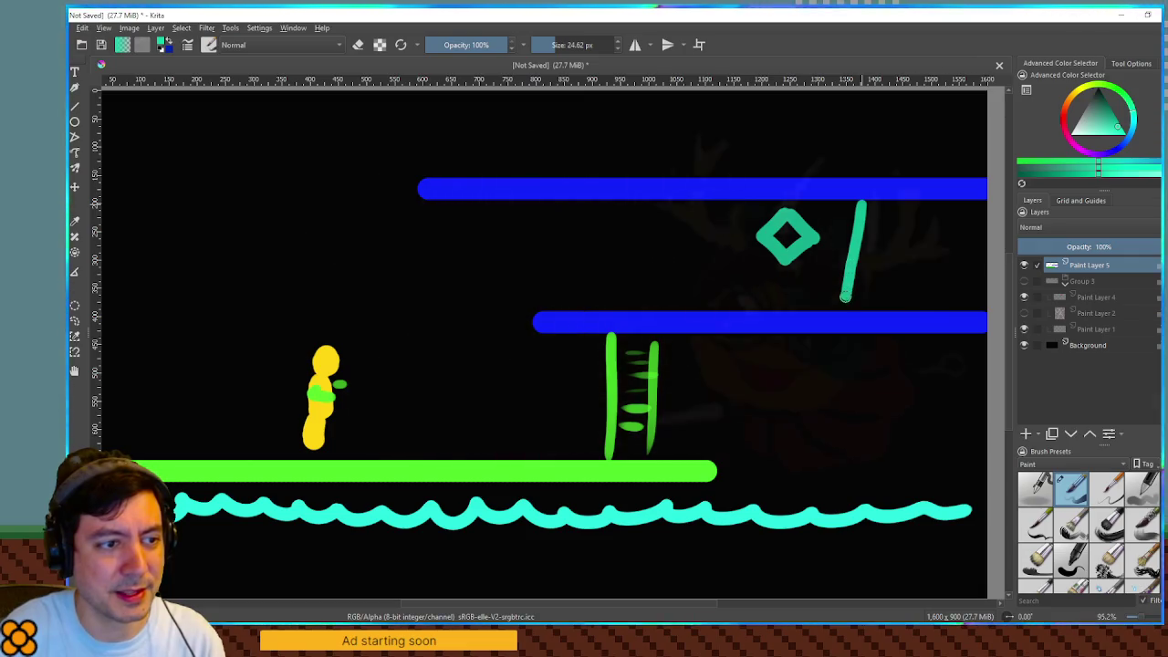
pyautogui.press('f')
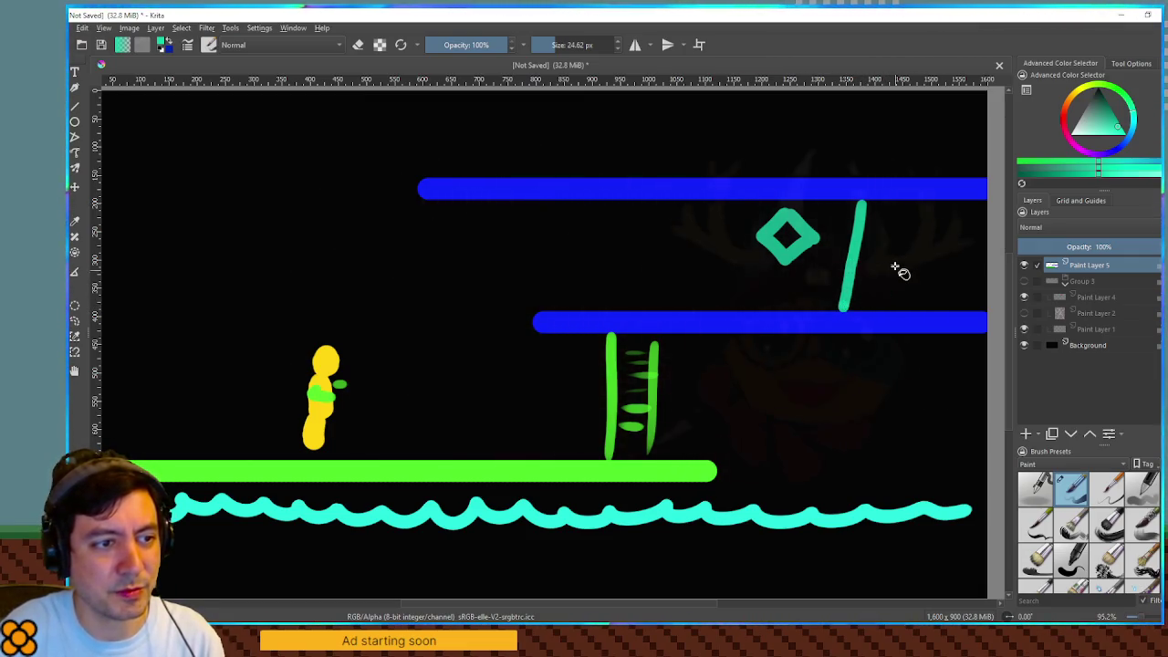
pyautogui.click(899, 279)
pyautogui.click(861, 239)
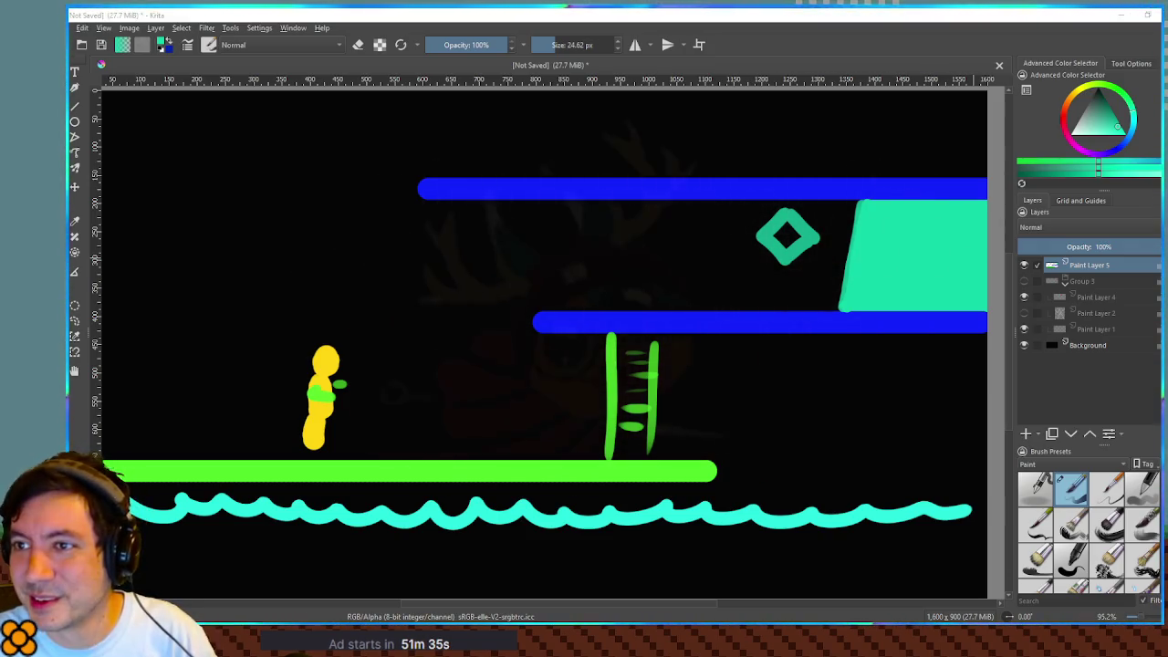
# Step: Switch to the browser showing the Giana Sisters (1987) Internet Archive page
pyautogui.hotkey('alt', 'Tab')
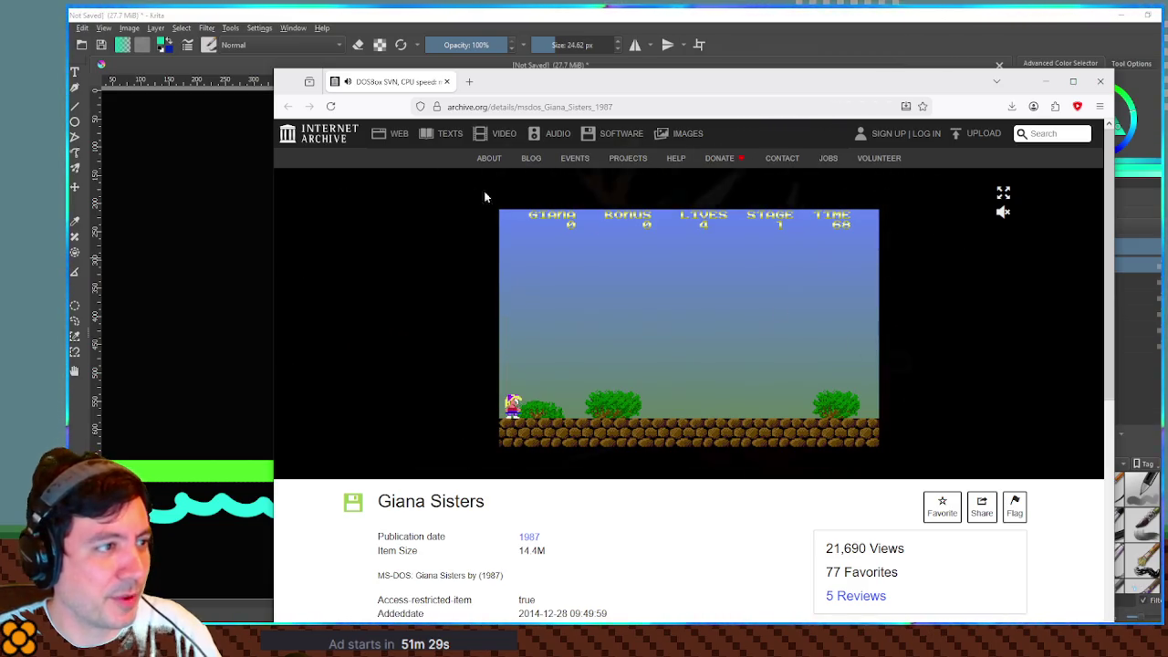
pyautogui.click(330, 107)
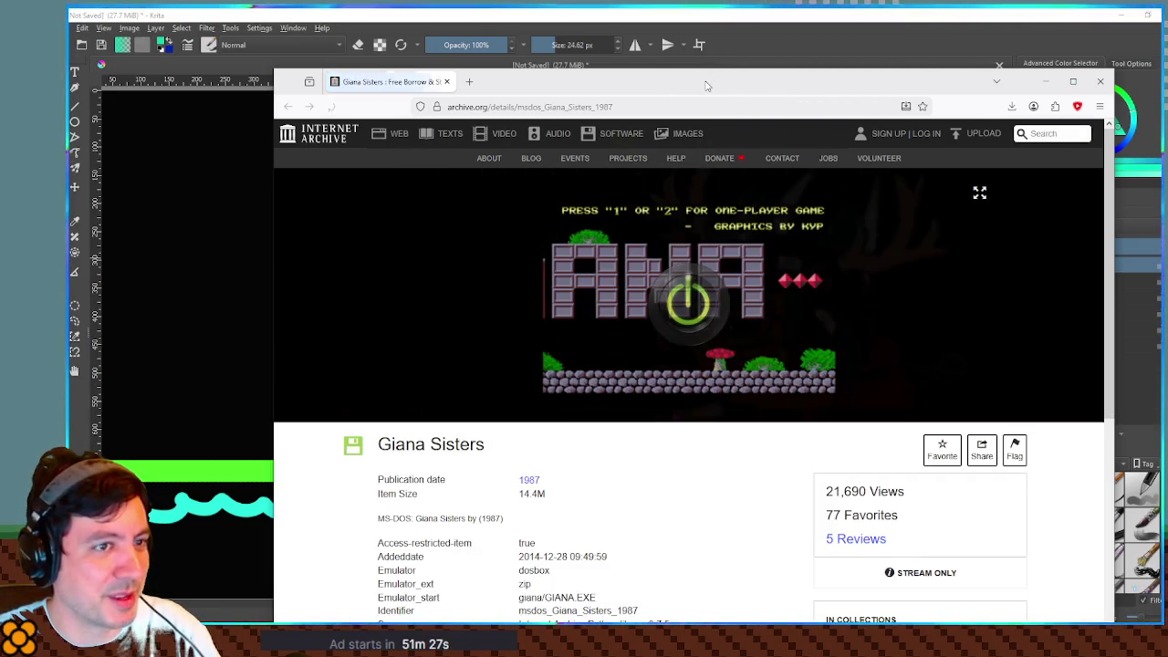
pyautogui.click(703, 310)
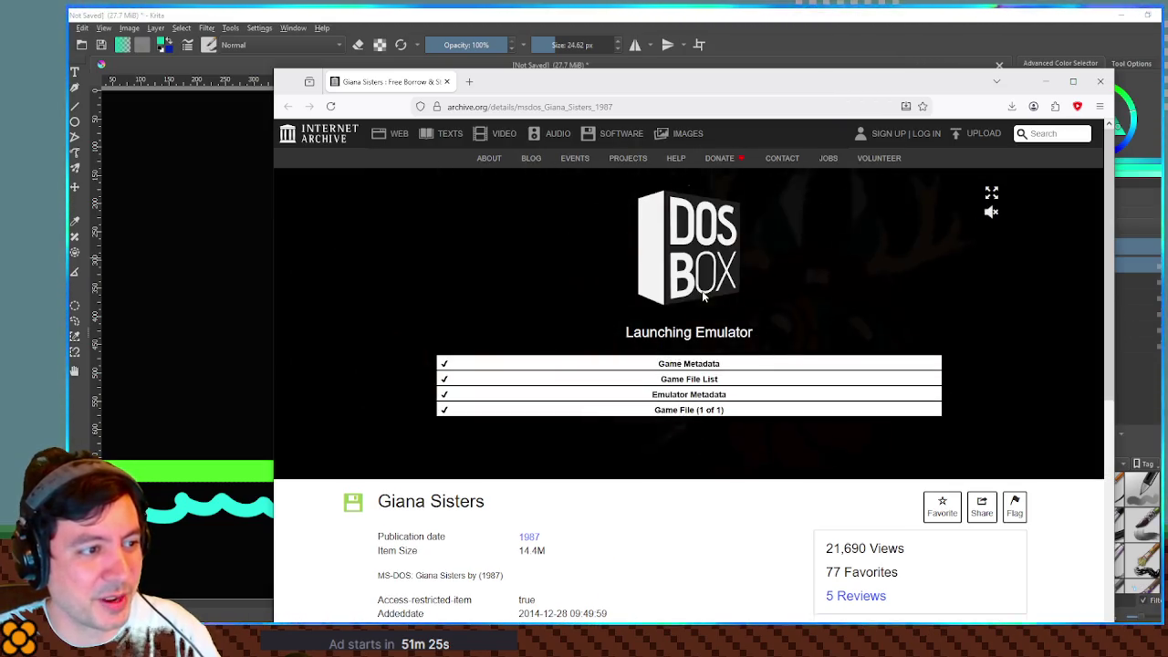
pyautogui.moveTo(641, 91); pyautogui.dragTo(653, 92)
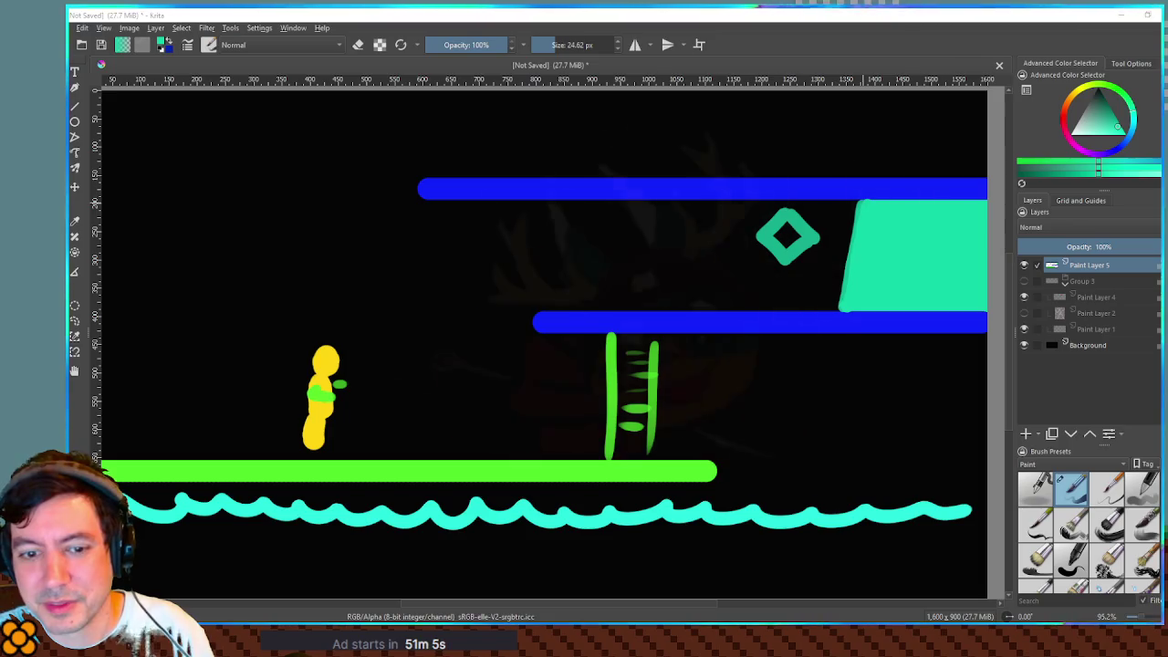
# Step: Undo a test teal stroke, then hide Paint Layer 5 and show Group 3
pyautogui.moveTo(511, 290); pyautogui.dragTo(228, 297)
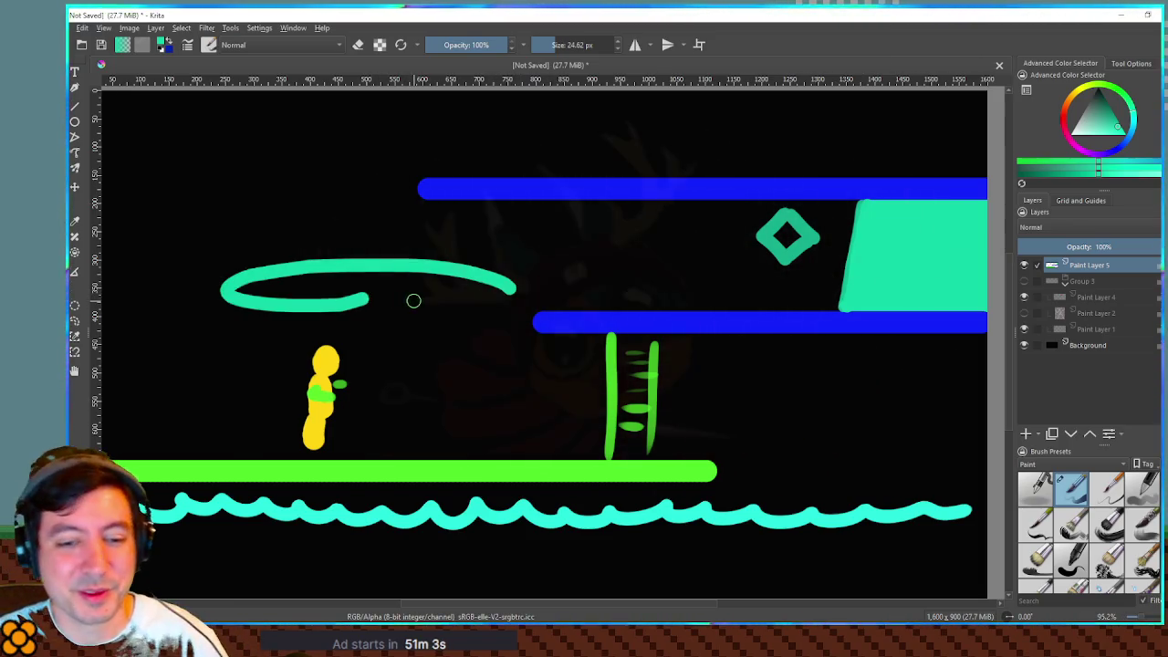
pyautogui.hotkey('ctrl', 'z')
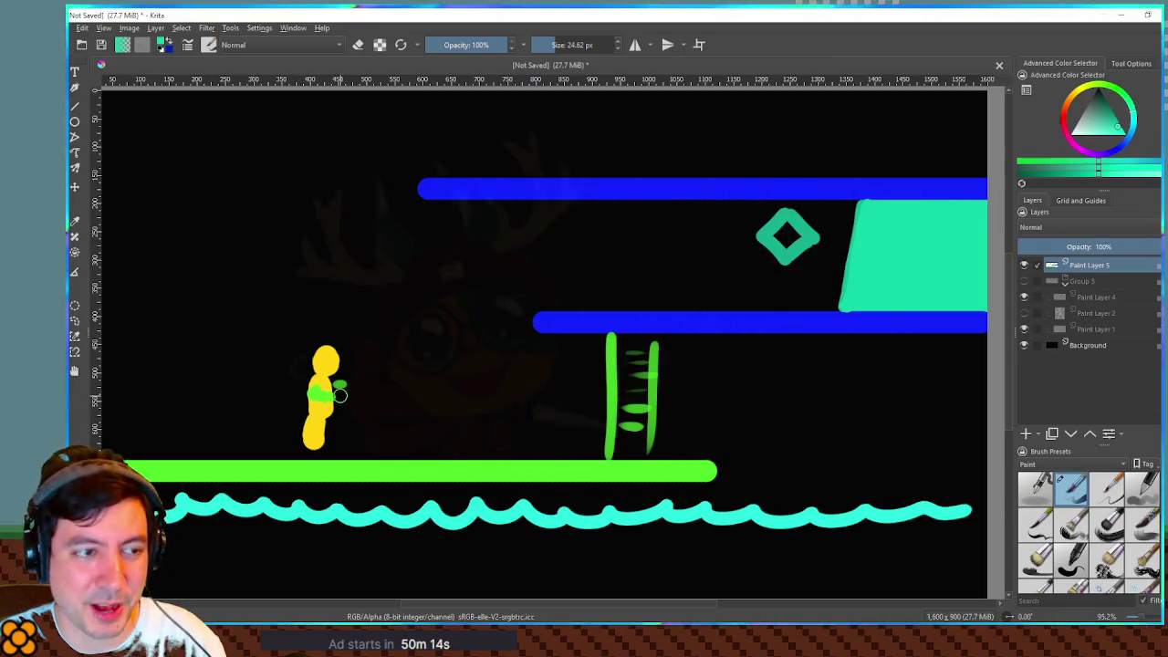
pyautogui.click(1024, 265)
pyautogui.click(1024, 281)
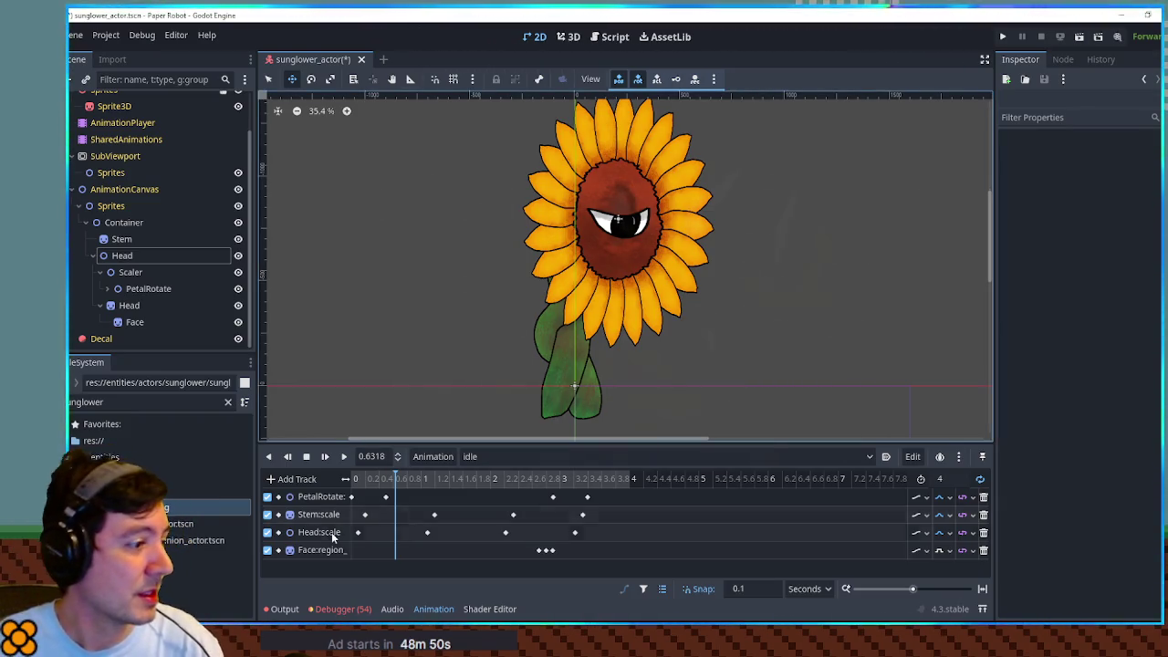
# Step: Play and pause the idle animation, then switch to the RESET animation
pyautogui.click(341, 457)
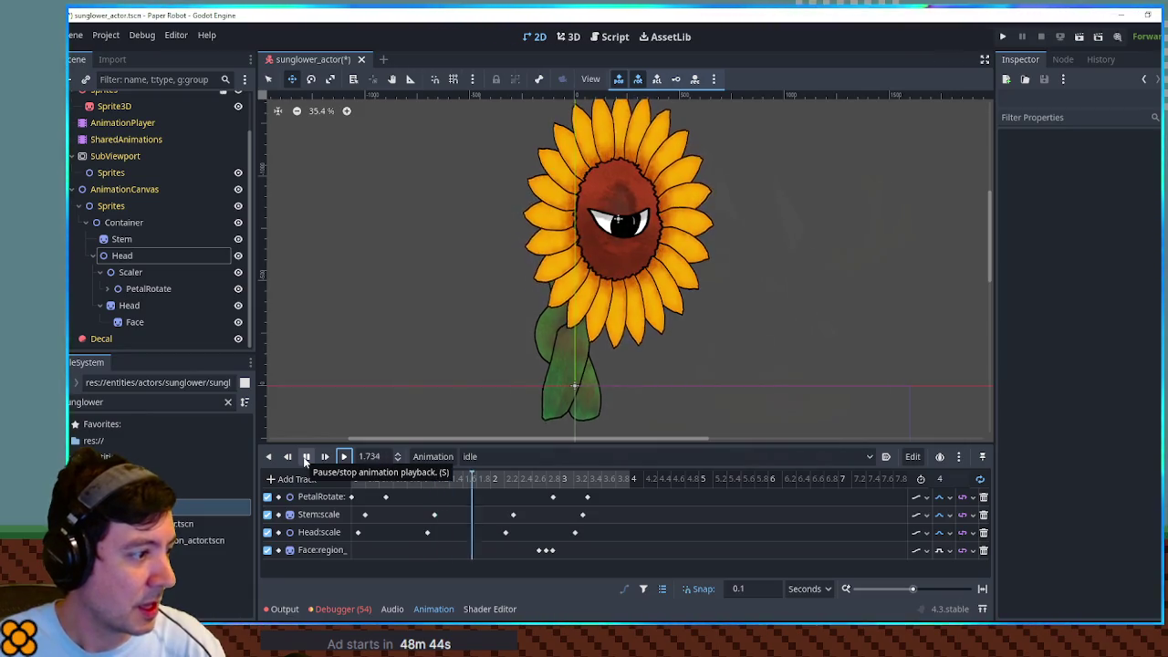
pyautogui.click(305, 459)
pyautogui.click(470, 458)
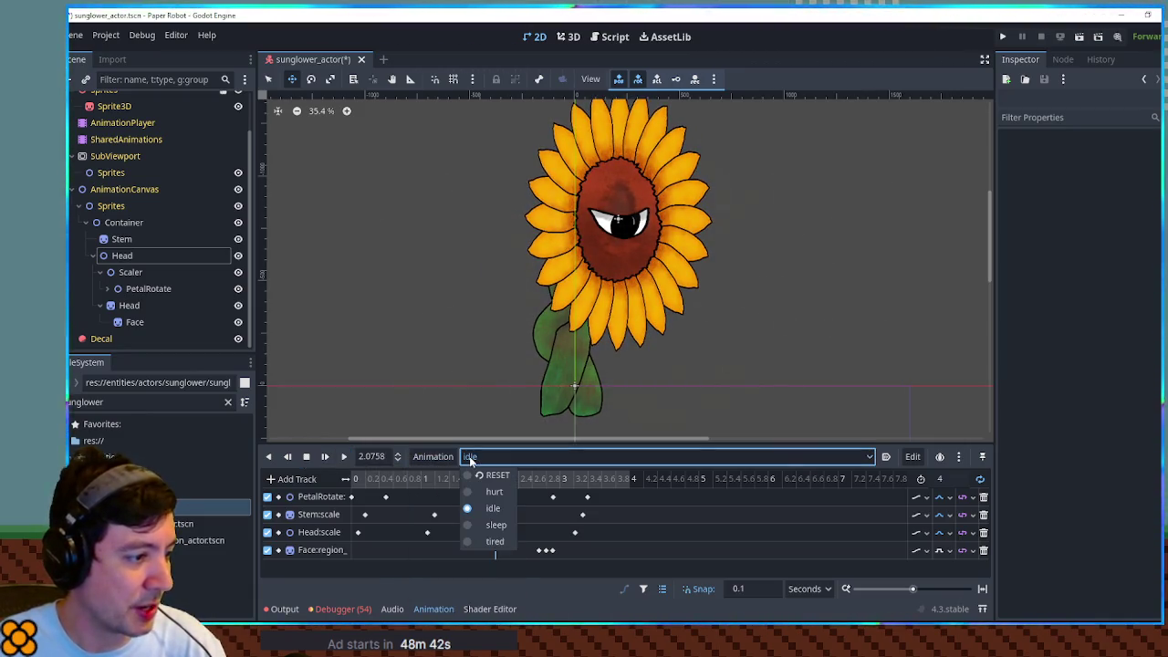
pyautogui.click(488, 475)
pyautogui.click(470, 458)
pyautogui.click(431, 458)
# Step: Create a new animation named buzzsaw and select the Head node
pyautogui.click(432, 456)
pyautogui.click(432, 476)
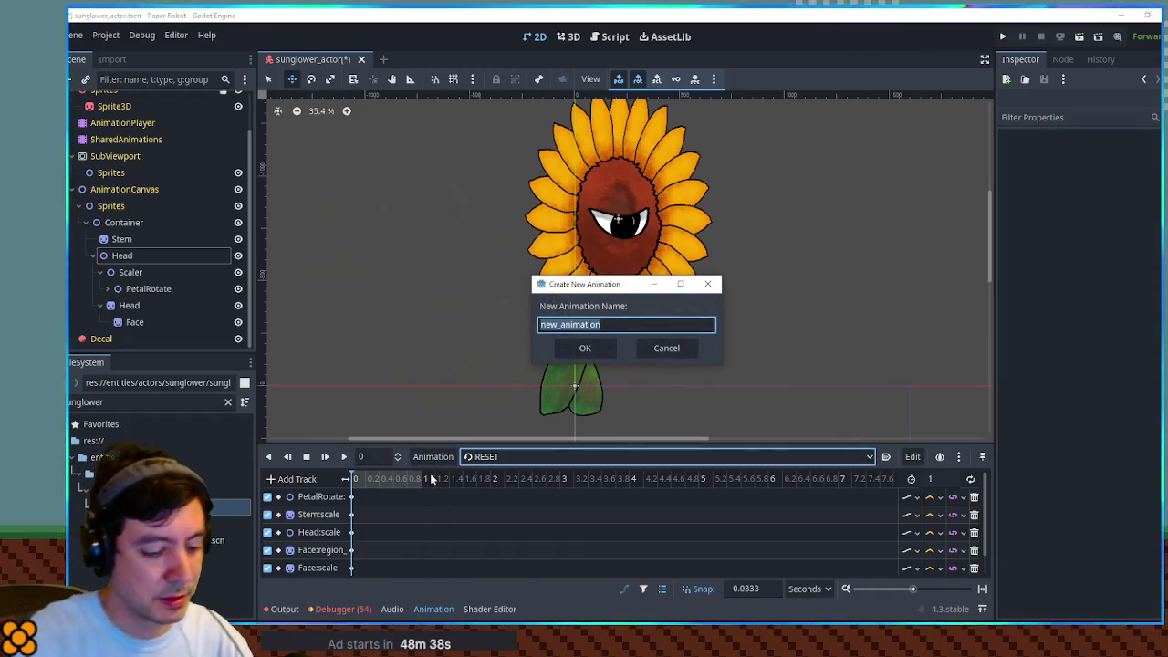
pyautogui.write('buzzsaw')
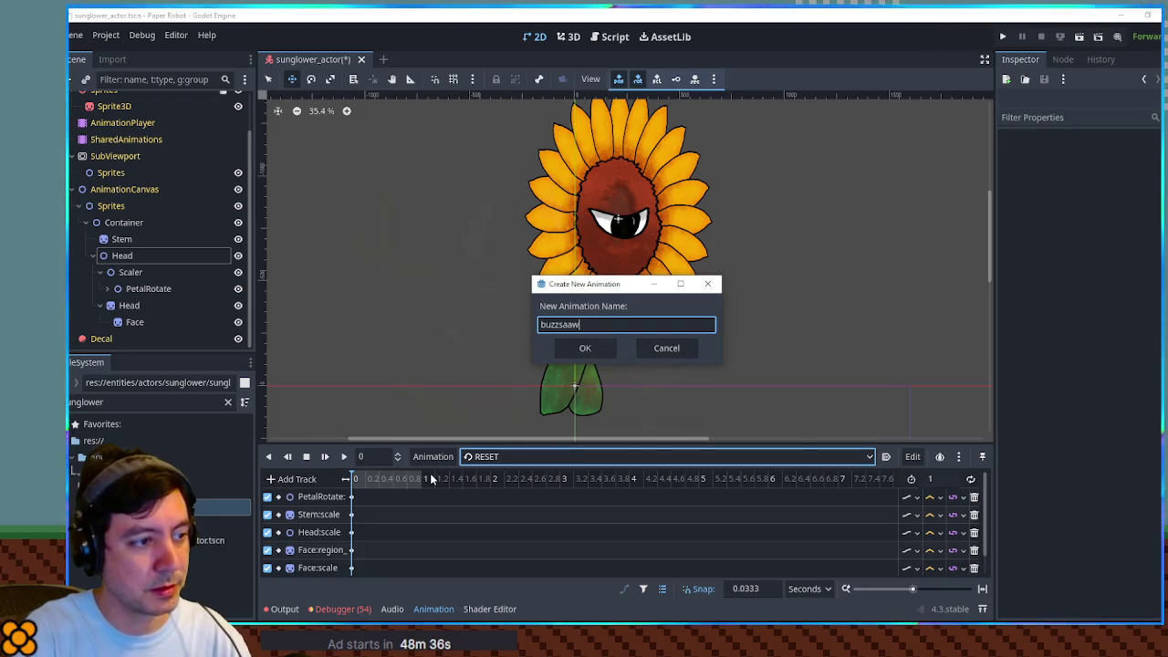
pyautogui.press('Return')
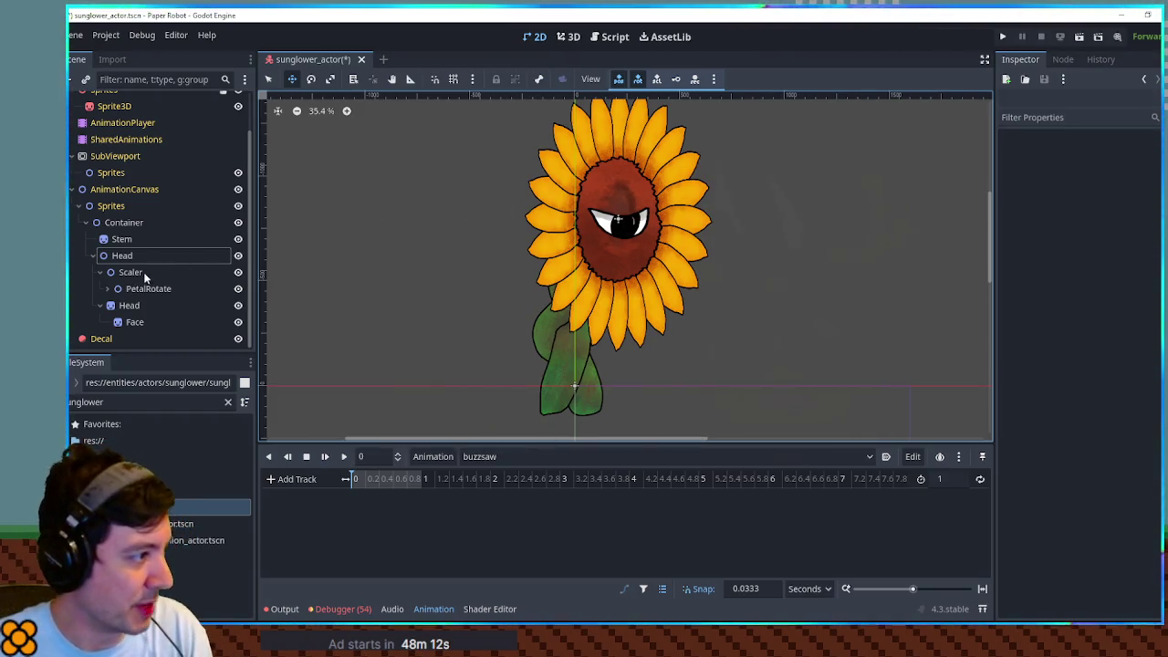
pyautogui.click(173, 259)
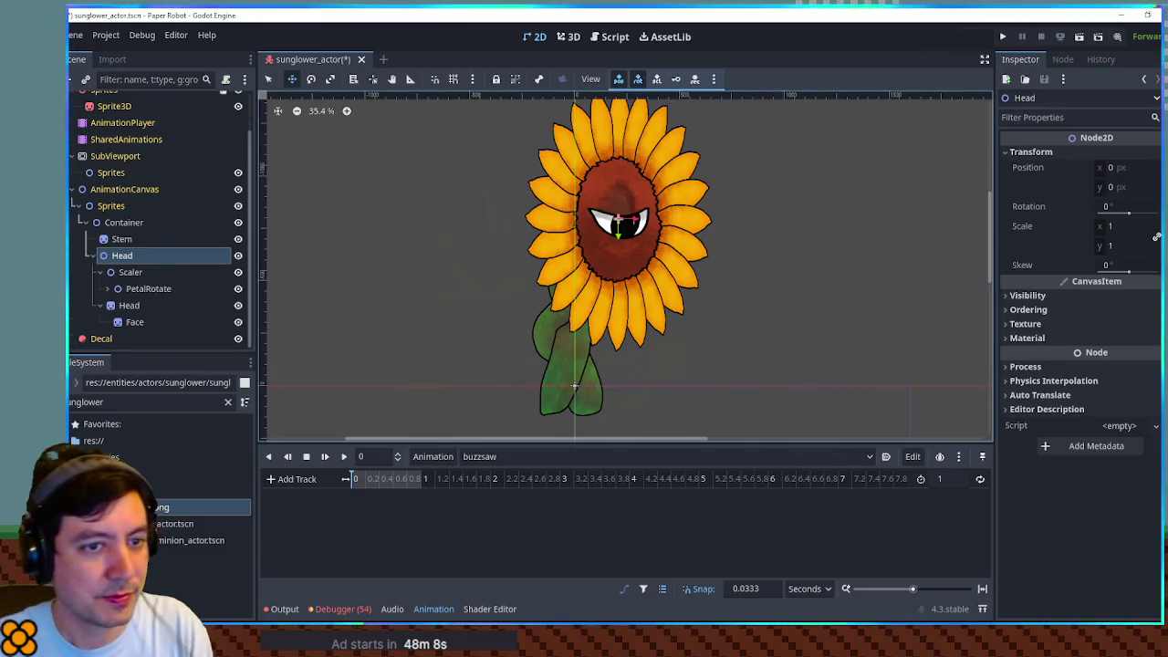
# Step: Add a Head rotation track with its key at 90 and play the animation
pyautogui.click(1153, 207)
pyautogui.click(352, 497)
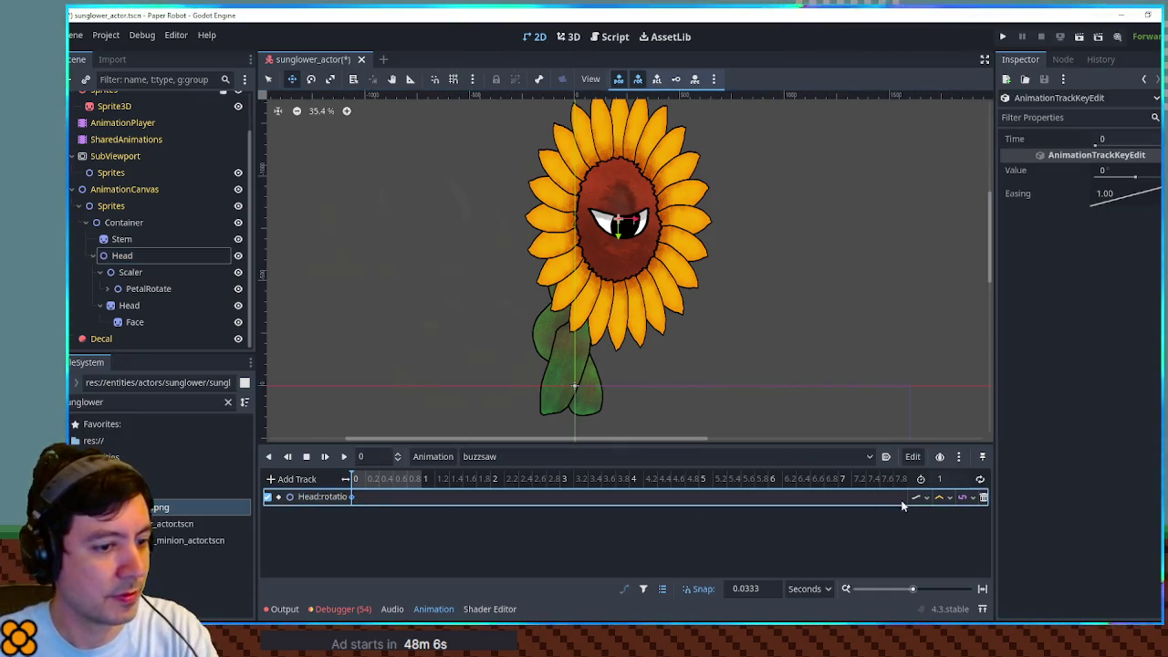
pyautogui.click(1125, 170)
pyautogui.write('90')
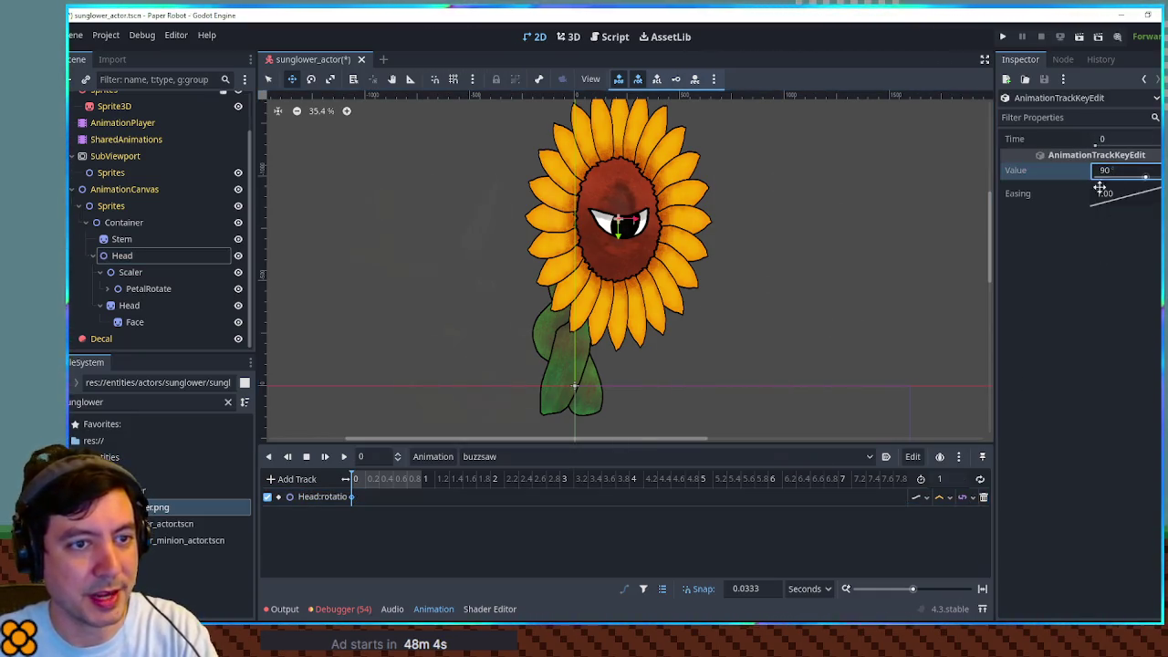
pyautogui.press('Return')
pyautogui.click(344, 456)
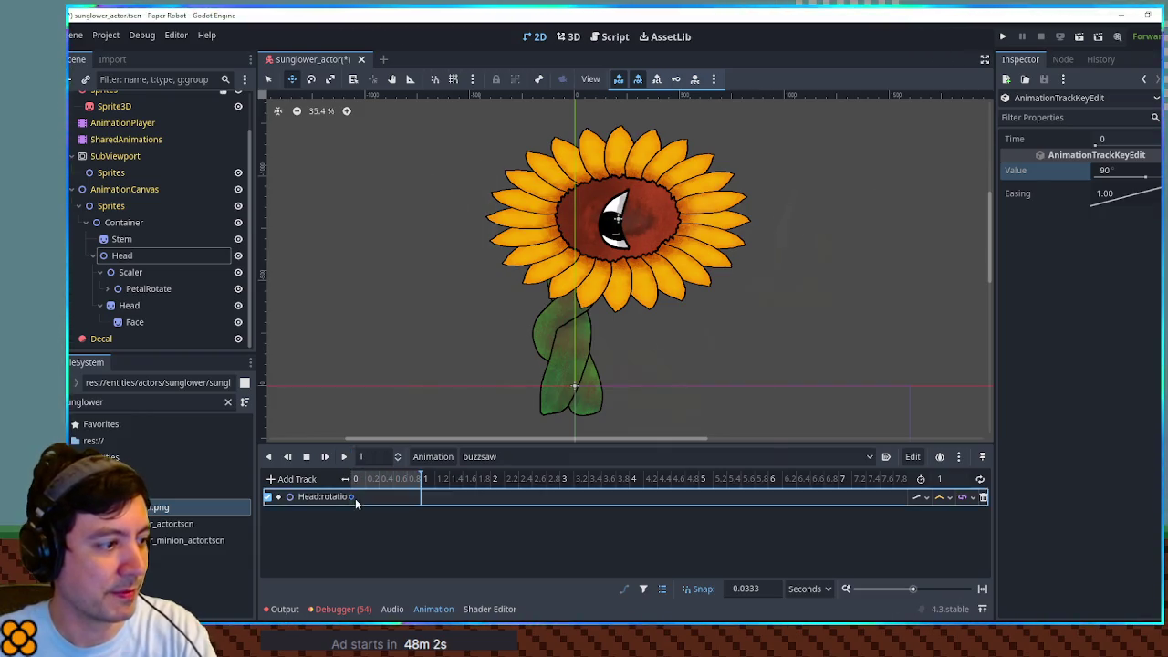
# Step: Change the rotation key to -90, enable looping, replay, and select the Head node
pyautogui.click(1124, 171)
pyautogui.write('-90')
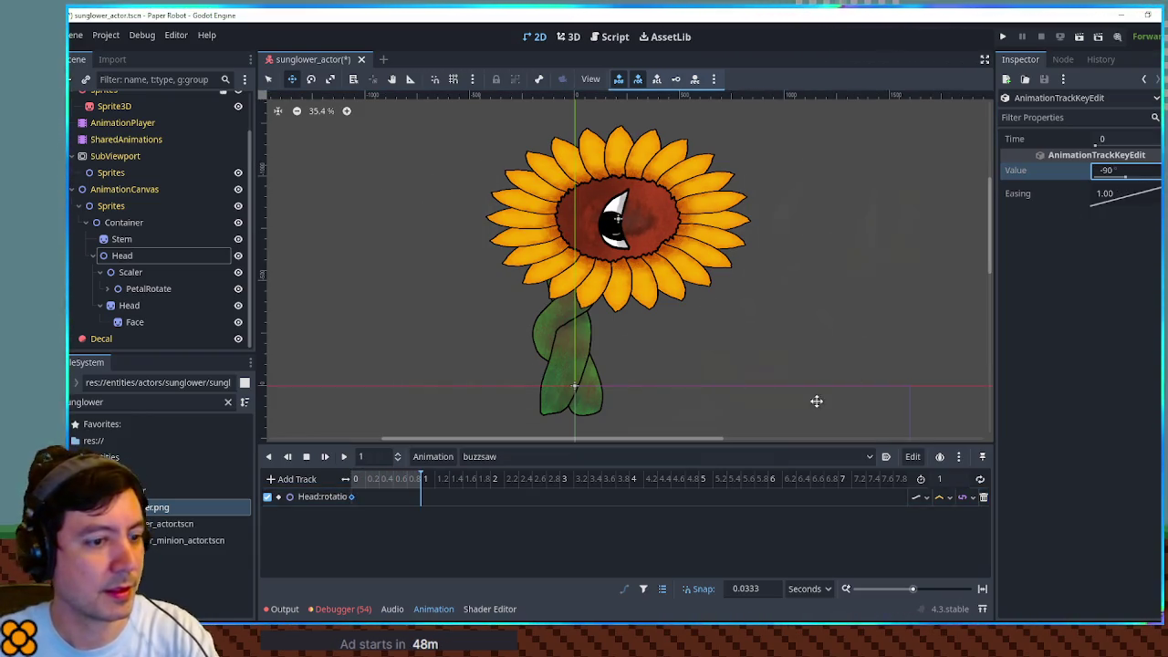
pyautogui.click(980, 479)
pyautogui.click(939, 497)
pyautogui.click(967, 532)
pyautogui.click(343, 456)
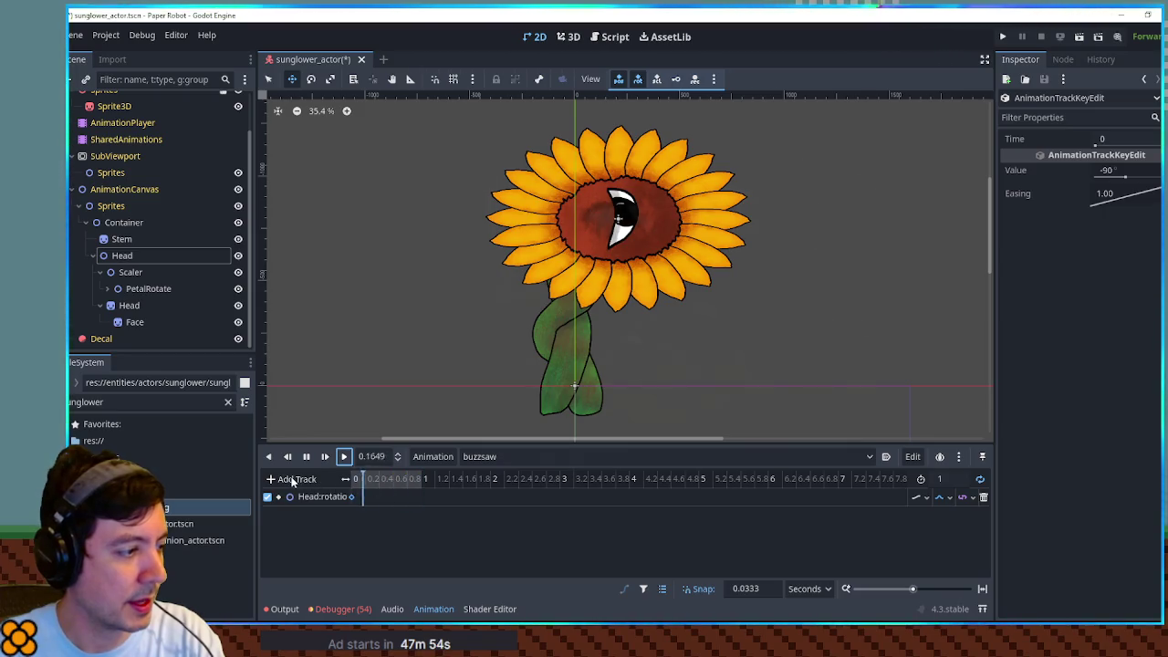
pyautogui.click(129, 255)
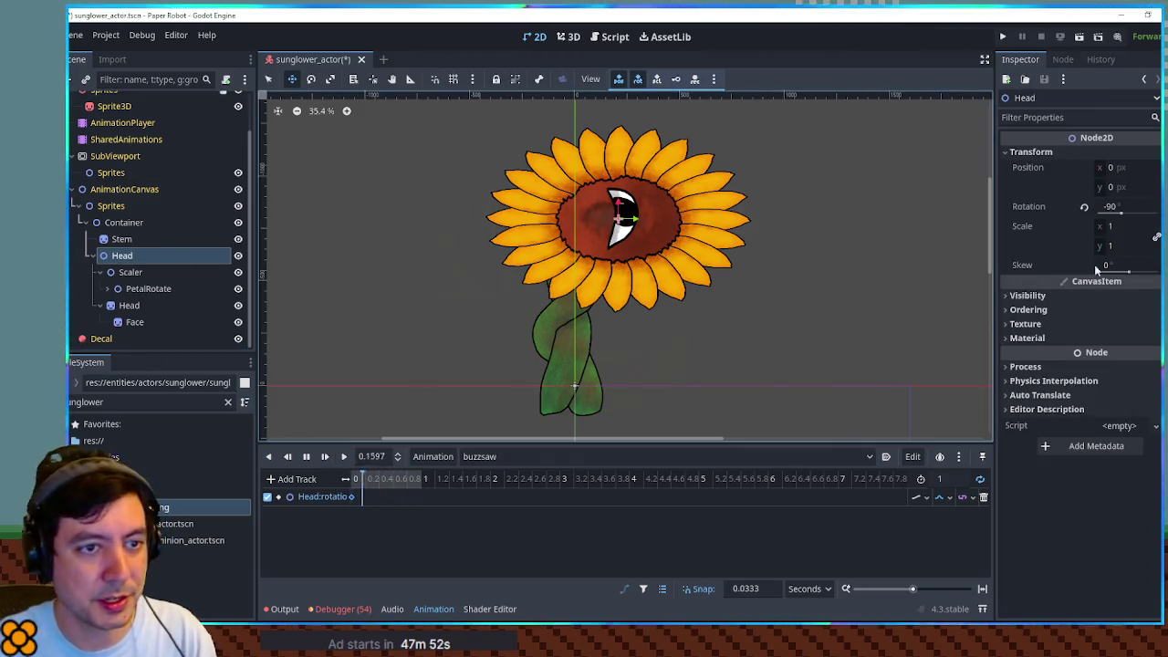
# Step: Add a Head position track and set the timeline snap to 0.1
pyautogui.click(1157, 172)
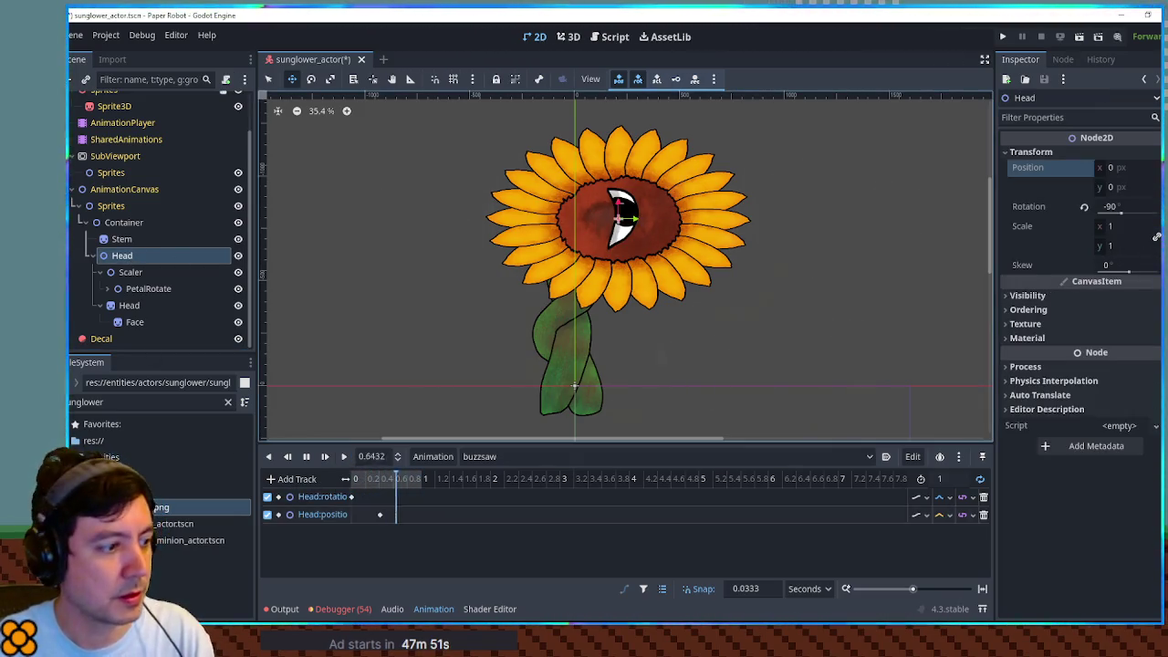
pyautogui.click(396, 478)
pyautogui.click(379, 515)
pyautogui.click(746, 588)
pyautogui.write('0.1')
pyautogui.click(365, 518)
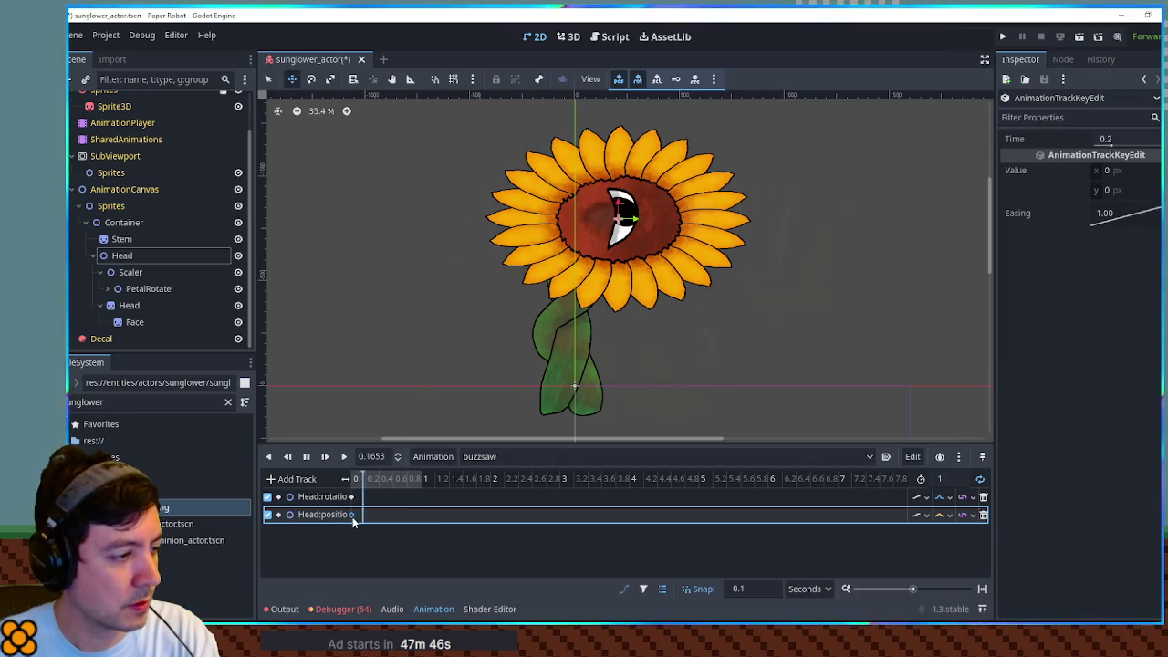
# Step: Set the Head position key's y value to 400, lowering the head, then select Scaler
pyautogui.click(1131, 191)
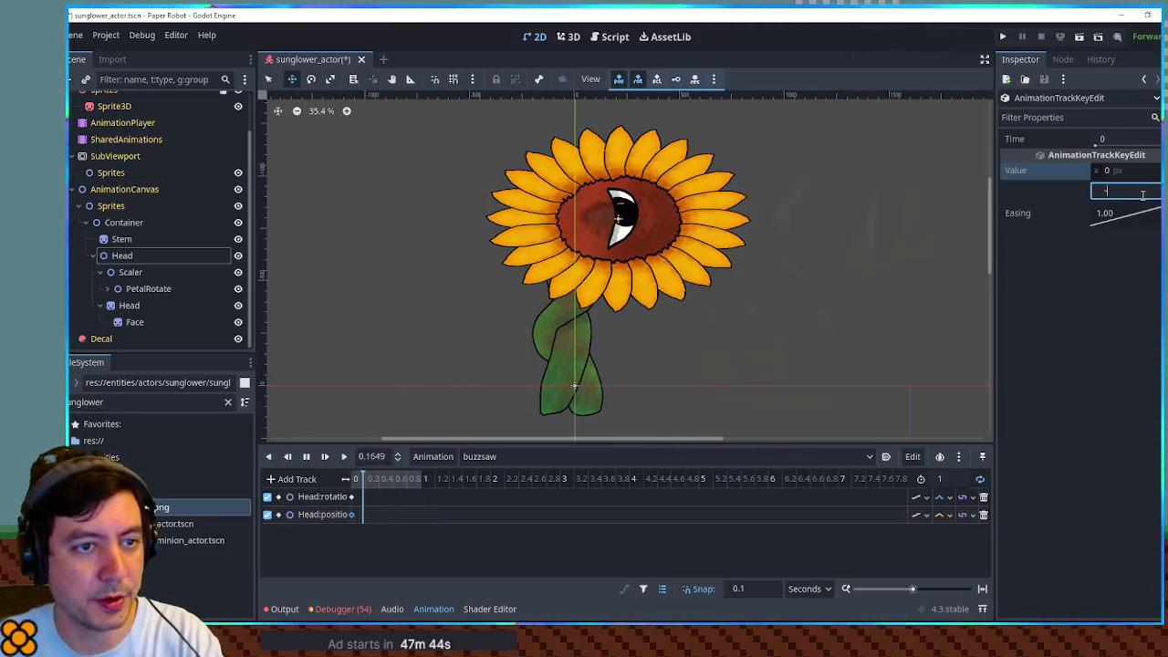
pyautogui.write('-200')
pyautogui.press('Return')
pyautogui.write('20')
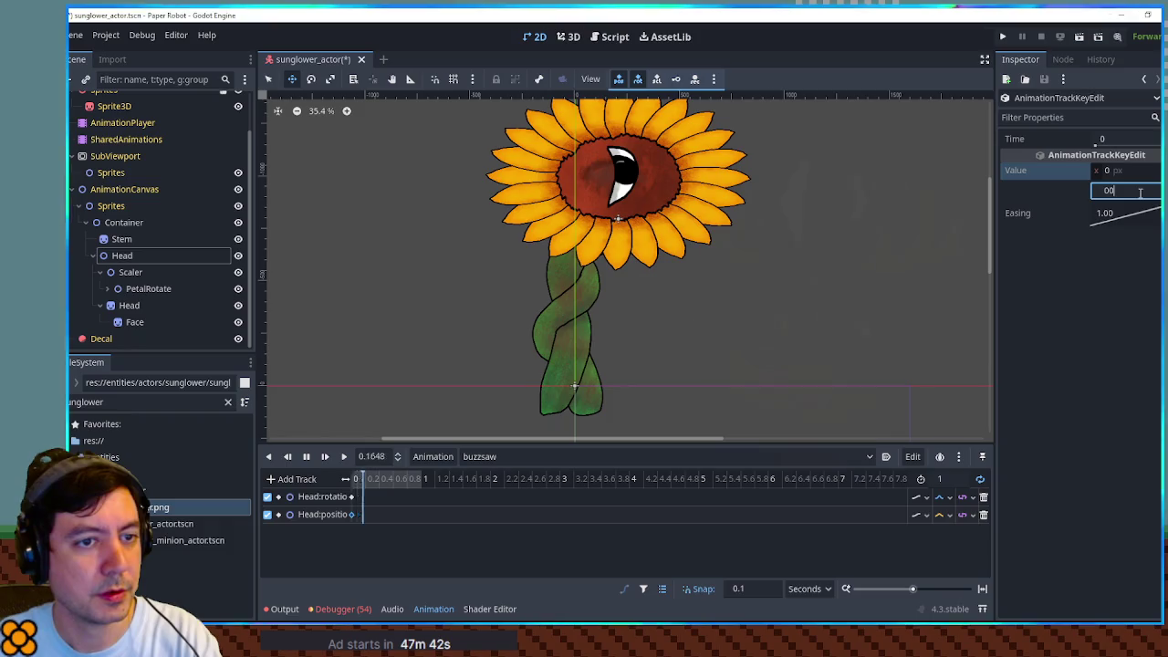
pyautogui.press('Return')
pyautogui.write('30')
pyautogui.press('Return')
pyautogui.write('400')
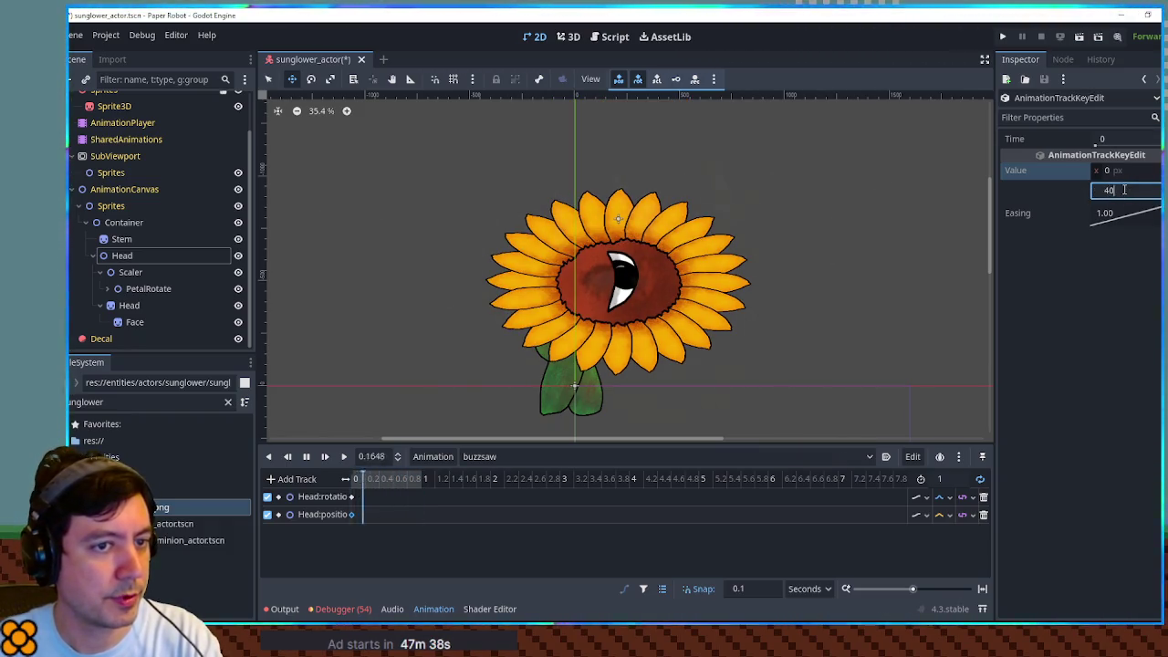
pyautogui.press('Return')
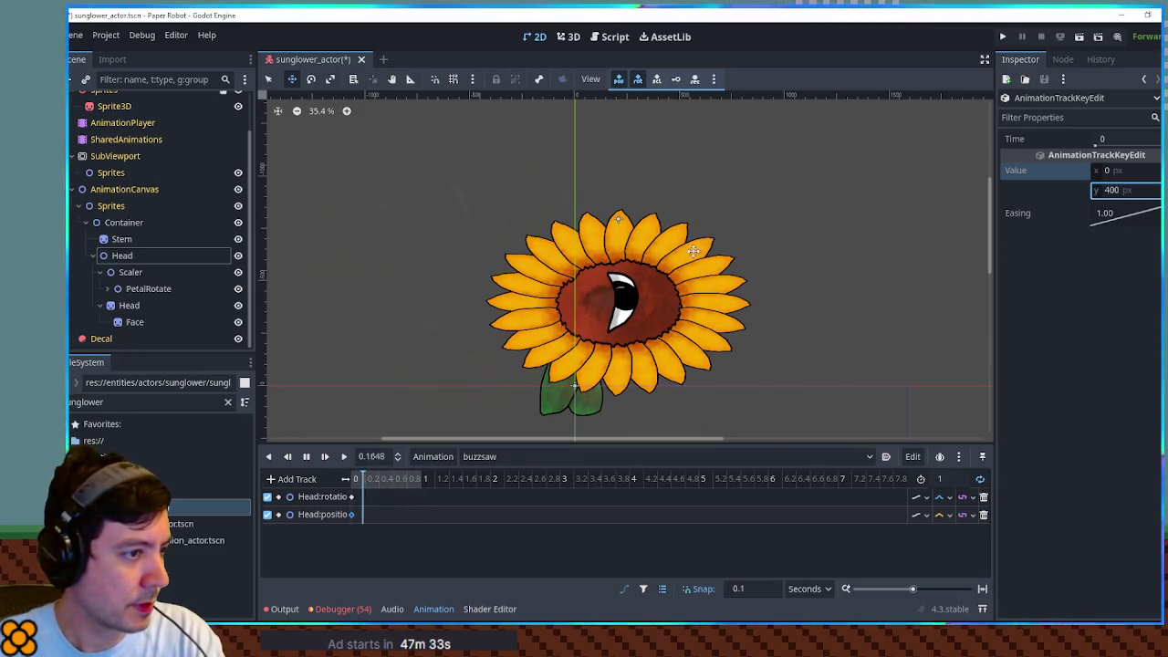
pyautogui.click(130, 273)
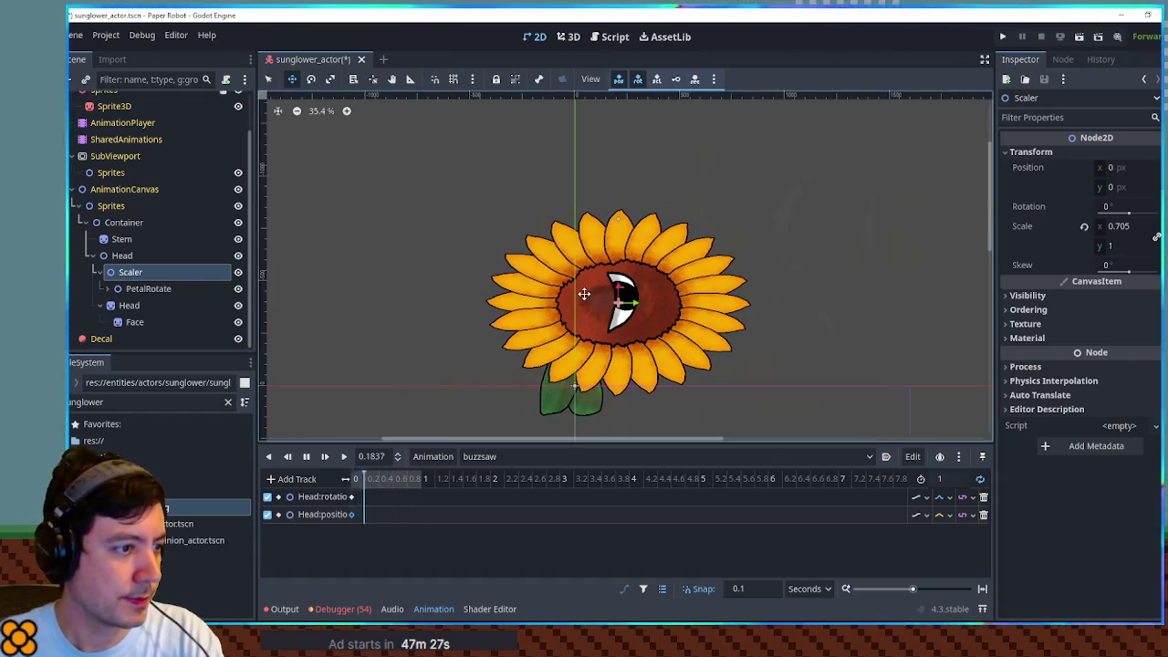
pyautogui.scroll(-1, 582, 293)
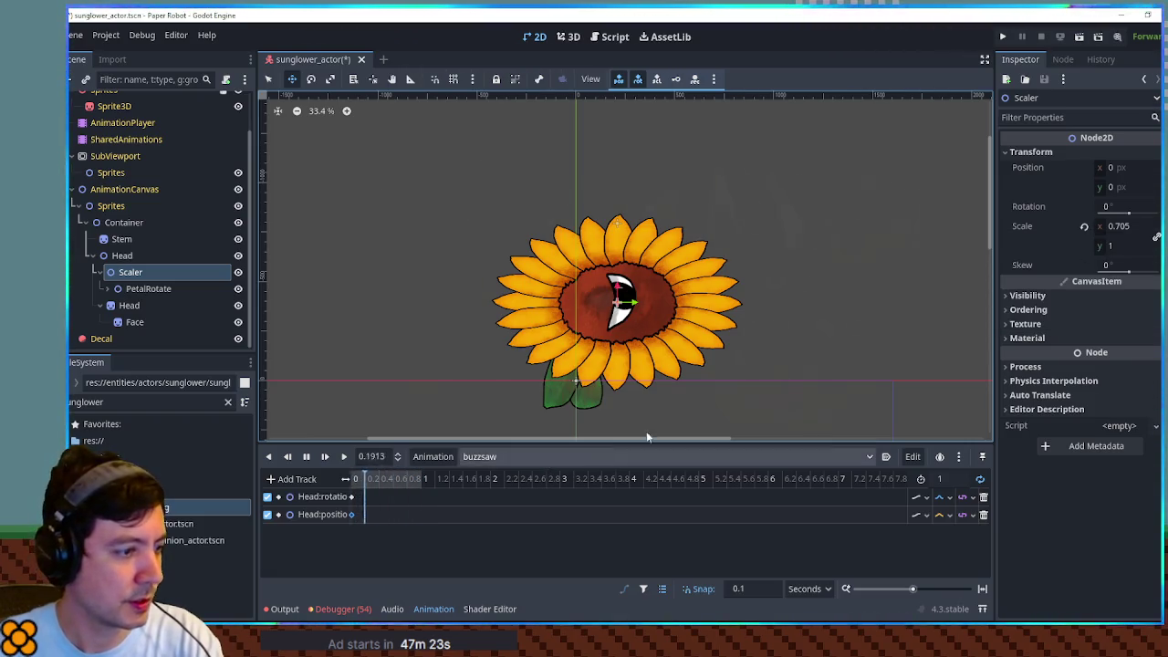
# Step: Key Scaler's scale, move the key to 0 s, and set its x scale to 0.6
pyautogui.press('k')
pyautogui.moveTo(417, 533); pyautogui.dragTo(353, 532)
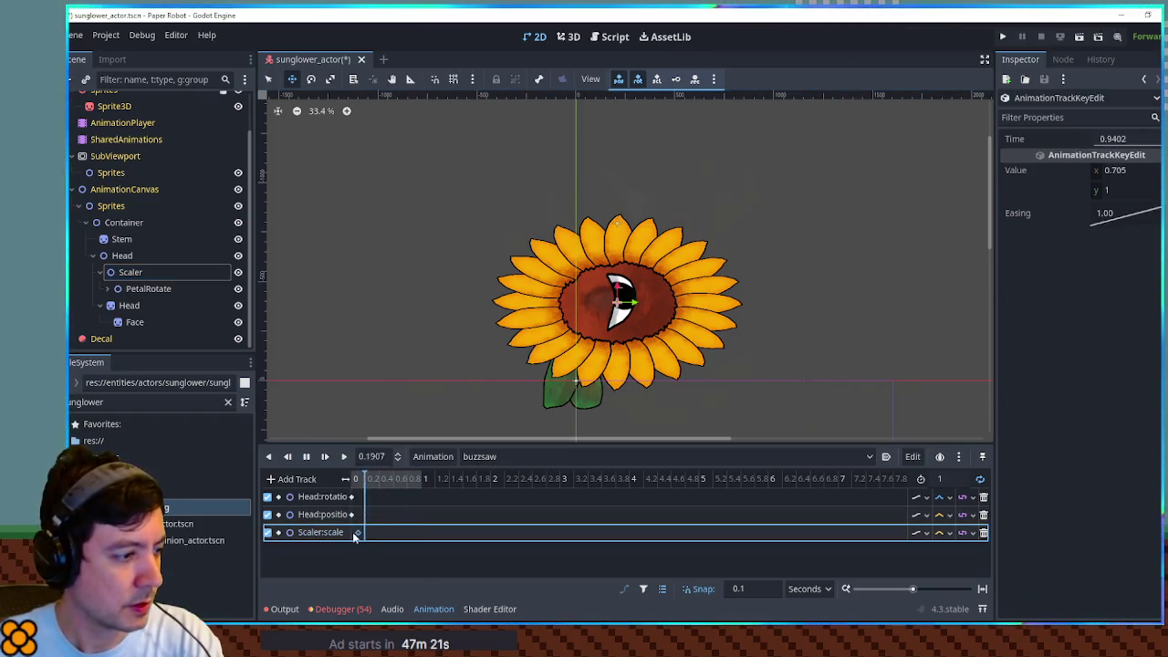
pyautogui.click(1123, 171)
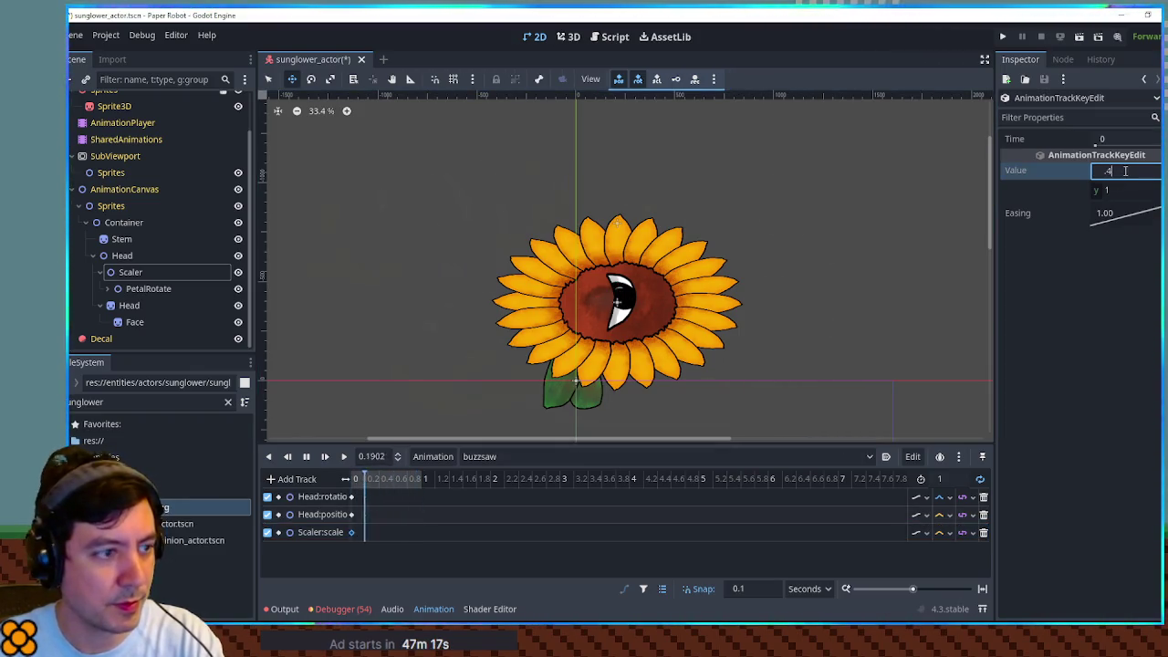
pyautogui.press('Return')
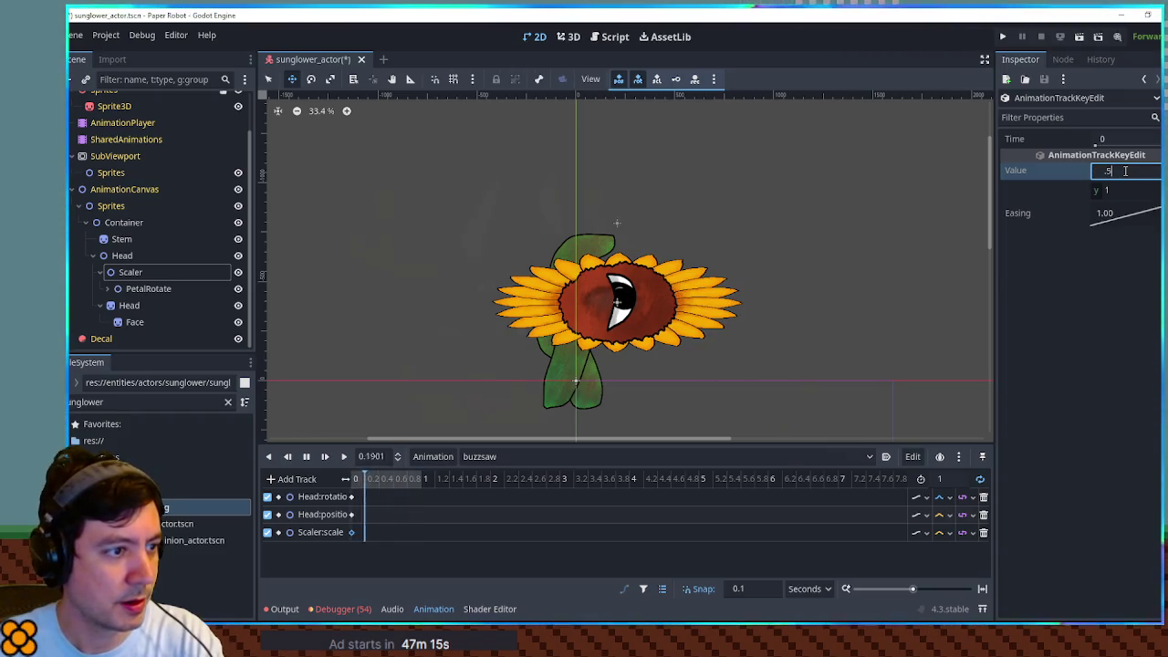
pyautogui.press('Return')
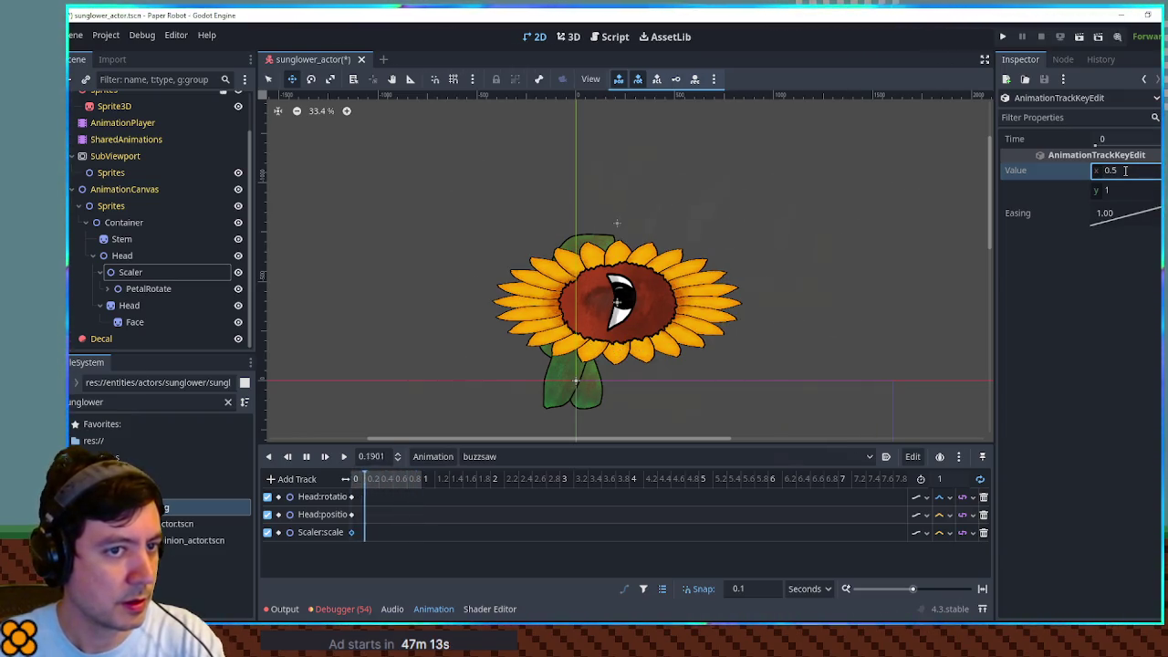
pyautogui.write('0.6')
pyautogui.press('Return')
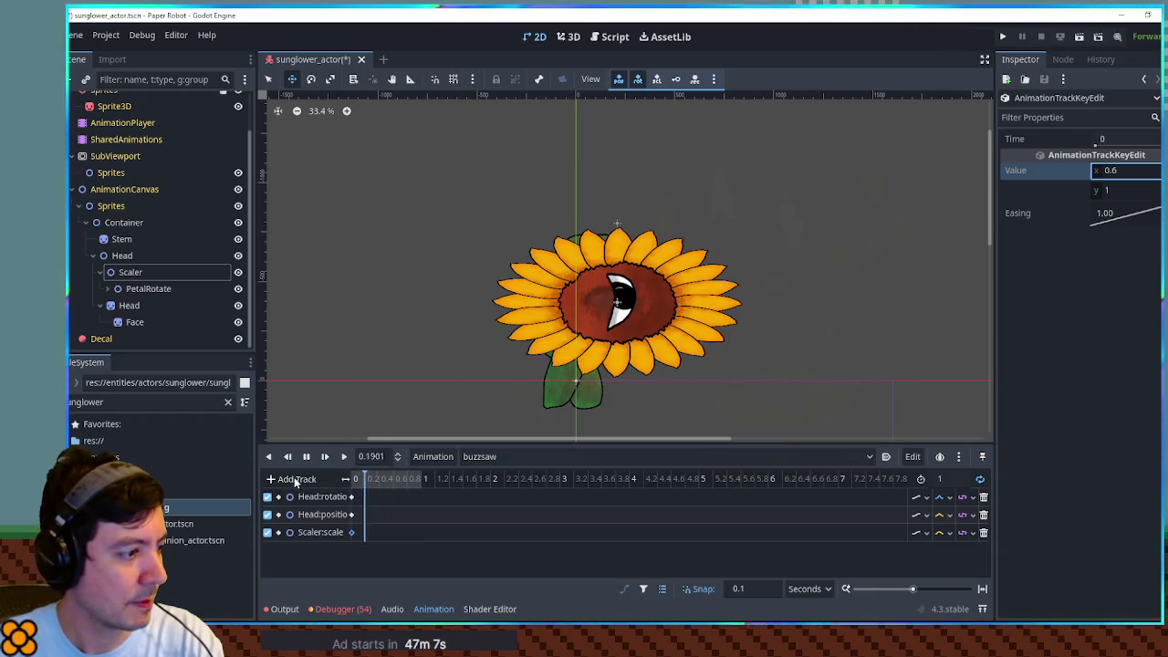
pyautogui.click(154, 273)
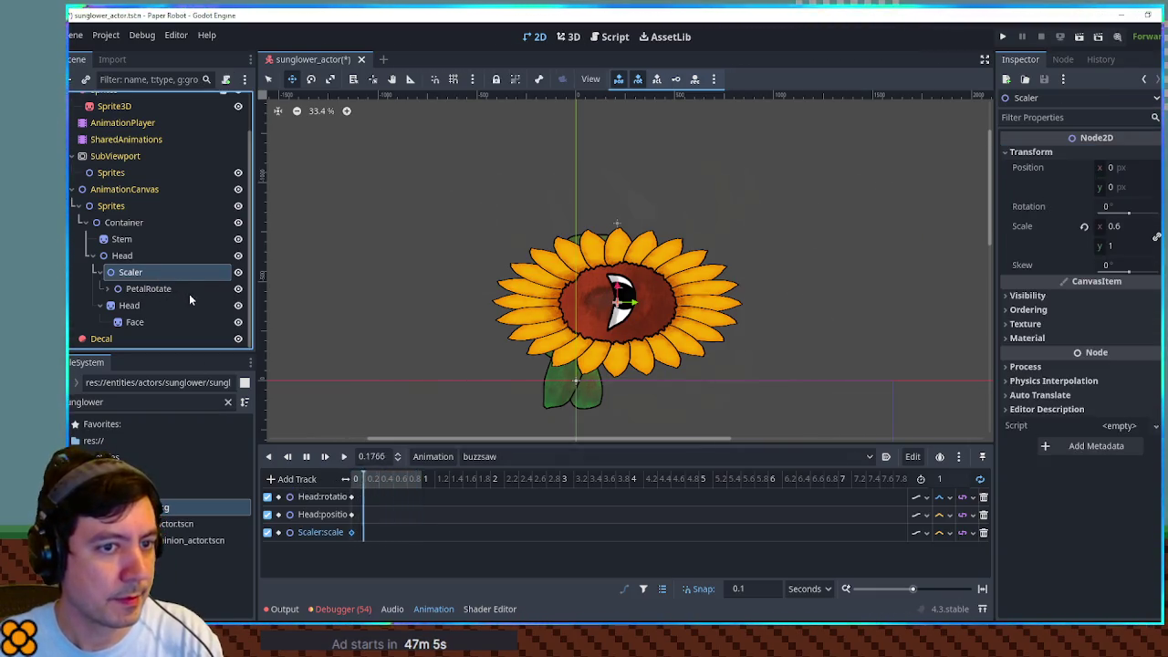
pyautogui.click(358, 532)
pyautogui.click(469, 464)
pyautogui.click(476, 477)
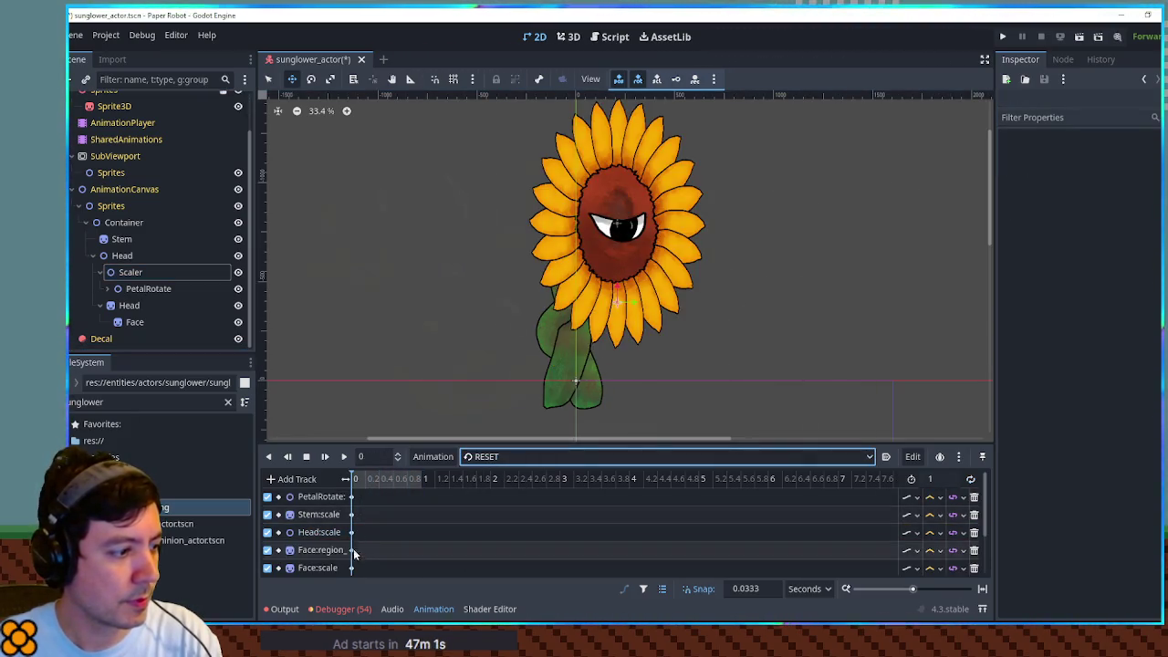
pyautogui.click(357, 531)
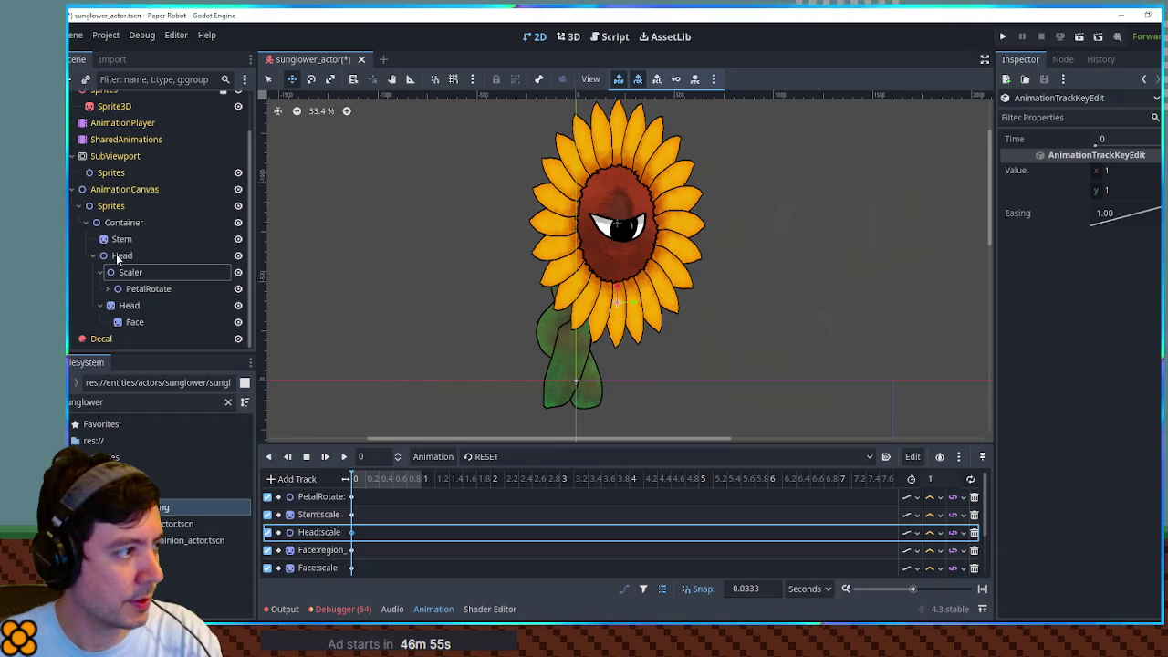
pyautogui.scroll(-3, 361, 547)
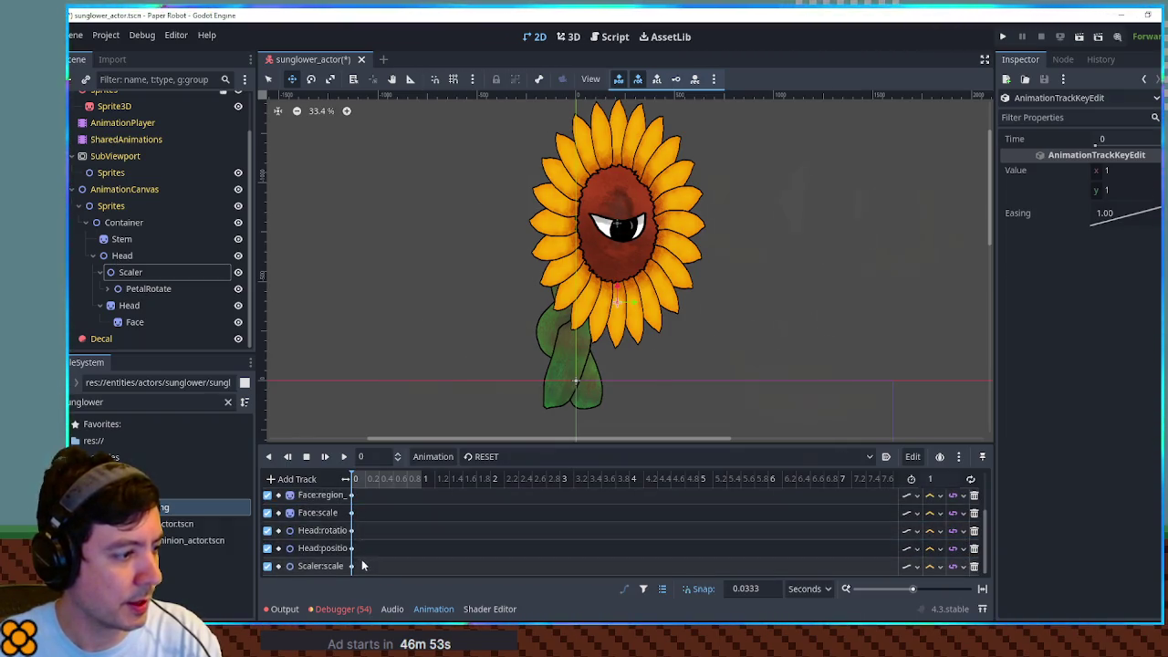
pyautogui.click(355, 567)
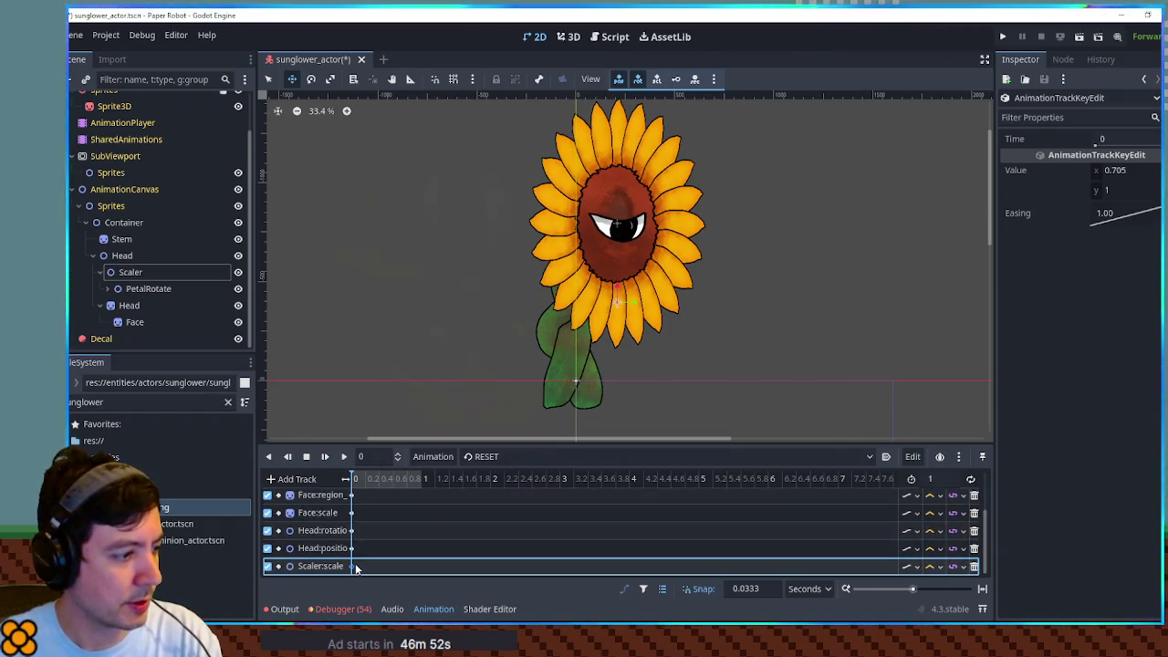
pyautogui.click(500, 460)
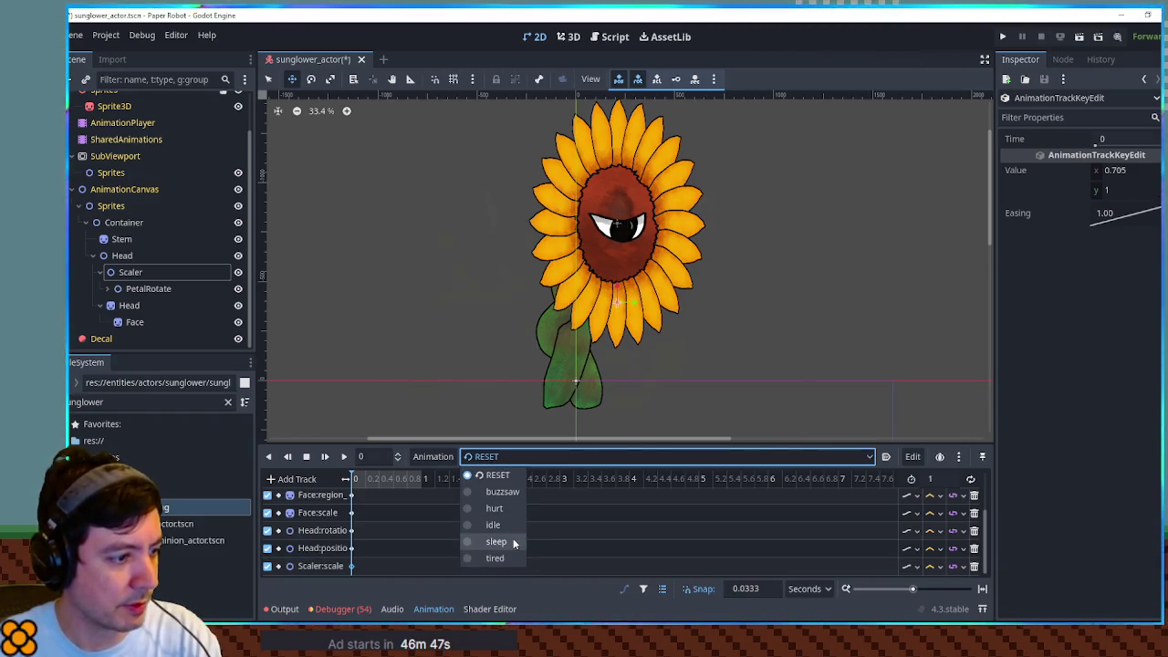
pyautogui.click(514, 494)
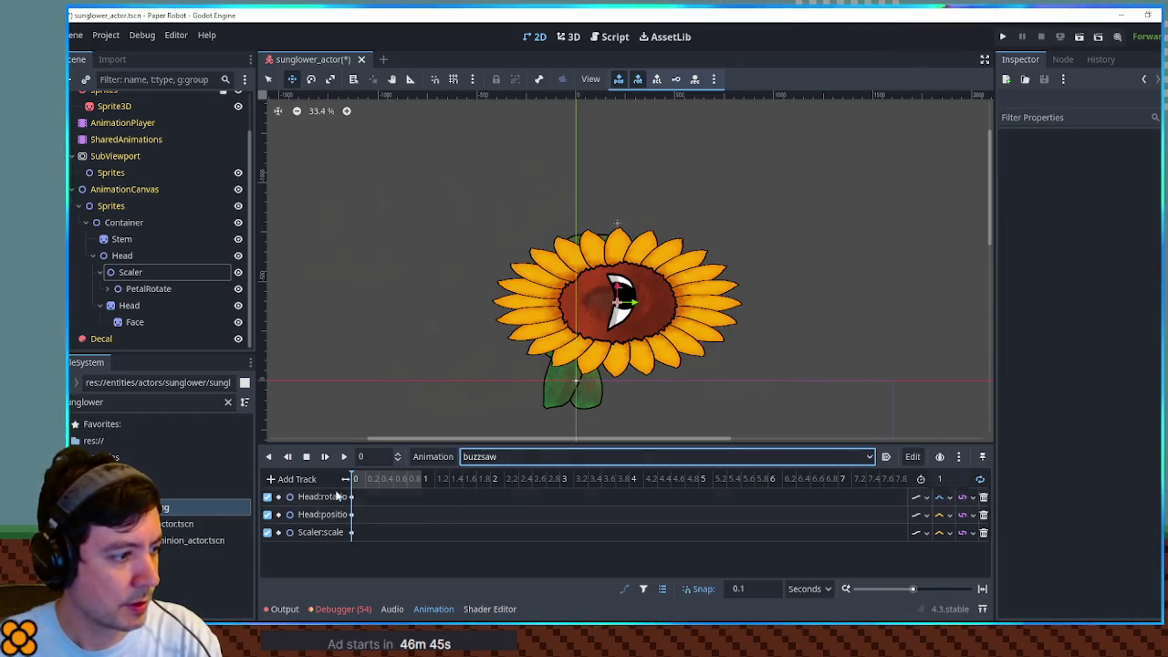
pyautogui.click(351, 533)
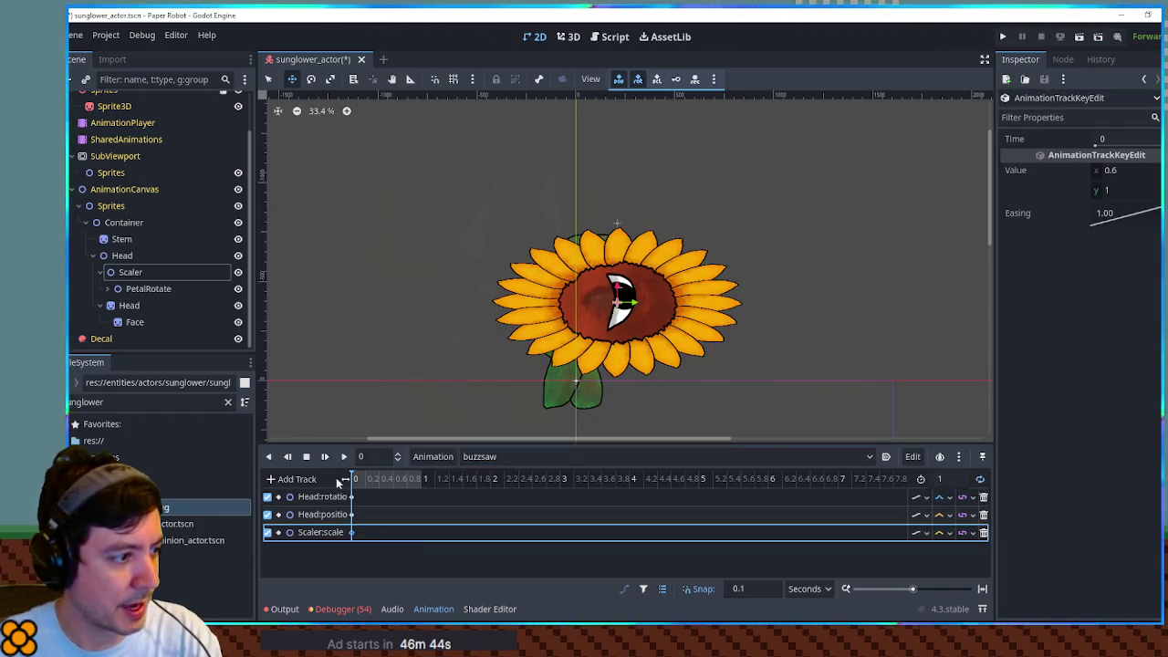
# Step: Key the Stem lowered behind the flower head at -186, 909, and key PetalRotate's rotation at 0
pyautogui.click(118, 239)
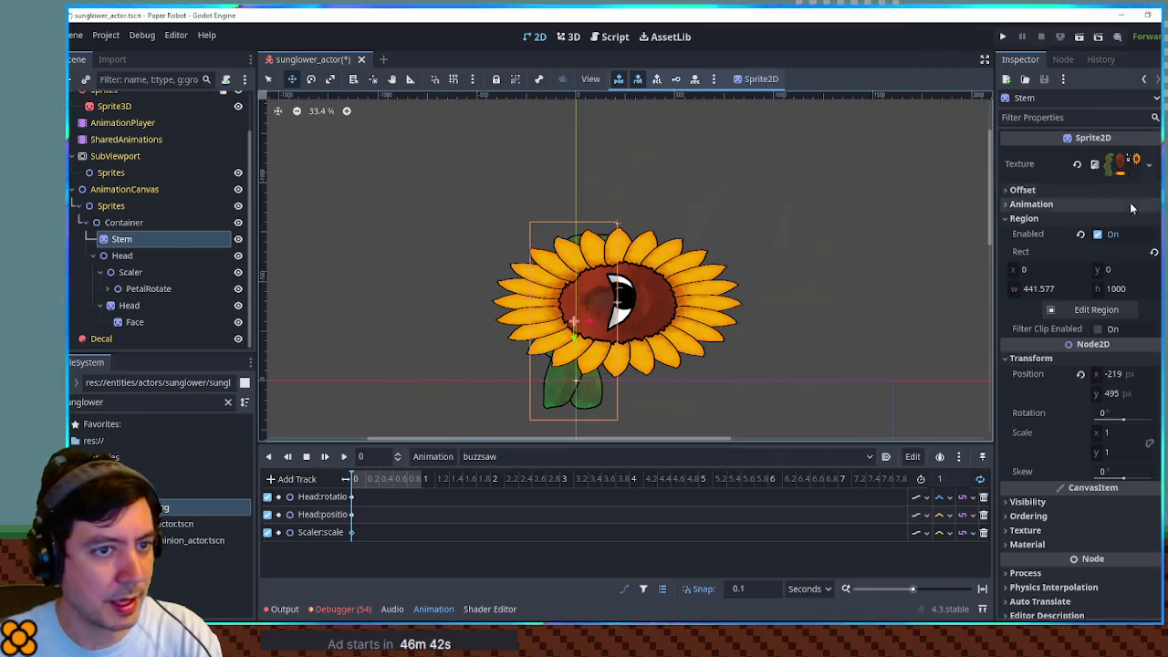
pyautogui.click(1065, 395)
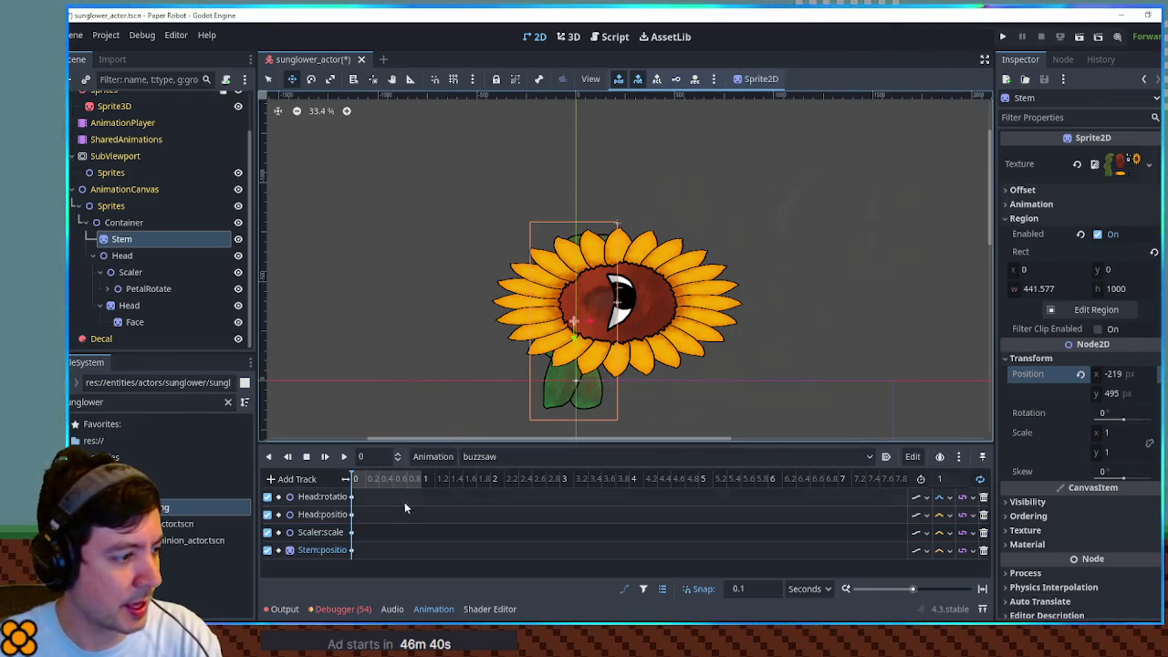
pyautogui.moveTo(569, 311)
pyautogui.mouseDown()
pyautogui.moveTo(613, 373)
pyautogui.moveTo(568, 383)
pyautogui.moveTo(605, 388)
pyautogui.moveTo(576, 392)
pyautogui.mouseUp()
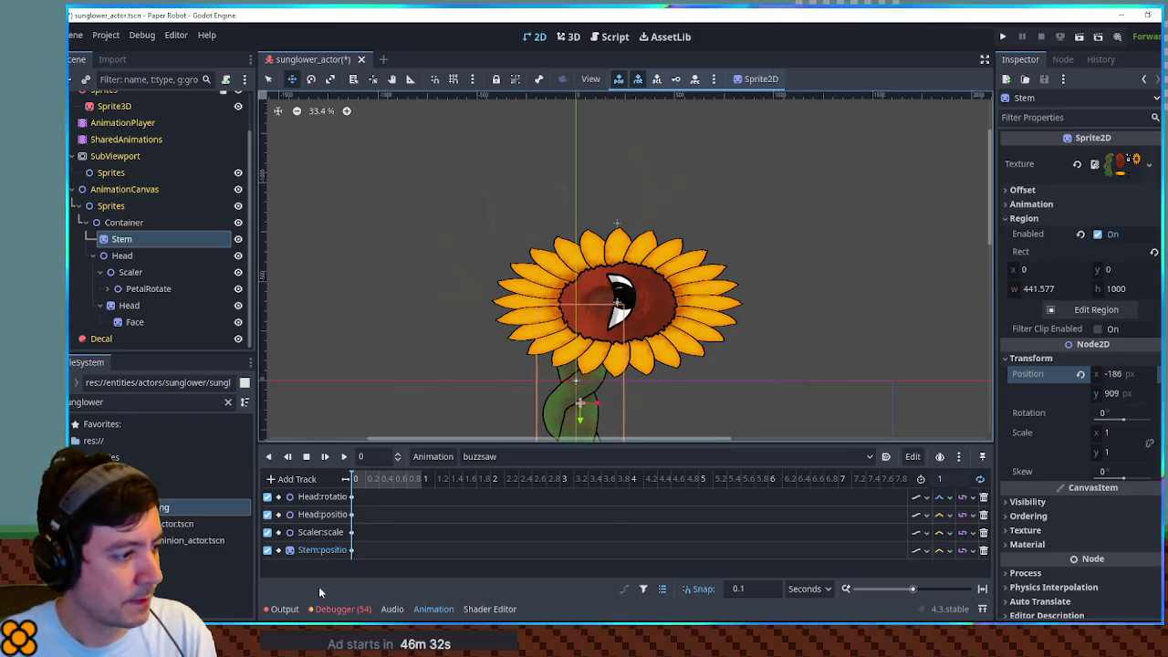
pyautogui.rightClick(369, 552)
pyautogui.click(388, 560)
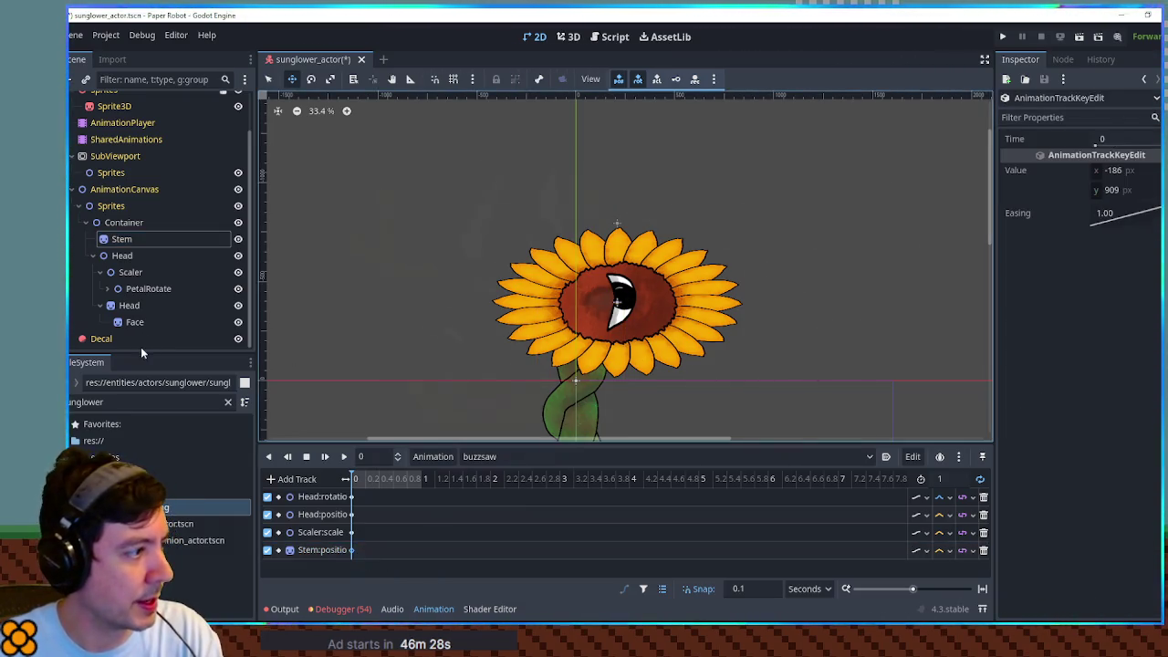
pyautogui.click(146, 288)
pyautogui.click(1154, 207)
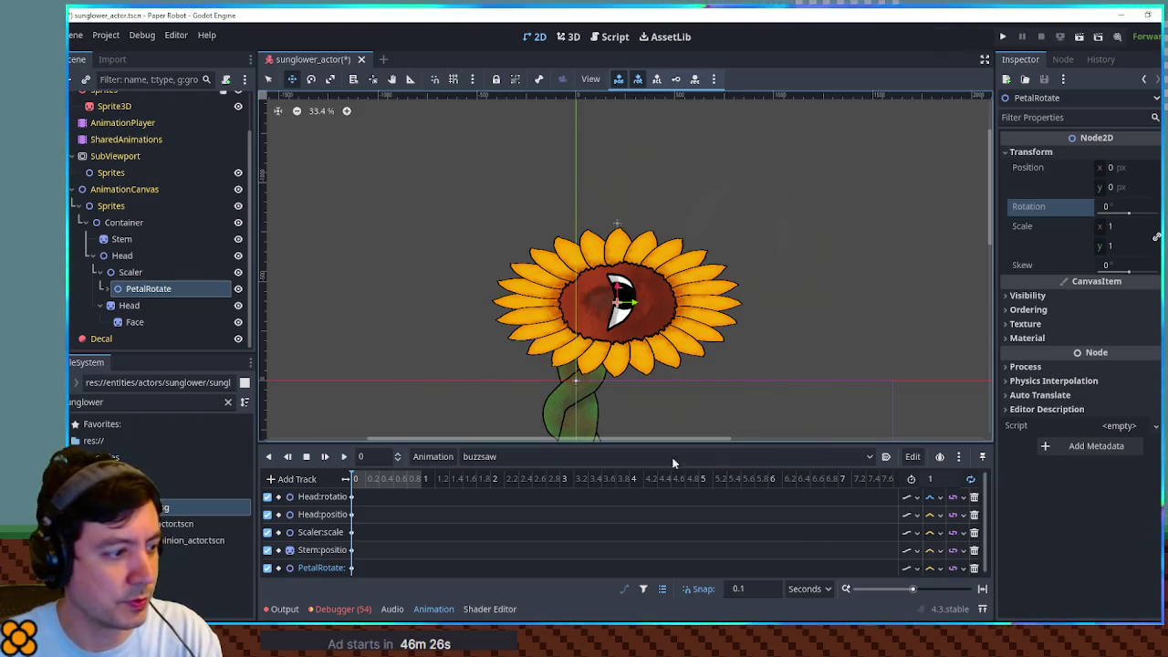
# Step: Add a second PetalRotate rotation key and set its value to 180
pyautogui.click(351, 566)
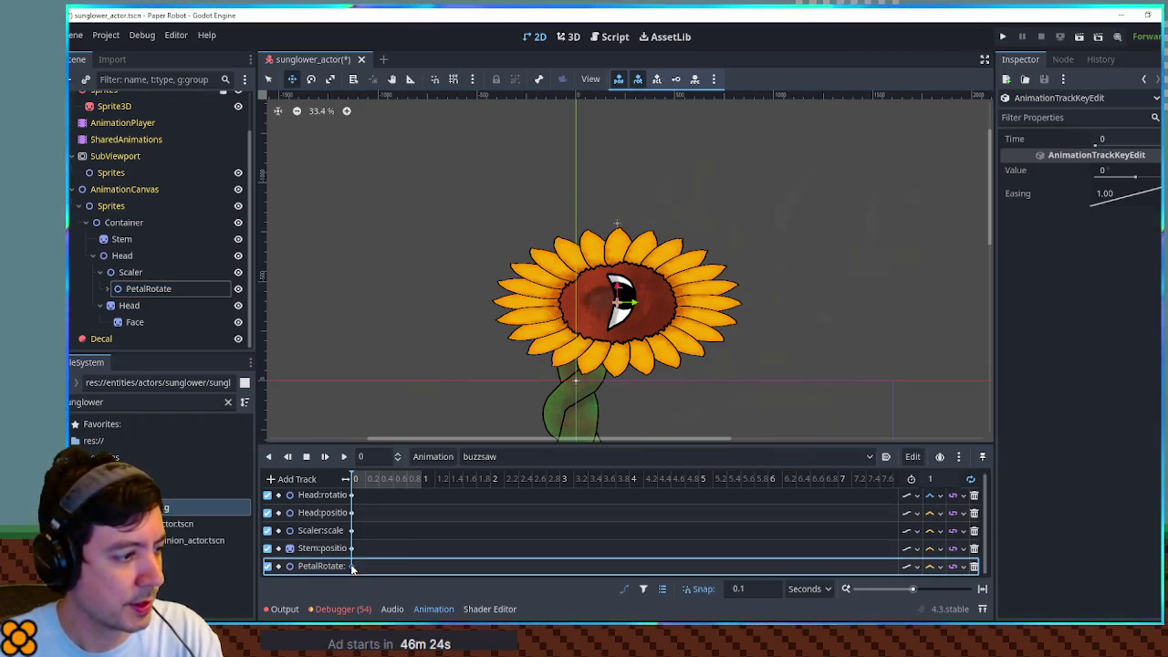
pyautogui.rightClick(415, 567)
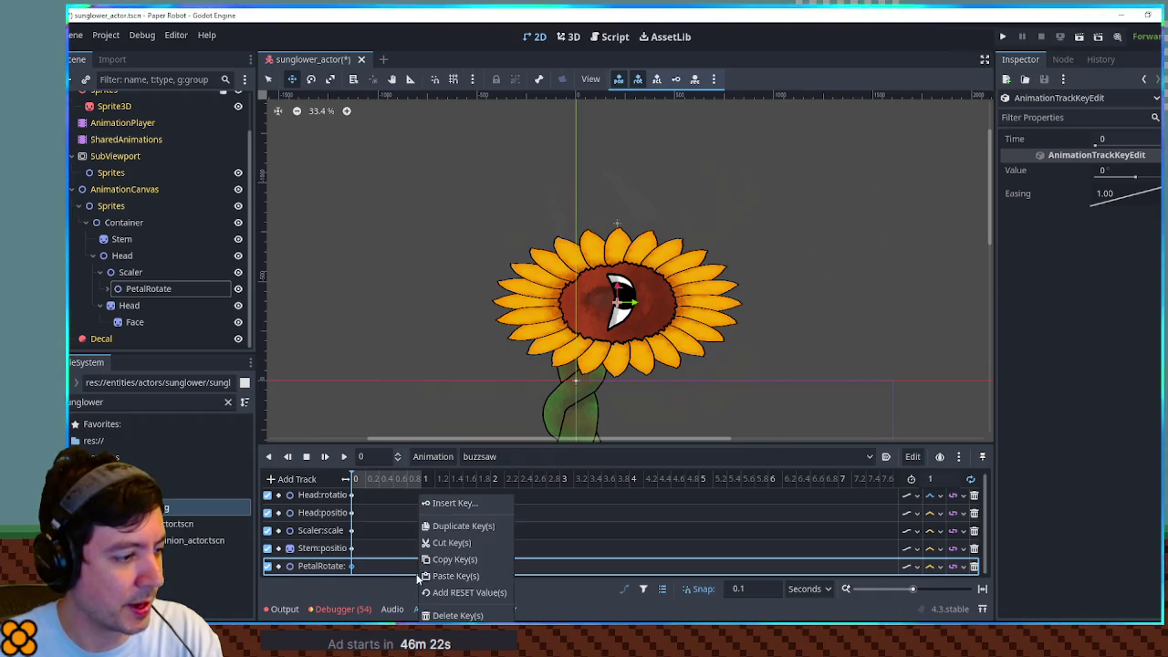
pyautogui.click(442, 498)
pyautogui.click(1136, 169)
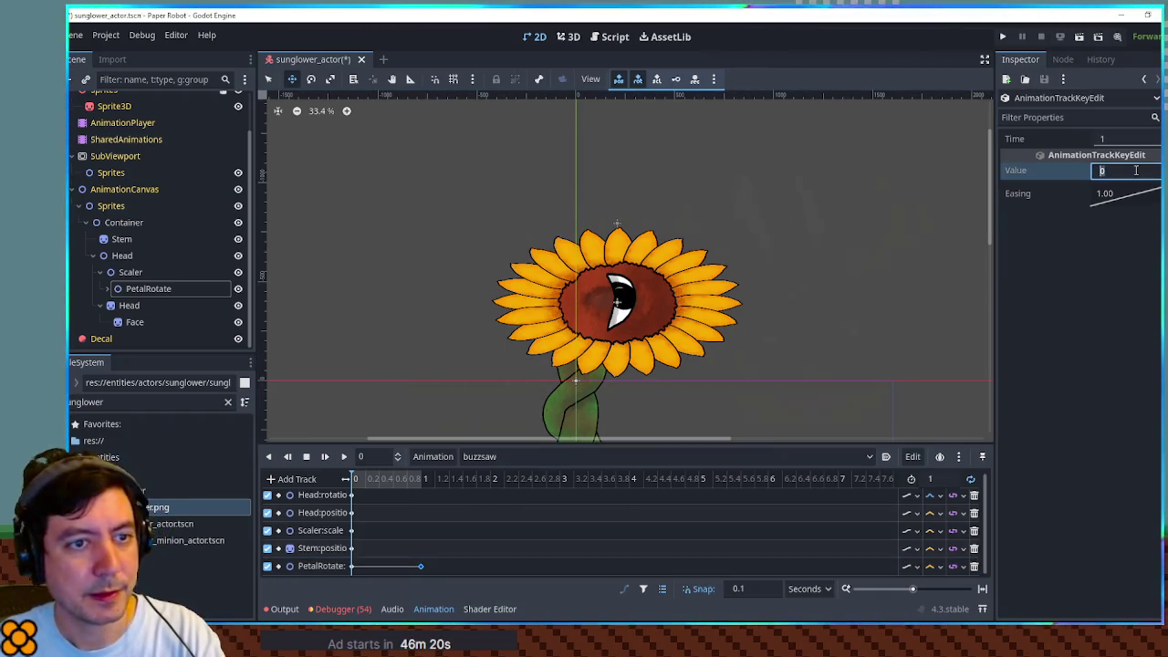
pyautogui.write('360')
pyautogui.click(345, 460)
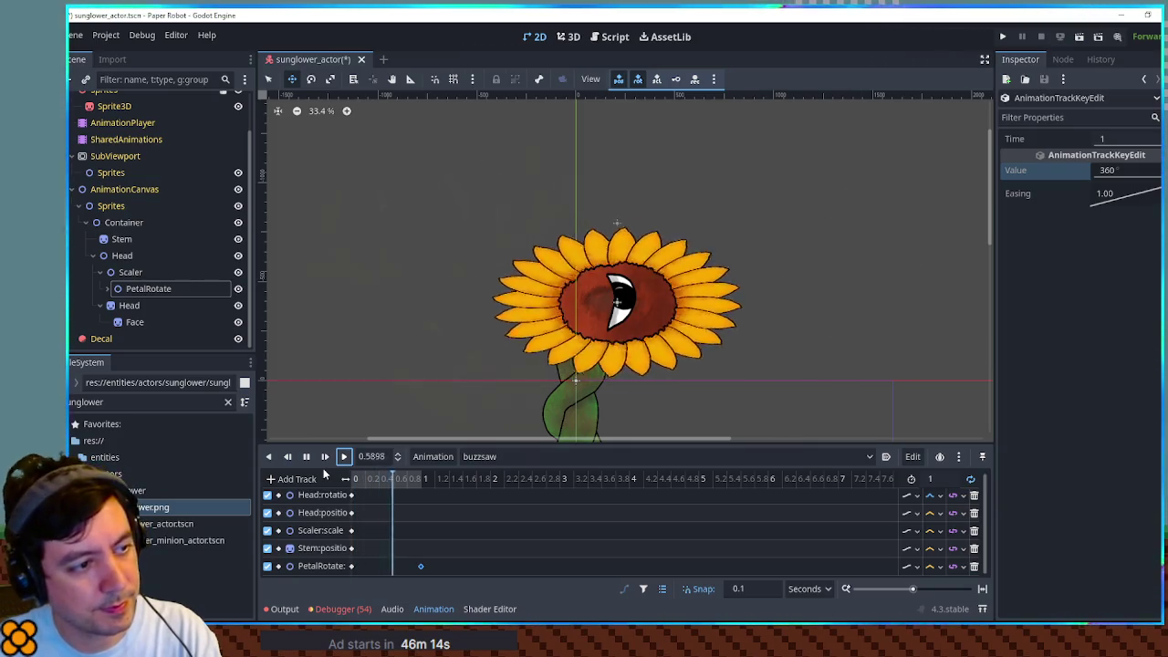
pyautogui.click(1121, 170)
pyautogui.write('180')
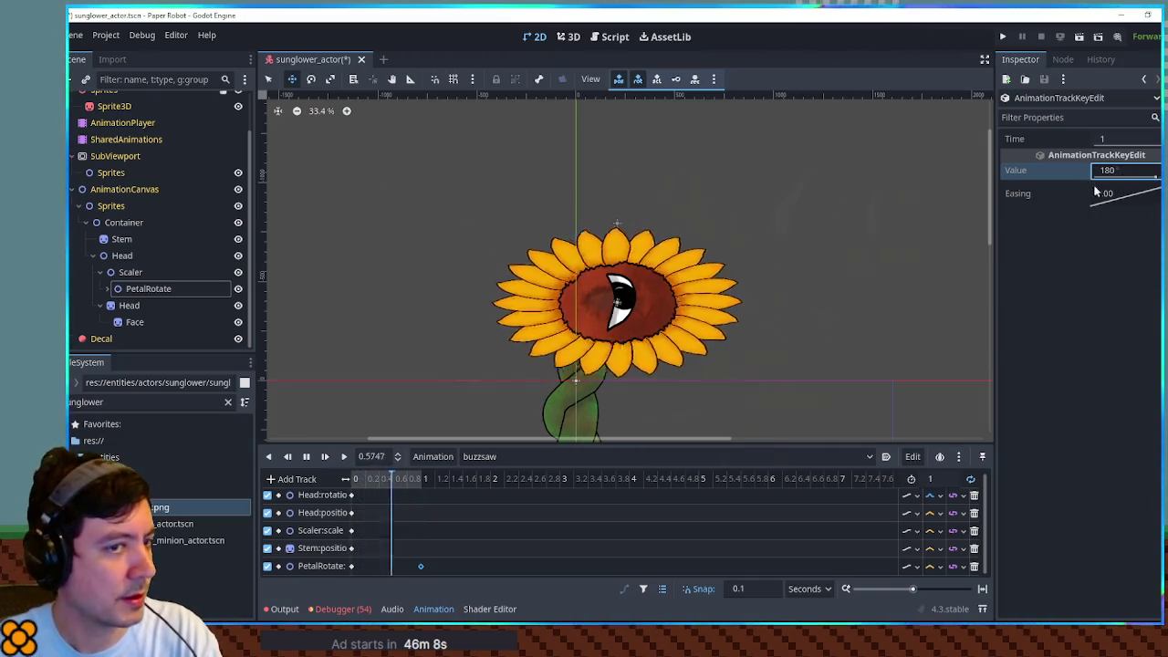
pyautogui.doubleClick(1109, 171)
pyautogui.write('90')
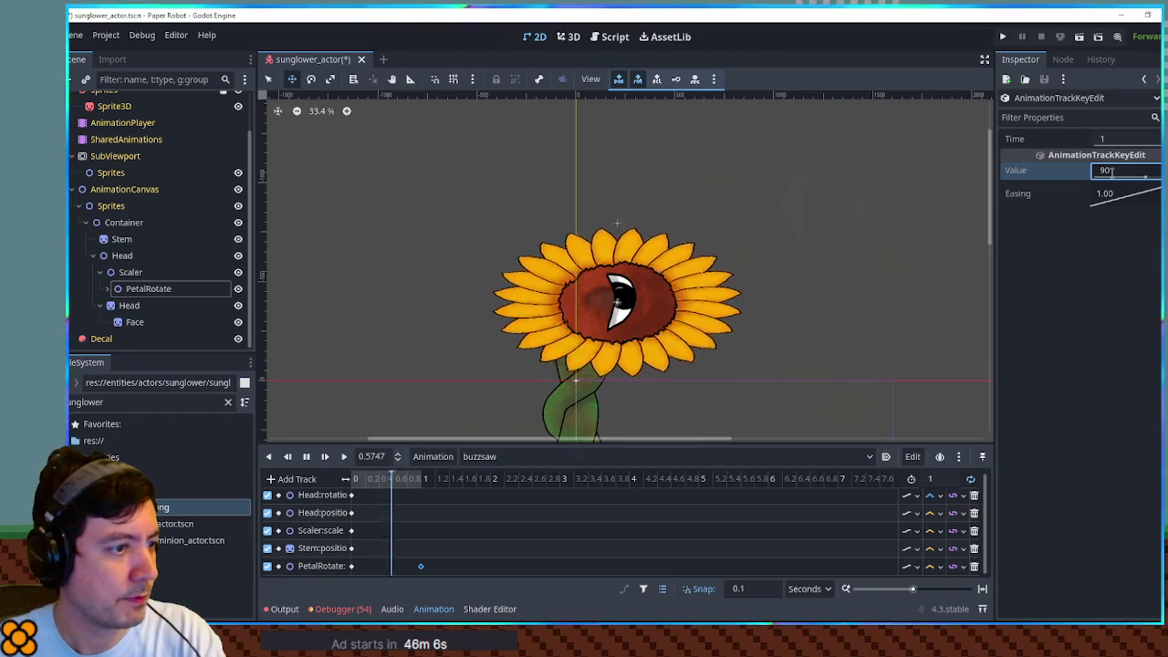
pyautogui.doubleClick(1120, 170)
pyautogui.write('180')
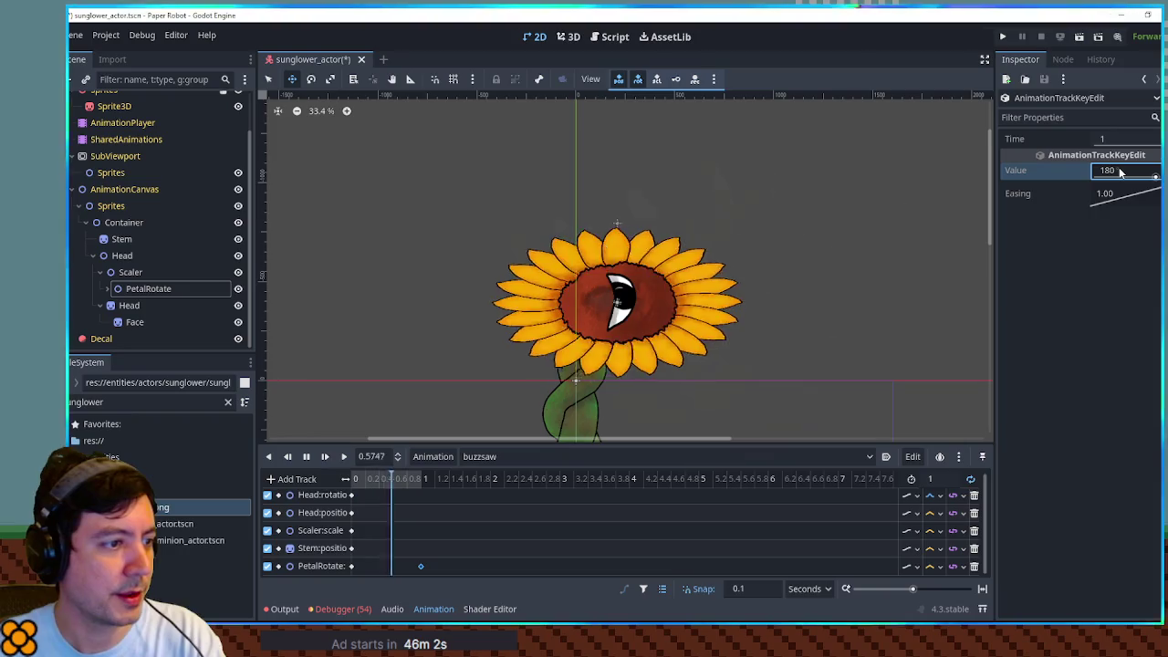
# Step: Set the buzzsaw animation length to 1.5 s and move the 180° key to 1.5 s
pyautogui.click(936, 478)
pyautogui.write('2')
pyautogui.press('Return')
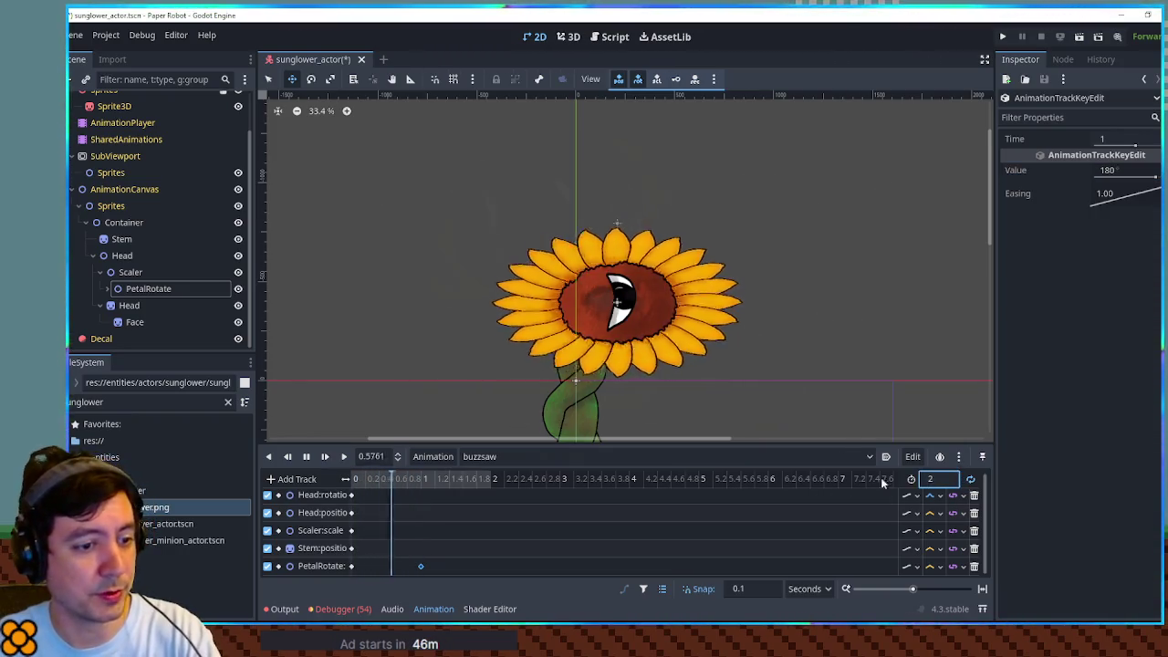
pyautogui.doubleClick(931, 478)
pyautogui.write('1.5')
pyautogui.press('Return')
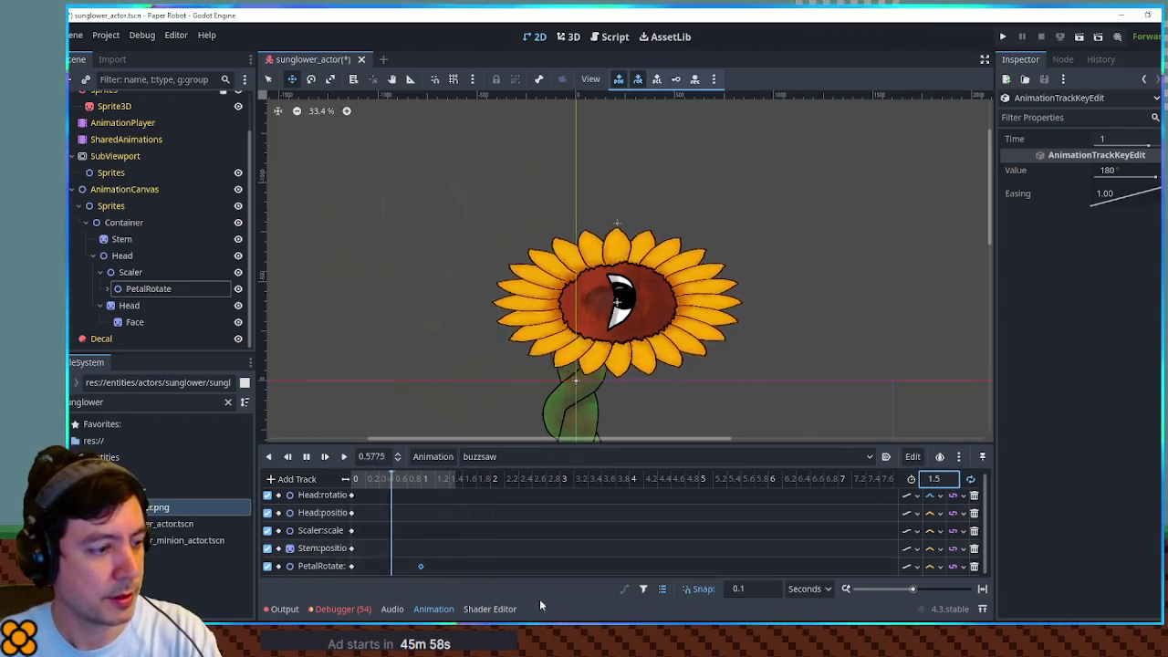
pyautogui.moveTo(425, 567); pyautogui.dragTo(451, 569)
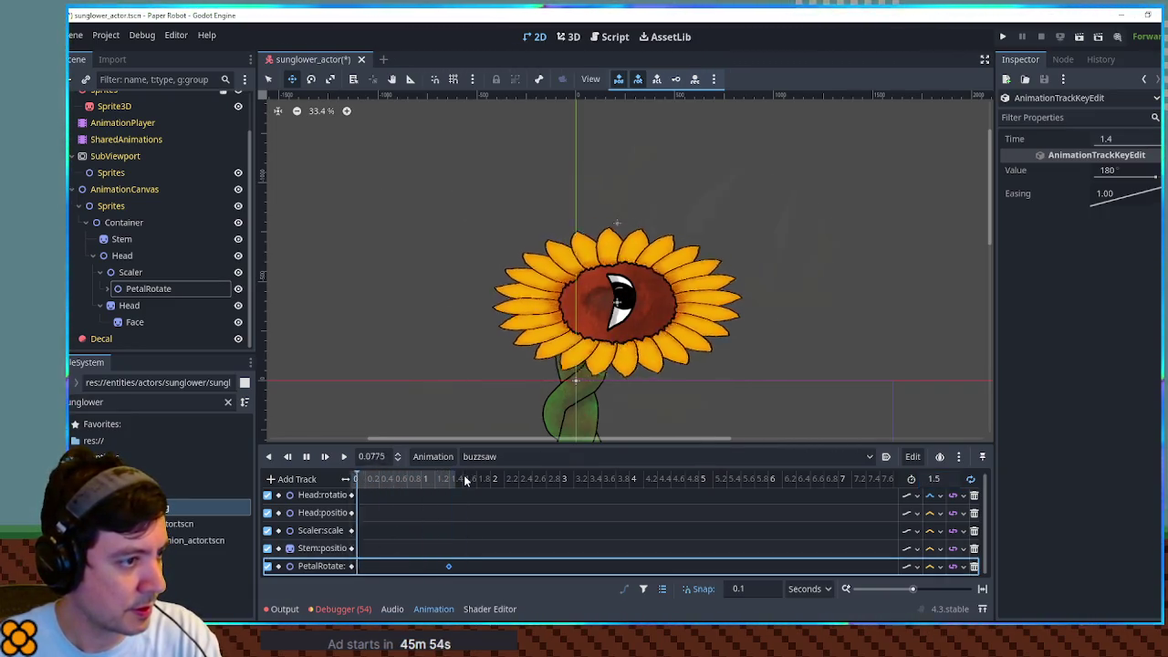
pyautogui.scroll(3, 464, 479)
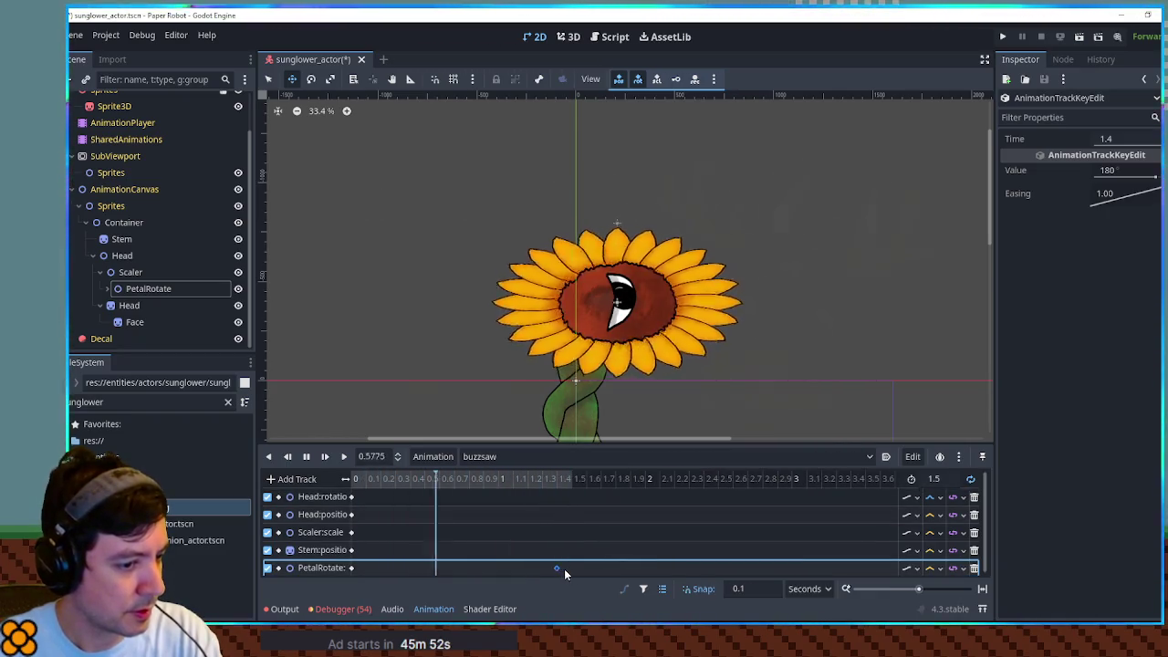
pyautogui.moveTo(564, 568); pyautogui.dragTo(562, 568)
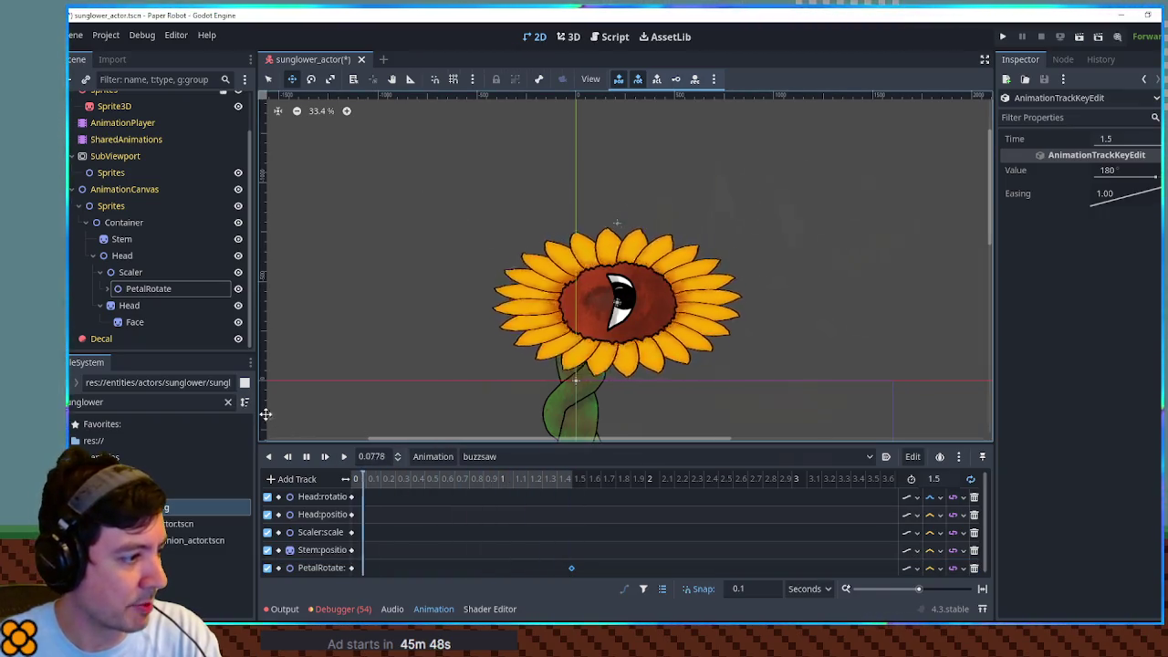
# Step: Key Face's region rect and set its y to 445 so the eye disappears
pyautogui.click(134, 321)
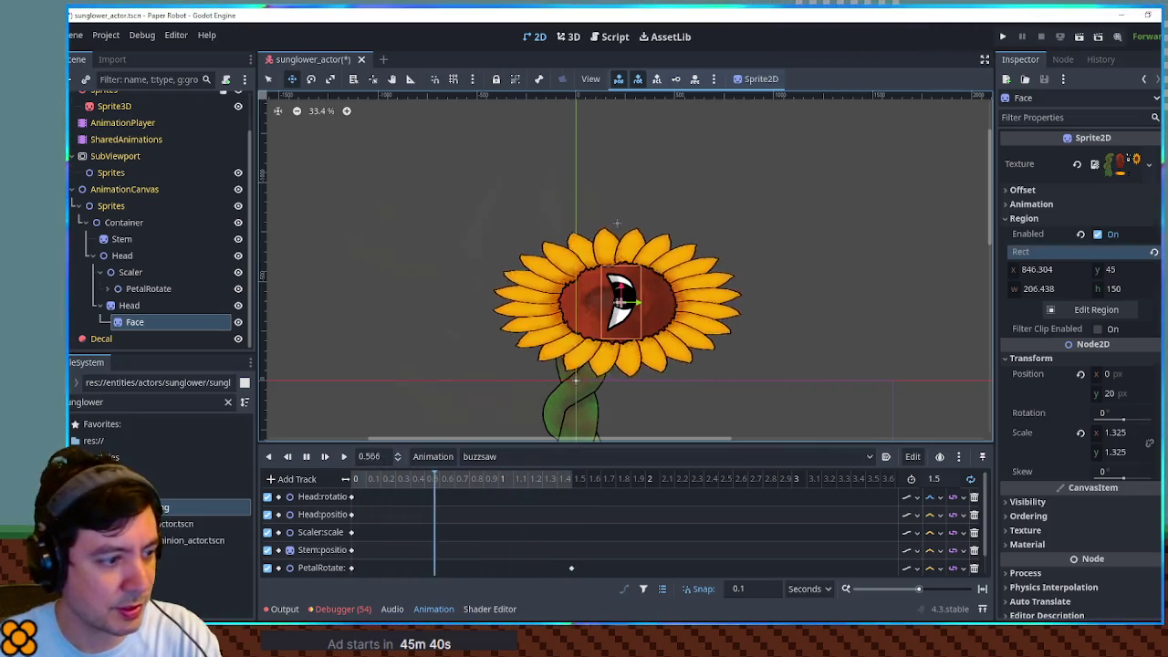
pyautogui.click(1153, 252)
pyautogui.click(365, 566)
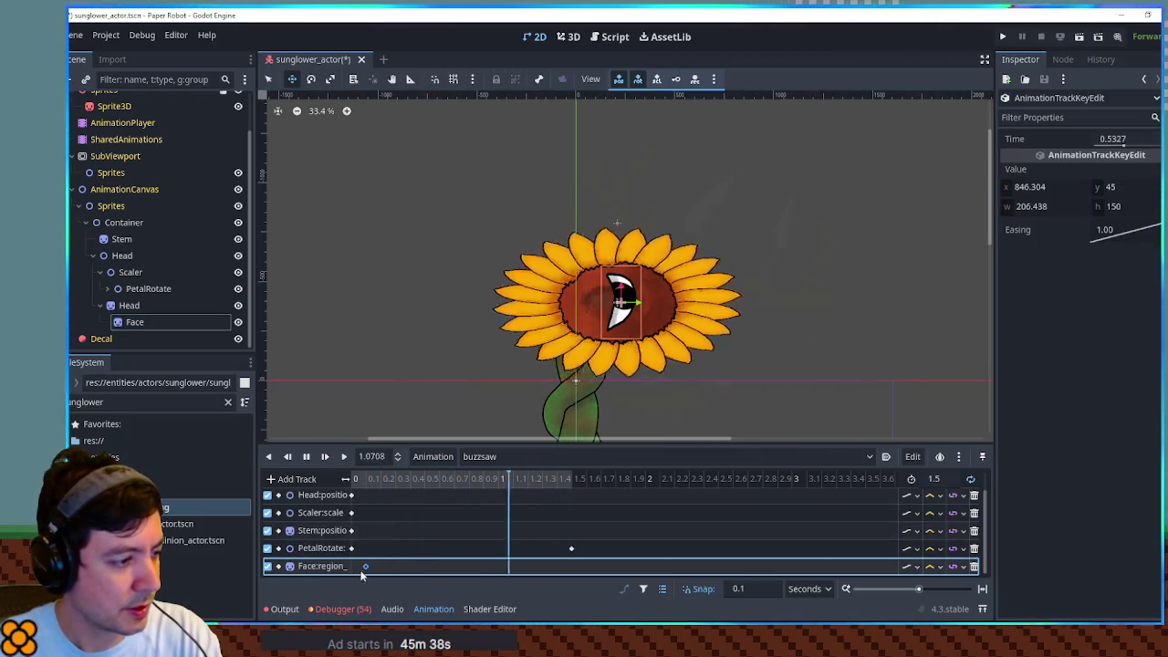
pyautogui.click(1131, 186)
pyautogui.write('445')
pyautogui.press('Return')
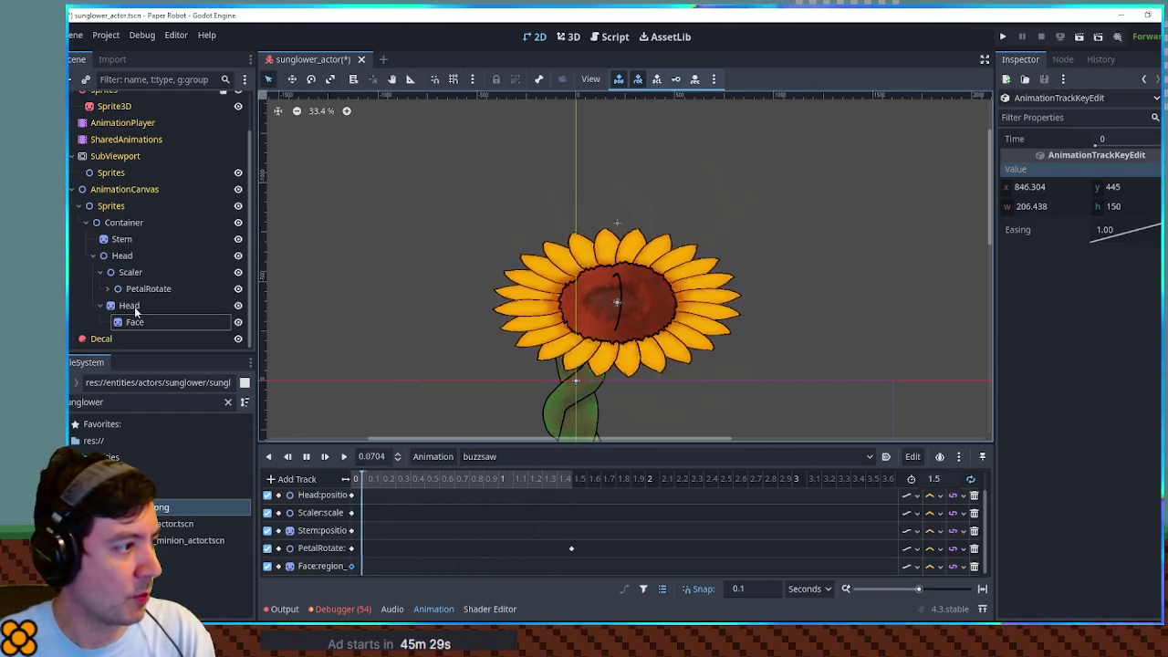
pyautogui.click(123, 256)
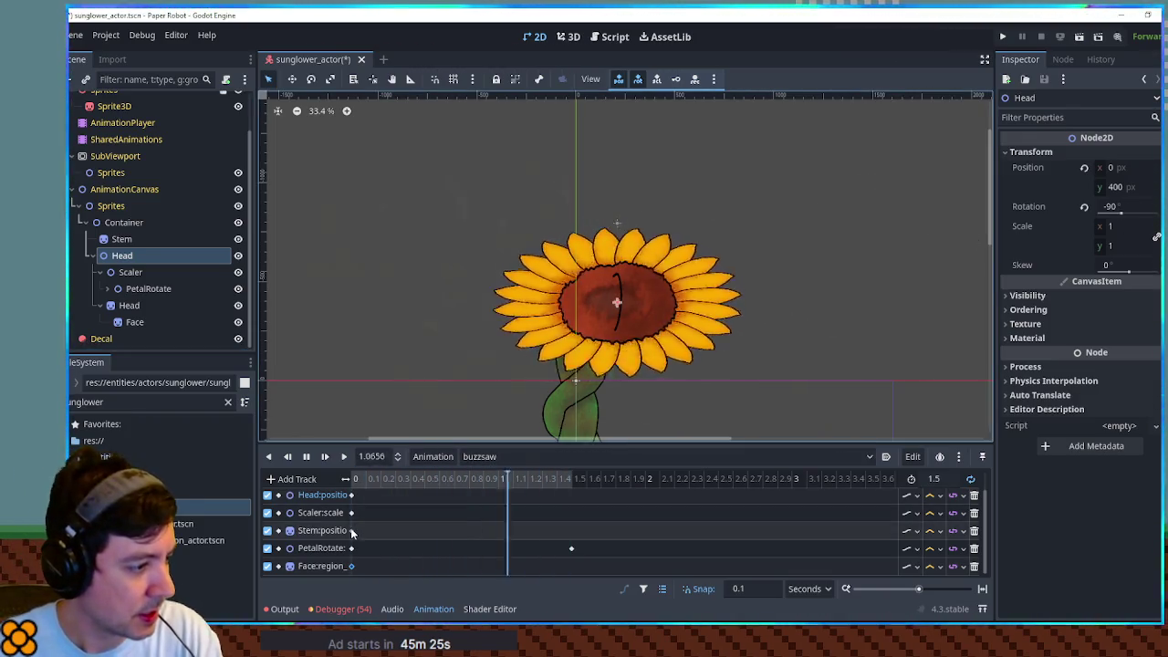
# Step: Add a Head rotation key of -95 at about 0.2 seconds
pyautogui.scroll(1, 391, 538)
pyautogui.rightClick(410, 497)
pyautogui.click(415, 508)
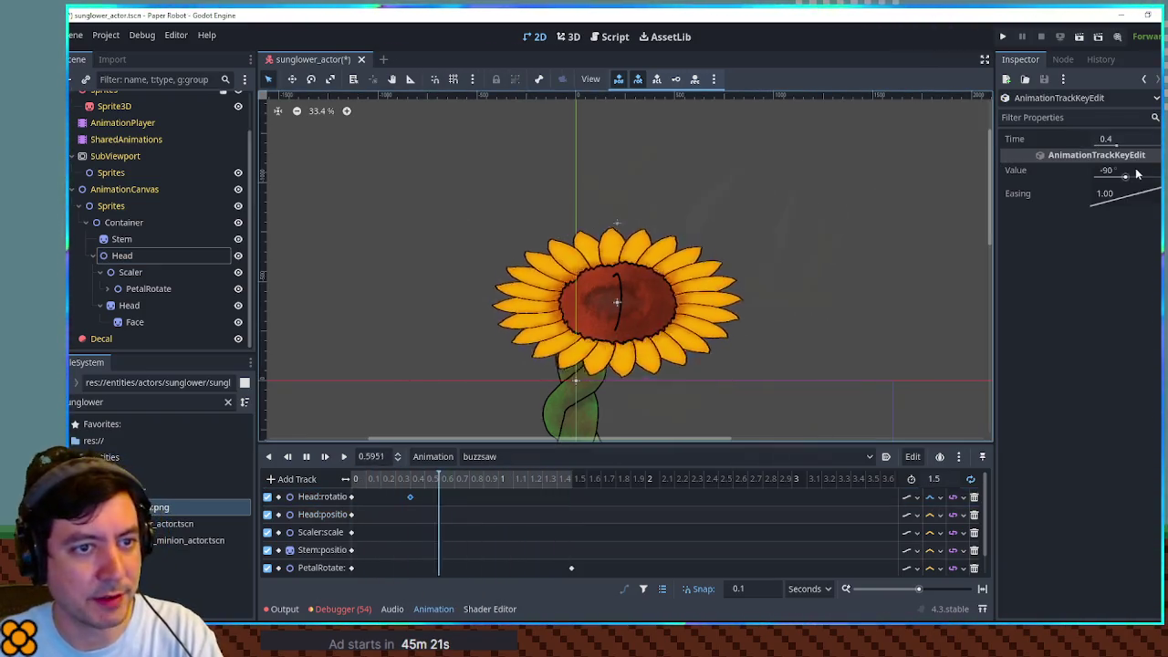
pyautogui.click(1106, 169)
pyautogui.write('-80')
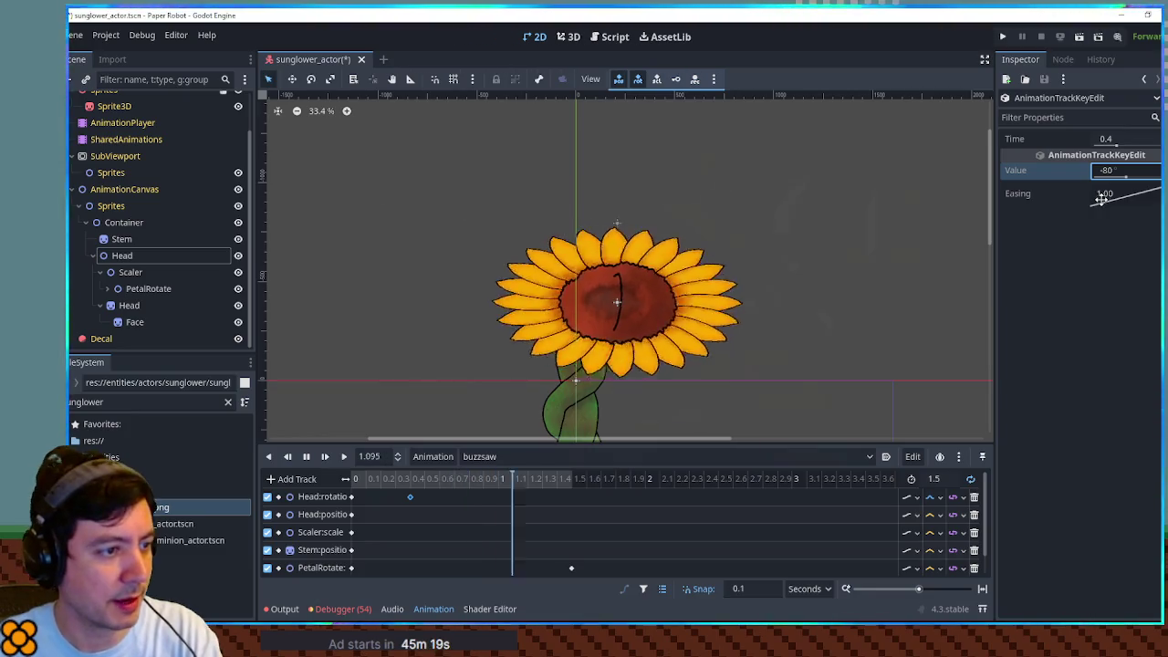
pyautogui.tripleClick(1119, 173)
pyautogui.write('-95')
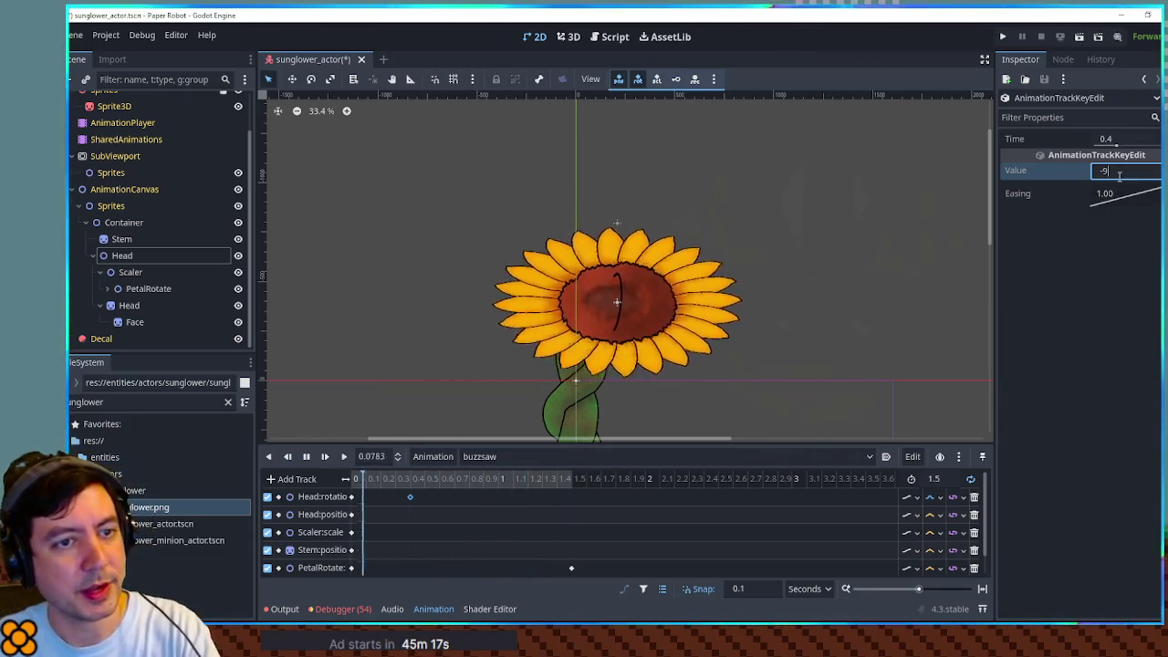
pyautogui.moveTo(409, 497)
pyautogui.mouseDown()
pyautogui.moveTo(351, 500)
pyautogui.moveTo(412, 483)
pyautogui.mouseUp()
pyautogui.click(380, 497)
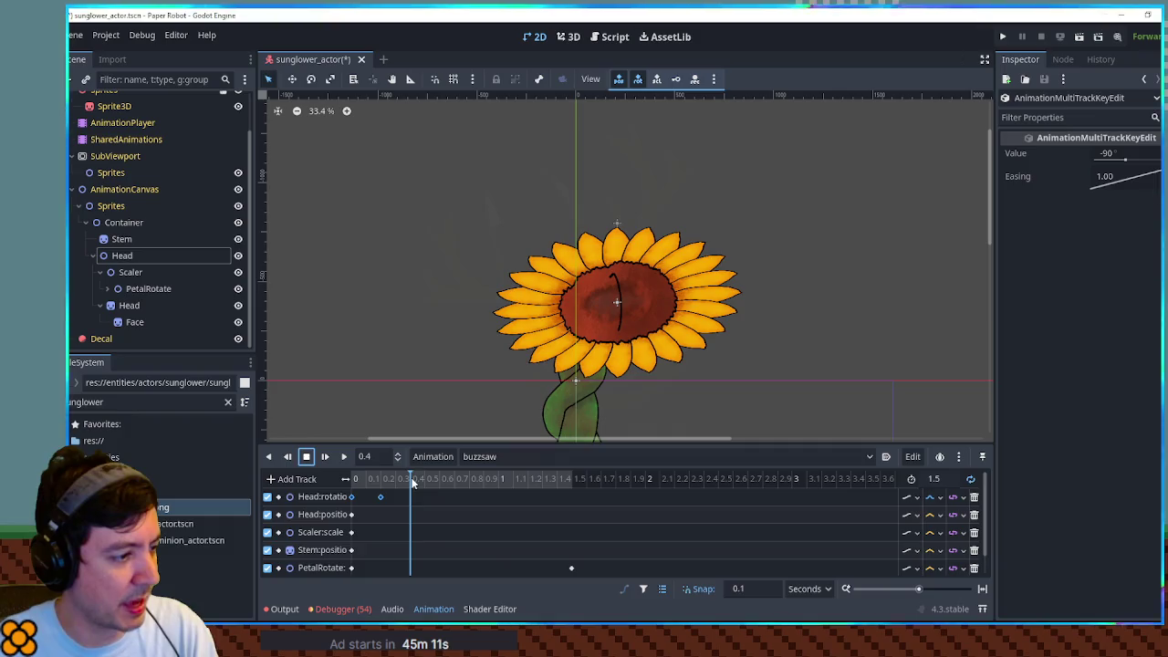
pyautogui.click(345, 497)
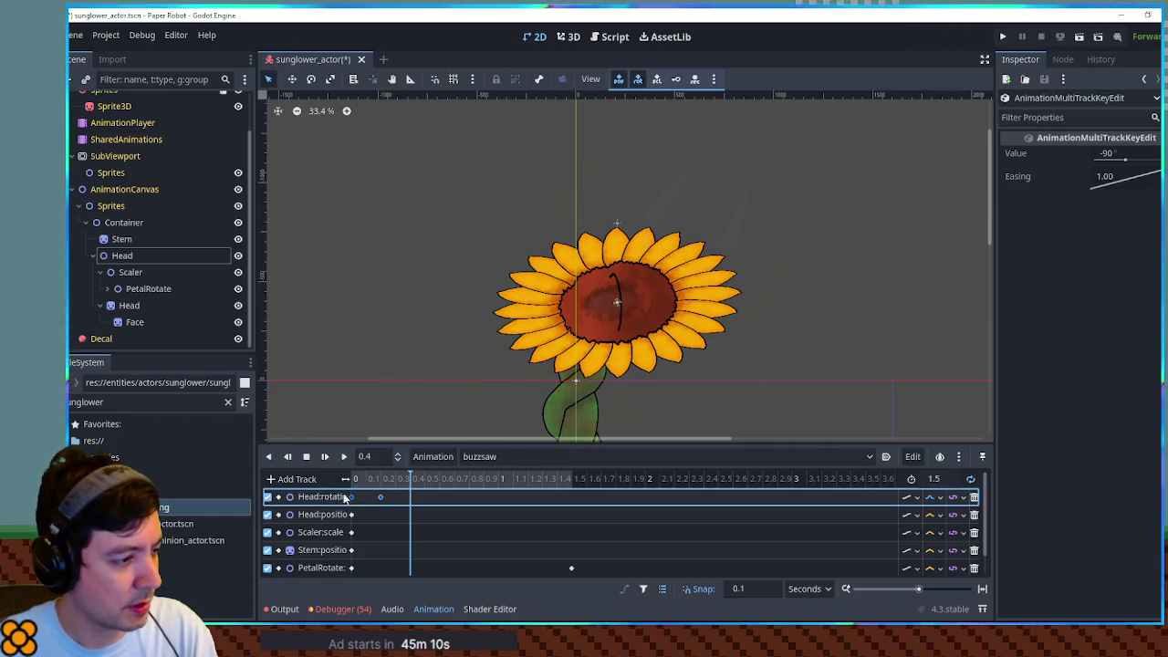
# Step: Preview and stop buzzsaw, save the scene, and load the RESET animation
pyautogui.click(471, 482)
pyautogui.click(532, 482)
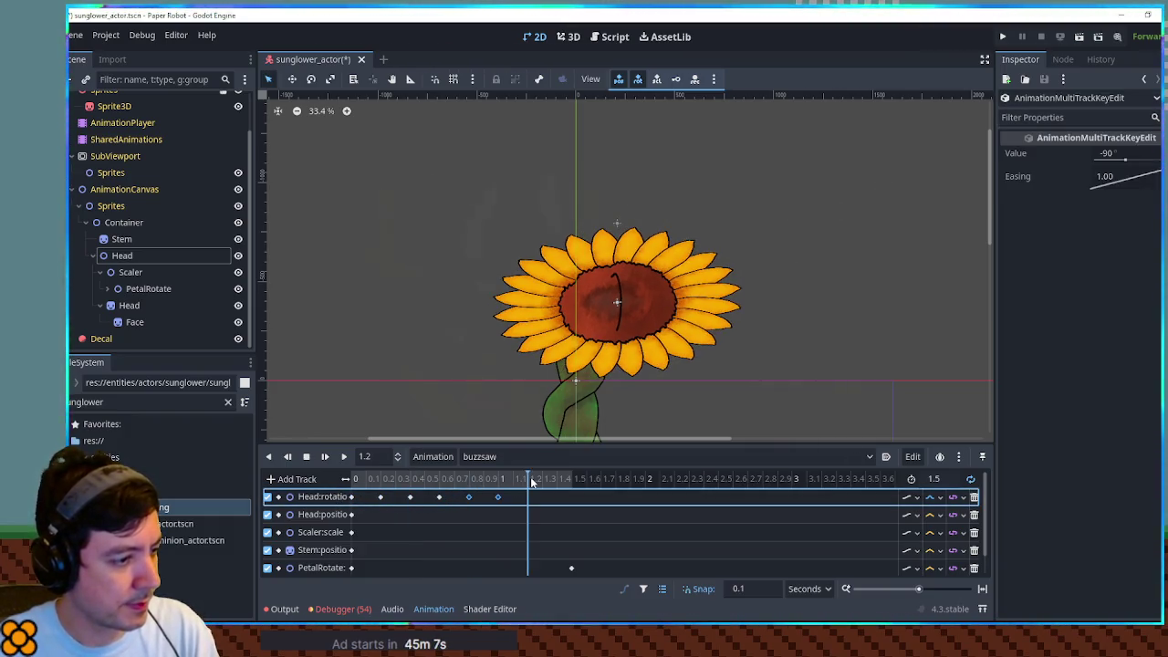
pyautogui.click(345, 458)
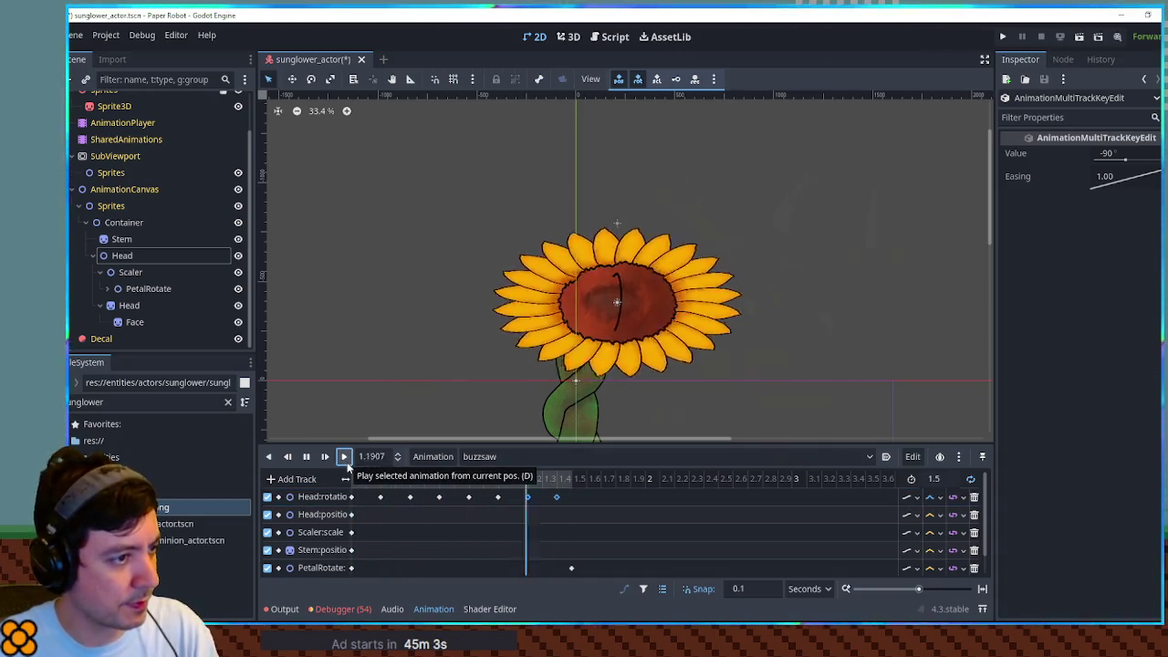
pyautogui.click(307, 457)
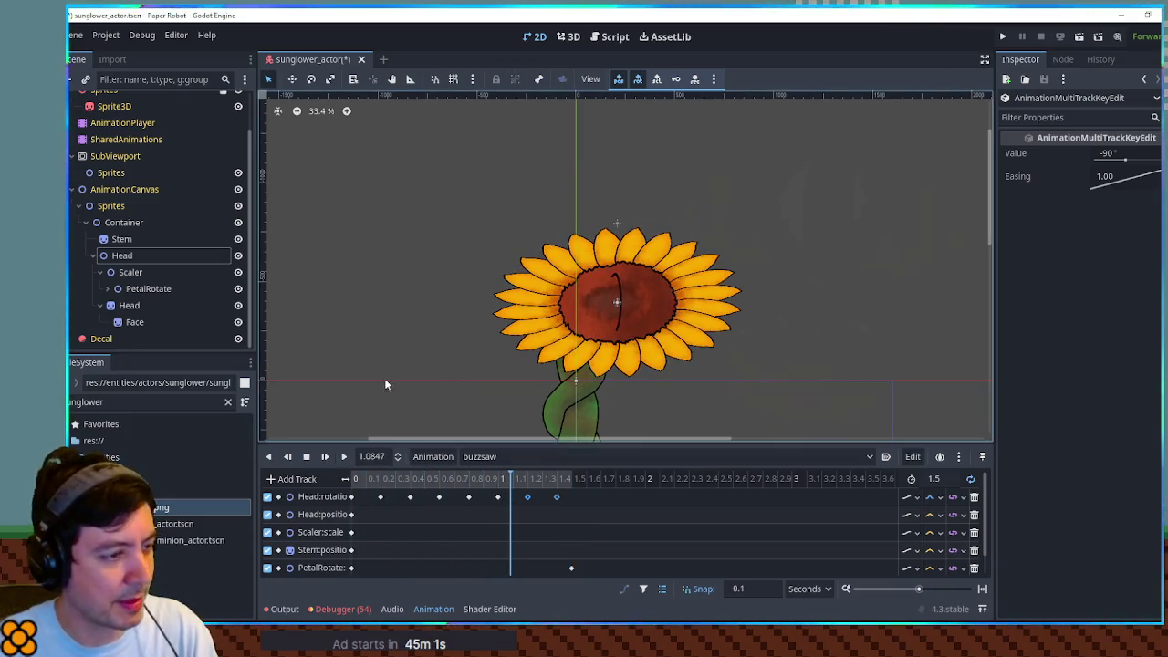
pyautogui.hotkey('ctrl', 's')
pyautogui.click(544, 456)
pyautogui.click(497, 476)
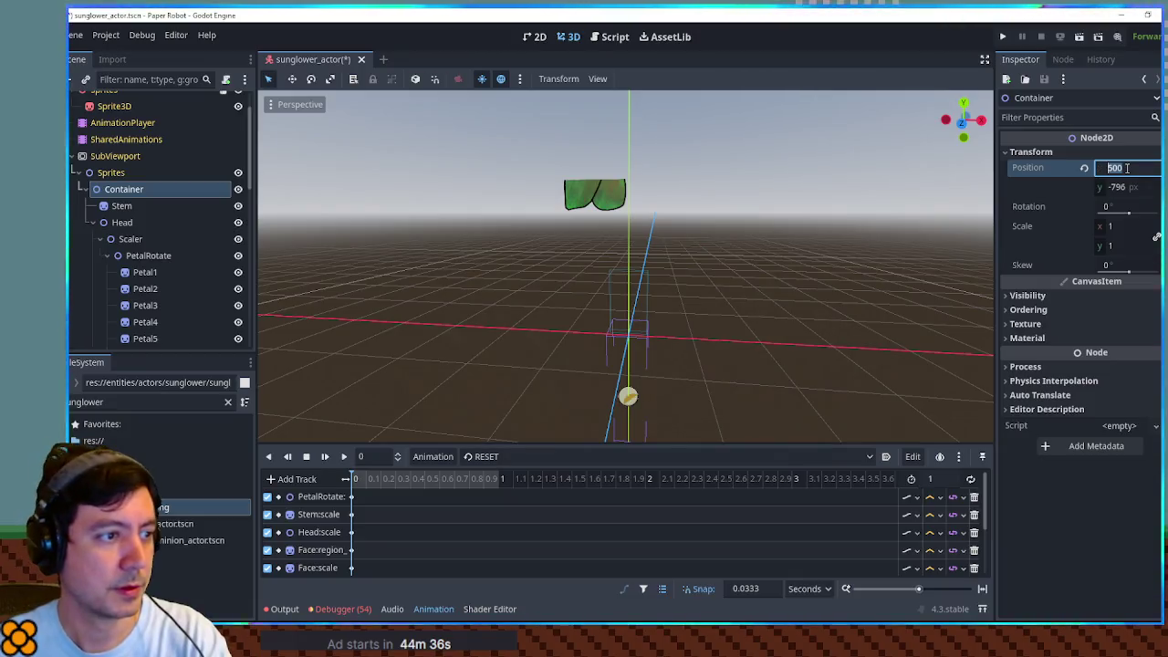
# Step: Set the Container's x position to 600 and try y values of 800 and 700
pyautogui.write('0')
pyautogui.press('Return')
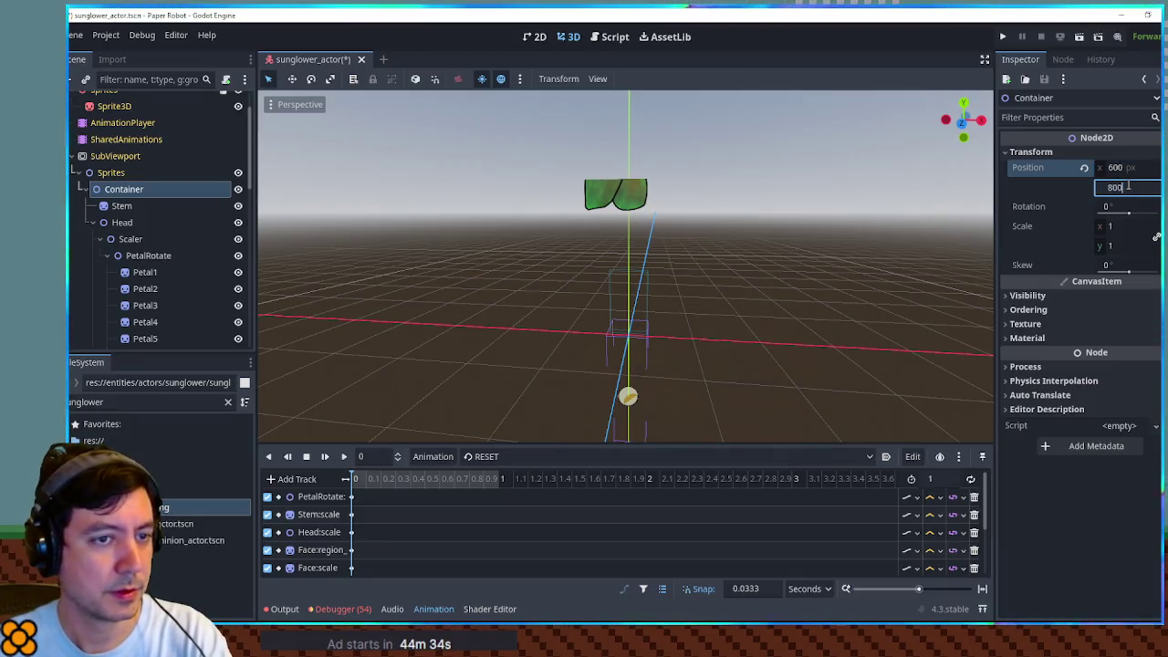
pyautogui.press('Return')
pyautogui.press('Return')
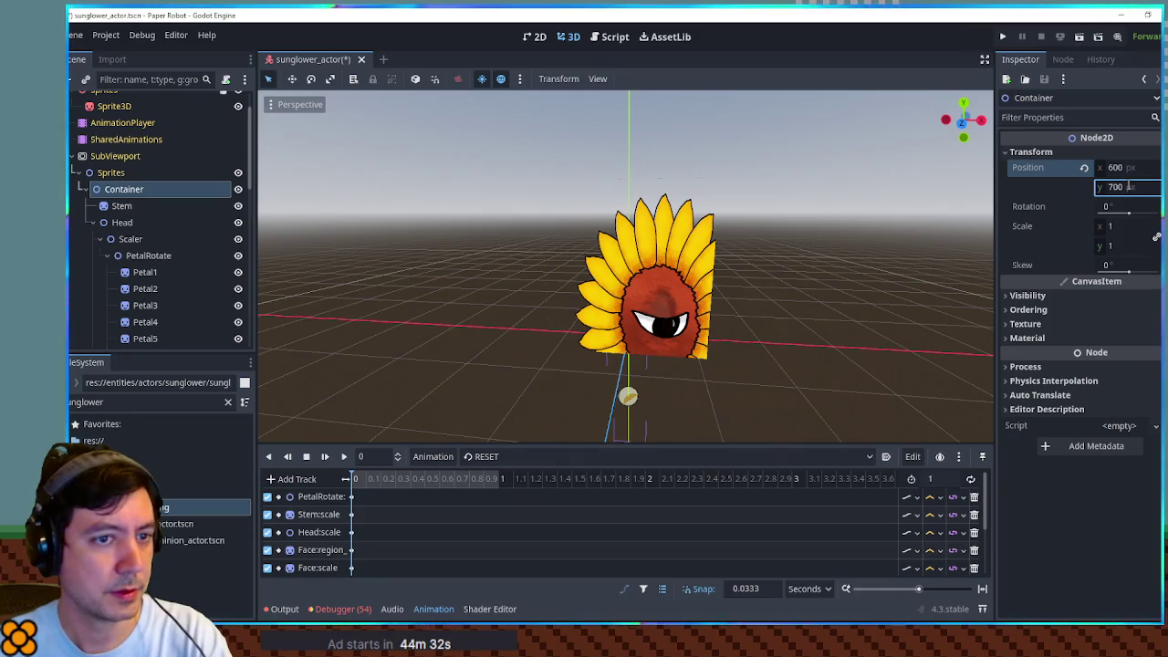
pyautogui.write('0')
pyautogui.press('Return')
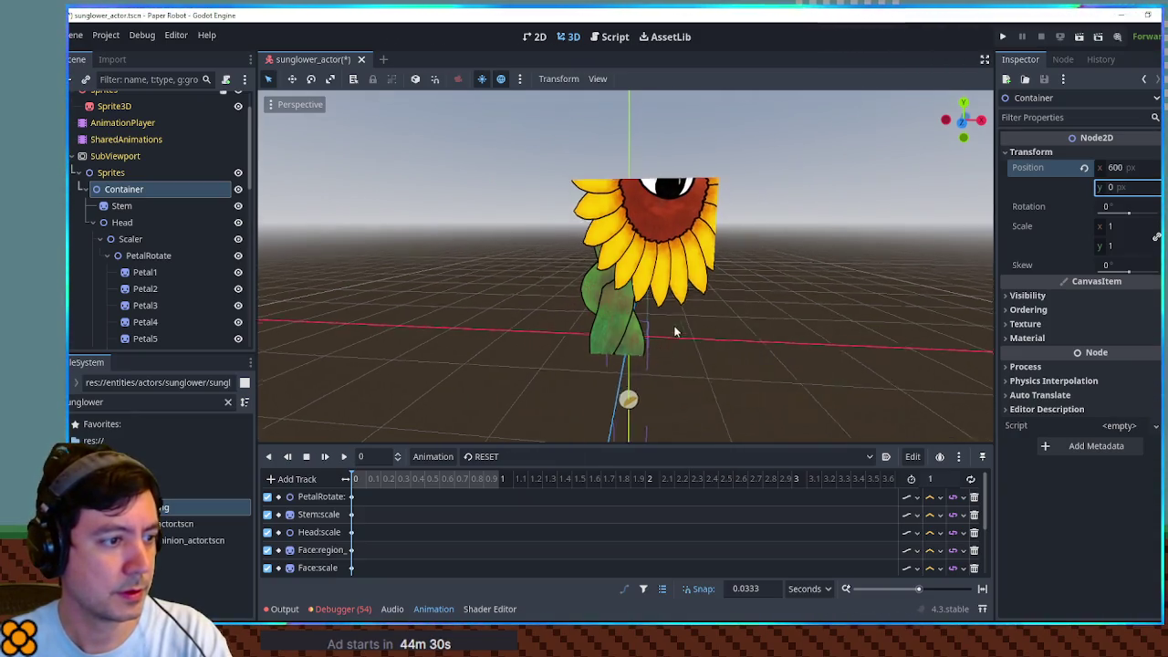
# Step: Set the SubViewport size to 1200 × 1200 px
pyautogui.click(111, 157)
pyautogui.click(1117, 306)
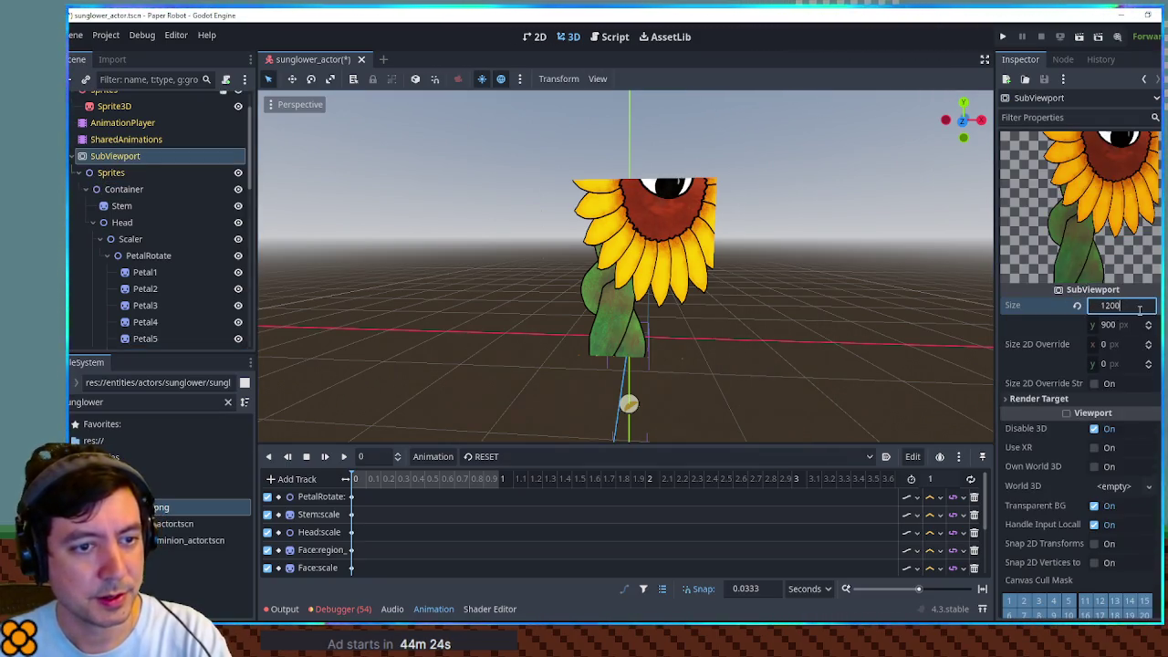
pyautogui.press('Return')
pyautogui.write('0')
pyautogui.press('Return')
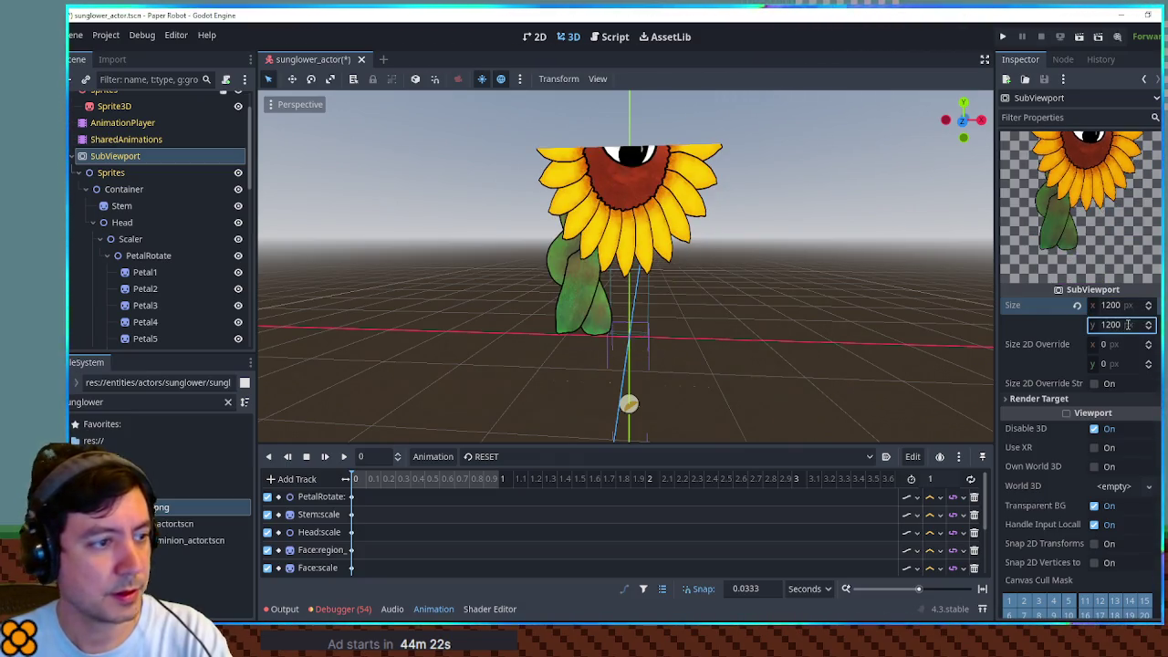
# Step: Check the 3D view while trying Container y positions of 200, 400 and 500
pyautogui.click(124, 189)
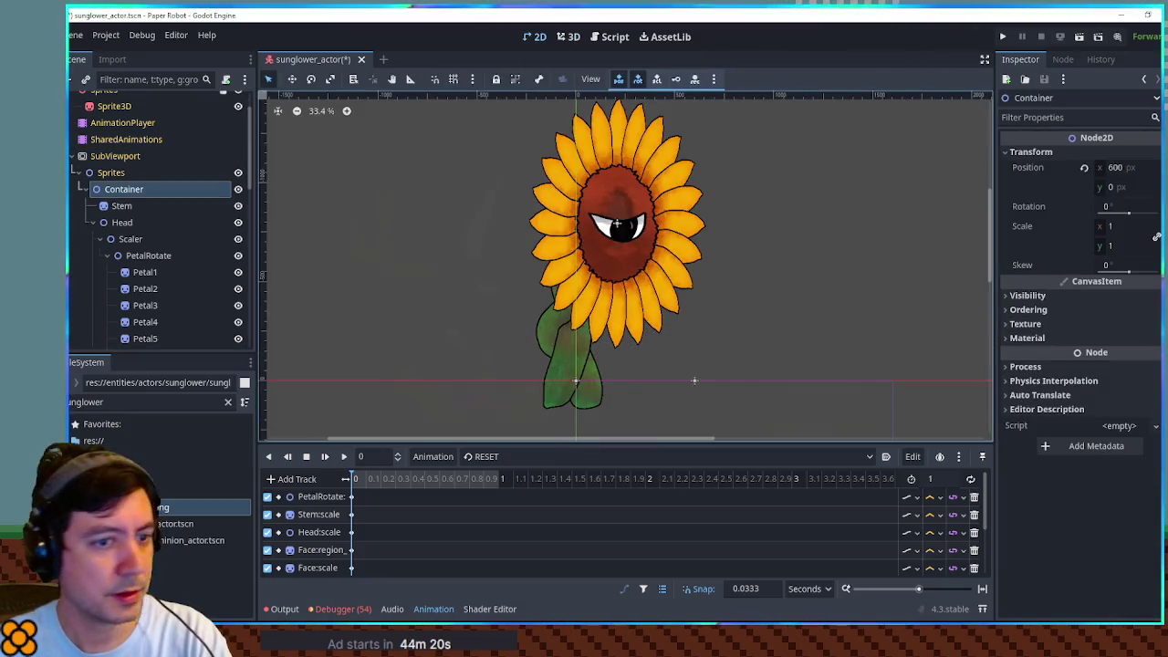
pyautogui.click(569, 37)
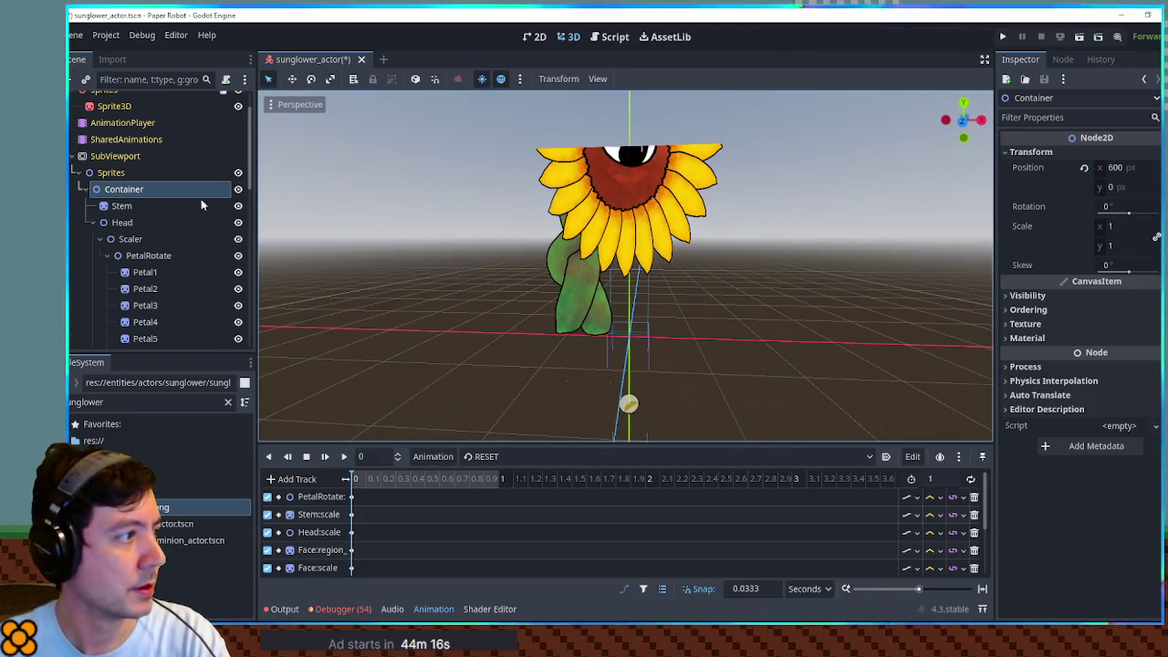
pyautogui.click(111, 172)
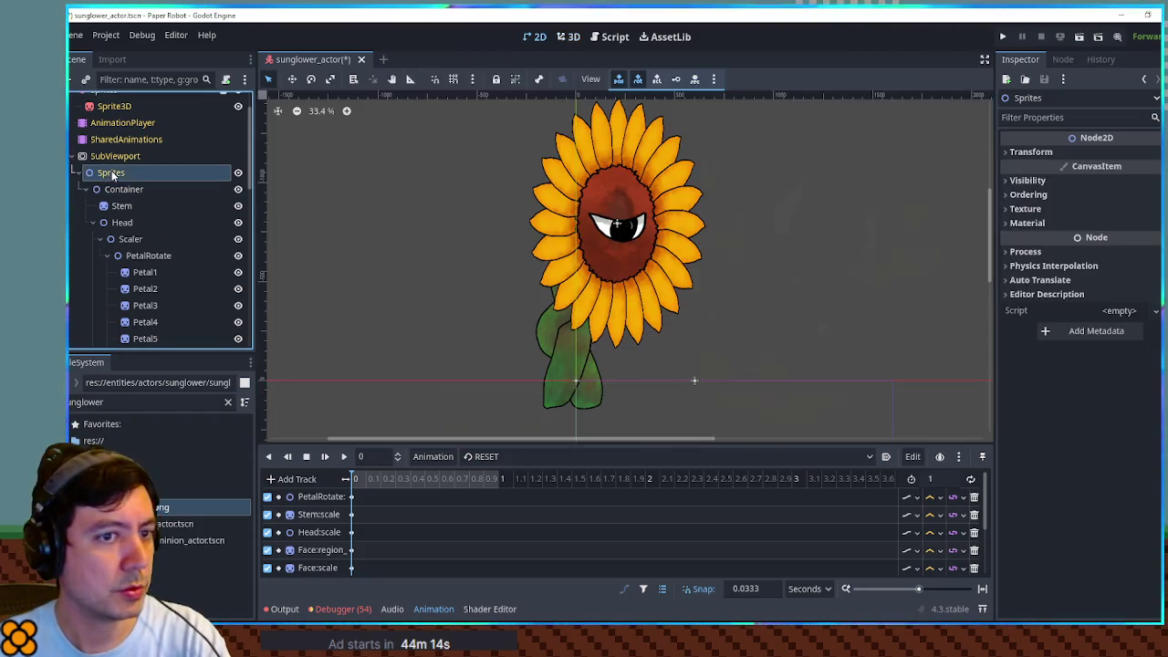
pyautogui.click(123, 189)
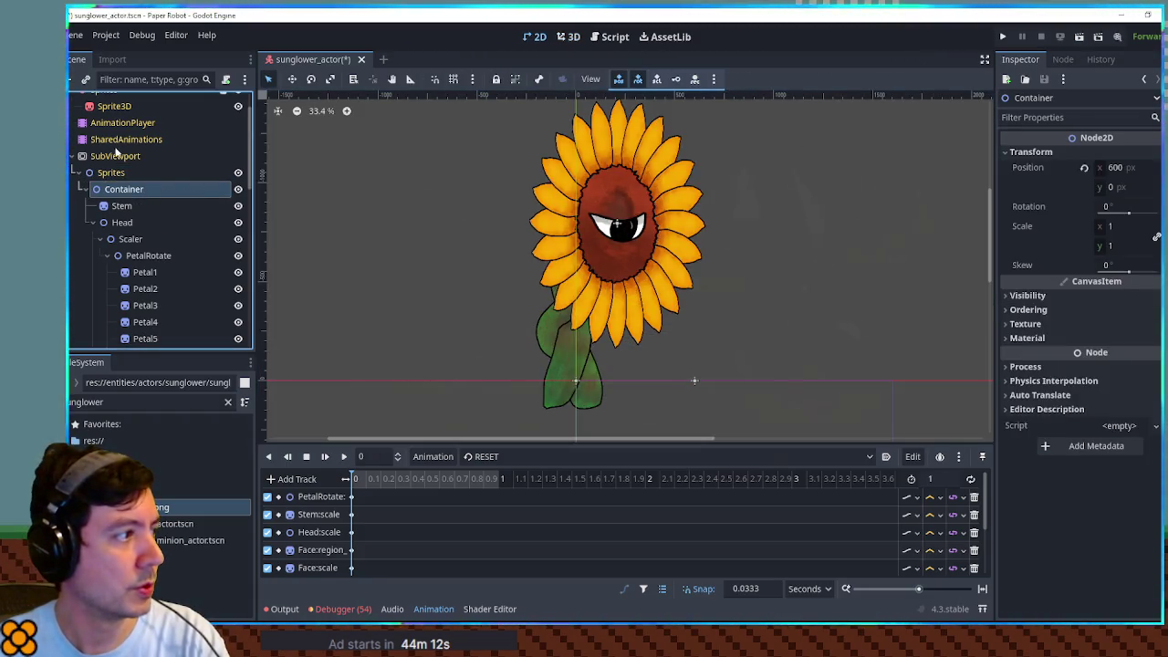
pyautogui.click(568, 37)
pyautogui.click(1137, 187)
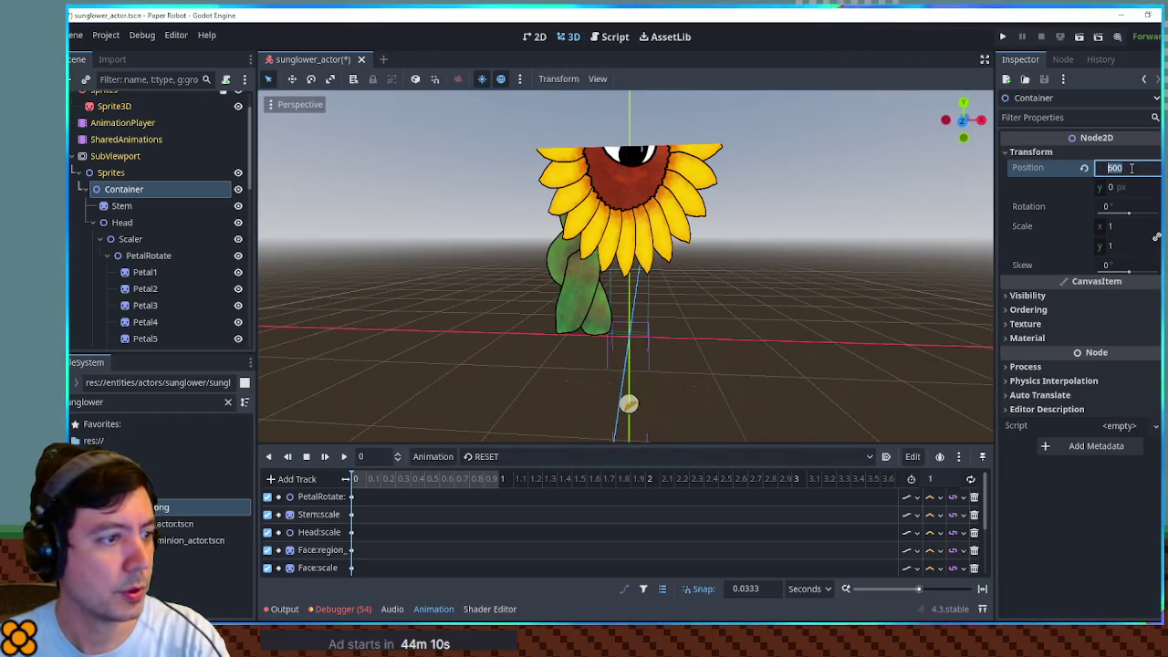
pyautogui.write('200')
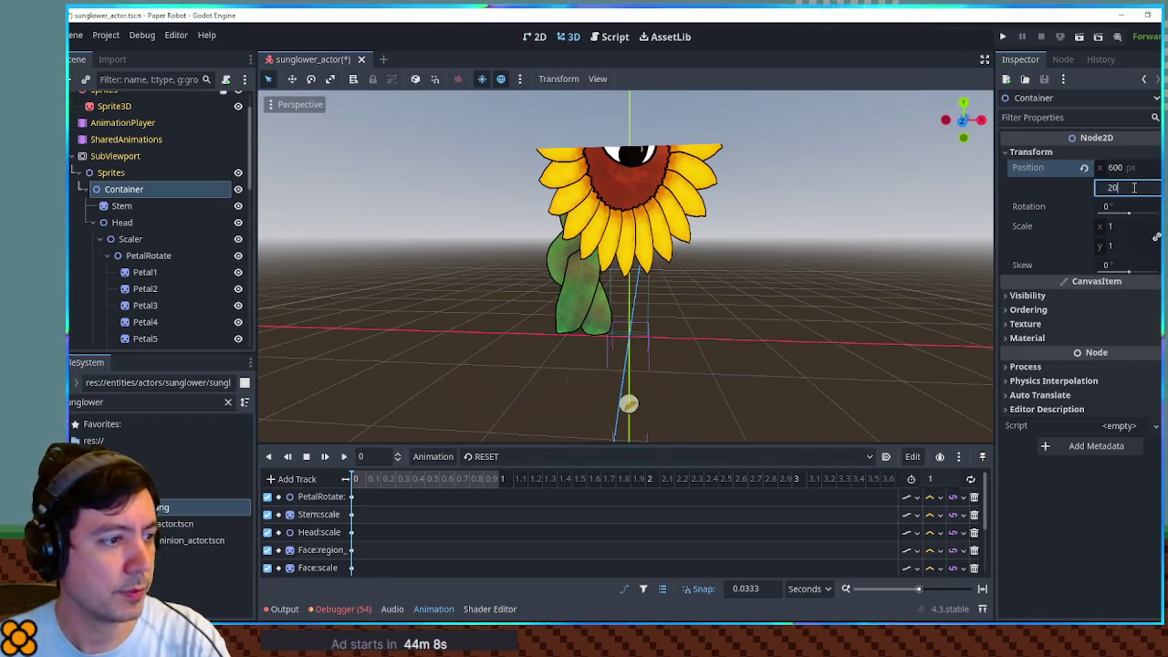
pyautogui.press('Return')
pyautogui.click(1132, 187)
pyautogui.write('400')
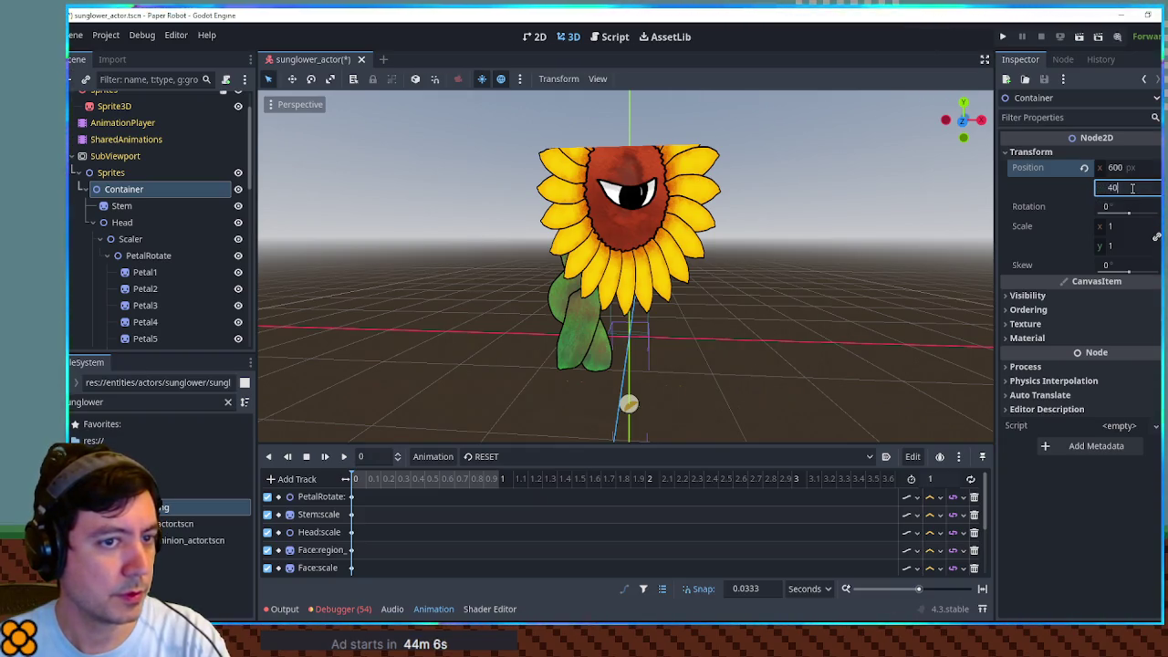
pyautogui.press('Return')
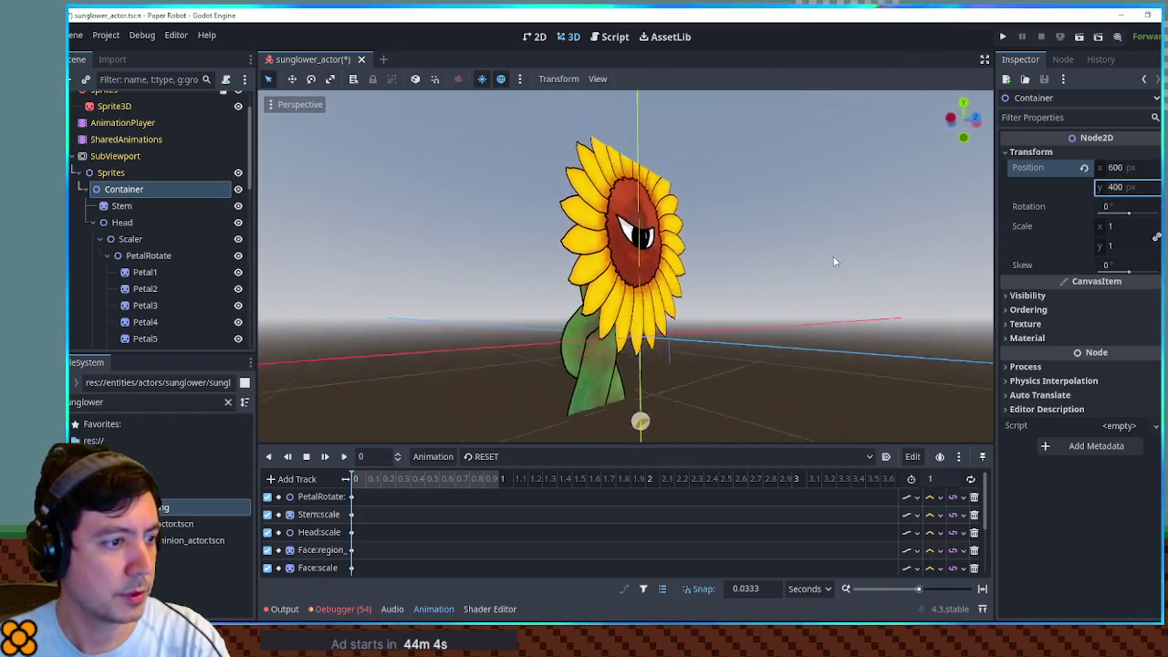
pyautogui.click(1130, 186)
pyautogui.write('500')
pyautogui.press('Return')
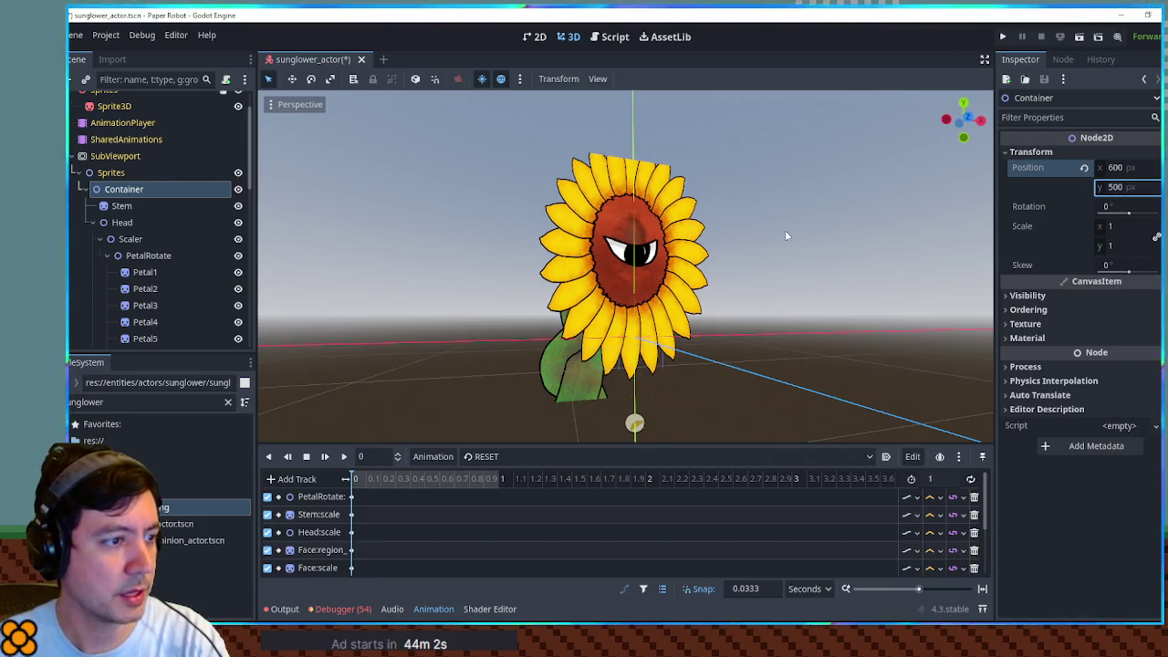
# Step: Change the SubViewport height to 1500, then 1600 px
pyautogui.click(108, 156)
pyautogui.click(1115, 326)
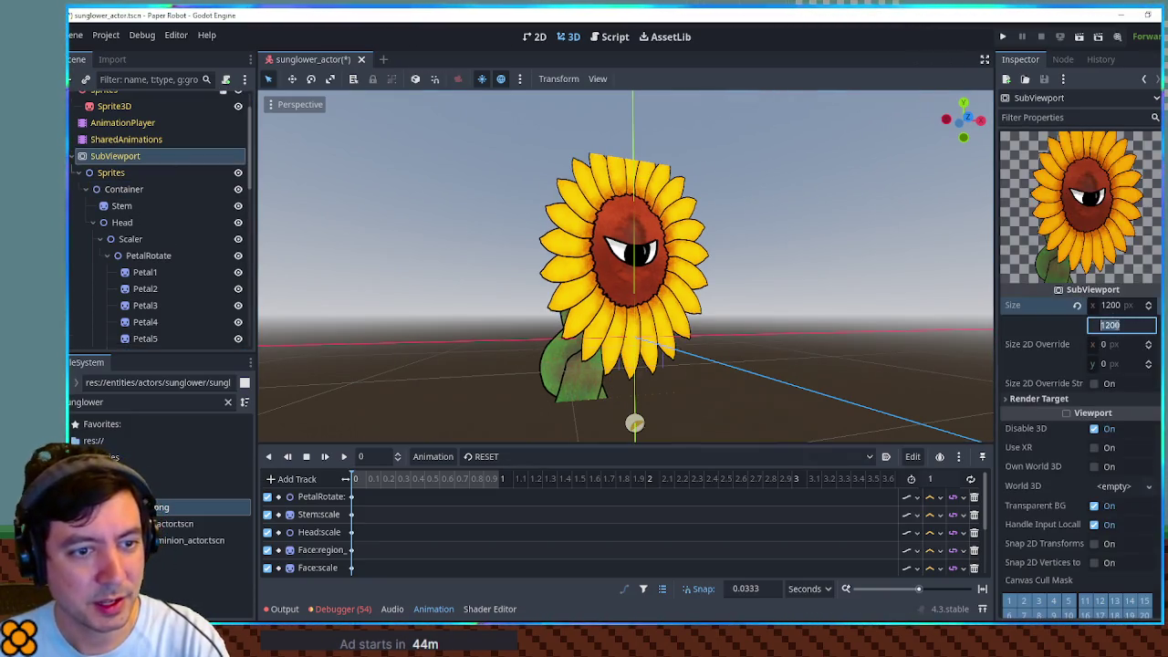
pyautogui.write('1500')
pyautogui.press('Return')
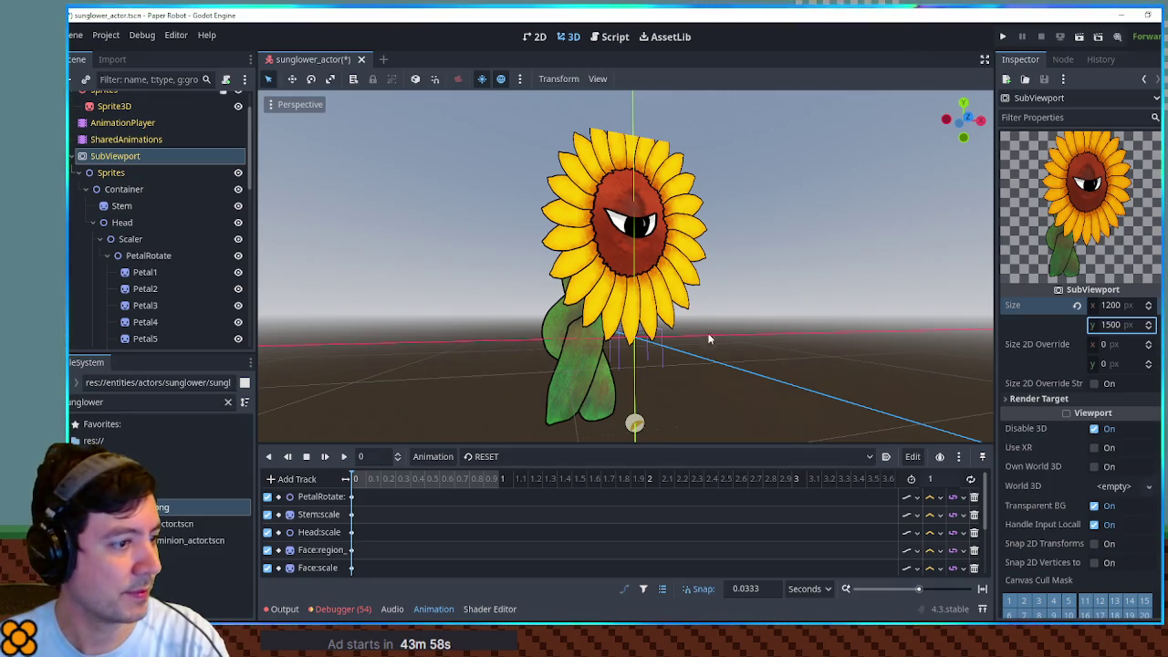
pyautogui.click(1107, 325)
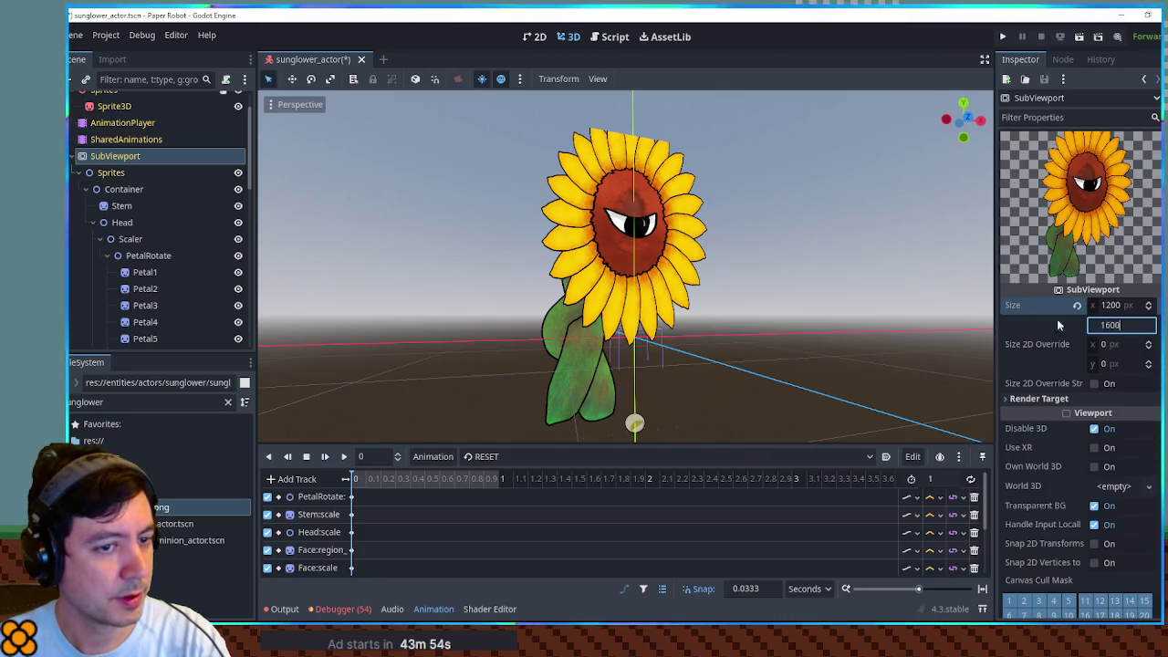
pyautogui.press('Return')
# Step: Settle the Container's y position at 650 after trying 400, 600 and 700
pyautogui.click(127, 189)
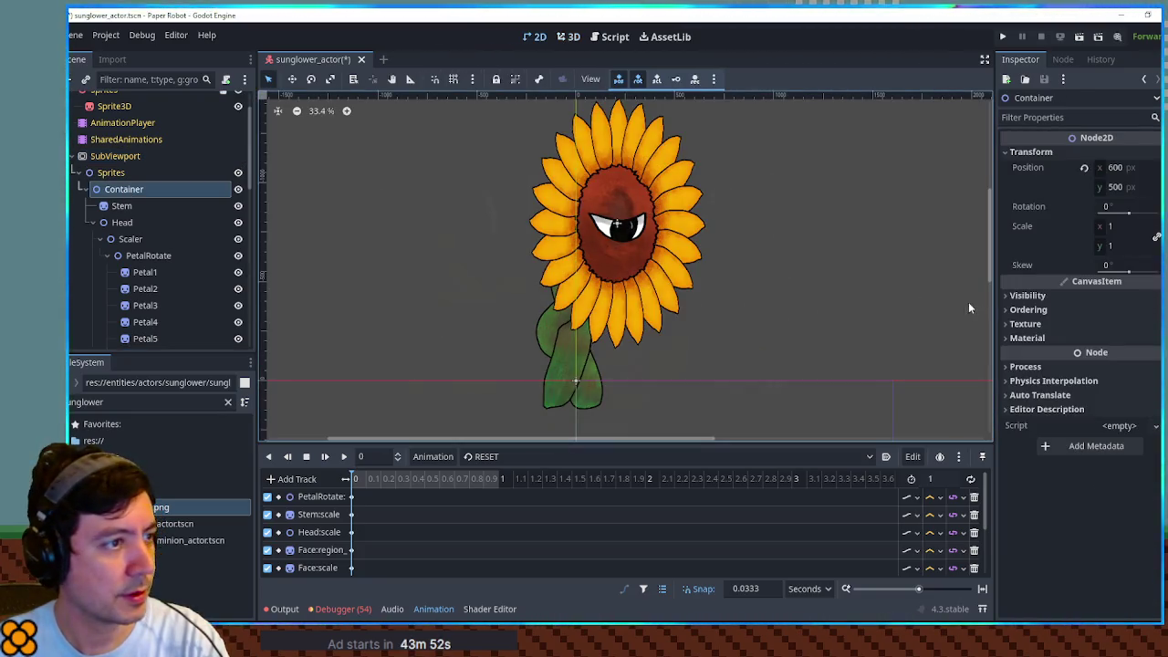
pyautogui.click(567, 36)
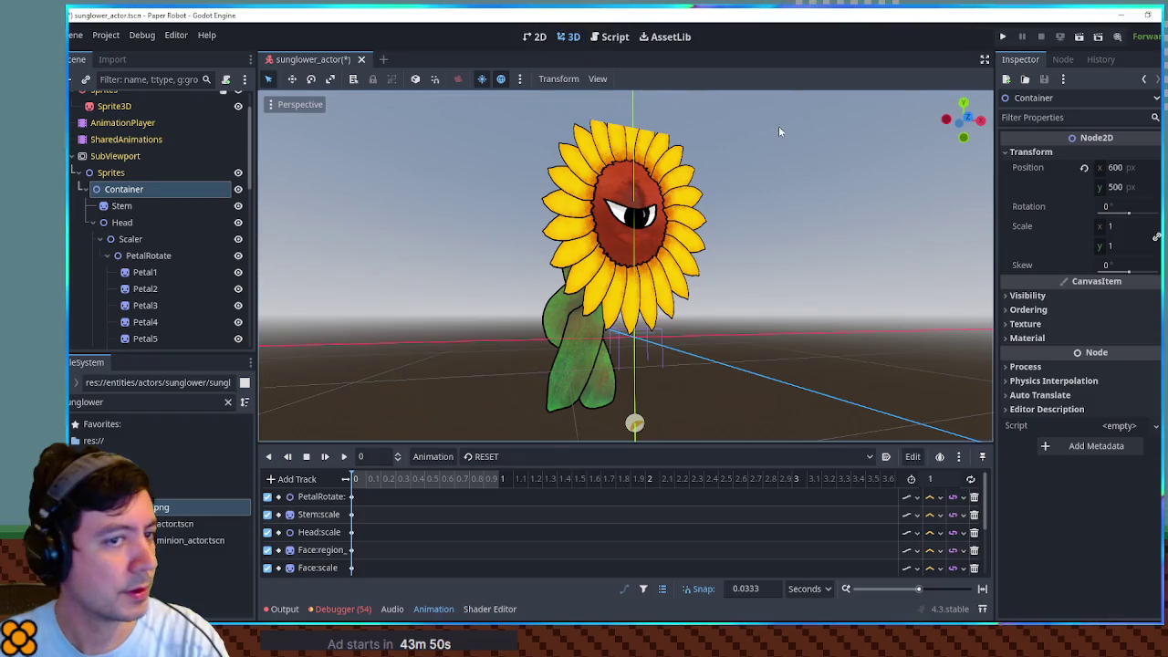
pyautogui.click(1129, 187)
pyautogui.write('400')
pyautogui.press('Return')
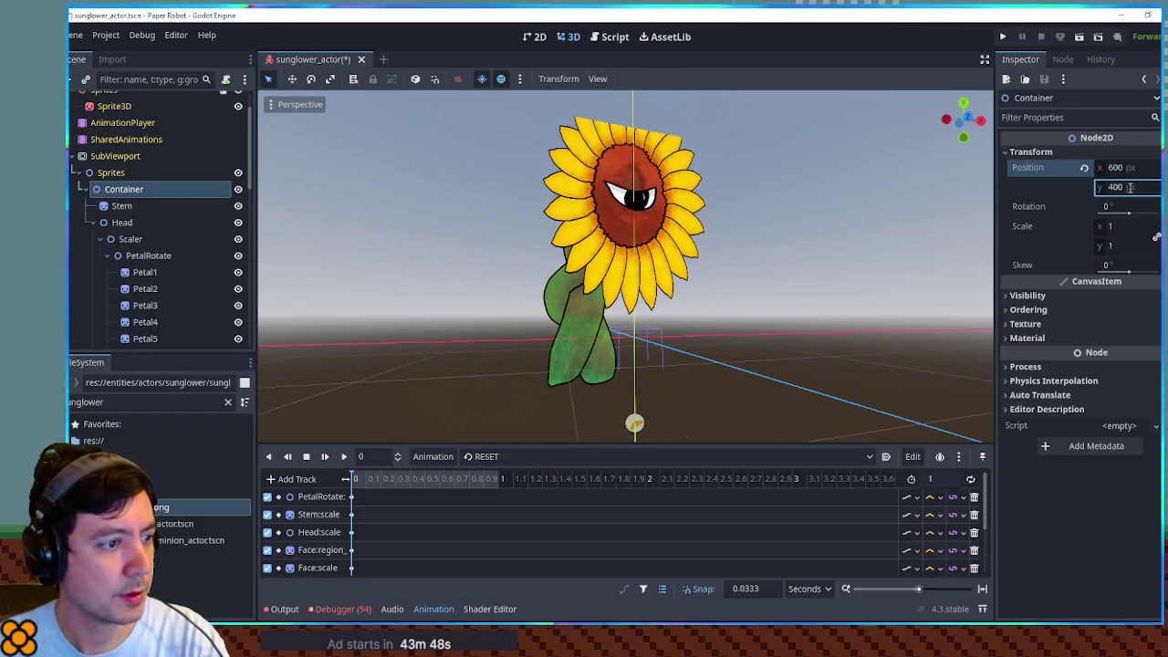
pyautogui.write('600')
pyautogui.press('Return')
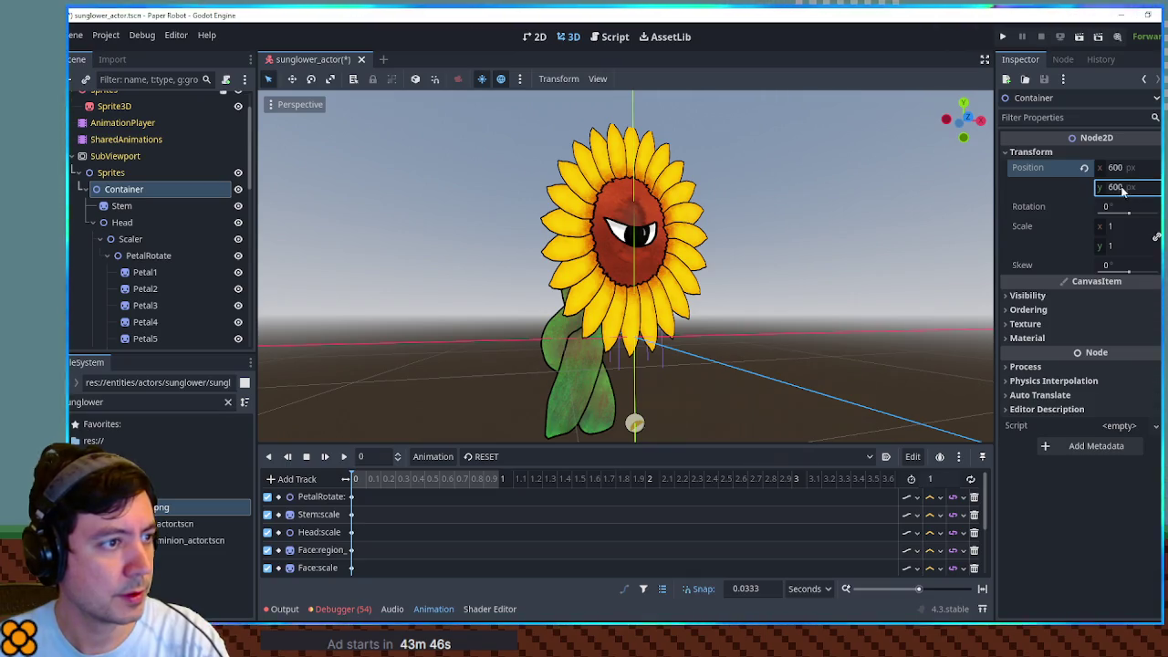
pyautogui.write('700')
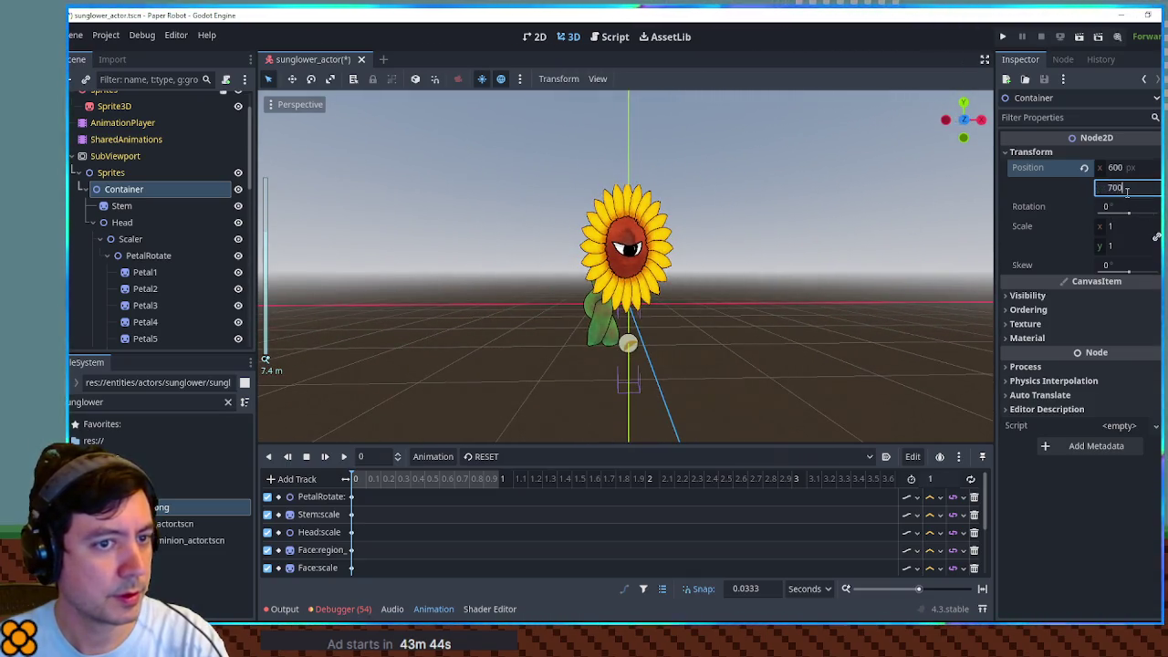
pyautogui.press('Return')
pyautogui.write('650')
pyautogui.press('Return')
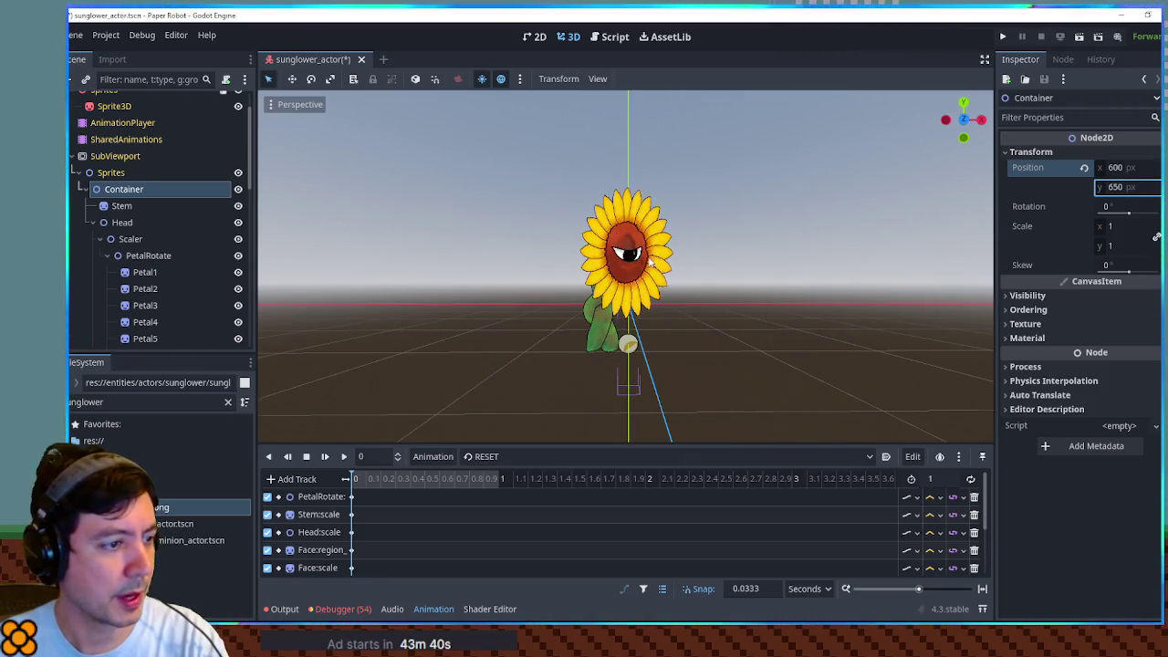
# Step: Raise the Sprite3D to y 2.36 m in the 3D view, then select the AnimationPlayer
pyautogui.scroll(4, 646, 256)
pyautogui.scroll(-3, 645, 255)
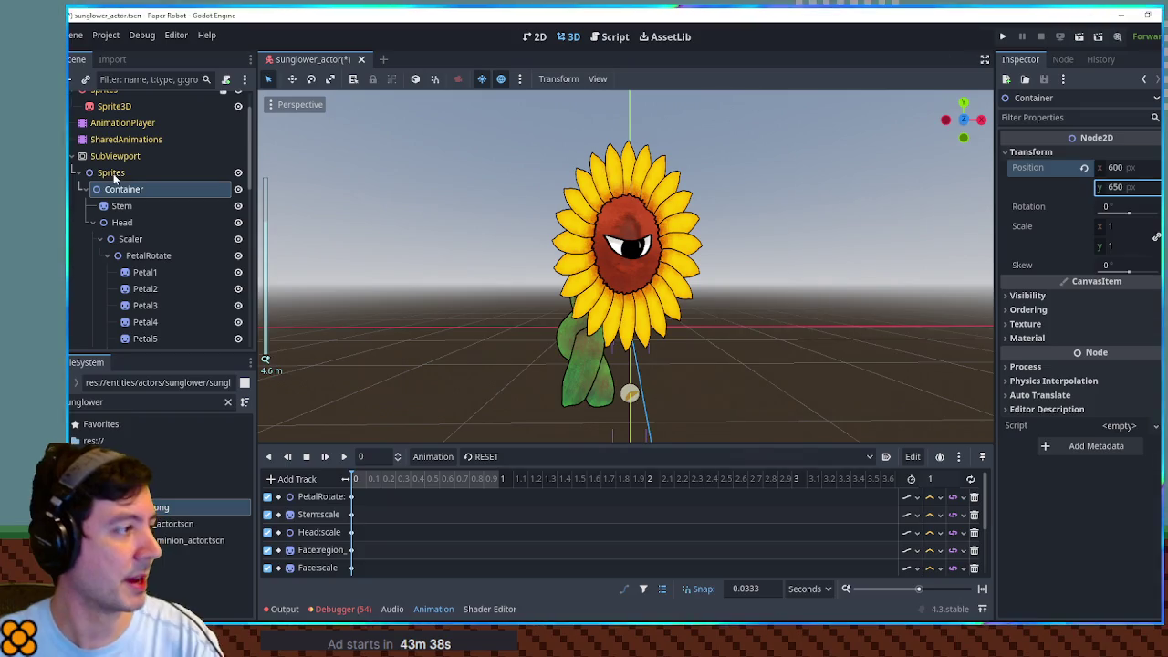
pyautogui.click(127, 173)
pyautogui.click(570, 37)
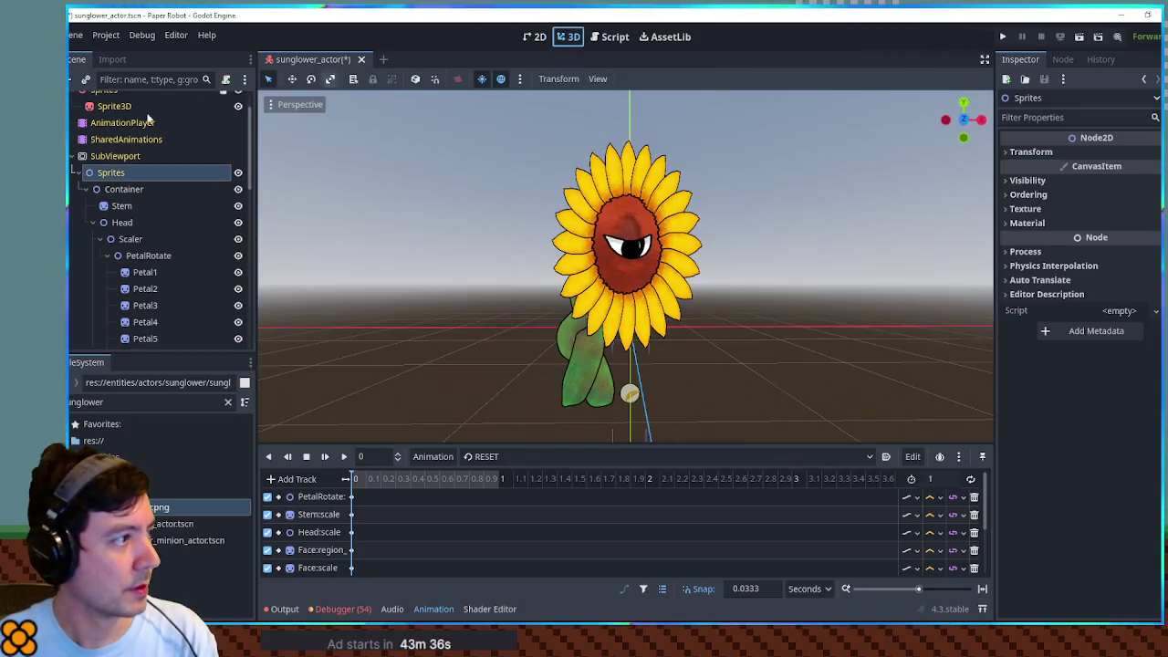
pyautogui.scroll(2, 138, 189)
pyautogui.click(114, 152)
pyautogui.moveTo(632, 219)
pyautogui.mouseDown()
pyautogui.moveTo(628, 133)
pyautogui.moveTo(628, 144)
pyautogui.mouseUp()
pyautogui.scroll(-3, 704, 182)
pyautogui.scroll(3, 757, 243)
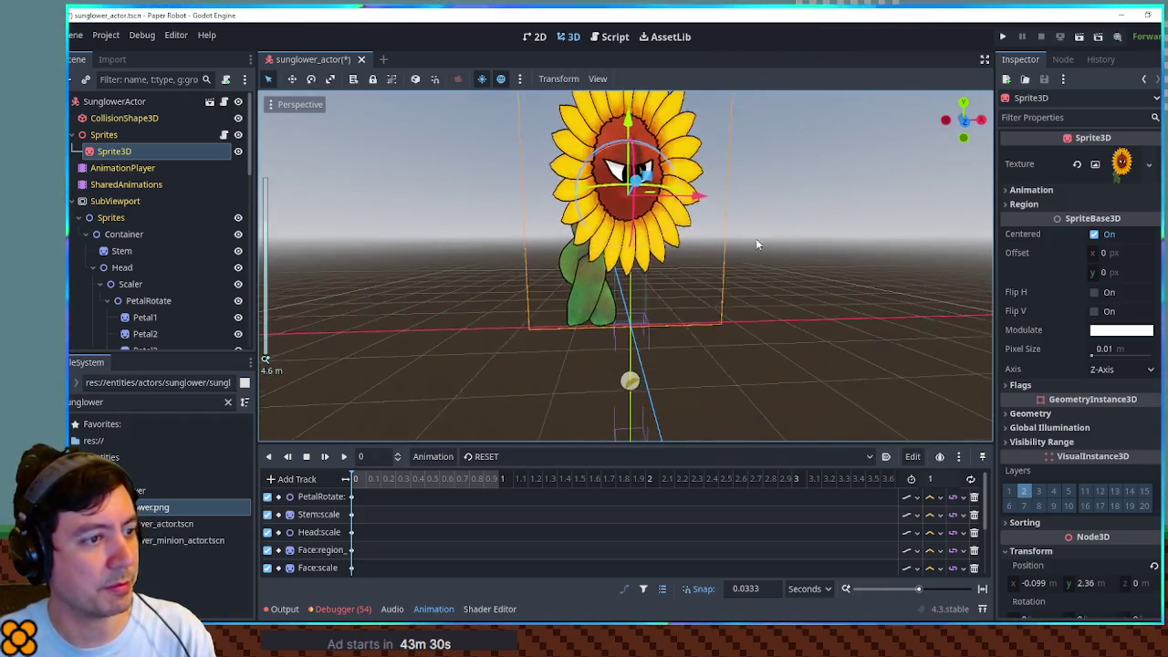
pyautogui.click(814, 256)
pyautogui.scroll(-3, 806, 287)
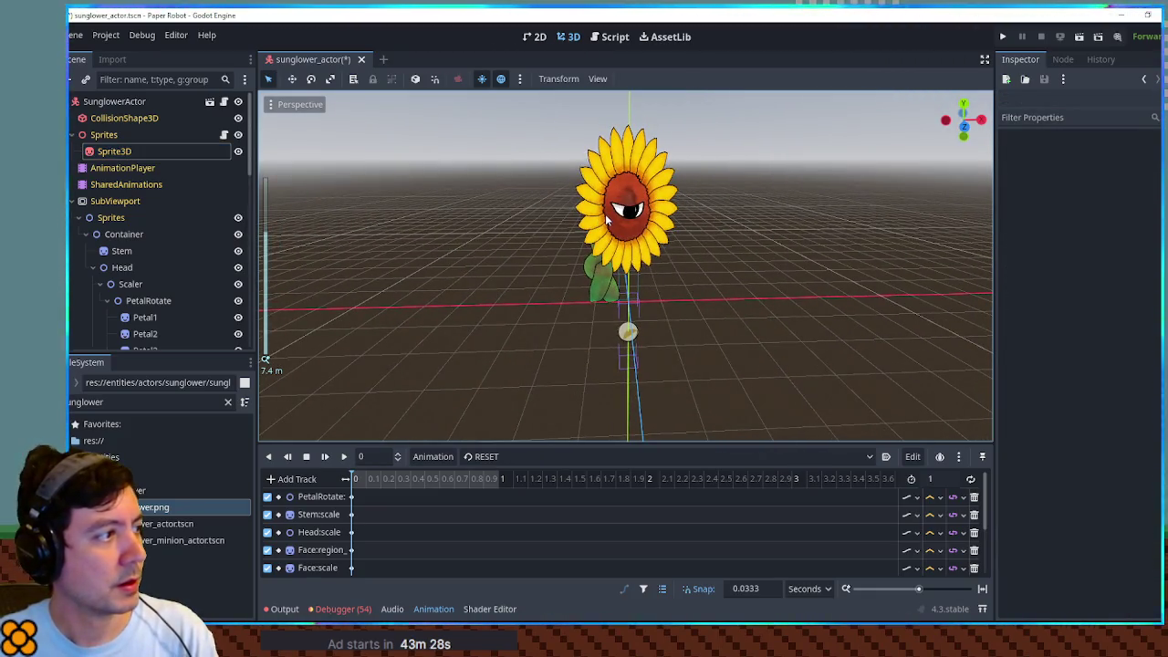
pyautogui.click(606, 218)
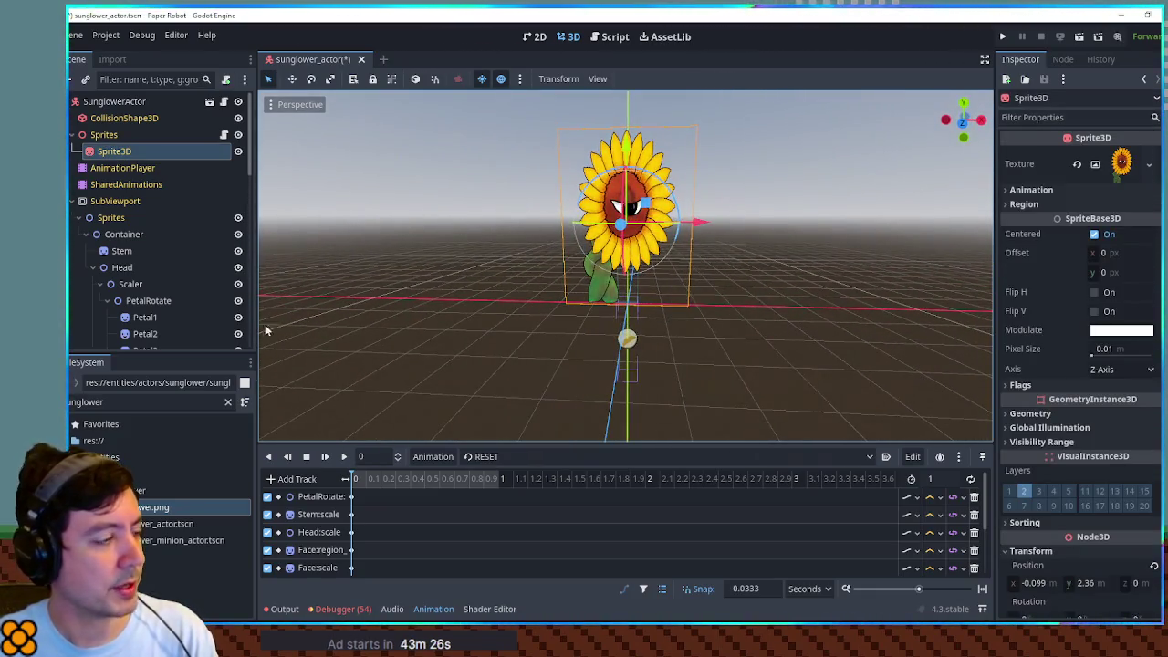
pyautogui.click(110, 170)
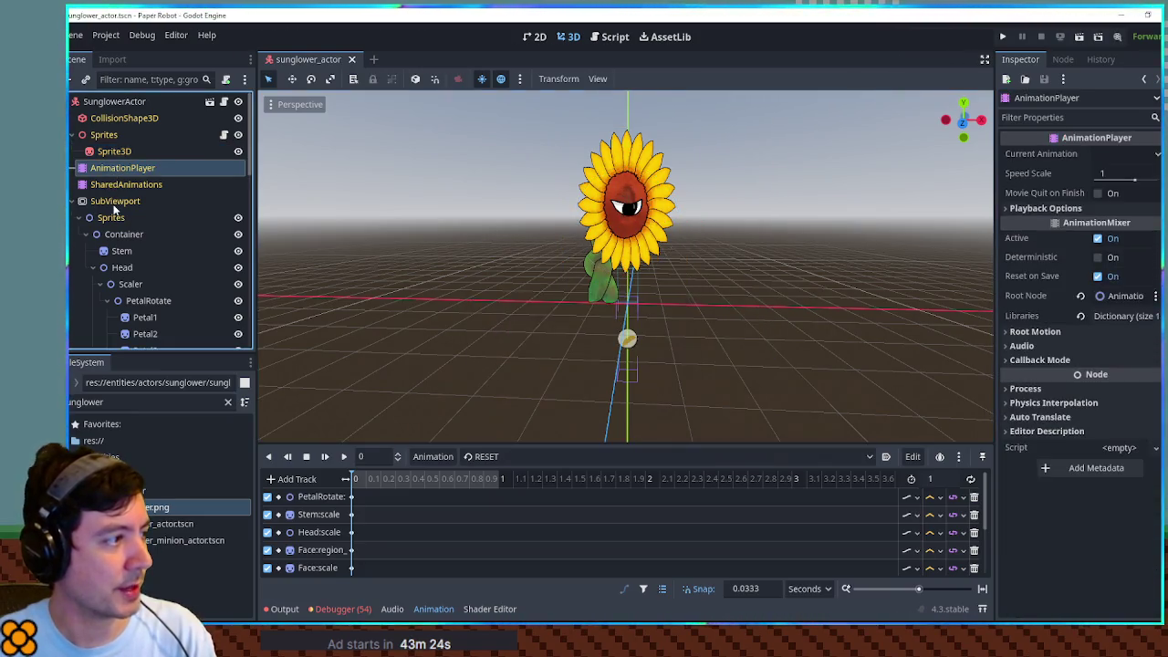
# Step: Set the AnimationPlayer's root node to SubViewport and preview the buzzsaw animation
pyautogui.moveTo(109, 200)
pyautogui.mouseDown()
pyautogui.moveTo(1132, 273)
pyautogui.moveTo(1136, 299)
pyautogui.mouseUp()
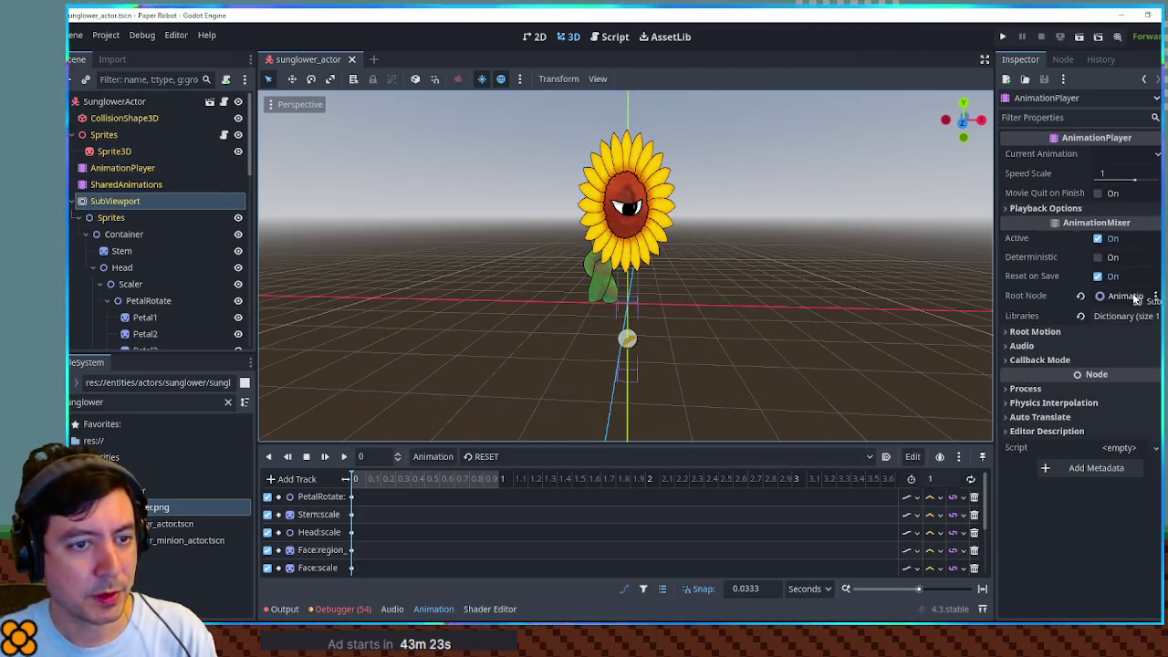
pyautogui.click(522, 457)
pyautogui.click(500, 495)
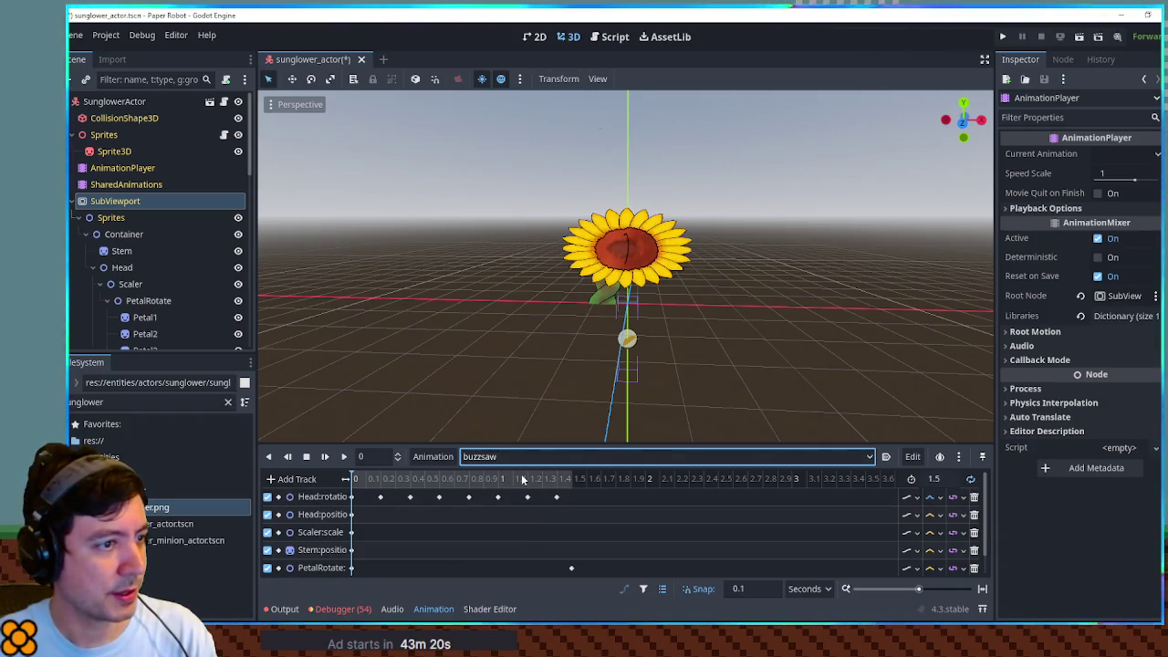
pyautogui.click(343, 457)
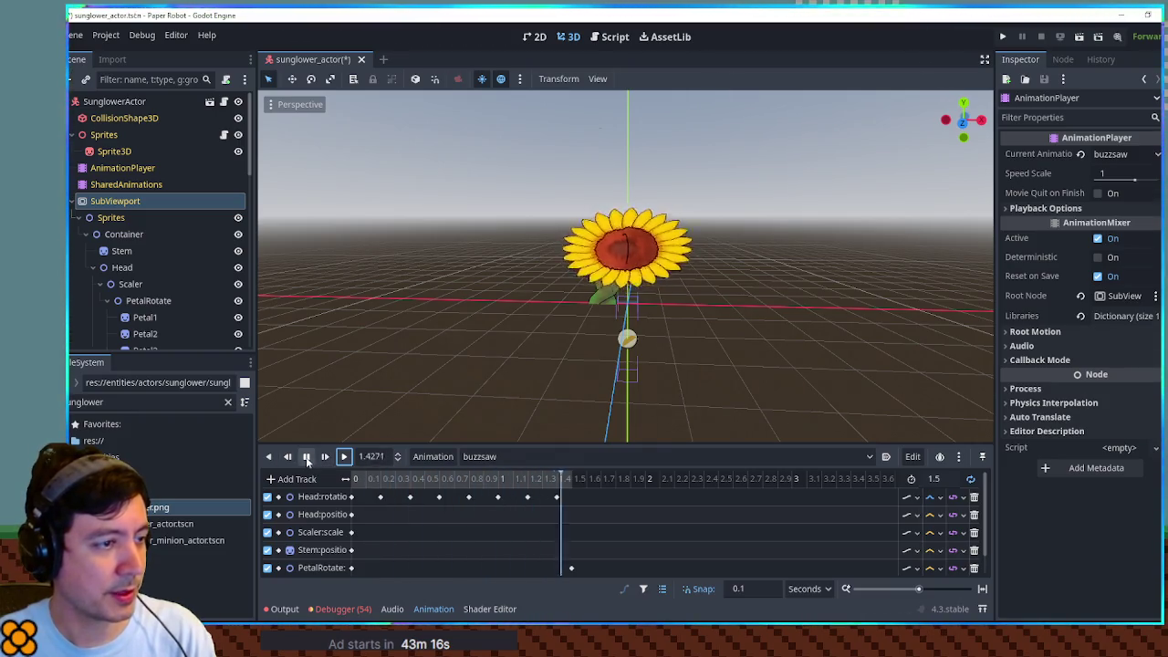
pyautogui.click(308, 458)
# Step: Switch back to the RESET animation and inspect the 3D preview
pyautogui.click(484, 456)
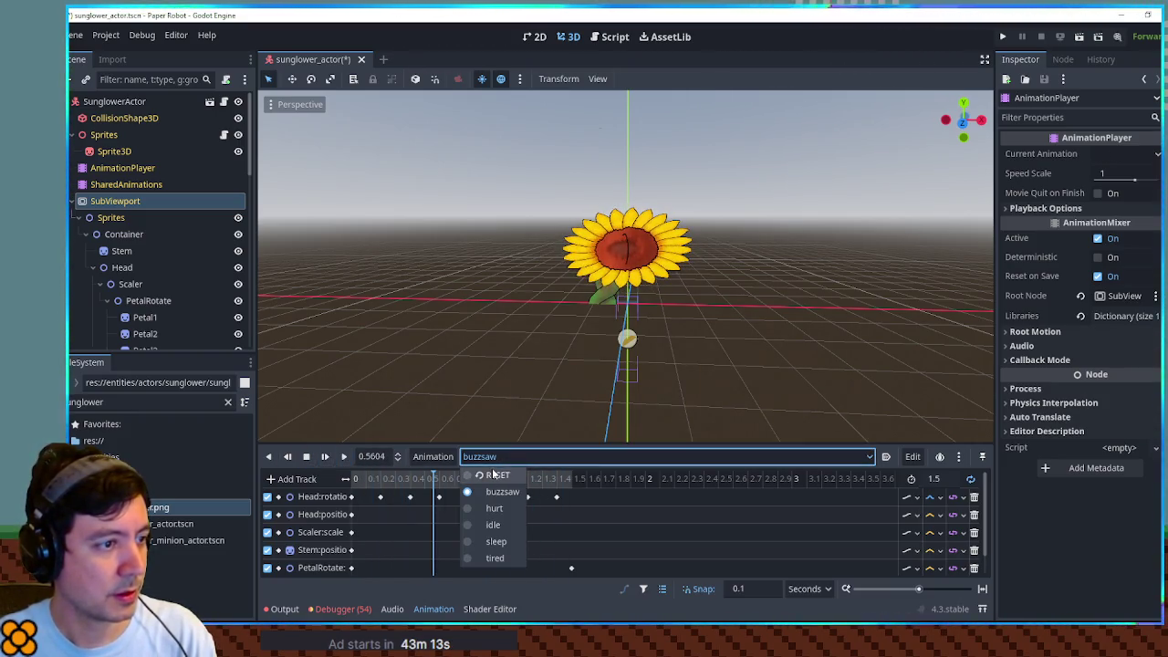
pyautogui.click(492, 476)
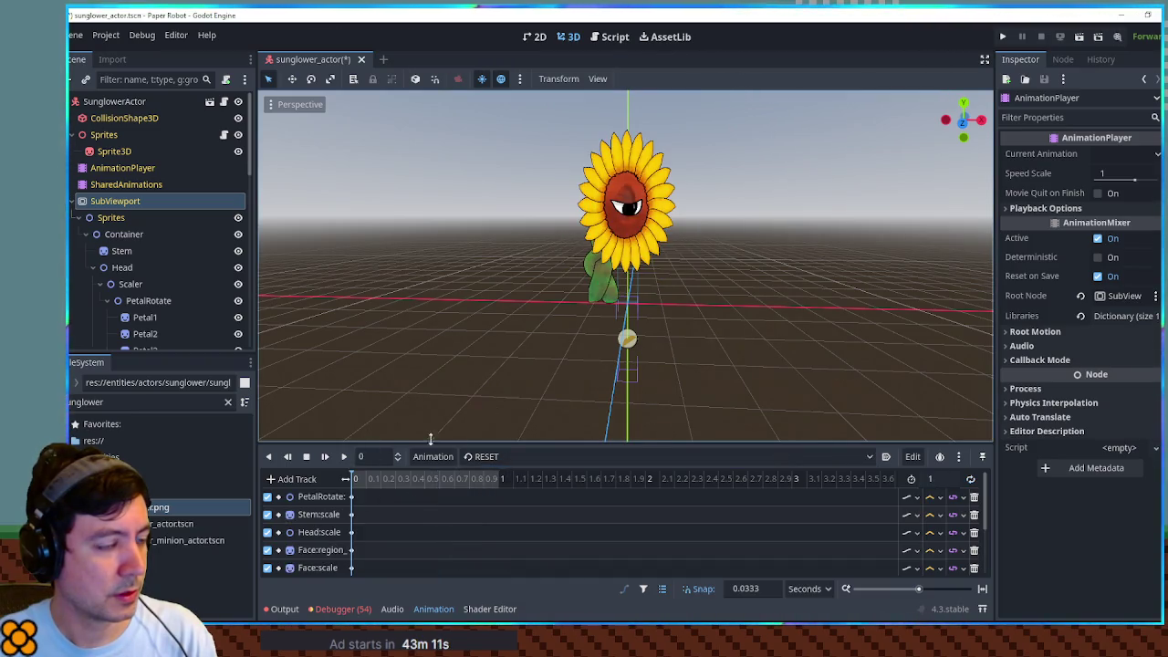
pyautogui.scroll(3, 639, 370)
pyautogui.scroll(-1, 621, 363)
pyautogui.scroll(-1, 620, 362)
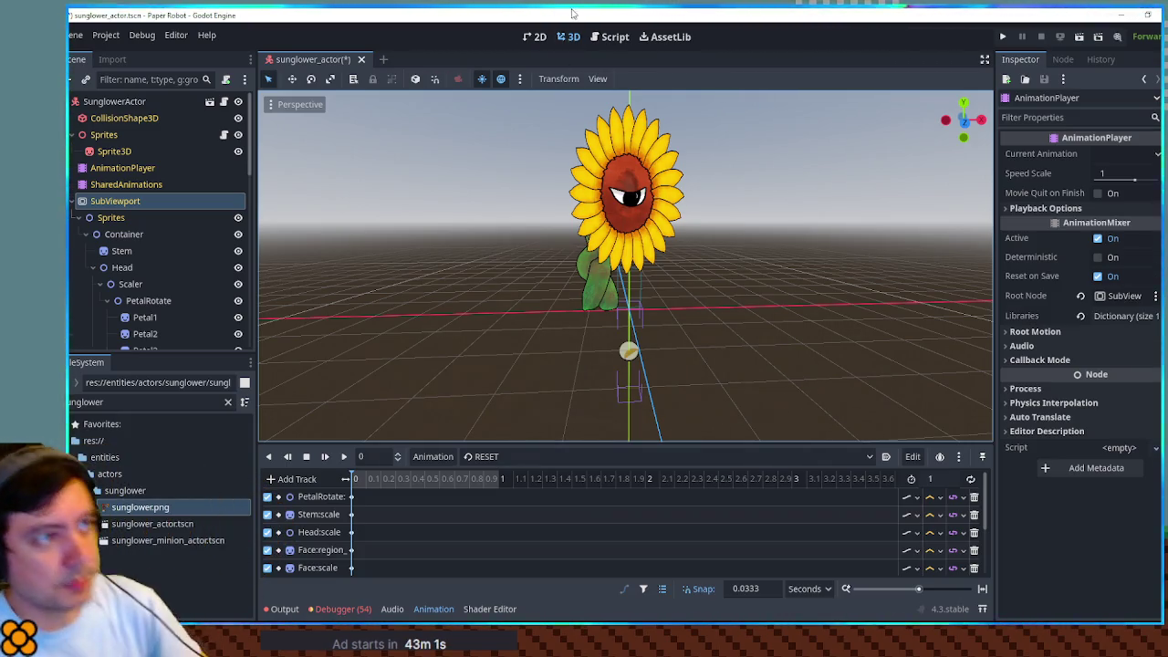
# Step: Save the sunglower actor scene and open EnemyDirectory.gd via the 'enemy dire' filter
pyautogui.click(615, 37)
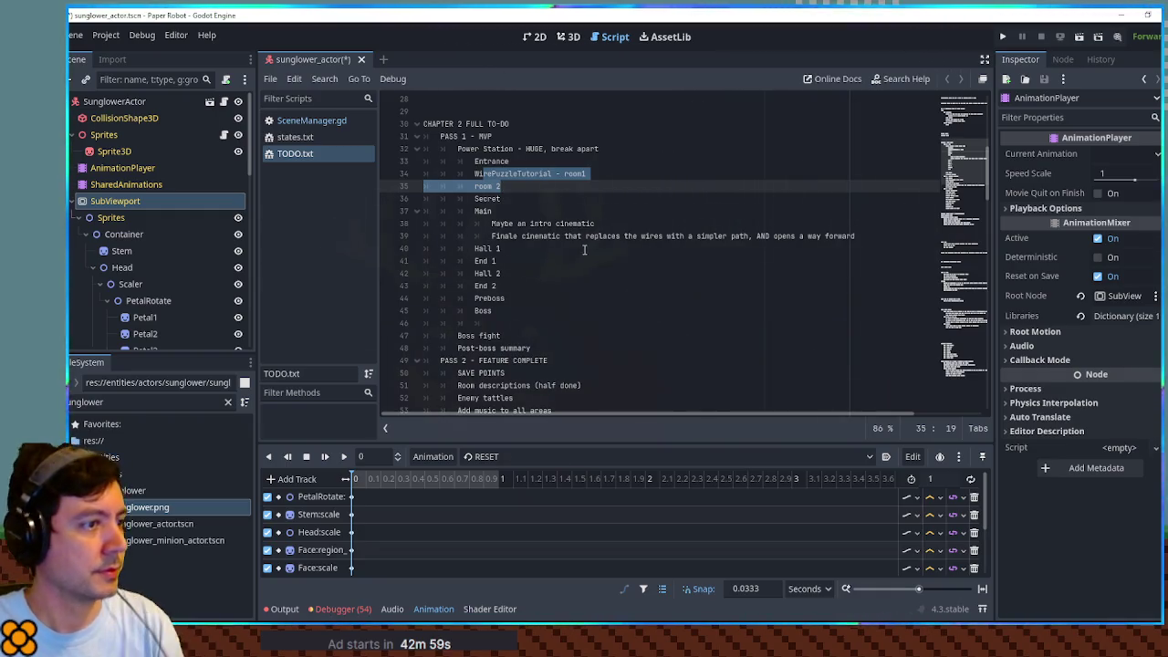
pyautogui.hotkey('ctrl', 's')
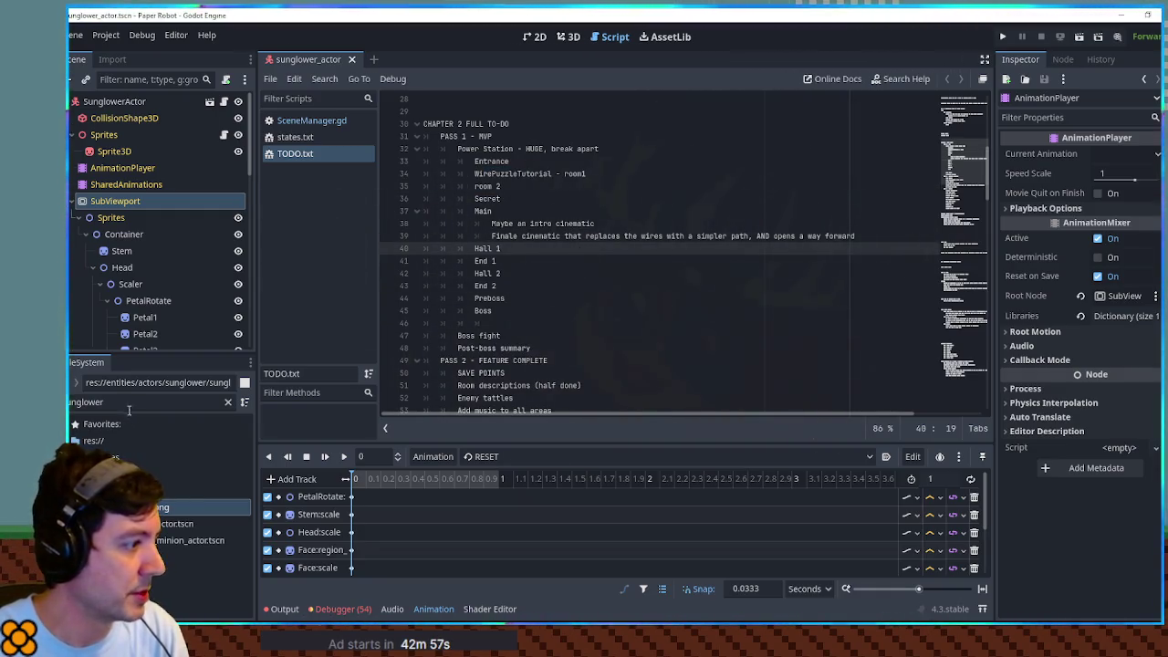
pyautogui.click(146, 401)
pyautogui.write('enemy dire')
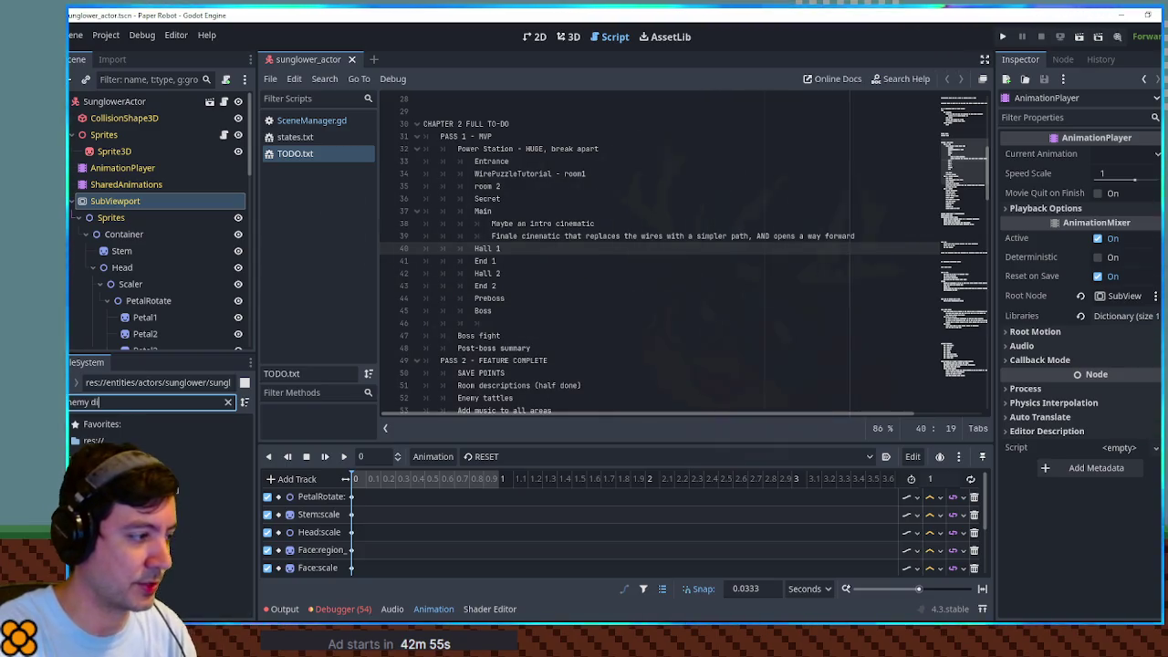
pyautogui.doubleClick(143, 491)
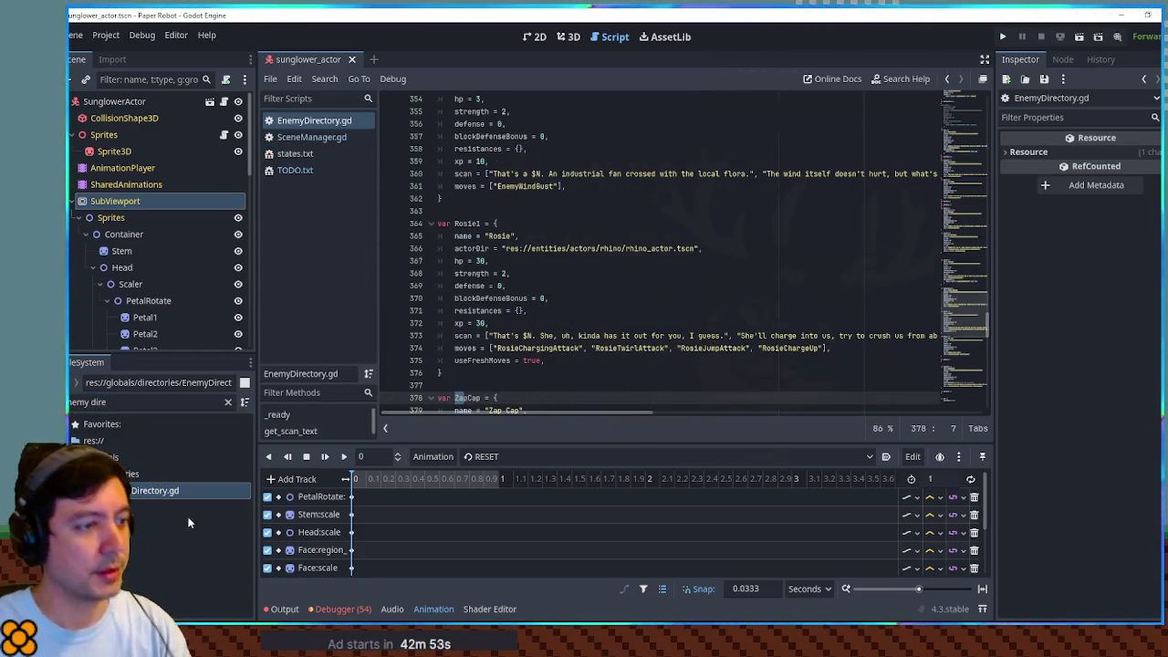
# Step: Paste a copy of the Rosie enemy entry below the DrillBite entry
pyautogui.moveTo(971, 311)
pyautogui.mouseDown()
pyautogui.moveTo(977, 333)
pyautogui.moveTo(974, 299)
pyautogui.mouseUp()
pyautogui.scroll(-4, 658, 256)
pyautogui.moveTo(484, 297)
pyautogui.mouseDown()
pyautogui.moveTo(470, 297)
pyautogui.moveTo(447, 122)
pyautogui.mouseUp()
pyautogui.hotkey('ctrl', 'c')
pyautogui.moveTo(966, 315); pyautogui.dragTo(962, 358)
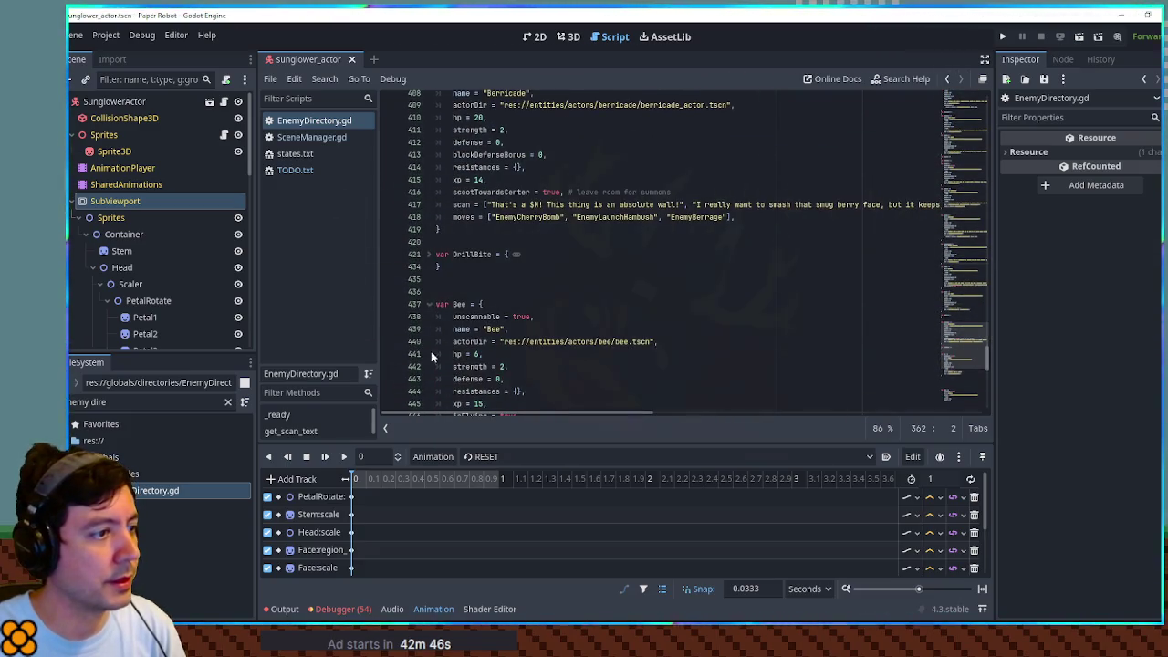
pyautogui.click(463, 277)
pyautogui.hotkey('ctrl', 'v')
# Step: Rename the copy to Sunglower and point its actorDir to the sunglower actor scene
pyautogui.click(465, 226)
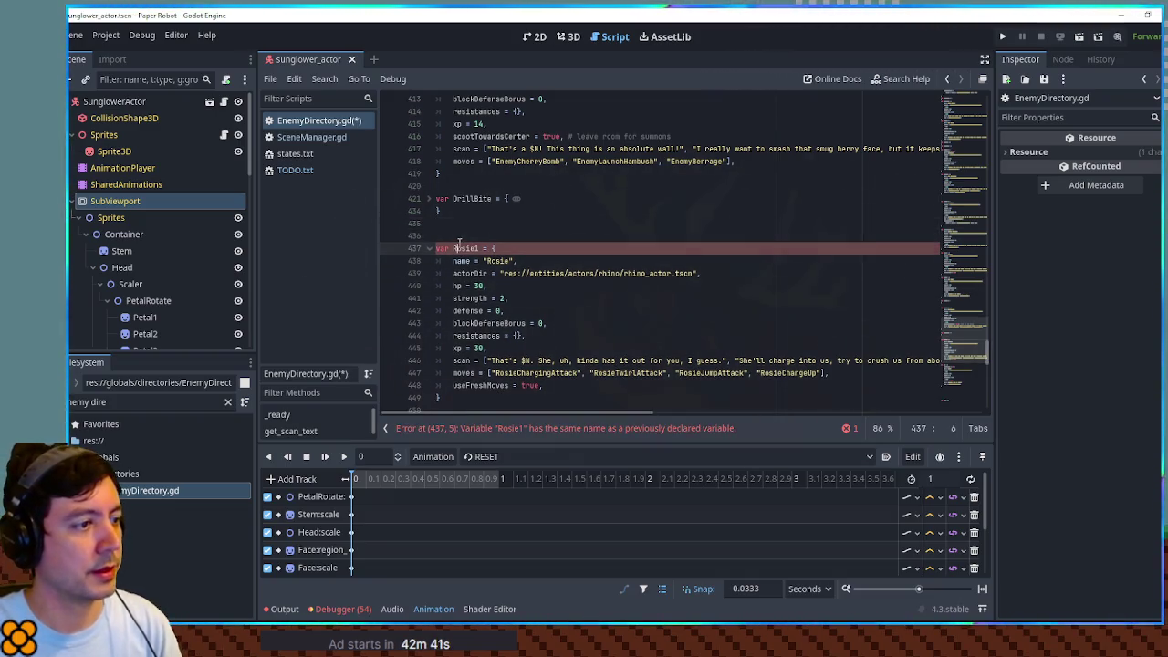
pyautogui.doubleClick(466, 248)
pyautogui.write('Sunglower')
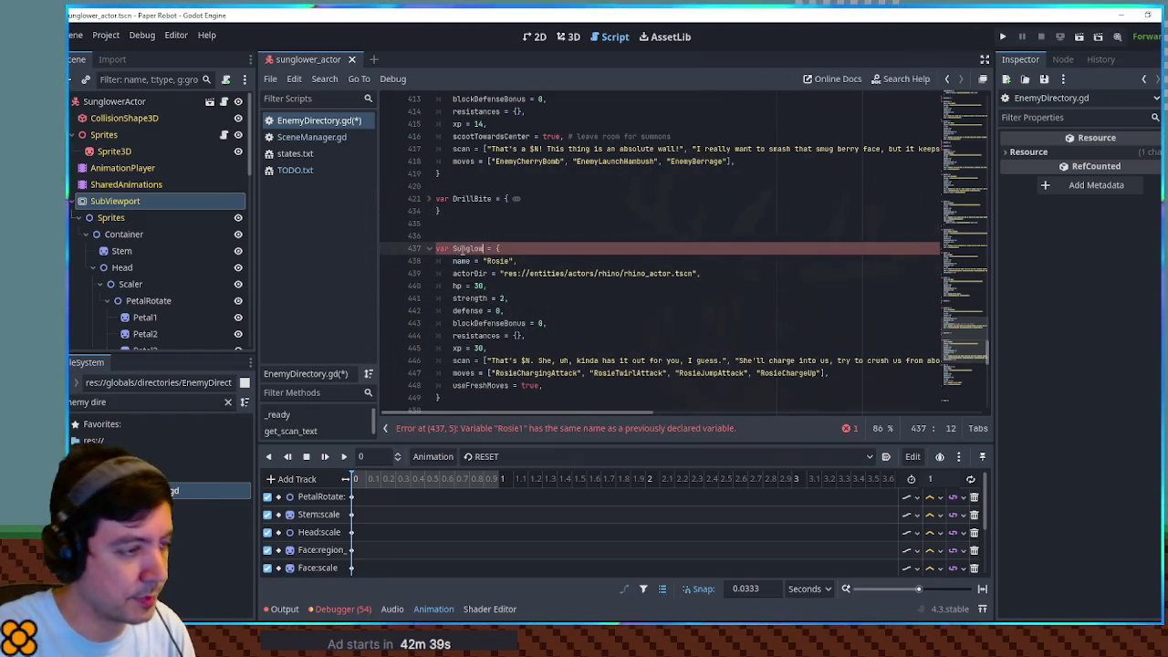
pyautogui.doubleClick(498, 261)
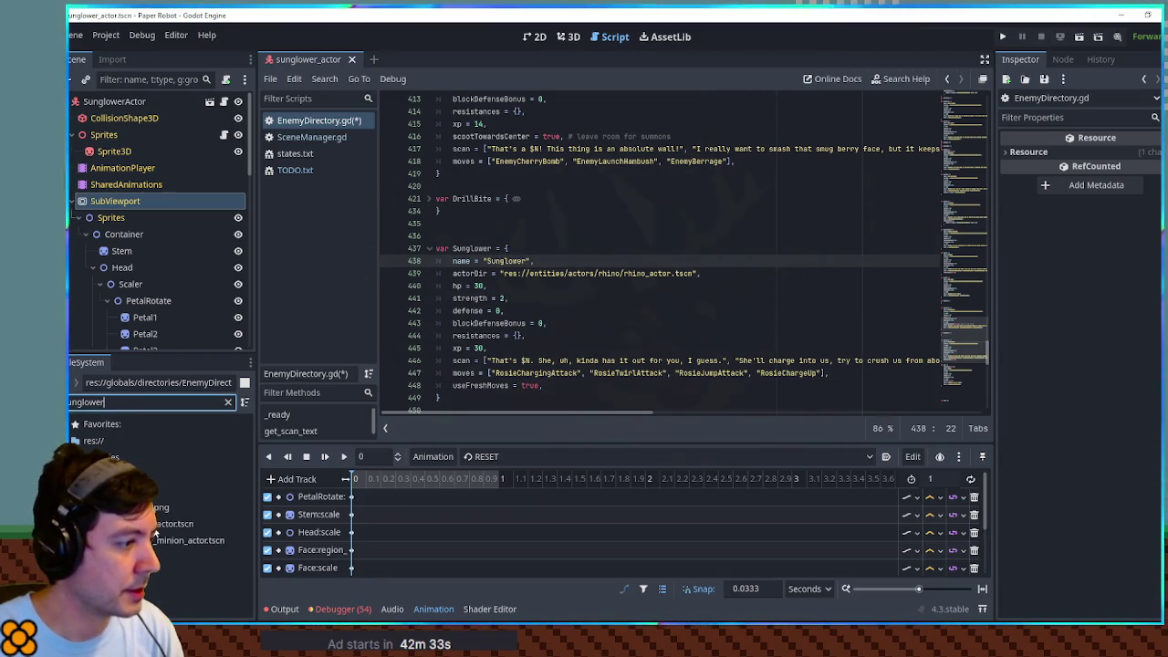
pyautogui.click(154, 525)
pyautogui.click(503, 273)
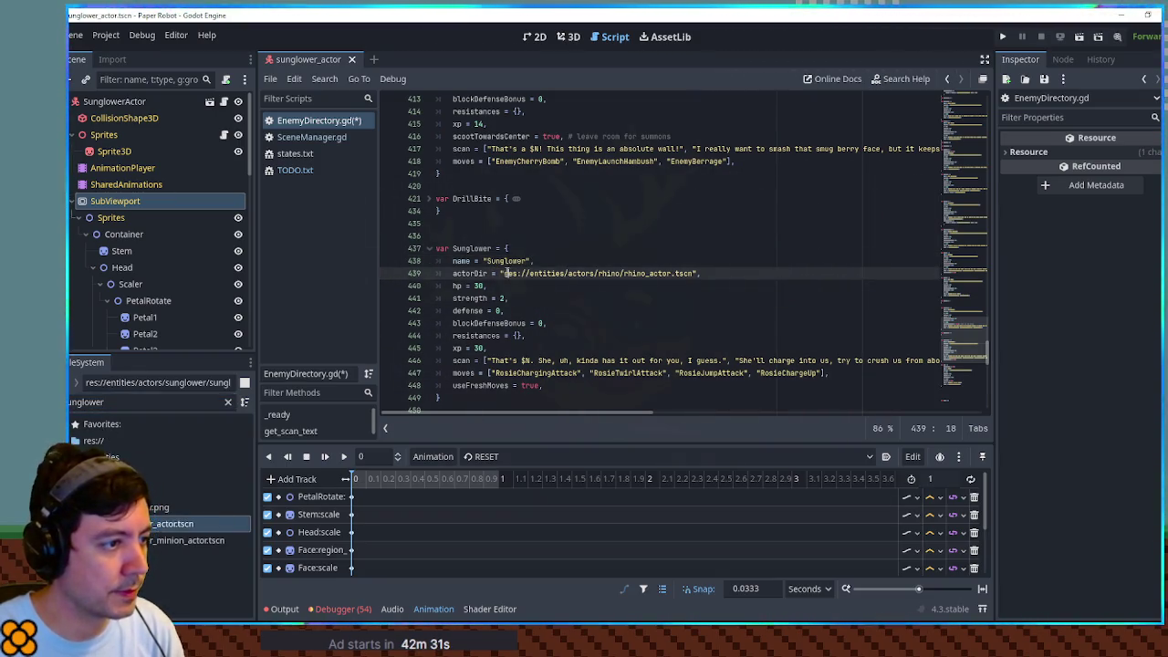
pyautogui.write('res://entities/actors/sunglower/sunglower_actor.tscn')
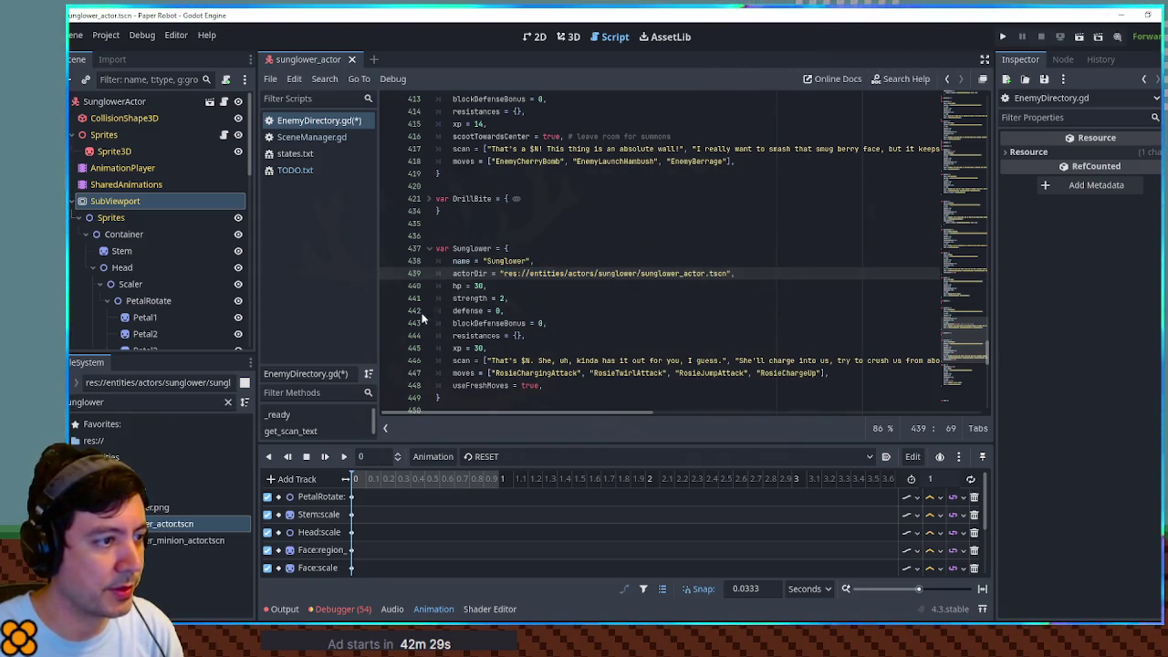
# Step: Set Sunglower's hp 40, strength 2, xp 40 and replace the old Rosie scan text
pyautogui.doubleClick(477, 286)
pyautogui.write('4')
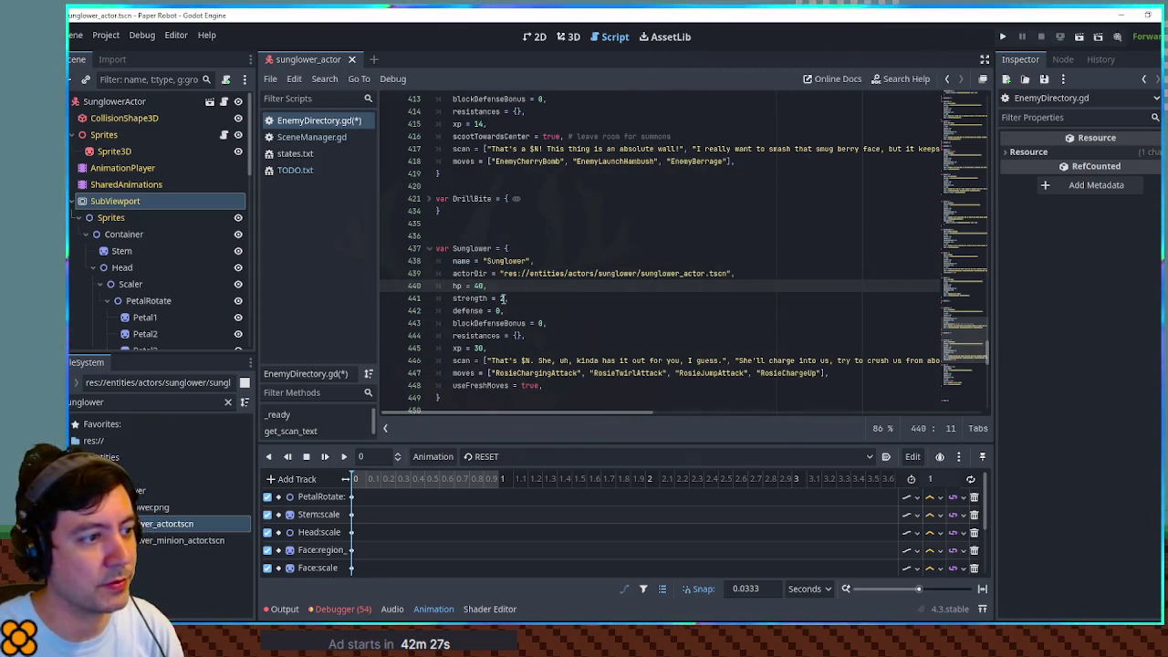
pyautogui.doubleClick(501, 298)
pyautogui.write('2')
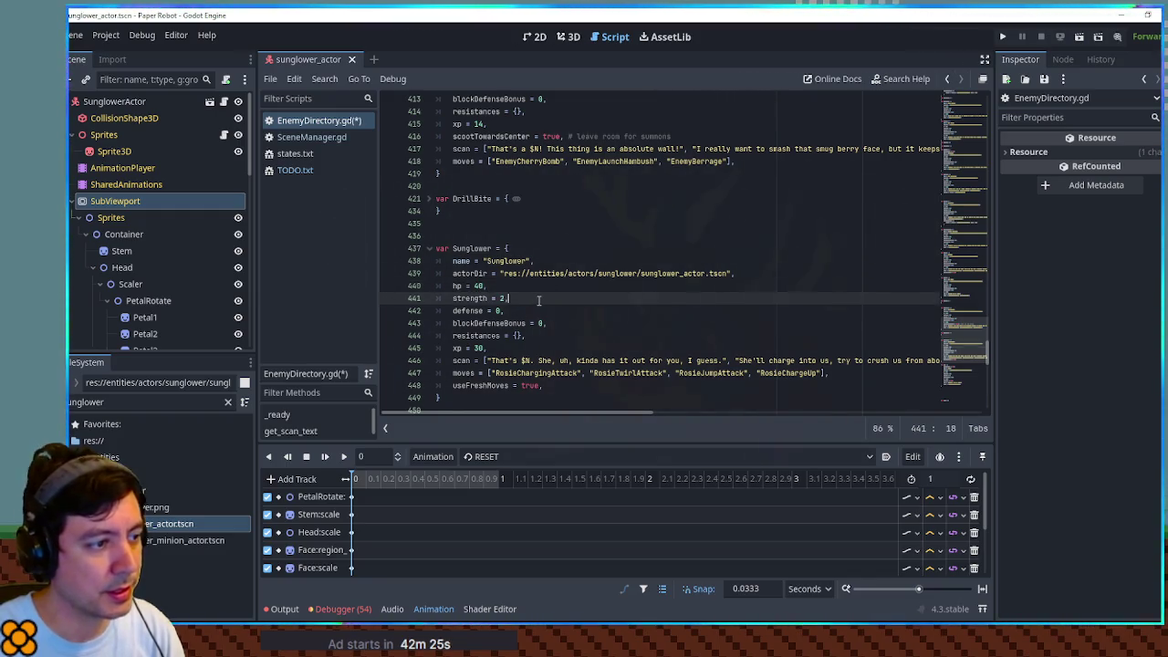
pyautogui.doubleClick(477, 349)
pyautogui.write('4')
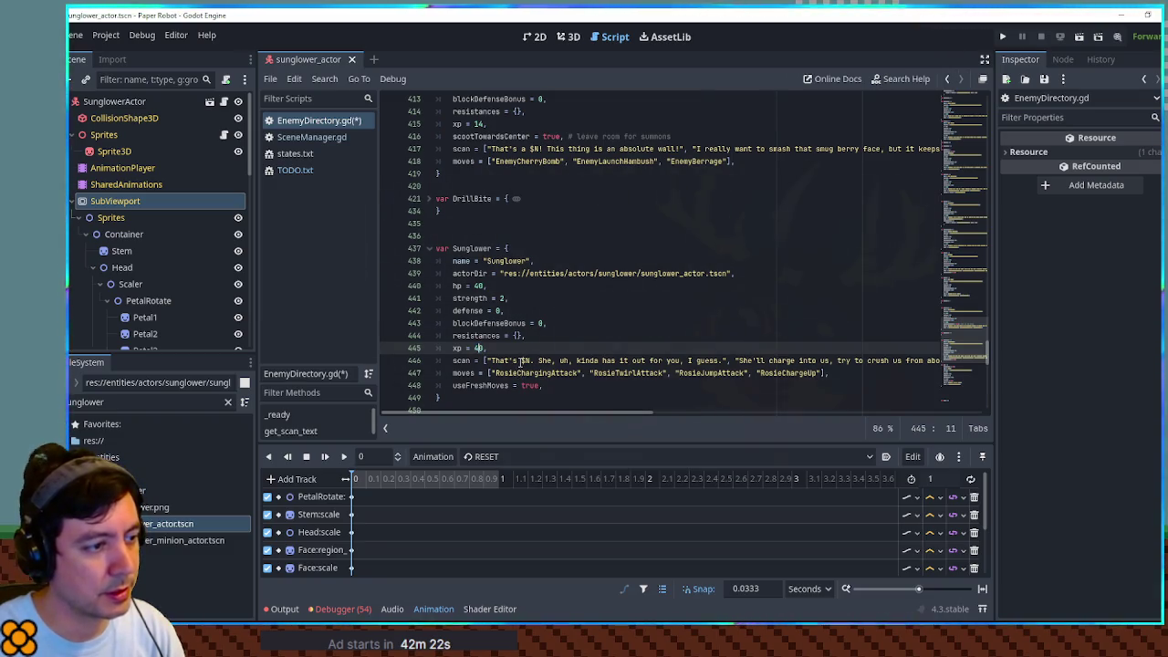
pyautogui.click(520, 361)
pyautogui.write('the')
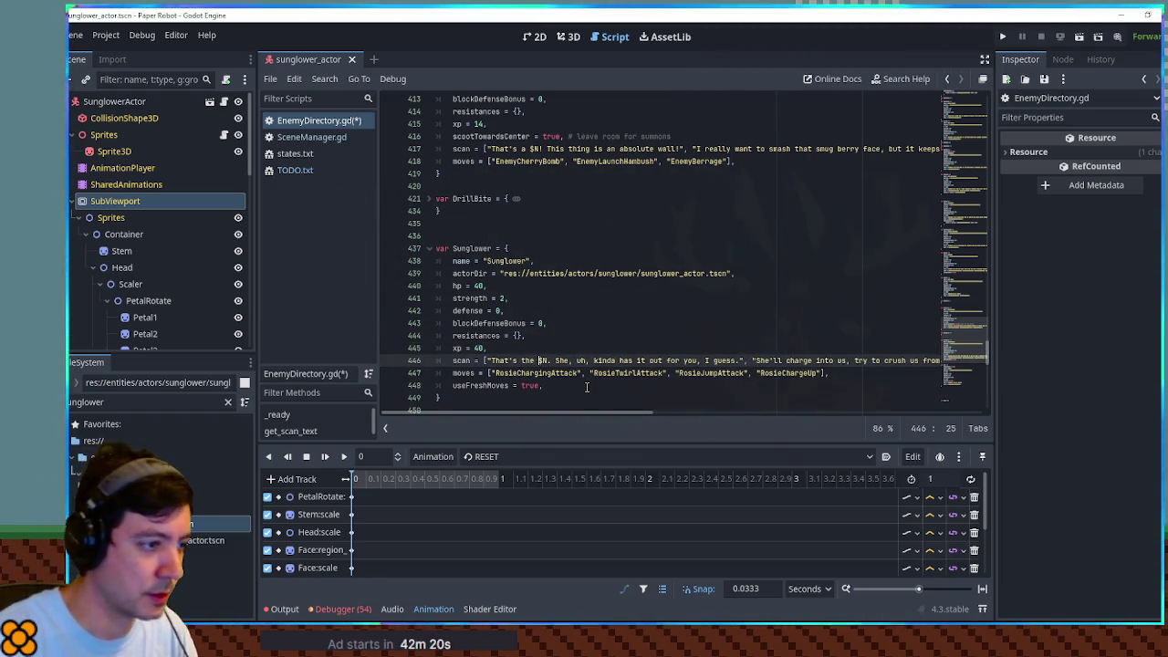
pyautogui.hotkey('shift', 'End')
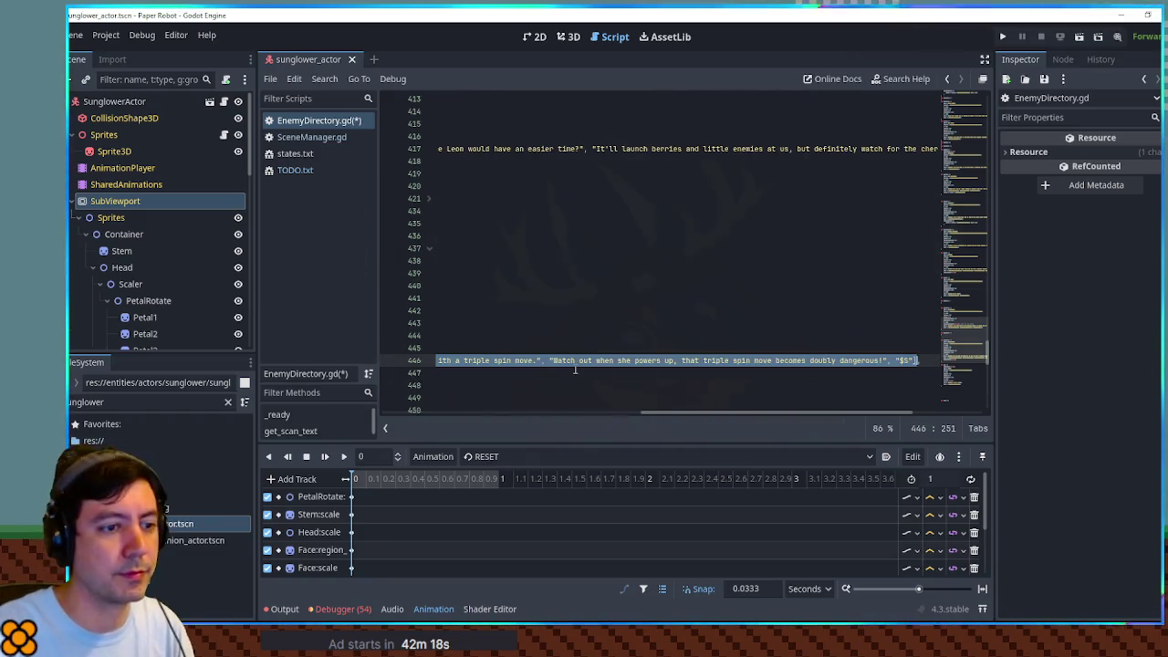
pyautogui.press('BackSpace')
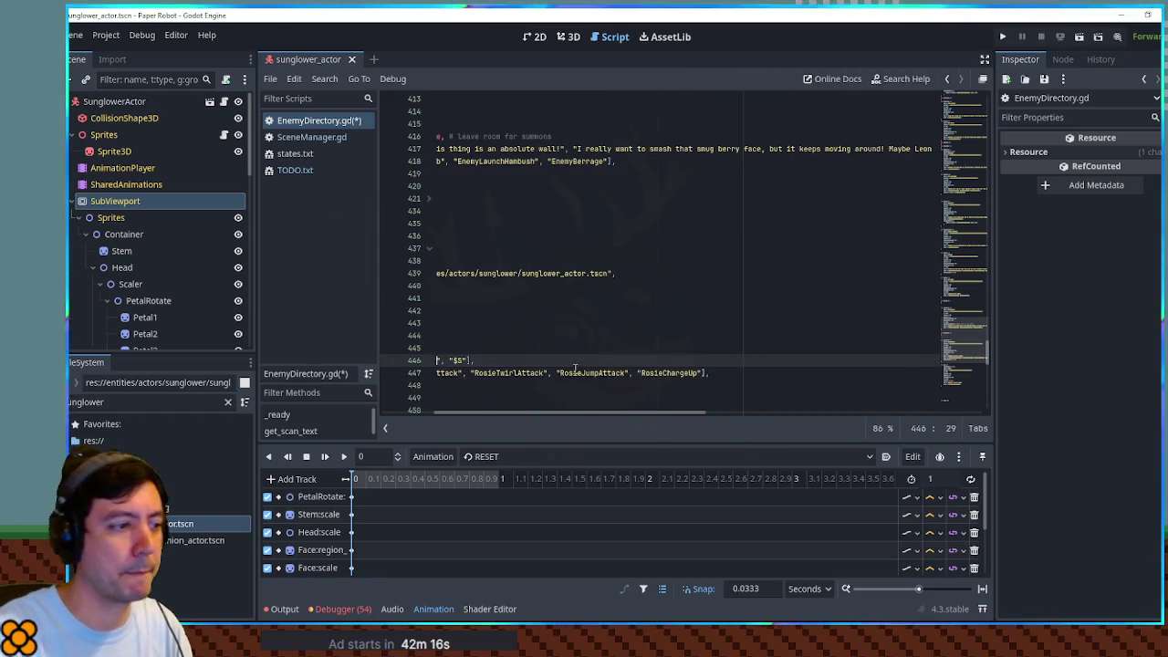
pyautogui.press('Home')
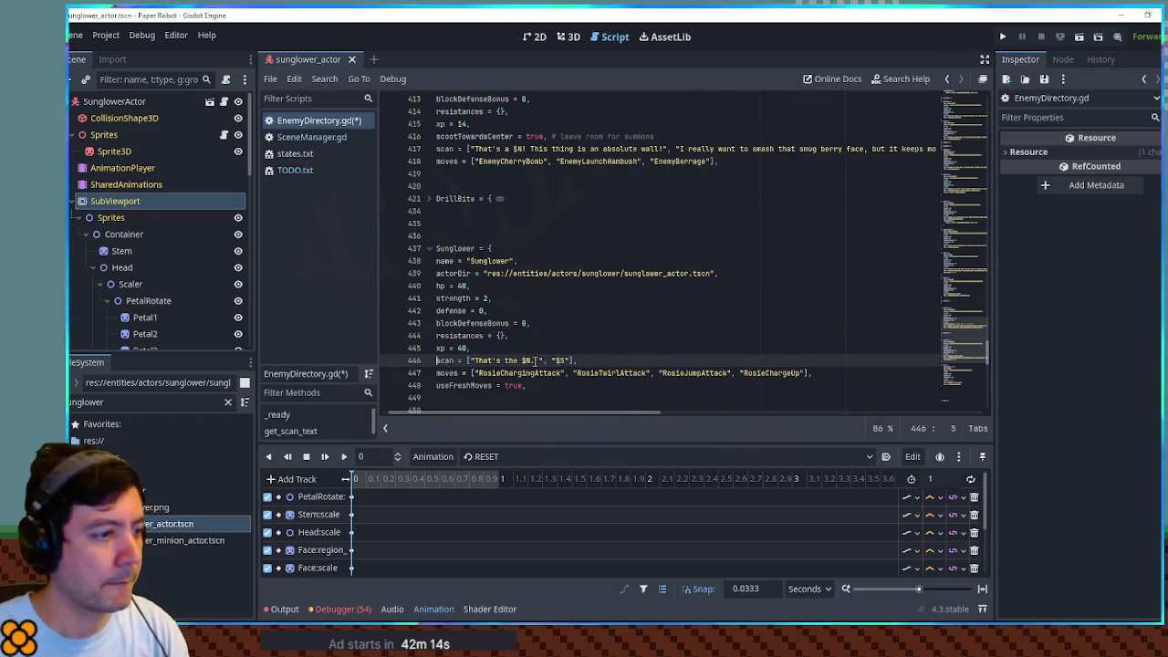
# Step: Clear the copied Rosie moves to leave Sunglower an empty moves list, then select the block
pyautogui.moveTo(528, 375); pyautogui.dragTo(749, 368)
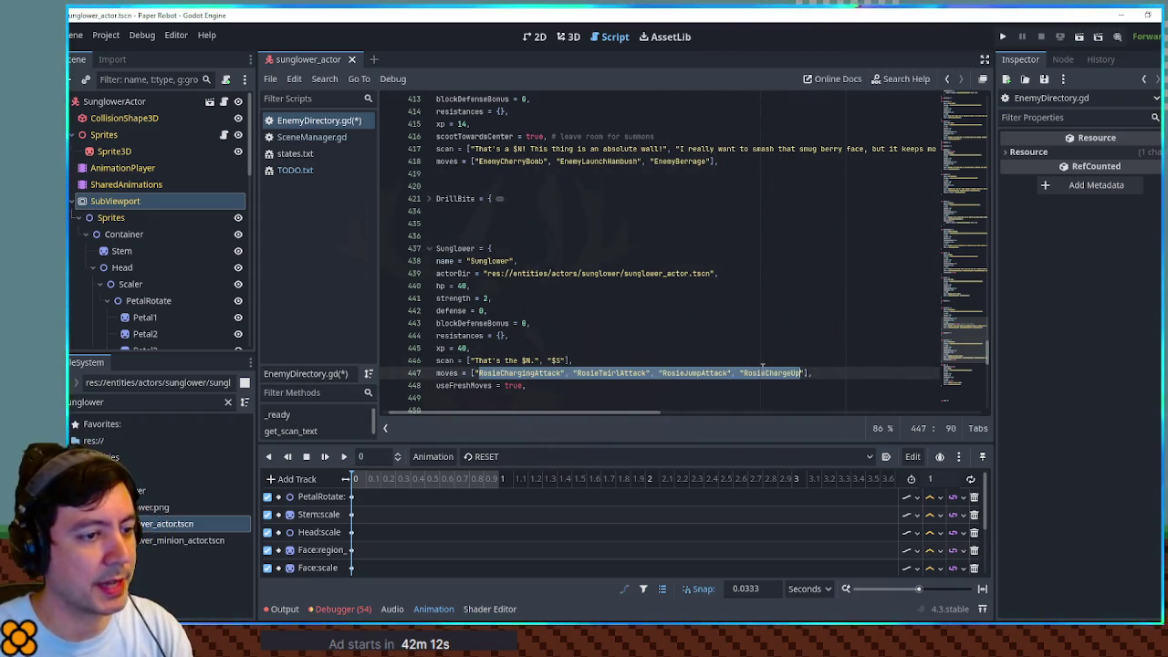
pyautogui.click(665, 334)
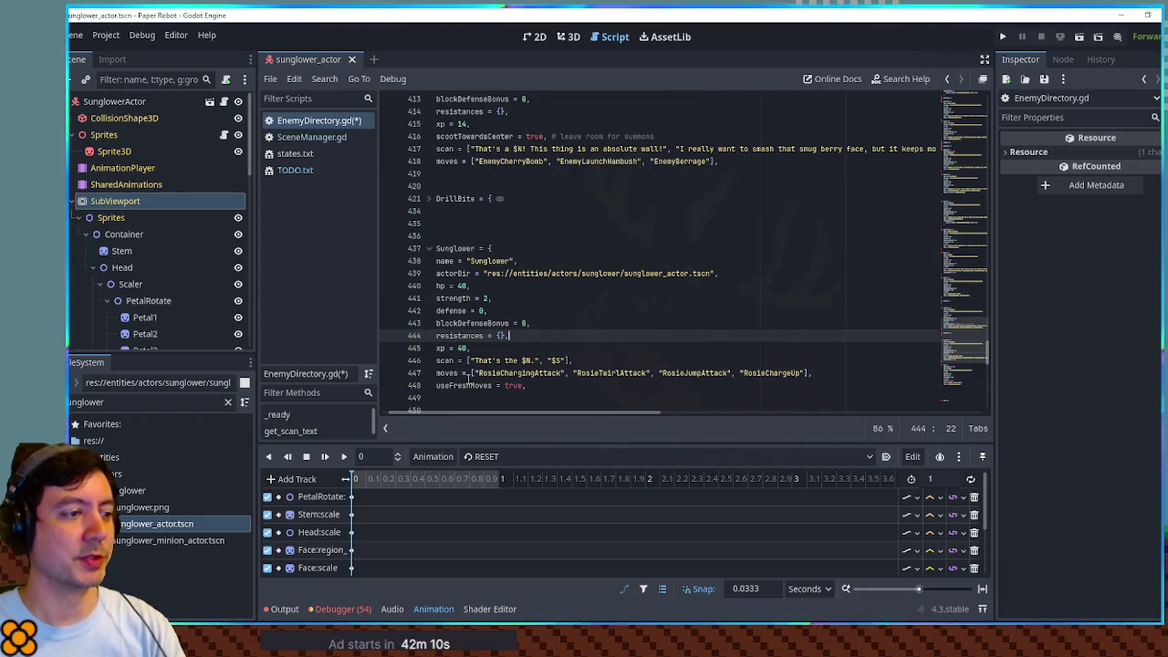
pyautogui.moveTo(474, 375); pyautogui.dragTo(839, 374)
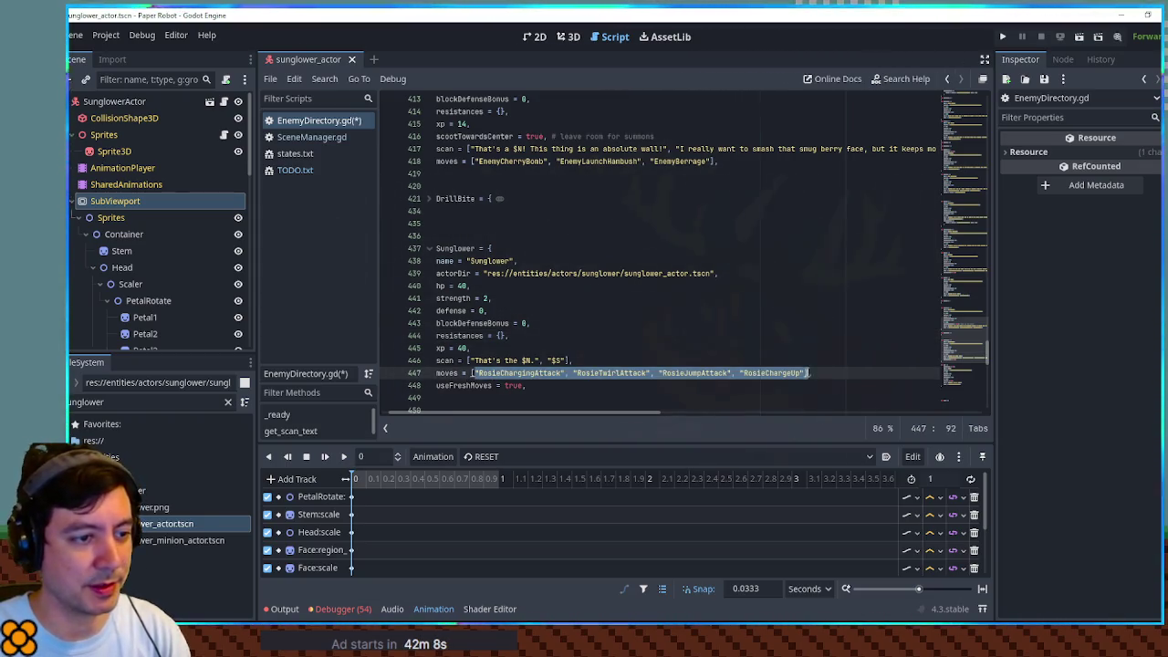
pyautogui.press('BackSpace')
pyautogui.click(435, 348)
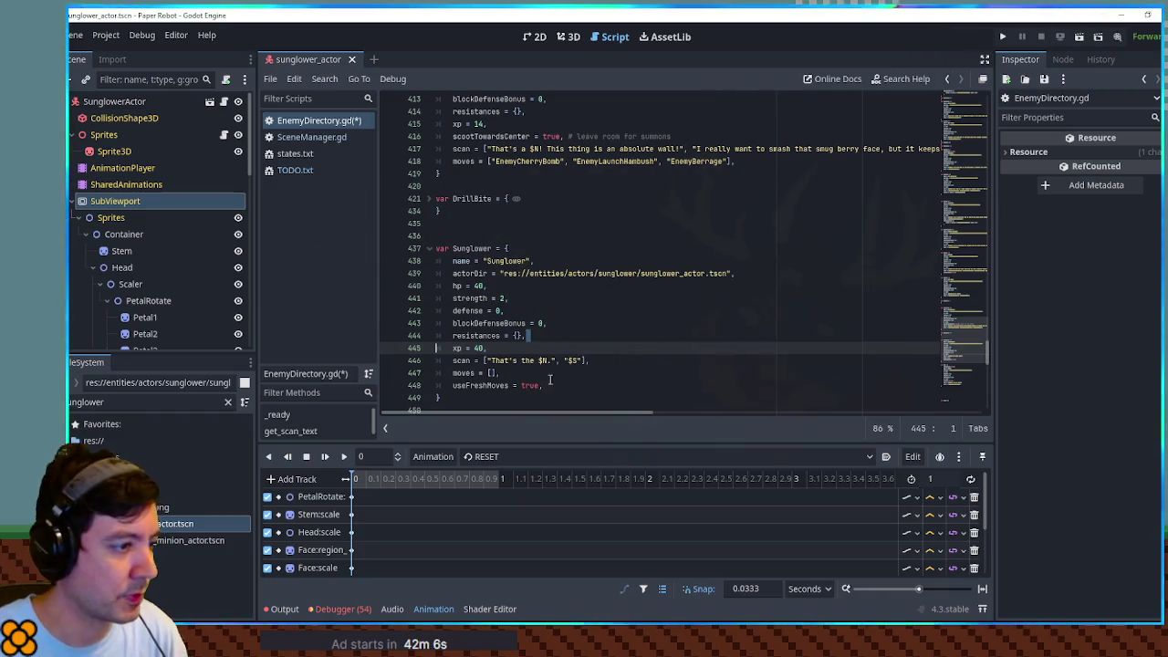
pyautogui.click(621, 308)
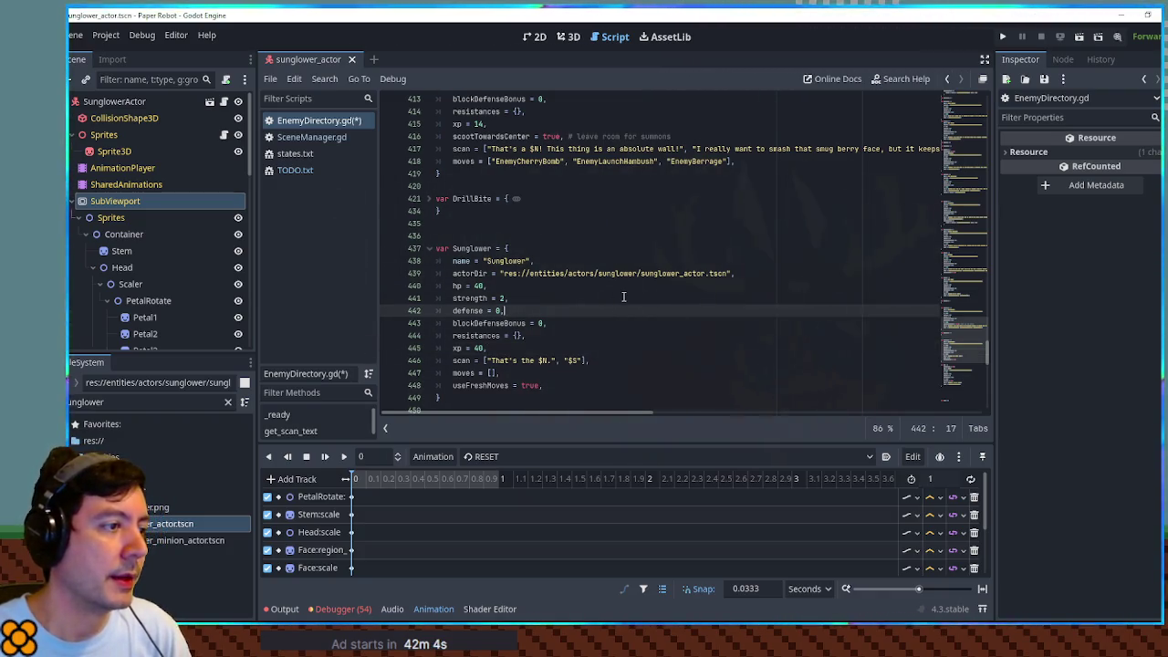
pyautogui.moveTo(460, 399); pyautogui.dragTo(462, 233)
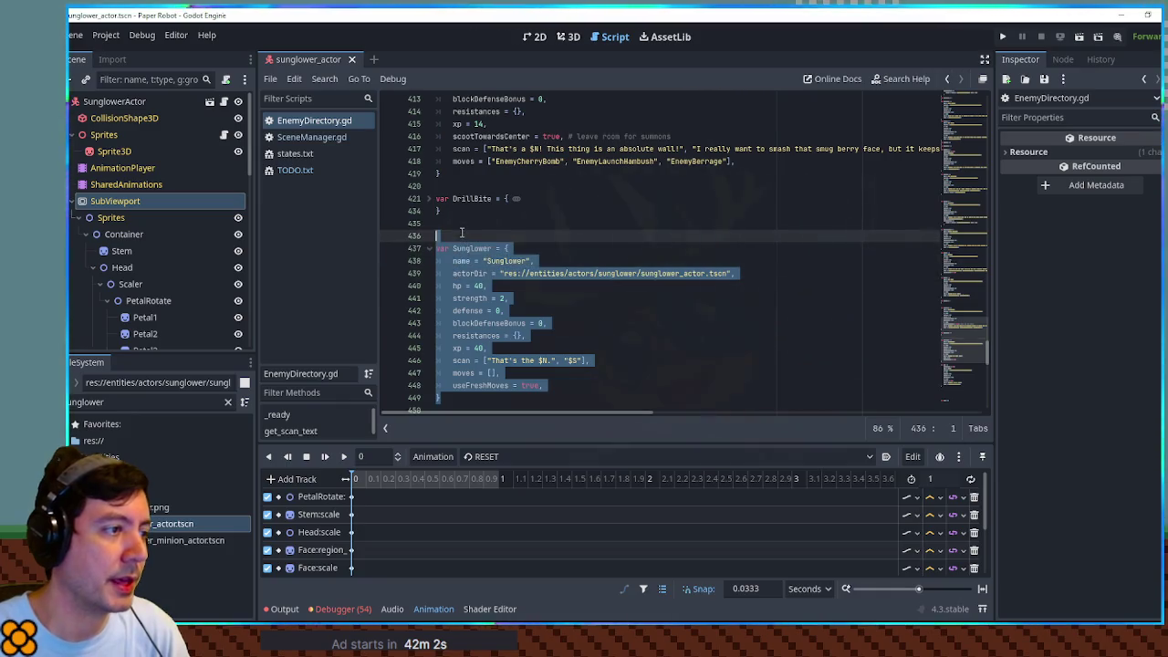
# Step: Duplicate the Sunglower block as SunglowerSprout using the sunglower_minion_actor scene path
pyautogui.hotkey('ctrl', 'c')
pyautogui.press('Right')
pyautogui.hotkey('ctrl', 'v')
pyautogui.click(493, 249)
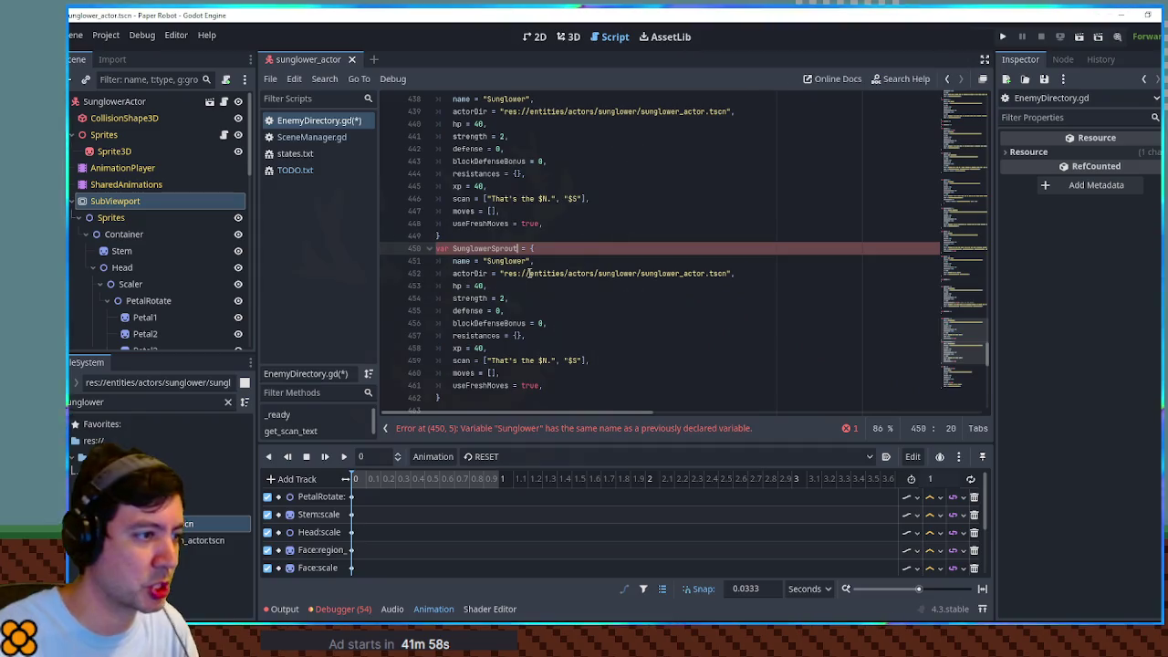
pyautogui.click(507, 261)
pyautogui.write('Sprout')
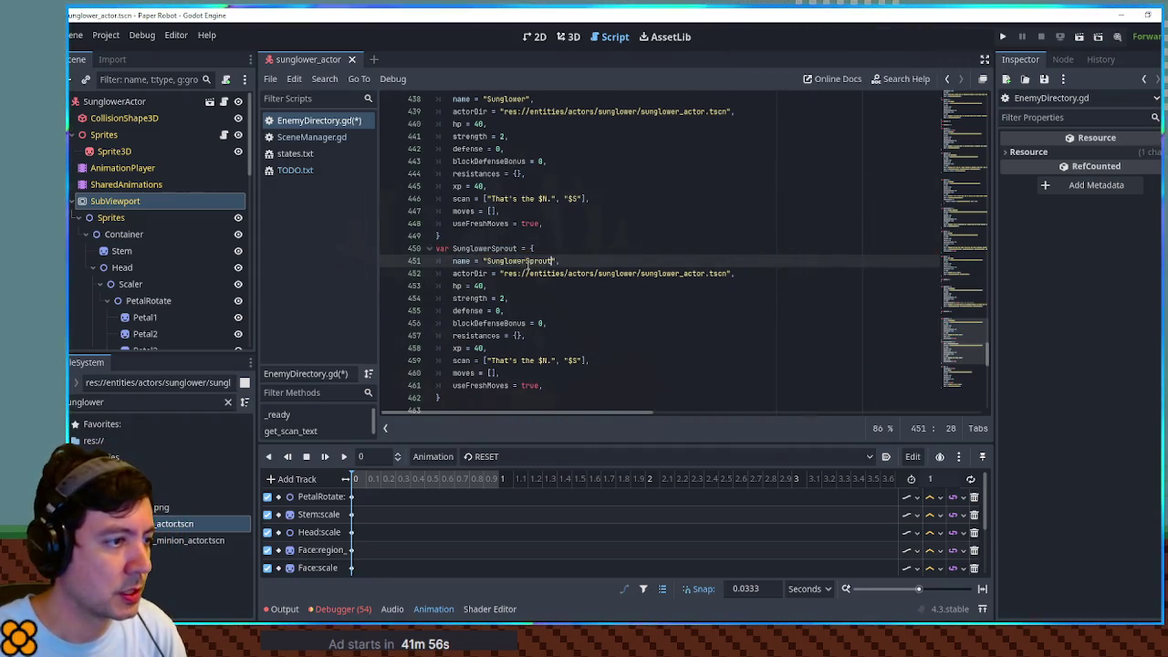
pyautogui.click(188, 541)
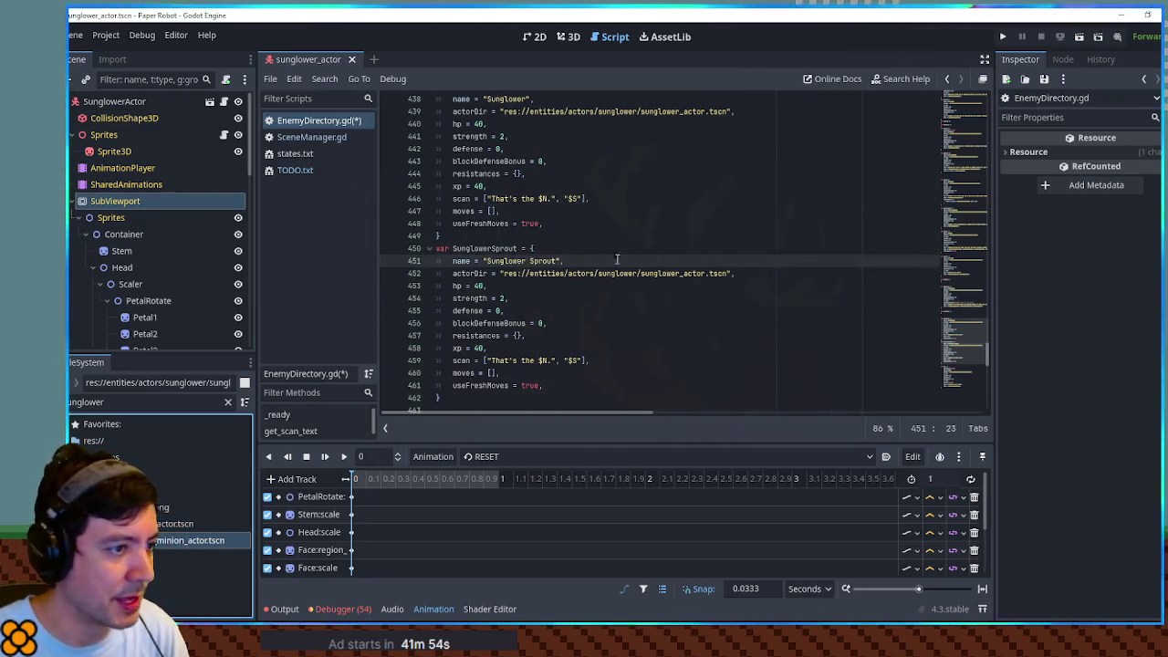
pyautogui.moveTo(504, 274); pyautogui.dragTo(730, 274)
pyautogui.hotkey('ctrl', 'v')
# Step: Give SunglowerSprout hp 4, change 'the' to 'a' in its scan text, drop useFreshMoves, and run the game
pyautogui.click(478, 285)
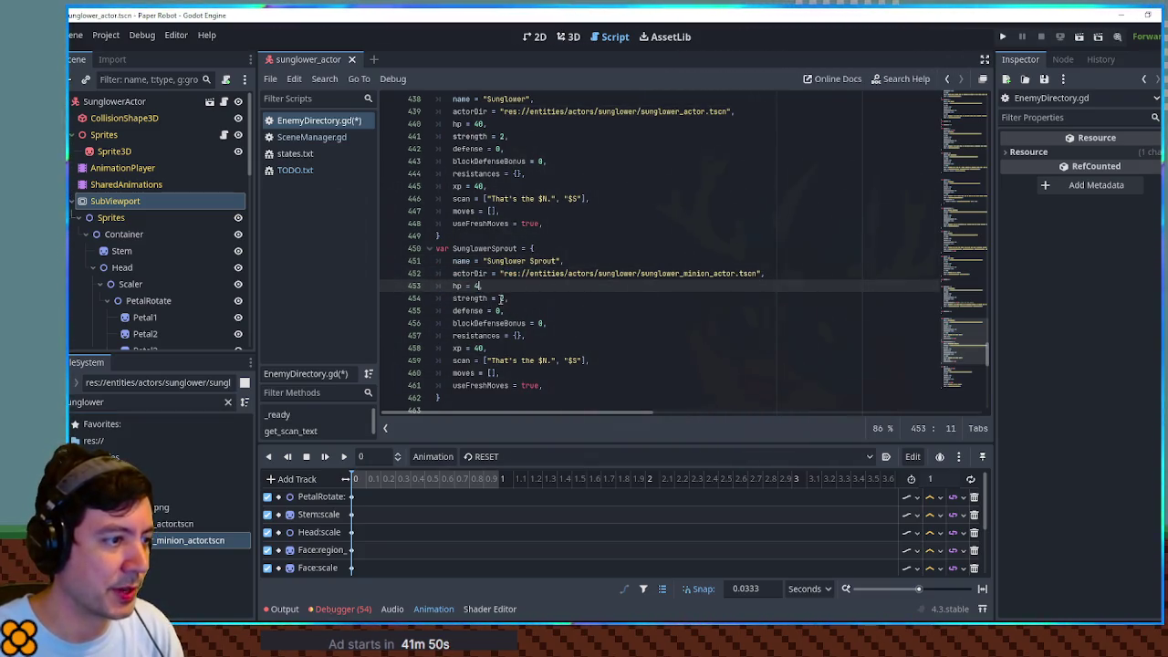
pyautogui.doubleClick(501, 298)
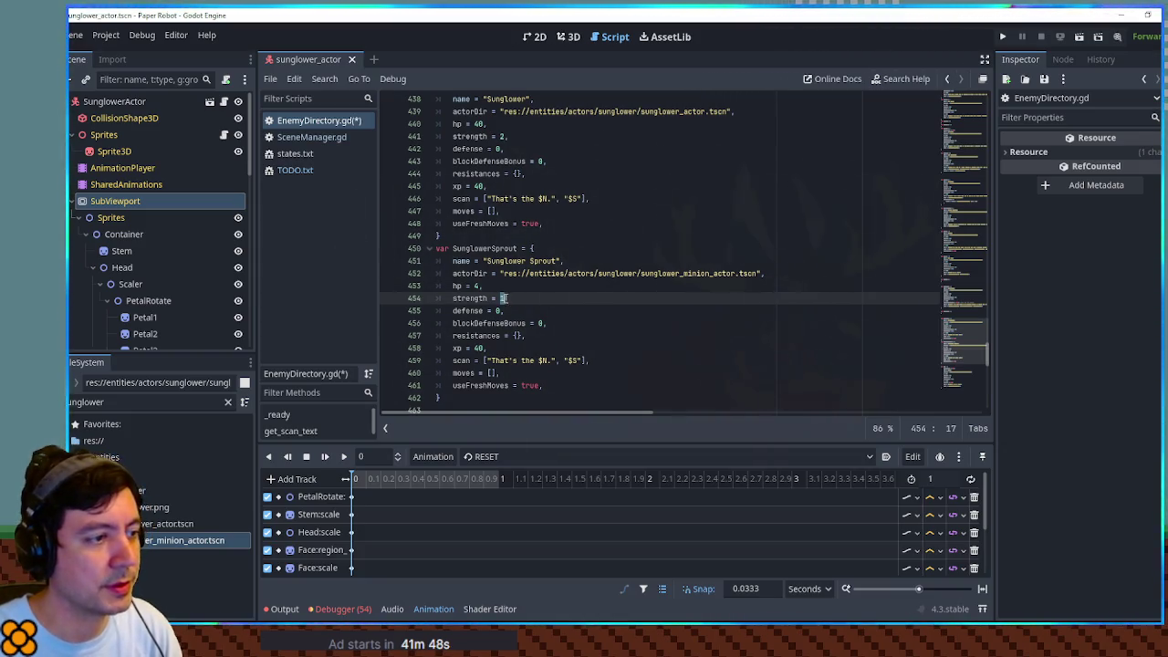
pyautogui.click(550, 315)
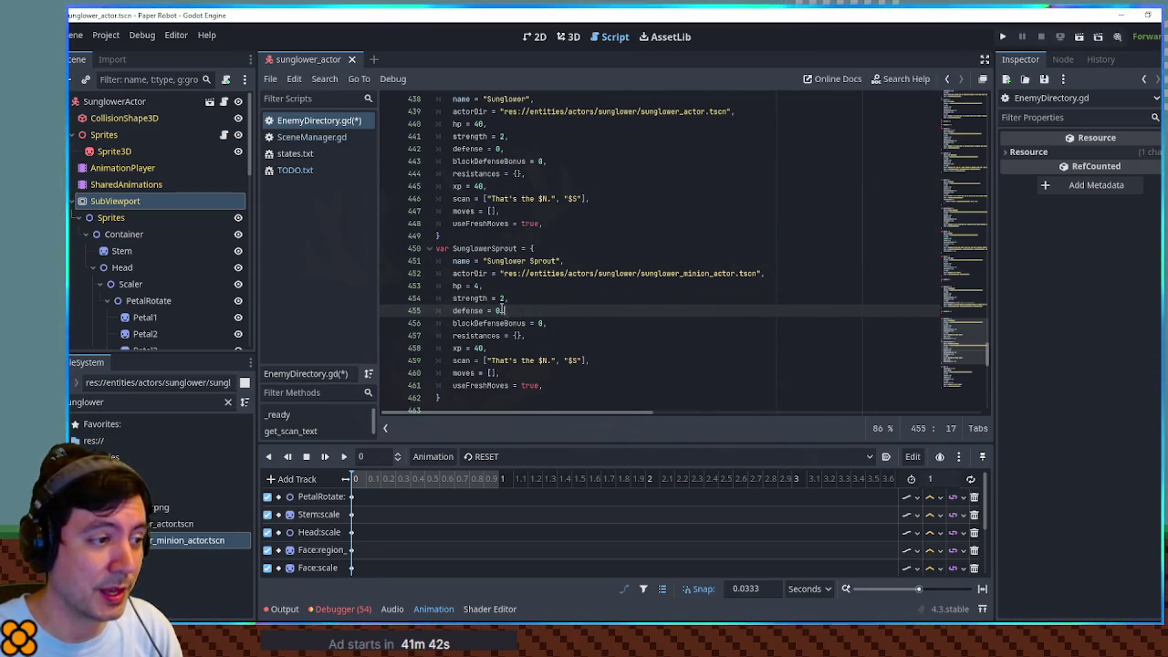
pyautogui.doubleClick(530, 360)
pyautogui.write('a')
pyautogui.click(608, 316)
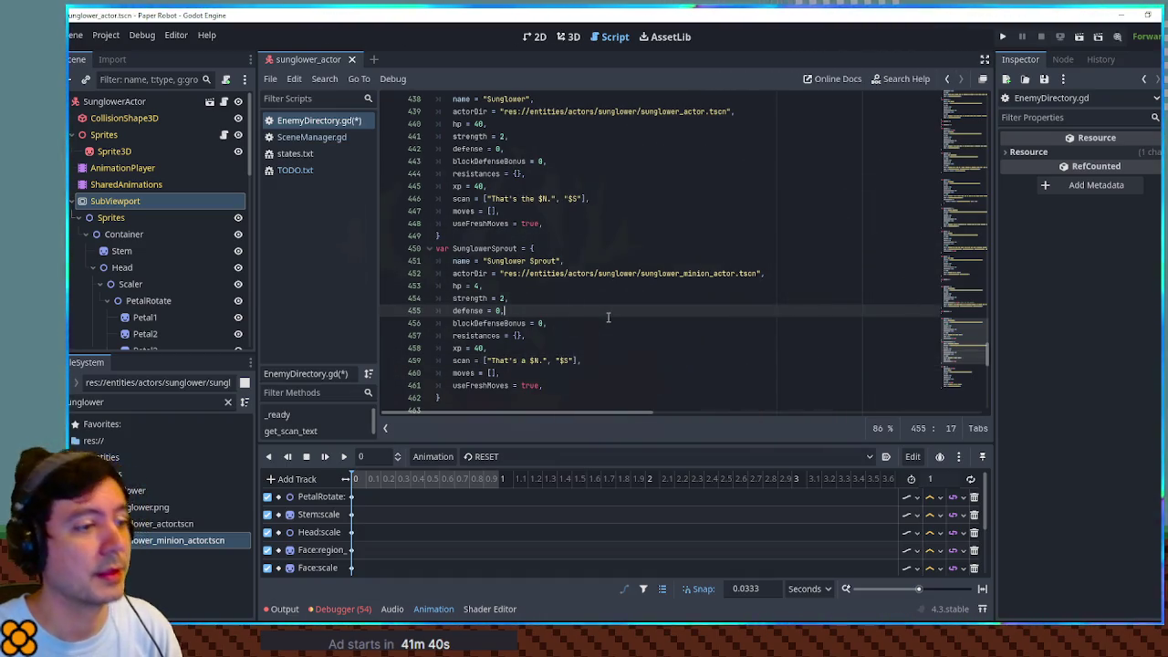
pyautogui.click(508, 384)
pyautogui.hotkey('ctrl', 'shift', 'k')
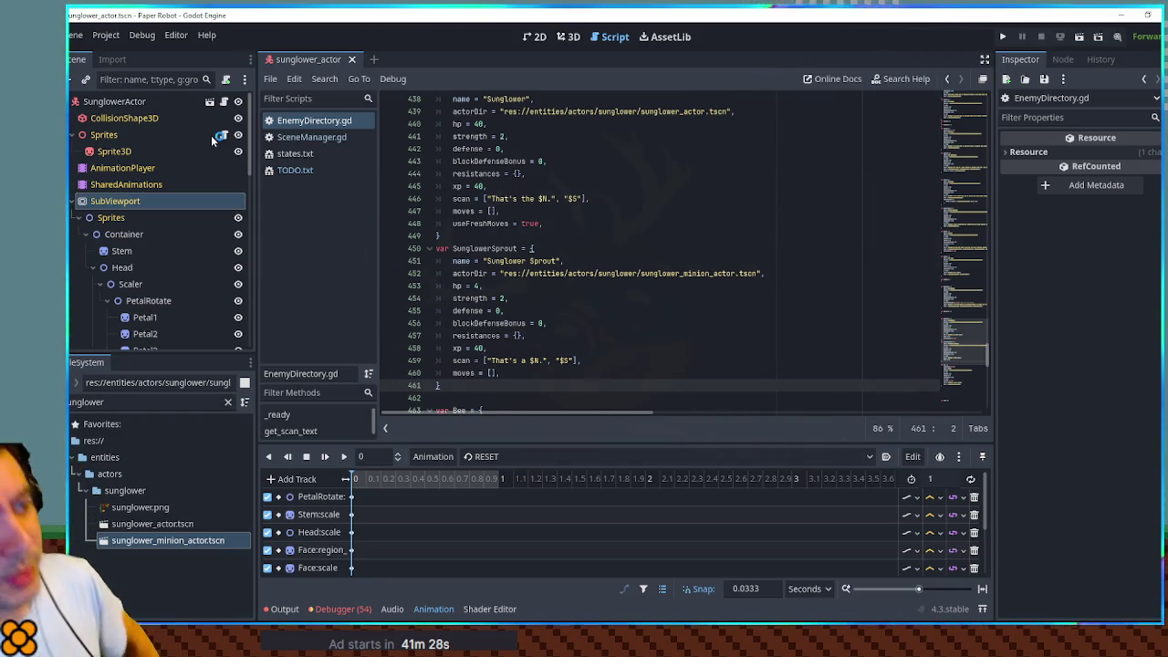
pyautogui.press('F5')
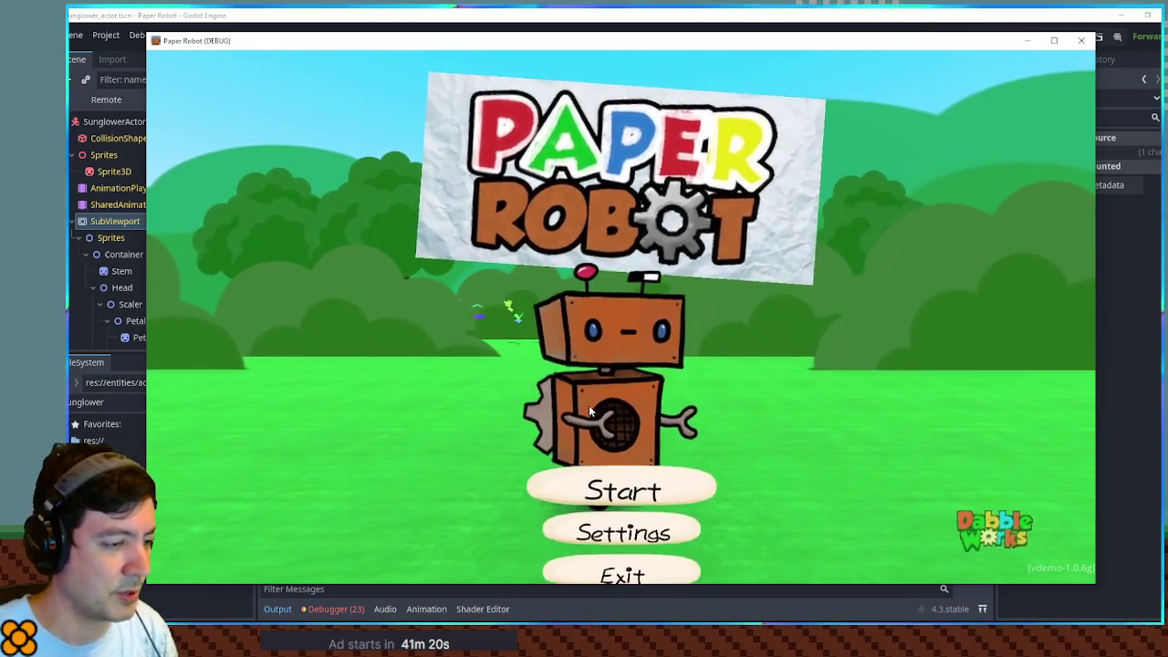
# Step: Start a custom debug battle with Sunglower as Enemy 1, then return to the editor's 3D view
pyautogui.press('Down')
pyautogui.press('space')
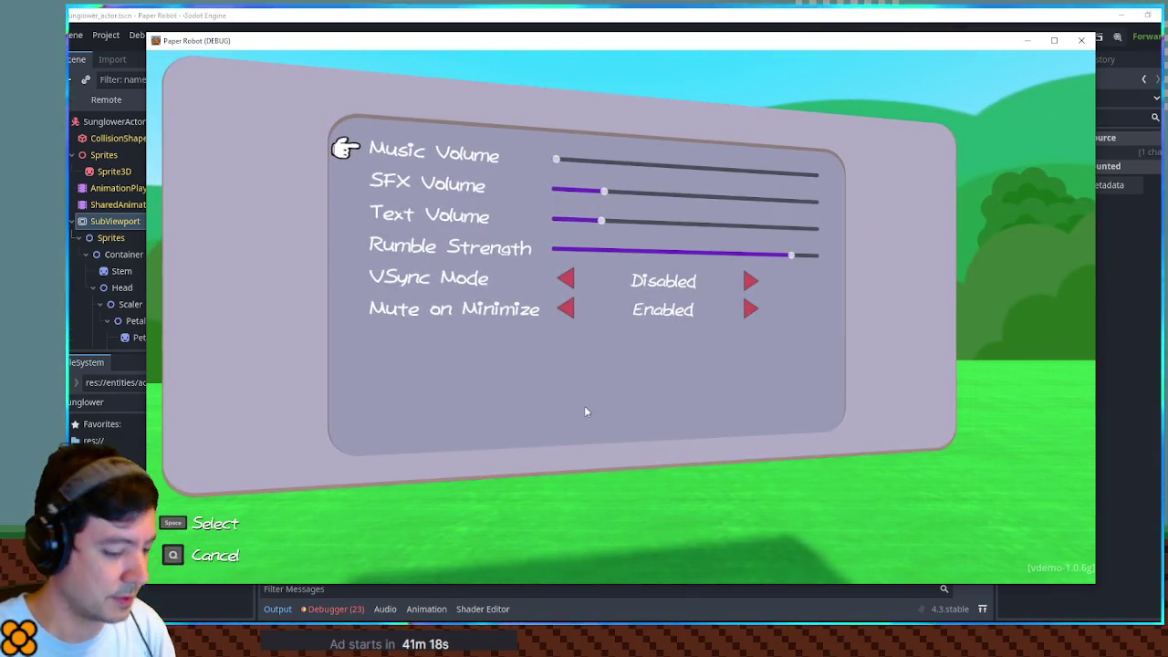
pyautogui.press('F1')
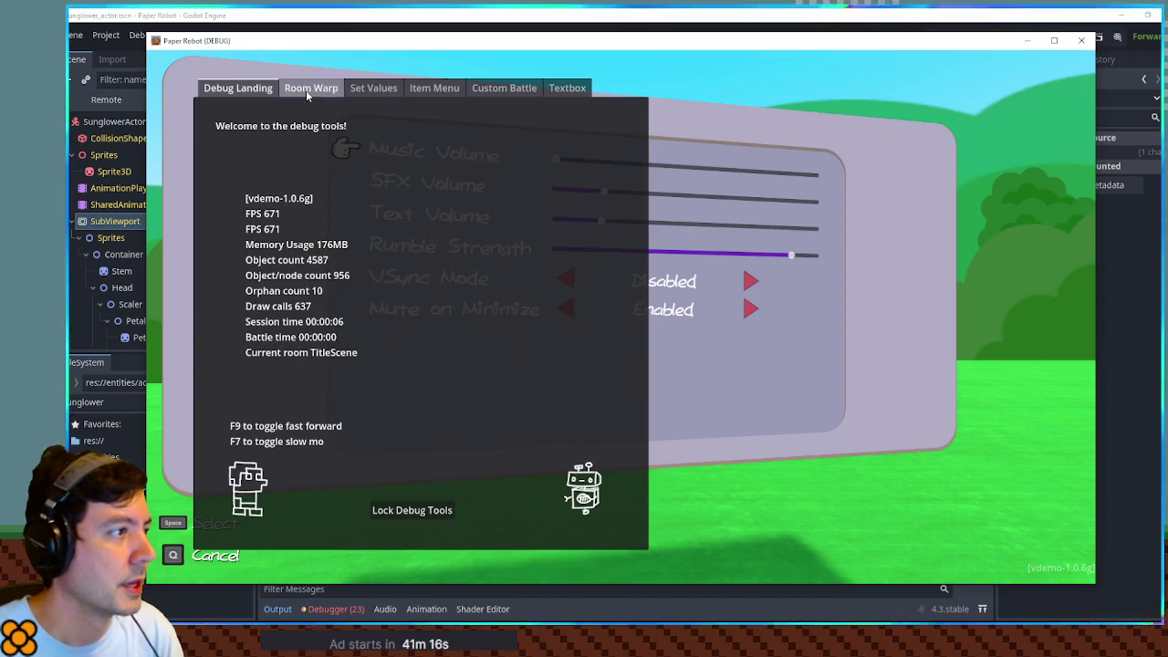
pyautogui.click(508, 89)
pyautogui.click(370, 143)
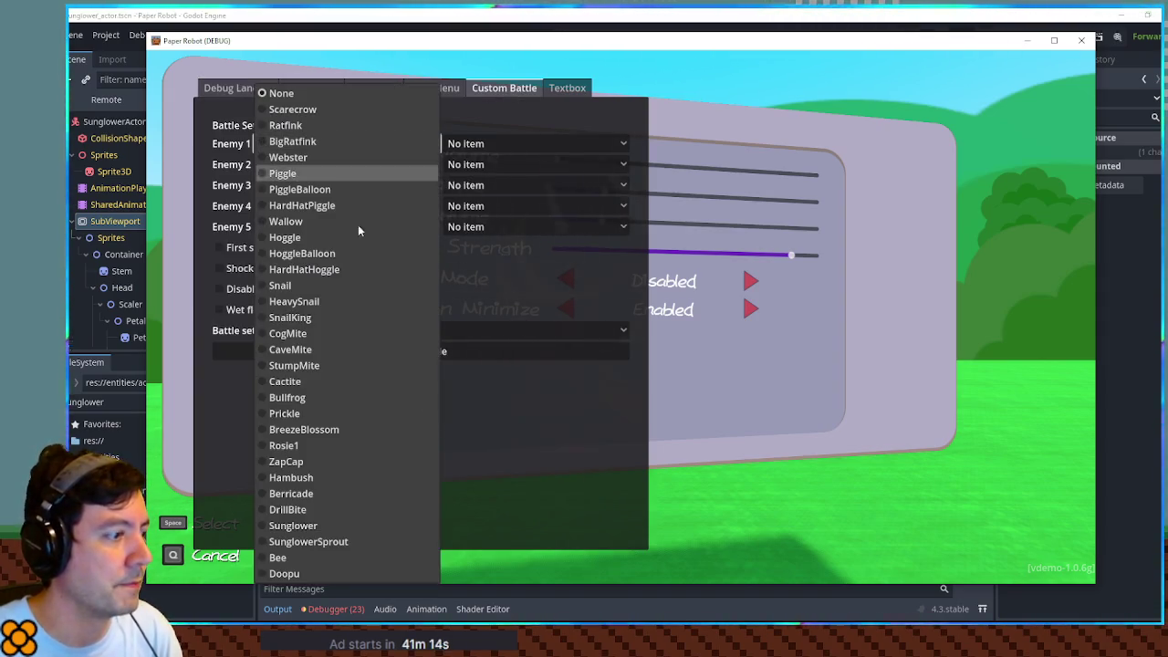
pyautogui.click(311, 526)
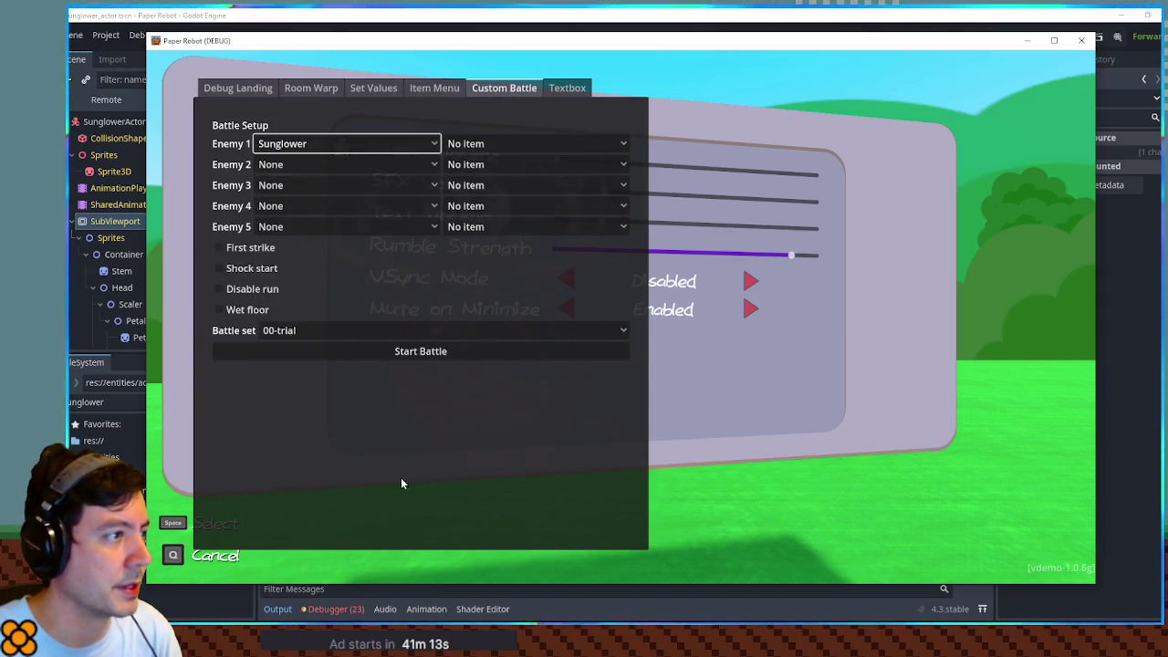
pyautogui.click(383, 353)
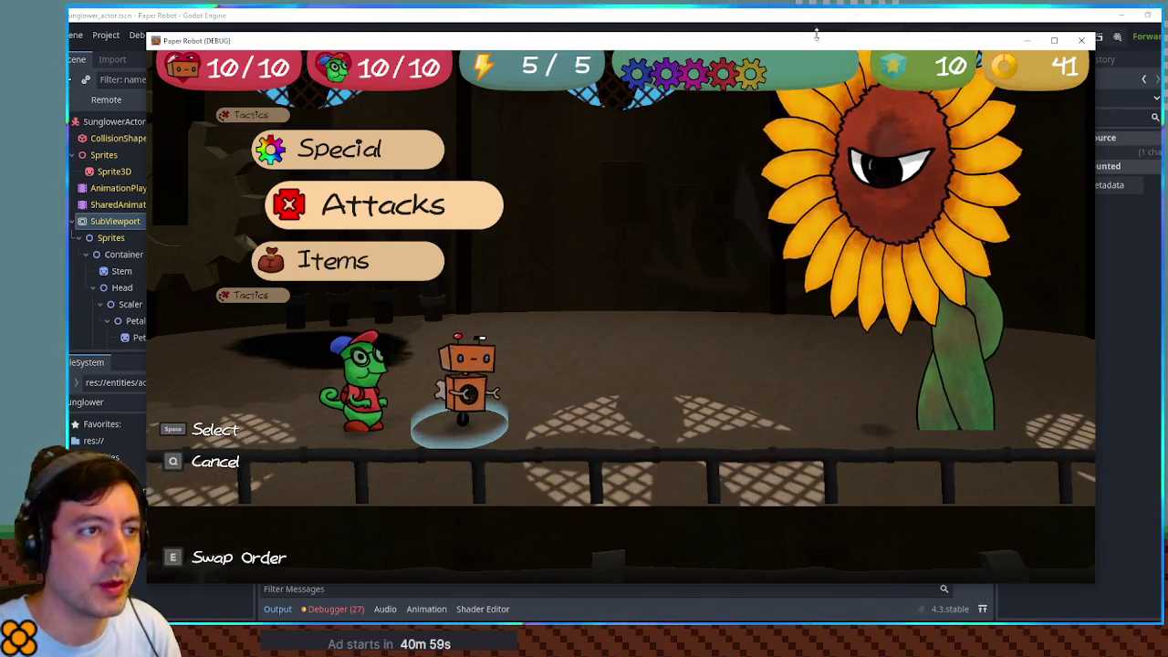
pyautogui.hotkey('alt', 'Tab')
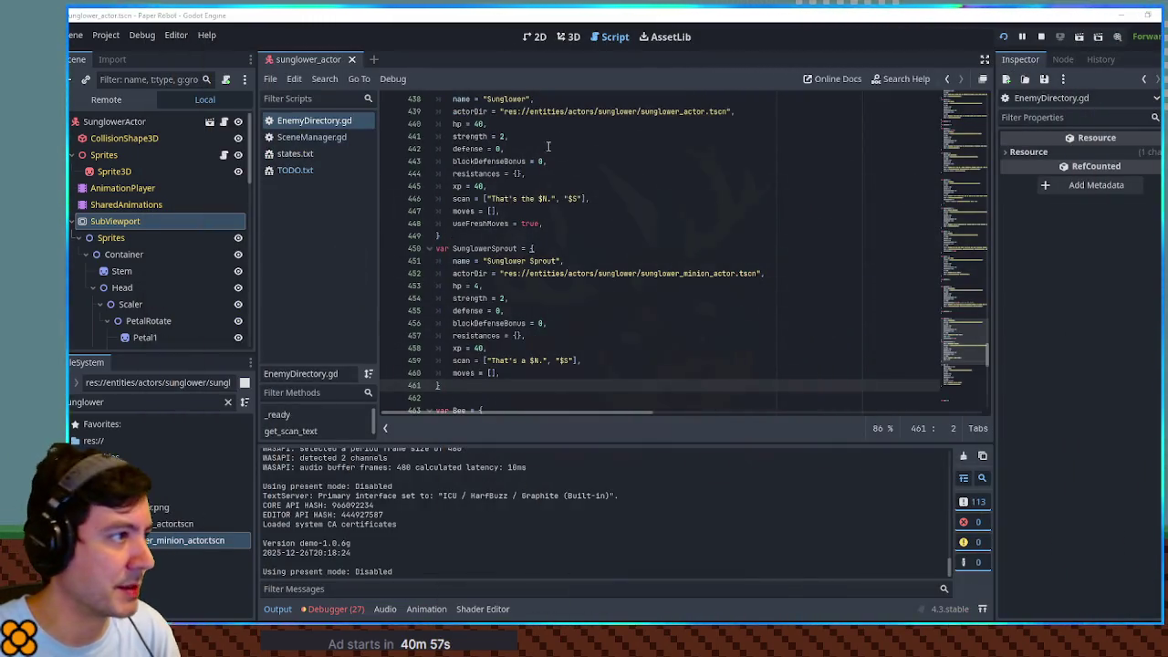
pyautogui.click(571, 39)
# Step: Lower the sunflower Sprite3D to y 2.212, save sunglower_actor, and close the running game
pyautogui.click(100, 172)
pyautogui.moveTo(642, 139); pyautogui.dragTo(632, 146)
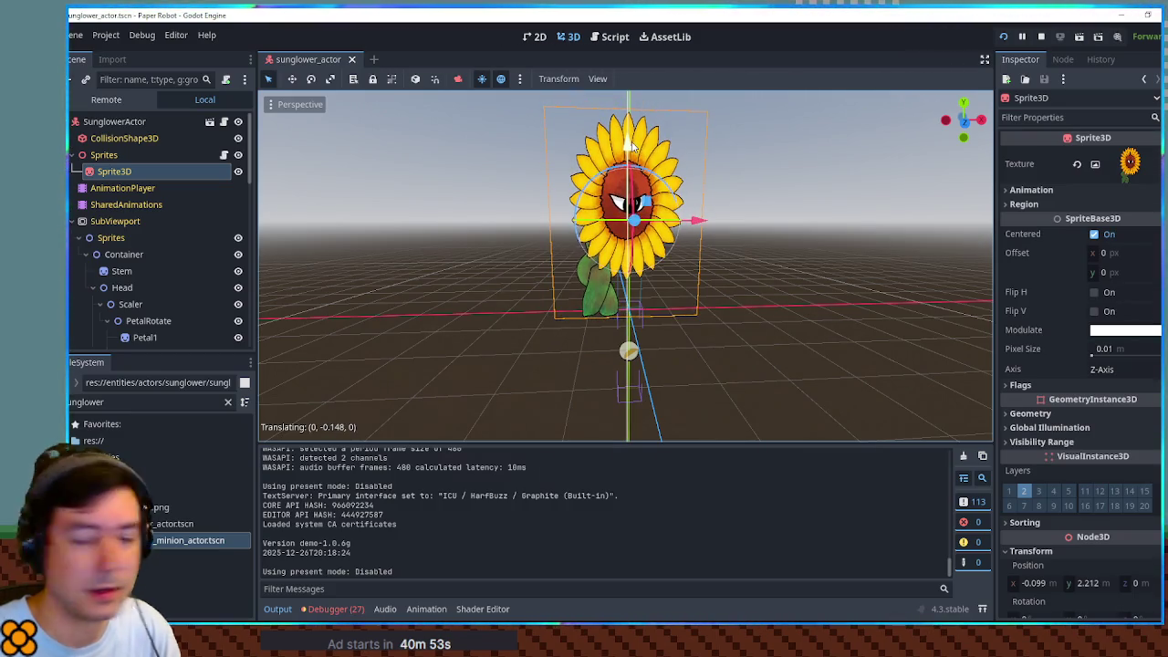
pyautogui.hotkey('ctrl', 's')
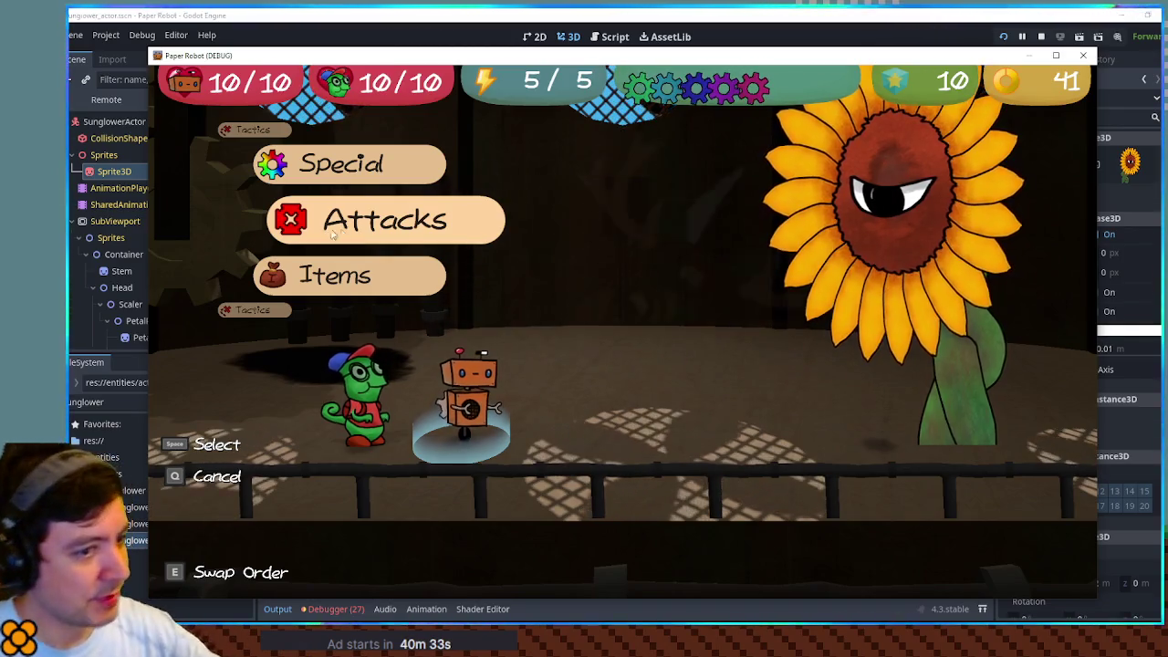
pyautogui.press('F8')
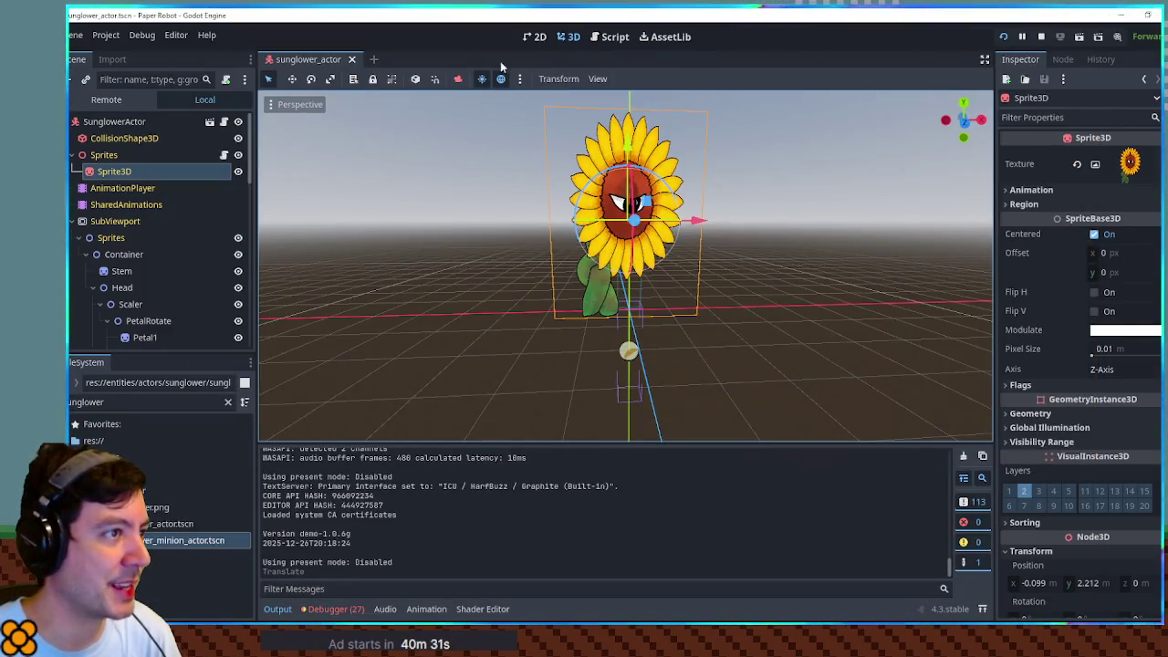
pyautogui.click(608, 37)
# Step: Search the script for 'flying' and select an existing isFlying = true line
pyautogui.scroll(2, 480, 310)
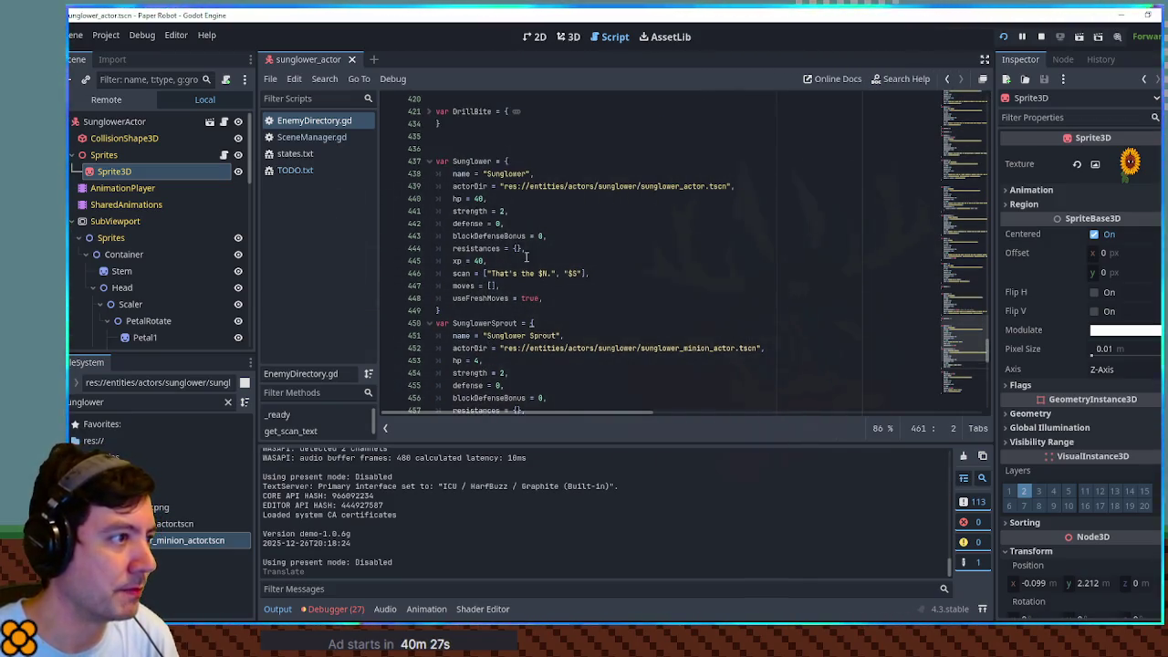
pyautogui.scroll(5, 526, 255)
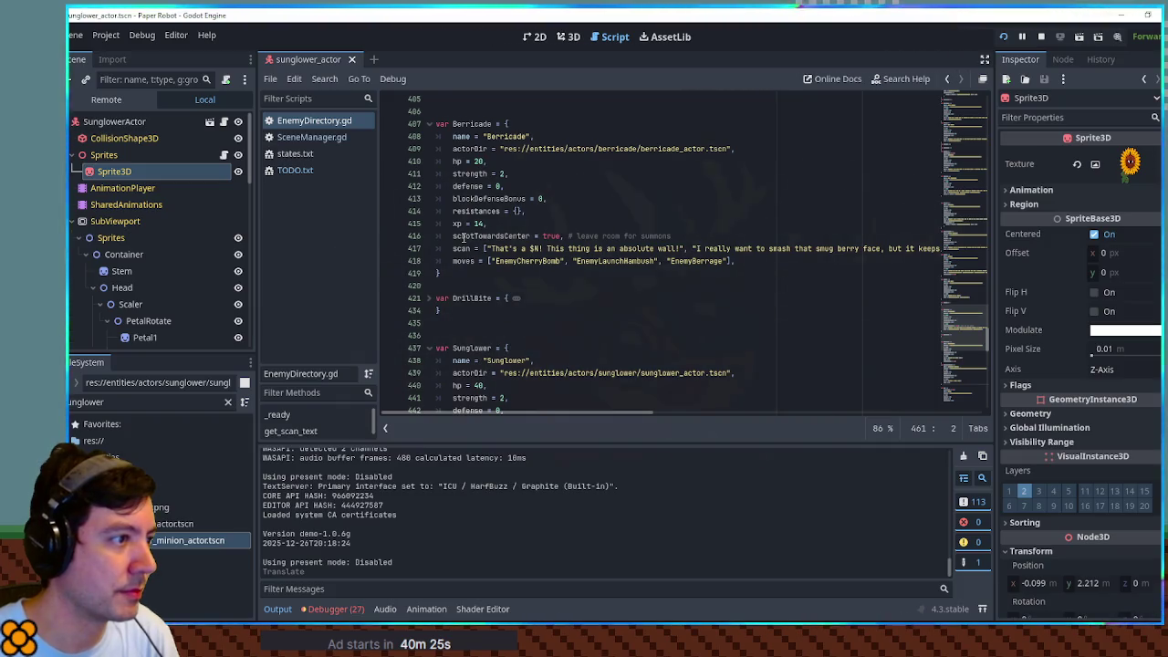
pyautogui.scroll(9, 465, 238)
pyautogui.scroll(12, 467, 237)
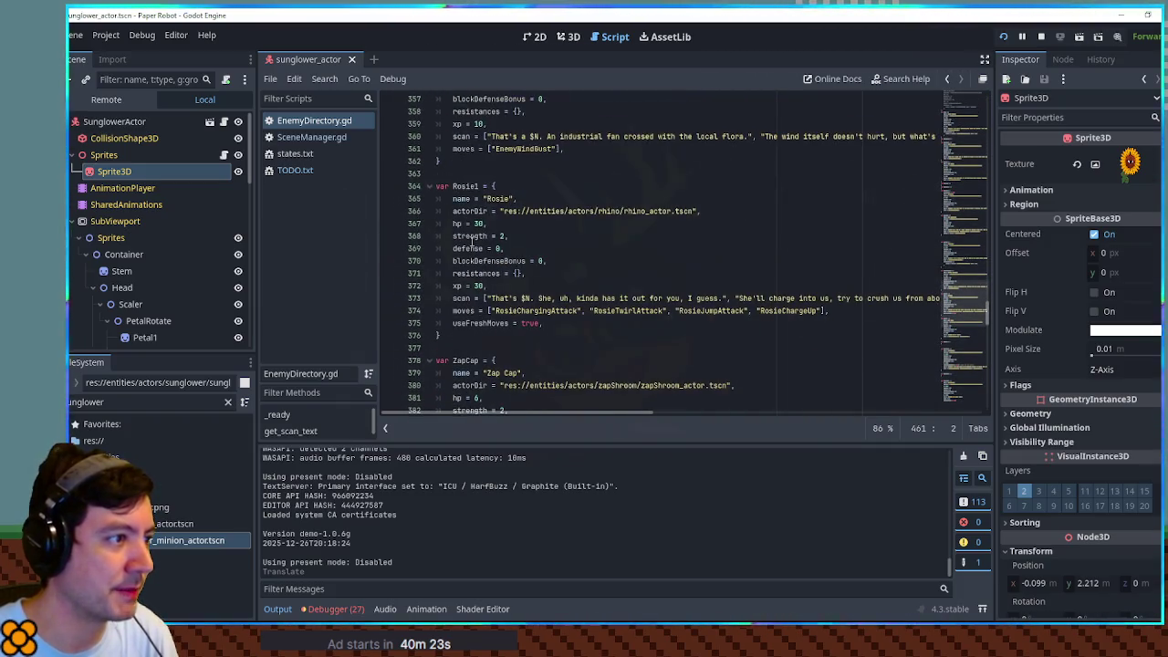
pyautogui.scroll(10, 475, 256)
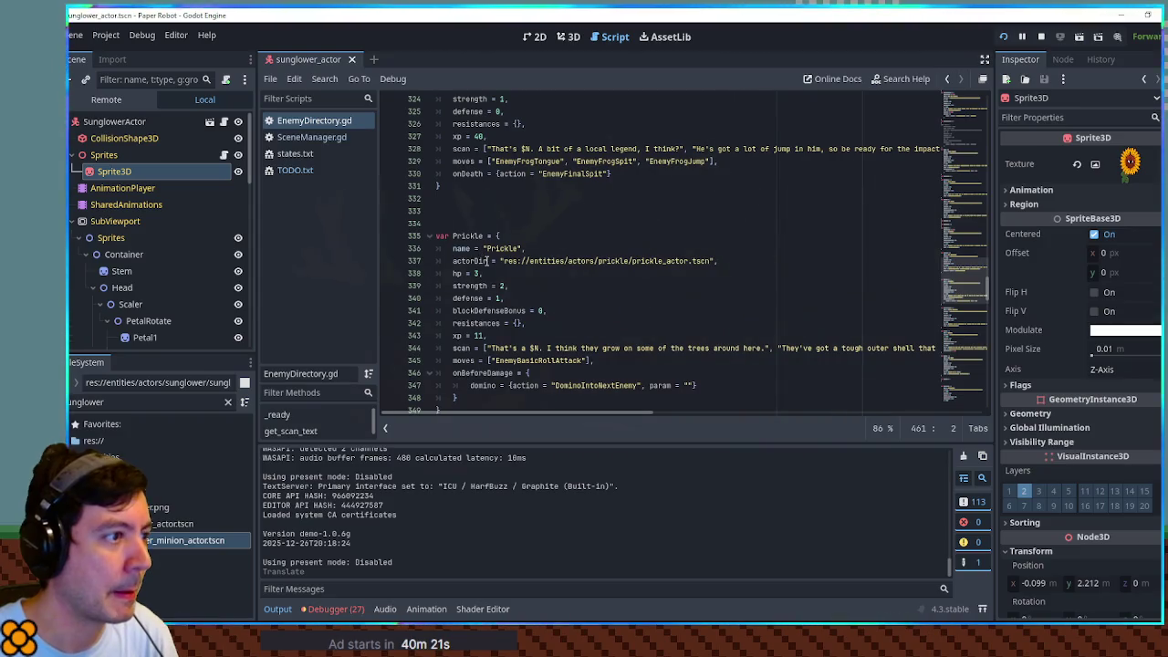
pyautogui.hotkey('ctrl', 'f')
pyautogui.write('flying')
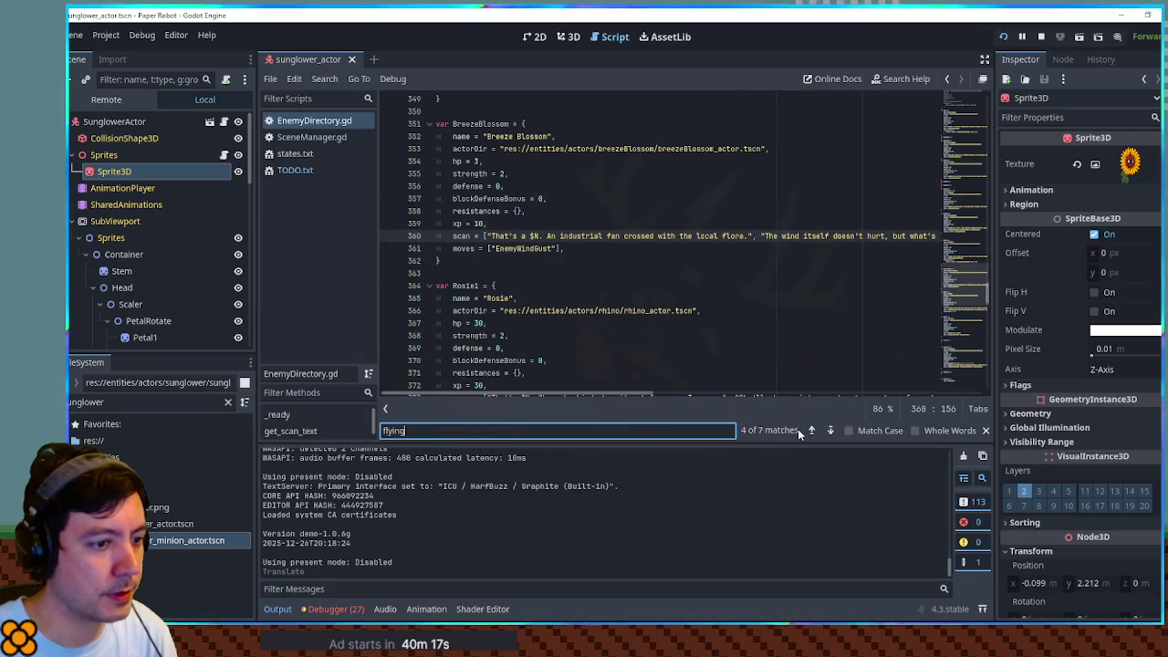
pyautogui.click(812, 432)
pyautogui.moveTo(594, 235); pyautogui.dragTo(601, 225)
pyautogui.hotkey('ctrl', 'c')
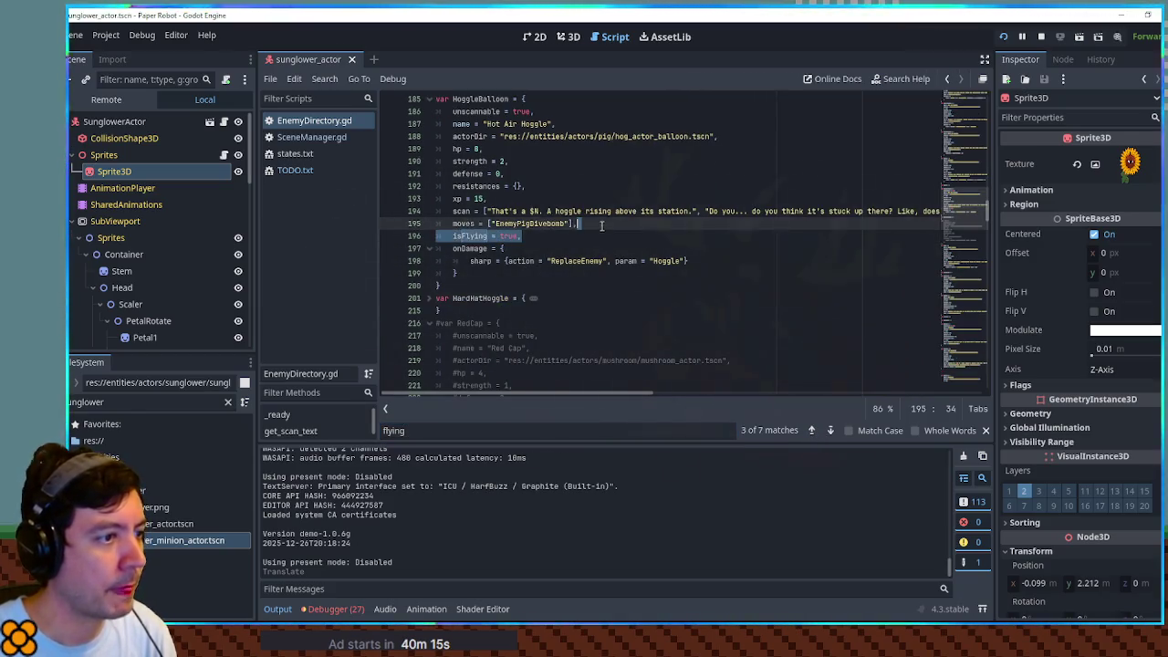
# Step: Add isFlying = true after useFreshMoves in the Sunglower entry and save EnemyDirectory.gd
pyautogui.moveTo(962, 206); pyautogui.dragTo(980, 349)
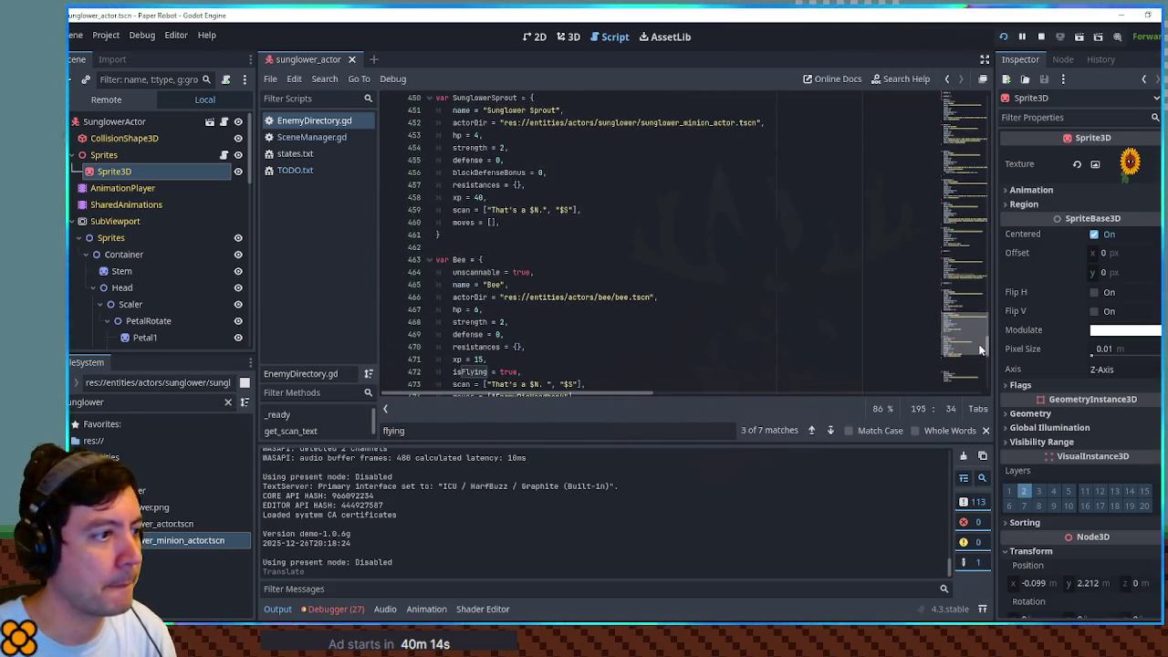
pyautogui.scroll(4, 562, 224)
pyautogui.click(561, 222)
pyautogui.hotkey('ctrl', 'v')
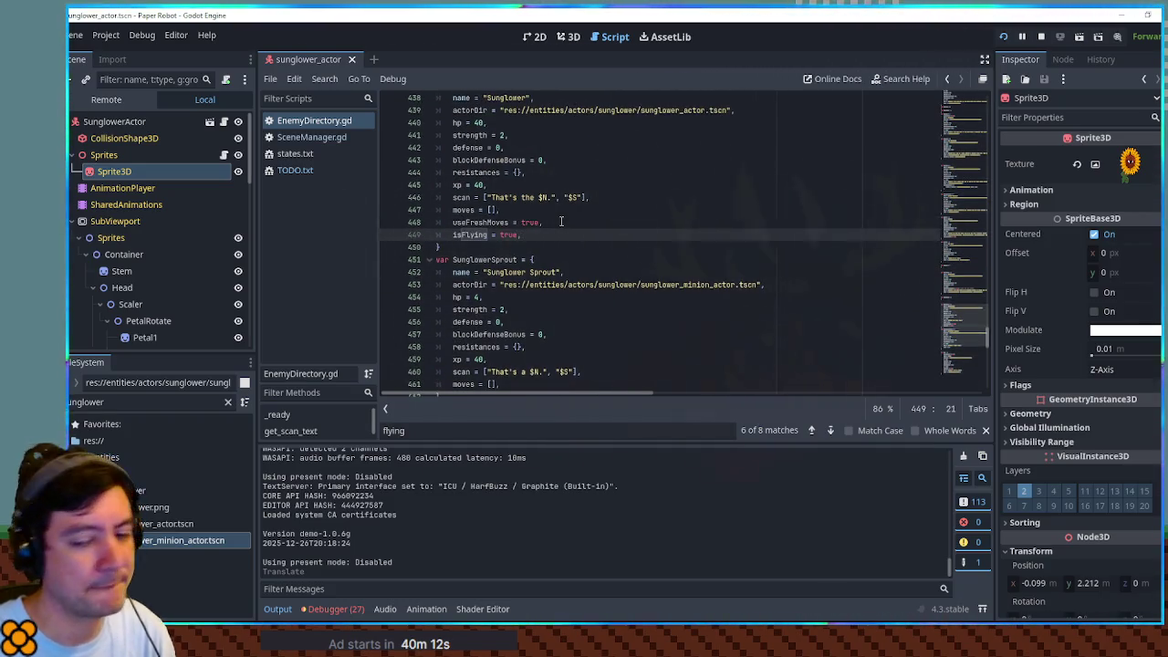
pyautogui.hotkey('ctrl', 's')
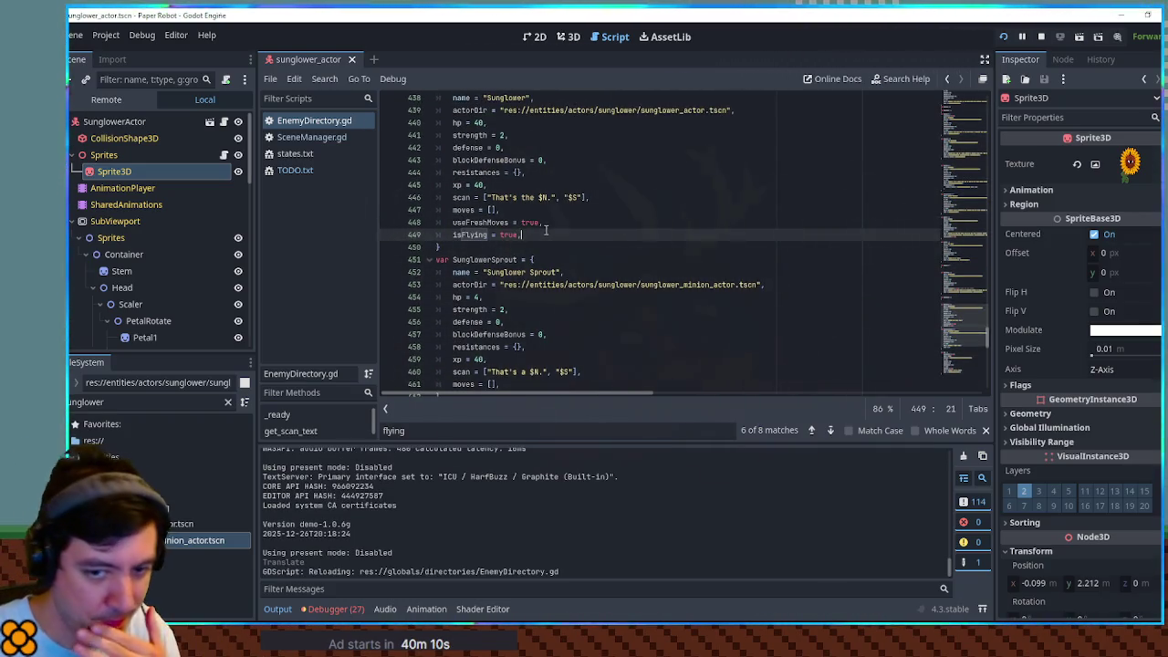
pyautogui.click(560, 39)
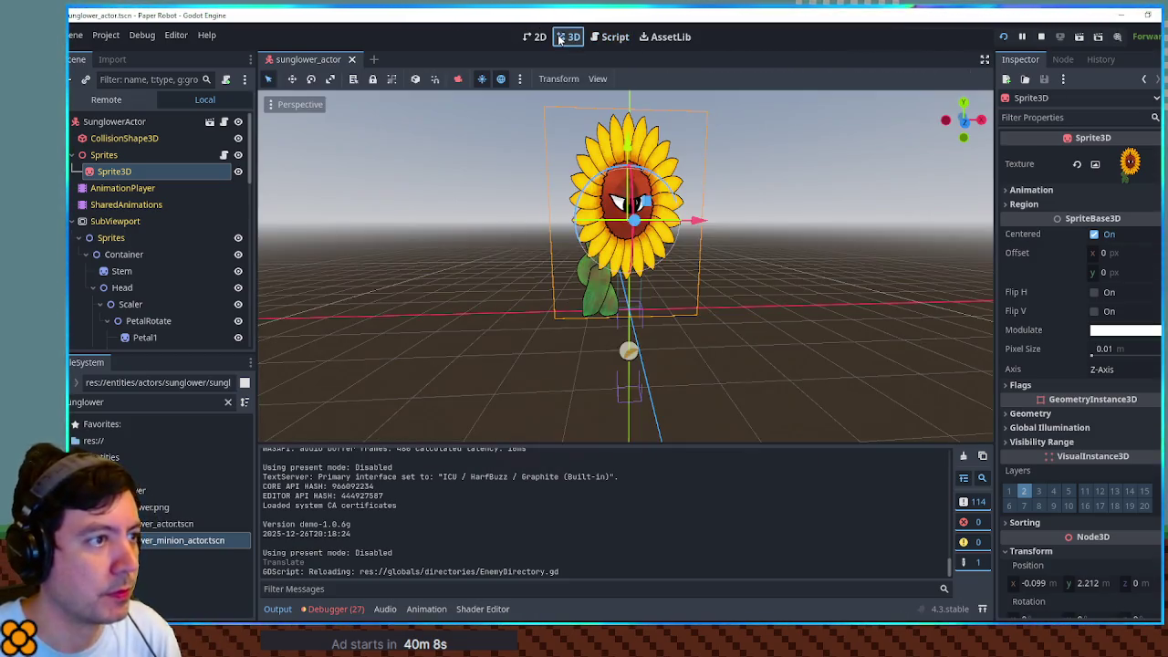
pyautogui.click(791, 268)
pyautogui.scroll(3, 717, 247)
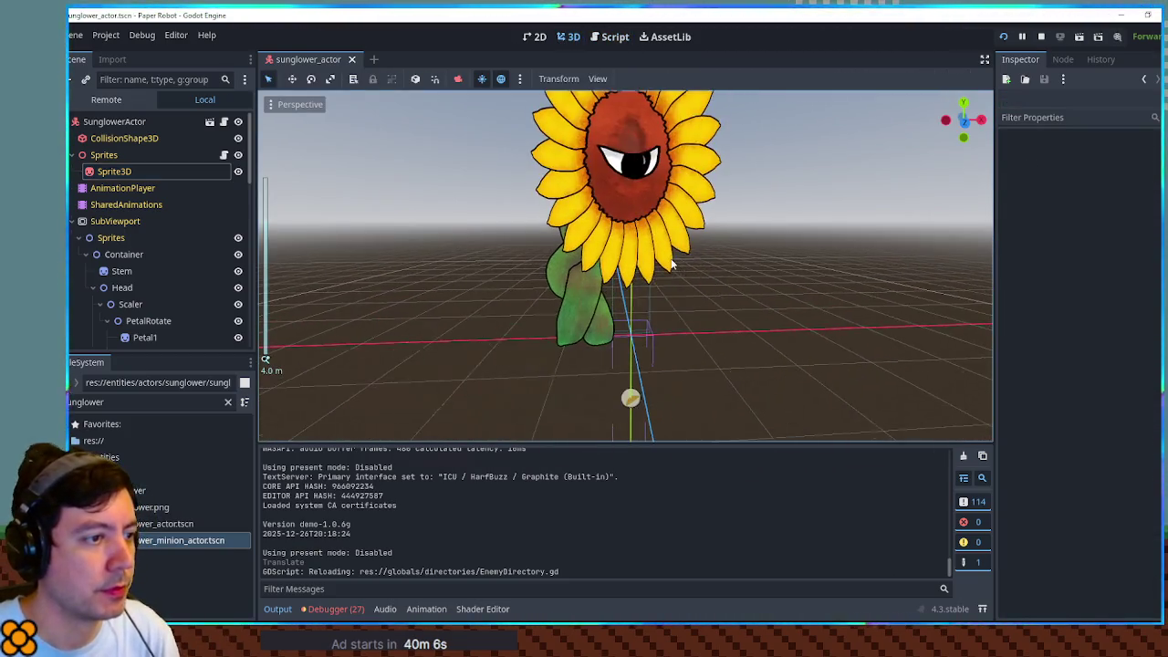
pyautogui.moveTo(717, 246); pyautogui.dragTo(737, 353)
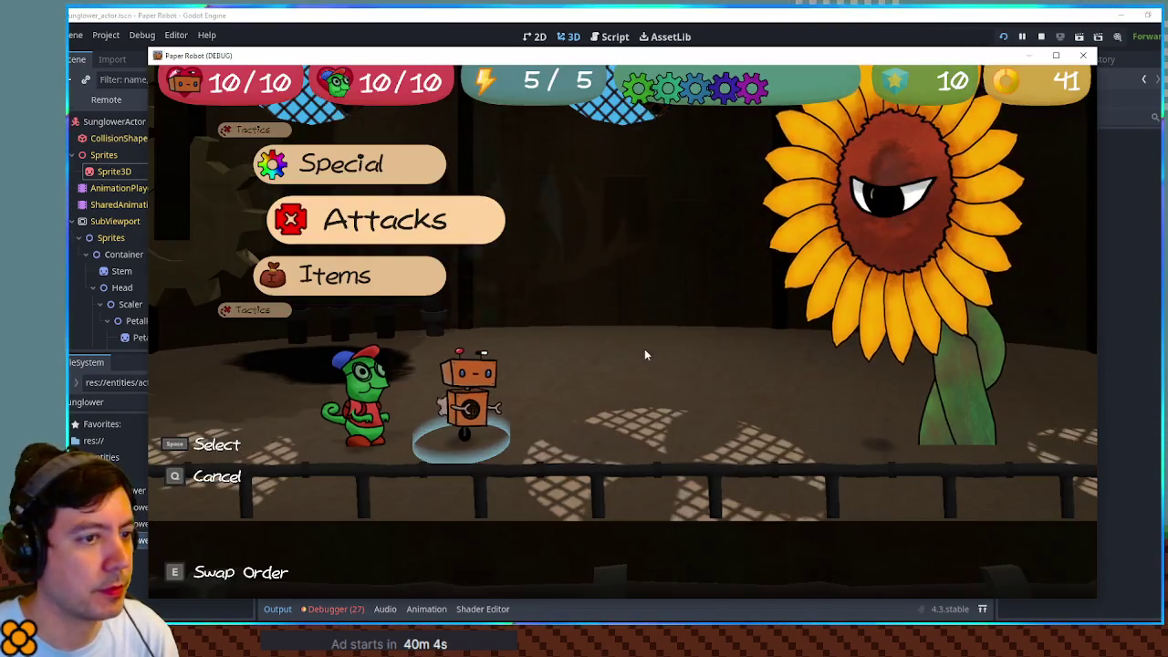
pyautogui.press('space')
pyautogui.press('Down')
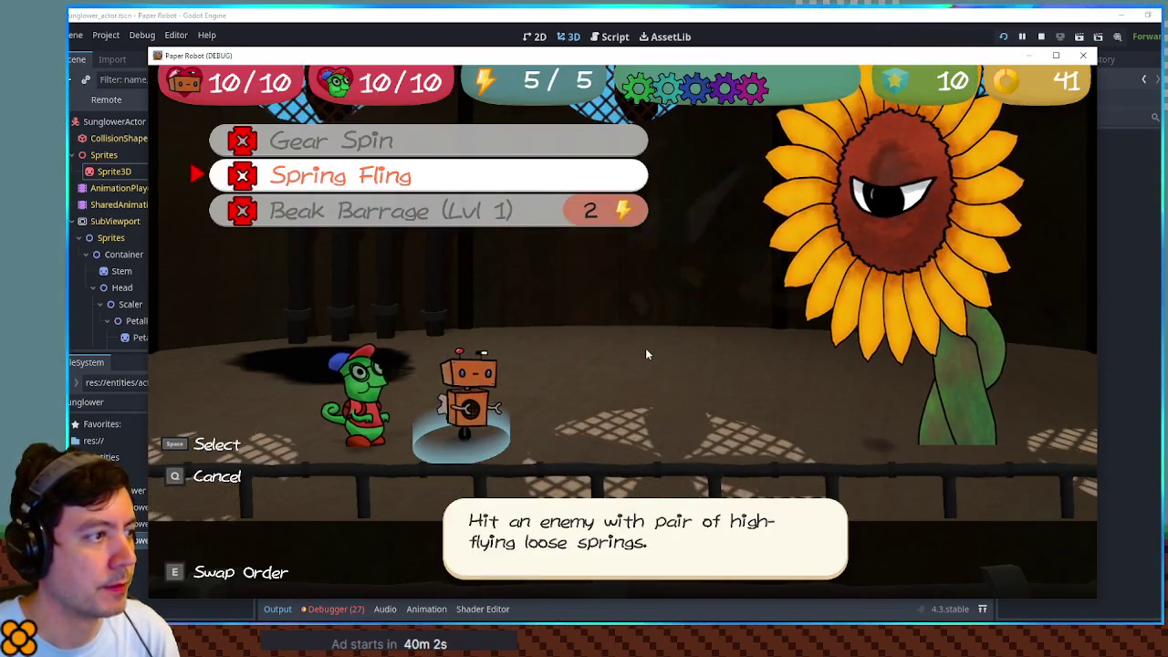
pyautogui.press('Down')
pyautogui.press('Up')
pyautogui.press('space')
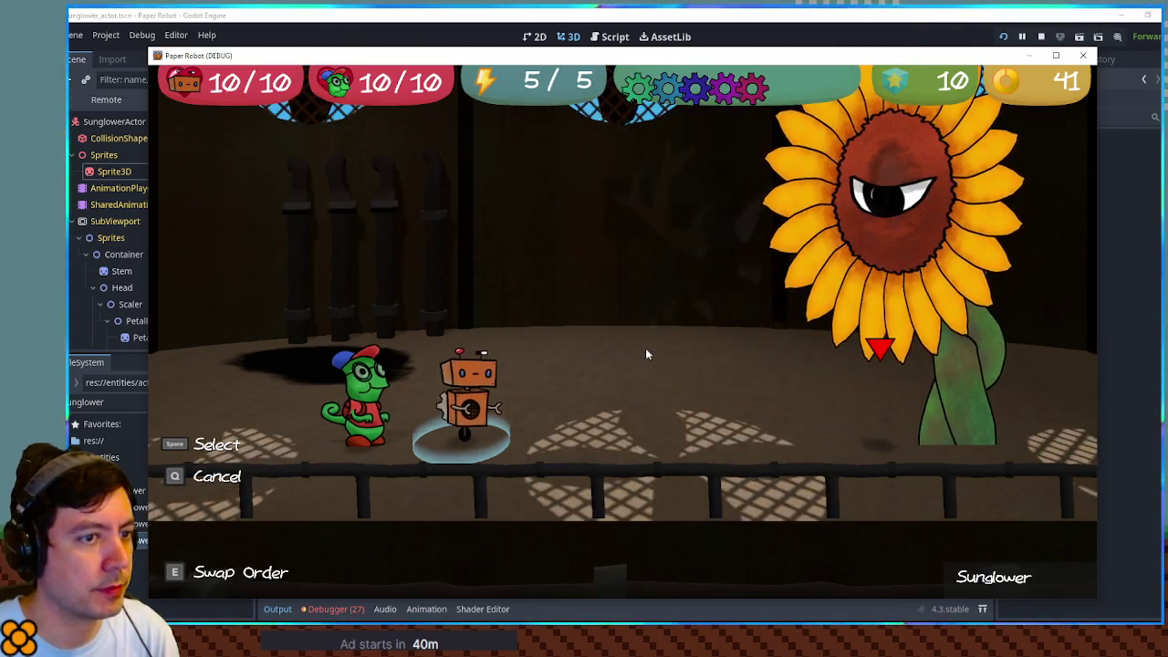
pyautogui.press('space')
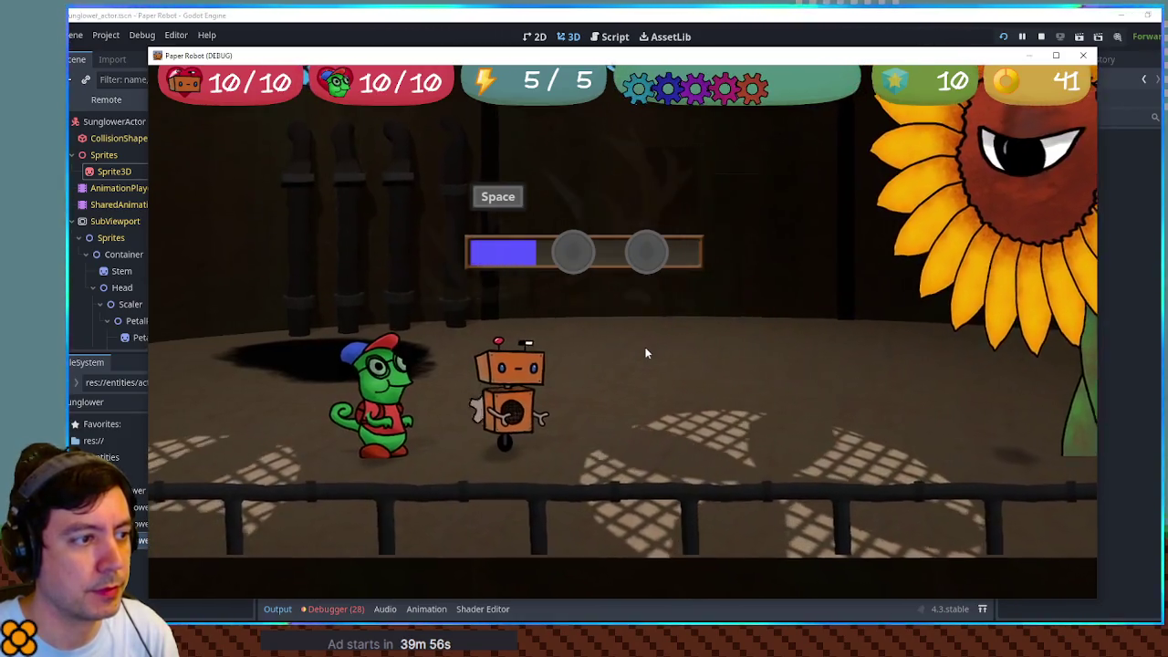
pyautogui.press('space')
pyautogui.press('space')
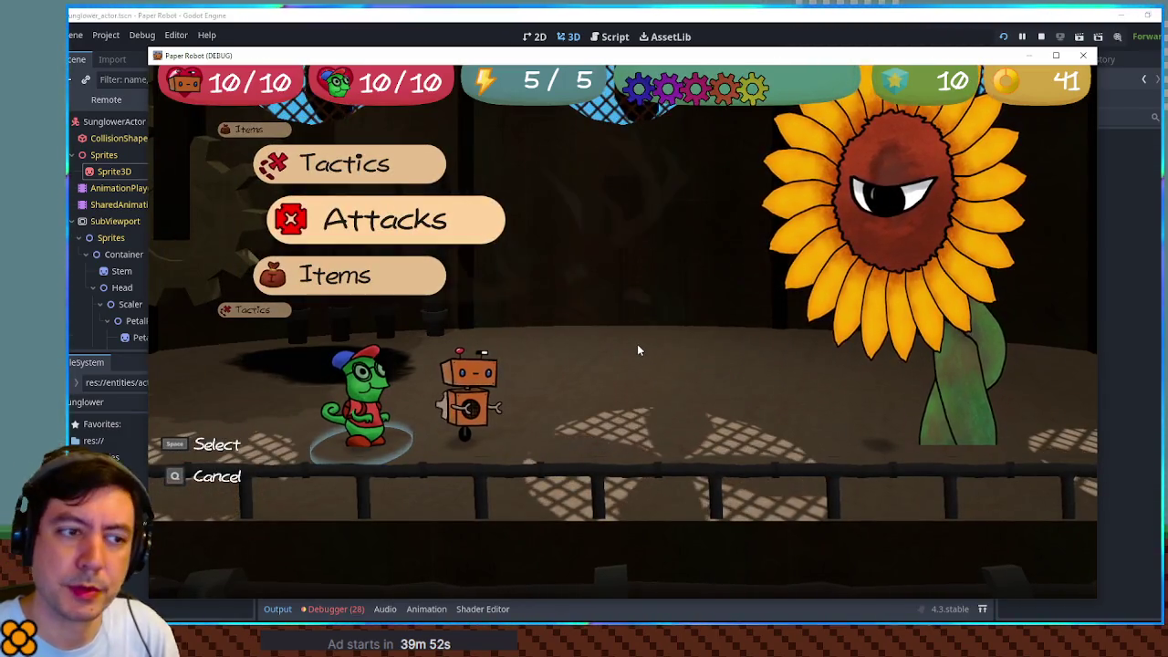
pyautogui.click(1082, 57)
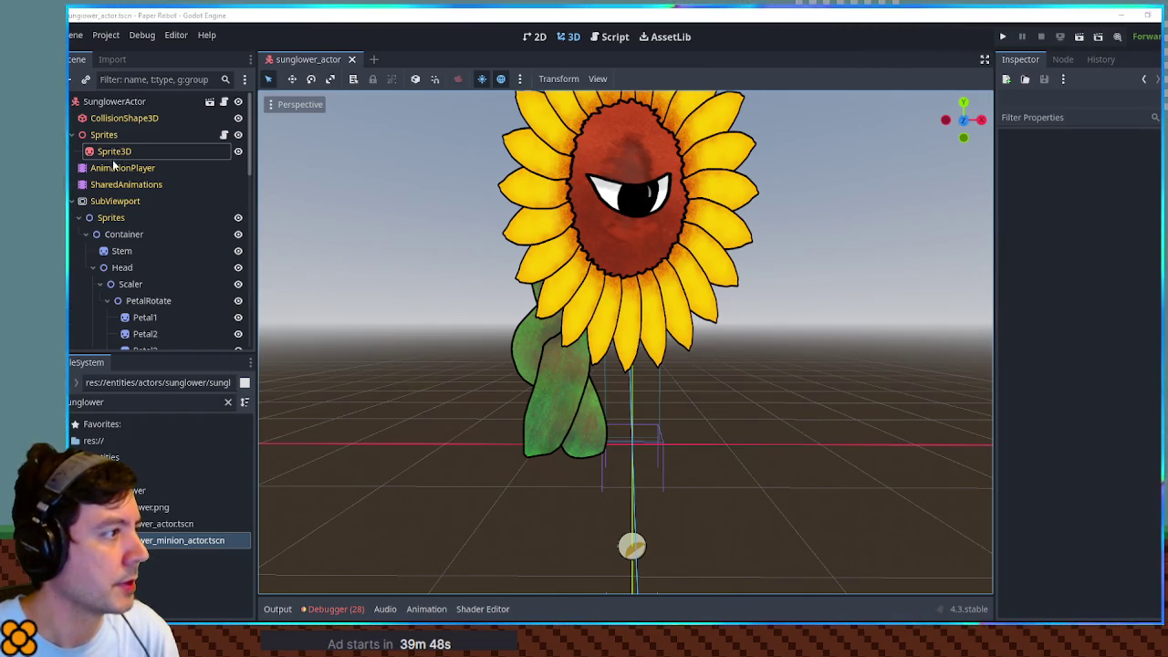
# Step: Preview the hurt animation in the AnimationPlayer, switch back to RESET, and relaunch the game with F6
pyautogui.click(115, 167)
pyautogui.click(506, 456)
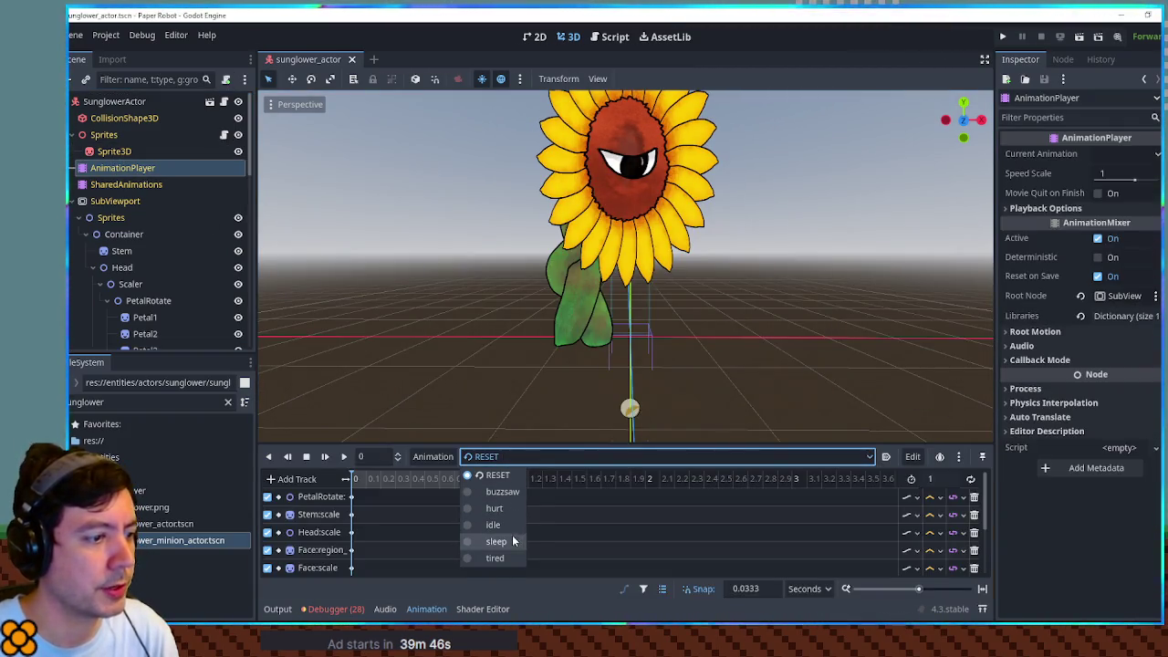
pyautogui.click(498, 507)
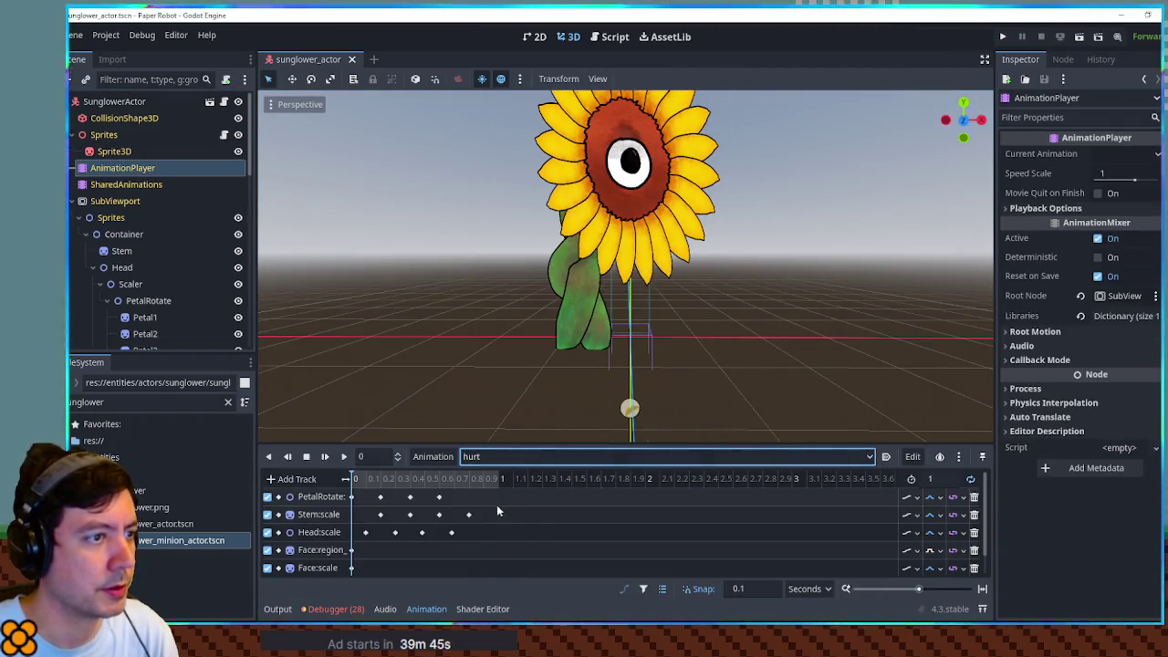
pyautogui.click(341, 456)
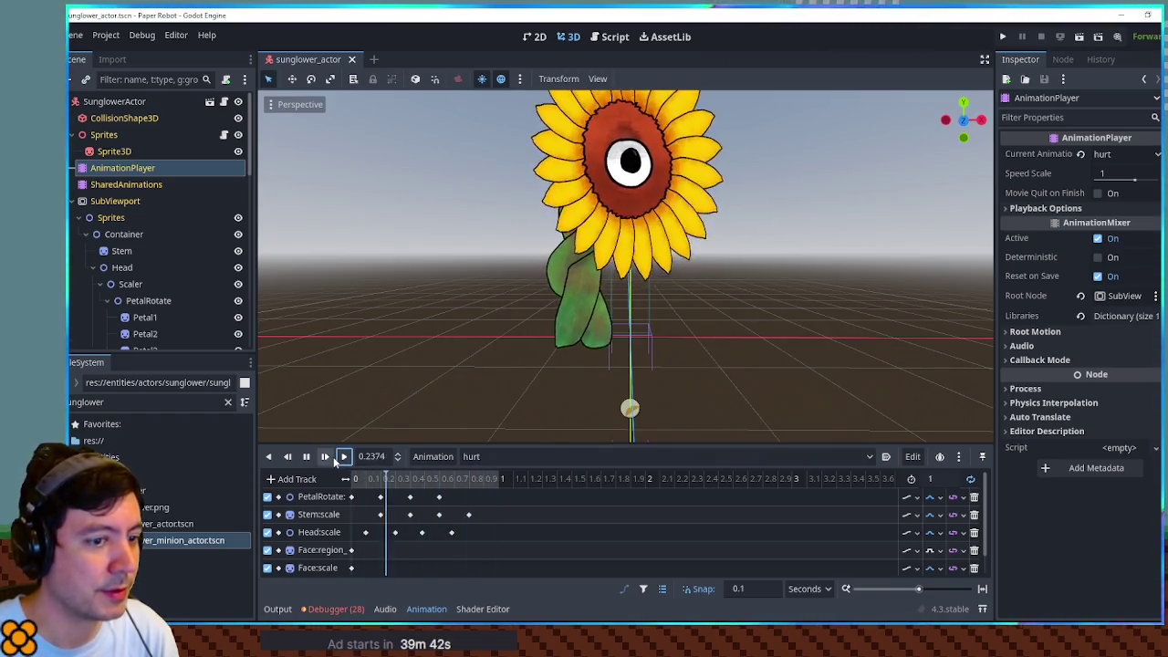
pyautogui.click(481, 456)
pyautogui.click(498, 478)
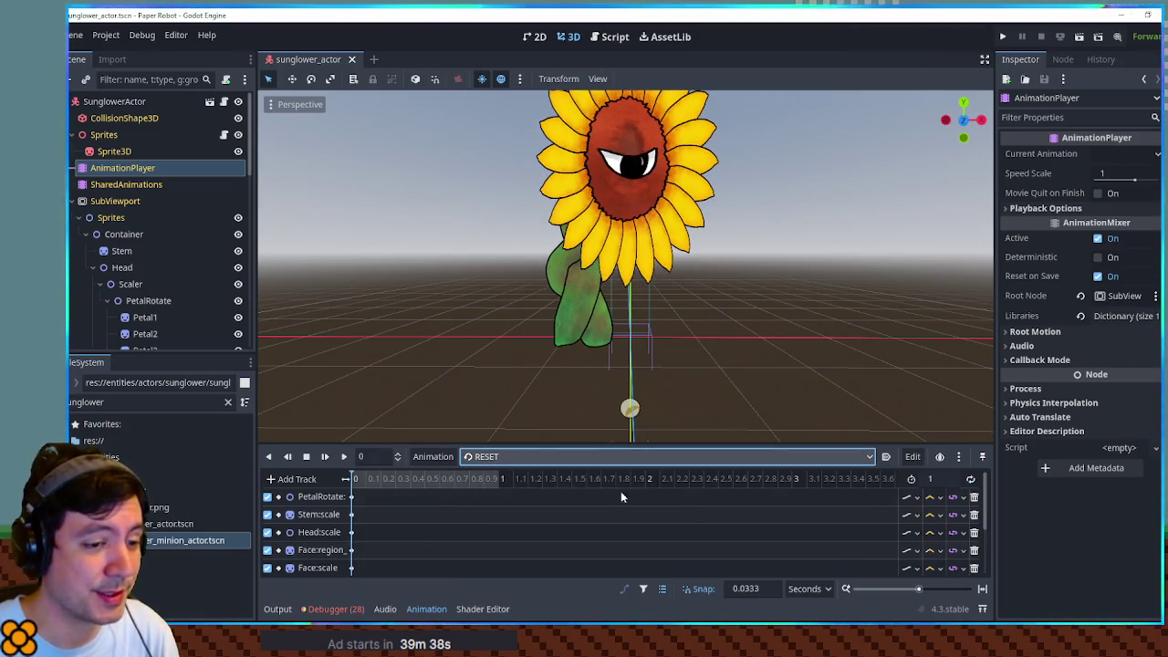
pyautogui.press('F6')
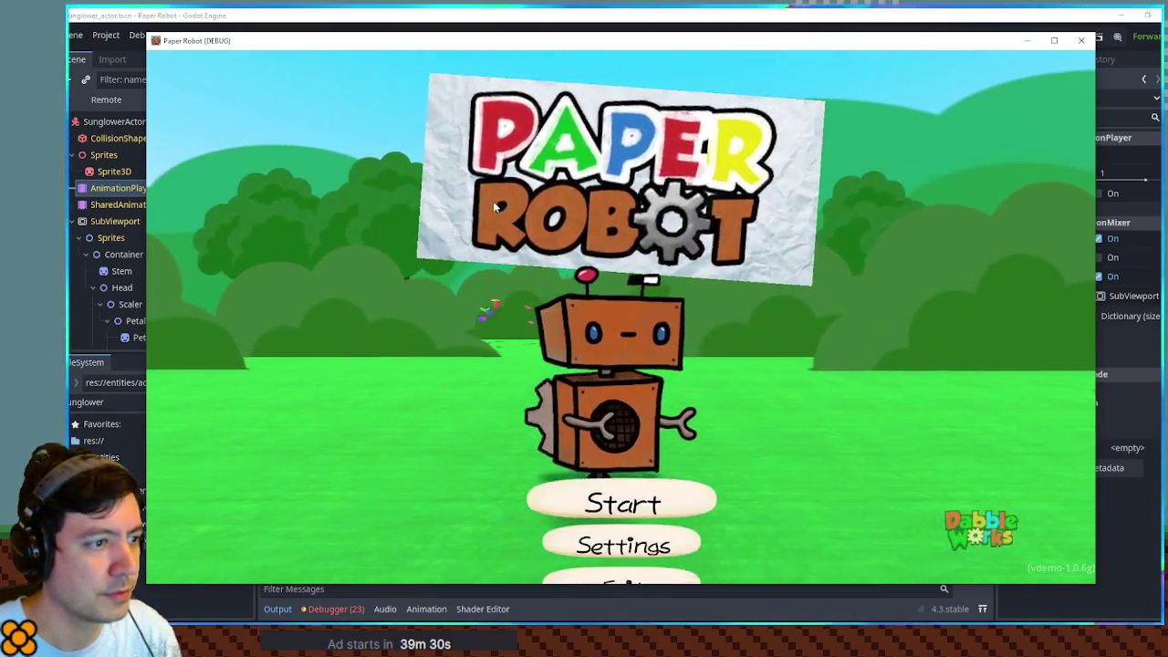
# Step: Fight a custom debug battle against Sunglower with one attack, then end the test run
pyautogui.press('F1')
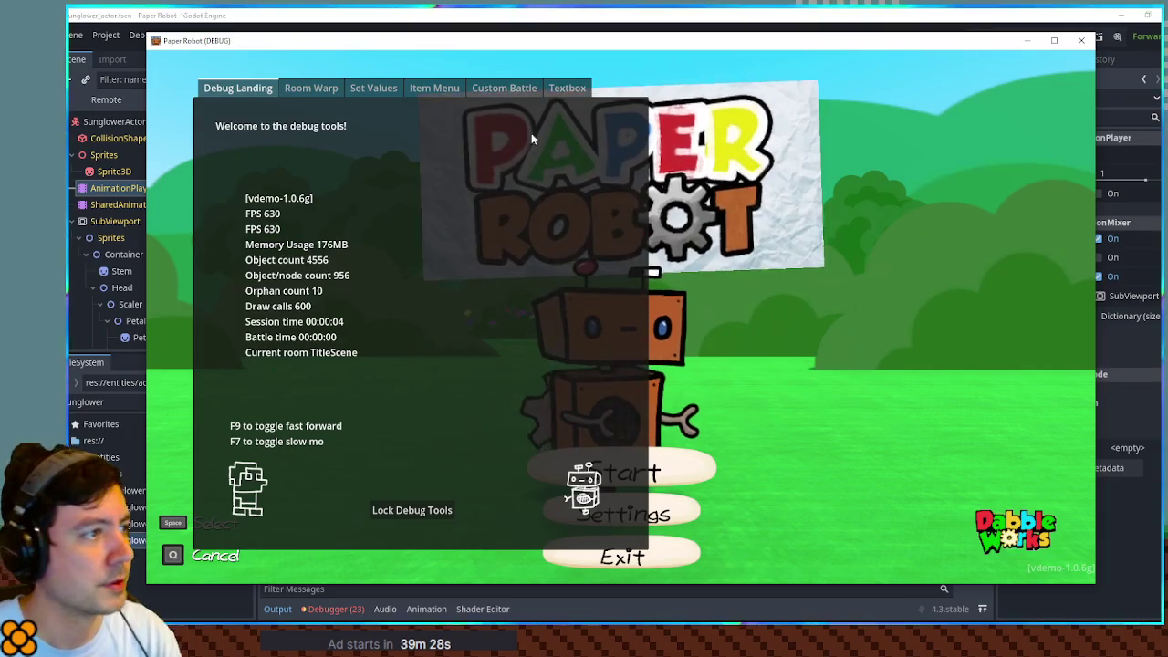
pyautogui.click(504, 88)
pyautogui.click(274, 144)
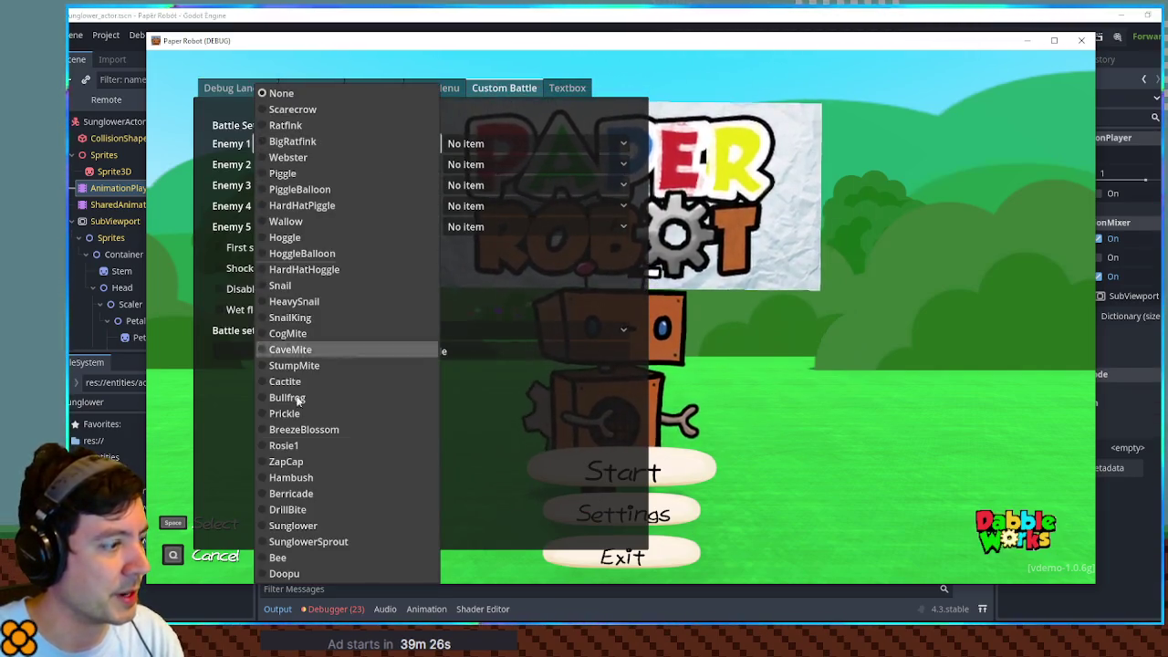
pyautogui.click(301, 526)
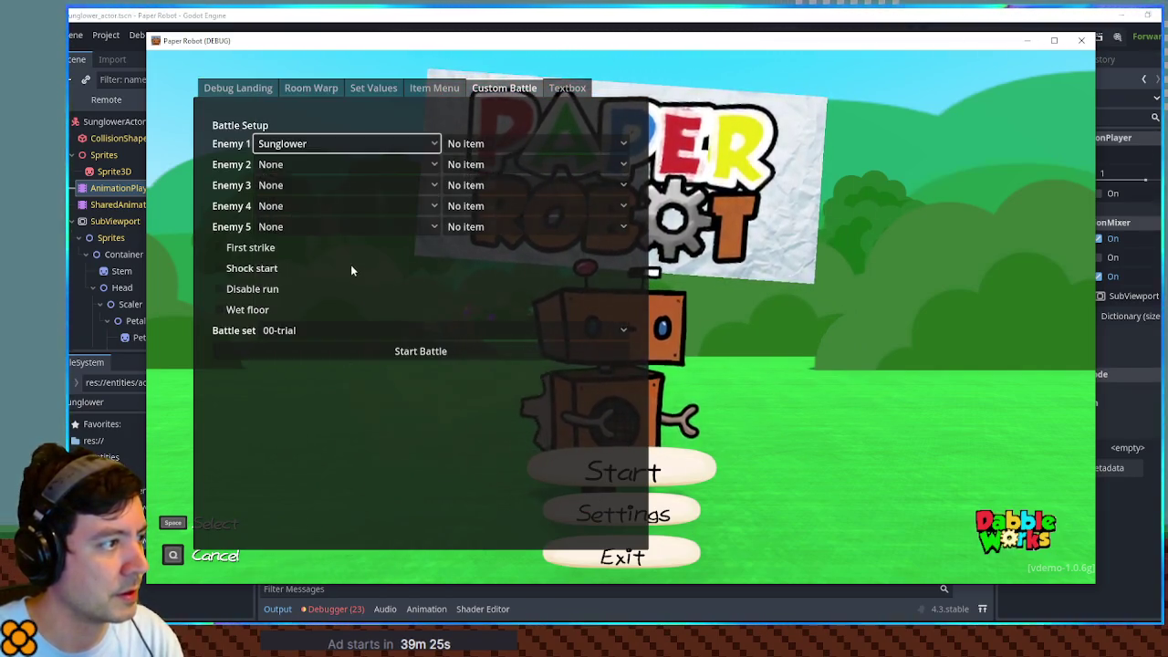
pyautogui.click(366, 350)
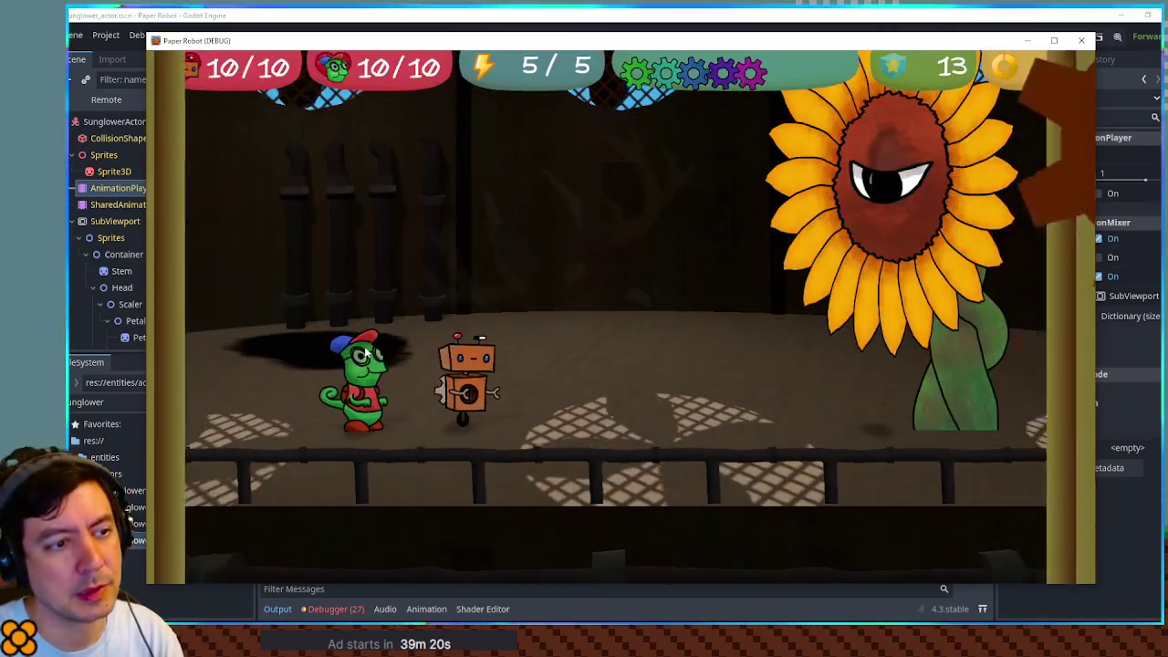
pyautogui.press('space')
pyautogui.press('space')
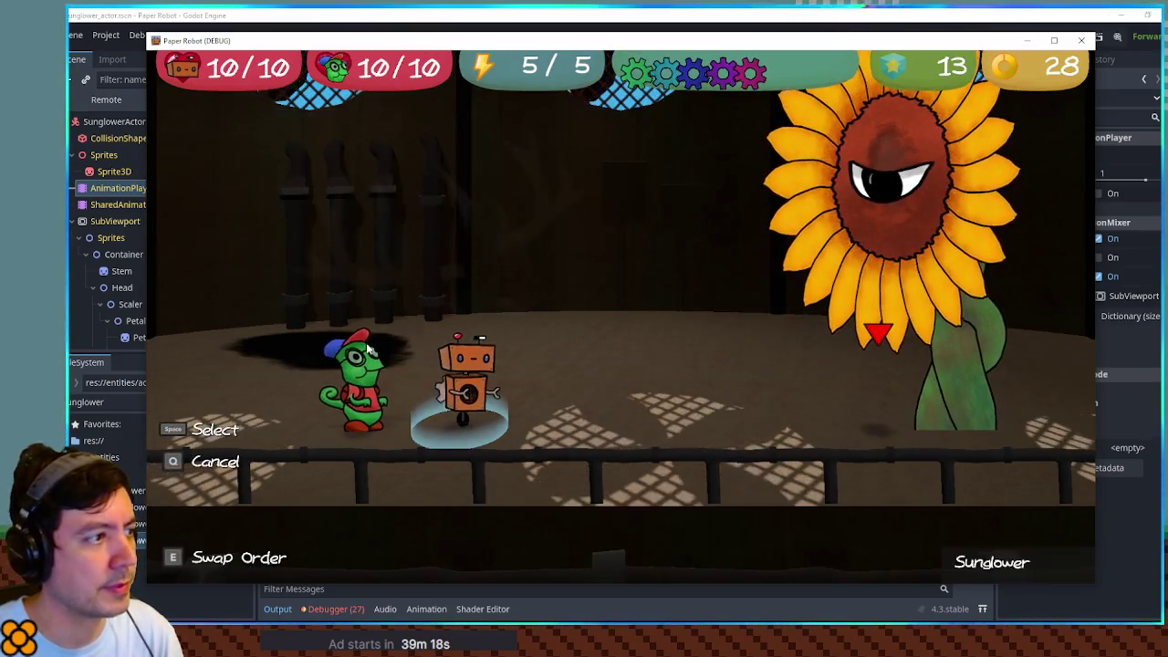
pyautogui.press('space')
pyautogui.press('space')
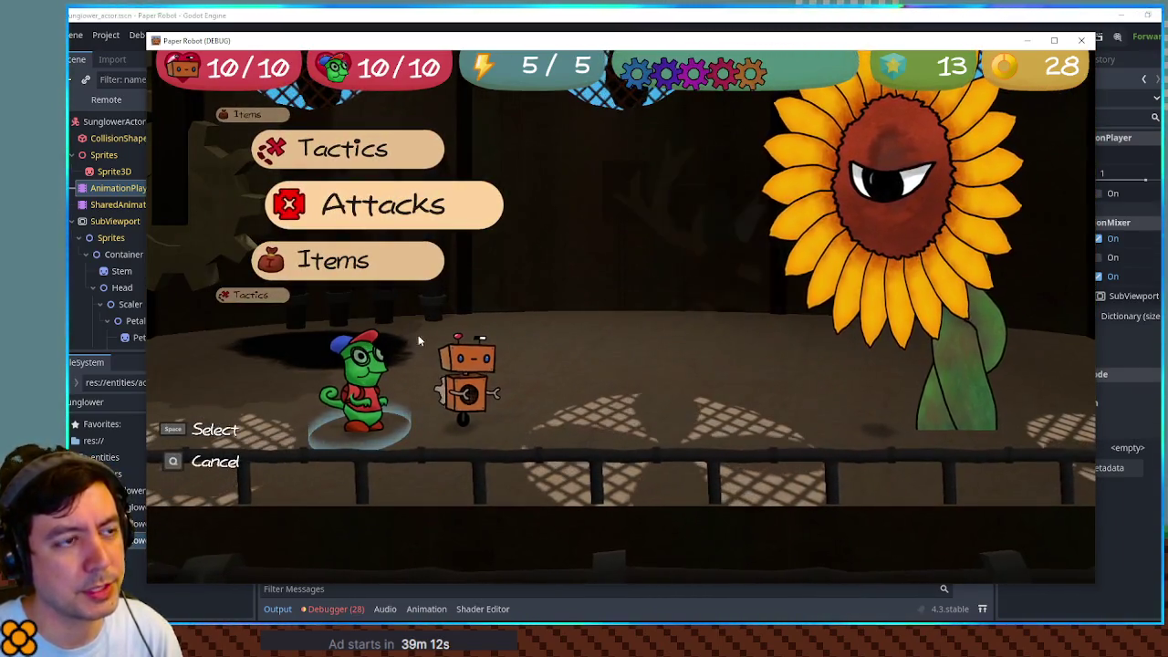
pyautogui.press('F8')
pyautogui.click(131, 170)
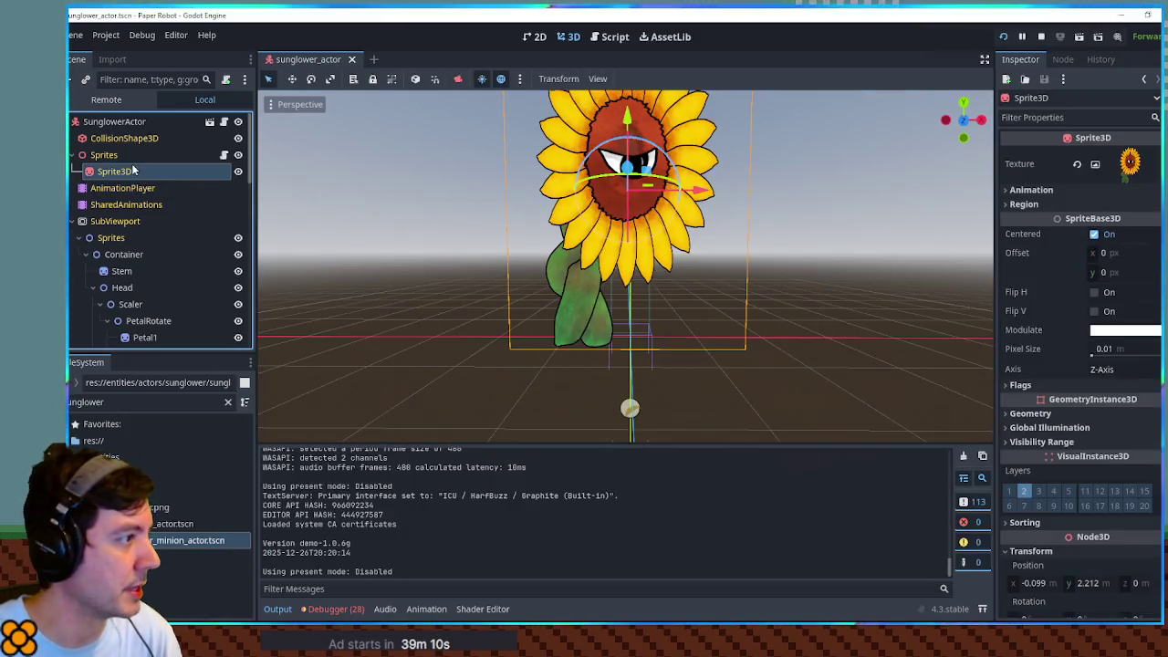
# Step: Set the RESET animation length to 0.01 s, then open and save sunglower_minion_actor.tscn
pyautogui.click(137, 188)
pyautogui.click(952, 480)
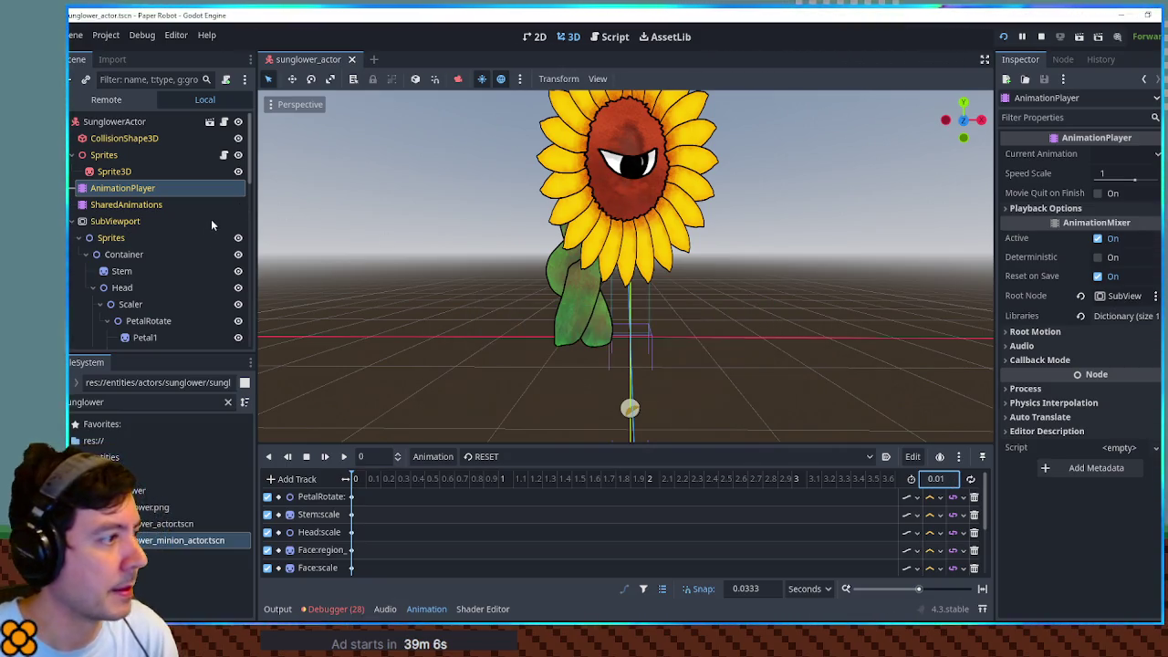
pyautogui.doubleClick(144, 538)
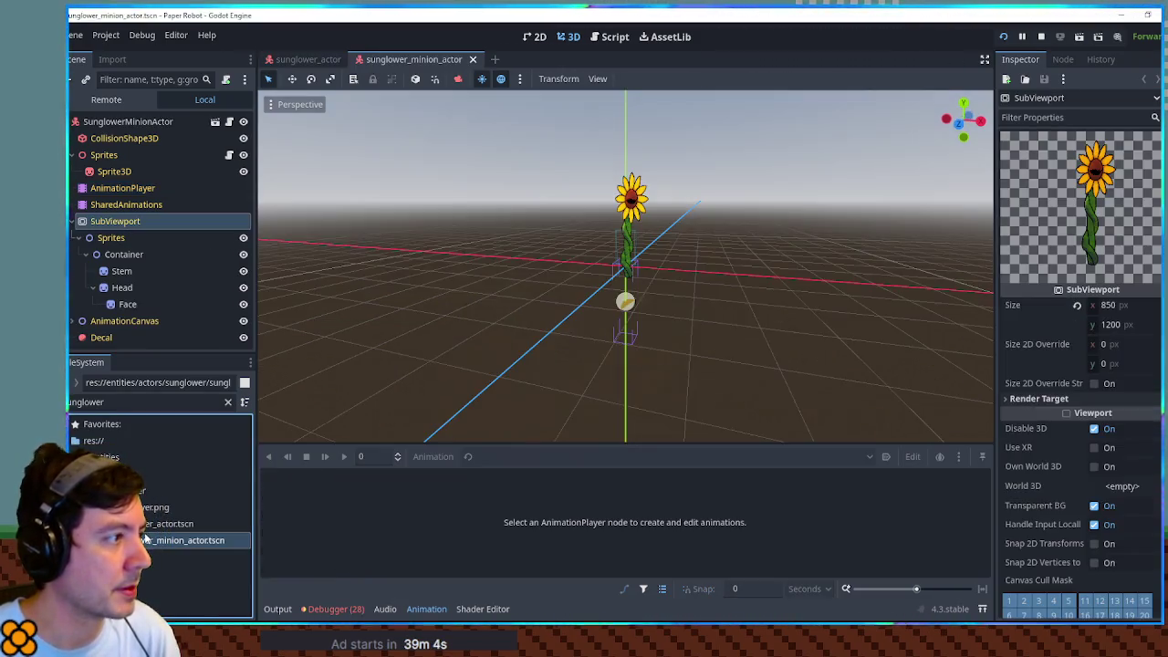
pyautogui.click(124, 188)
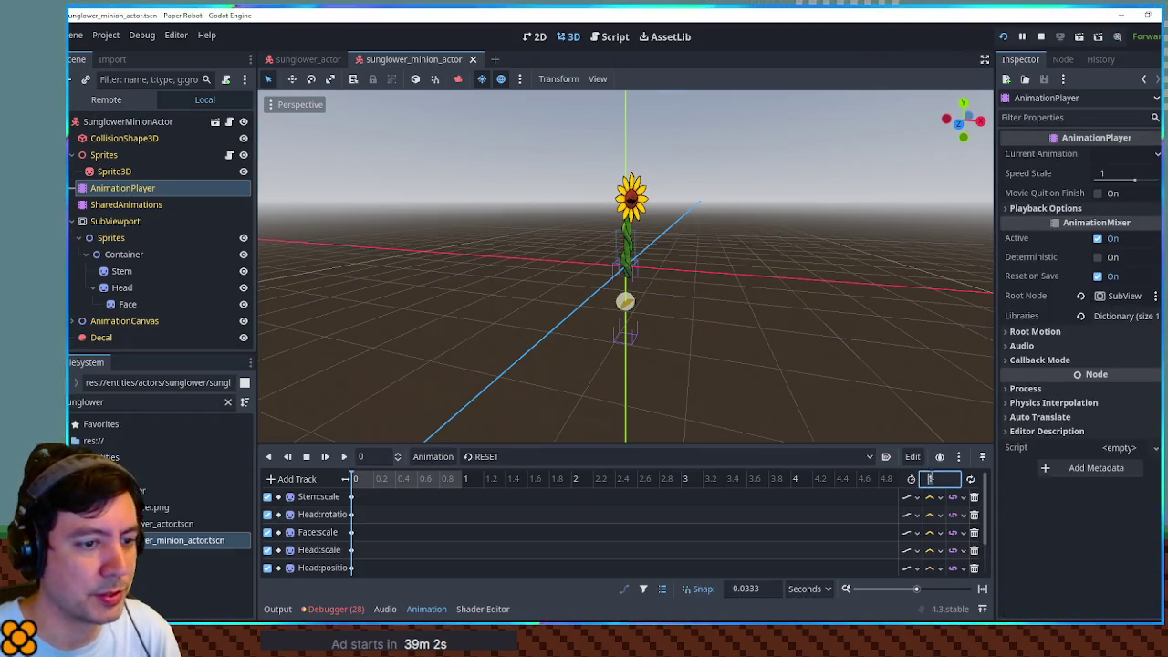
pyautogui.hotkey('ctrl', 's')
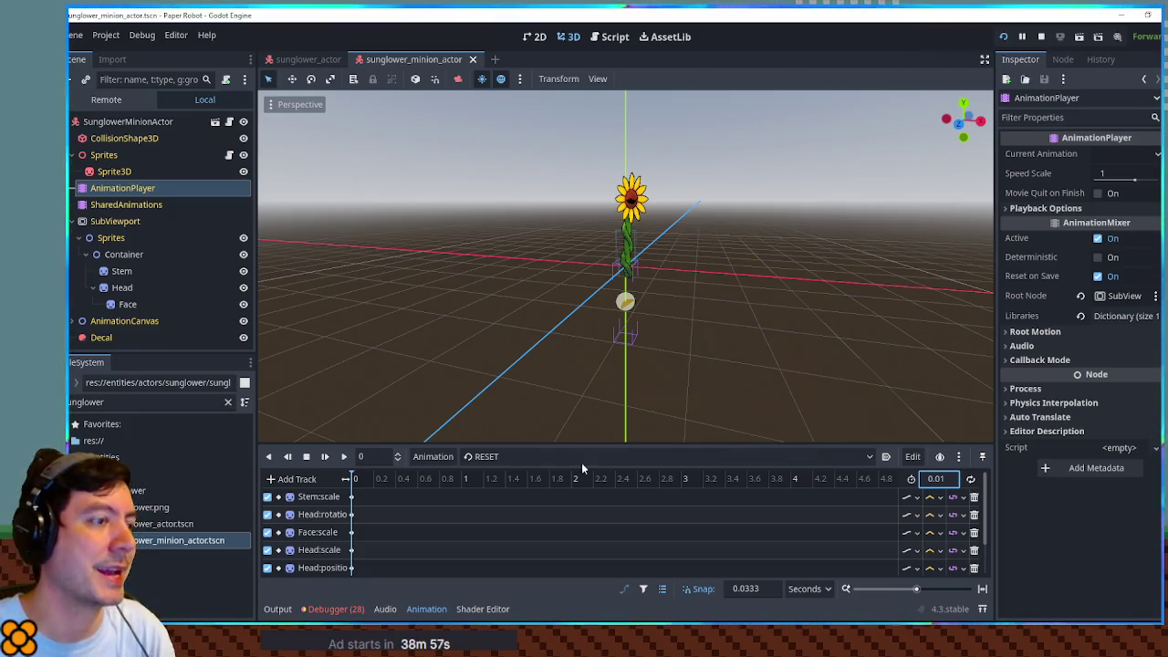
pyautogui.press('space')
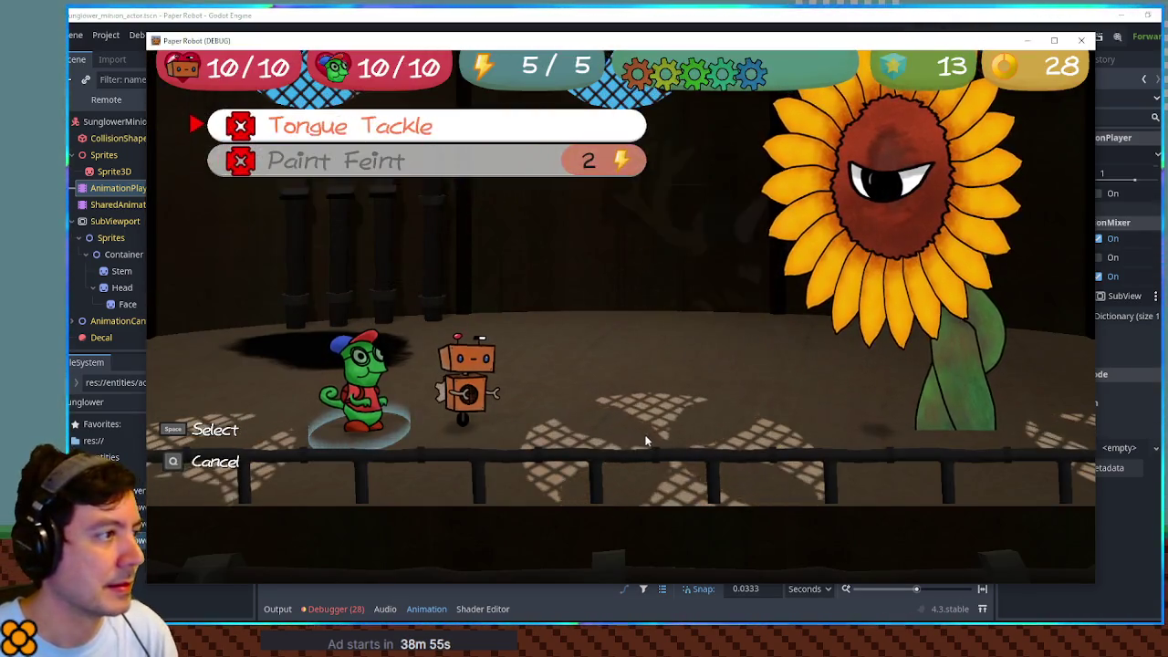
pyautogui.press('space')
pyautogui.press('space')
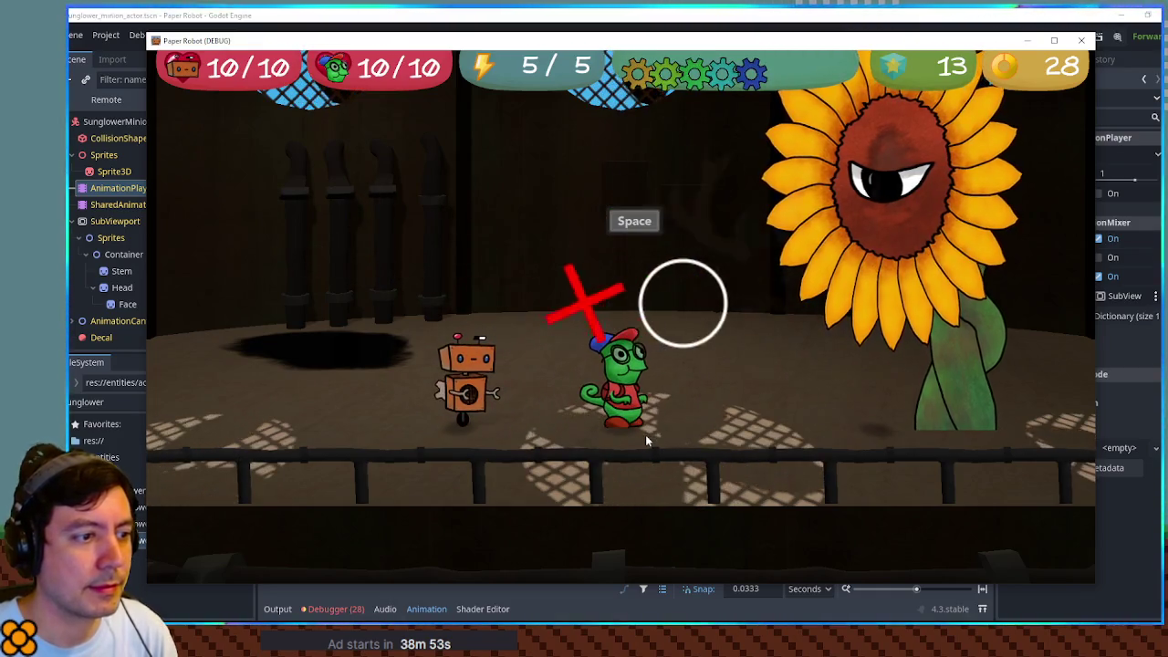
pyautogui.press('space')
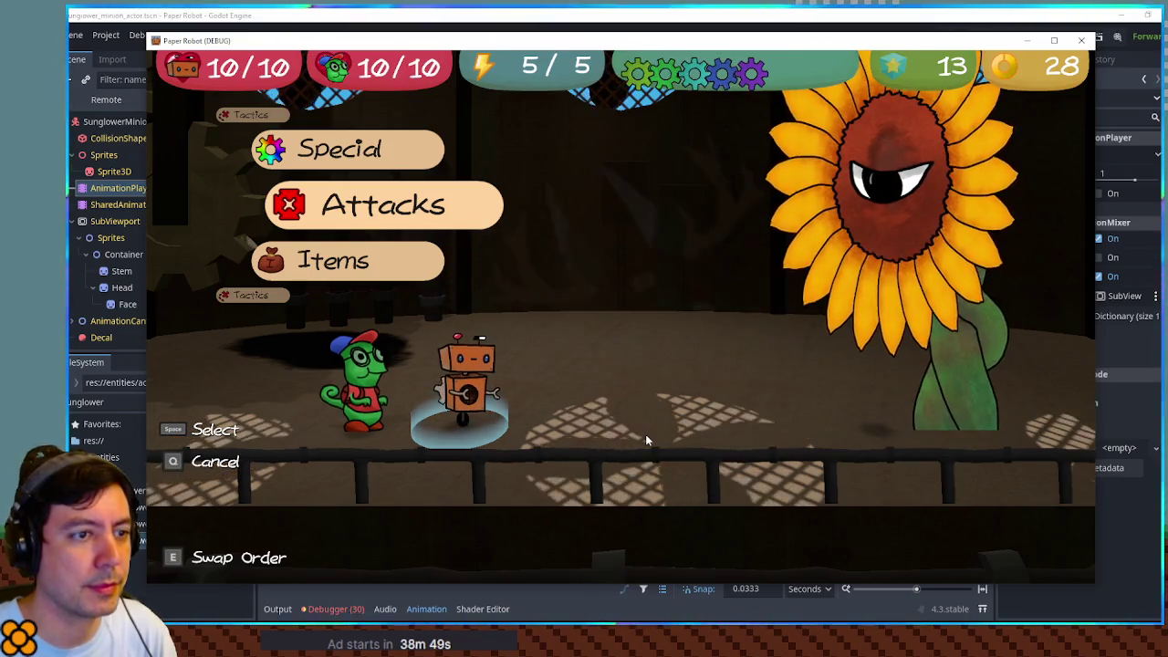
pyautogui.press('space')
pyautogui.press('space')
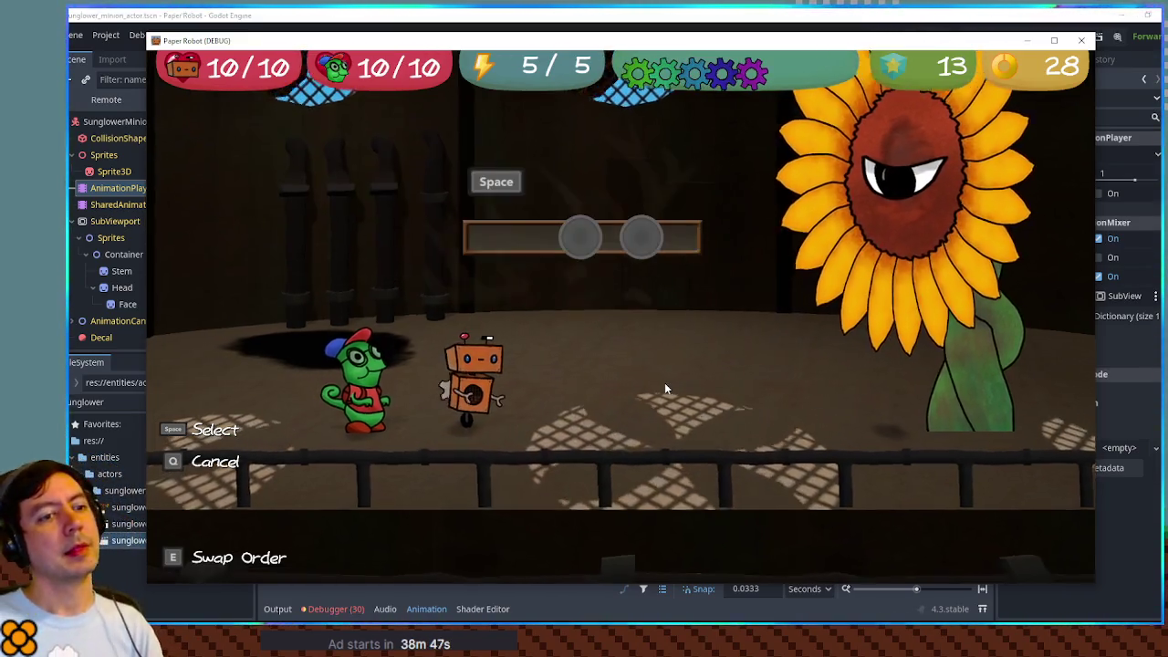
pyautogui.press('space')
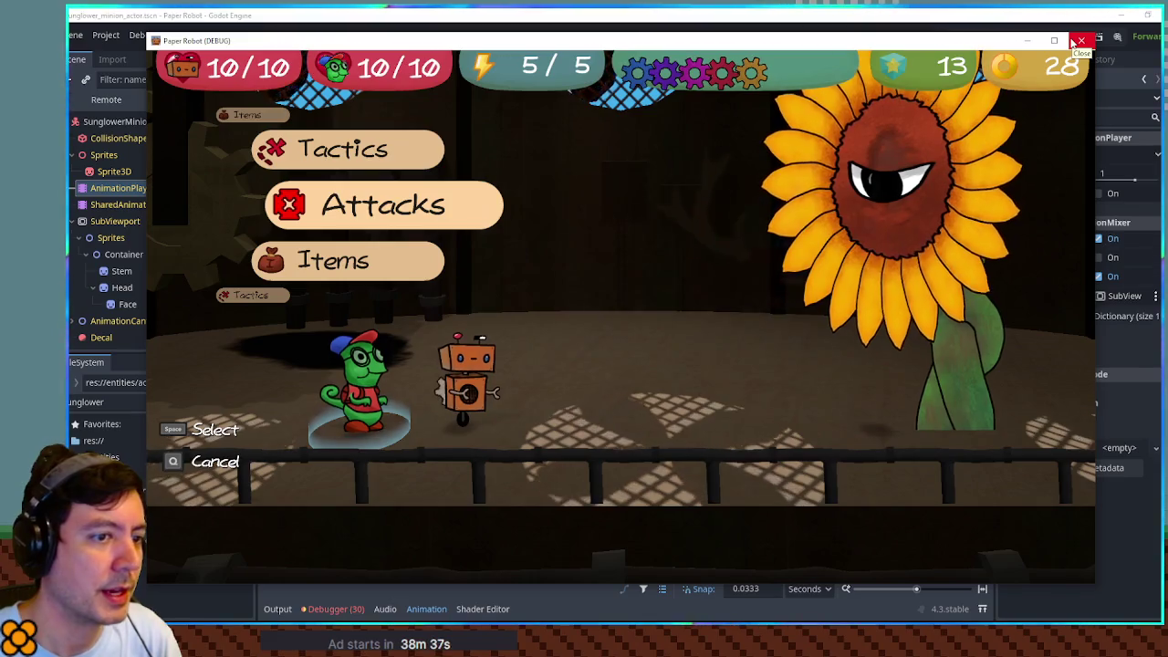
pyautogui.click(1080, 41)
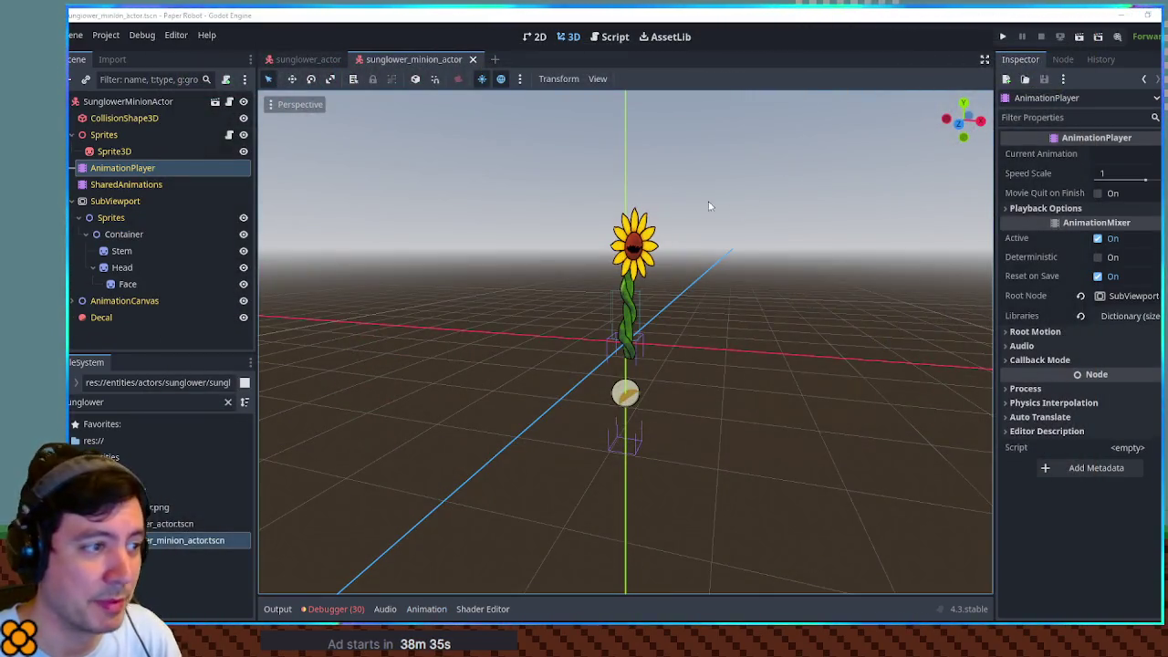
# Step: Open ch2_moves.gd via the FileSystem filter '2 mo' and go to the EnemyCherryBomb declaration
pyautogui.click(614, 36)
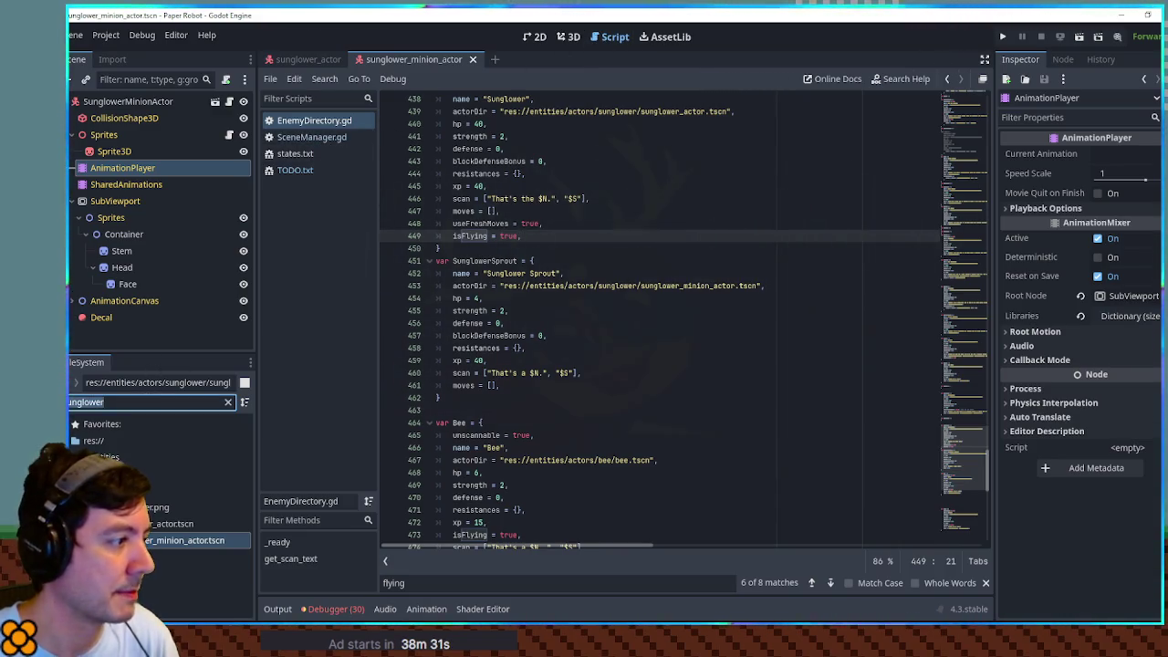
pyautogui.write('2 mo')
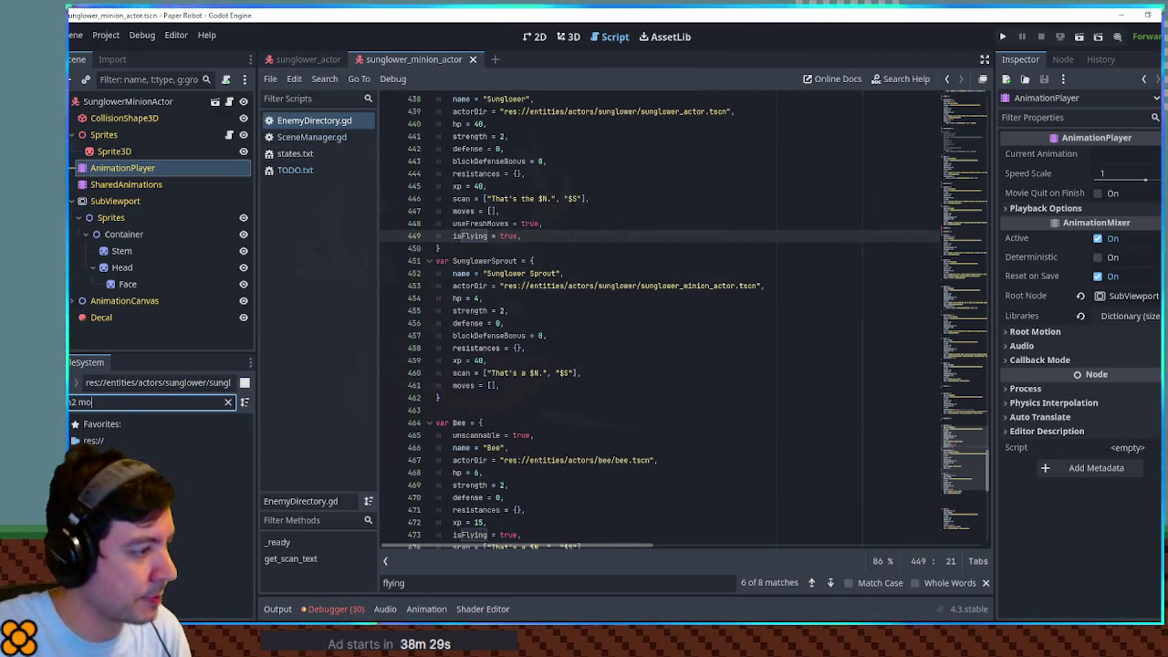
pyautogui.doubleClick(141, 508)
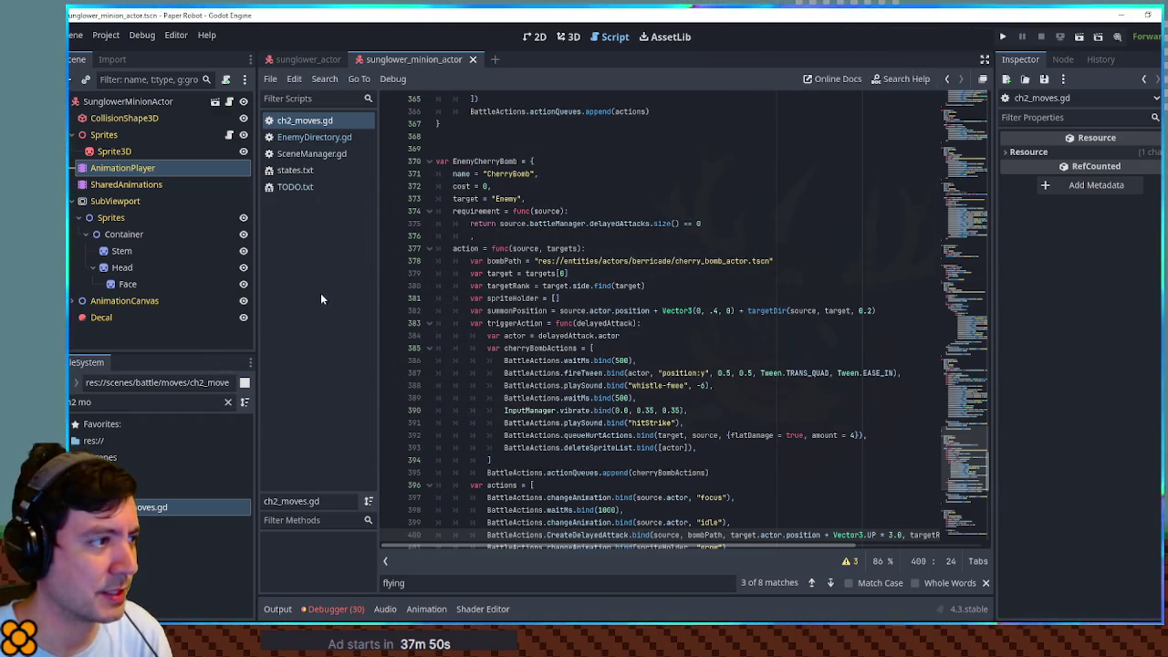
pyautogui.click(422, 164)
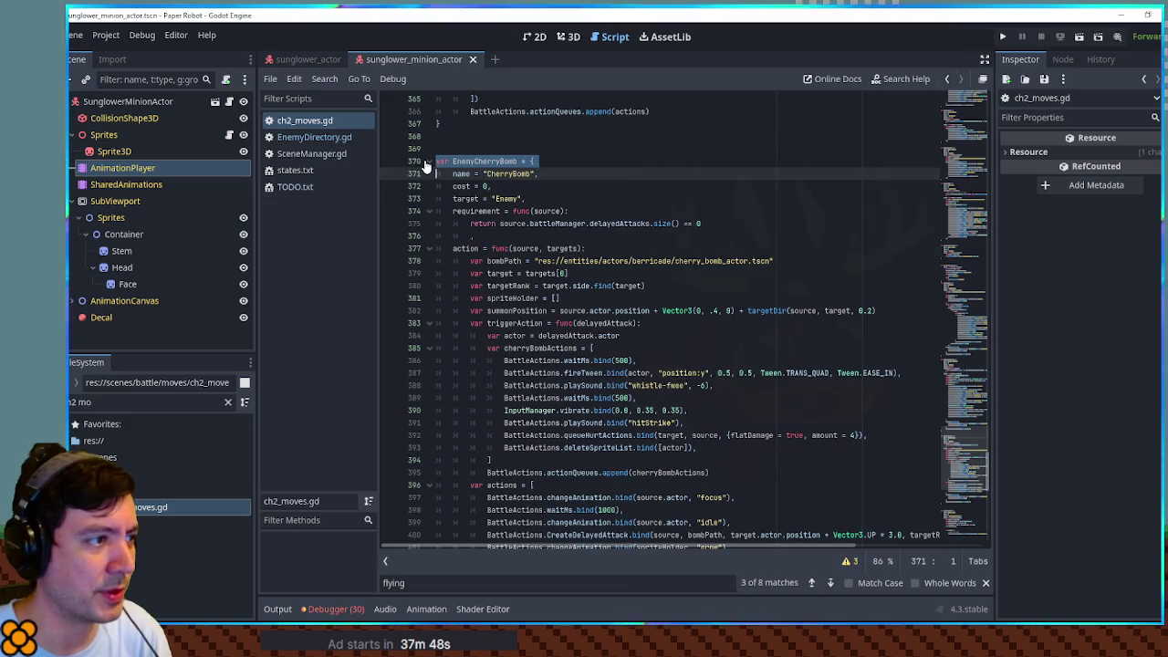
# Step: Fold EnemyCherryBomb, cut print(finalHeight) from EnemyDrillBite, and select its drill spin tween lines
pyautogui.click(427, 165)
pyautogui.doubleClick(495, 224)
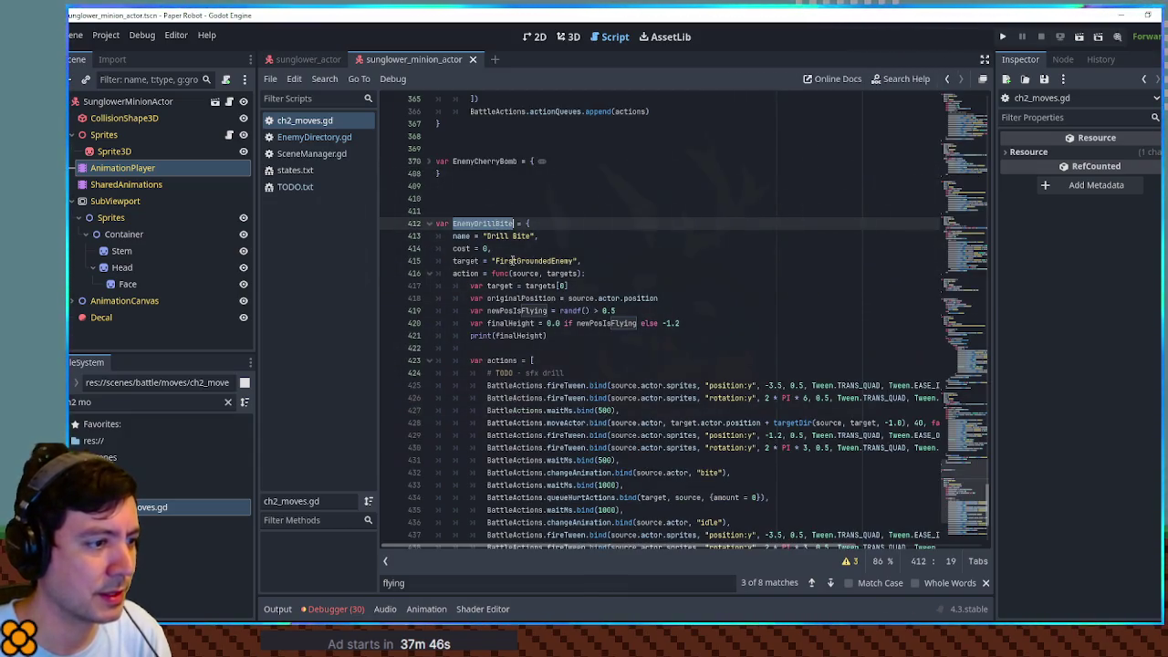
pyautogui.scroll(-3, 547, 349)
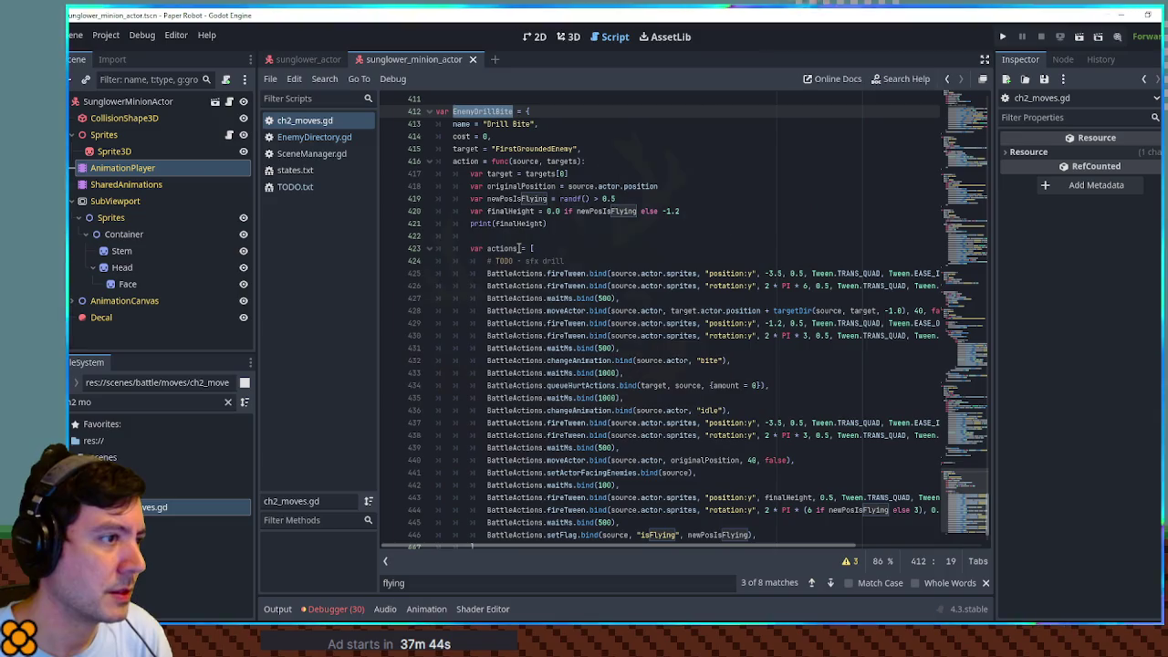
pyautogui.click(532, 222)
pyautogui.hotkey('ctrl', 'x')
pyautogui.scroll(-2, 557, 306)
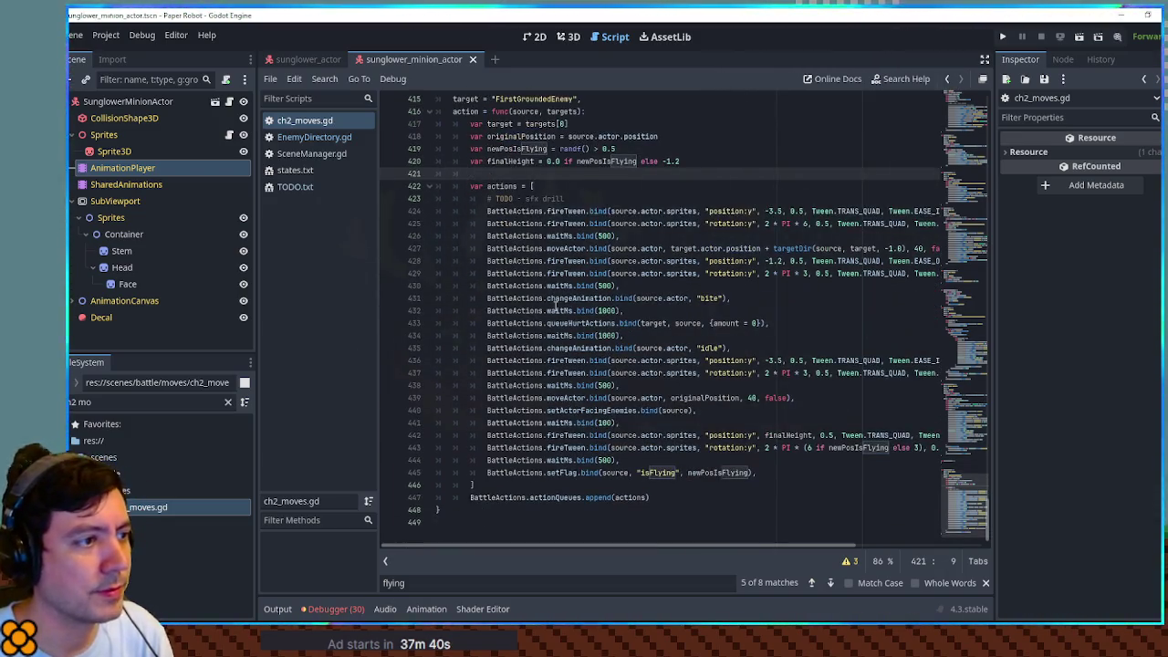
pyautogui.doubleClick(727, 223)
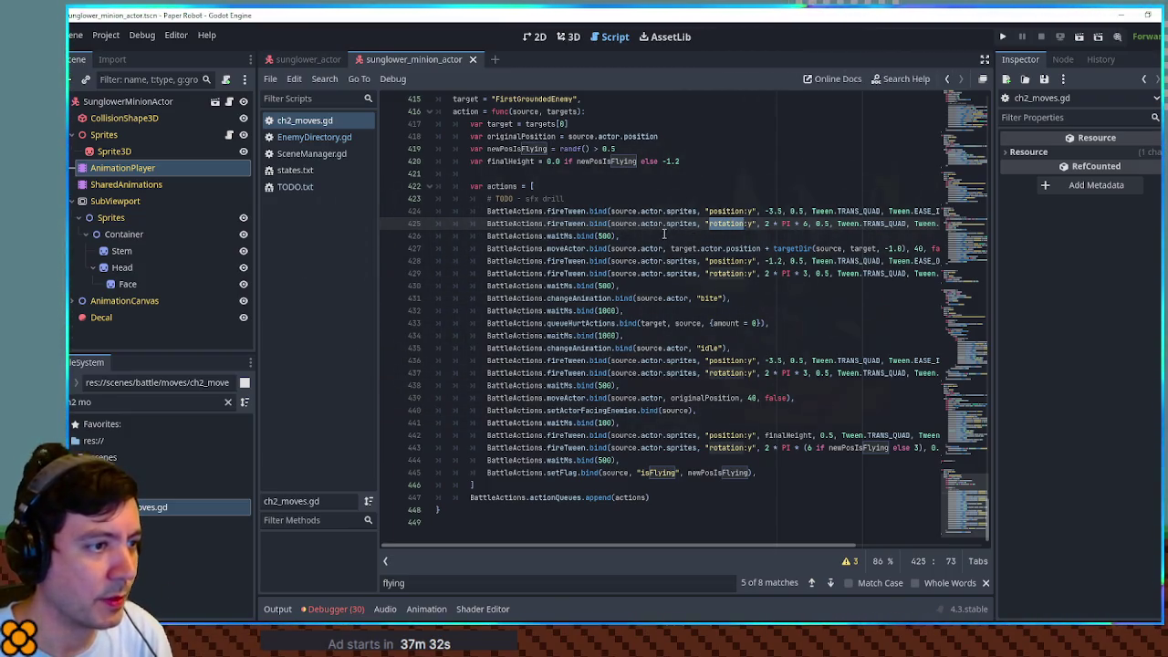
pyautogui.moveTo(664, 234); pyautogui.dragTo(638, 199)
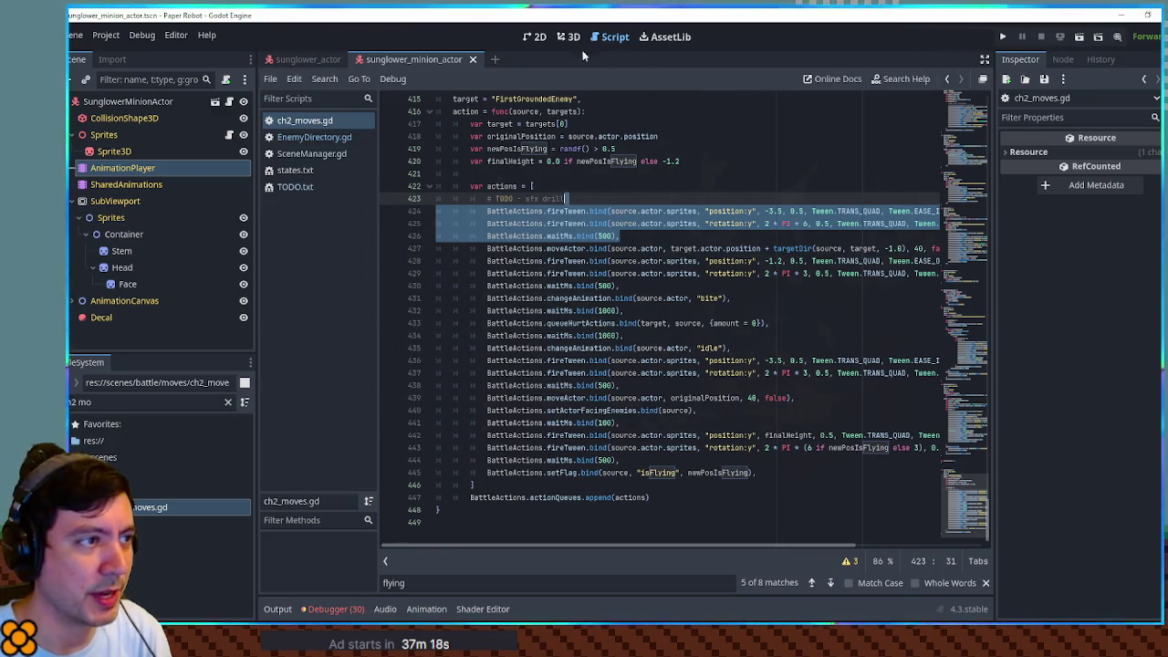
# Step: Paste a duplicate of the EnemyDrillBite block directly below the original
pyautogui.click(965, 518)
pyautogui.scroll(15, 639, 319)
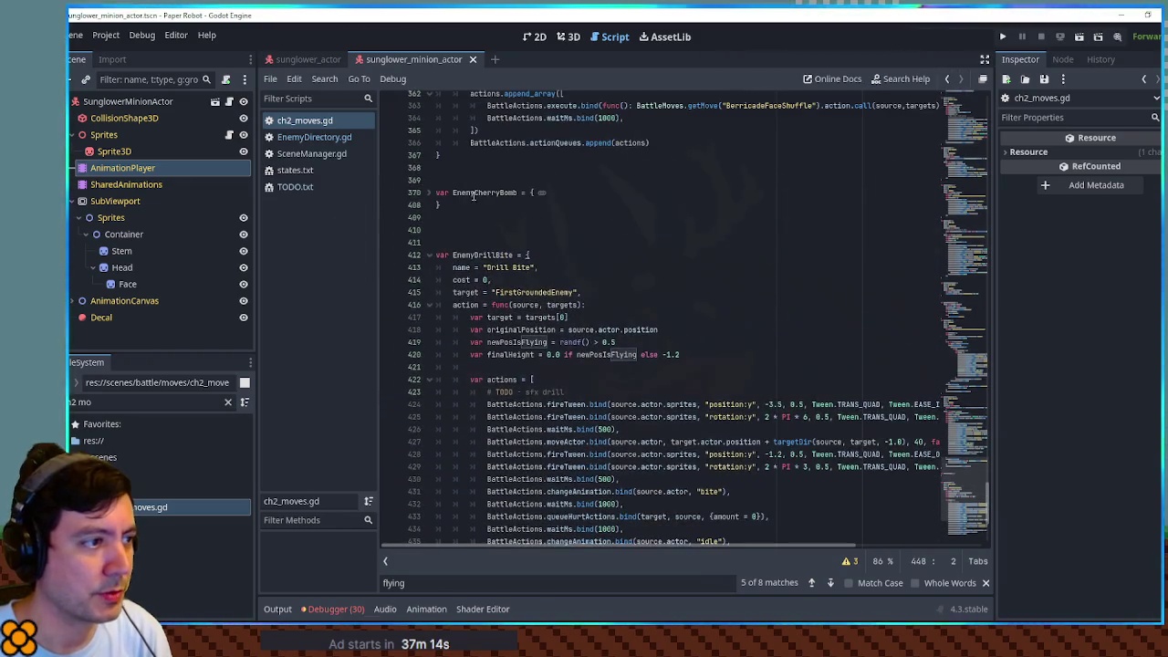
pyautogui.scroll(-17, 473, 196)
pyautogui.scroll(17, 538, 272)
pyautogui.hotkey('ctrl', 'v')
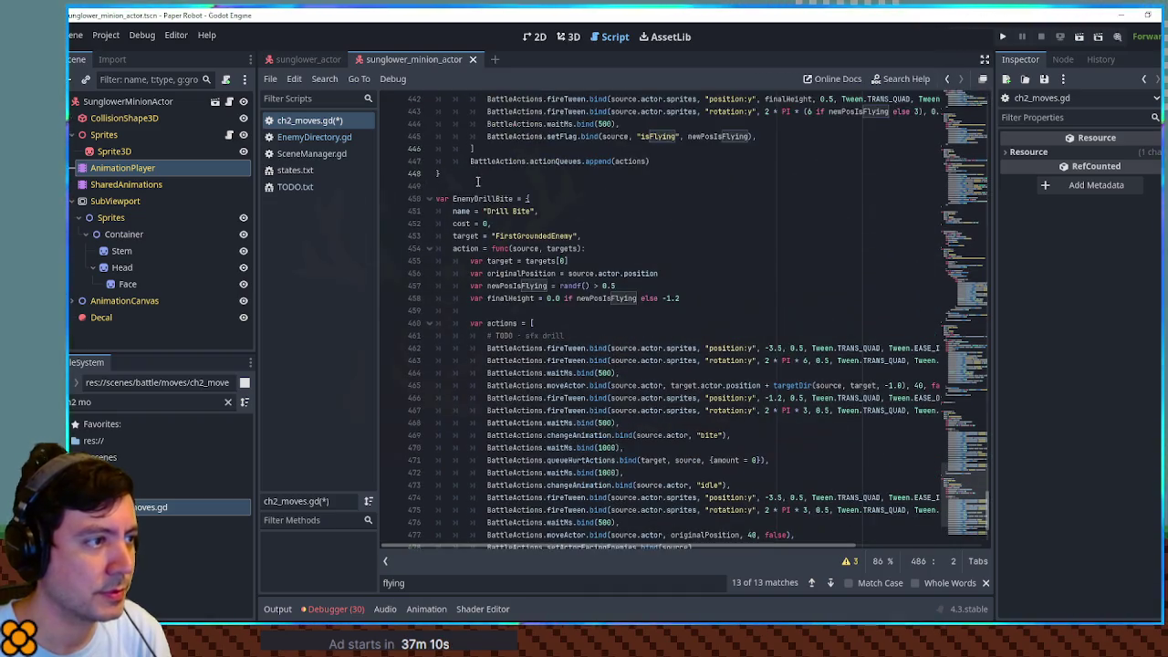
# Step: Rename the duplicate to EnemyFlowerSaw, name it "Flower Saw", and target "EnemyTeam"
pyautogui.moveTo(473, 198); pyautogui.dragTo(514, 198)
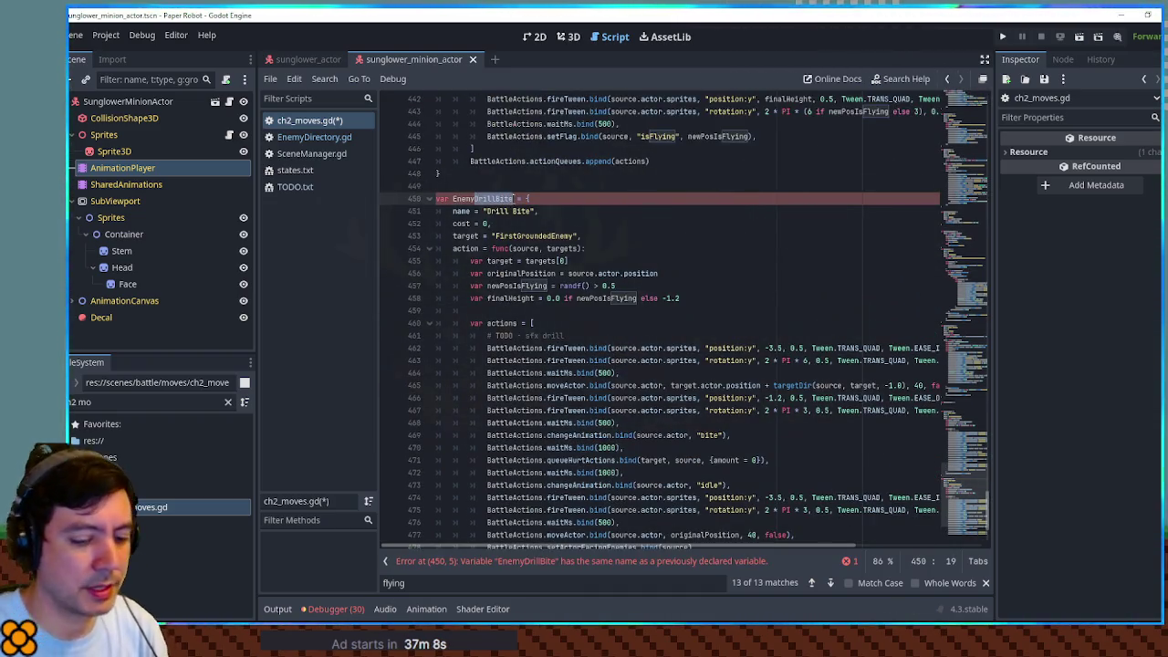
pyautogui.write('Fl')
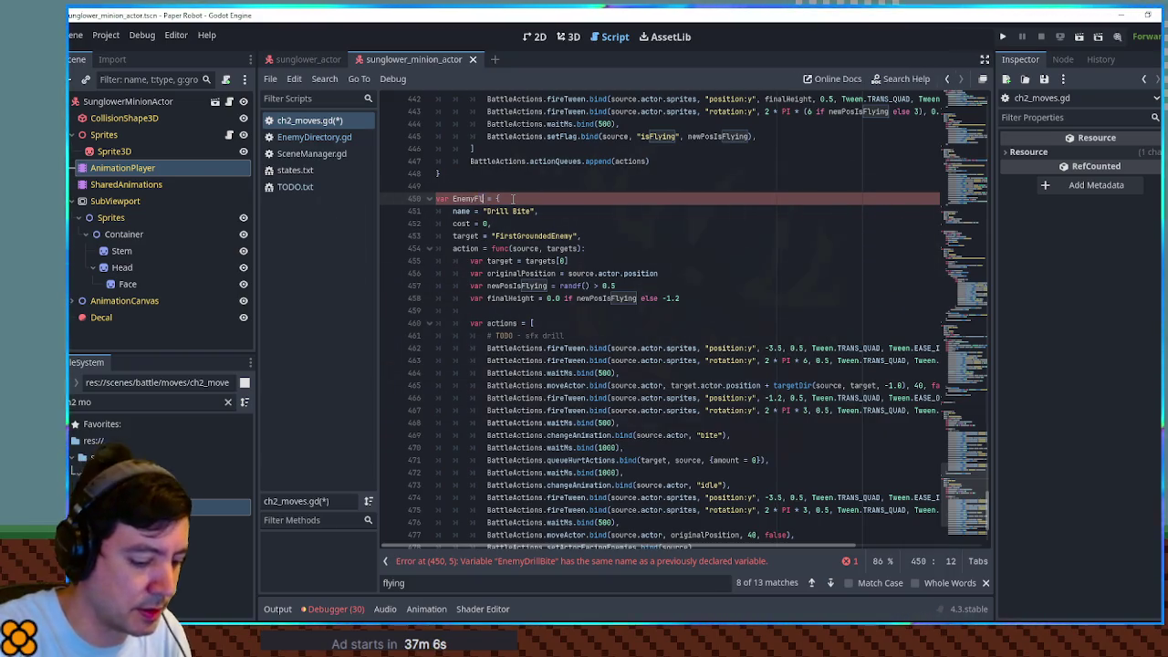
pyautogui.write('owerSaw')
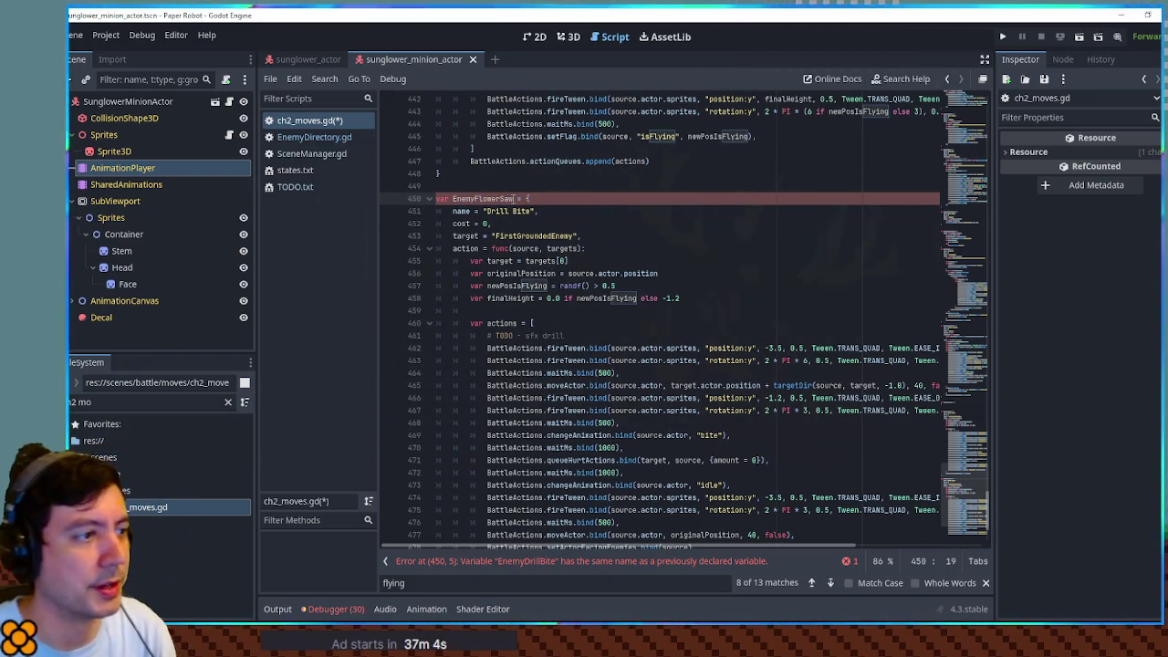
pyautogui.doubleClick(502, 211)
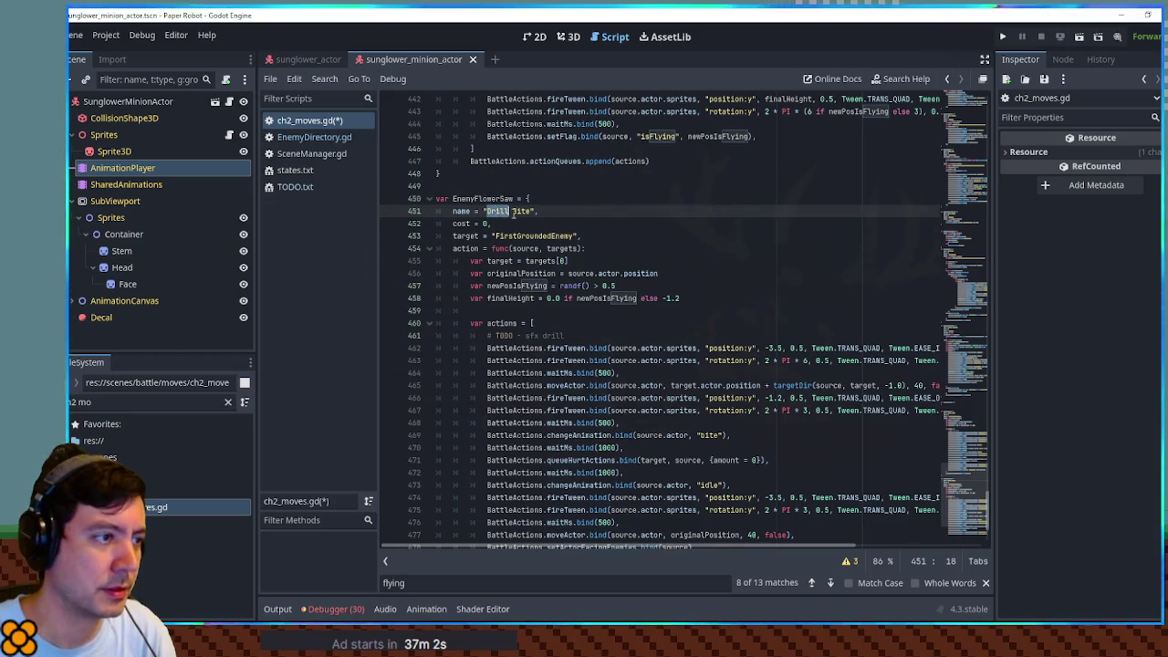
pyautogui.write('Flowe')
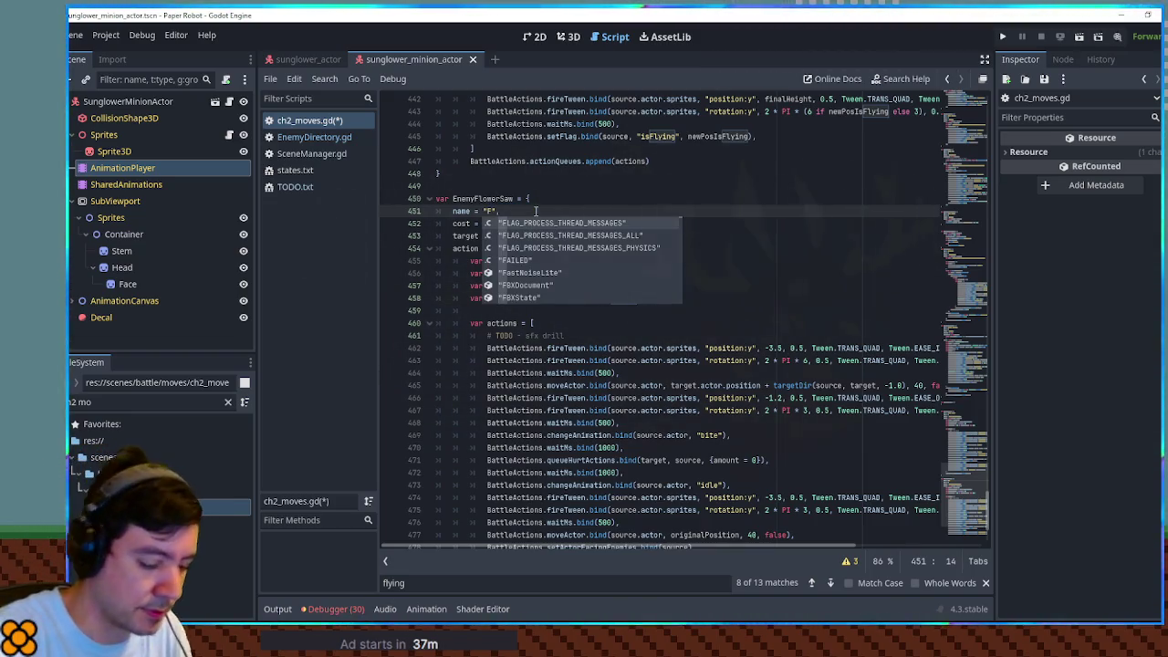
pyautogui.write('r Saw')
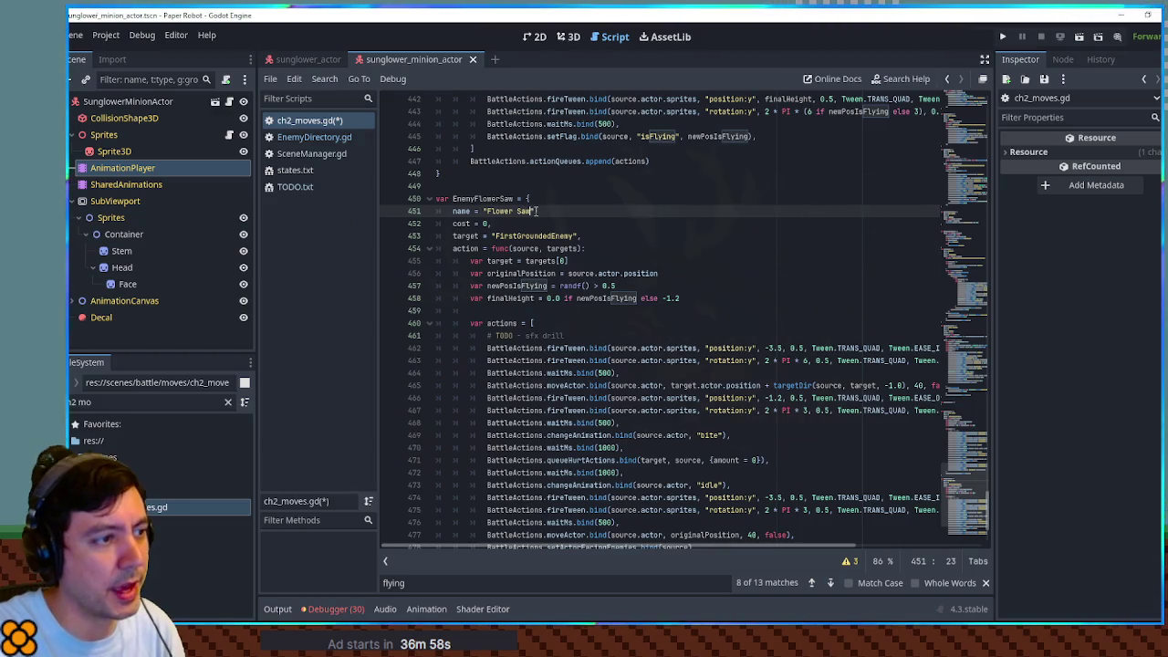
pyautogui.doubleClick(534, 236)
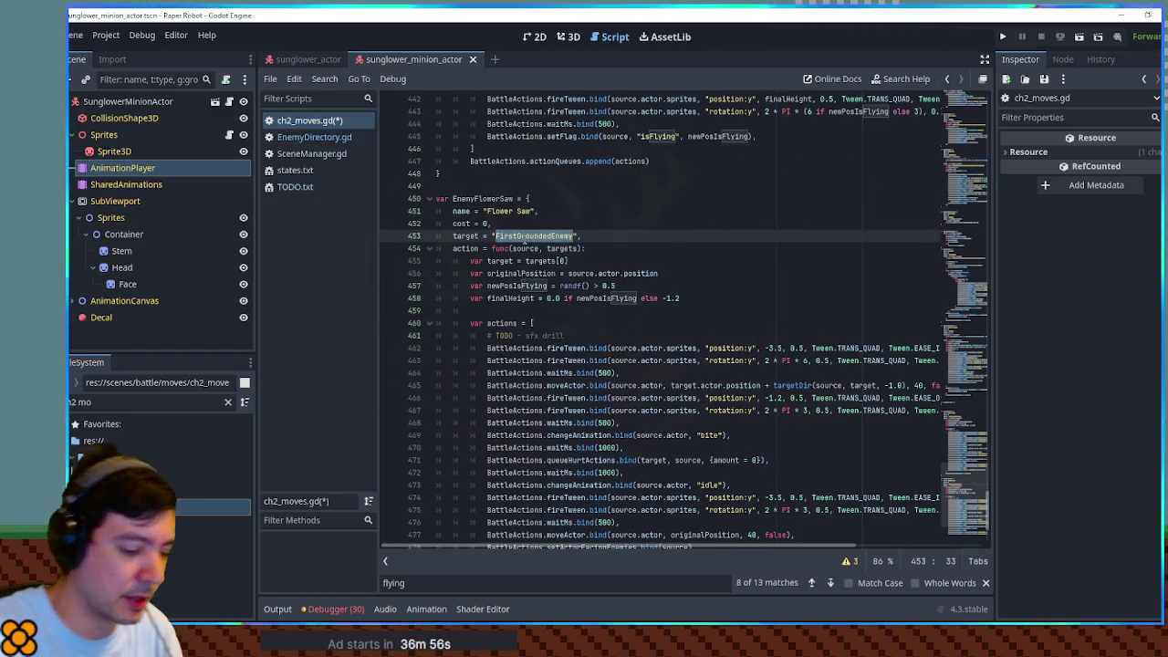
pyautogui.write('EnemyTeam')
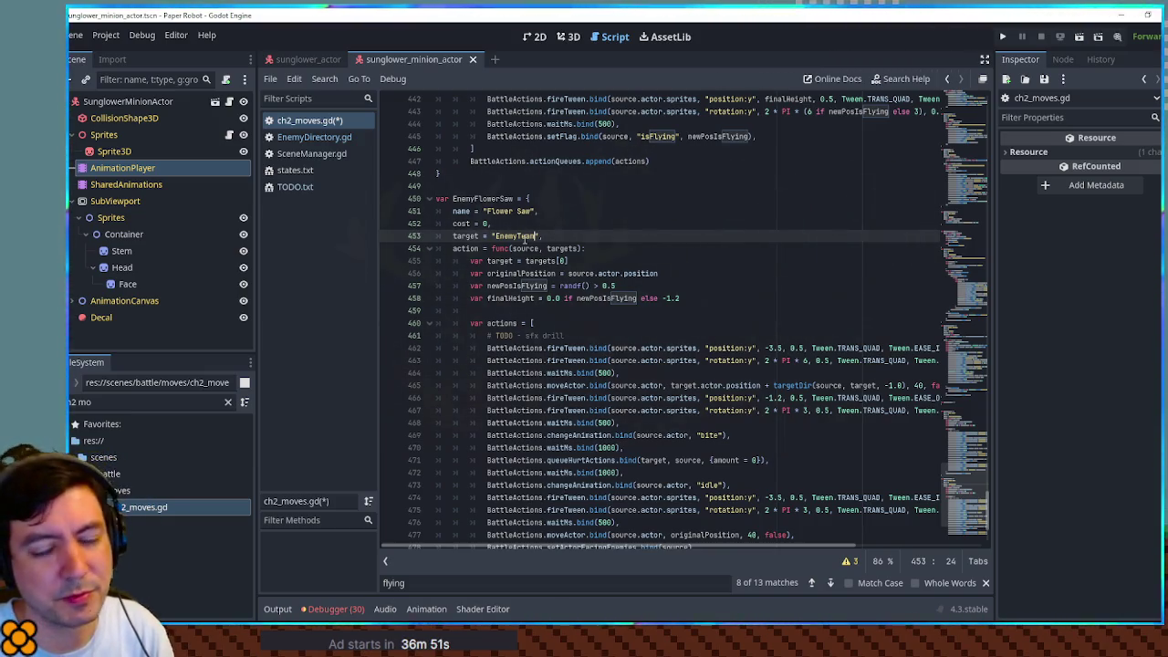
pyautogui.scroll(10, 720, 240)
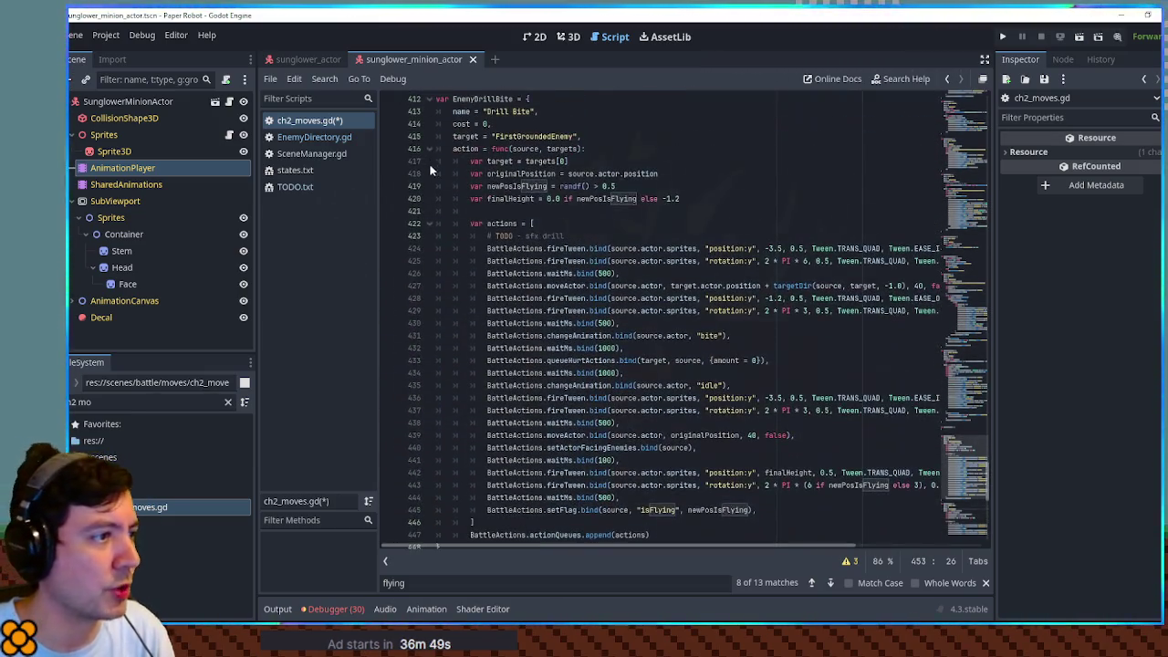
# Step: Collapse the EnemyDrillBite, LaunchHambush, SparkUp, HambushHeadbonk, BoltStrike and Barricade move blocks
pyautogui.click(430, 99)
pyautogui.scroll(15, 438, 155)
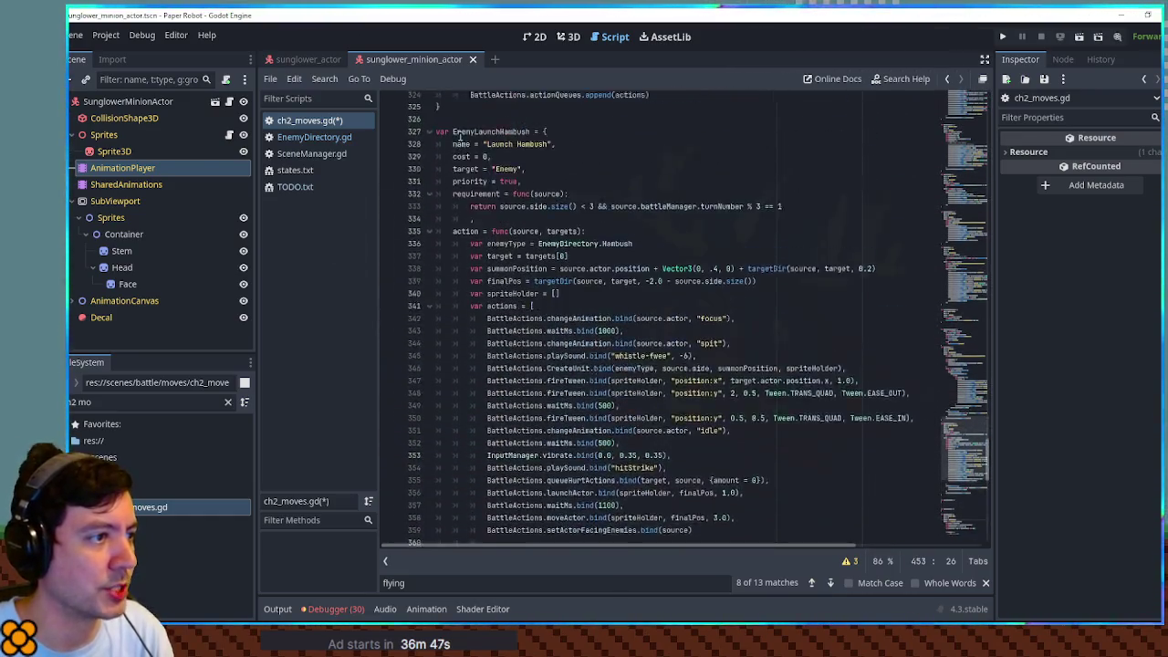
pyautogui.click(430, 174)
pyautogui.scroll(20, 456, 178)
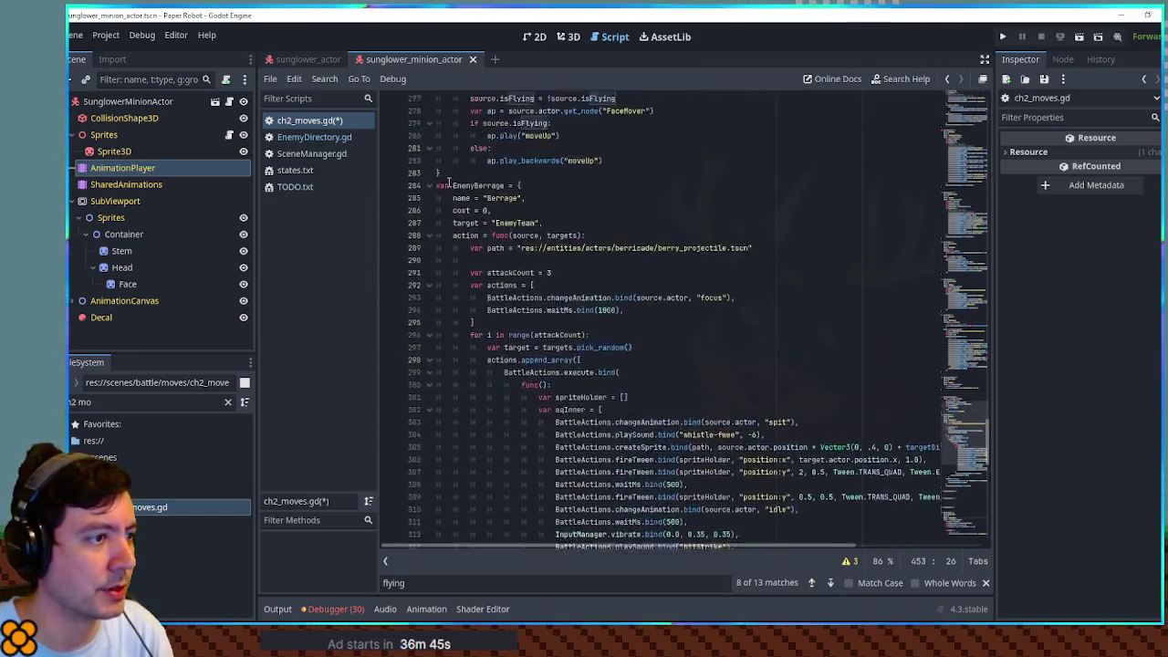
pyautogui.scroll(7, 494, 186)
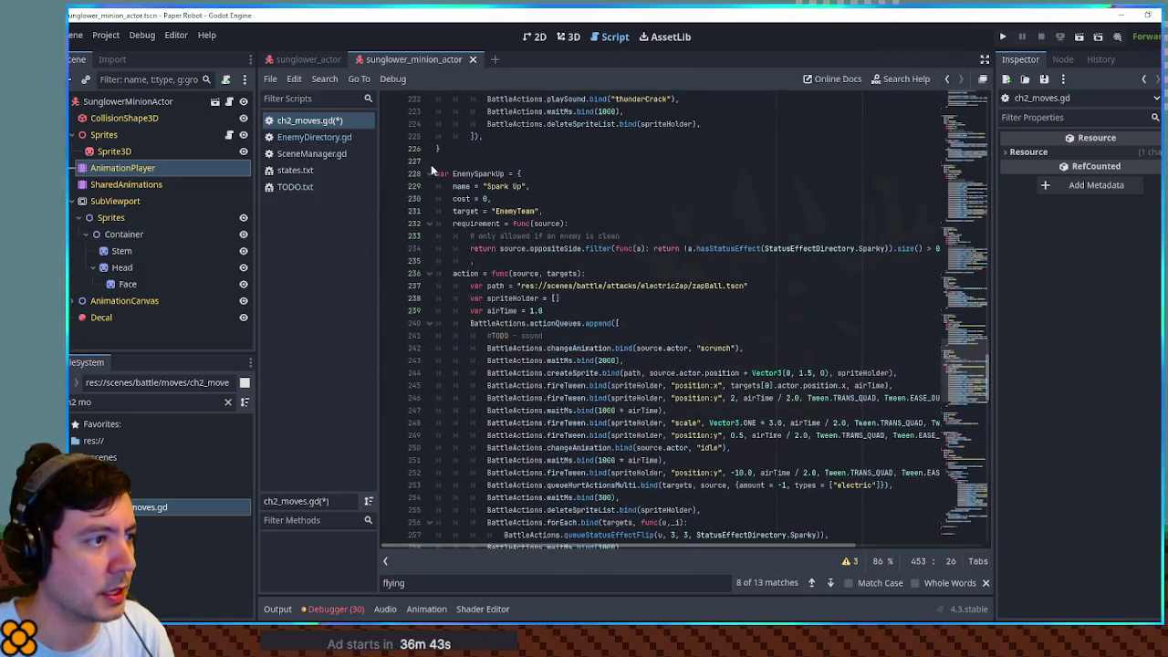
pyautogui.click(430, 173)
pyautogui.click(430, 224)
pyautogui.scroll(7, 432, 268)
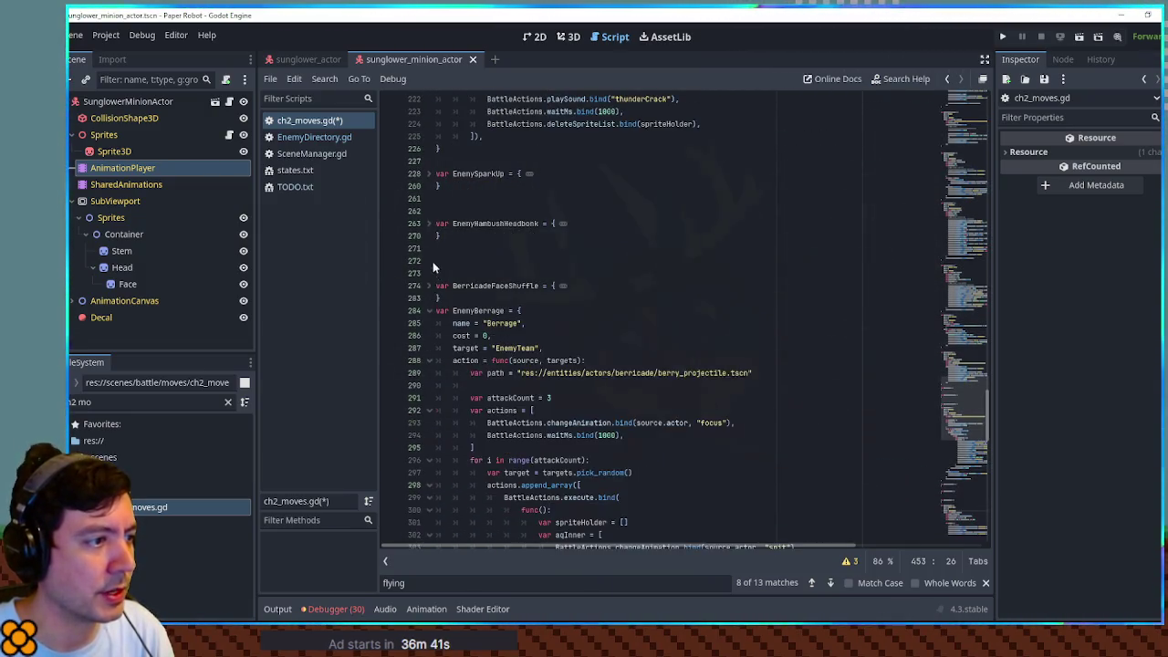
pyautogui.click(430, 186)
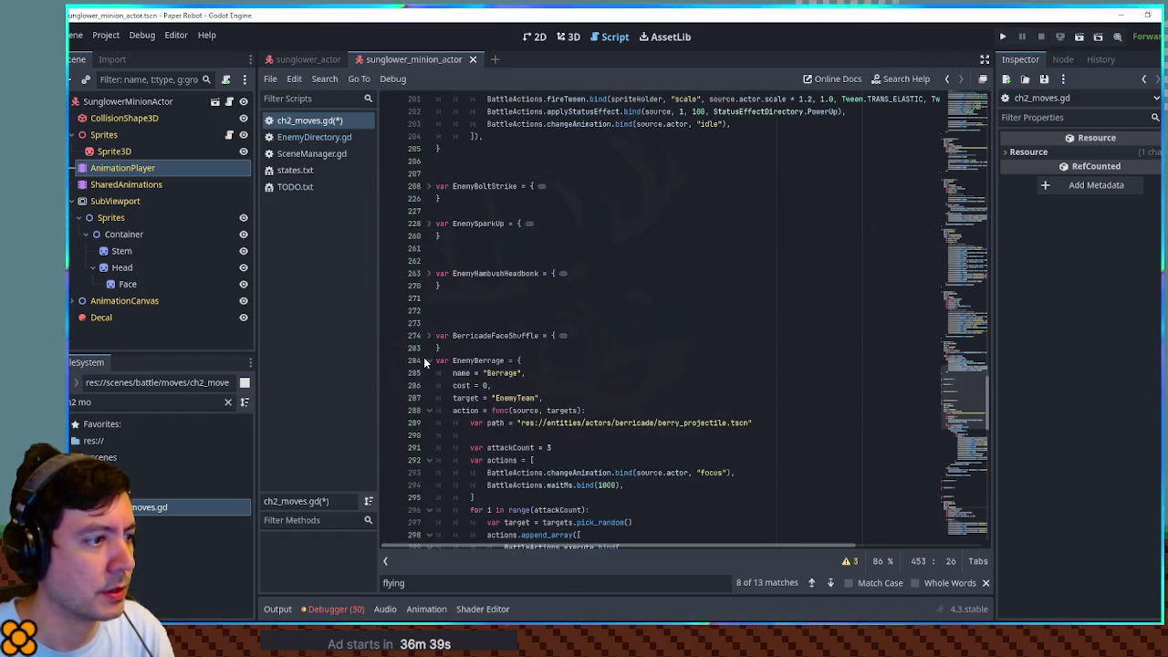
pyautogui.click(423, 356)
pyautogui.hotkey('ctrl', 'shift', 'End')
pyautogui.hotkey('alt', 'f')
# Step: Collapse the RosieChargeUp, RosieJumpAttack and RosieTwirlAttack move blocks
pyautogui.scroll(3, 426, 365)
pyautogui.scroll(5, 450, 300)
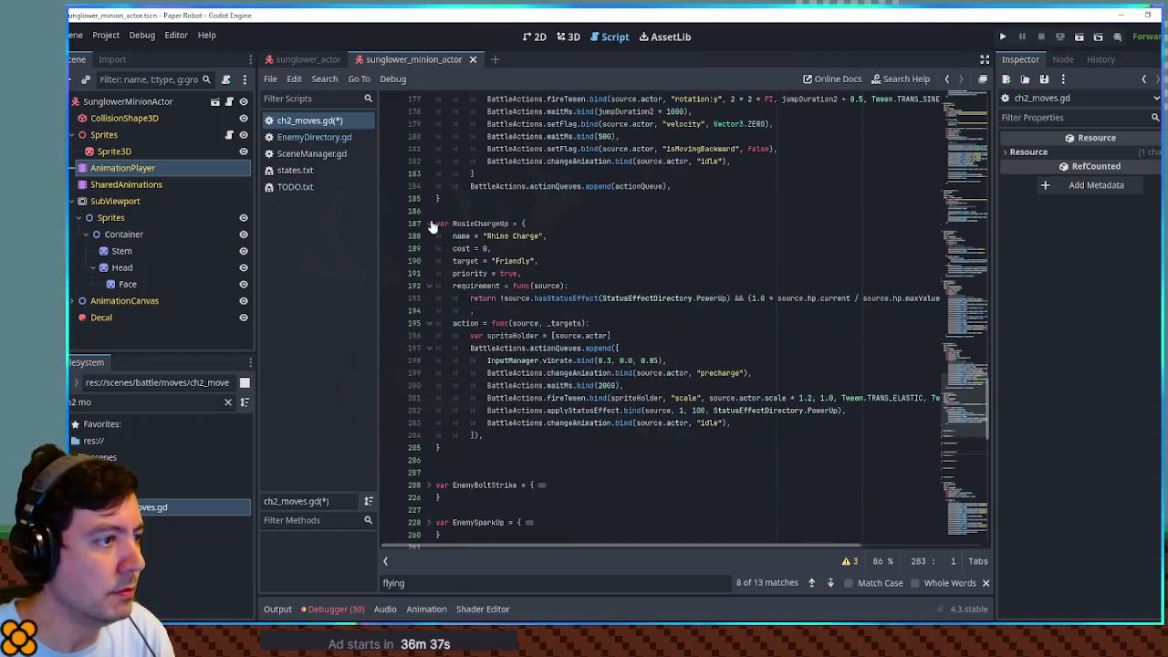
pyautogui.click(431, 225)
pyautogui.scroll(3, 431, 225)
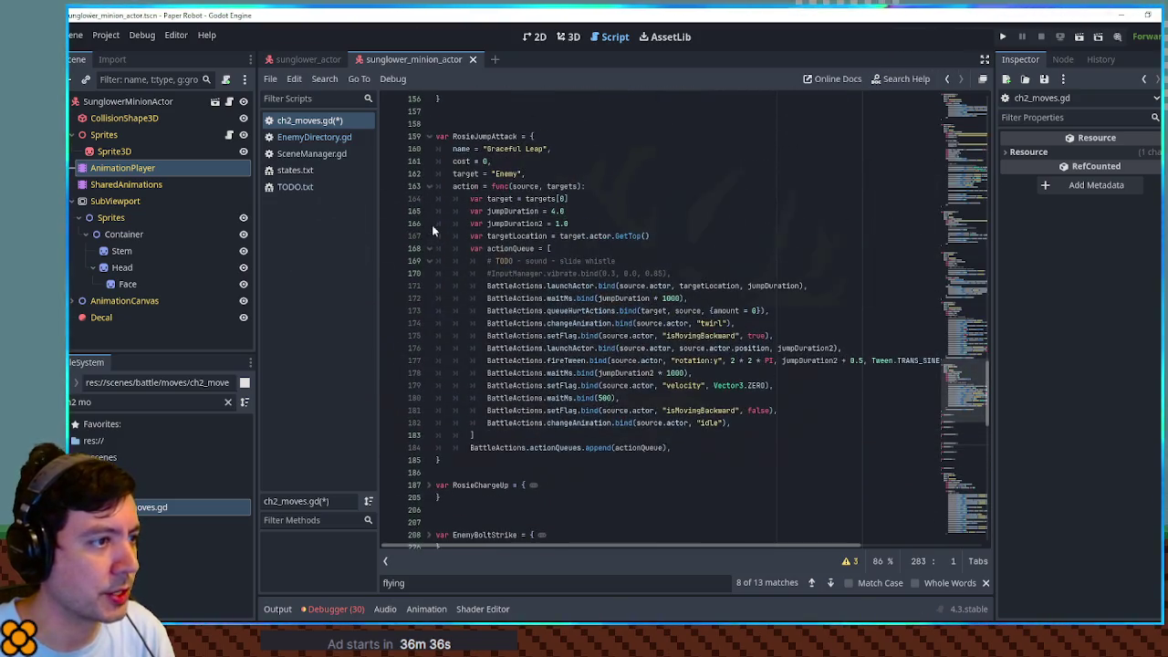
pyautogui.click(432, 142)
pyautogui.scroll(12, 433, 146)
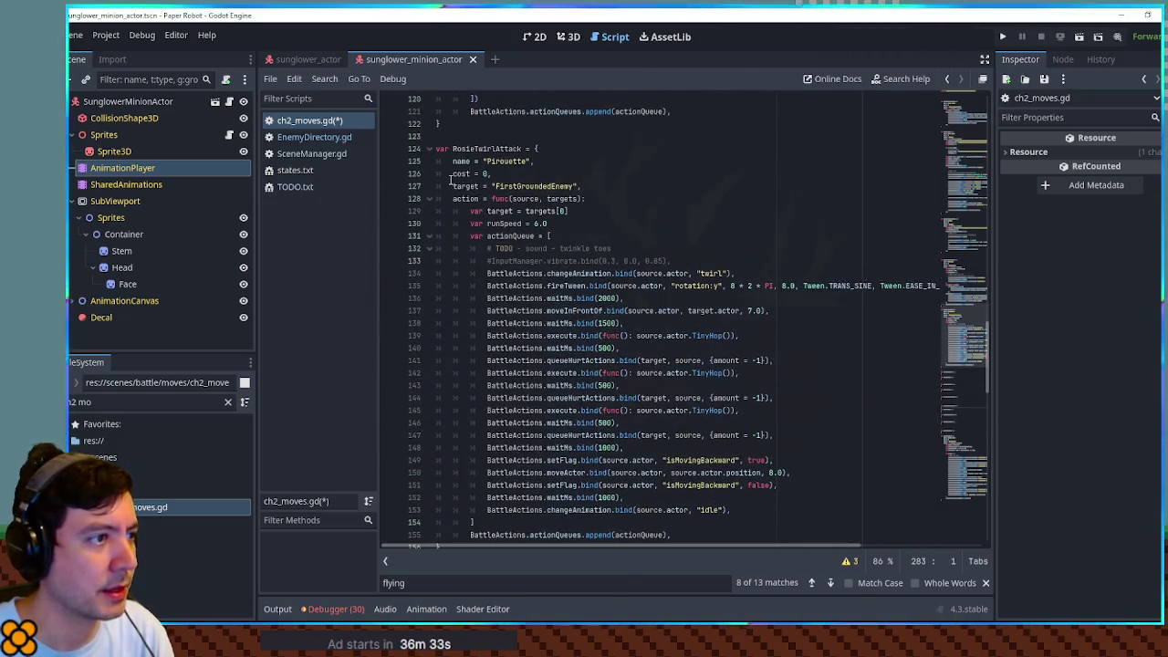
pyautogui.click(430, 150)
pyautogui.scroll(9, 438, 164)
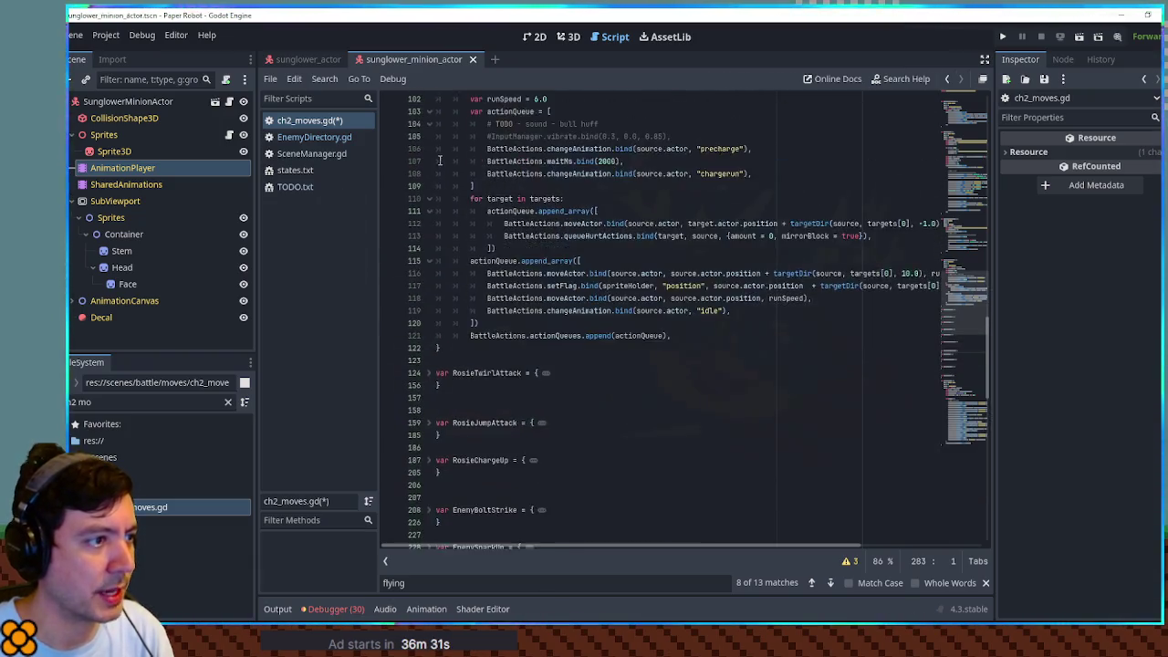
# Step: Copy RosieChargingAttack's action code, lines 100–121, including its actionQueue and hurt actions
pyautogui.doubleClick(498, 149)
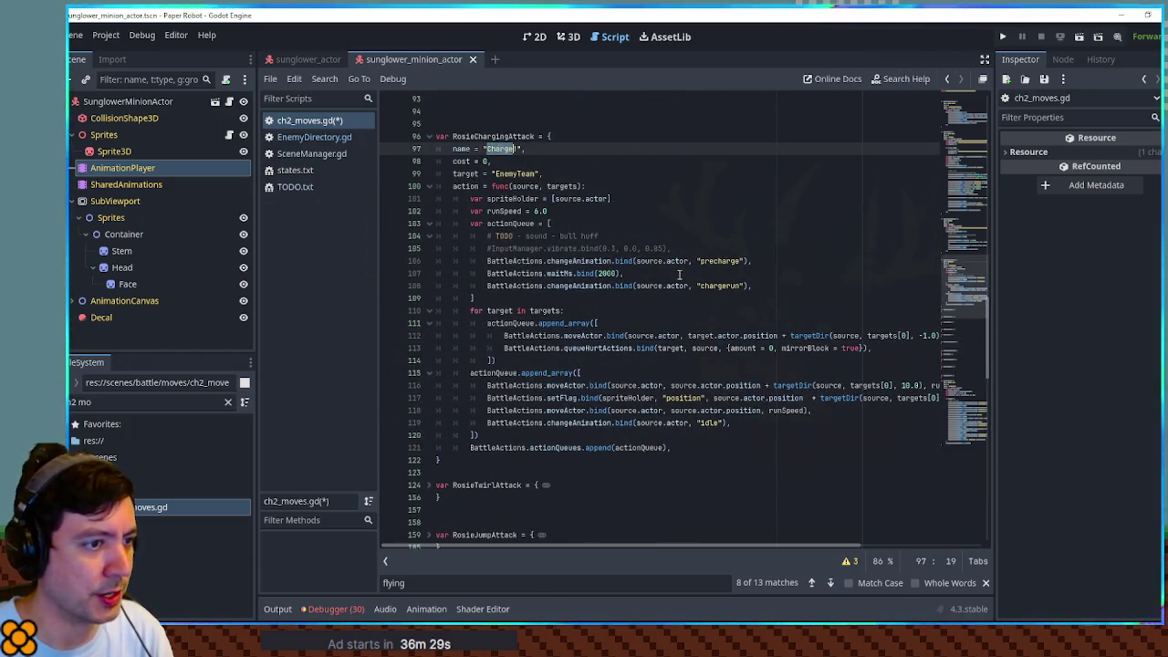
pyautogui.scroll(1, 528, 339)
pyautogui.doubleClick(511, 356)
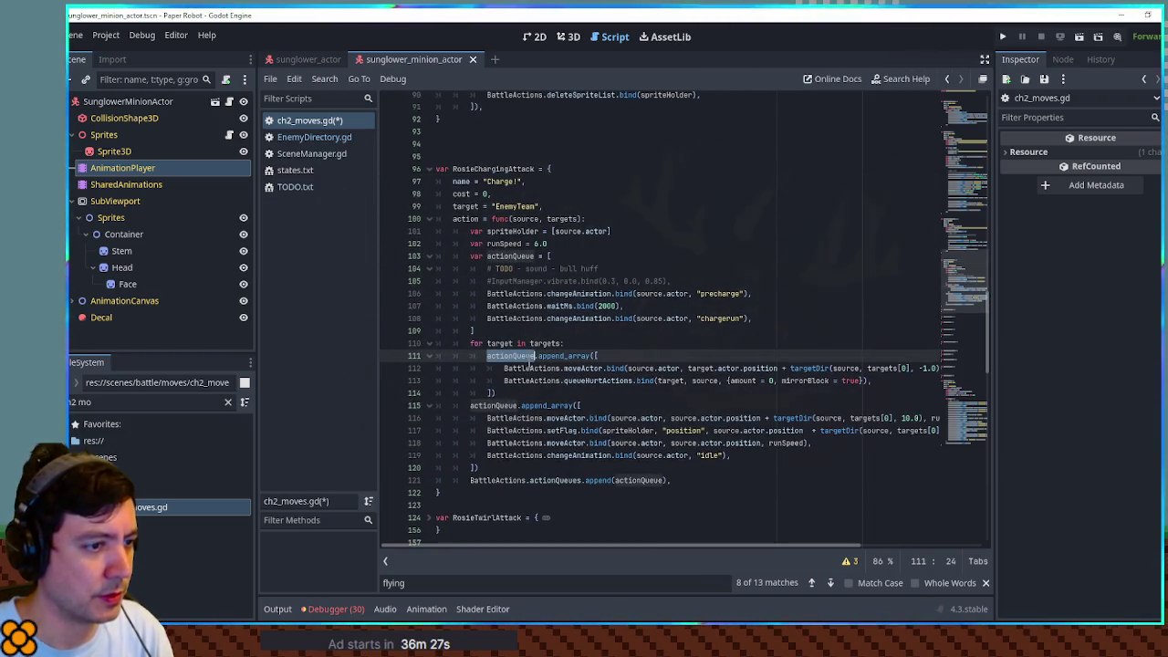
pyautogui.doubleClick(597, 380)
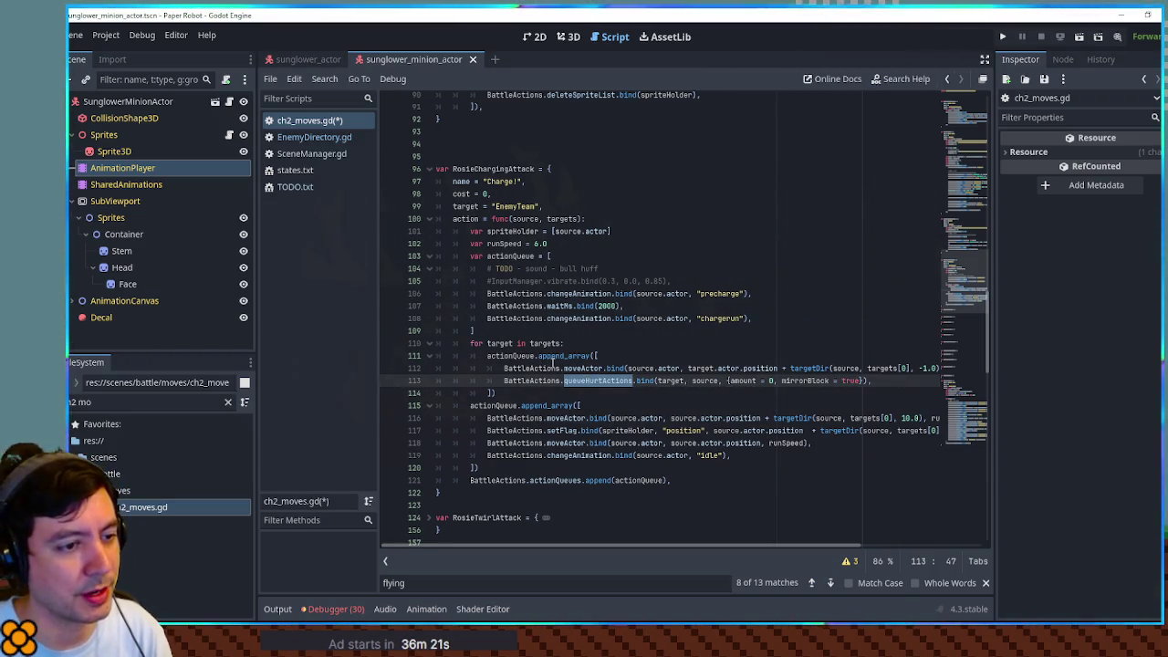
pyautogui.doubleClick(815, 381)
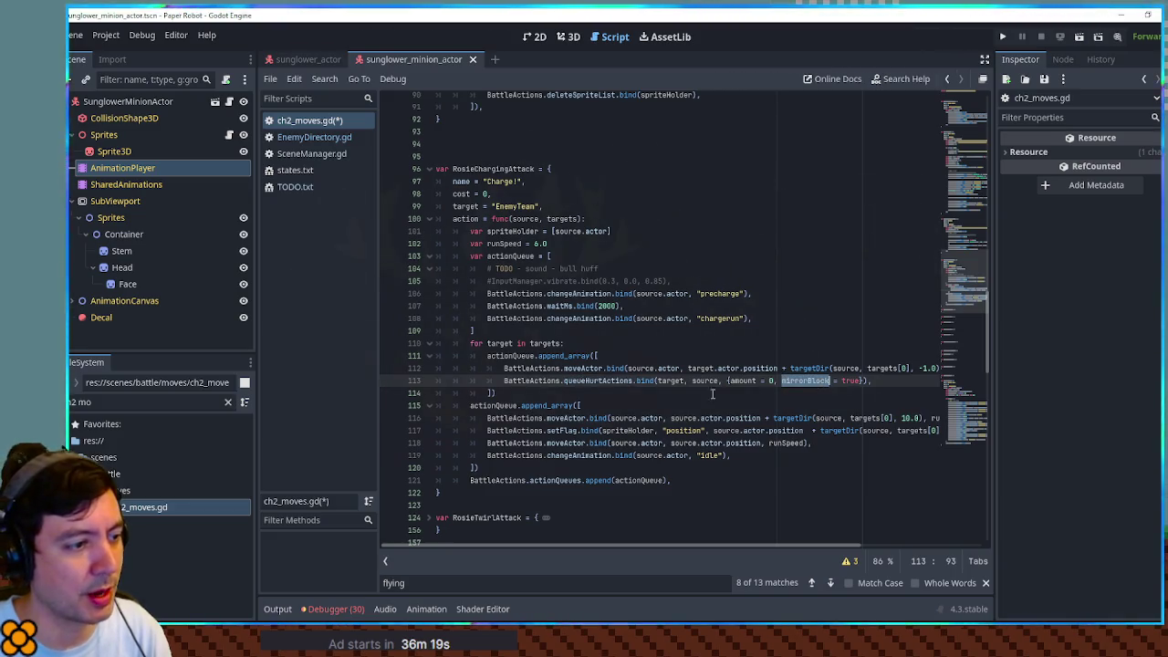
pyautogui.moveTo(679, 483); pyautogui.dragTo(682, 213)
pyautogui.moveTo(975, 287); pyautogui.dragTo(973, 447)
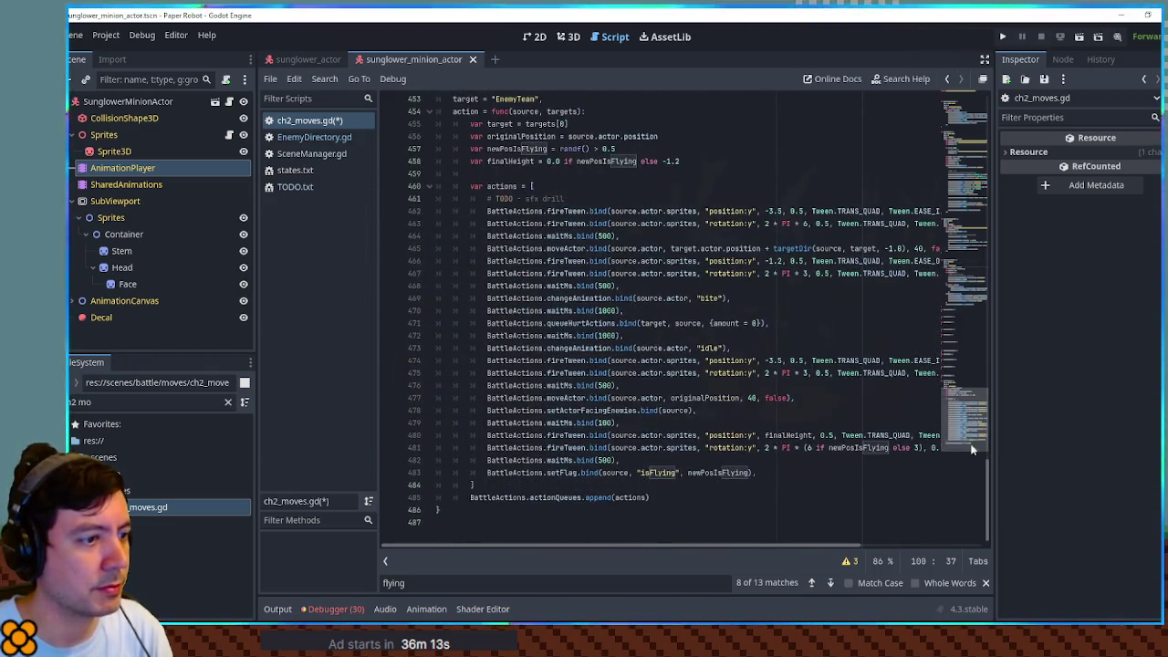
# Step: Replace EnemyFlowerSaw's actions after the drill spin with the copied charging code, adding a comma
pyautogui.moveTo(766, 472)
pyautogui.mouseDown()
pyautogui.moveTo(659, 261)
pyautogui.moveTo(620, 235)
pyautogui.moveTo(490, 249)
pyautogui.mouseUp()
pyautogui.hotkey('ctrl', 'v')
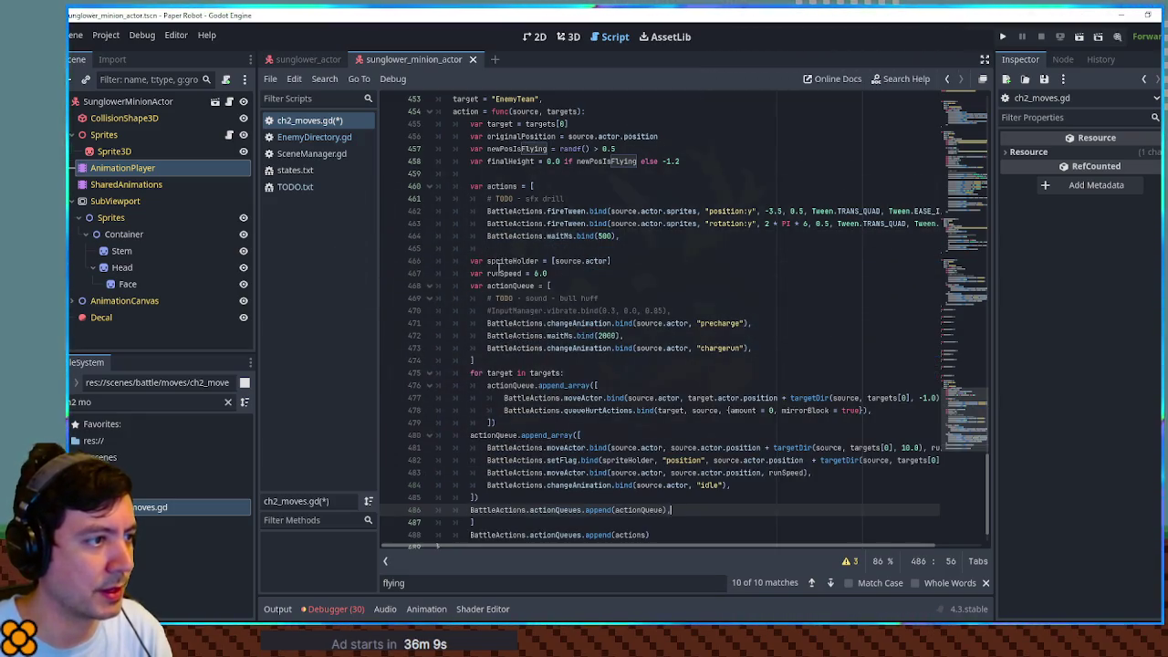
pyautogui.write(',')
pyautogui.scroll(-1, 496, 254)
pyautogui.click(518, 212)
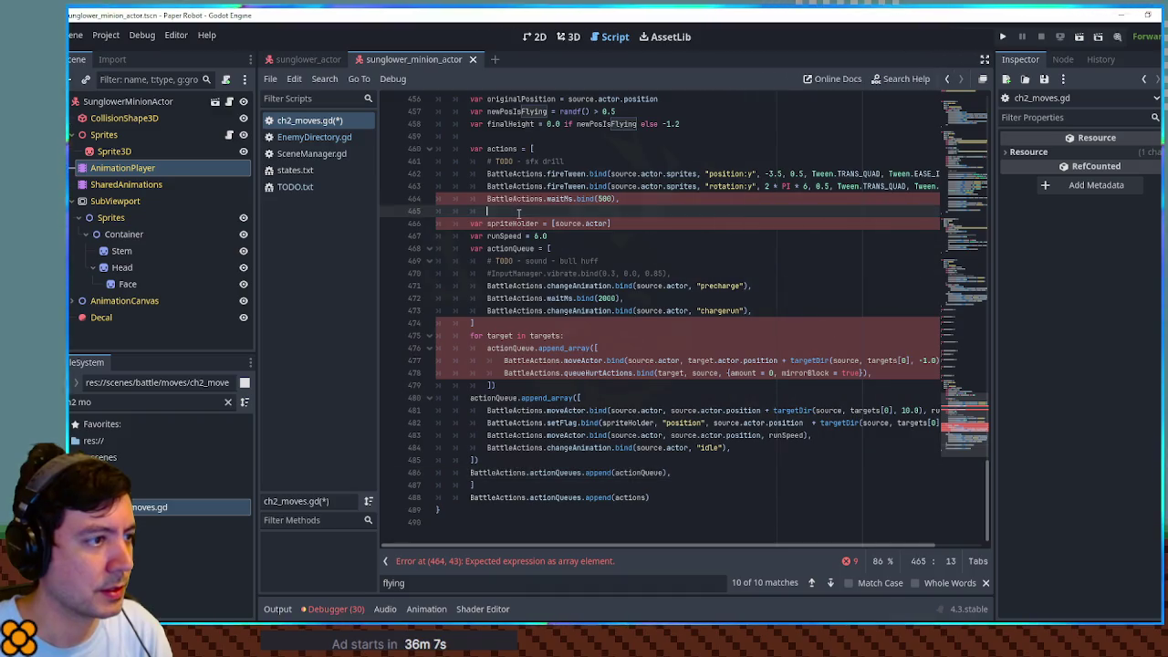
# Step: Add a closing ']' and inspect the append lines at the end of EnemyFlowerSaw
pyautogui.write(']')
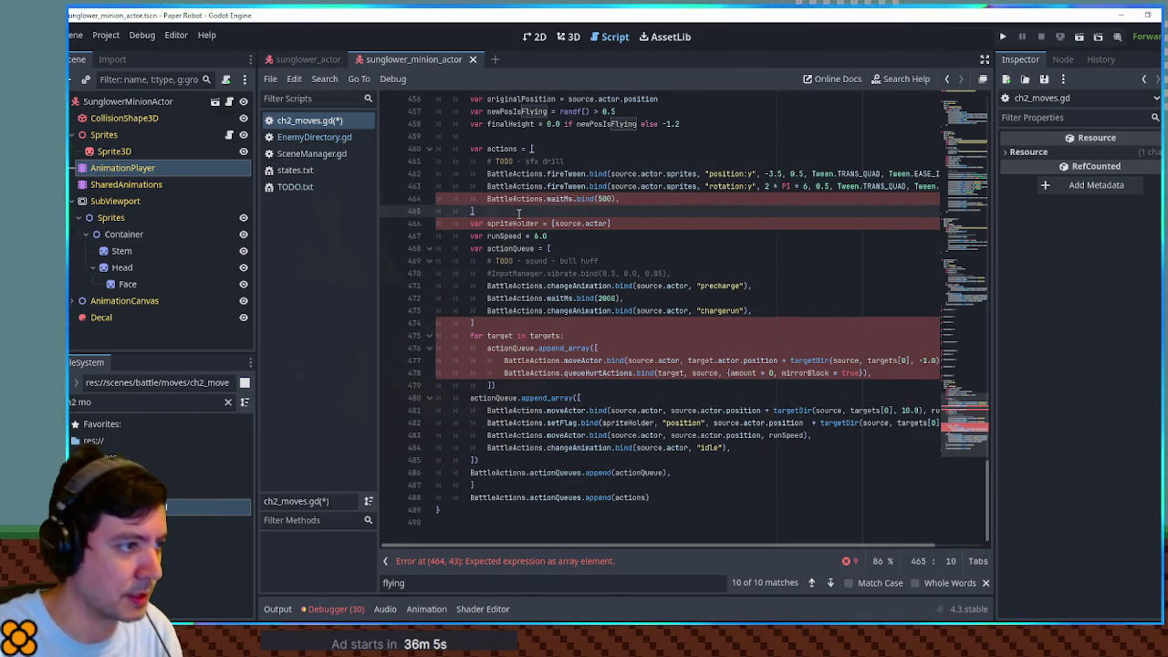
pyautogui.doubleClick(631, 498)
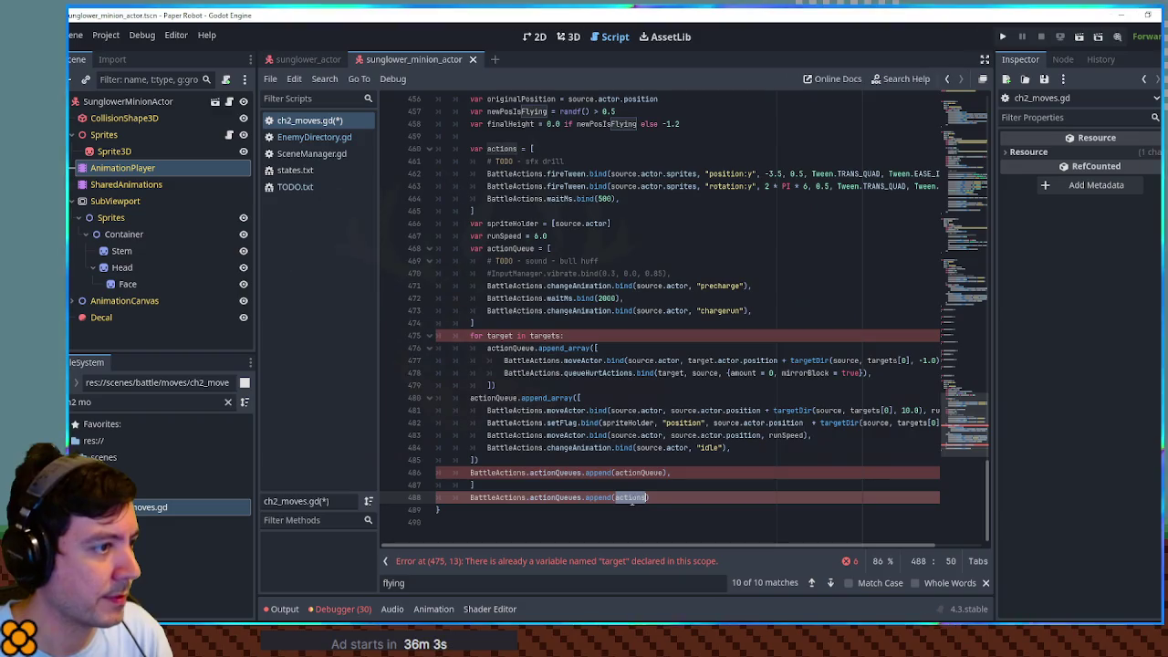
pyautogui.scroll(2, 537, 256)
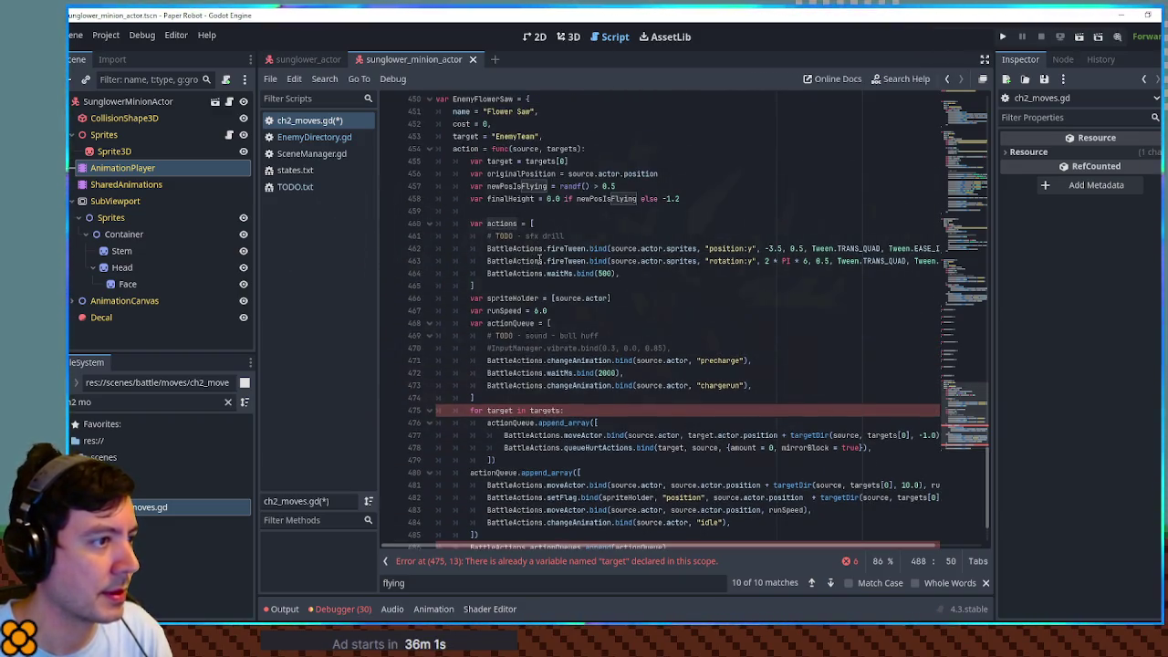
pyautogui.scroll(-2, 539, 258)
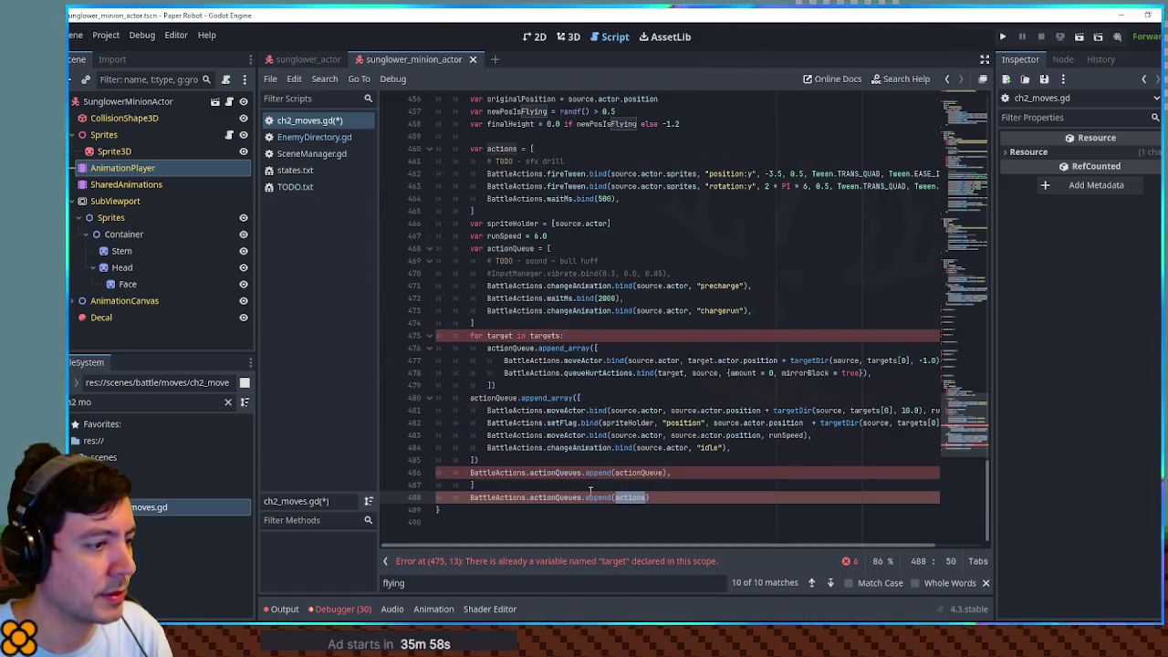
pyautogui.click(470, 497)
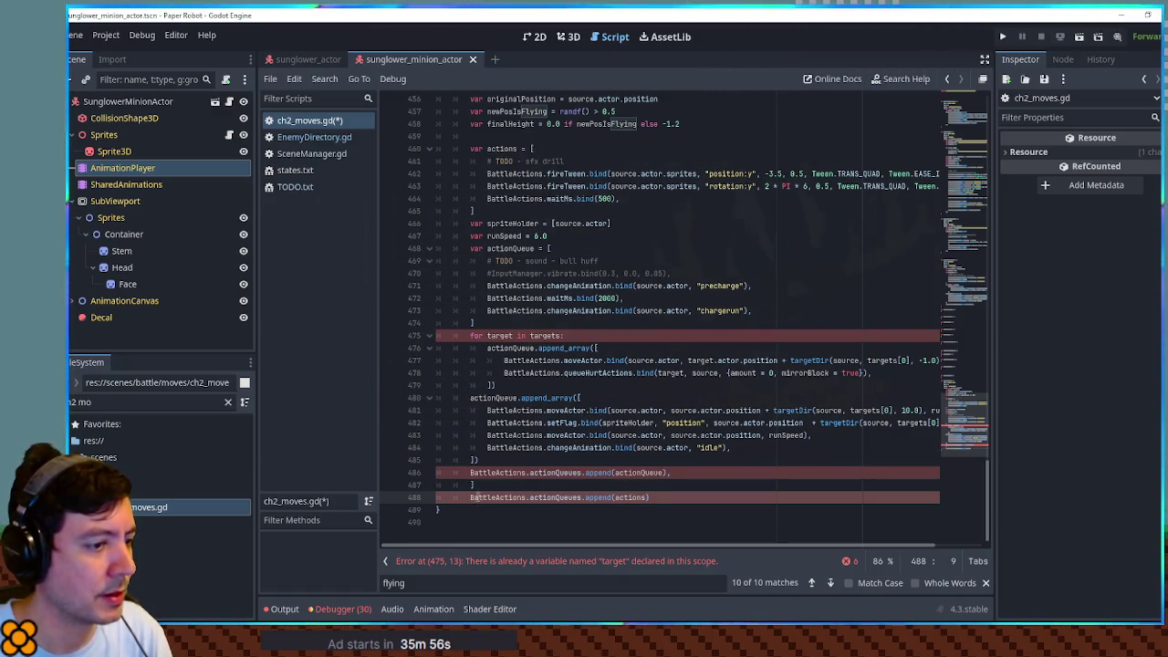
pyautogui.click(475, 484)
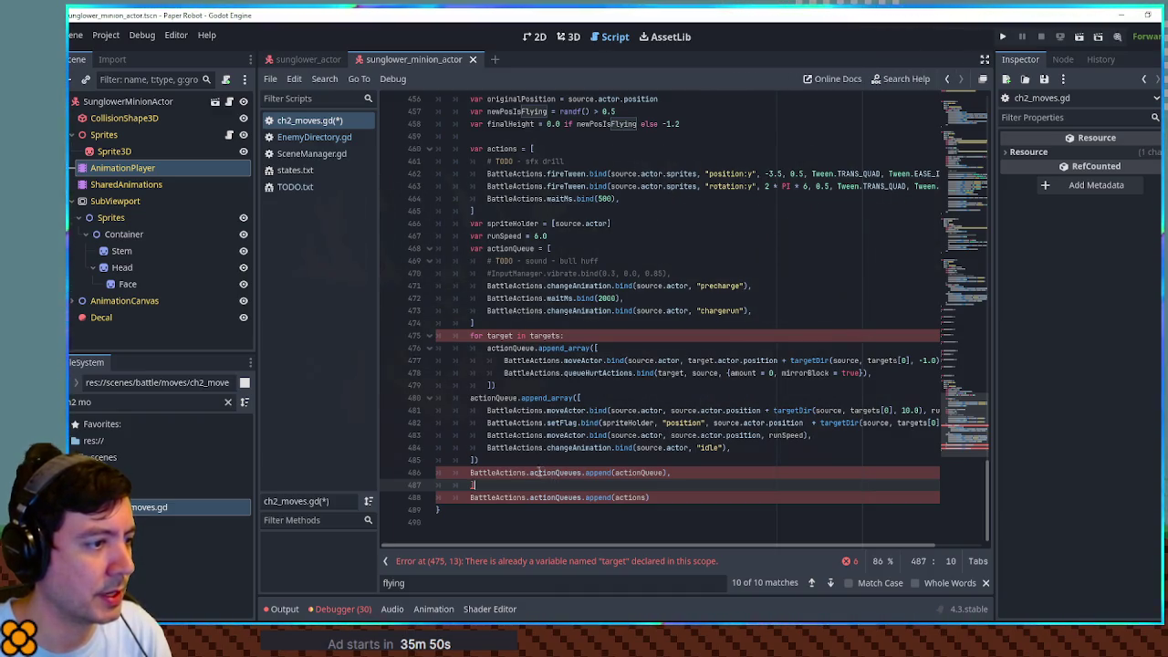
pyautogui.click(527, 472)
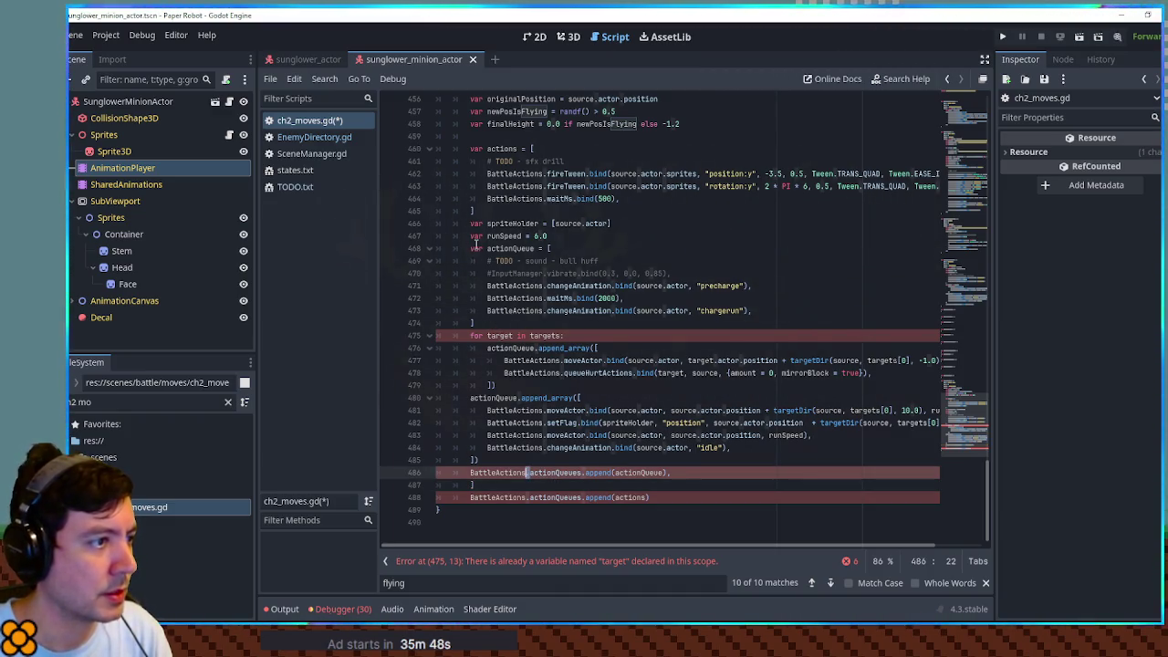
pyautogui.scroll(2, 476, 244)
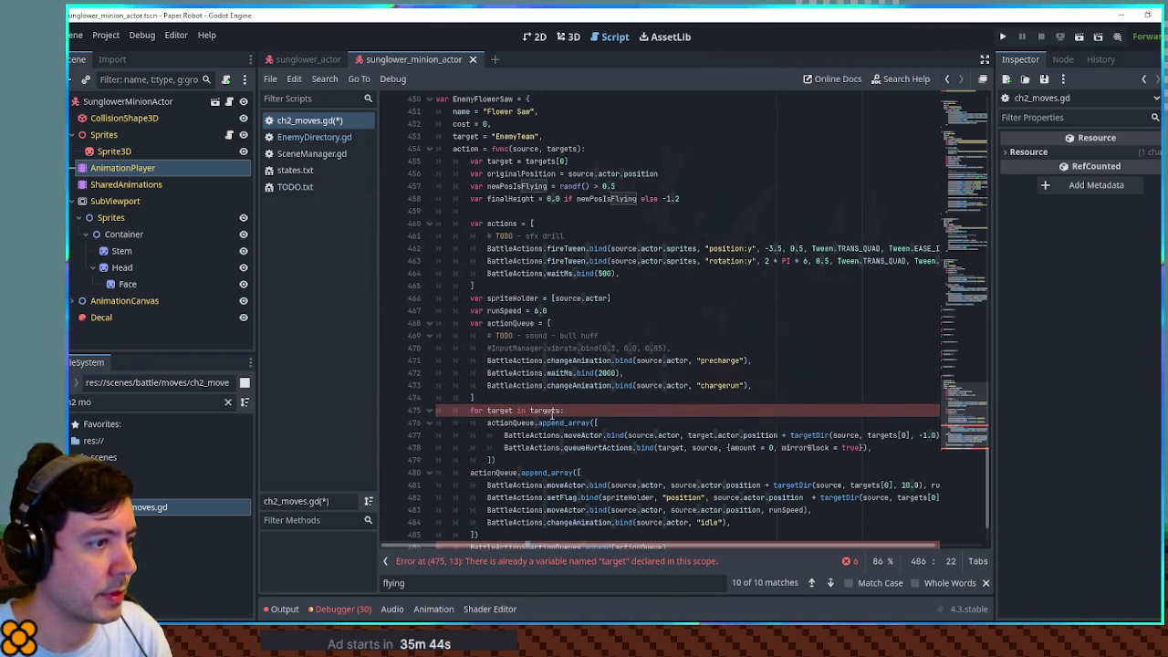
# Step: Delete the duplicate target declaration on line 455 and the stray closing bracket line
pyautogui.click(505, 162)
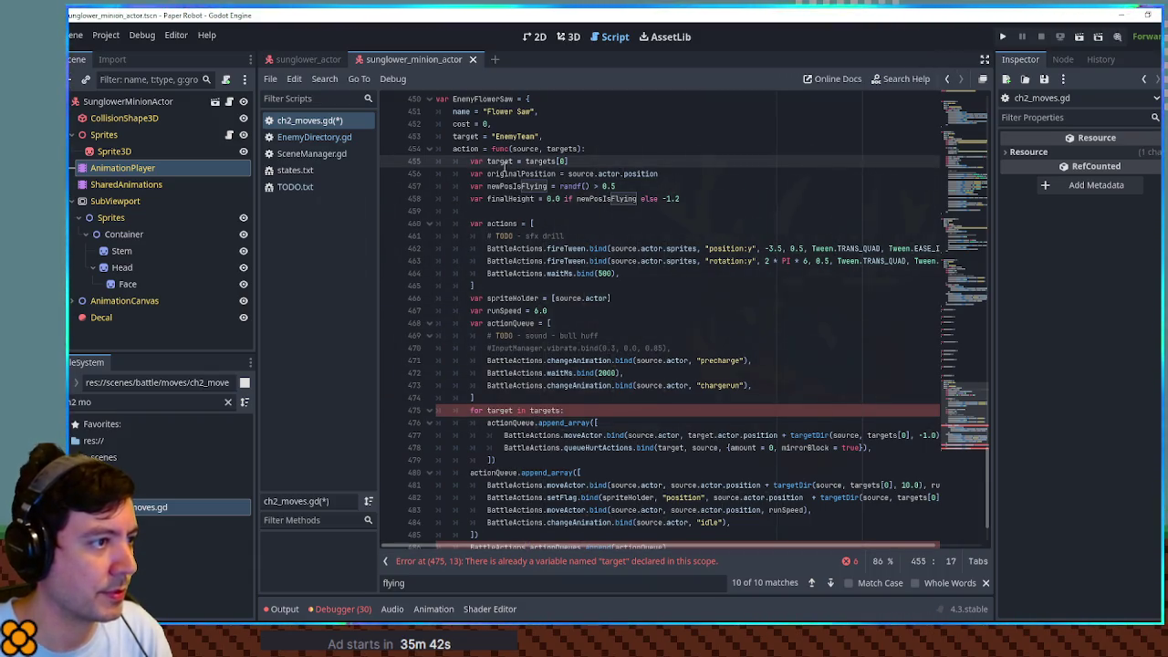
pyautogui.hotkey('ctrl', 'shift', 'k')
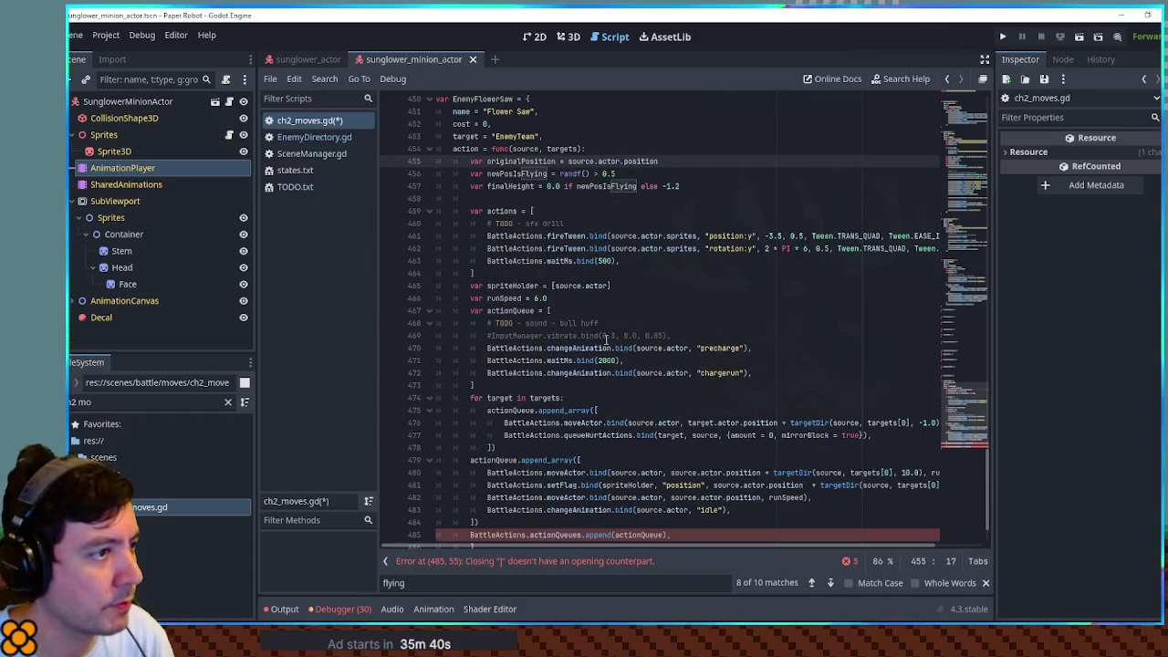
pyautogui.scroll(-2, 637, 468)
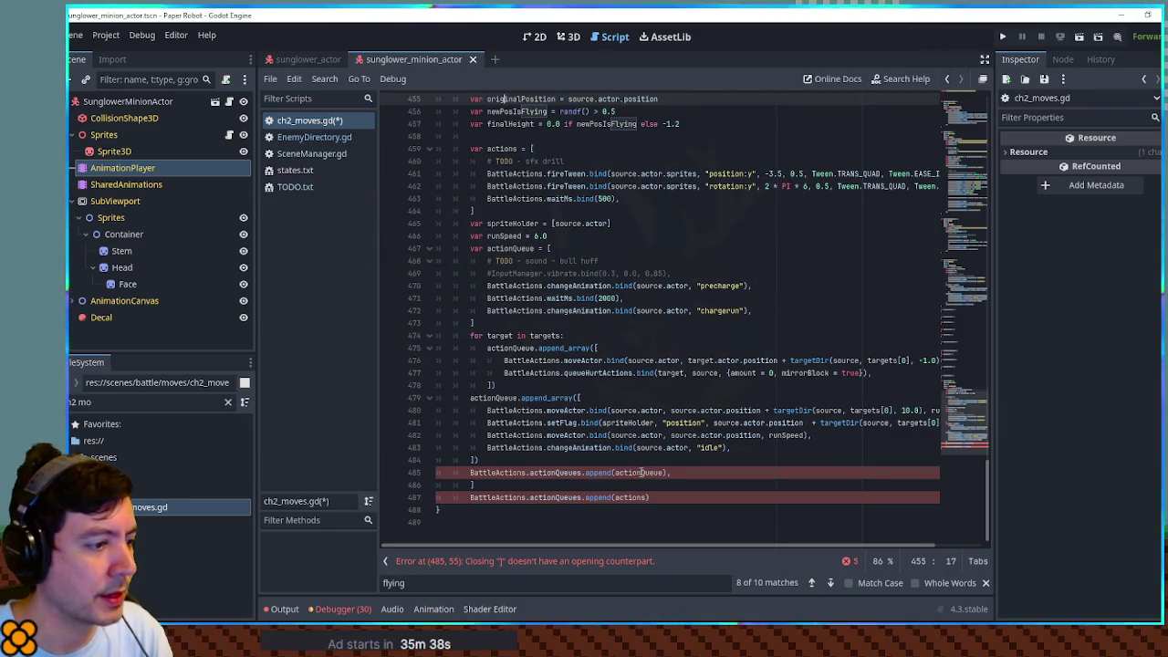
pyautogui.click(508, 482)
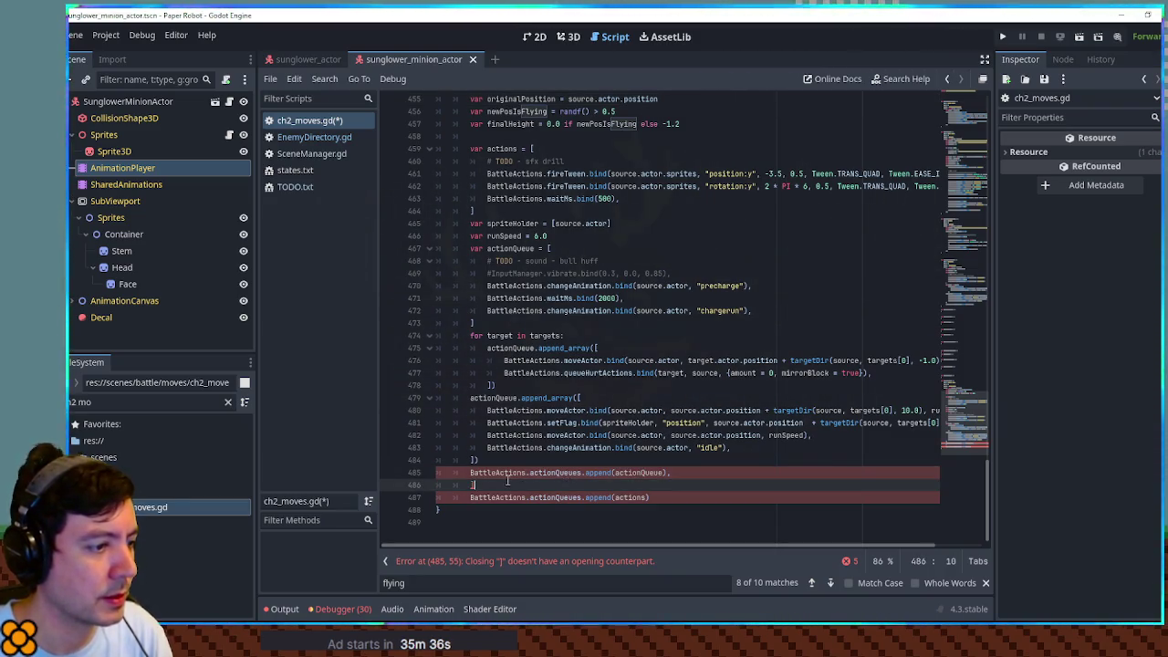
pyautogui.hotkey('ctrl', 'shift', 'k')
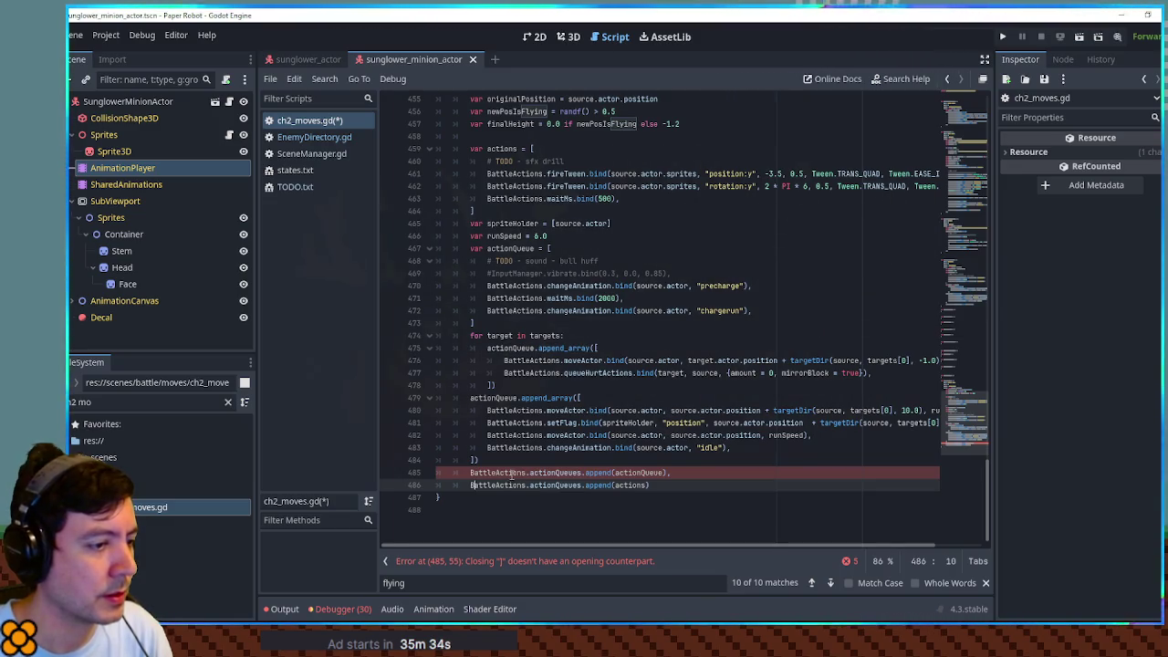
# Step: Remove the separate actions append line, leaving only actionQueues.append(actionQueue), and select the actions array name
pyautogui.click(513, 474)
pyautogui.click(514, 486)
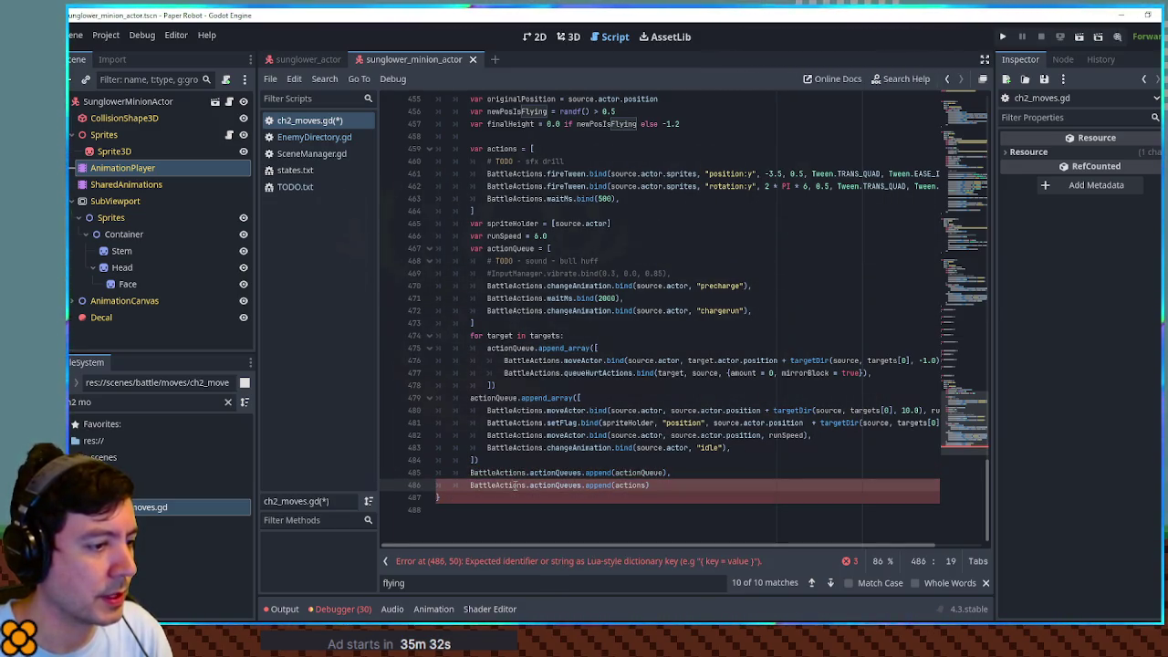
pyautogui.click(518, 473)
pyautogui.doubleClick(639, 472)
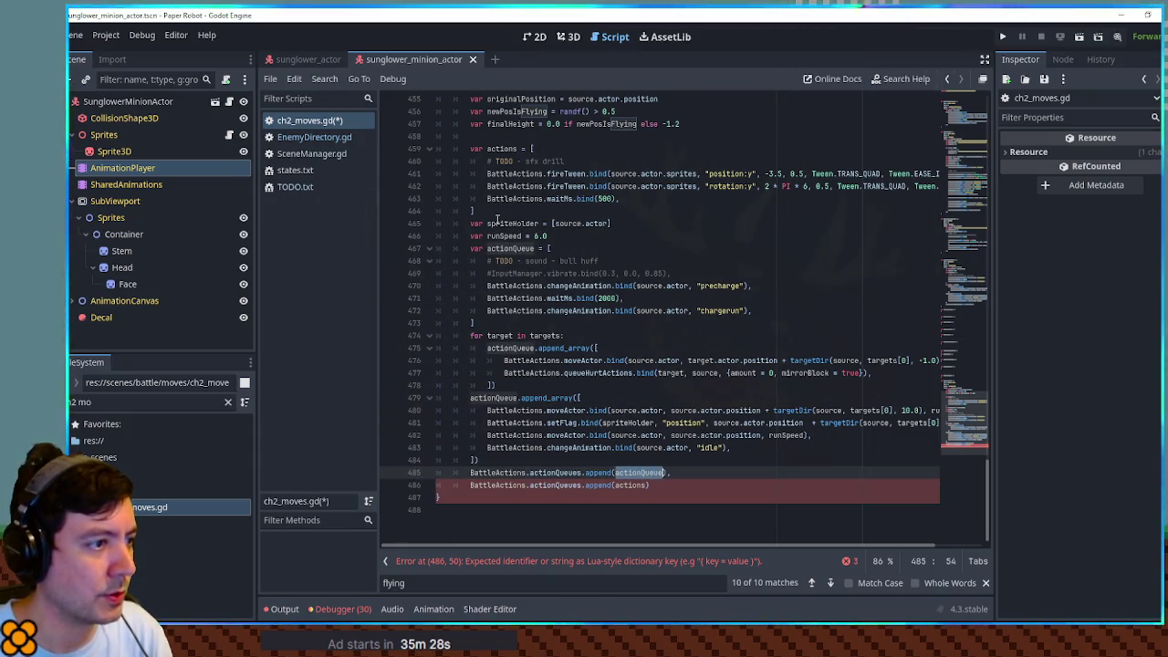
pyautogui.doubleClick(500, 147)
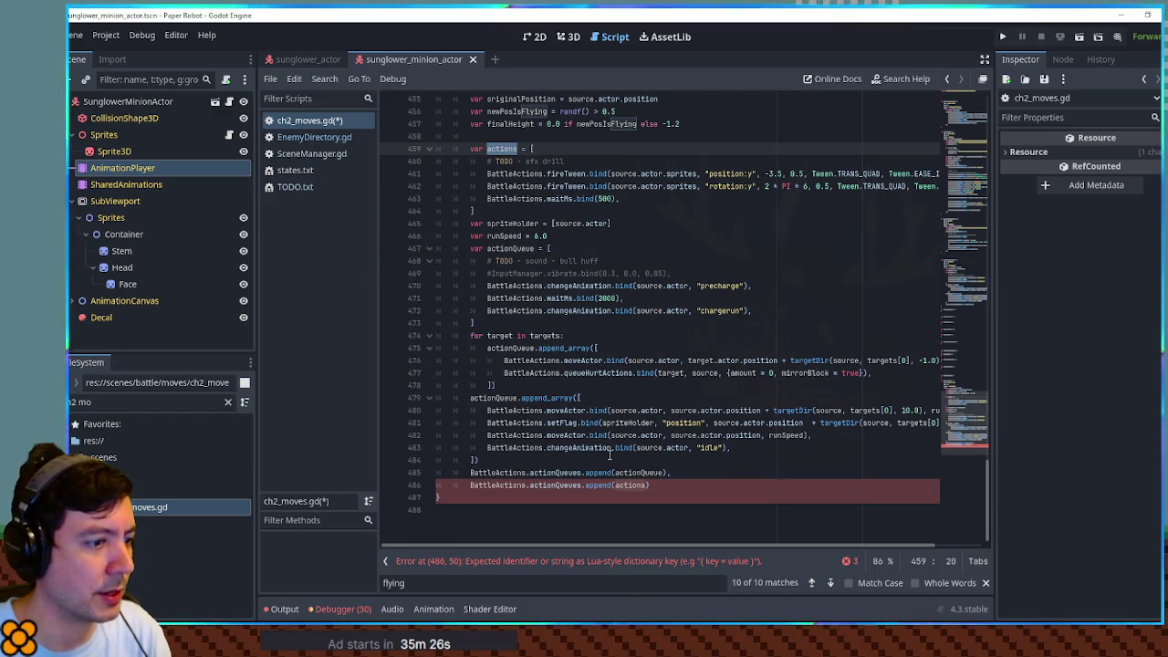
pyautogui.click(637, 485)
pyautogui.hotkey('ctrl', 'shift', 'k')
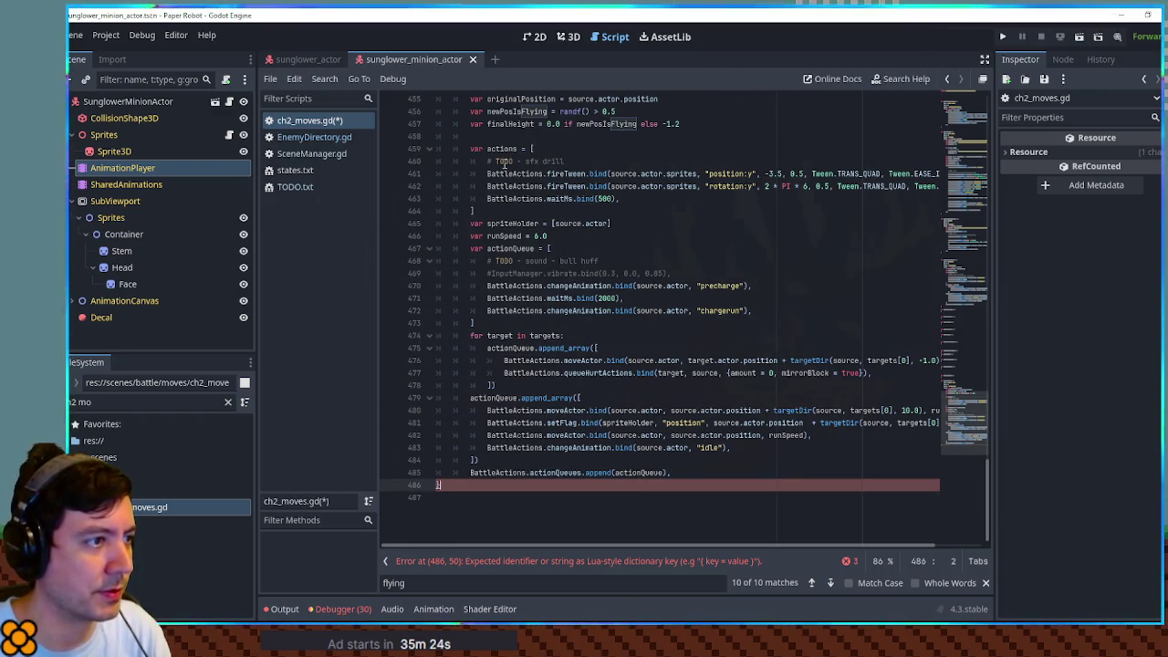
pyautogui.doubleClick(502, 148)
pyautogui.doubleClick(650, 473)
pyautogui.hotkey('ctrl', 'c')
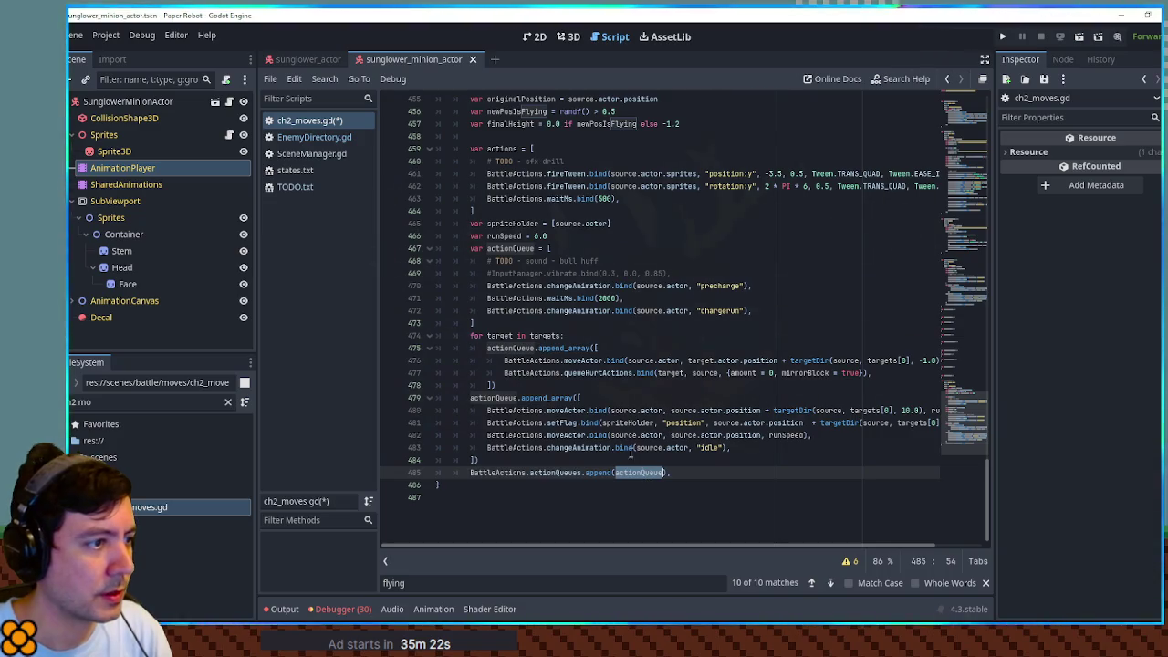
pyautogui.doubleClick(502, 149)
# Step: Rename the drill array to actionQueue, delete the second declaration, and move the vibrate comment up
pyautogui.hotkey('ctrl', 'v')
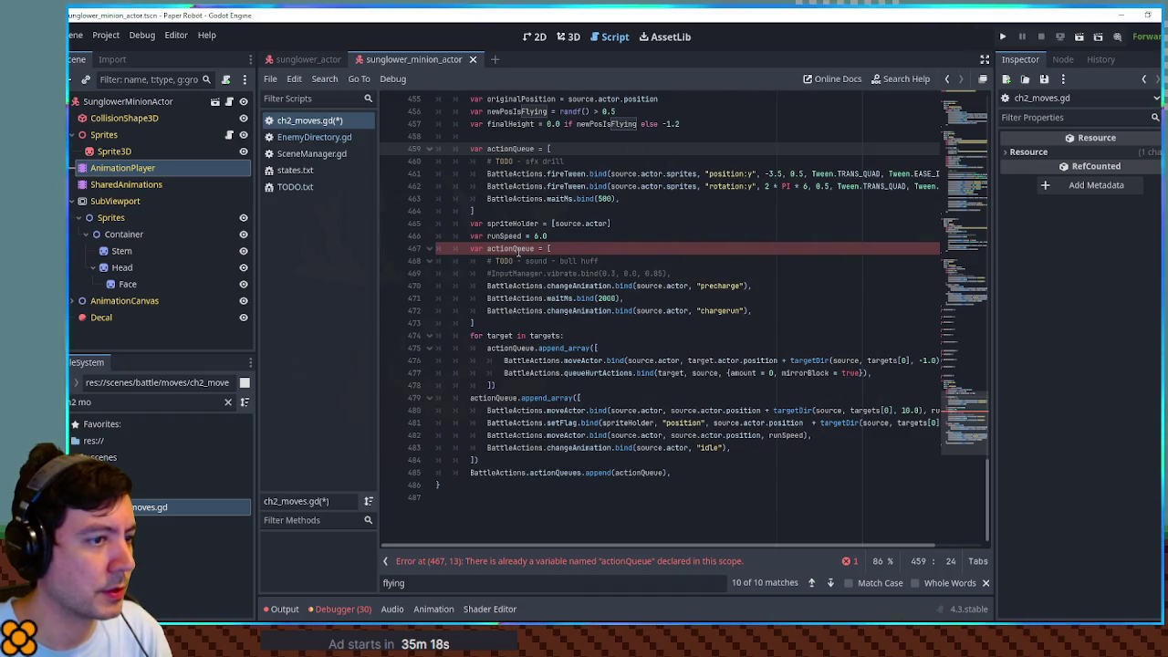
pyautogui.click(517, 249)
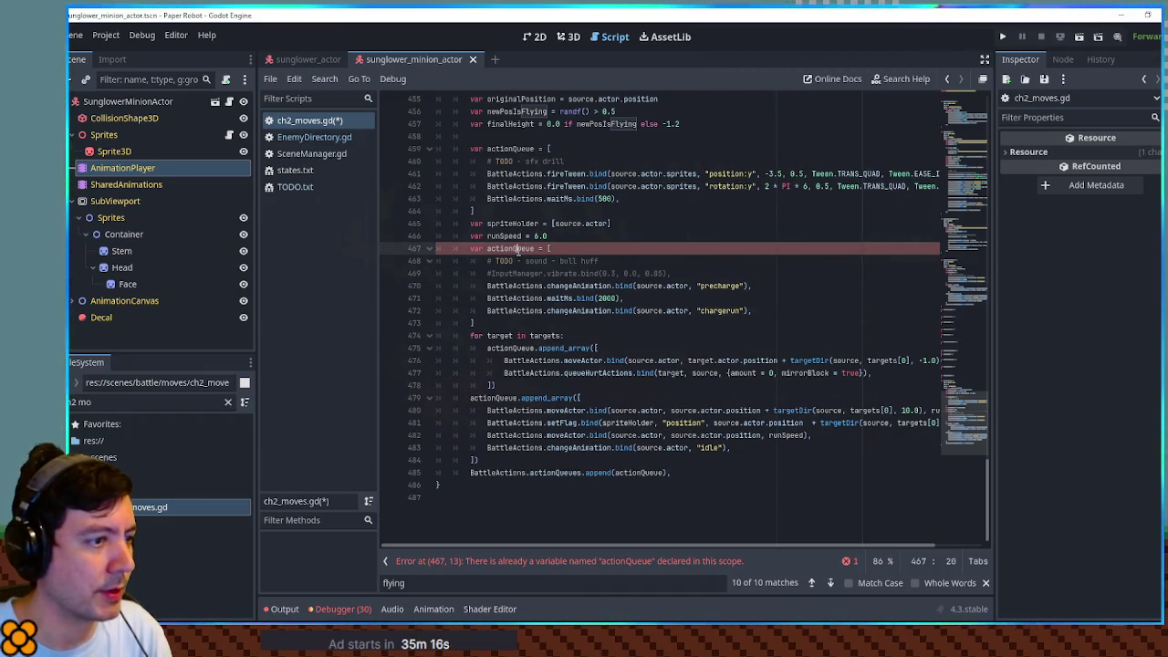
pyautogui.hotkey('ctrl', 'shift', 'k')
pyautogui.hotkey('ctrl', 'shift', 'k')
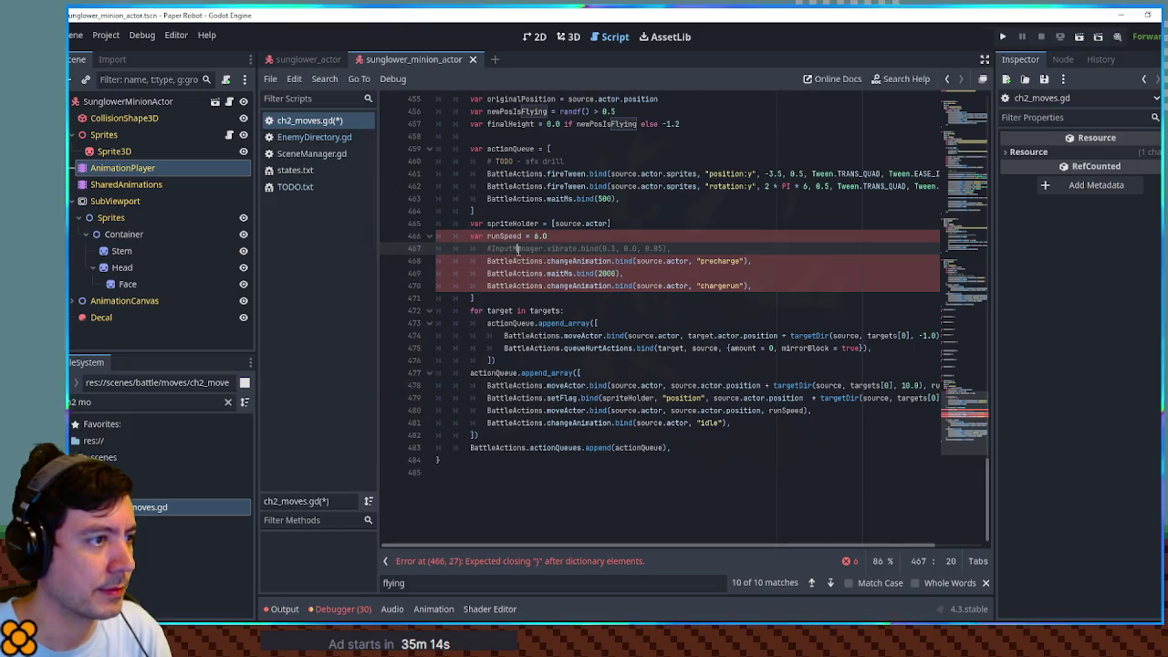
pyautogui.click(691, 243)
pyautogui.hotkey('alt', 'Up')
pyautogui.hotkey('alt', 'Up')
pyautogui.hotkey('alt', 'Up')
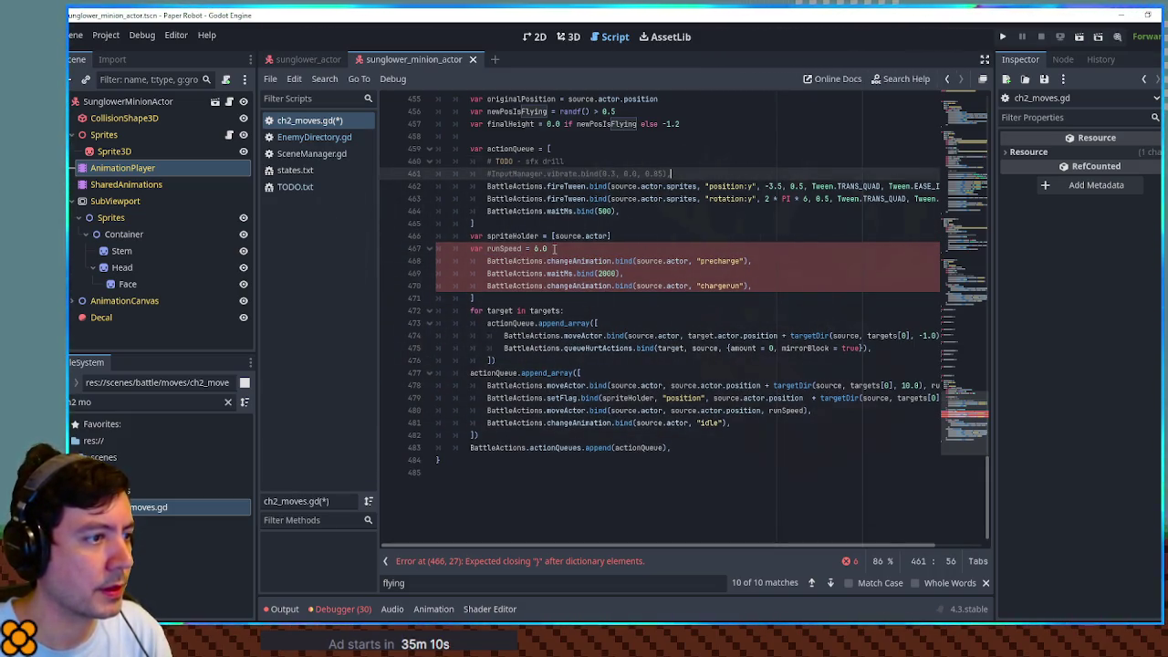
# Step: Move runSpeed below finalHeight and the precharge, waitMs and chargerun steps into the drill array
pyautogui.click(654, 235)
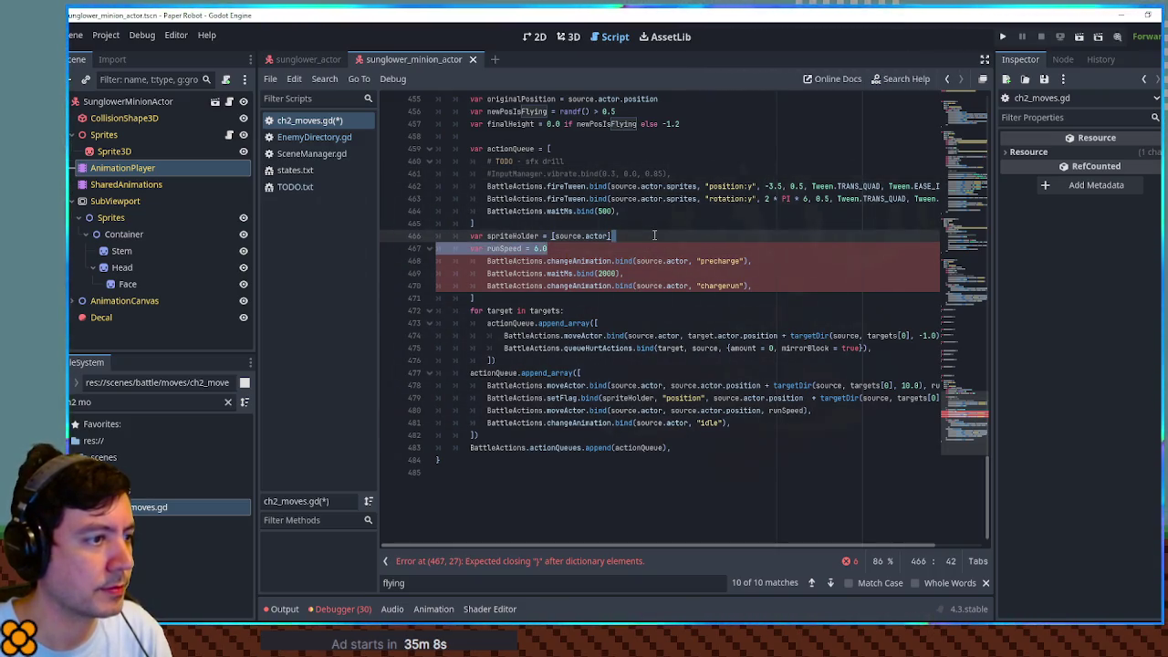
pyautogui.hotkey('ctrl', 'x')
pyautogui.click(695, 127)
pyautogui.hotkey('ctrl', 'v')
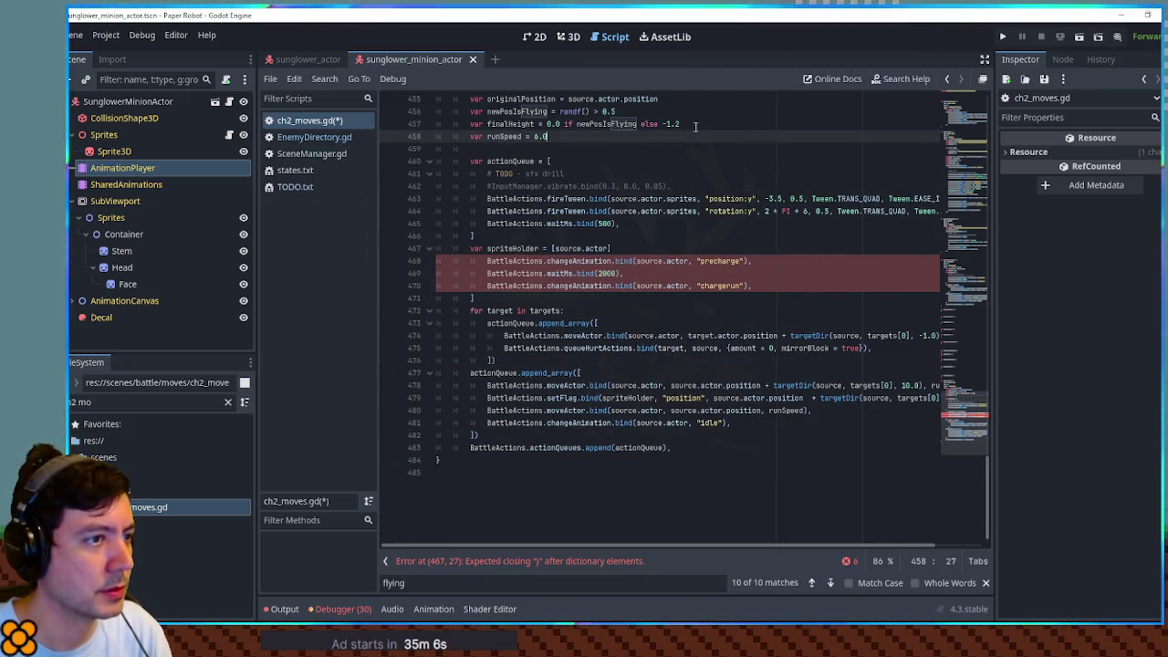
pyautogui.click(784, 286)
pyautogui.keyDown('shift'); pyautogui.click(777, 252); pyautogui.keyUp('shift')
pyautogui.press('BackSpace')
pyautogui.hotkey('ctrl', 'z')
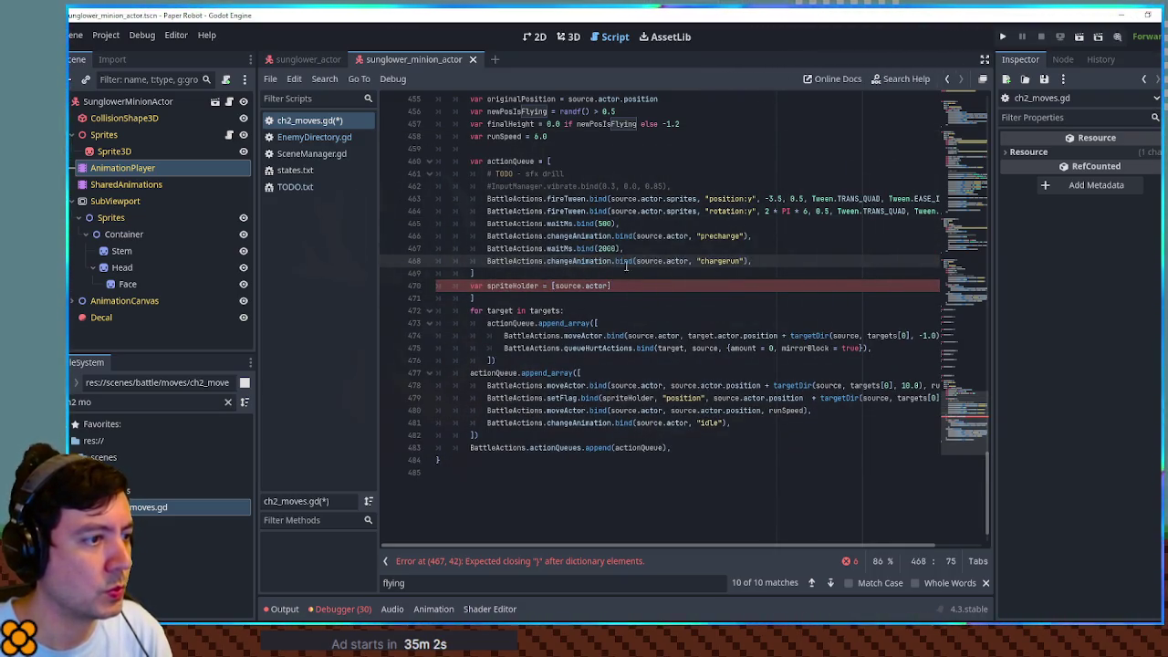
# Step: Move the spriteHolder declaration after runSpeed and remove the blank line above actionQueue
pyautogui.click(620, 286)
pyautogui.hotkey('ctrl', 'x')
pyautogui.click(584, 137)
pyautogui.hotkey('ctrl', 'v')
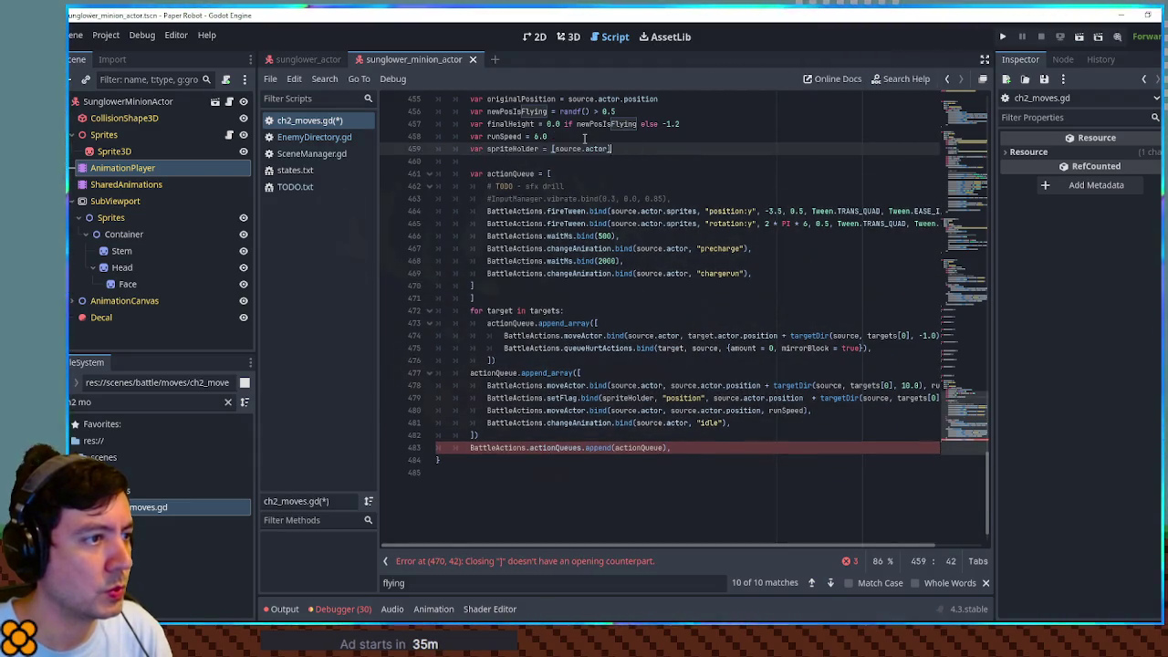
pyautogui.click(554, 157)
pyautogui.hotkey('ctrl', 'shift', 'k')
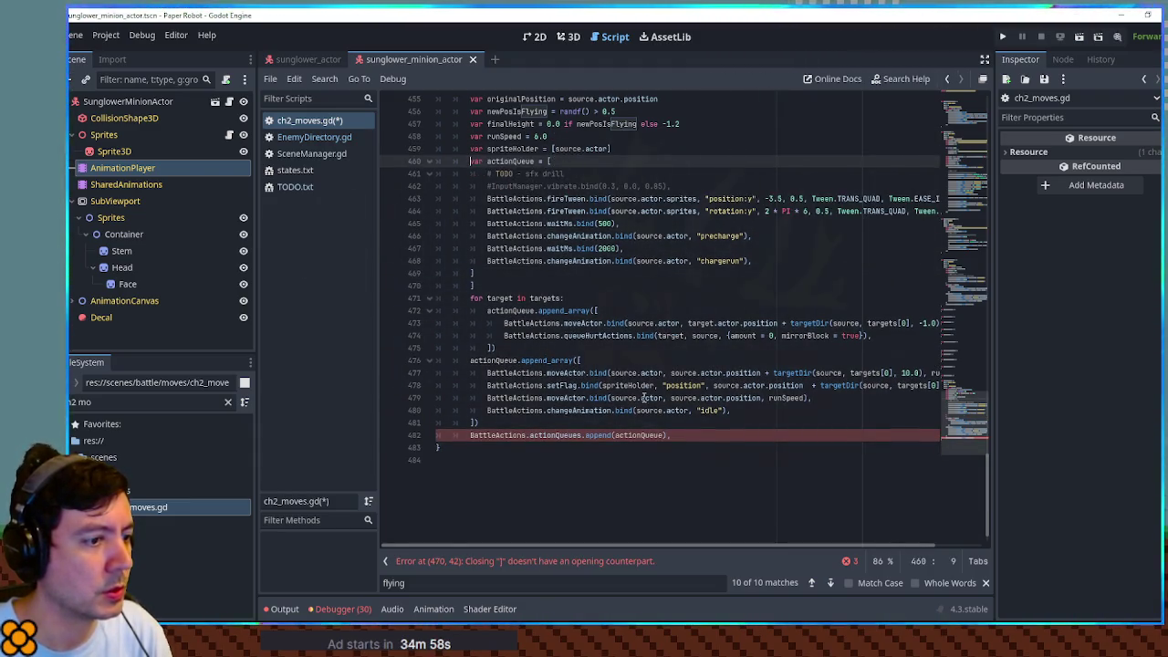
# Step: Delete the extra closing bracket and the trailing comma after the append call
pyautogui.click(672, 435)
pyautogui.press('BackSpace')
pyautogui.click(538, 286)
pyautogui.hotkey('ctrl', 'shift', 'k')
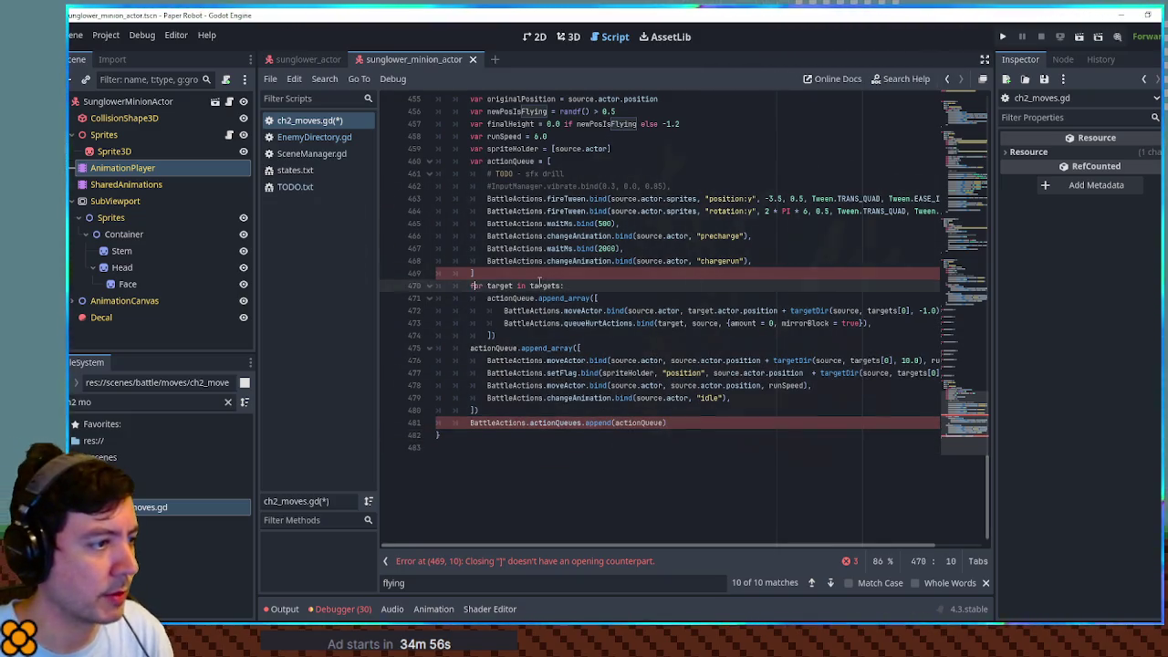
pyautogui.scroll(3, 593, 246)
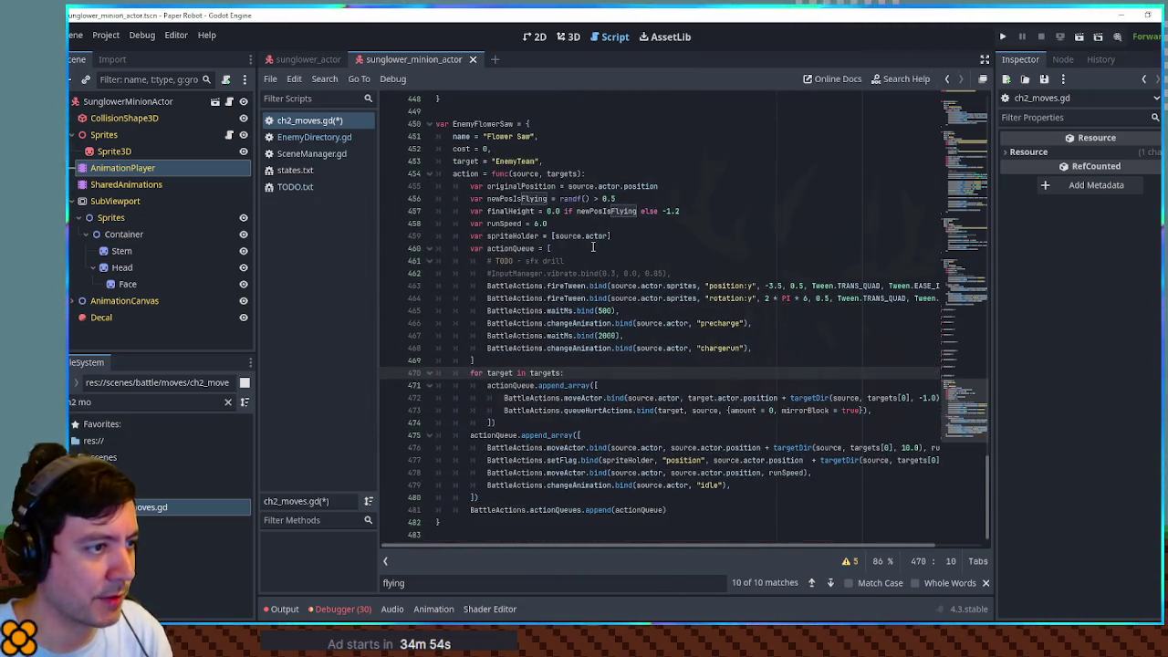
pyautogui.scroll(-1, 593, 247)
pyautogui.click(526, 187)
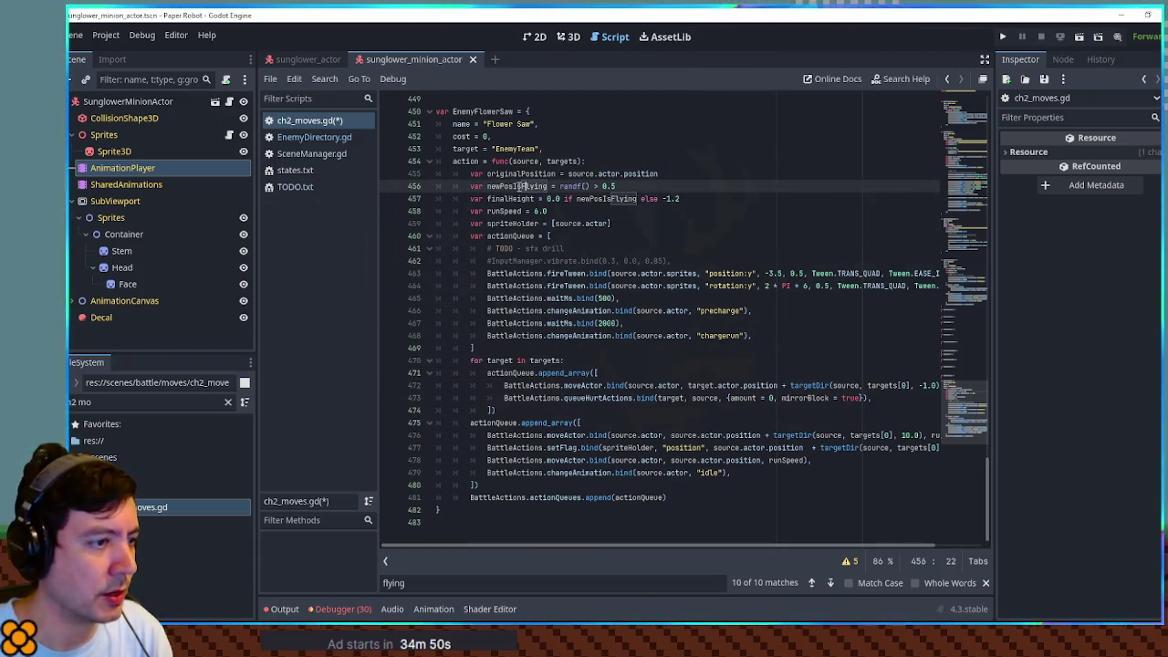
# Step: Delete the unused newPosIsFlying and finalHeight lines, then check where runSpeed and fireTween are used
pyautogui.hotkey('ctrl', 'shift', 'k')
pyautogui.doubleClick(519, 174)
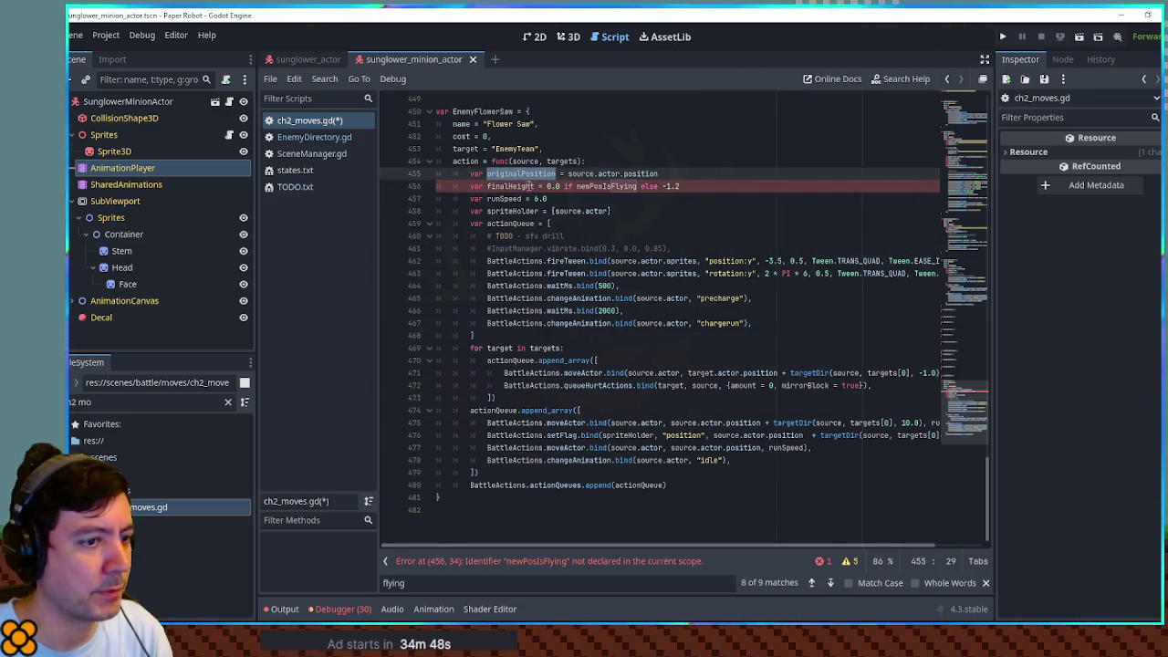
pyautogui.click(581, 186)
pyautogui.hotkey('ctrl', 'shift', 'k')
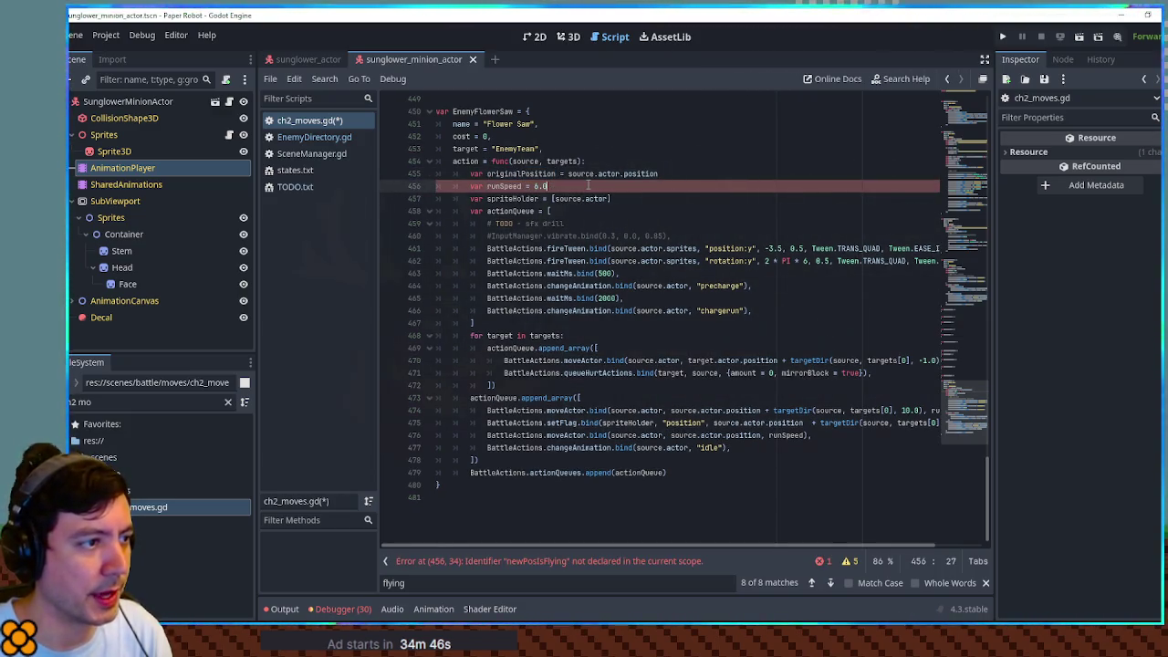
pyautogui.doubleClick(504, 186)
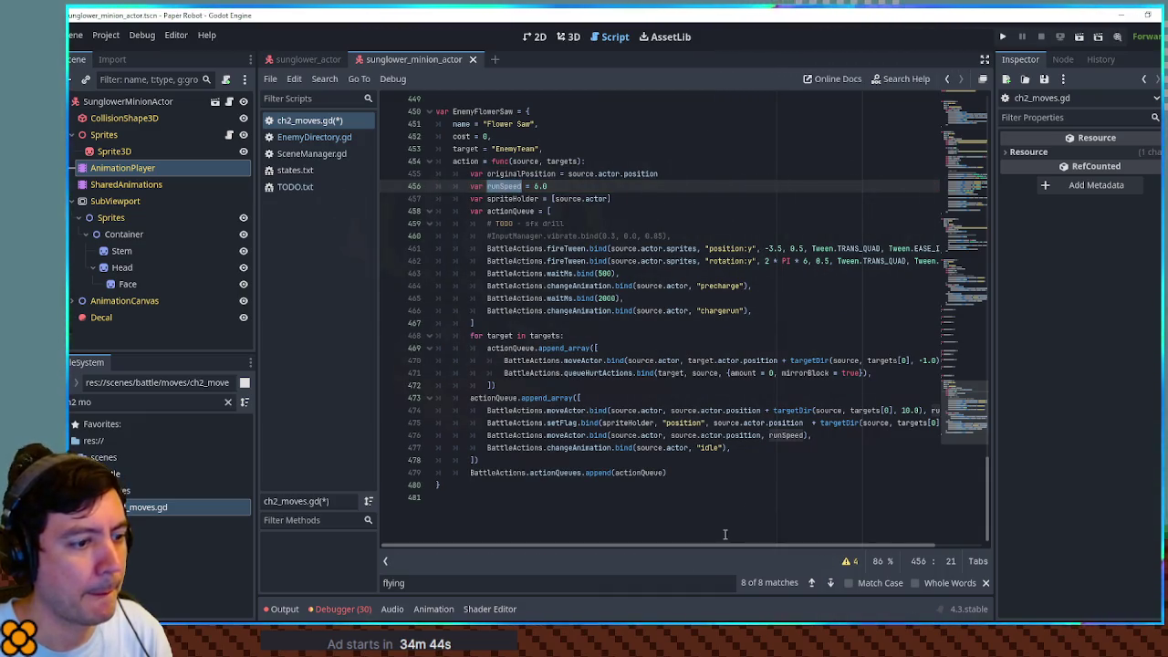
pyautogui.hscroll(2, 727, 547)
pyautogui.hscroll(-2, 913, 457)
pyautogui.hscroll(2, 913, 456)
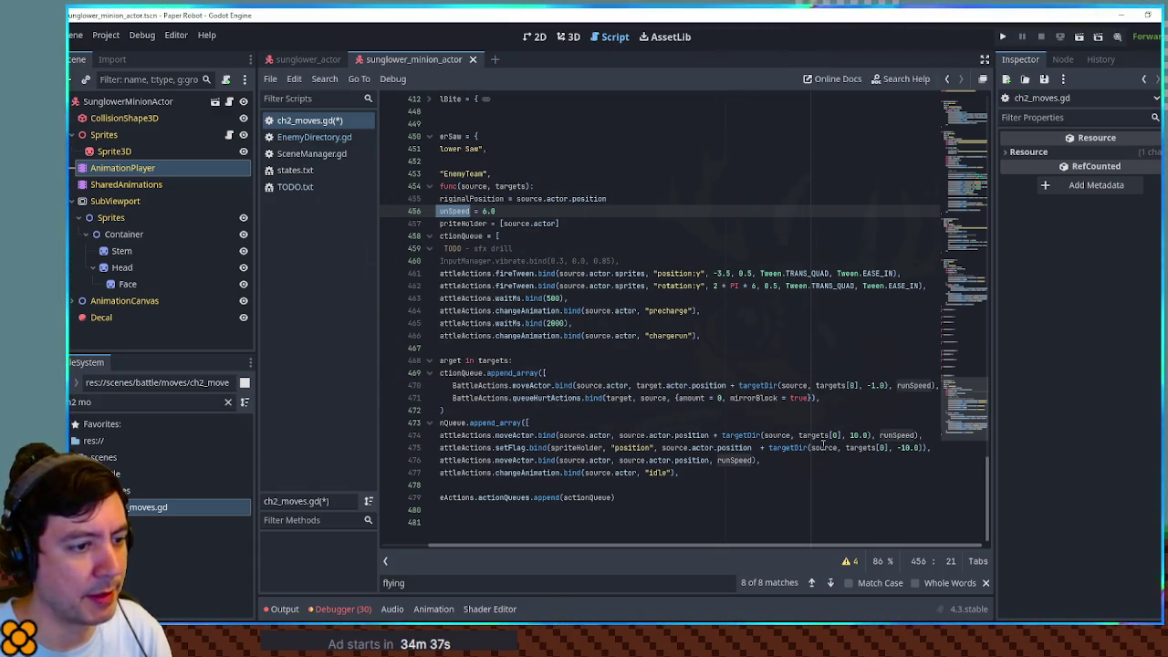
pyautogui.moveTo(656, 548)
pyautogui.mouseDown()
pyautogui.moveTo(595, 552)
pyautogui.moveTo(696, 564)
pyautogui.mouseUp()
pyautogui.doubleClick(515, 273)
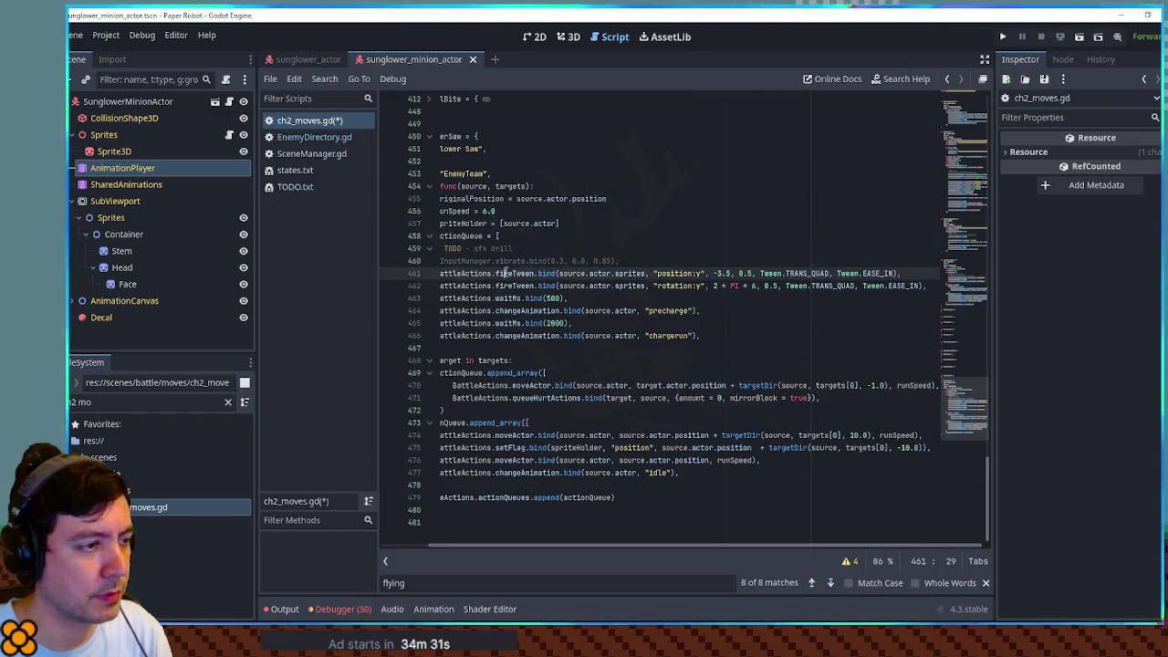
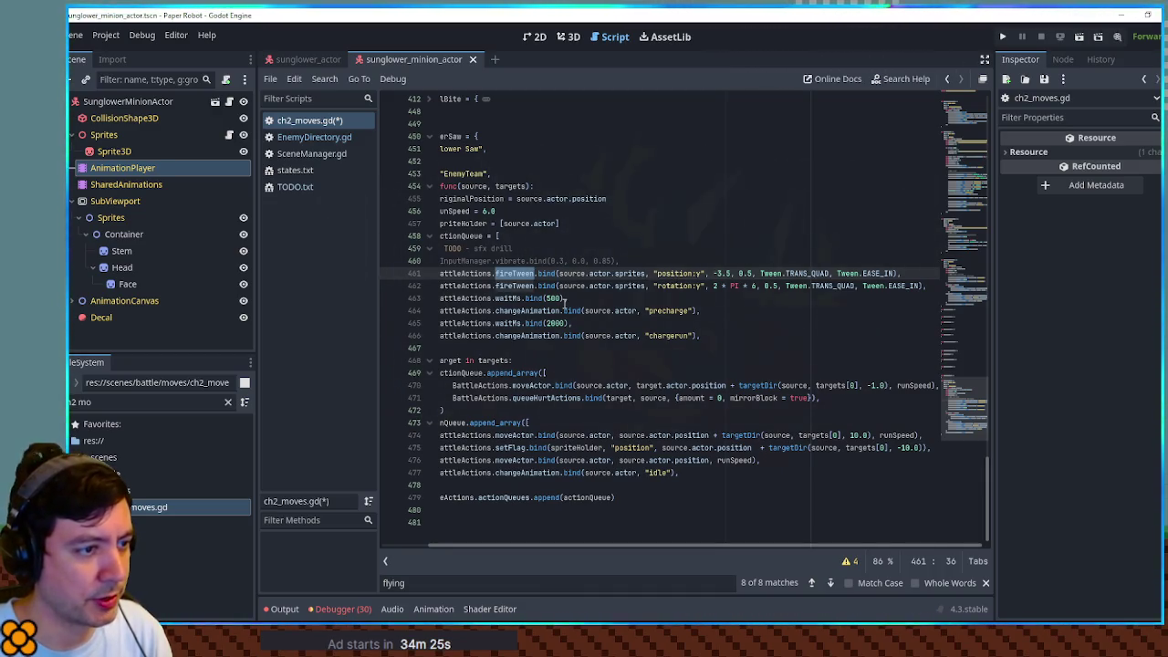
# Step: Rename the precharge animation to buzzsaw and delete the waitMs(2000) and chargerun lines
pyautogui.moveTo(648, 310); pyautogui.dragTo(689, 311)
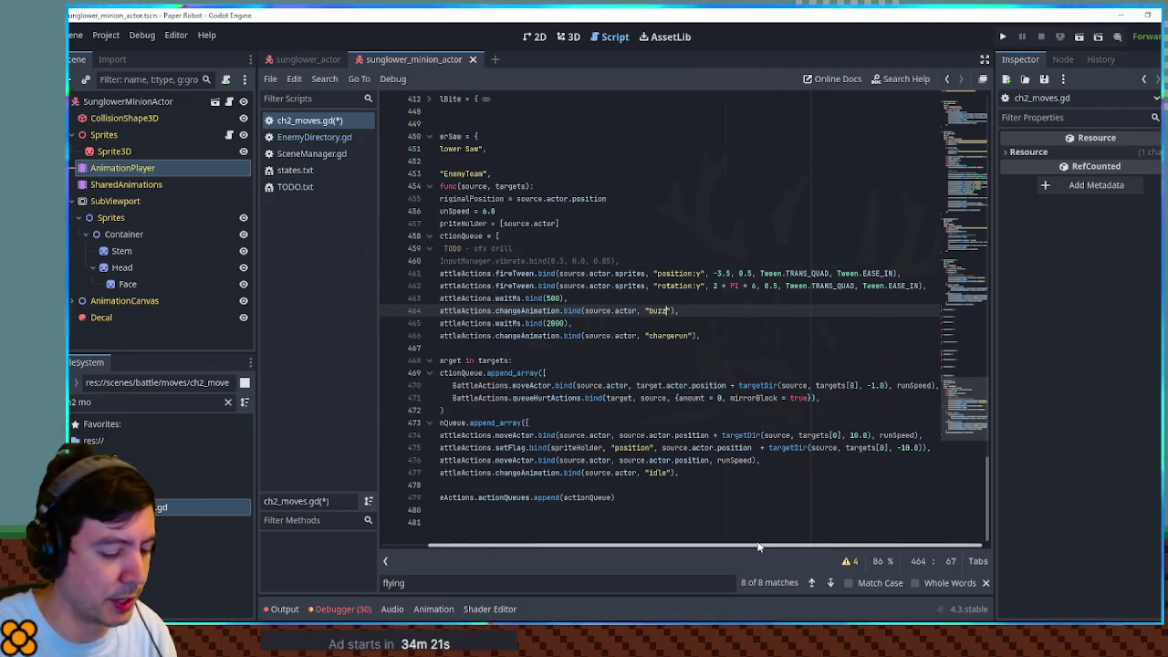
pyautogui.write('saw')
pyautogui.moveTo(577, 346); pyautogui.dragTo(402, 310)
pyautogui.click(520, 323)
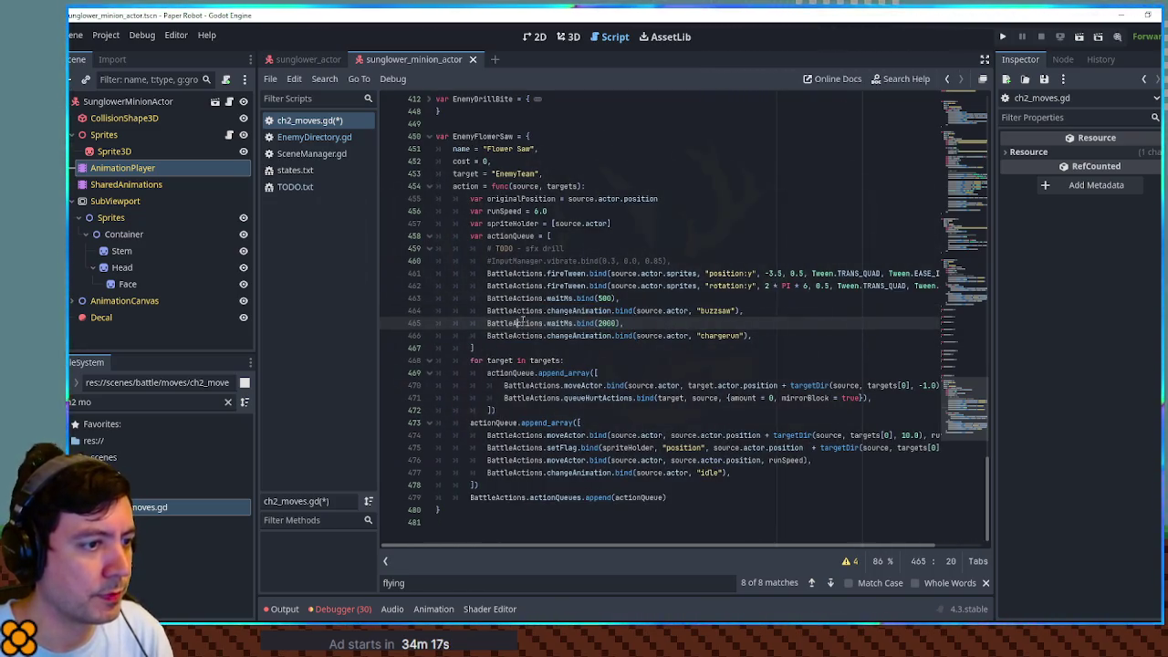
pyautogui.hotkey('ctrl', 'shift', 'k')
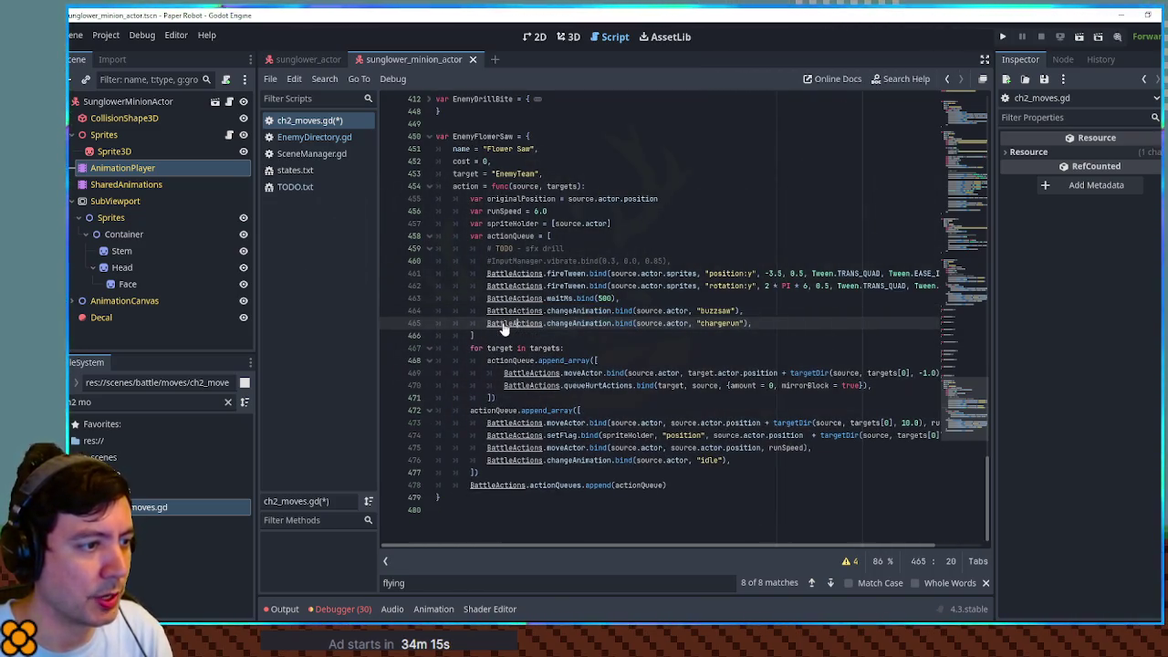
pyautogui.hotkey('ctrl', 'shift', 'k')
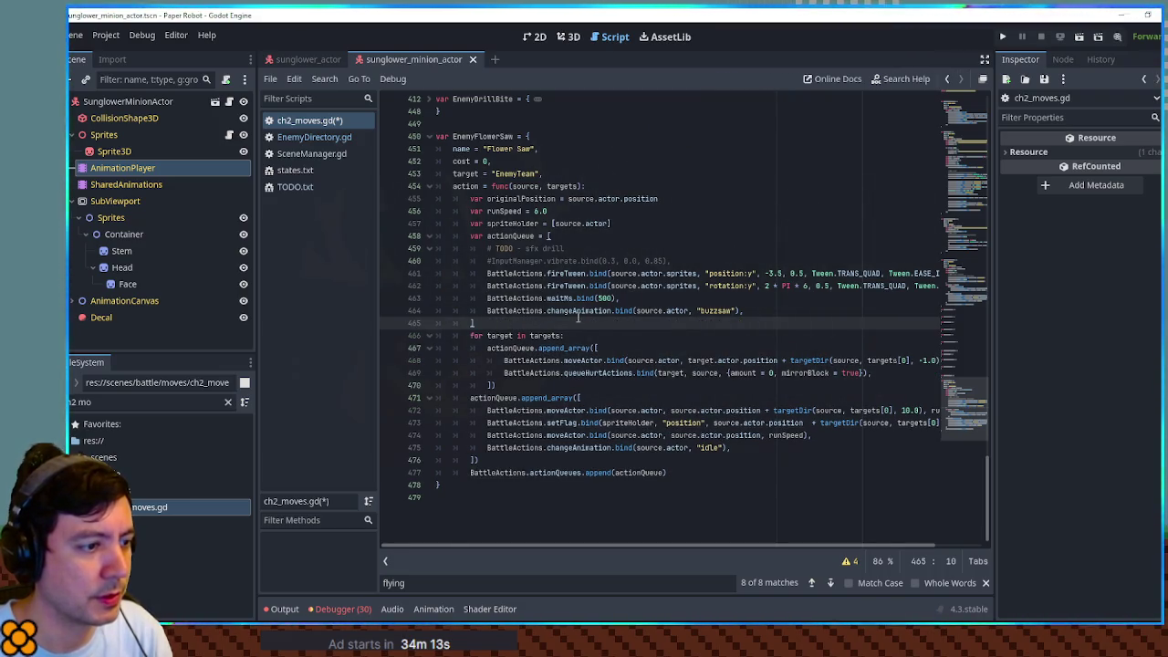
# Step: Duplicate the buzzsaw line into a setFlag call targeting spriteHolder's position
pyautogui.doubleClick(577, 315)
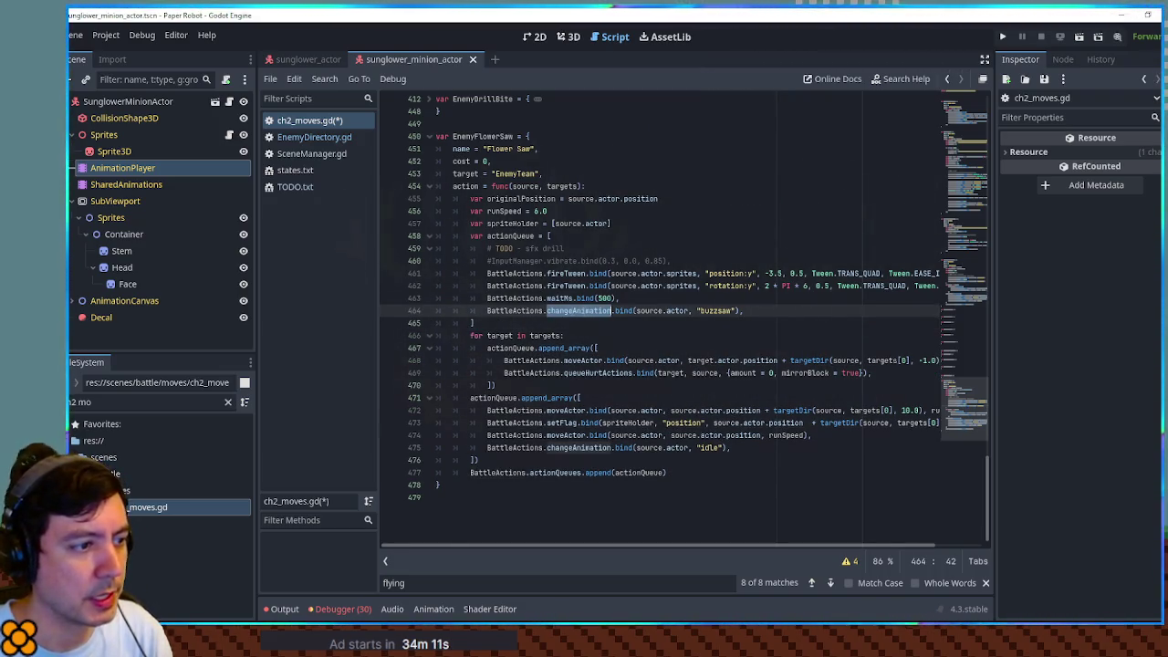
pyautogui.moveTo(615, 544); pyautogui.dragTo(637, 555)
pyautogui.moveTo(747, 339); pyautogui.dragTo(747, 326)
pyautogui.hotkey('ctrl', 'shift', 'd')
pyautogui.doubleClick(557, 348)
pyautogui.write('set')
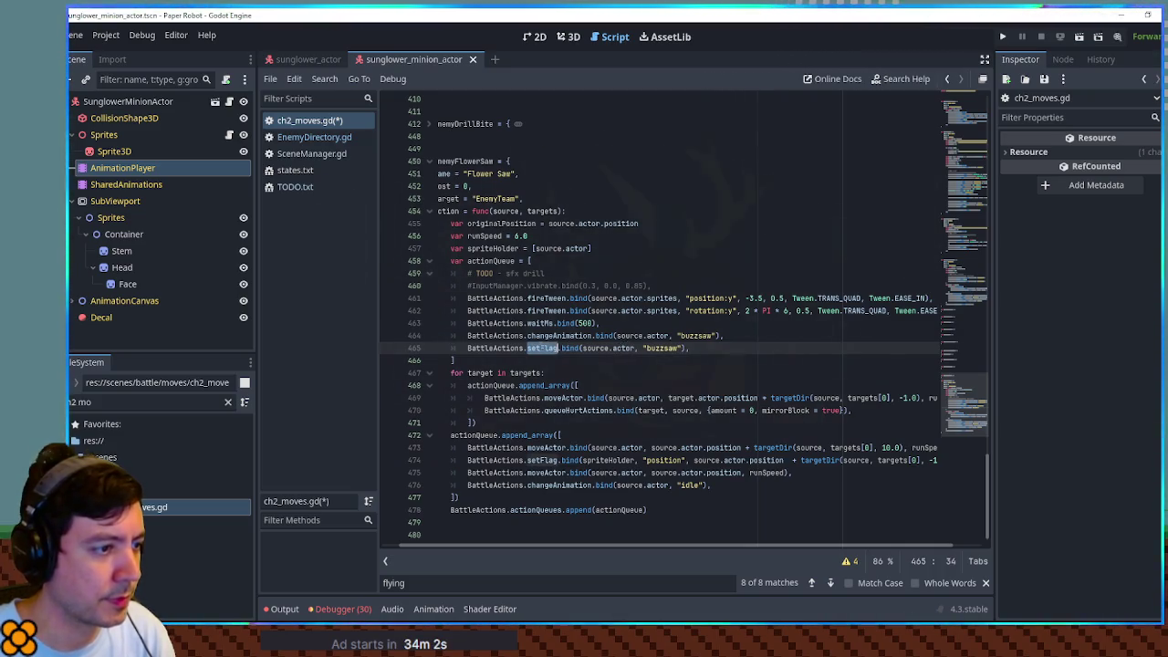
pyautogui.doubleClick(608, 460)
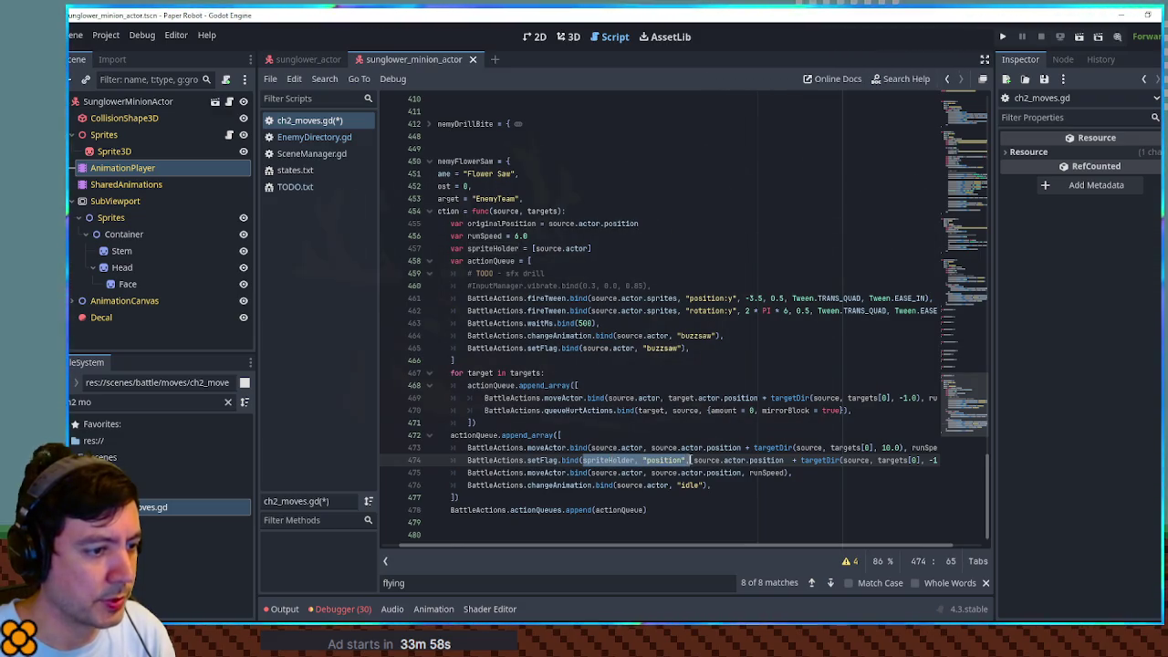
pyautogui.moveTo(582, 347); pyautogui.dragTo(636, 348)
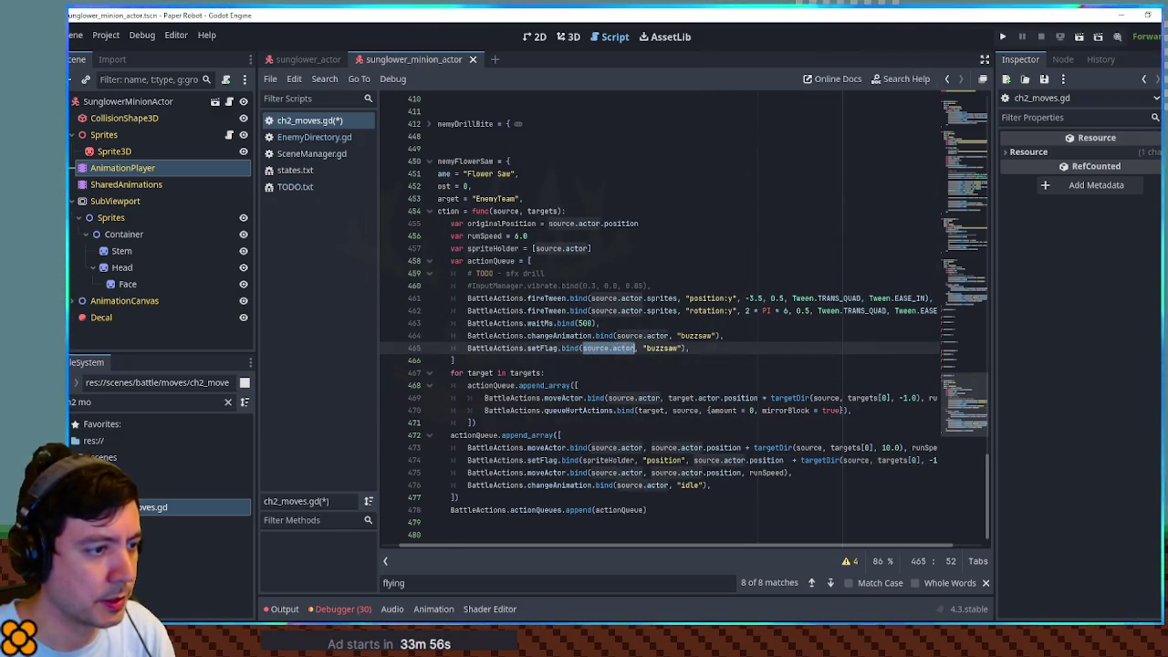
pyautogui.write('spriteHolder, "position"')
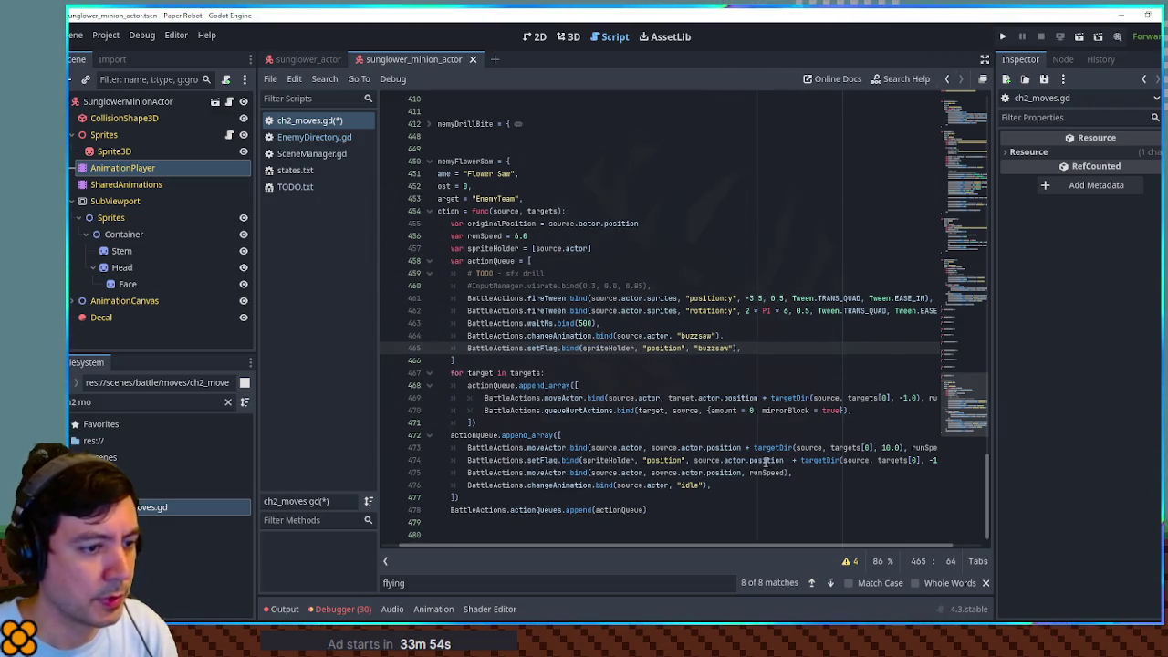
# Step: Replace the buzzsaw argument with a targetDir offset of 10.0 and save ch2_moves.gd
pyautogui.moveTo(803, 460); pyautogui.dragTo(943, 466)
pyautogui.hotkey('ctrl', 'c')
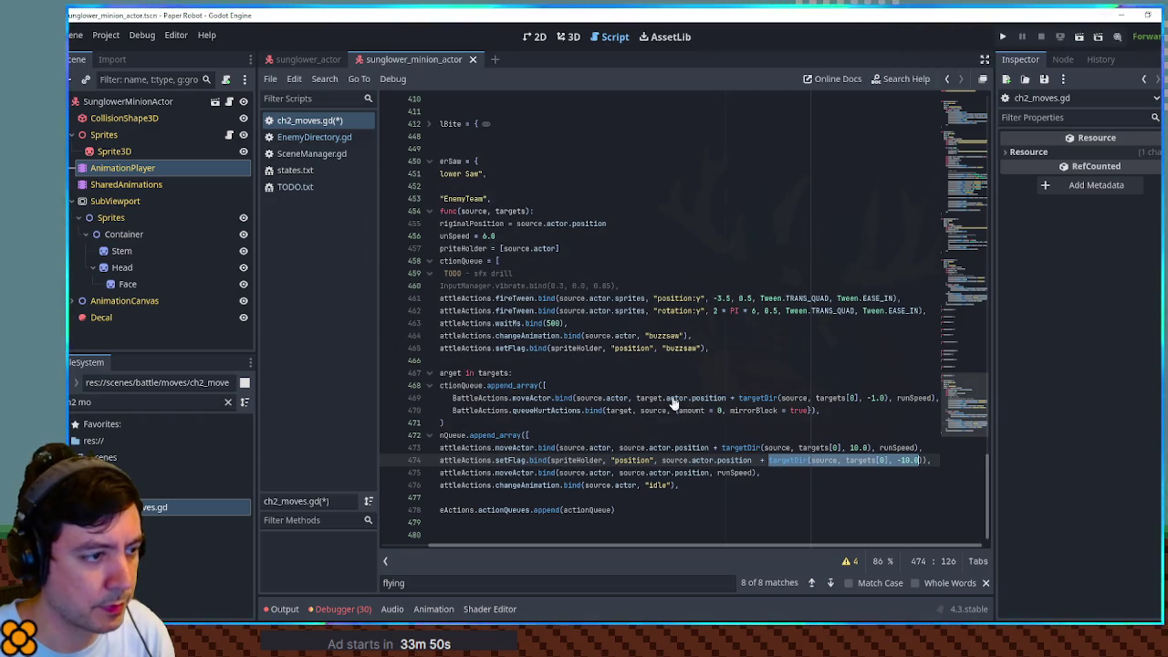
pyautogui.moveTo(662, 352); pyautogui.dragTo(698, 347)
pyautogui.hotkey('ctrl', 'v')
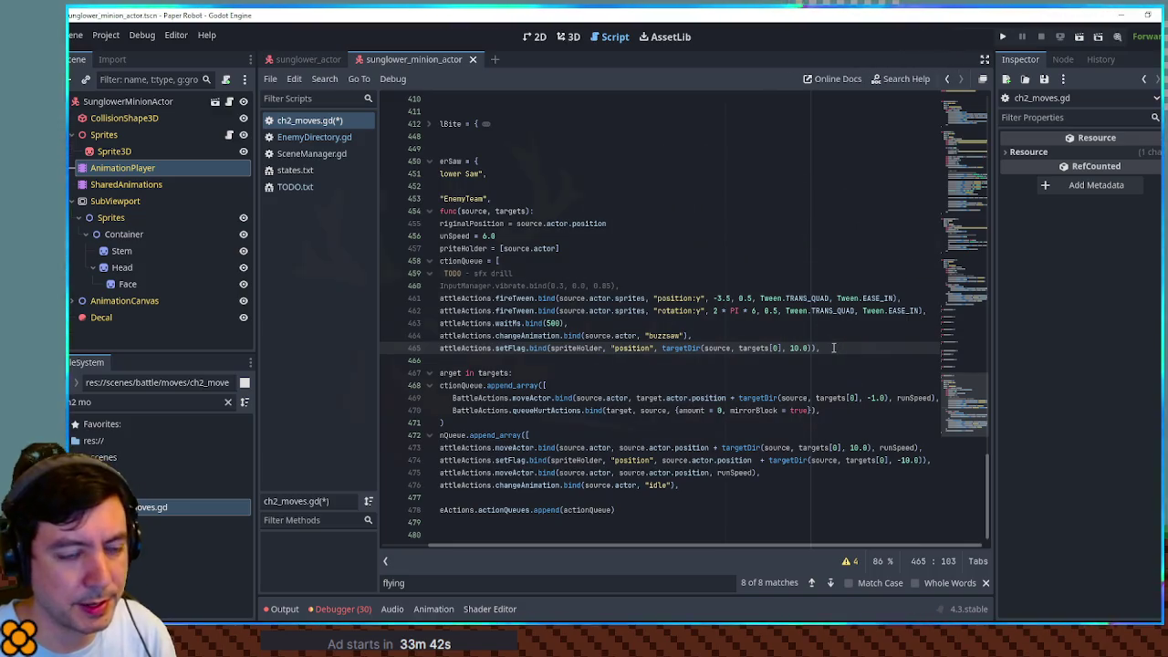
pyautogui.moveTo(741, 348); pyautogui.dragTo(405, 338)
pyautogui.click(574, 385)
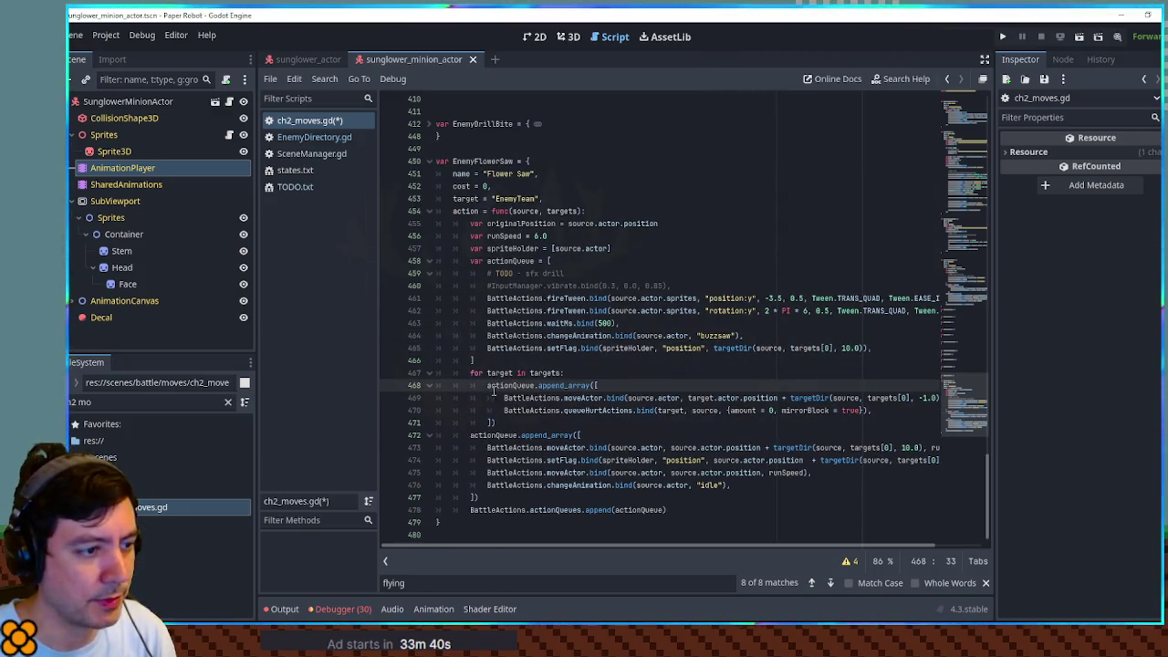
pyautogui.doubleClick(844, 348)
pyautogui.hotkey('ctrl', 's')
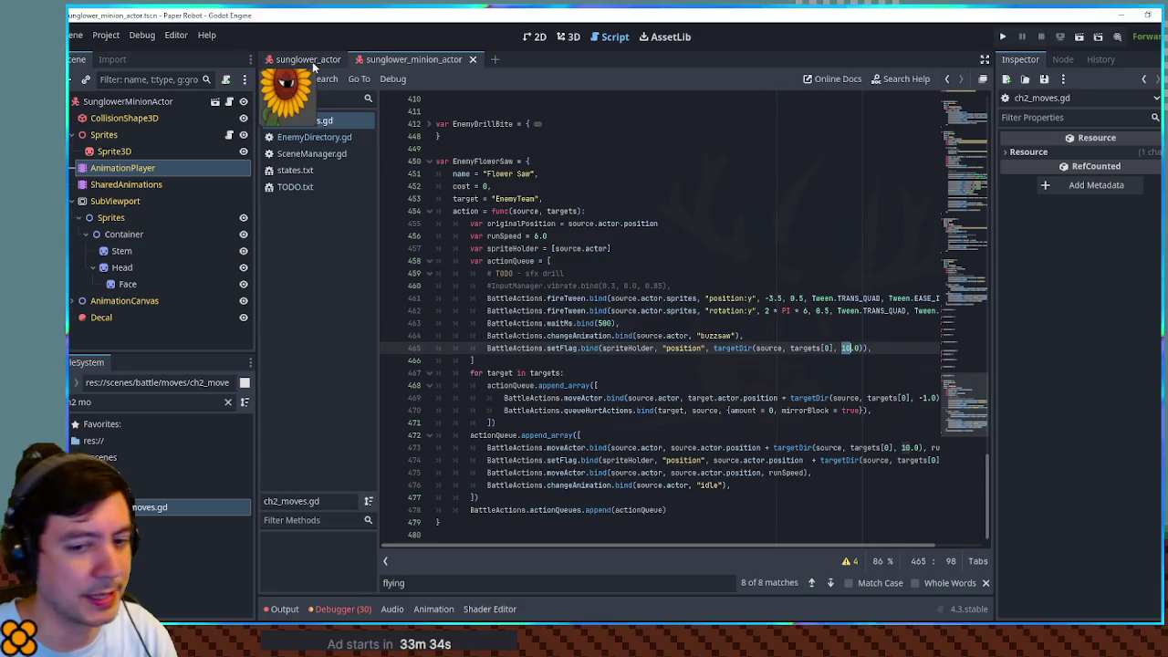
# Step: Run the game and start a debug custom battle with Sunglower as Enemy 1
pyautogui.press('F5')
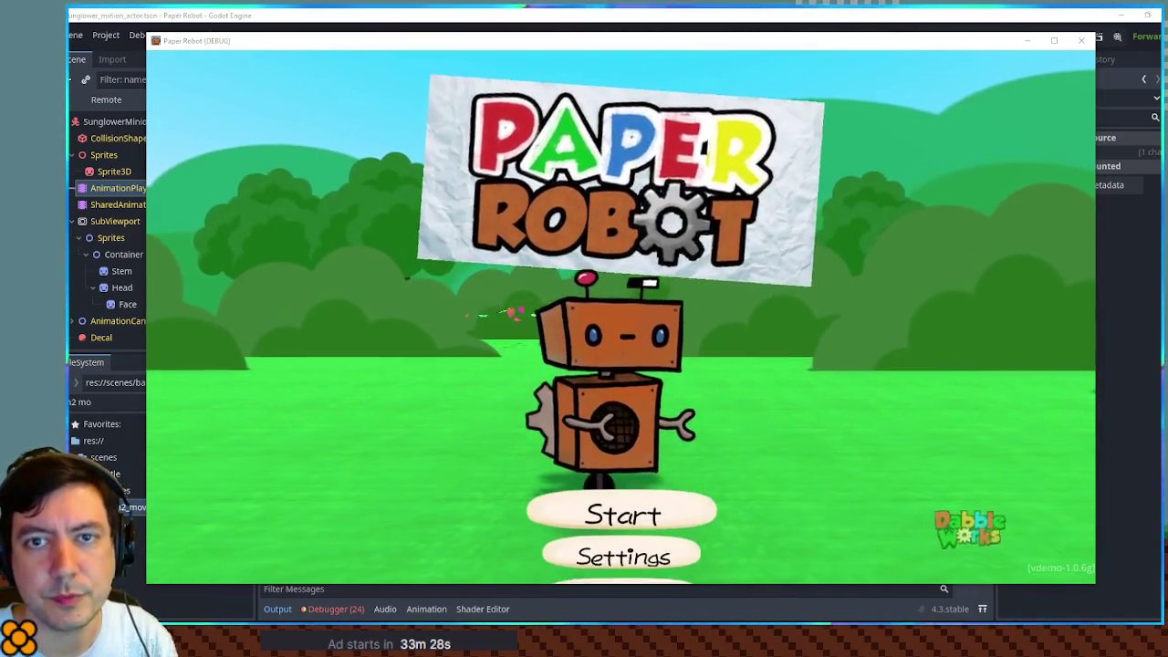
pyautogui.press('F1')
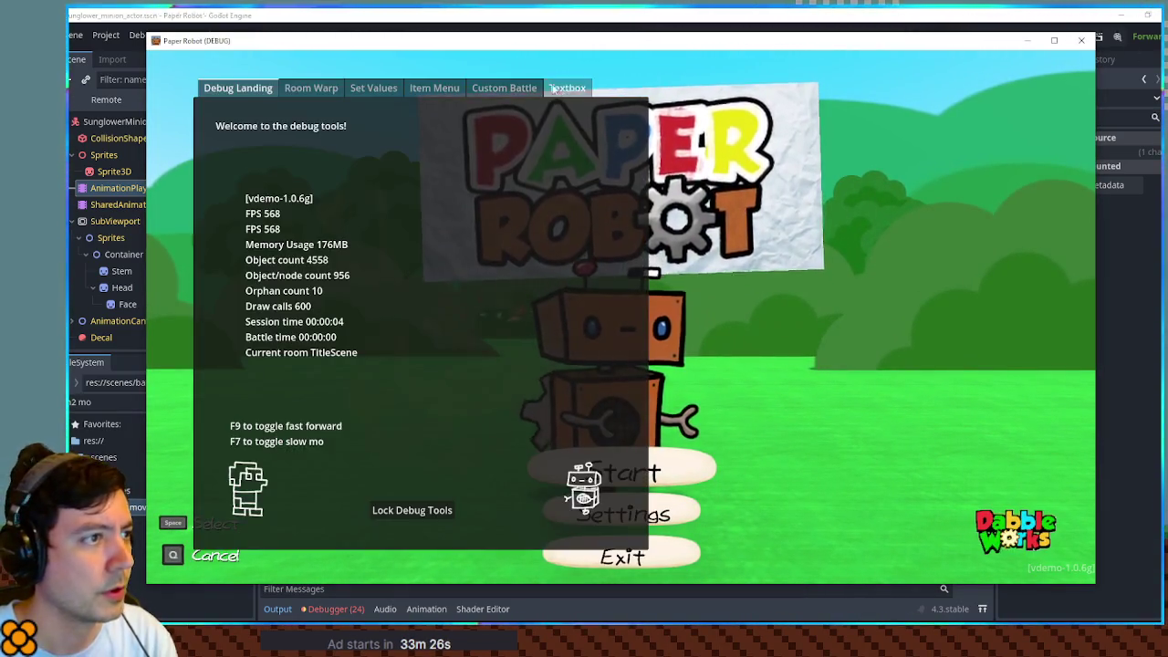
pyautogui.click(504, 88)
pyautogui.click(328, 143)
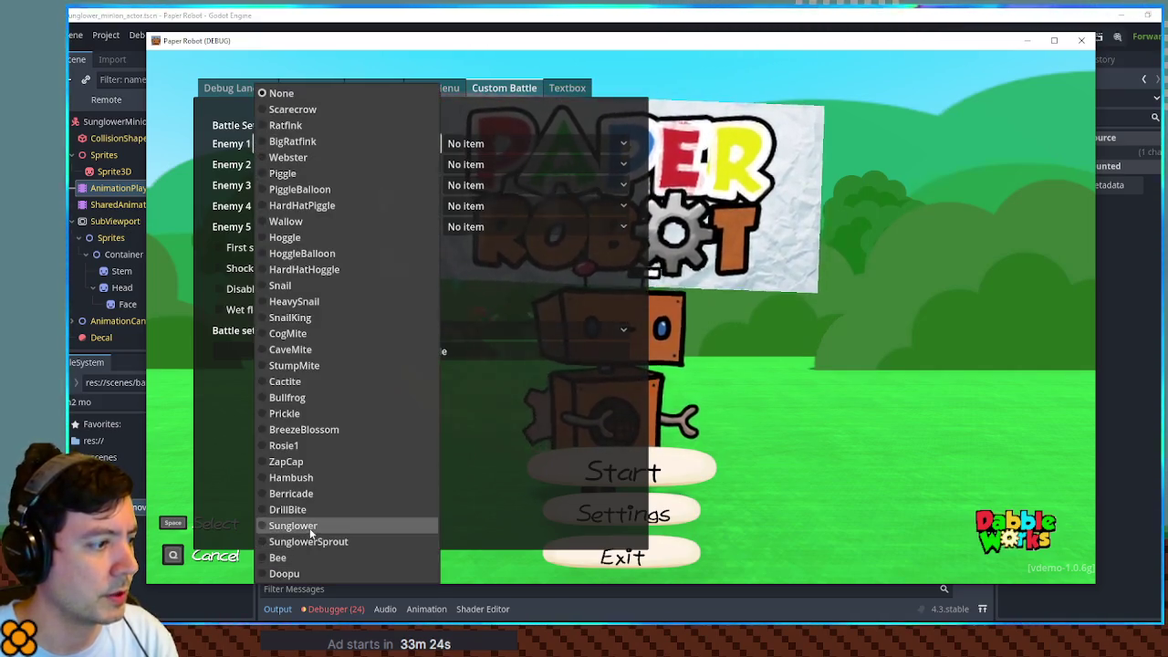
pyautogui.click(311, 526)
pyautogui.click(378, 359)
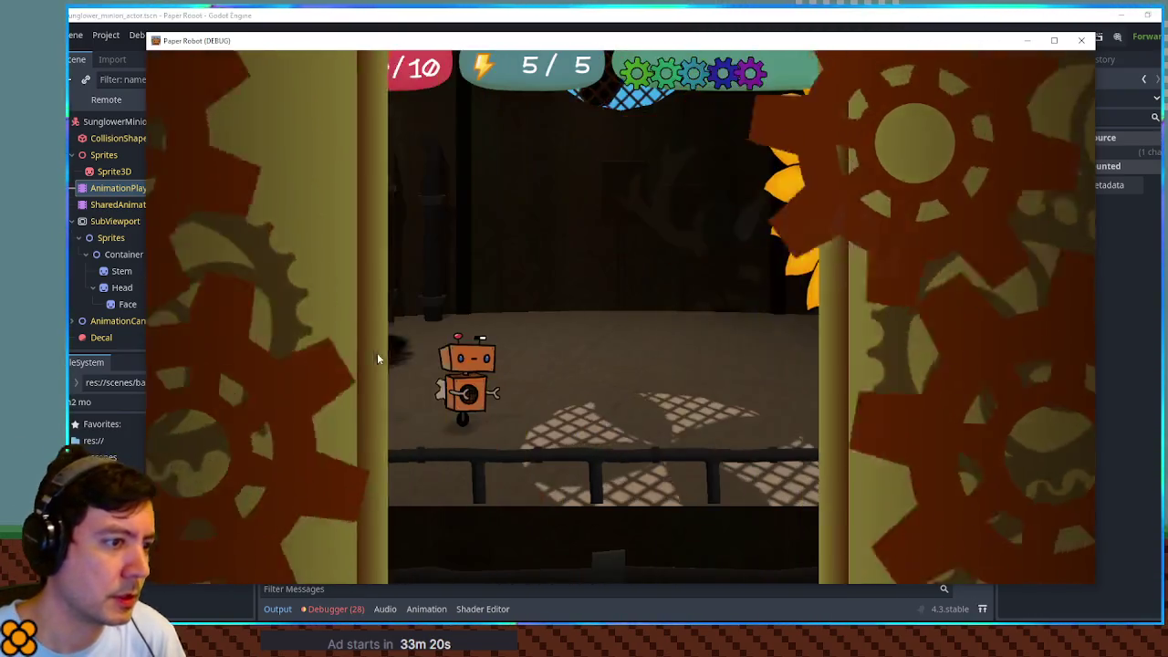
# Step: Switch the active partner to the robot, then return to the editor at EnemyFlowerSaw
pyautogui.press('e')
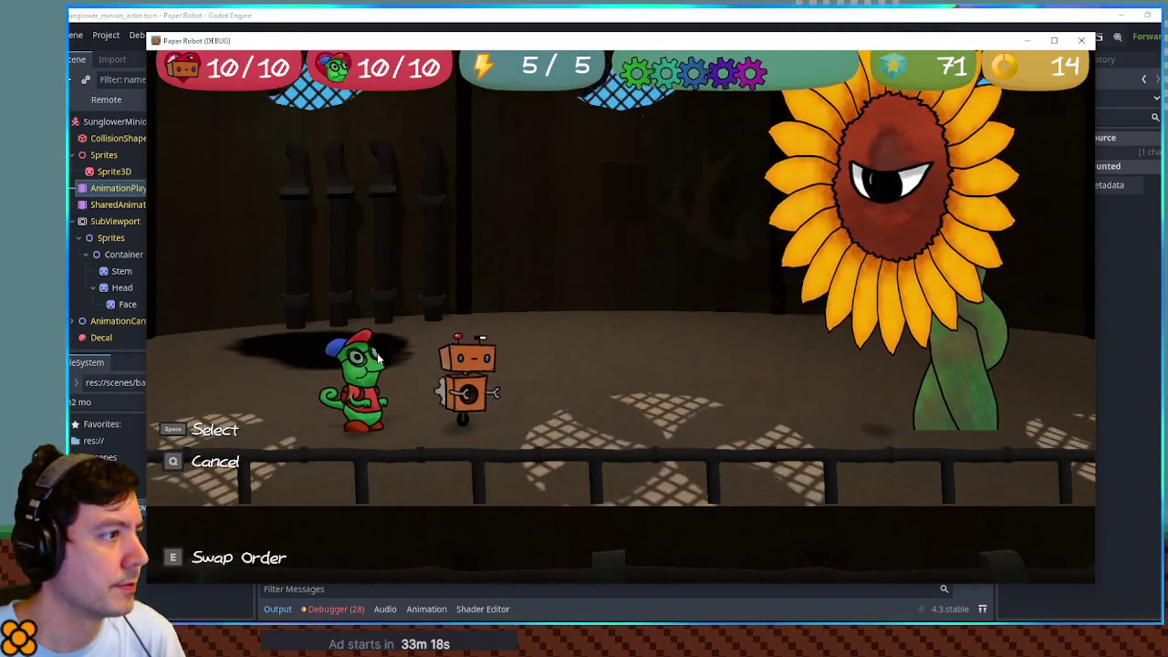
pyautogui.press('Up')
pyautogui.press('space')
pyautogui.press('space')
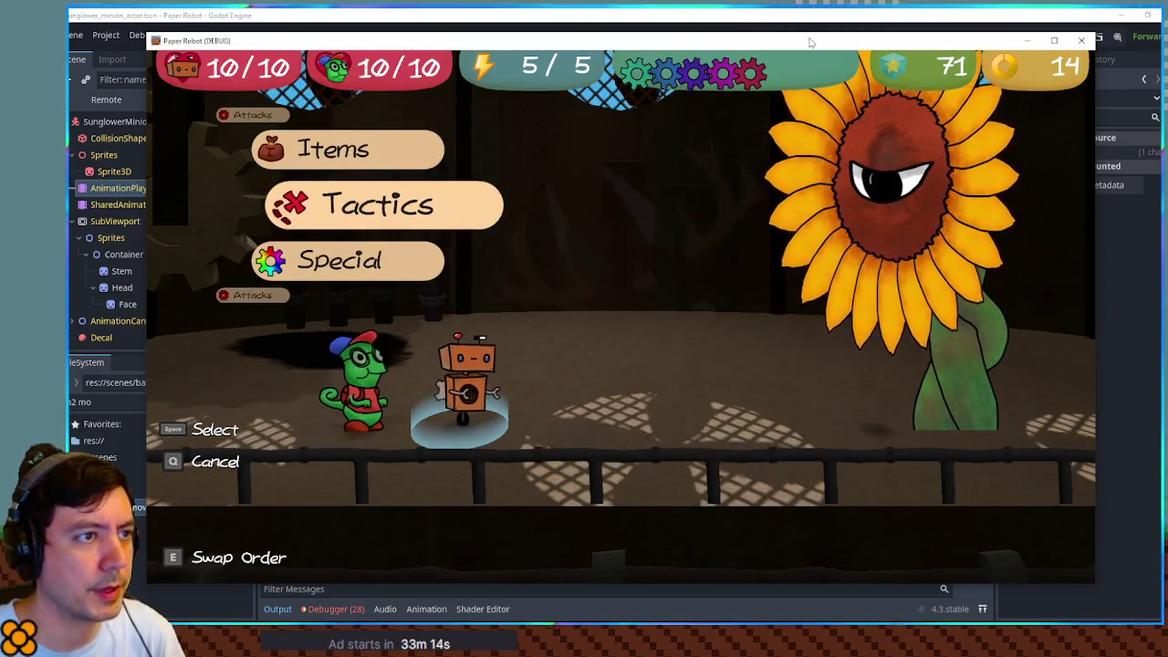
pyautogui.hotkey('alt', 'Tab')
pyautogui.click(473, 161)
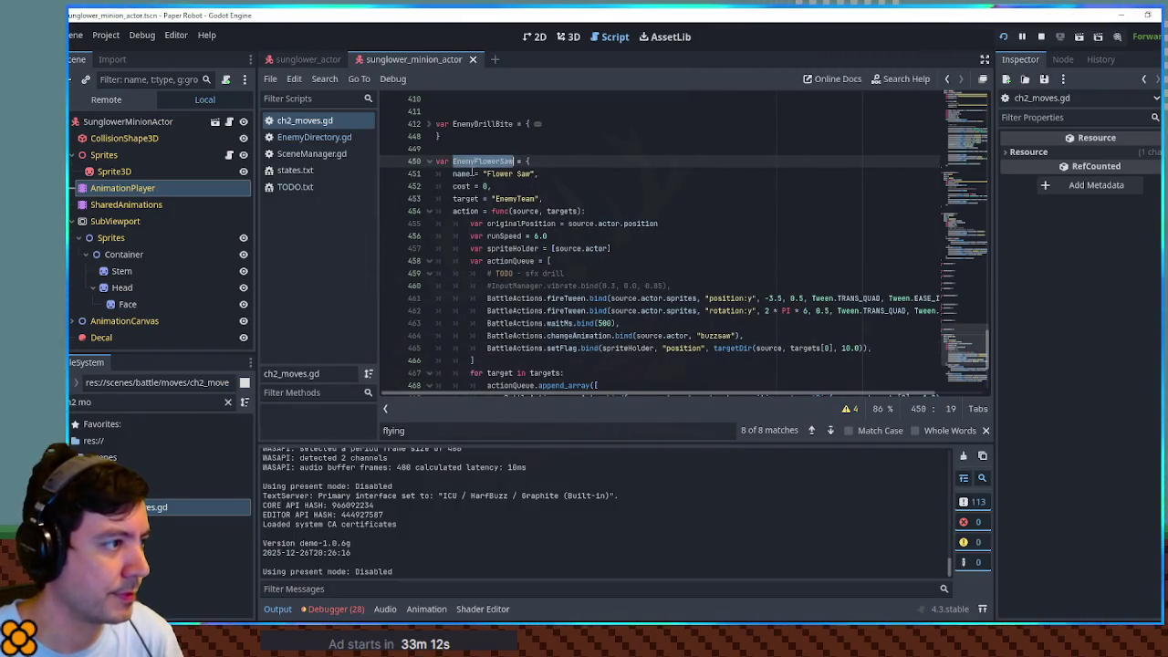
# Step: Check the Sunglower and Sunglower Sprout moves lists in the EnemyDirectory script
pyautogui.click(302, 139)
pyautogui.scroll(-5, 492, 255)
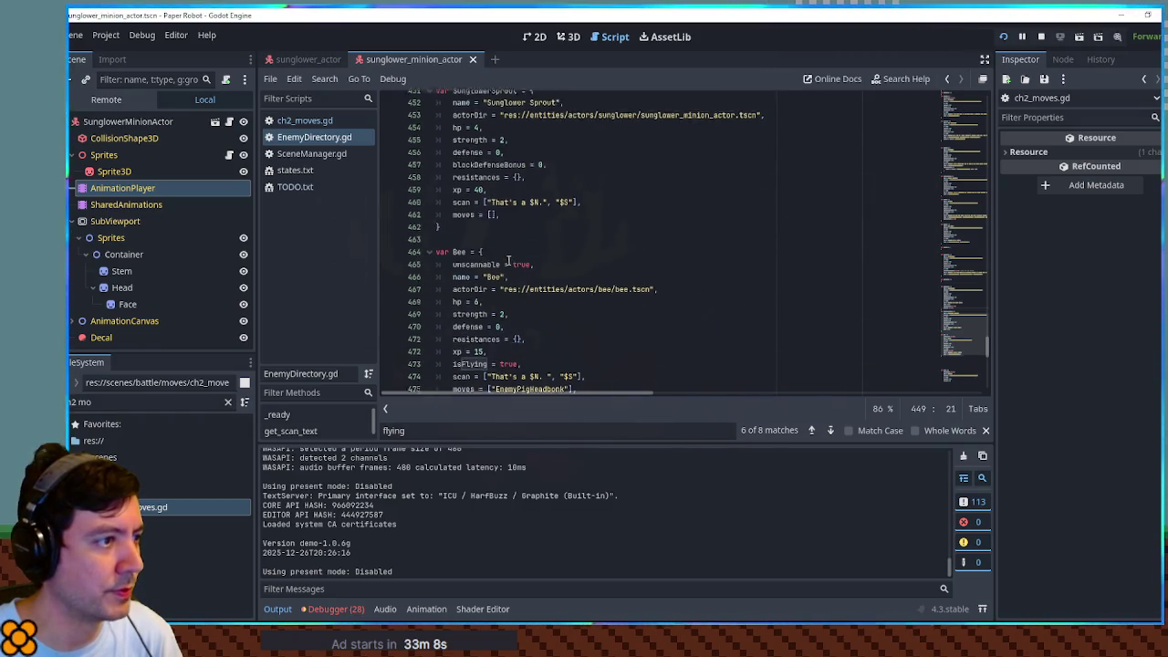
pyautogui.scroll(2, 509, 261)
pyautogui.click(491, 274)
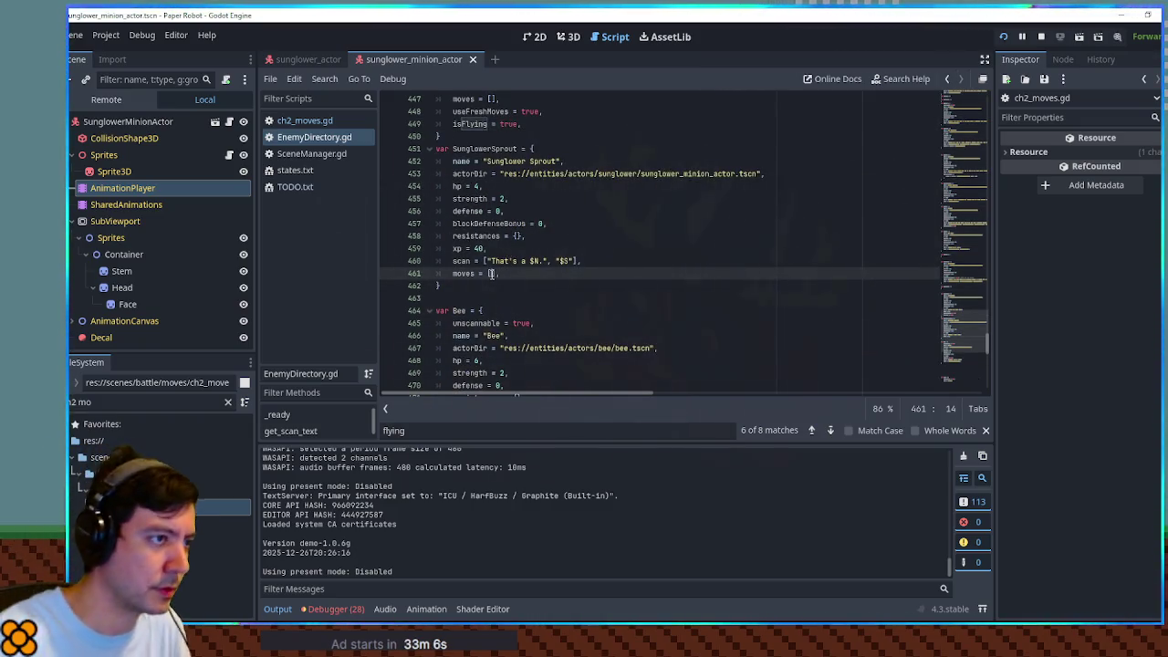
pyautogui.scroll(3, 501, 181)
pyautogui.click(490, 211)
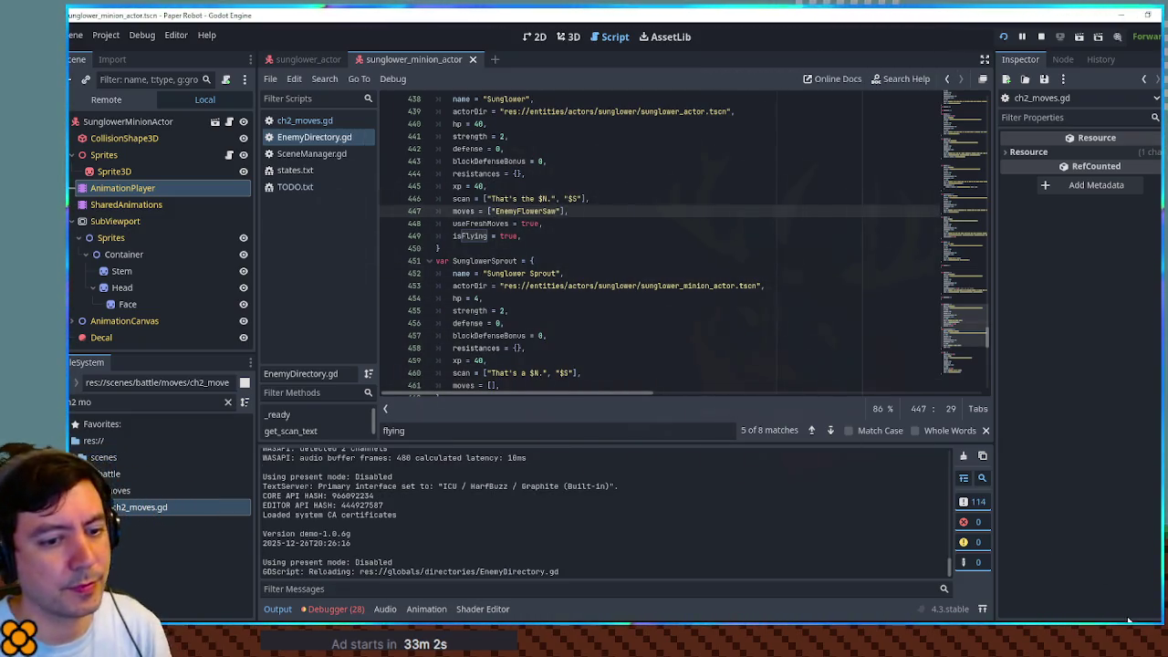
# Step: Restart the custom battle against Sunglower and switch the active partner to the robot
pyautogui.press('F5')
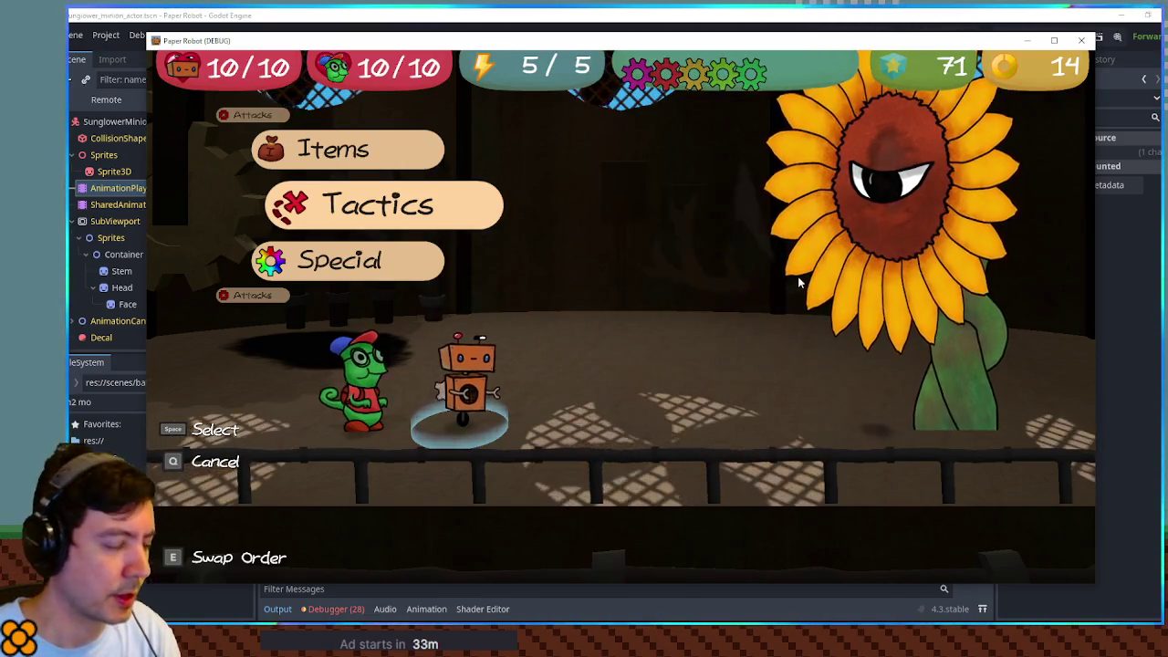
pyautogui.press('`')
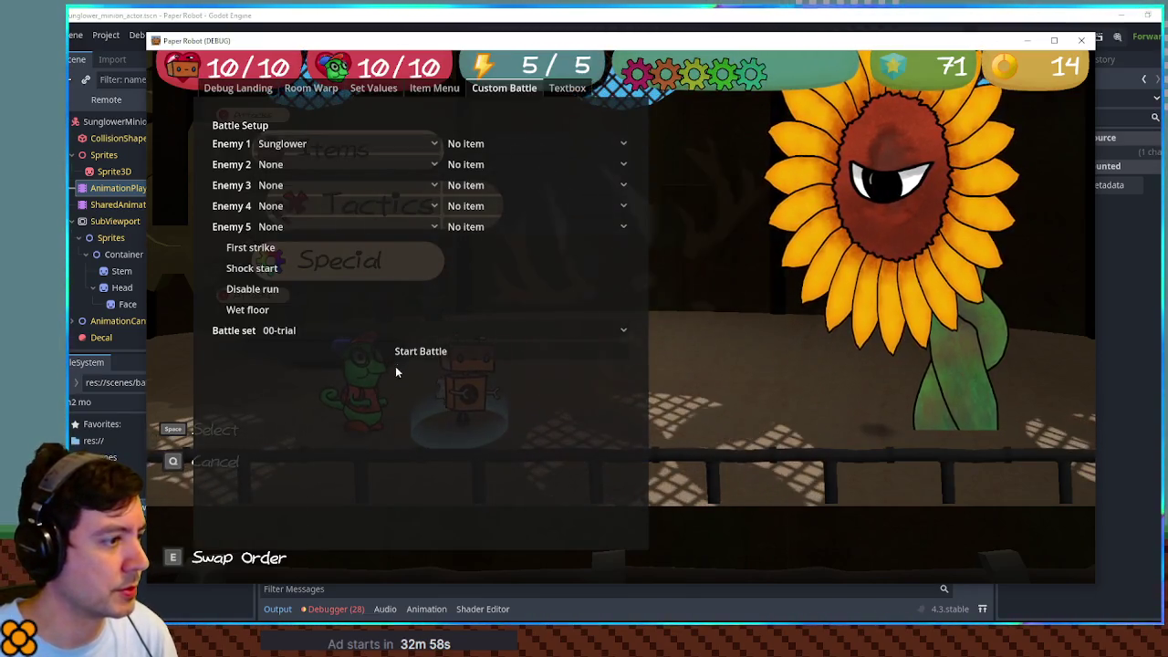
pyautogui.click(399, 357)
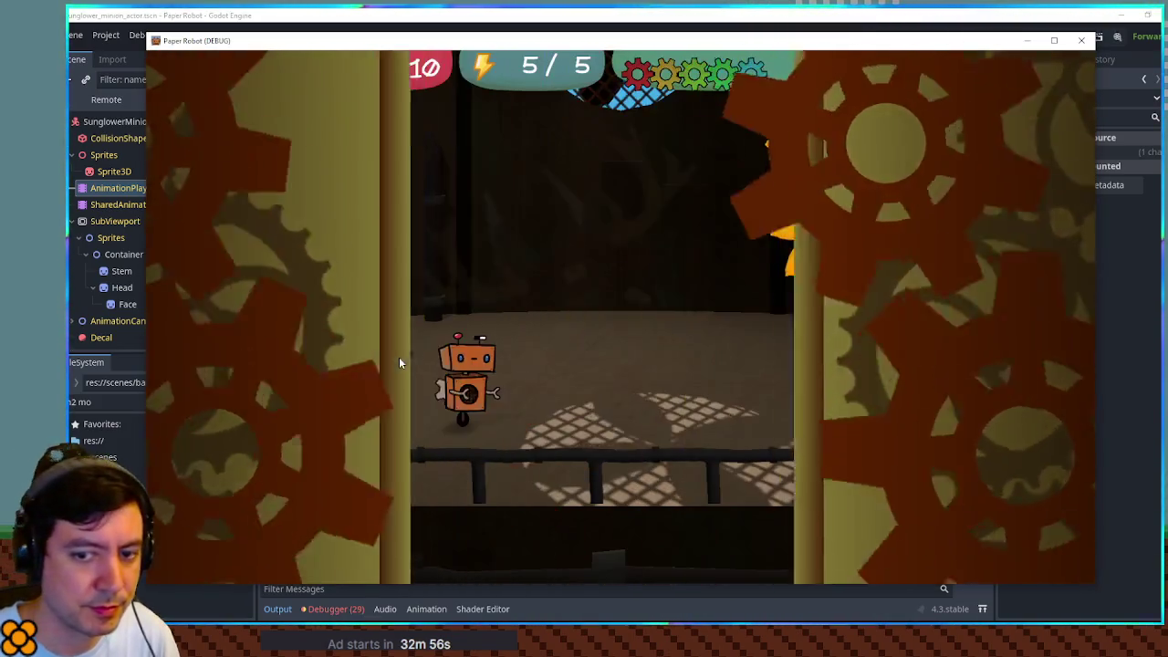
pyautogui.press('Up')
pyautogui.press('Up')
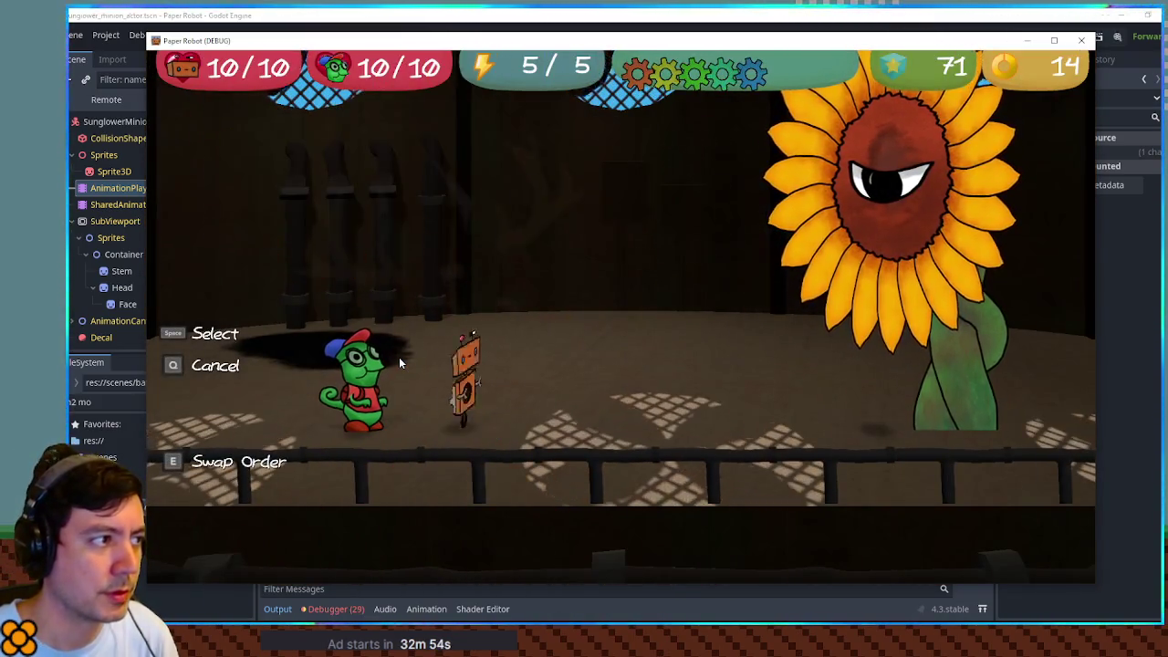
pyautogui.press('q')
pyautogui.press('Up')
pyautogui.press('space')
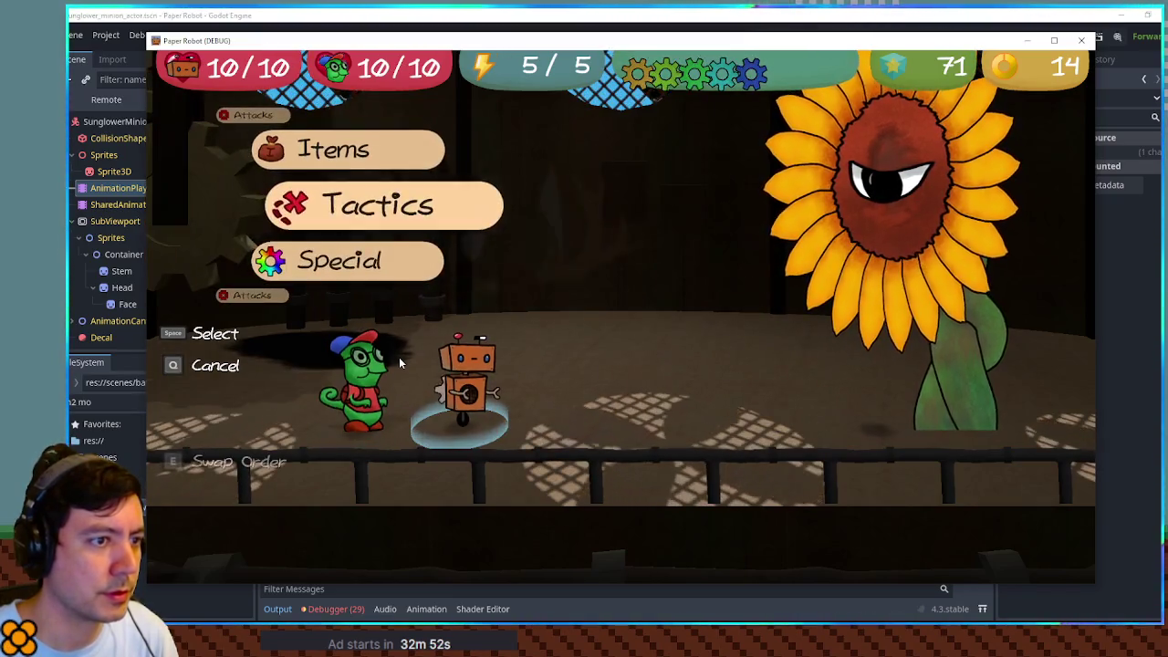
# Step: Close the running game window and relaunch Paper Robot with F5
pyautogui.hotkey('alt', 'Tab')
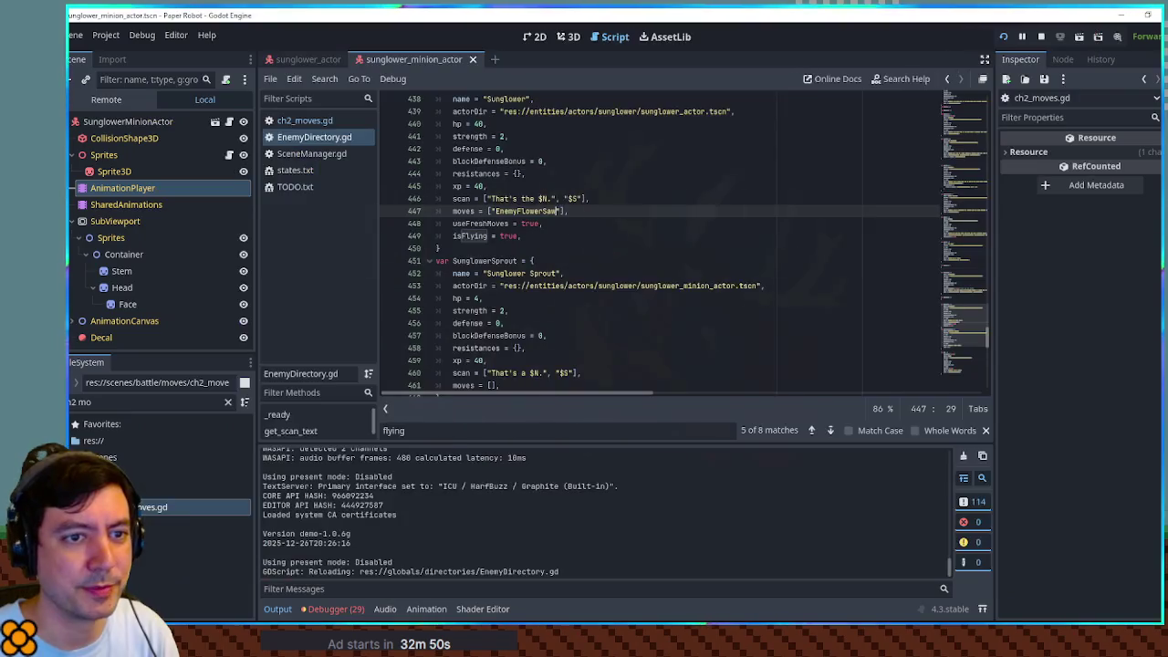
pyautogui.press('F5')
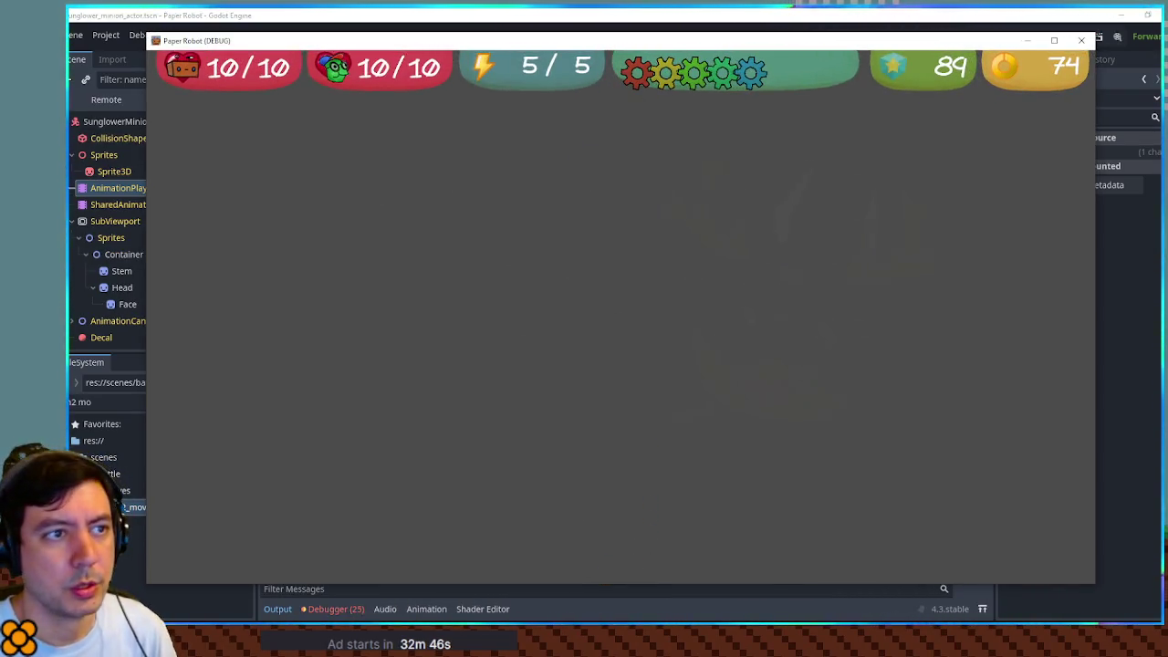
pyautogui.click(1082, 41)
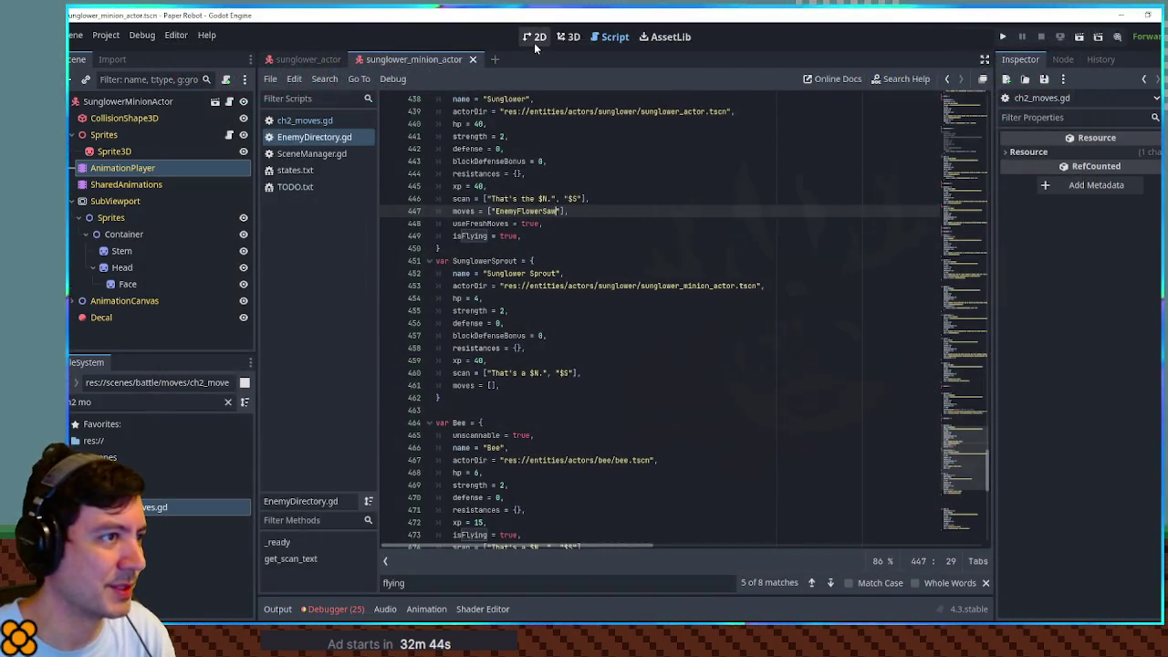
pyautogui.press('F5')
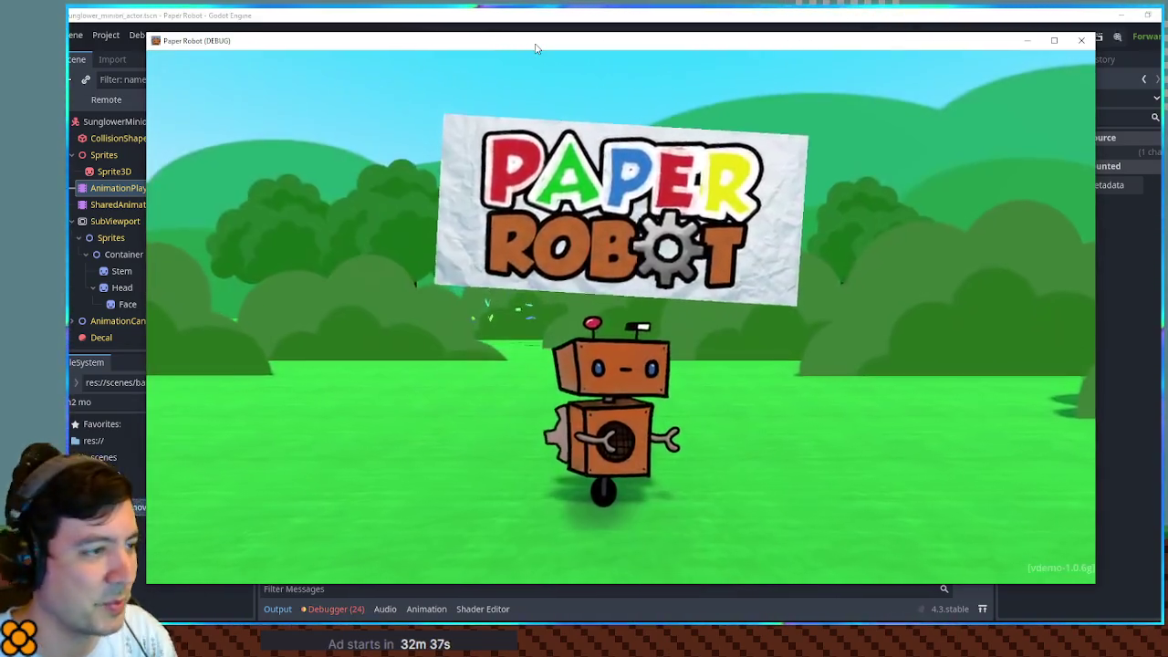
# Step: Start a debug custom battle with Sunglower as the first enemy
pyautogui.press('F1')
pyautogui.click(504, 88)
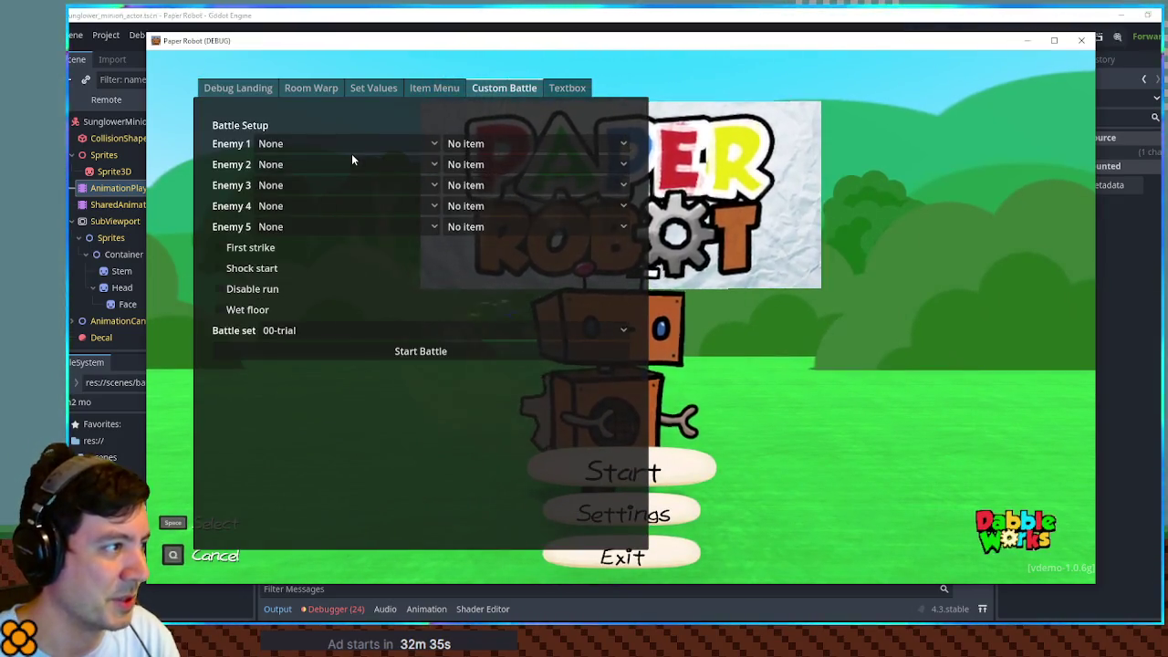
pyautogui.click(351, 150)
pyautogui.click(354, 528)
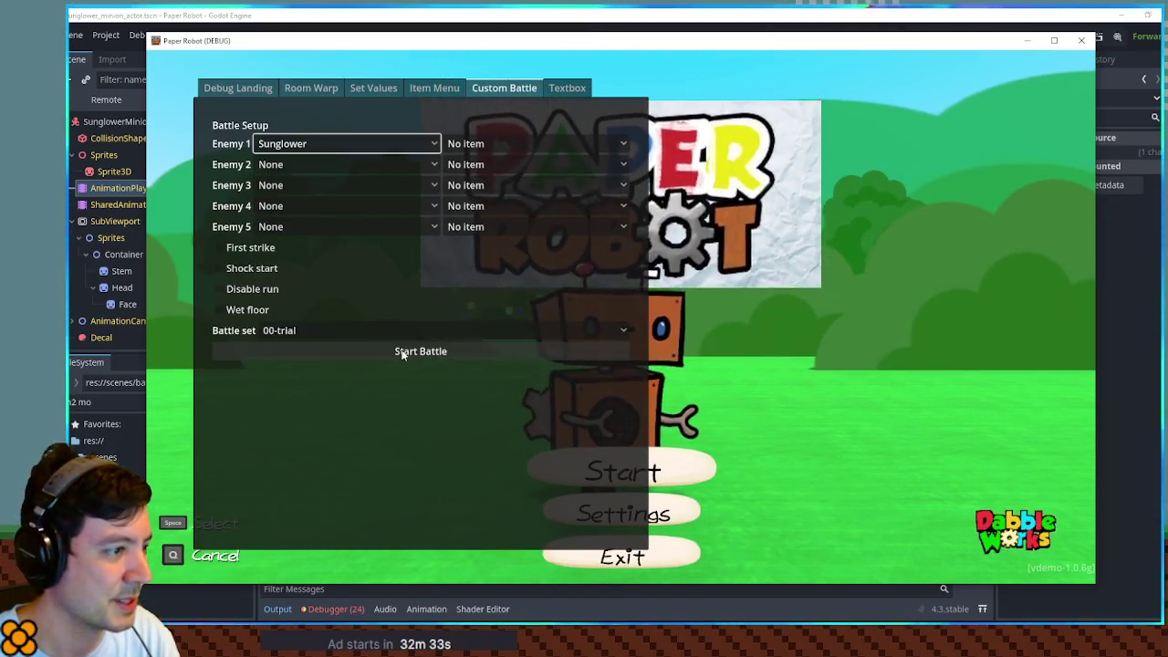
pyautogui.click(402, 350)
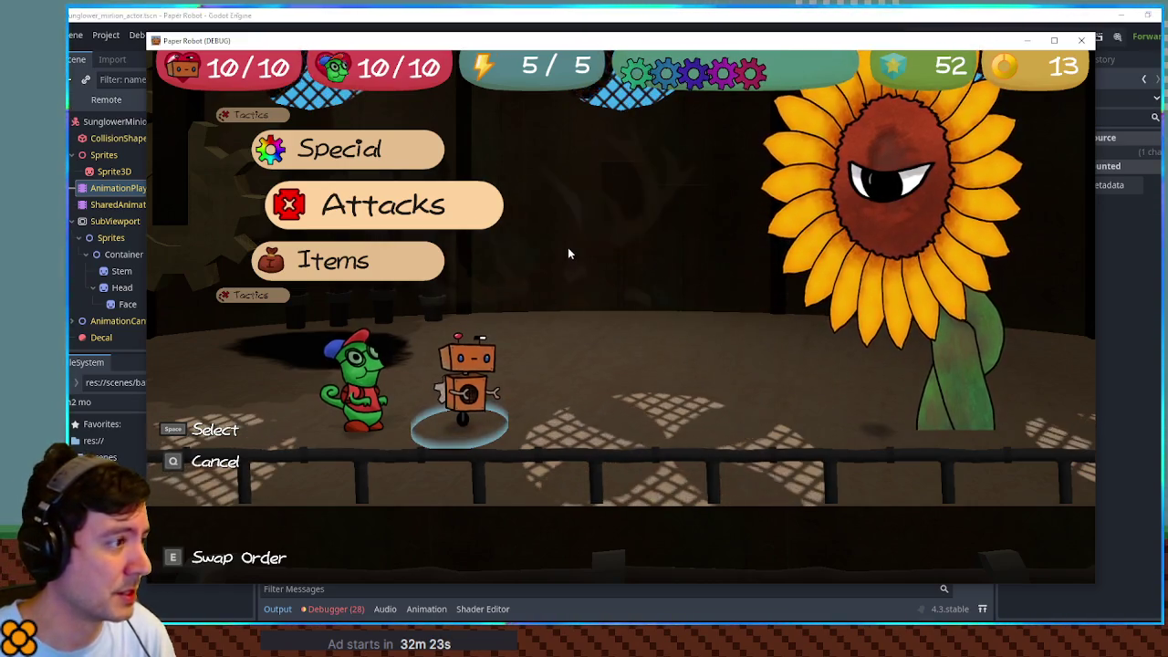
# Step: Change partners via Tactics, end the turn so Flower Saw hits, then return to the editor
pyautogui.press('Up')
pyautogui.press('Up')
pyautogui.press('space')
pyautogui.press('space')
pyautogui.press('space')
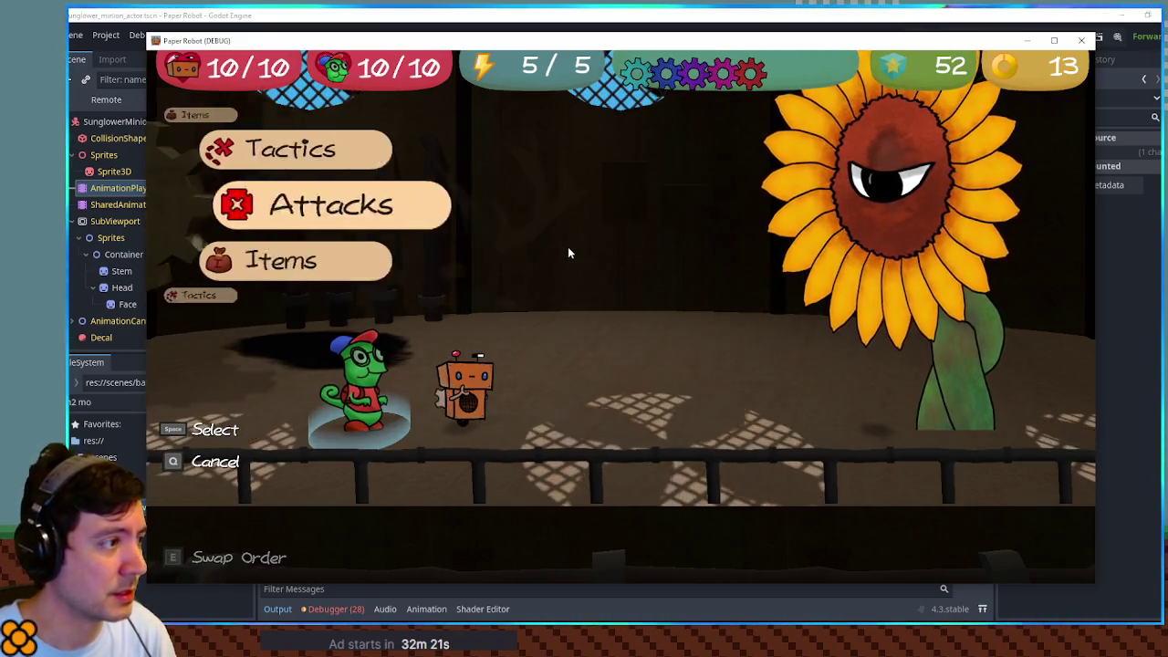
pyautogui.press('Up')
pyautogui.press('space')
pyautogui.press('Down')
pyautogui.press('space')
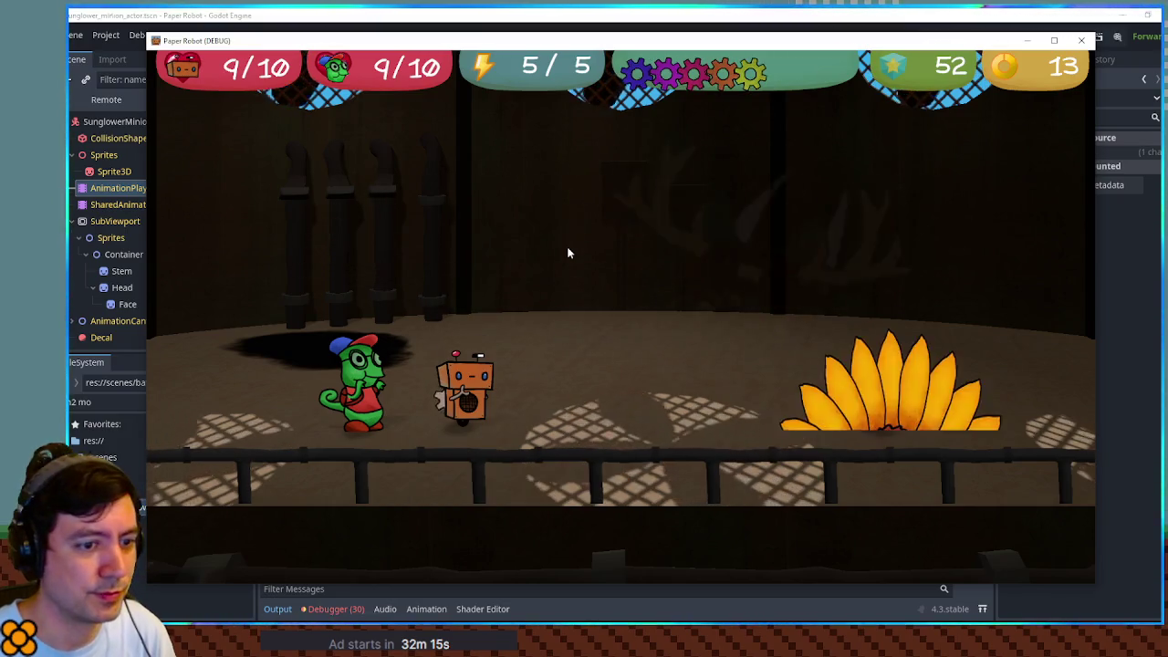
pyautogui.press('F8')
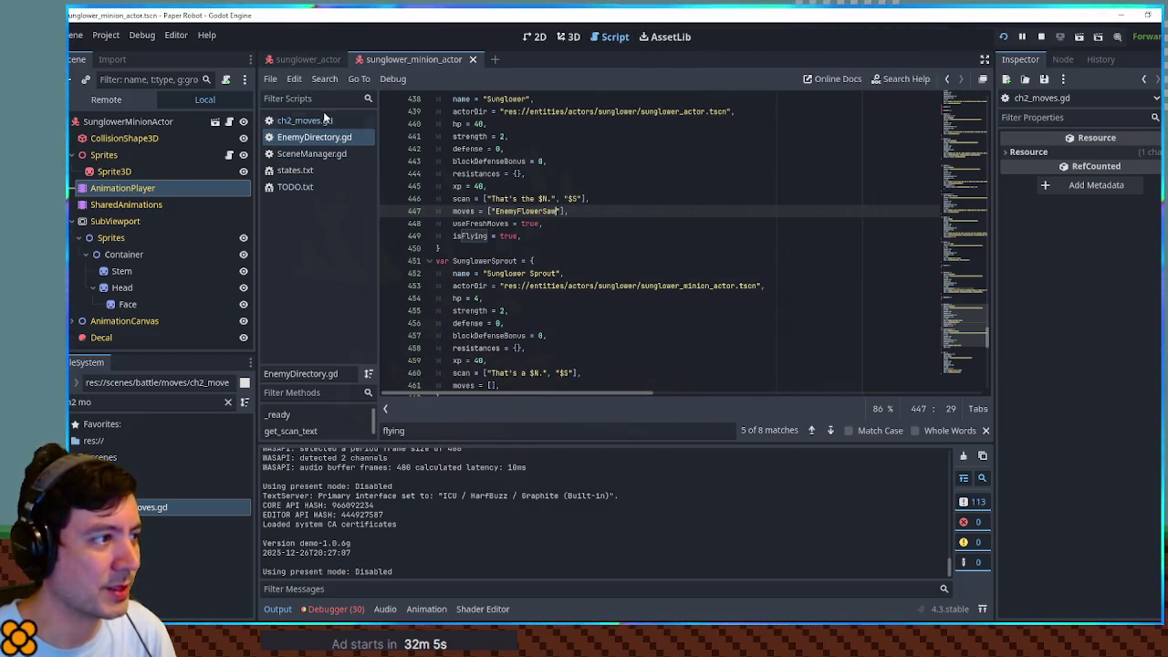
# Step: Open ch2_moves.gd at the Flower Saw move with the output panel collapsed
pyautogui.click(290, 120)
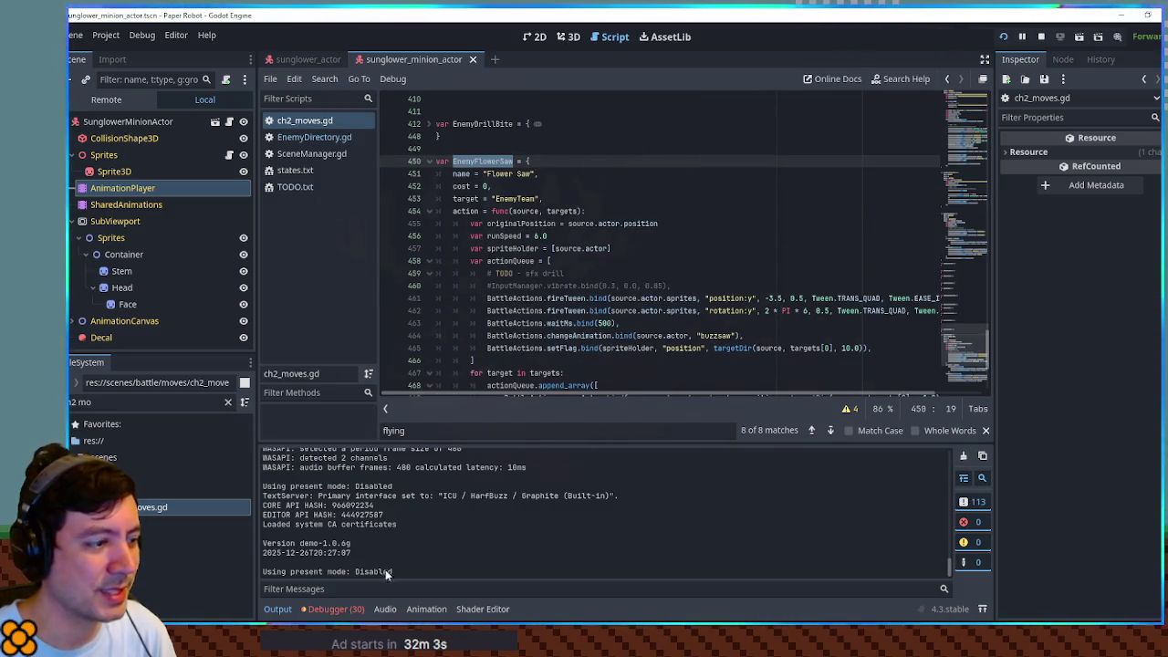
pyautogui.click(278, 609)
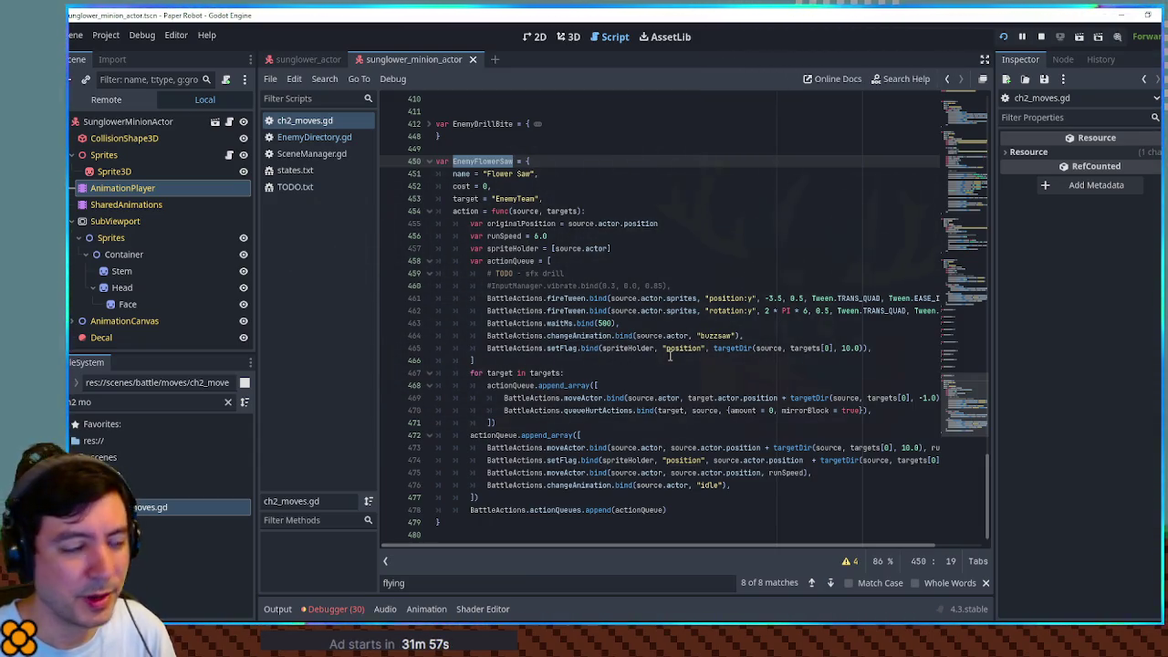
pyautogui.moveTo(995, 423)
pyautogui.mouseDown()
pyautogui.moveTo(1040, 423)
pyautogui.moveTo(1029, 422)
pyautogui.mouseUp()
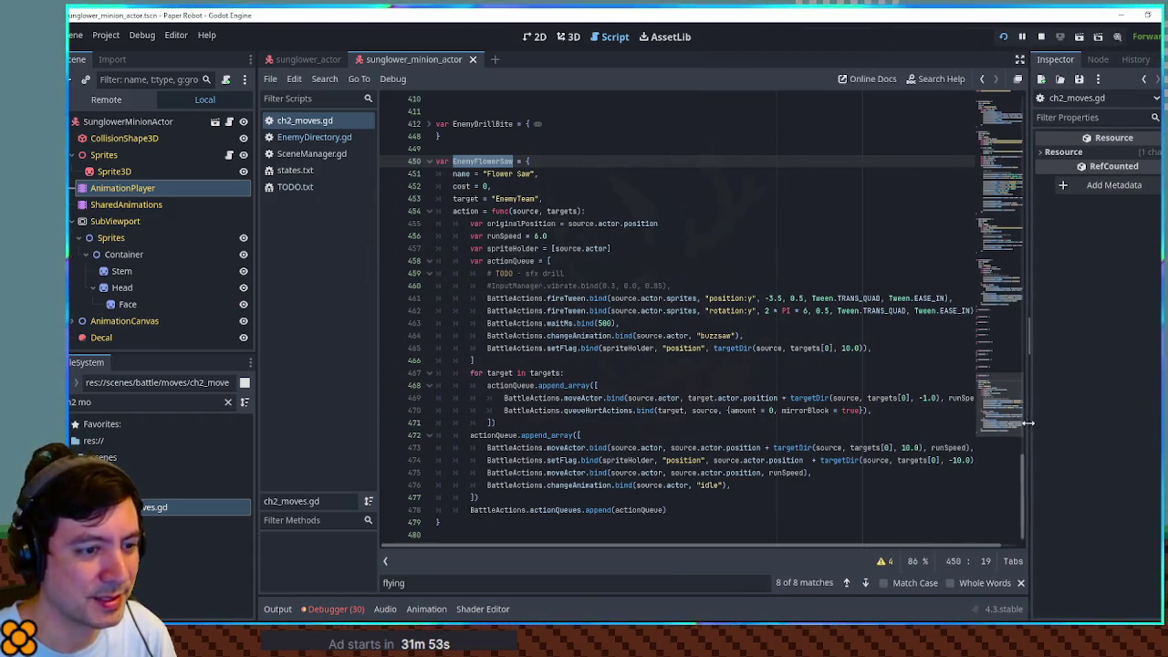
pyautogui.hotkey('ctrl', 'z')
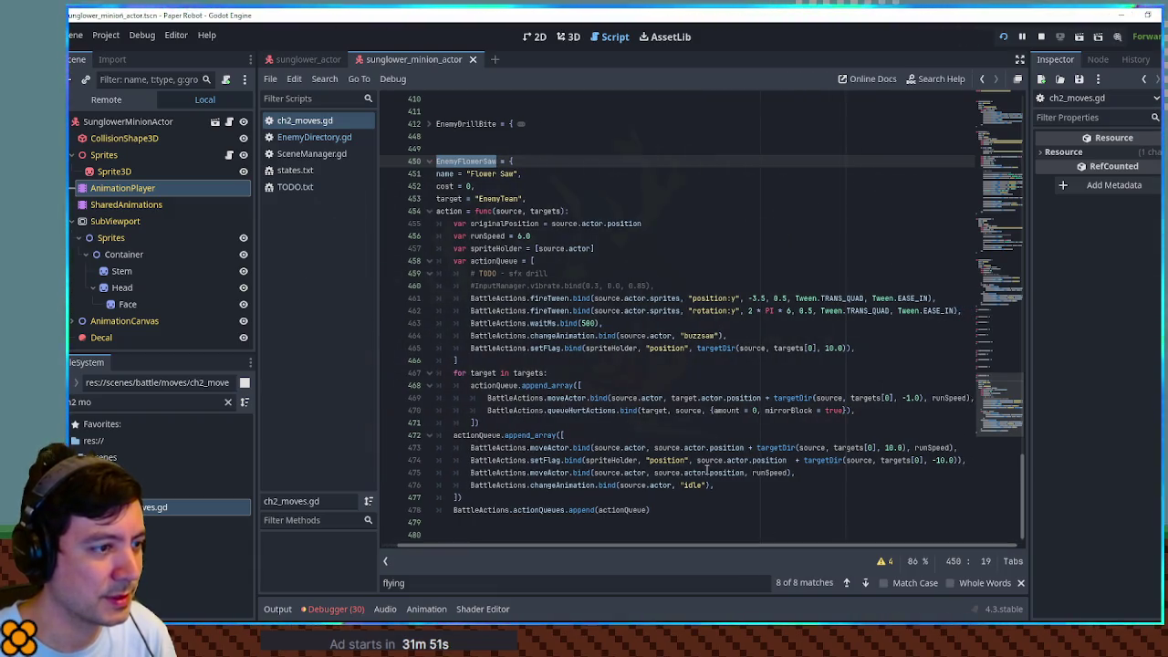
# Step: Insert 'source.actor.position + ' before targetDir in the setFlag call on line 465
pyautogui.doubleClick(725, 312)
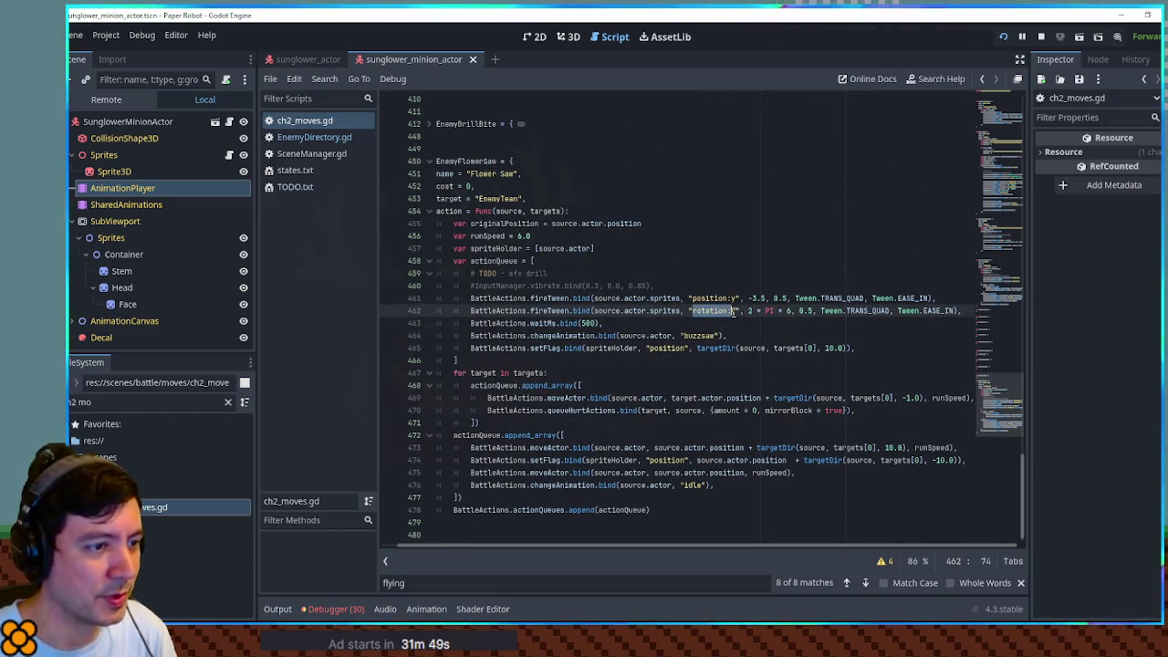
pyautogui.doubleClick(716, 347)
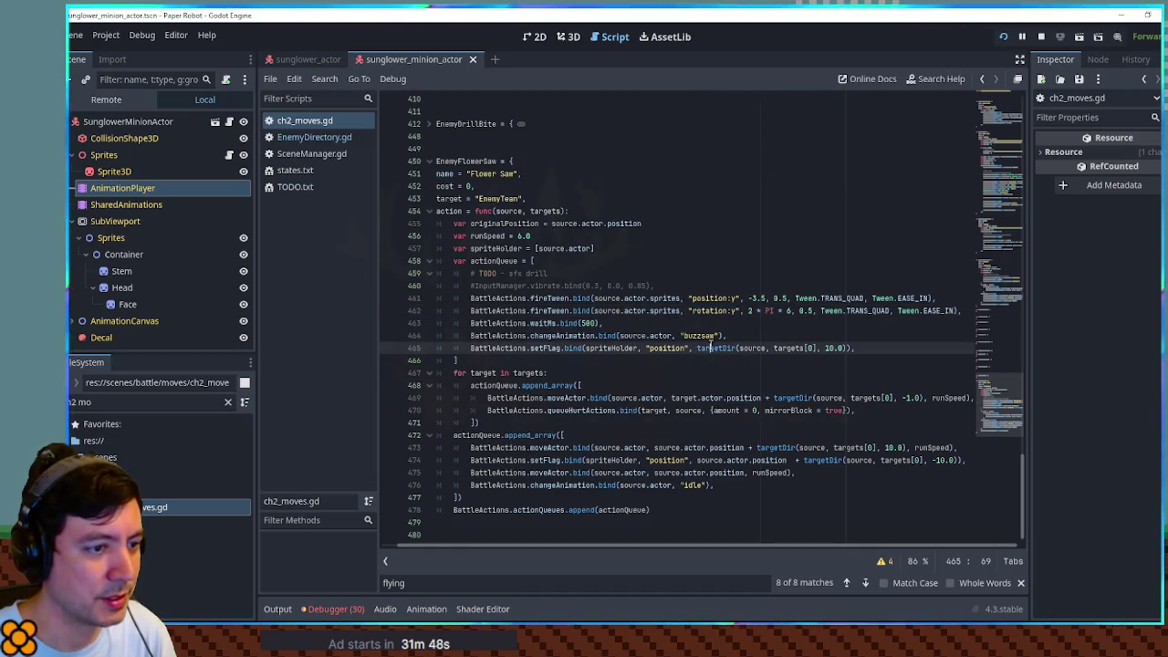
pyautogui.doubleClick(753, 348)
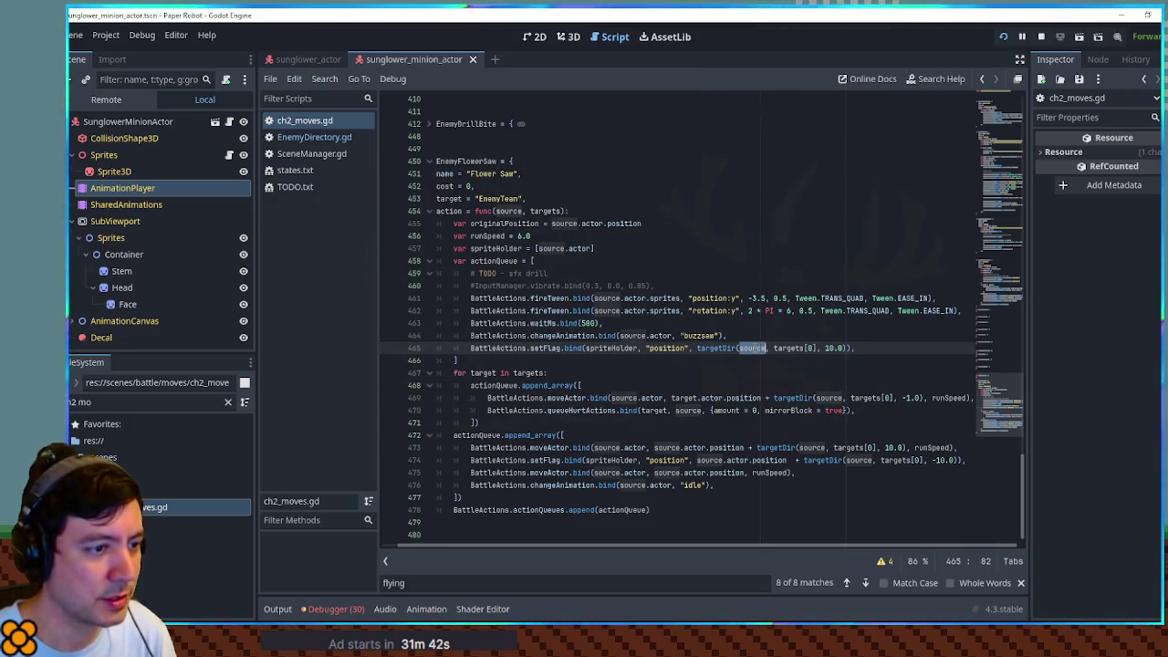
pyautogui.doubleClick(704, 349)
pyautogui.doubleClick(750, 348)
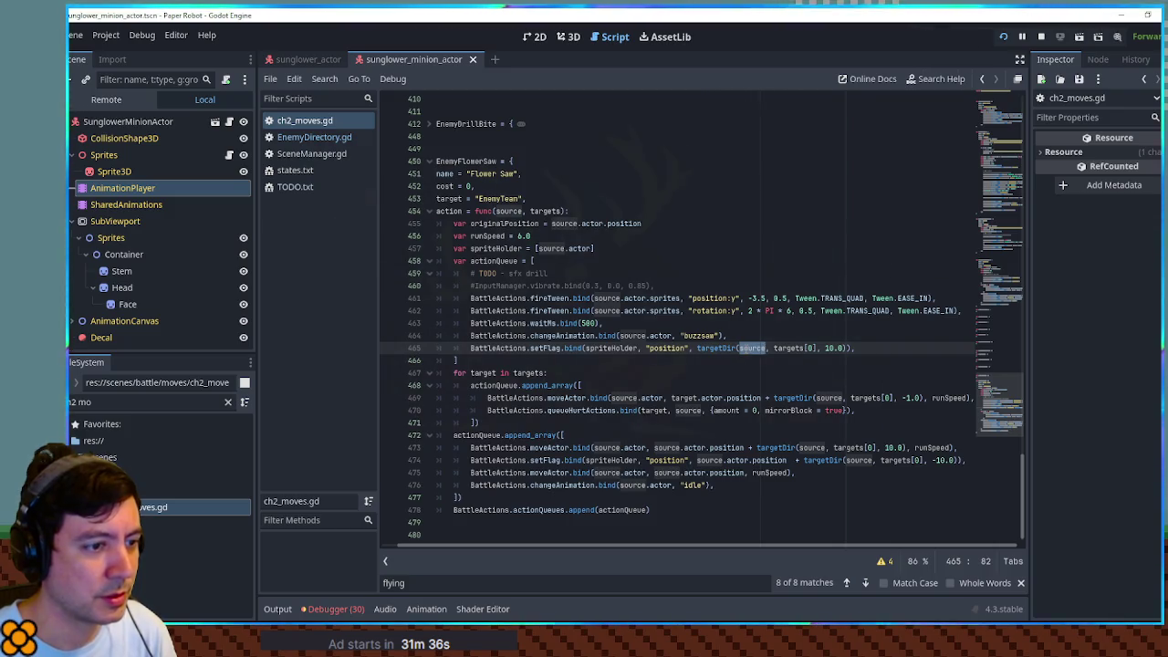
pyautogui.moveTo(696, 460); pyautogui.dragTo(842, 461)
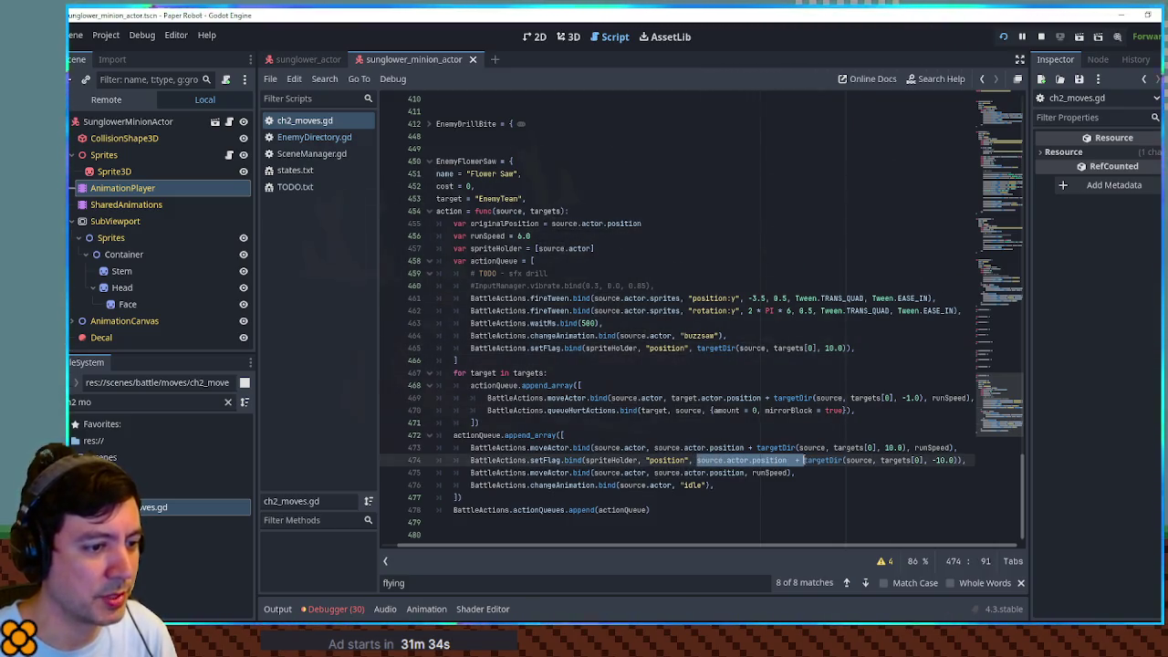
pyautogui.click(697, 348)
pyautogui.write('source.actor.position  +')
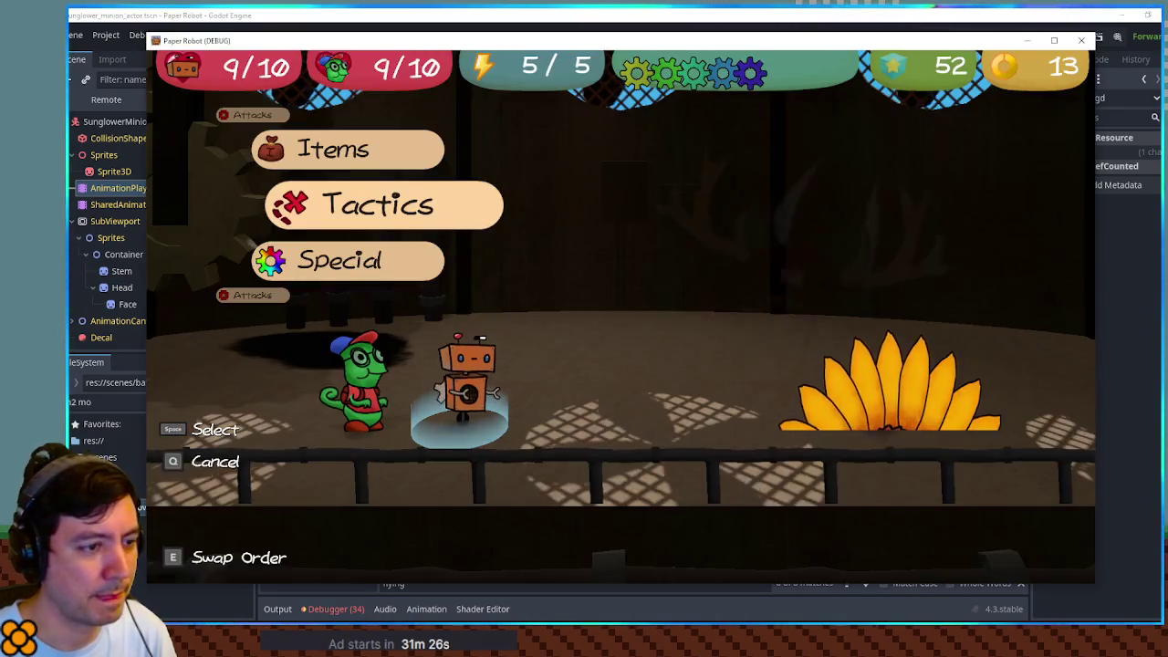
# Step: Replay the Sunglower battle, change partners and end turn, leaving both at 8/10
pyautogui.press('F1')
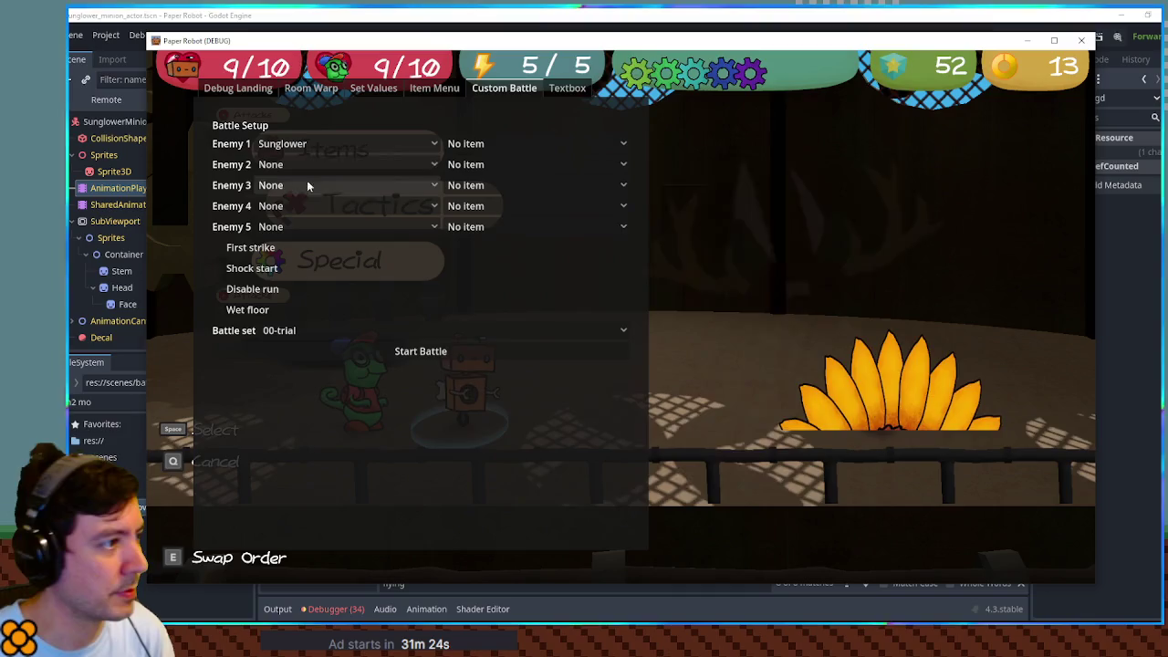
pyautogui.click(407, 353)
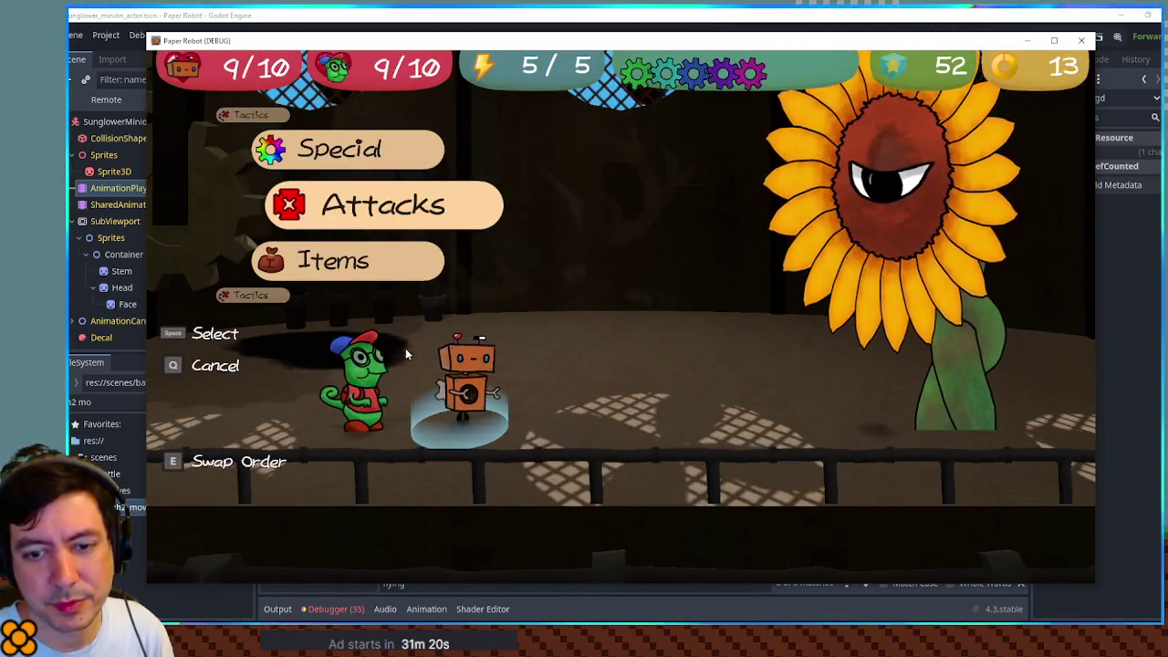
pyautogui.press('Up')
pyautogui.press('Up')
pyautogui.press('space')
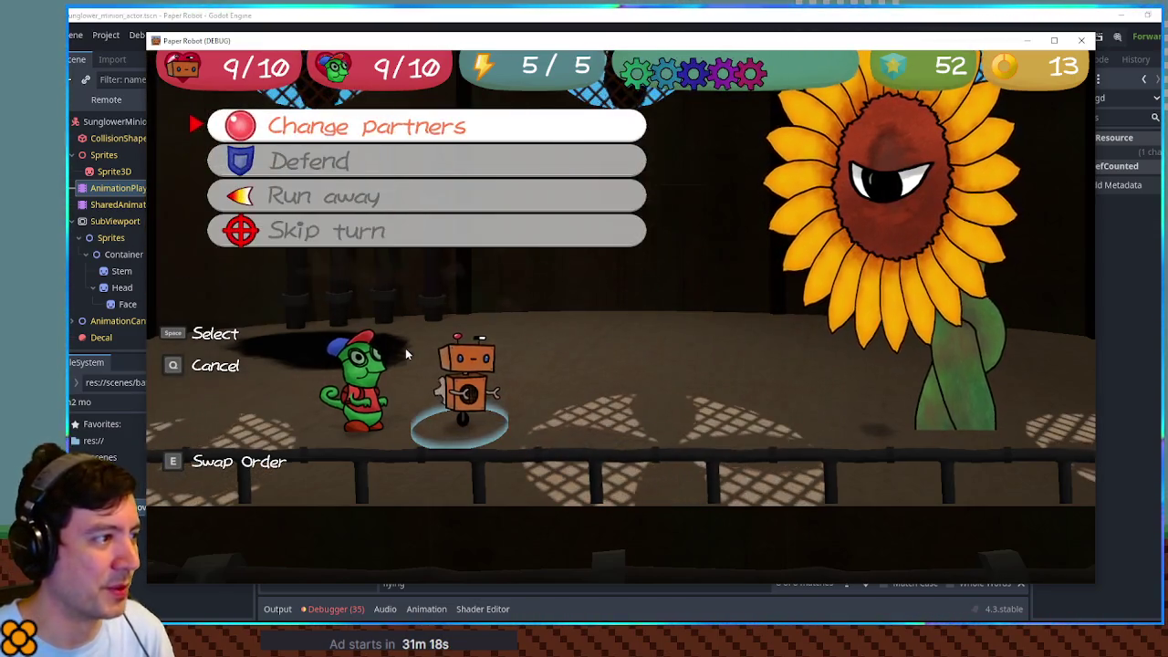
pyautogui.press('space')
pyautogui.press('Up')
pyautogui.press('space')
pyautogui.press('space')
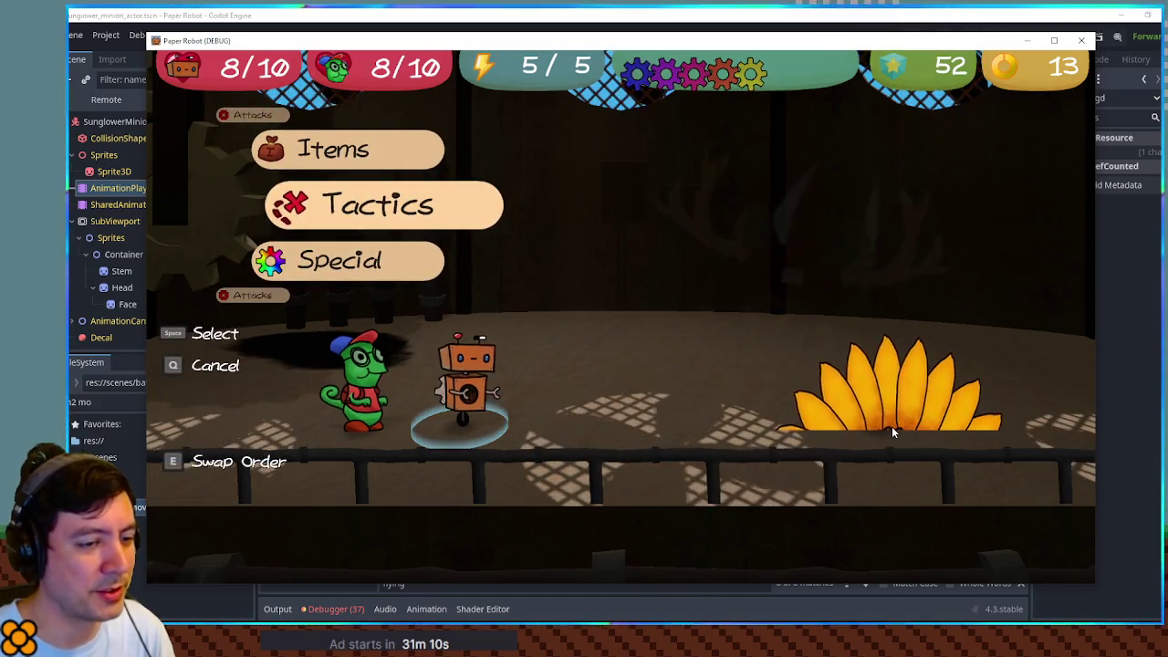
pyautogui.click(878, 13)
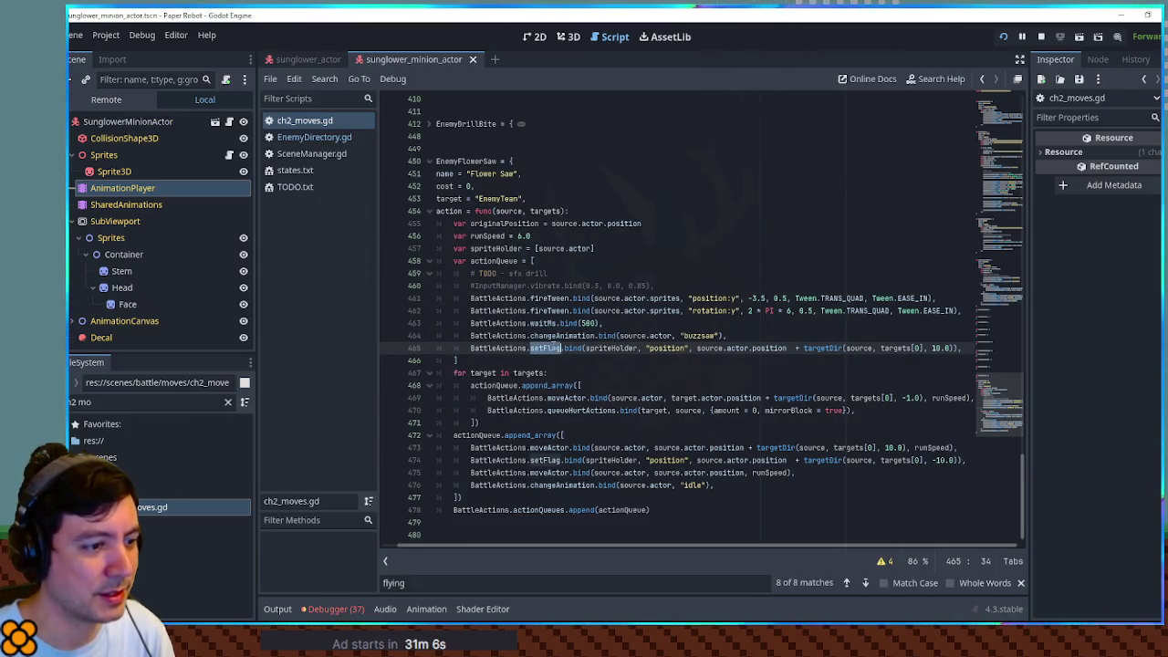
# Step: Replace source.actor.position on line 475 with originalPosition copied from line 455
pyautogui.click(867, 461)
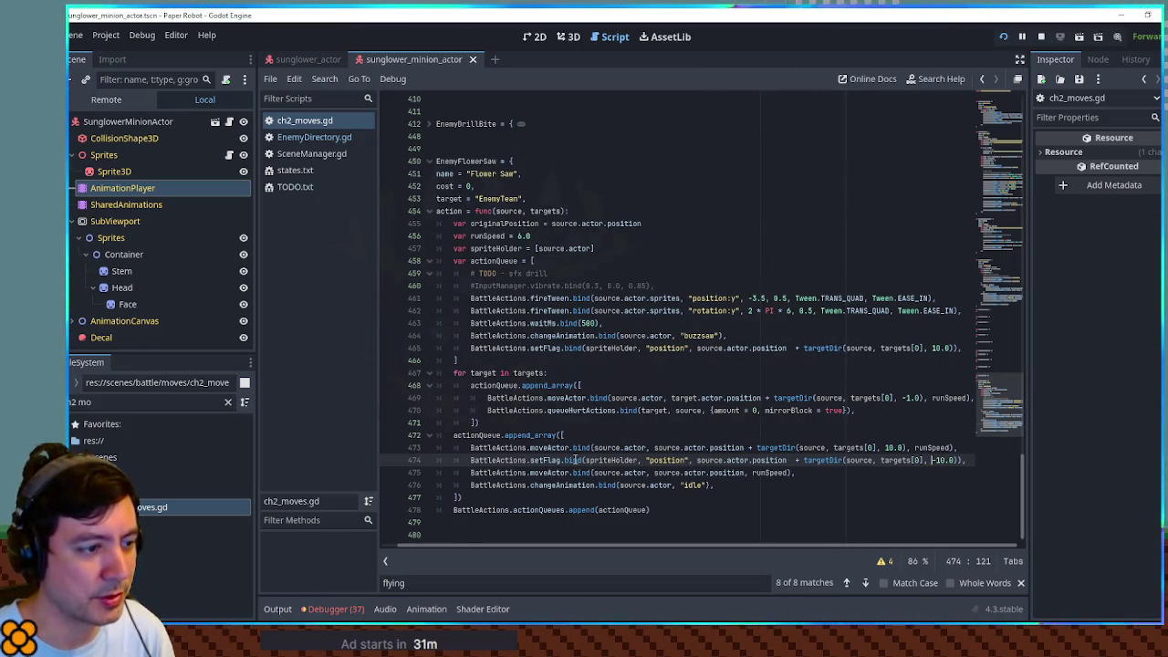
pyautogui.moveTo(606, 474); pyautogui.dragTo(754, 476)
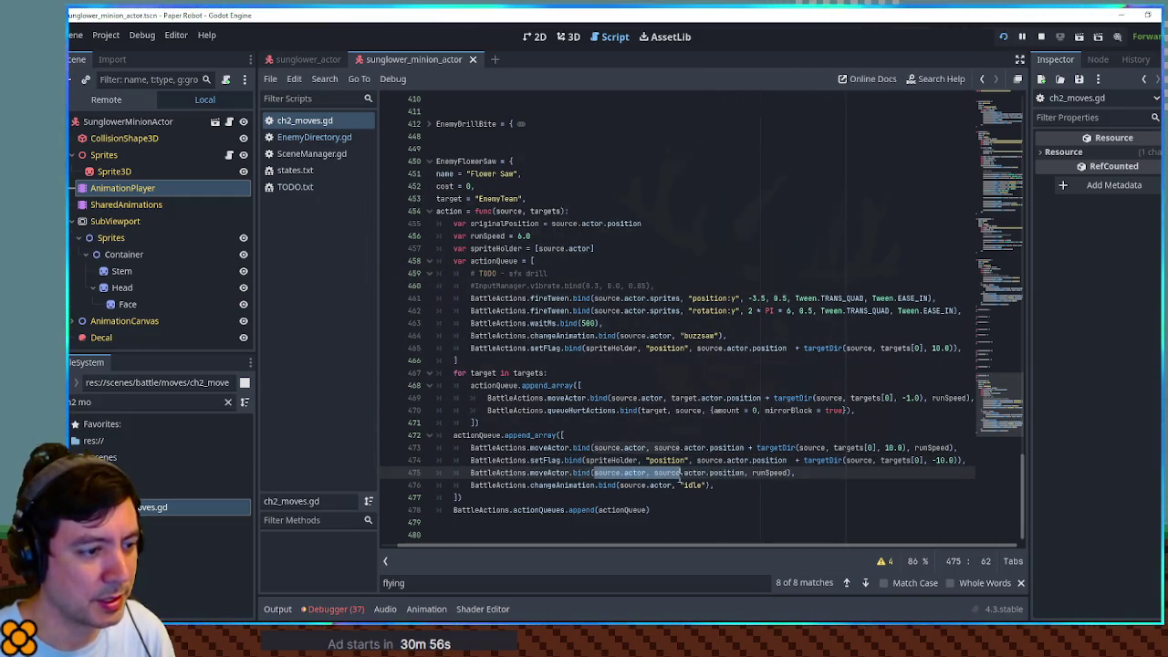
pyautogui.moveTo(654, 472); pyautogui.dragTo(745, 473)
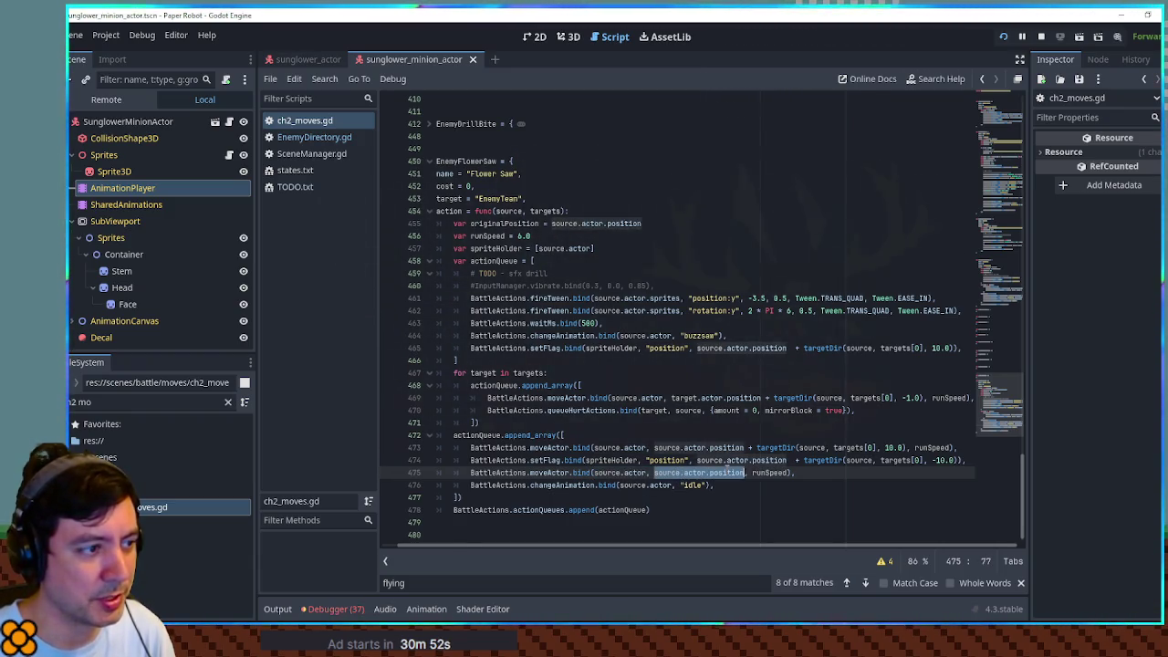
pyautogui.doubleClick(525, 223)
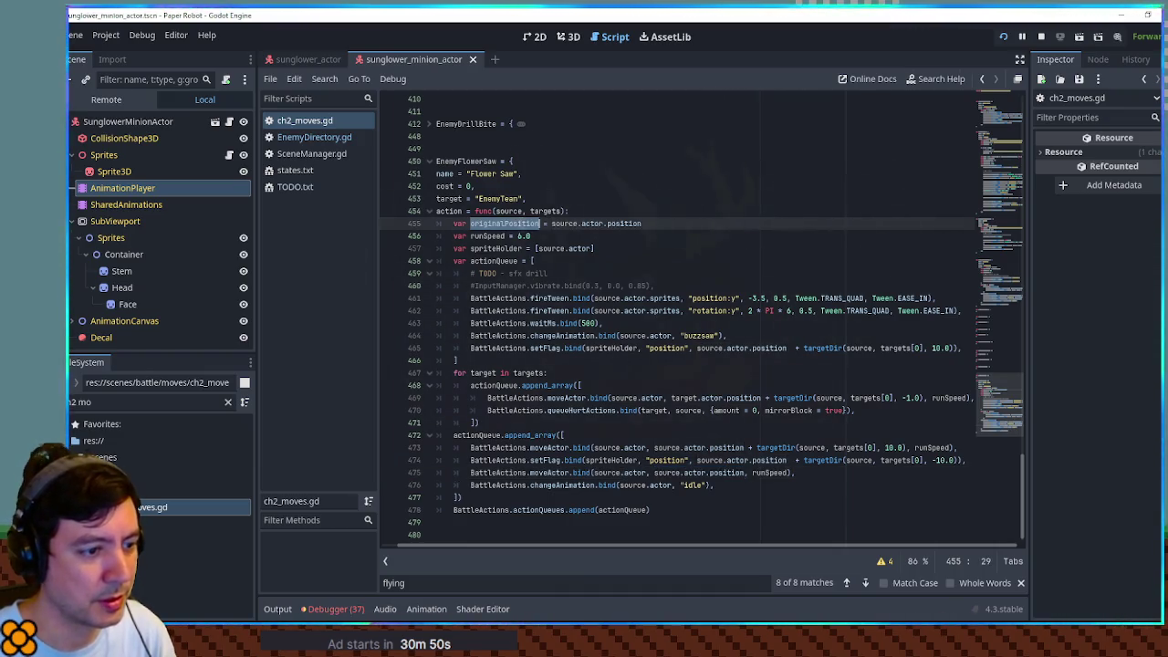
pyautogui.hotkey('ctrl', 'c')
pyautogui.moveTo(655, 473); pyautogui.dragTo(745, 472)
pyautogui.hotkey('ctrl', 'v')
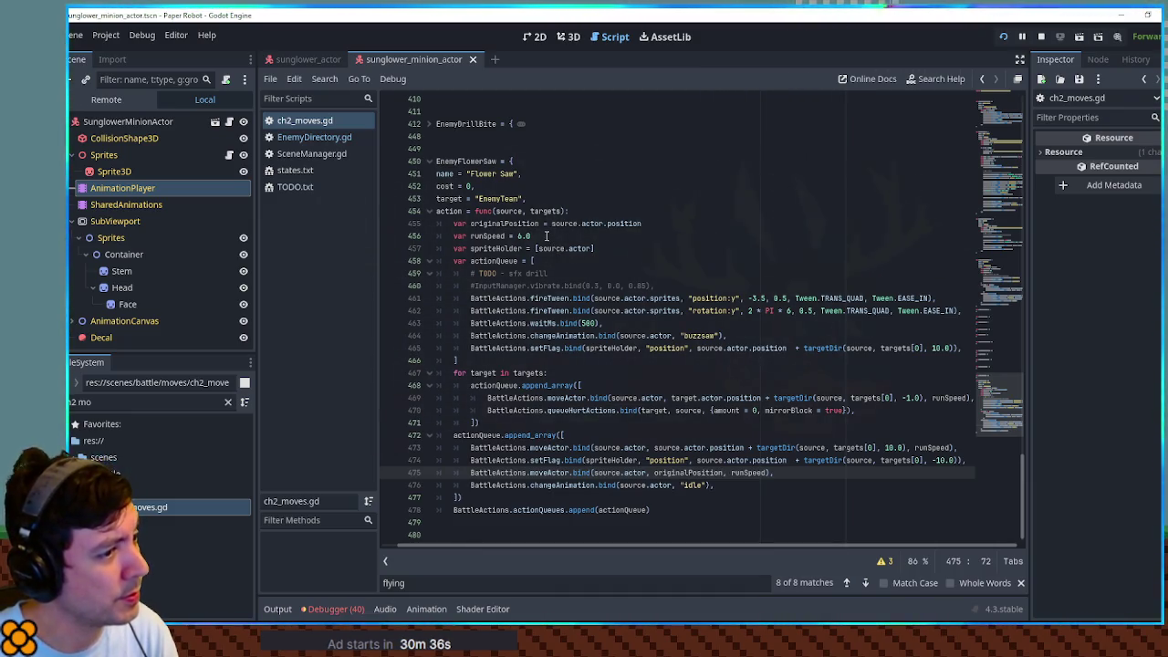
# Step: Start a fresh custom battle against the Sunglower in the running game
pyautogui.click(310, 60)
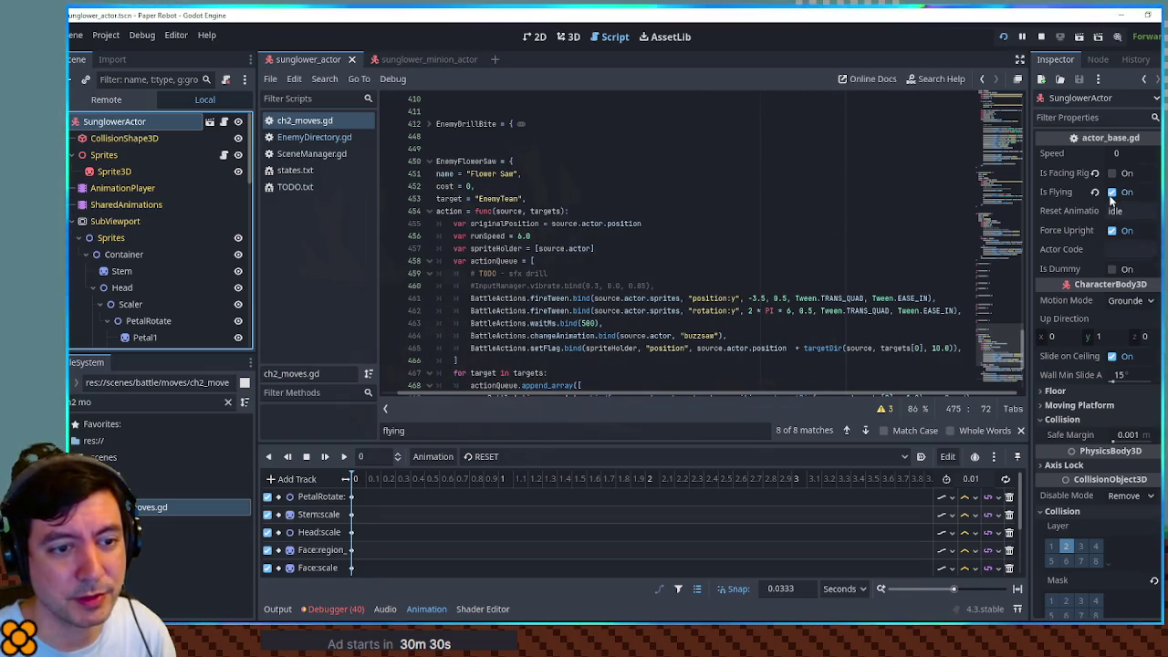
pyautogui.scroll(-5, 1094, 330)
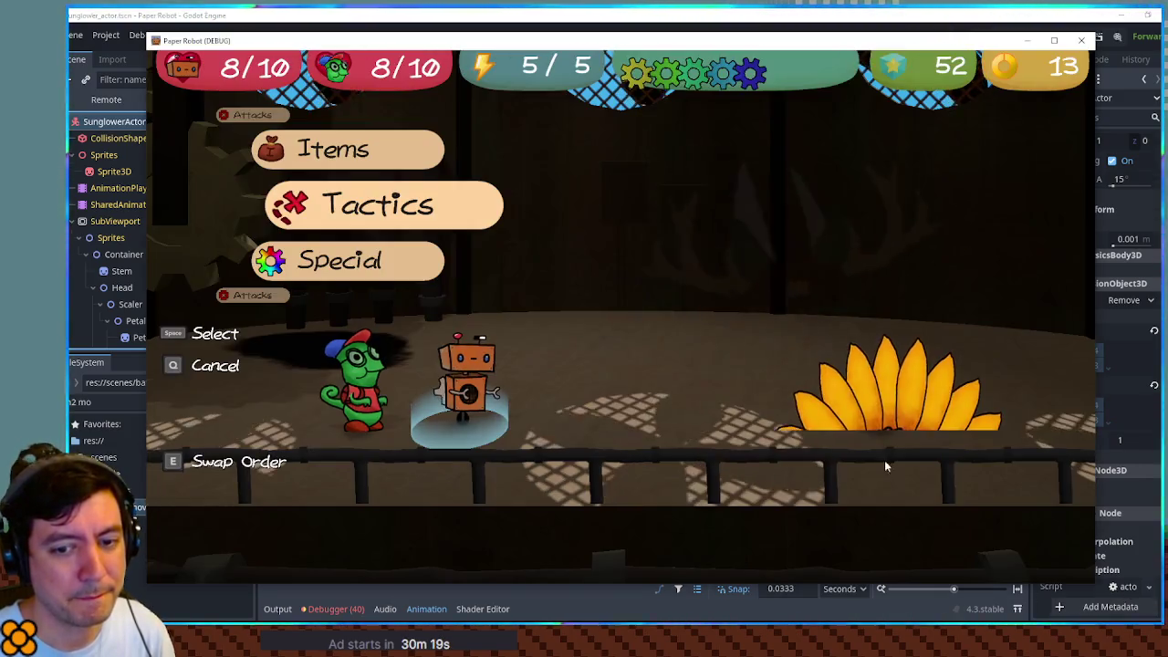
pyautogui.press('F1')
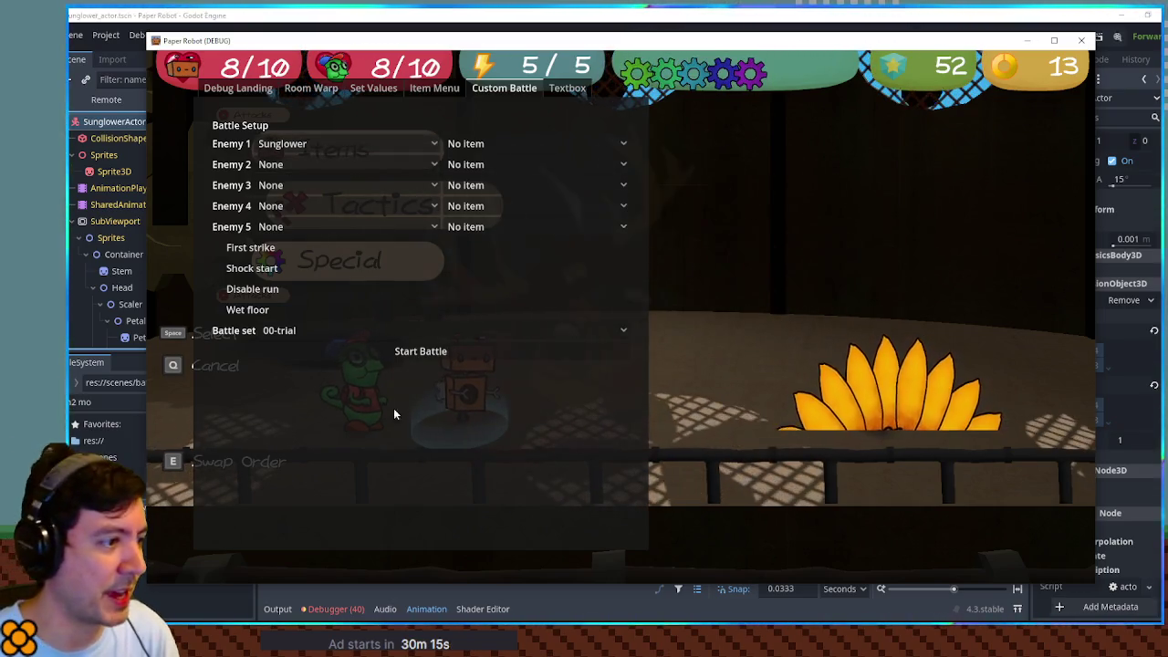
pyautogui.click(402, 351)
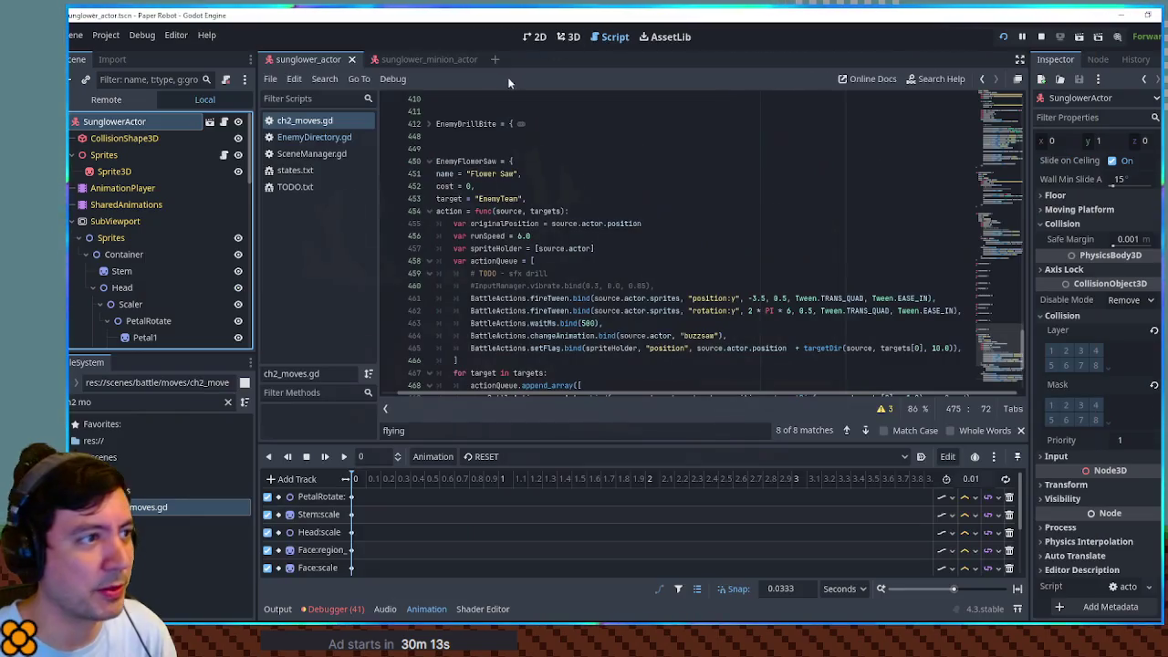
# Step: Show the sunglower_minion_actor scene in the 3D view, framing the whole flower head
pyautogui.click(429, 62)
pyautogui.click(570, 37)
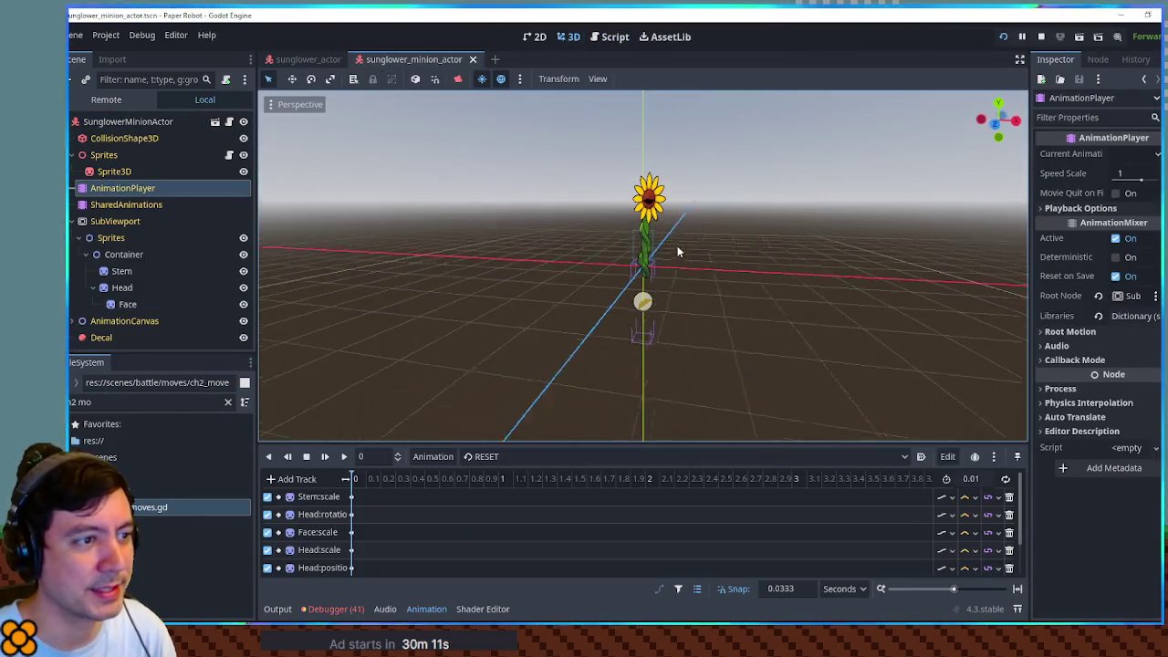
pyautogui.scroll(4, 684, 248)
pyautogui.moveTo(696, 254); pyautogui.dragTo(696, 329)
# Step: Play the turn so Flower Saw drops both to 7/10, close the game, and reopen ch2_moves.gd
pyautogui.hotkey('alt', 'Tab')
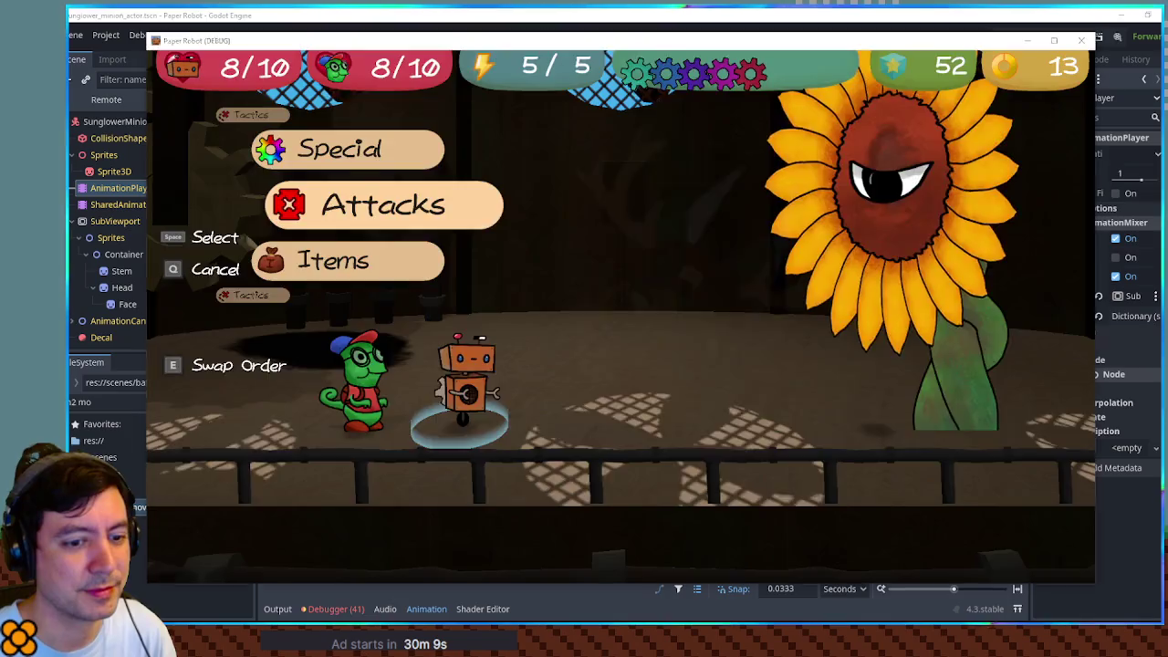
pyautogui.press('Left')
pyautogui.press('space')
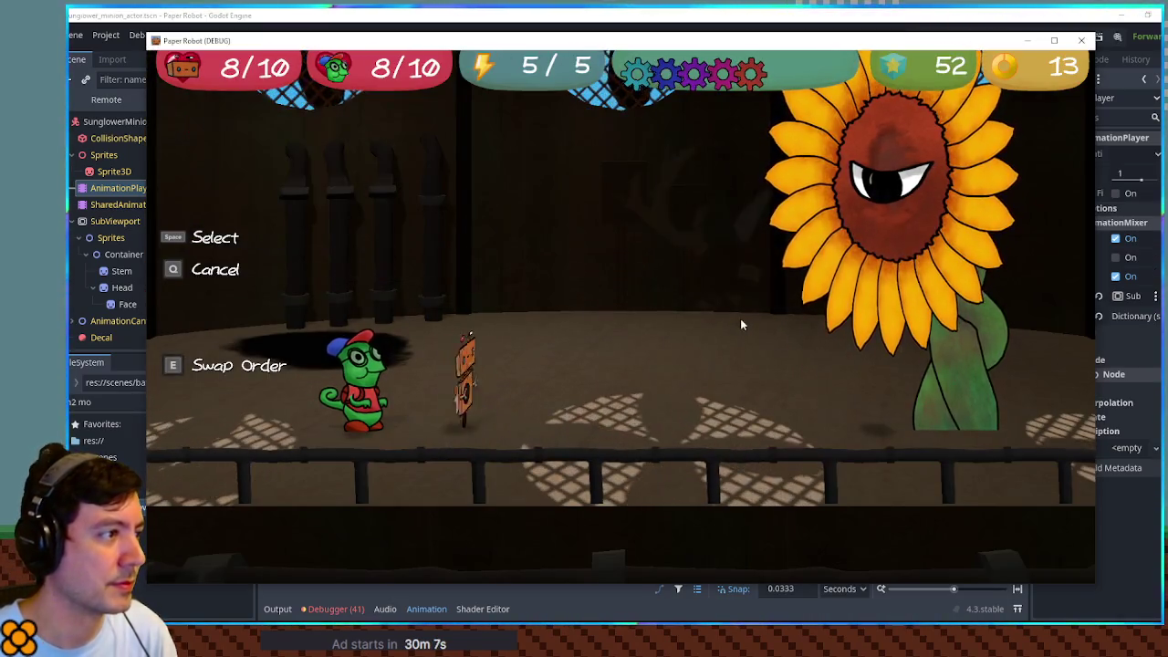
pyautogui.press('q')
pyautogui.press('Up')
pyautogui.press('space')
pyautogui.press('Down')
pyautogui.press('Down')
pyautogui.press('space')
pyautogui.press('space')
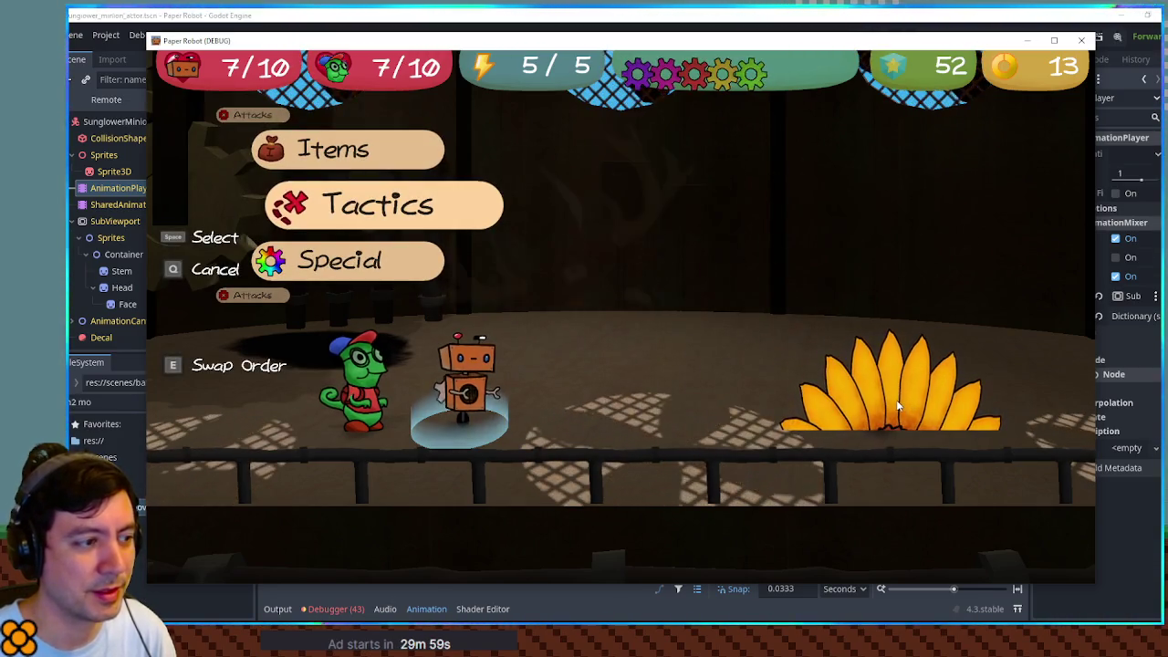
pyautogui.click(1078, 41)
pyautogui.click(612, 36)
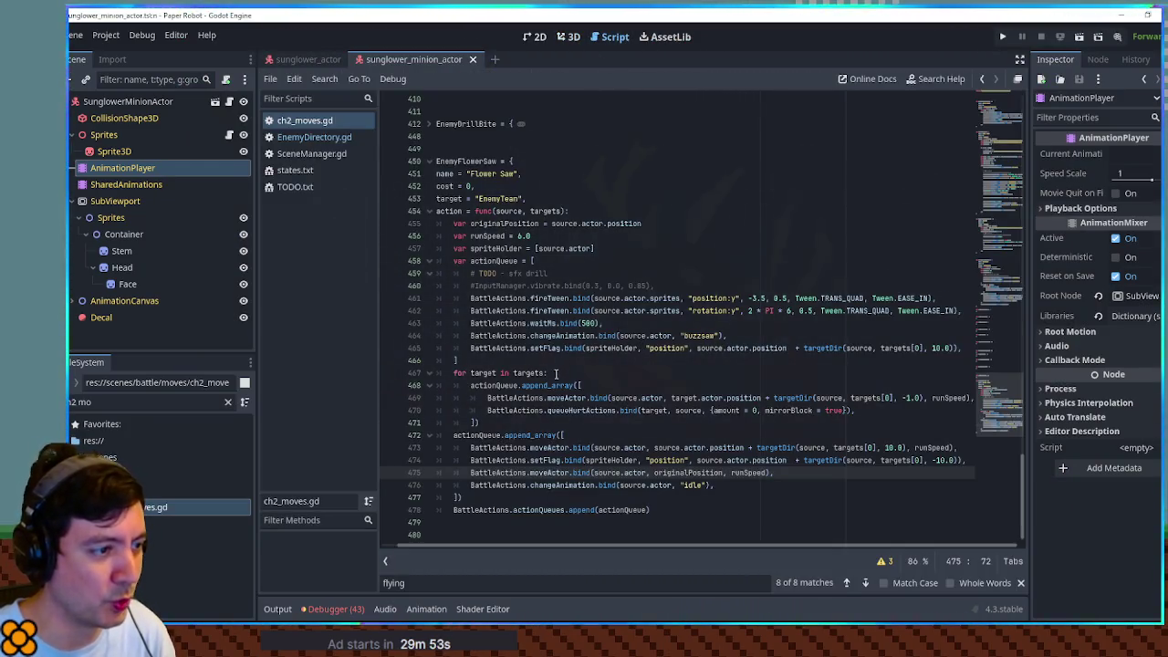
# Step: Swap source.actor.position on line 465 for originalPosition, save, and run the project
pyautogui.doubleClick(767, 348)
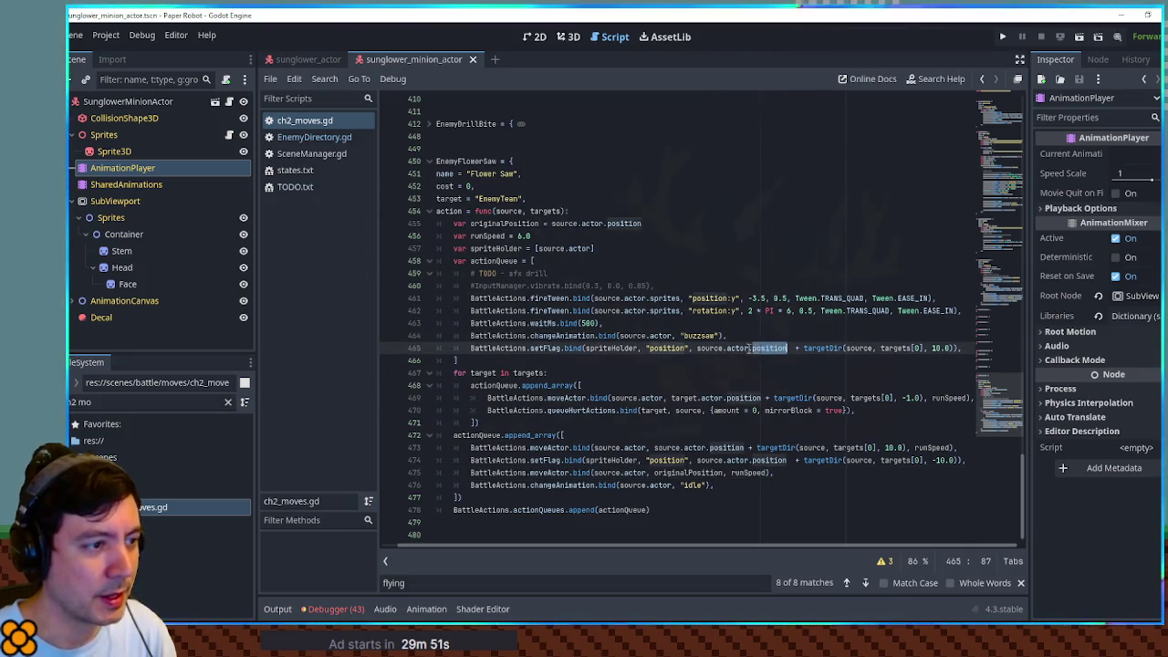
pyautogui.doubleClick(505, 223)
pyautogui.moveTo(697, 348); pyautogui.dragTo(787, 347)
pyautogui.hotkey('ctrl', 'v')
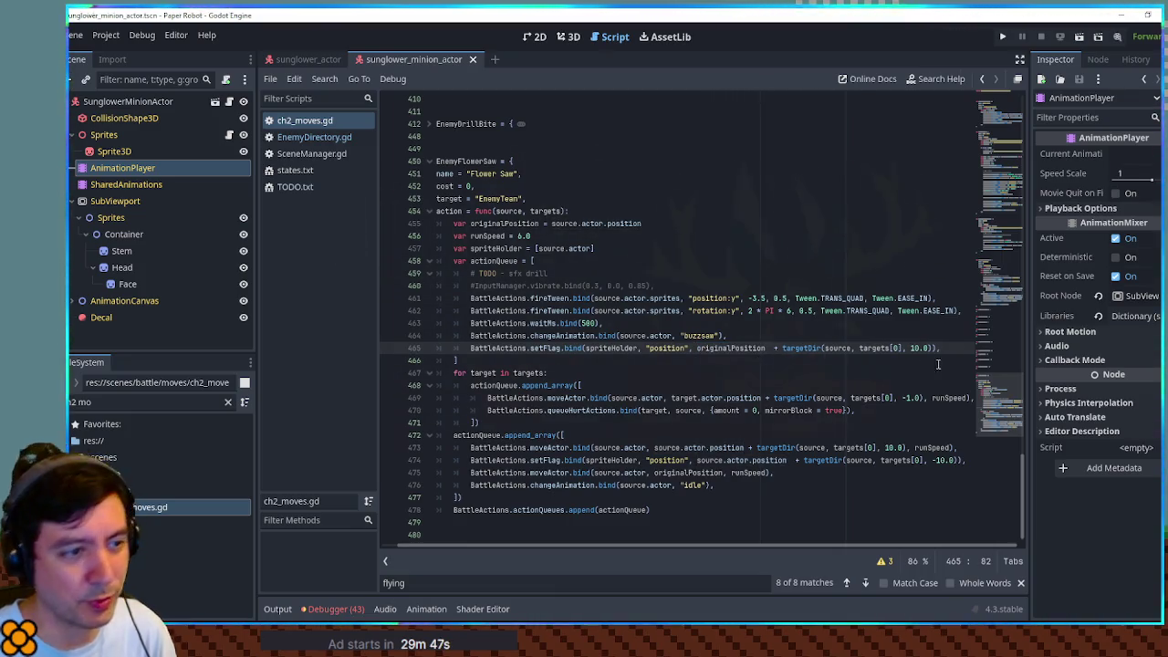
pyautogui.click(695, 348)
pyautogui.doubleClick(699, 347)
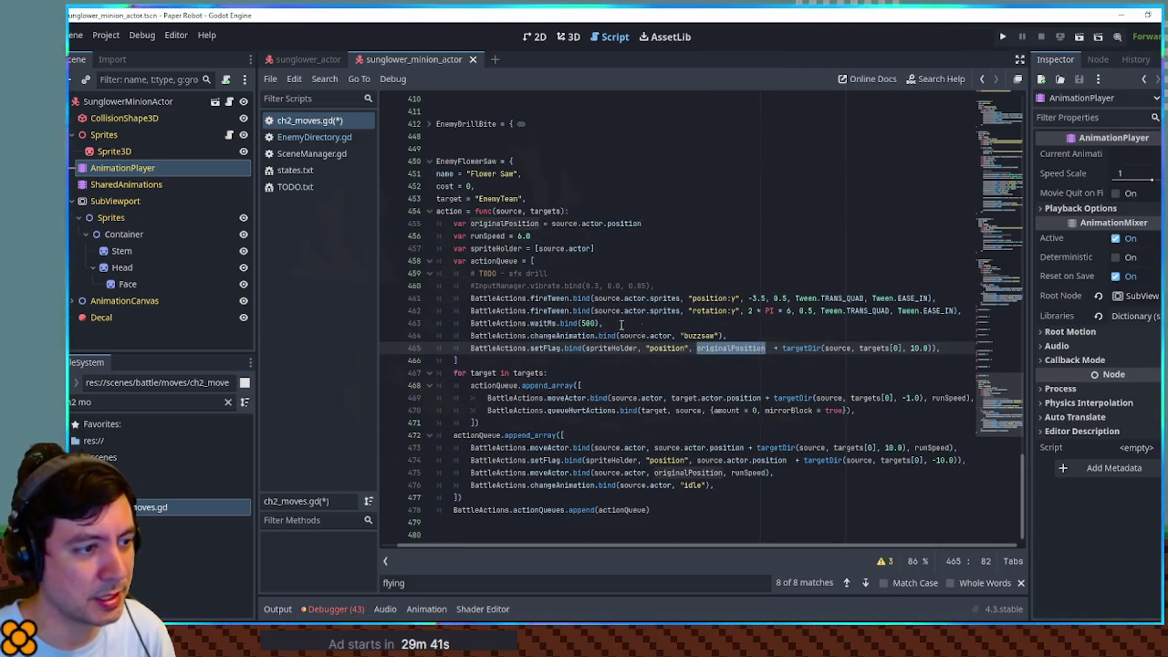
pyautogui.click(729, 336)
pyautogui.hotkey('ctrl', 's')
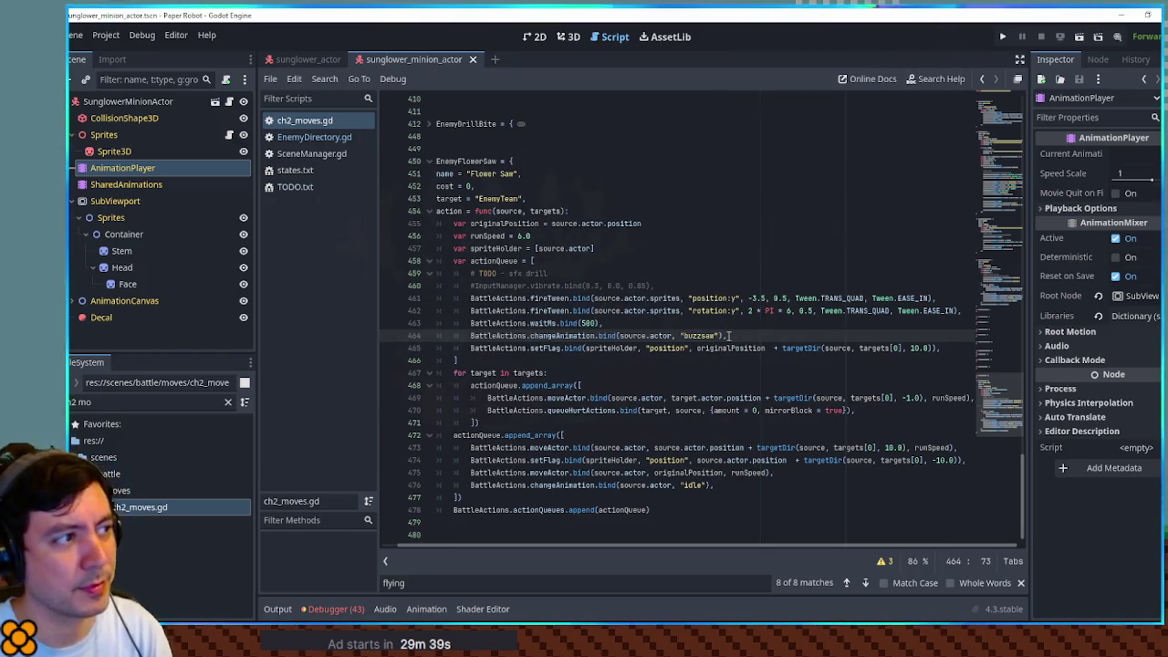
pyautogui.press('F5')
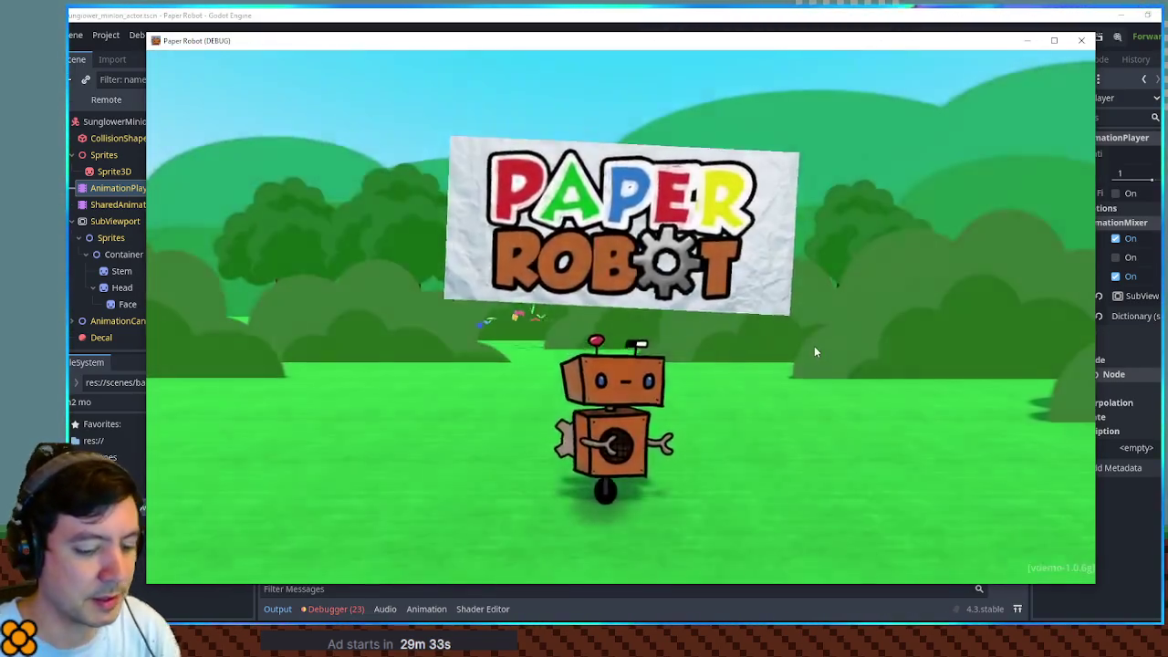
# Step: Start a debug Custom Battle with Sunglower as Enemy 1
pyautogui.press('F1')
pyautogui.click(504, 87)
pyautogui.click(292, 146)
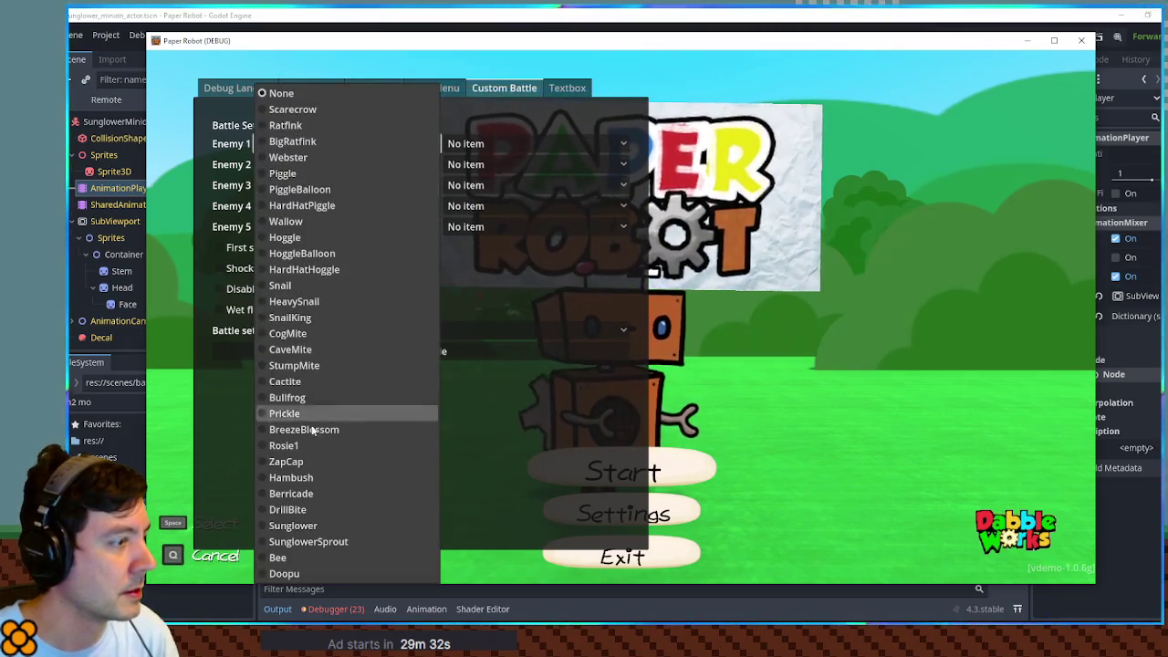
pyautogui.click(293, 526)
pyautogui.click(365, 347)
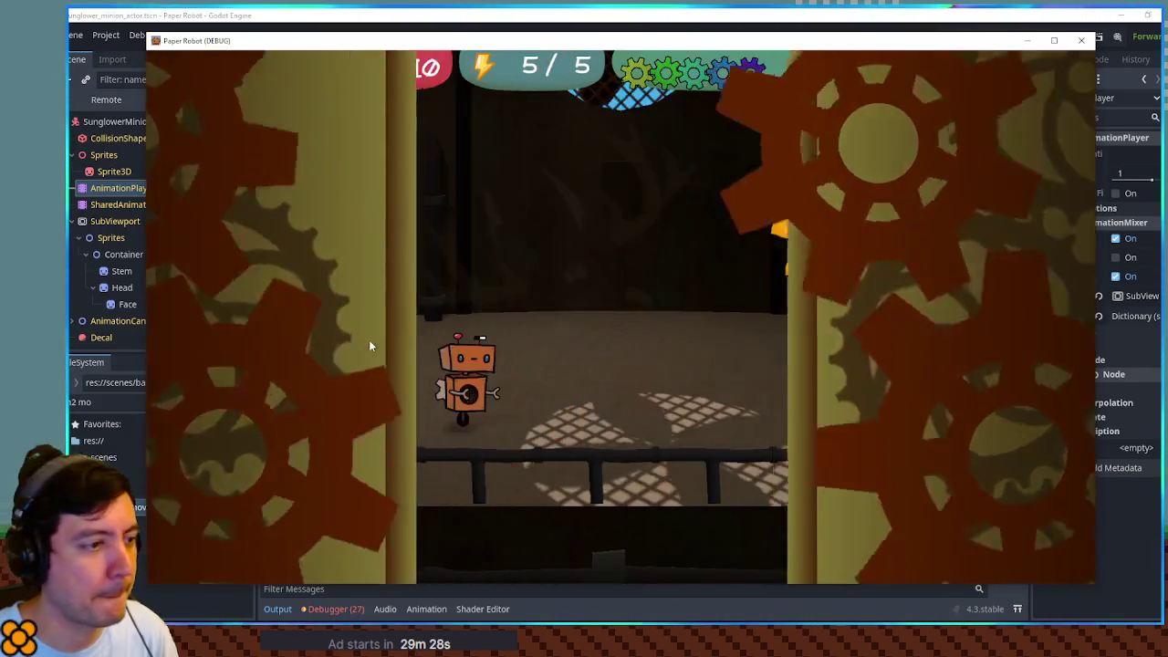
# Step: Play the turn so Flower Saw hits both party members for 1, then return to the editor
pyautogui.press('e')
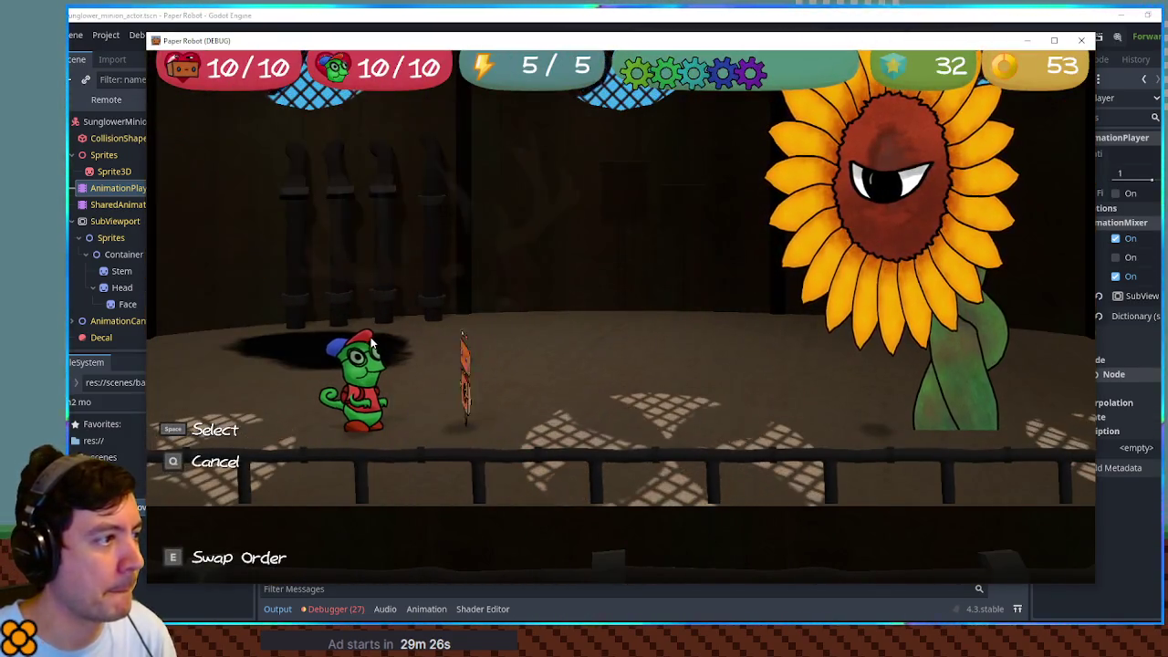
pyautogui.press('e')
pyautogui.press('space')
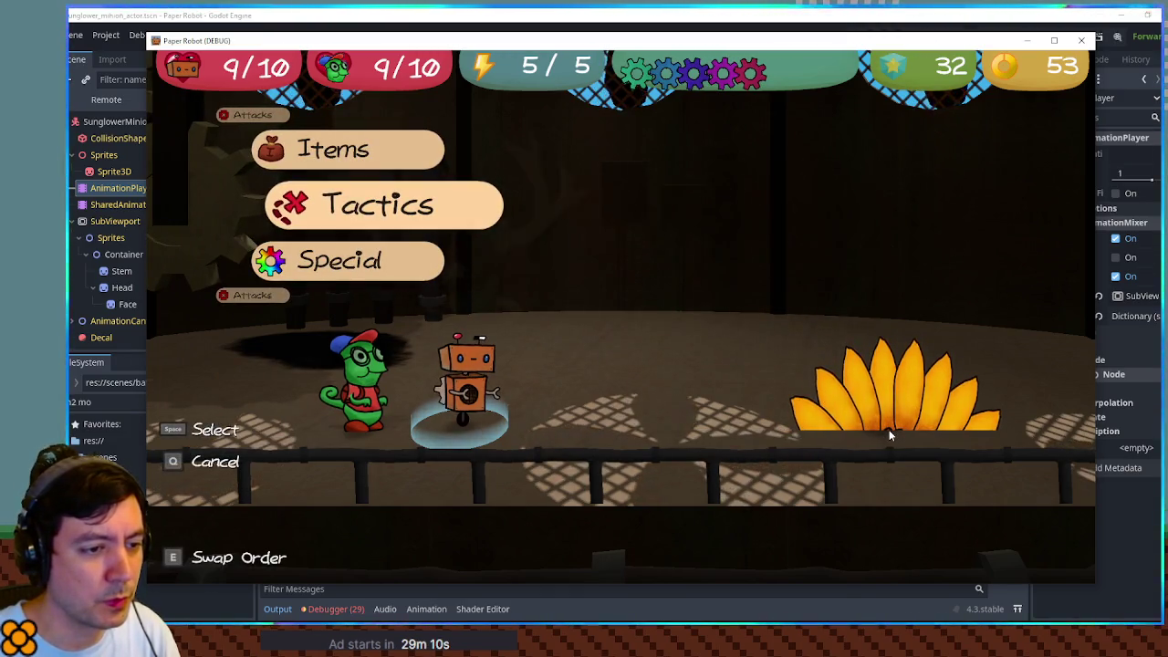
pyautogui.click(528, 20)
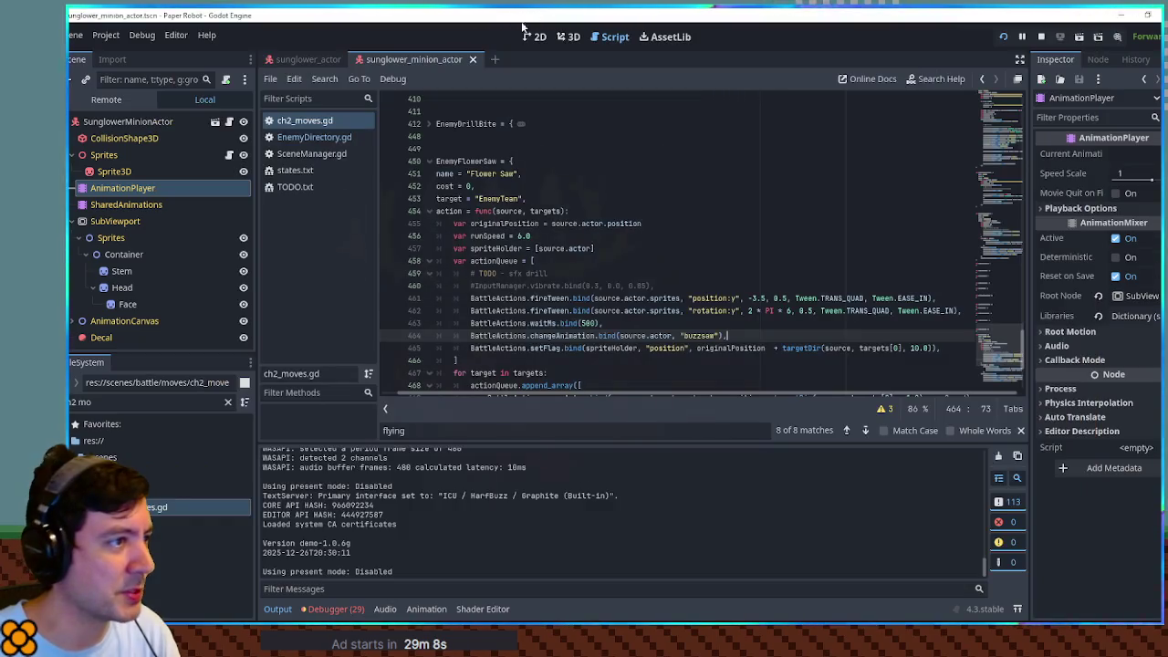
# Step: Show the sunglower_actor scene in the 3D viewport and orbit around the sunflower
pyautogui.click(319, 59)
pyautogui.click(568, 36)
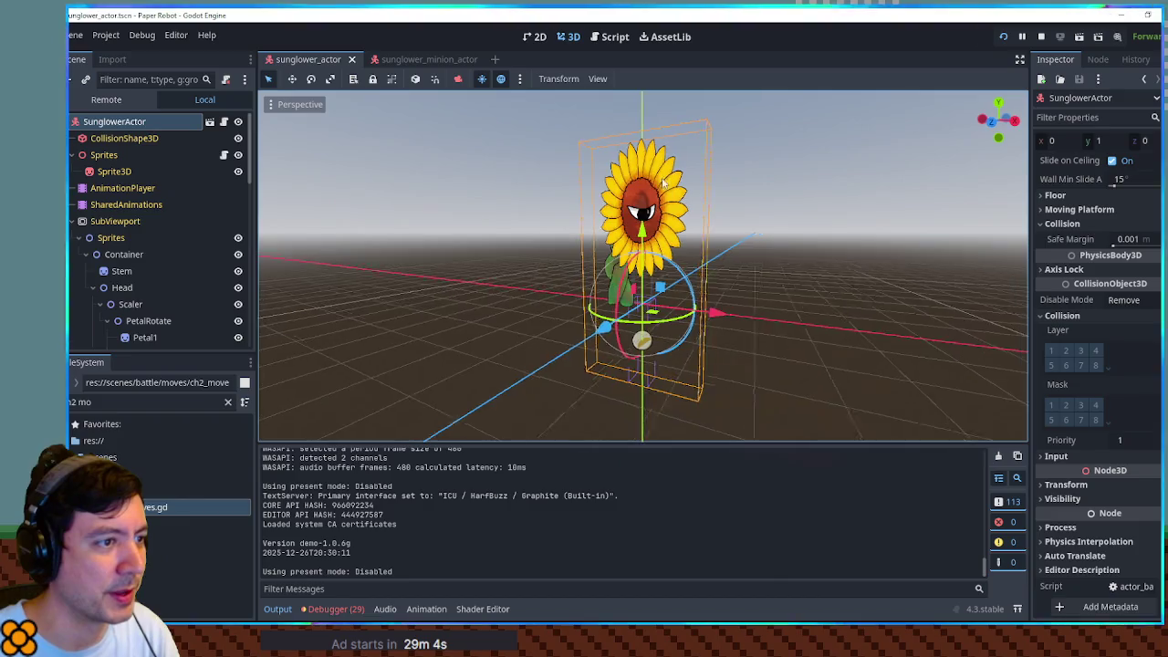
pyautogui.moveTo(682, 187); pyautogui.dragTo(645, 199)
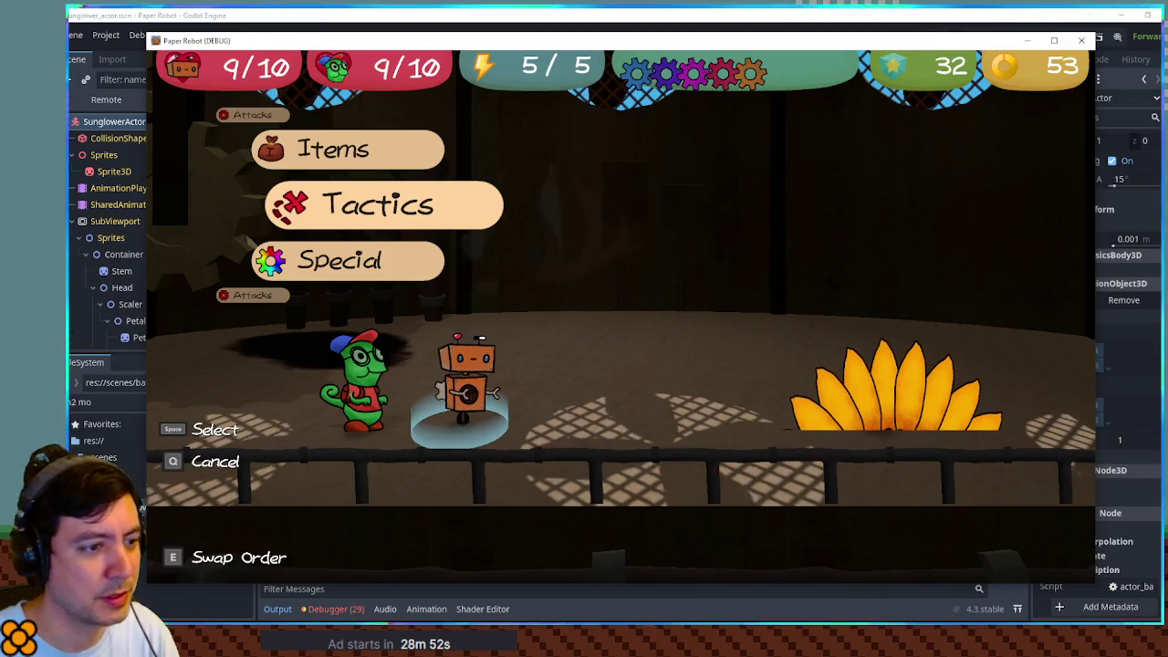
# Step: Hide the game and list the running game's Remote node tree in the Scene dock
pyautogui.press('F8')
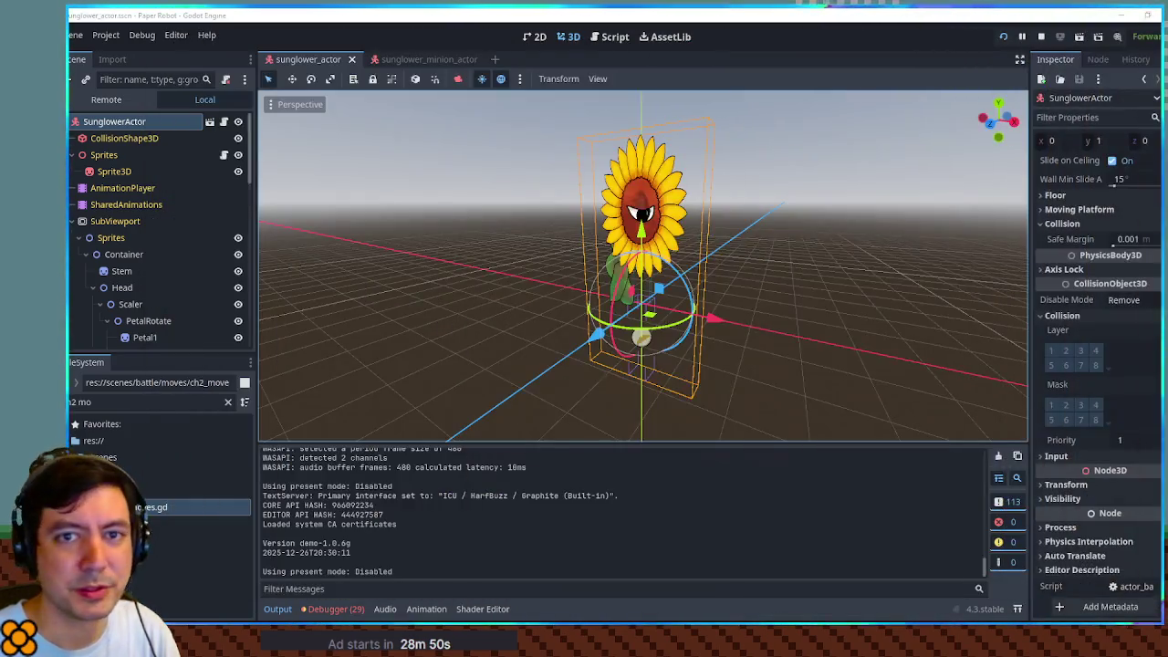
pyautogui.click(106, 100)
pyautogui.scroll(-5, 79, 342)
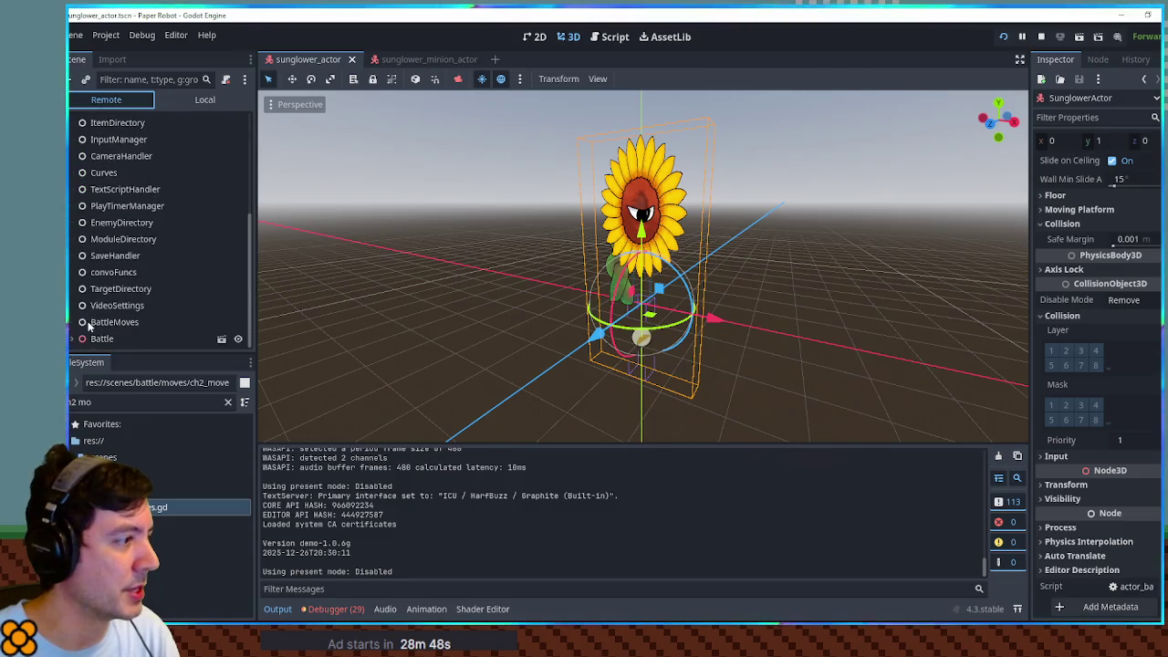
# Step: Expand Battle and Actors in the Remote tree and select the live SunglowerActor
pyautogui.click(77, 339)
pyautogui.scroll(-2, 87, 329)
pyautogui.click(84, 321)
pyautogui.scroll(-2, 95, 325)
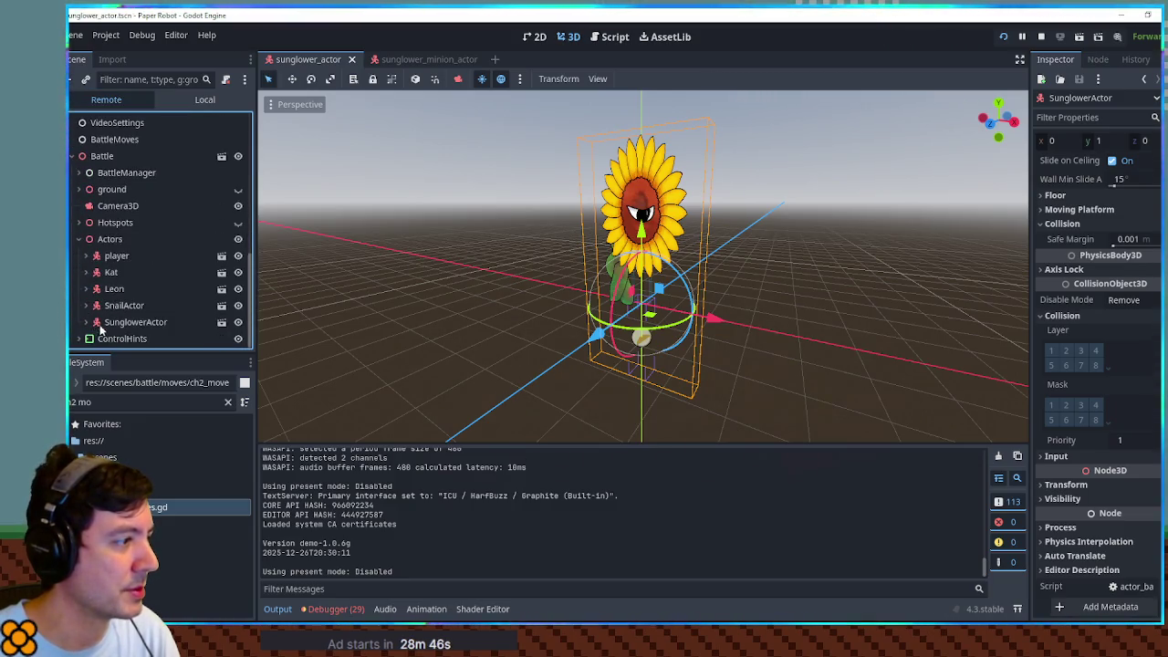
pyautogui.click(121, 320)
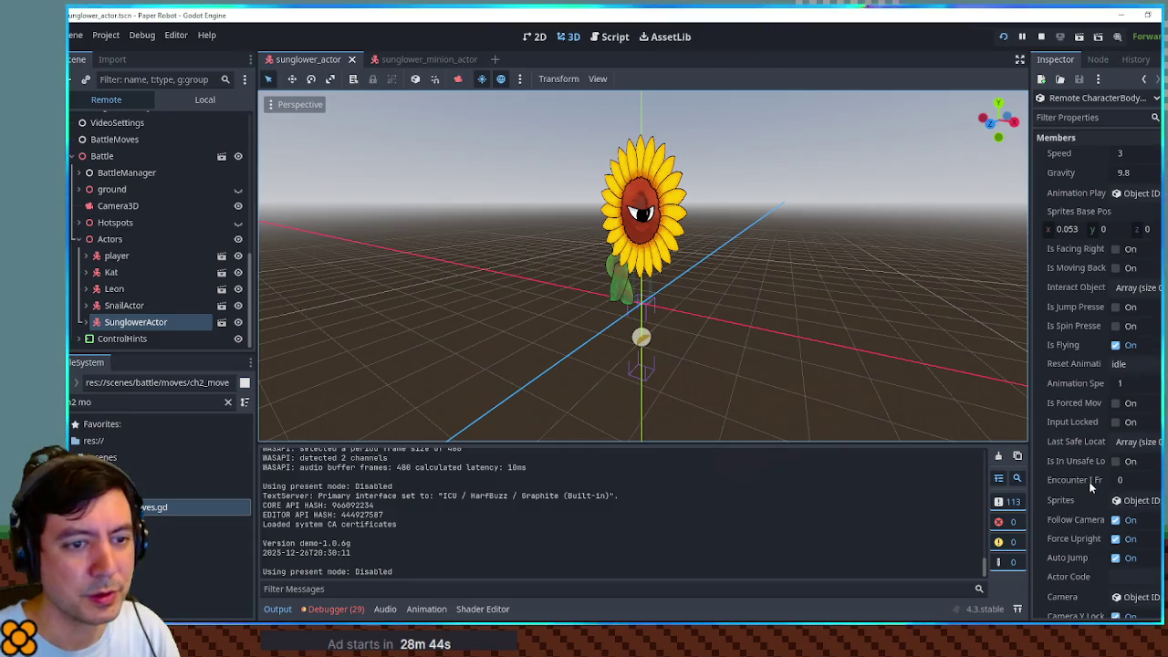
# Step: Try several Position y values on the live SunglowerActor, settling on 3 m
pyautogui.scroll(-10, 1089, 481)
pyautogui.scroll(-5, 1058, 386)
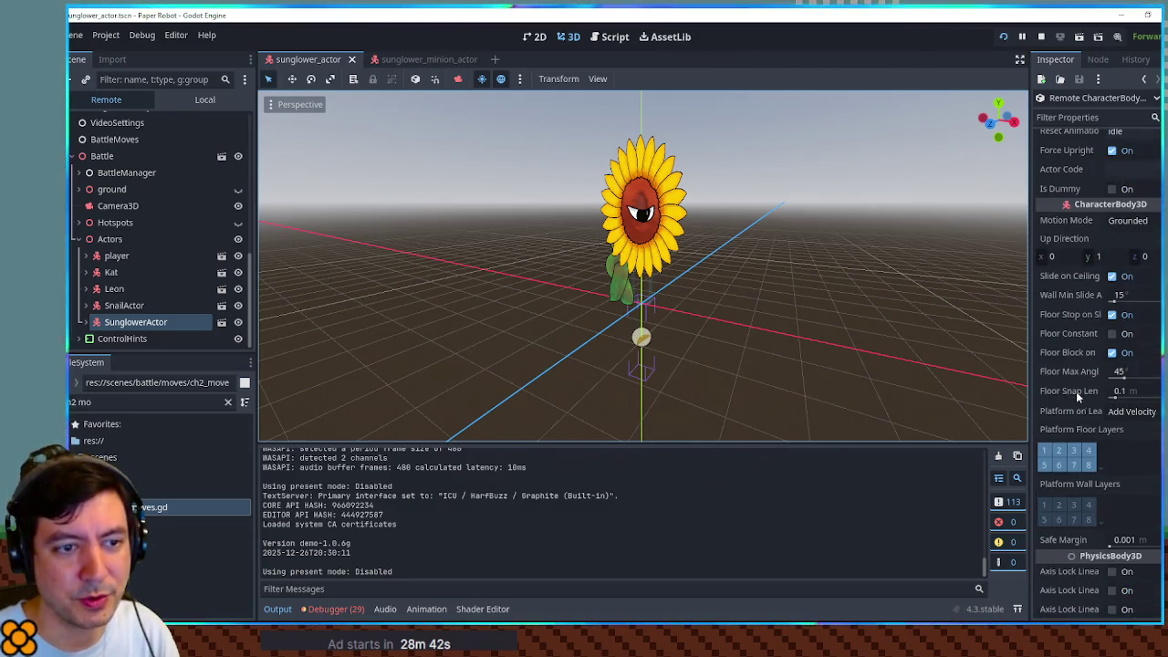
pyautogui.scroll(-3, 1098, 386)
pyautogui.scroll(-4, 1097, 387)
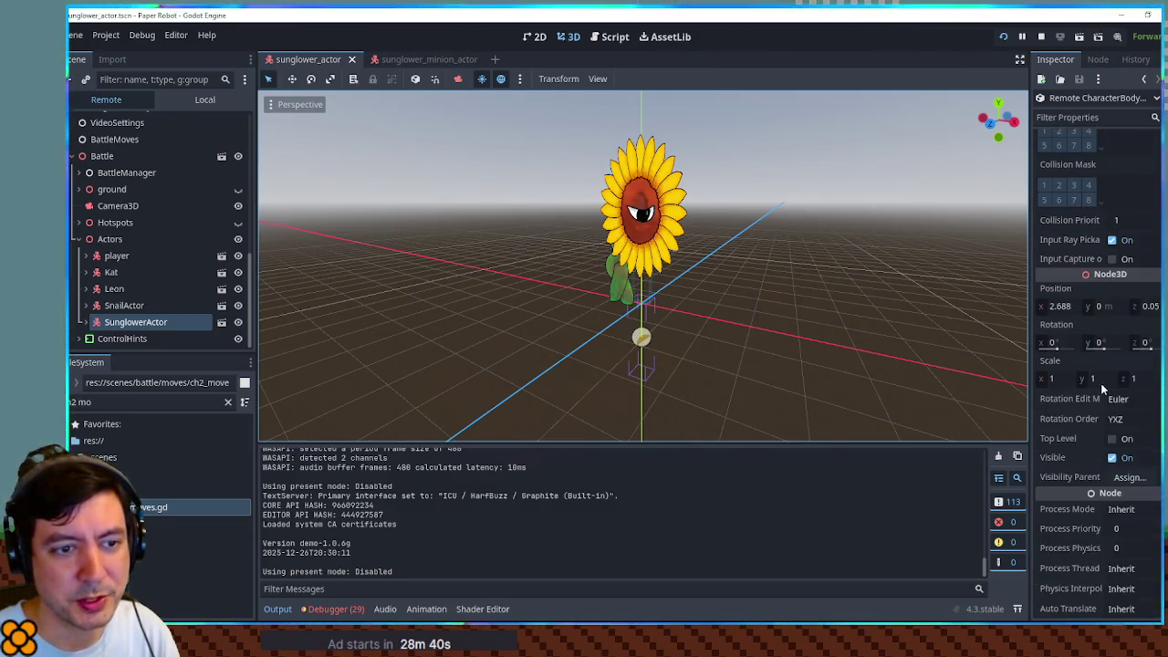
pyautogui.moveTo(1096, 313); pyautogui.dragTo(1109, 310)
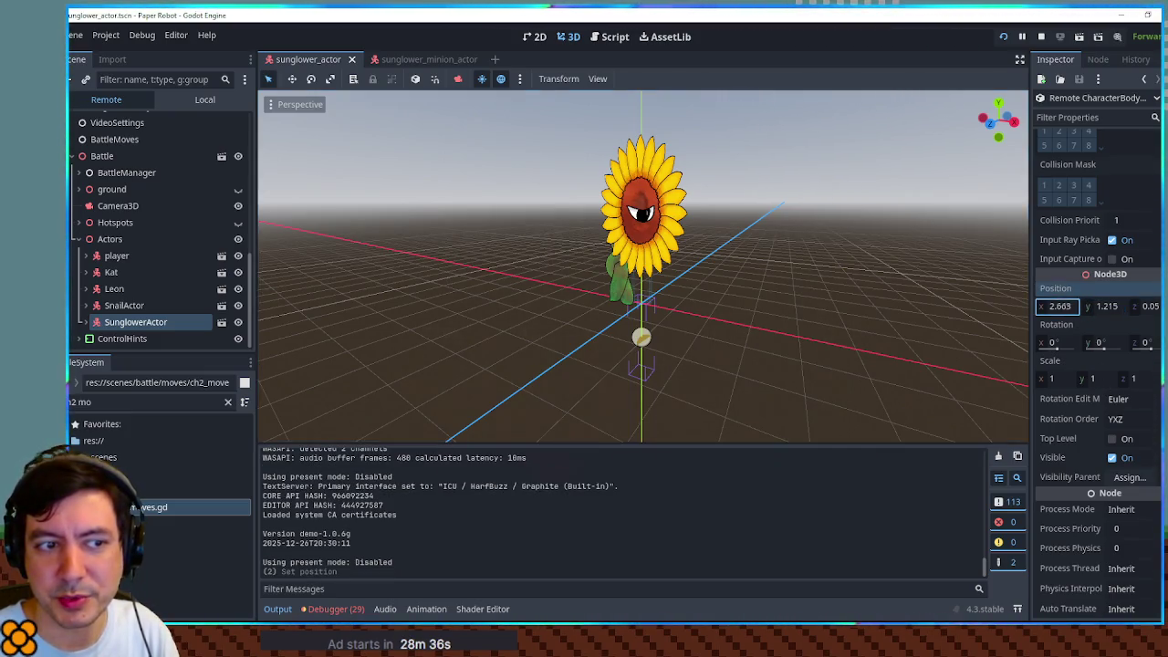
pyautogui.click(1100, 307)
pyautogui.press('BackSpace')
pyautogui.write('5')
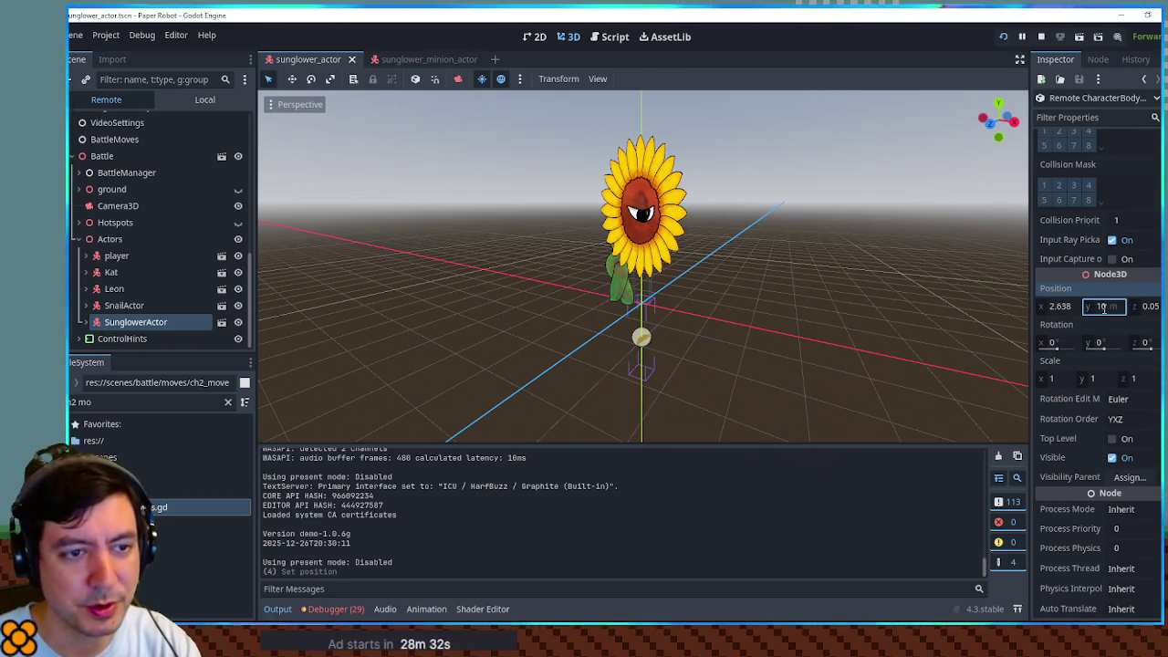
pyautogui.press('BackSpace')
pyautogui.write('6')
pyautogui.press('BackSpace')
pyautogui.write('4')
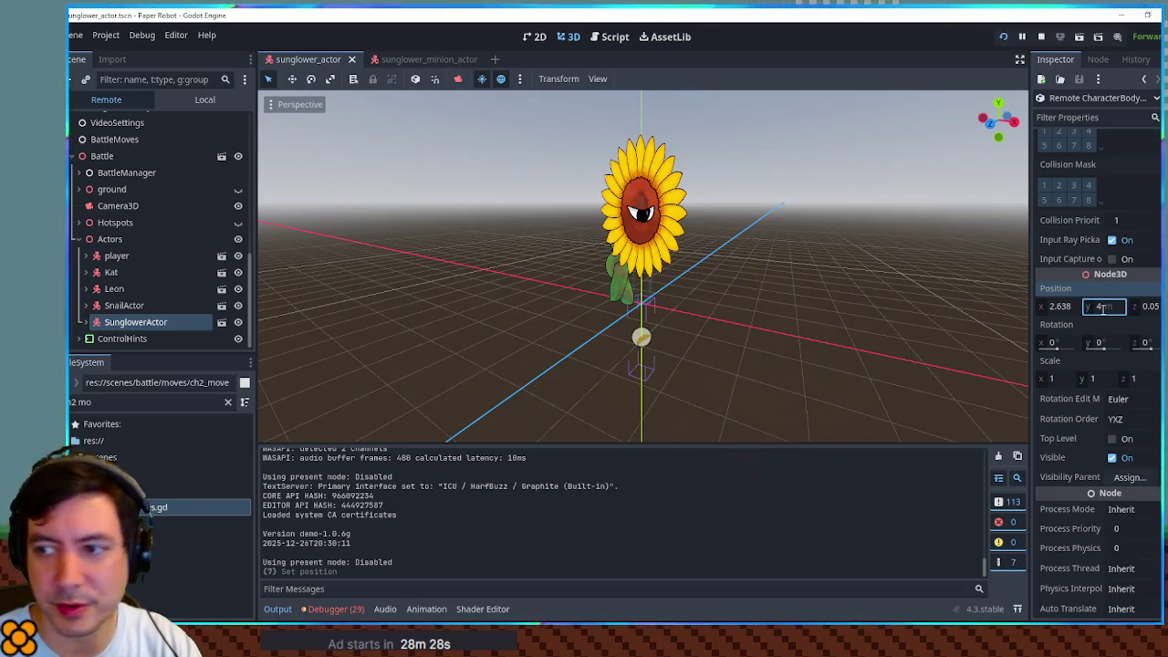
pyautogui.write('3')
pyautogui.press('Return')
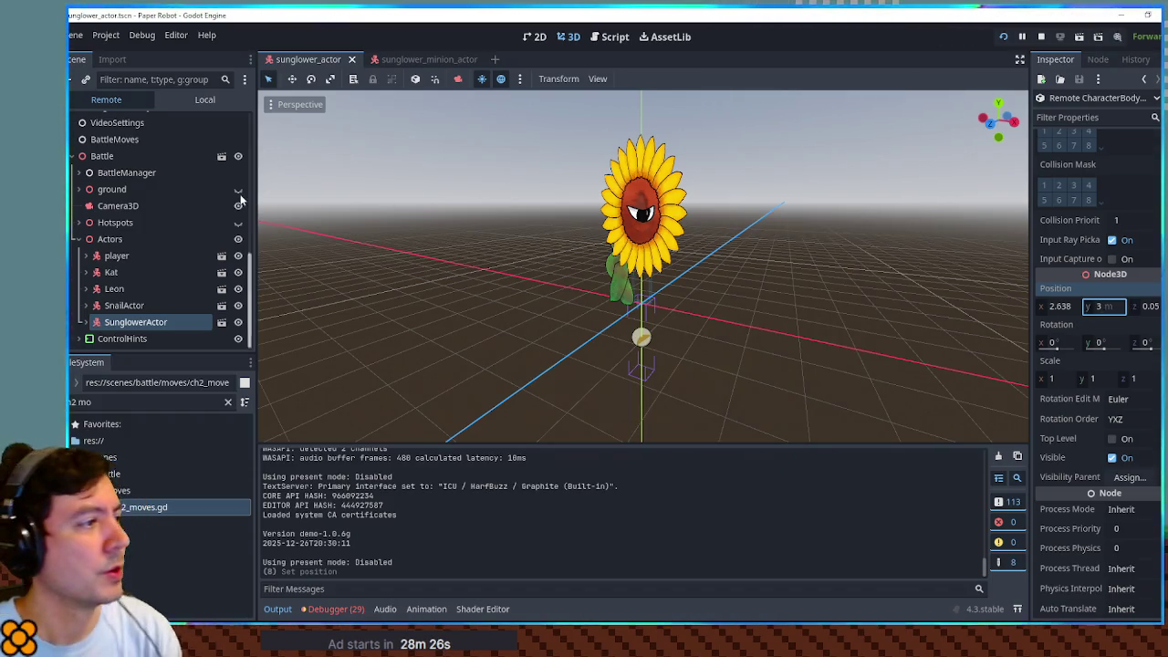
# Step: Return the Scene dock to the scene tree
pyautogui.scroll(5, 553, 270)
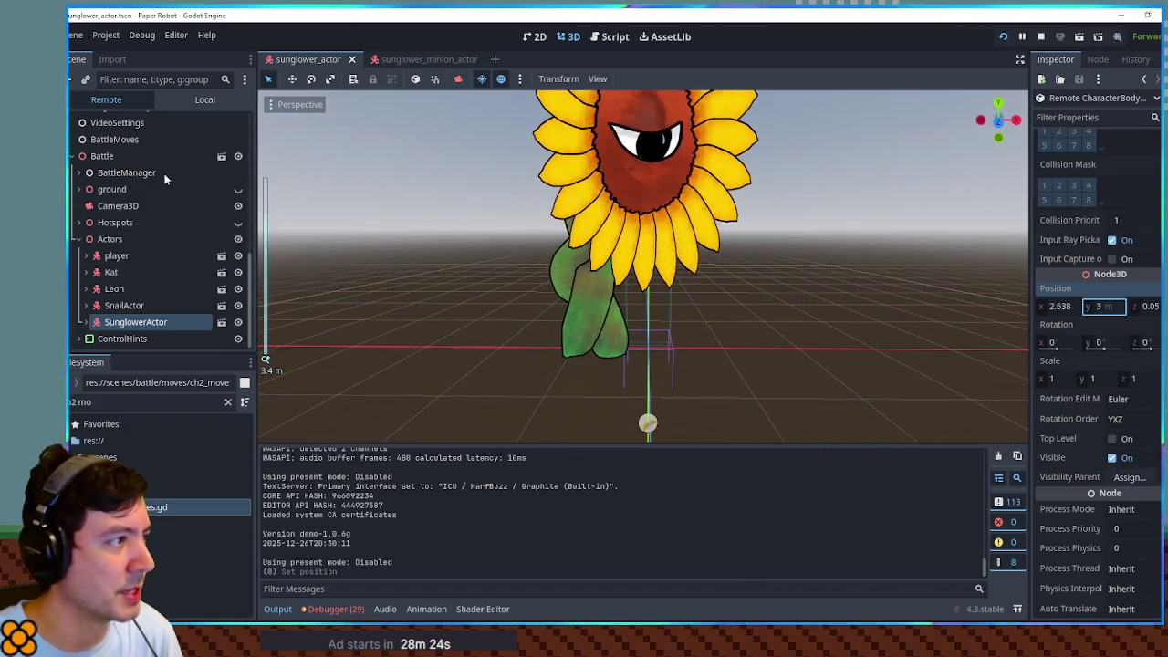
pyautogui.scroll(6, 165, 187)
pyautogui.scroll(-6, 166, 190)
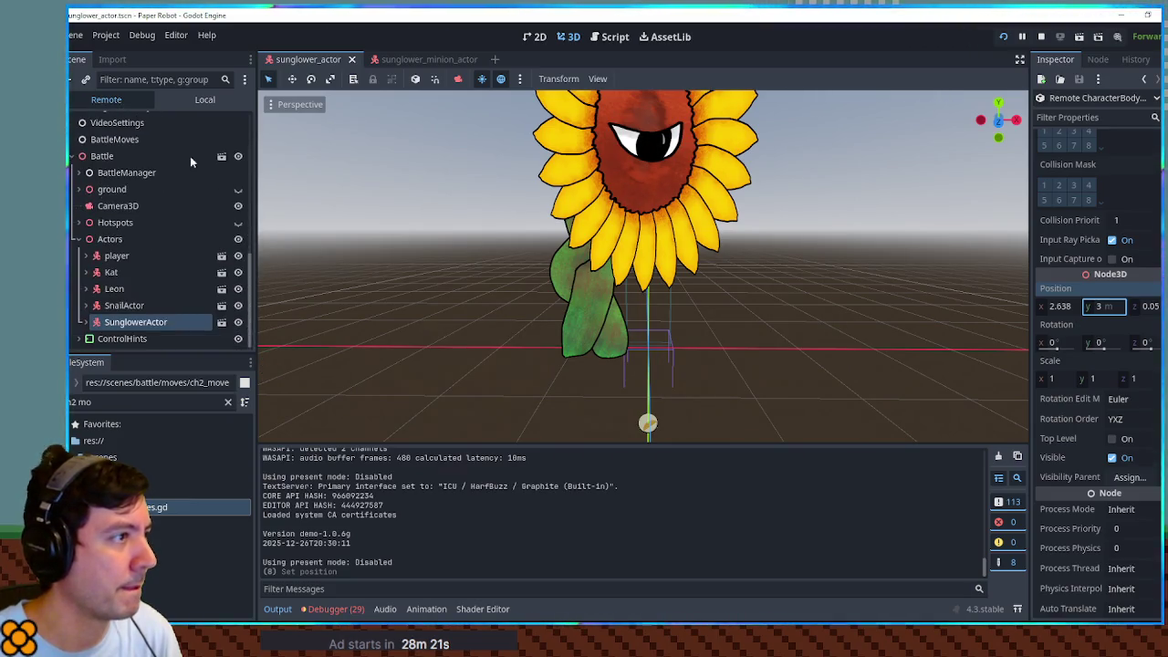
pyautogui.click(113, 58)
pyautogui.click(77, 60)
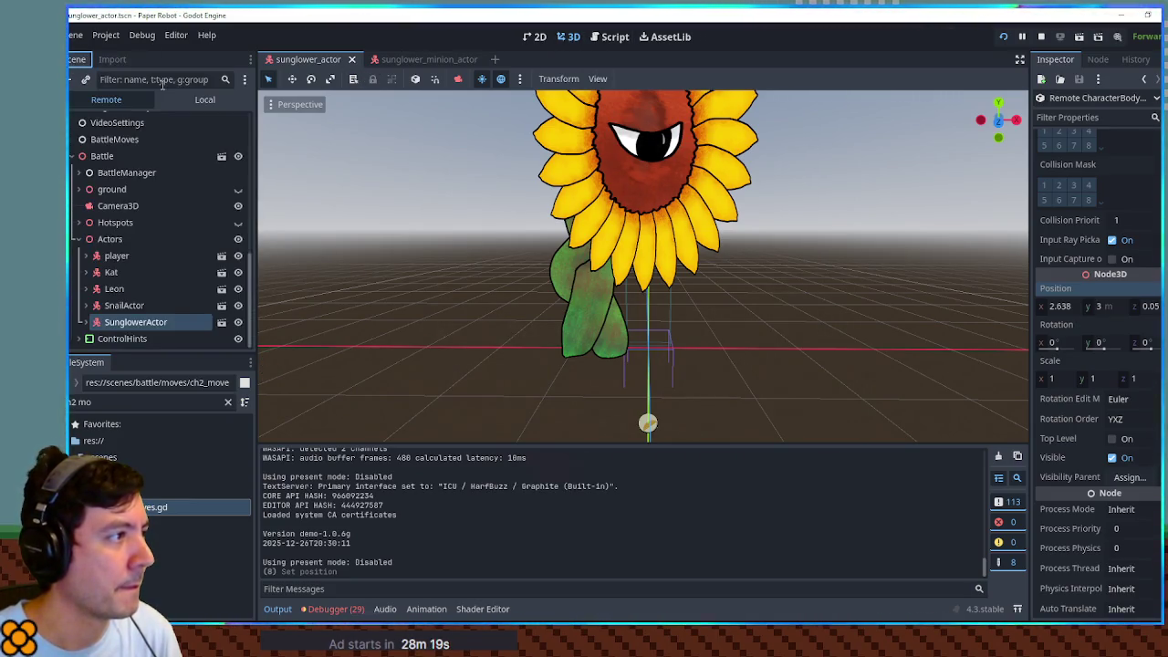
# Step: In the Local tree, test moving the sunflower's y position and undo it back to 0
pyautogui.click(205, 100)
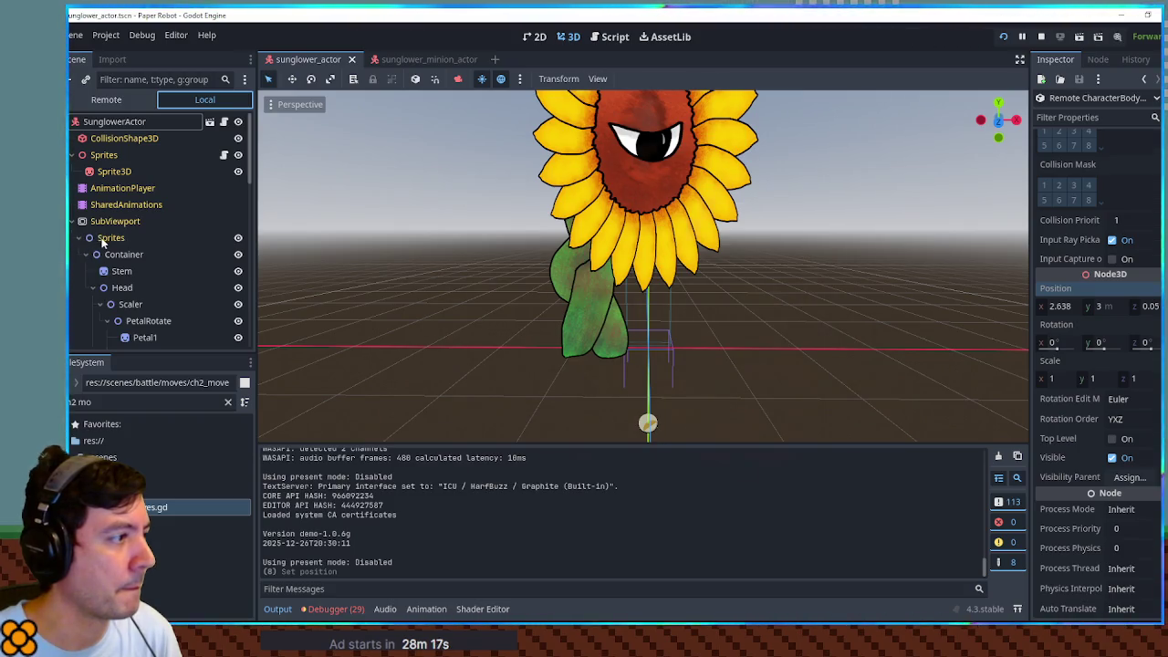
pyautogui.click(74, 221)
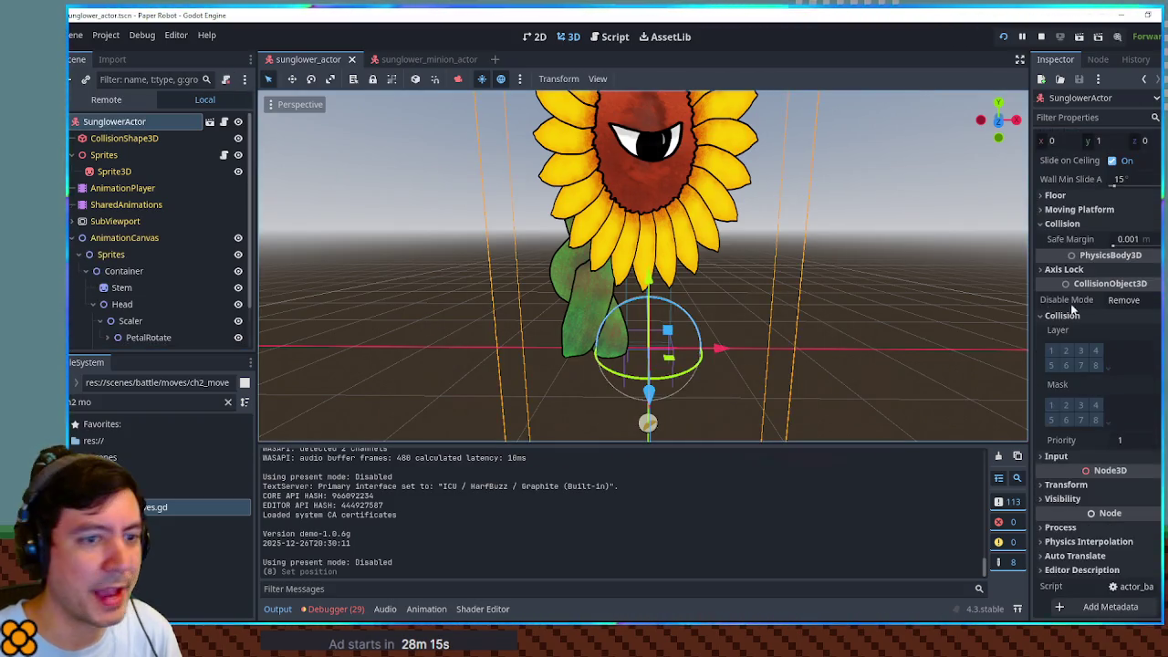
pyautogui.moveTo(912, 329)
pyautogui.mouseDown()
pyautogui.moveTo(391, 328)
pyautogui.moveTo(698, 355)
pyautogui.moveTo(897, 327)
pyautogui.moveTo(830, 319)
pyautogui.moveTo(813, 300)
pyautogui.mouseUp()
pyautogui.moveTo(645, 260); pyautogui.dragTo(645, 267)
pyautogui.hotkey('ctrl', 'z')
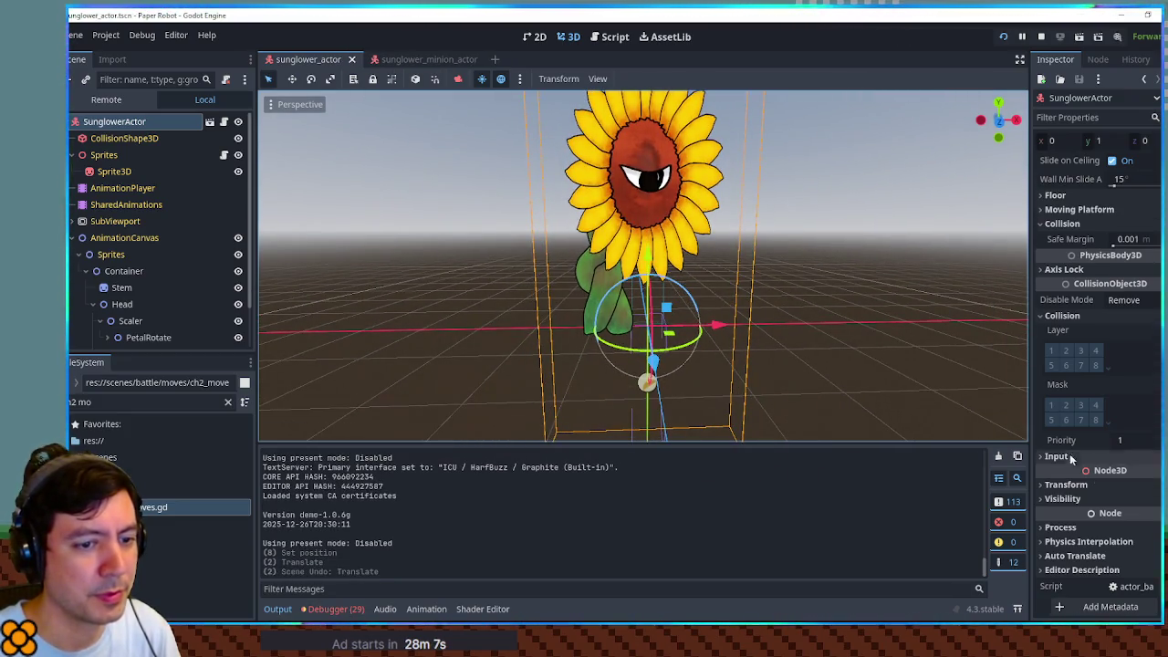
pyautogui.click(1104, 484)
pyautogui.moveTo(1100, 523); pyautogui.dragTo(1092, 518)
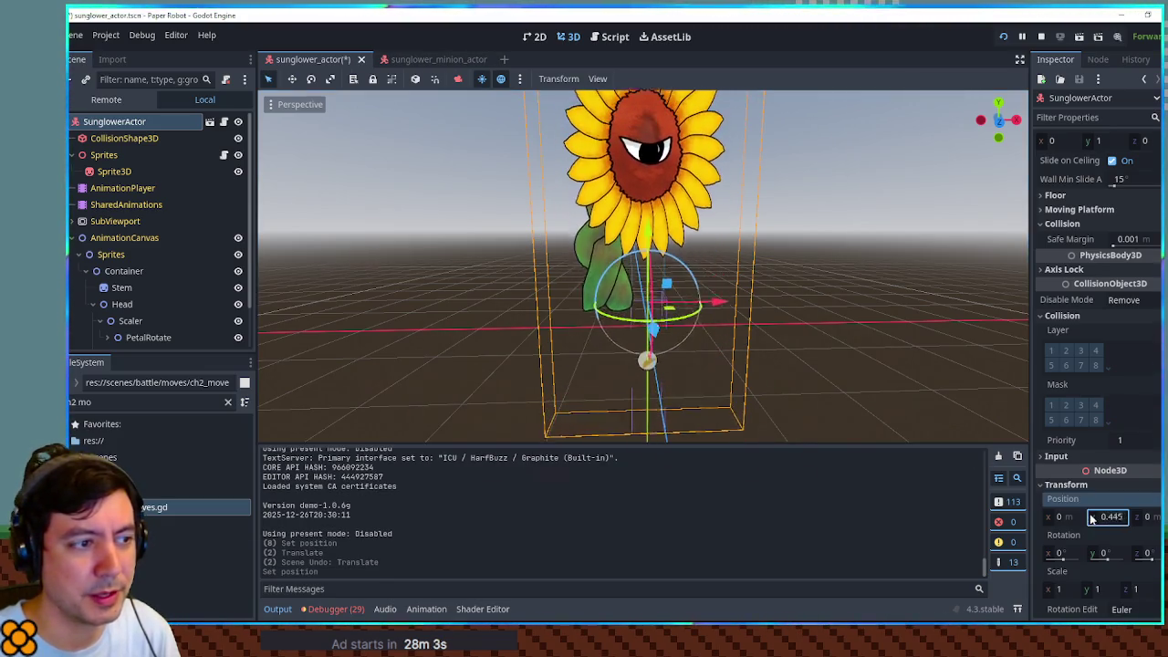
pyautogui.hotkey('ctrl', 'z')
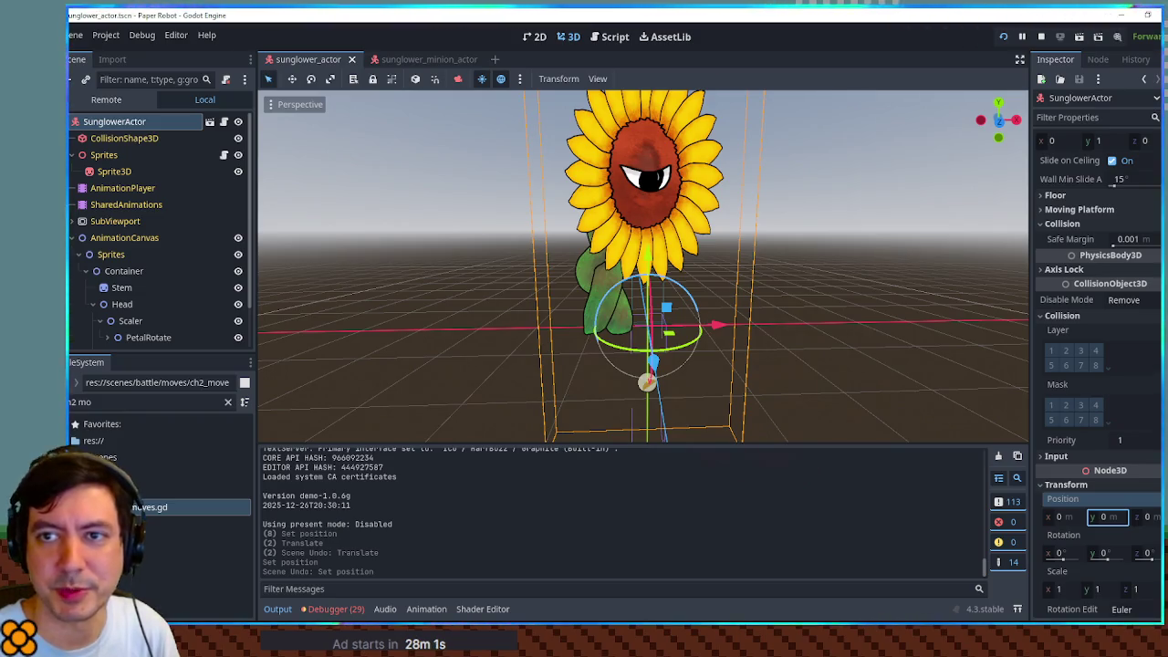
# Step: Stop the game and return to ch2_moves.gd at the Flower Saw position and rotation tweens
pyautogui.press('F8')
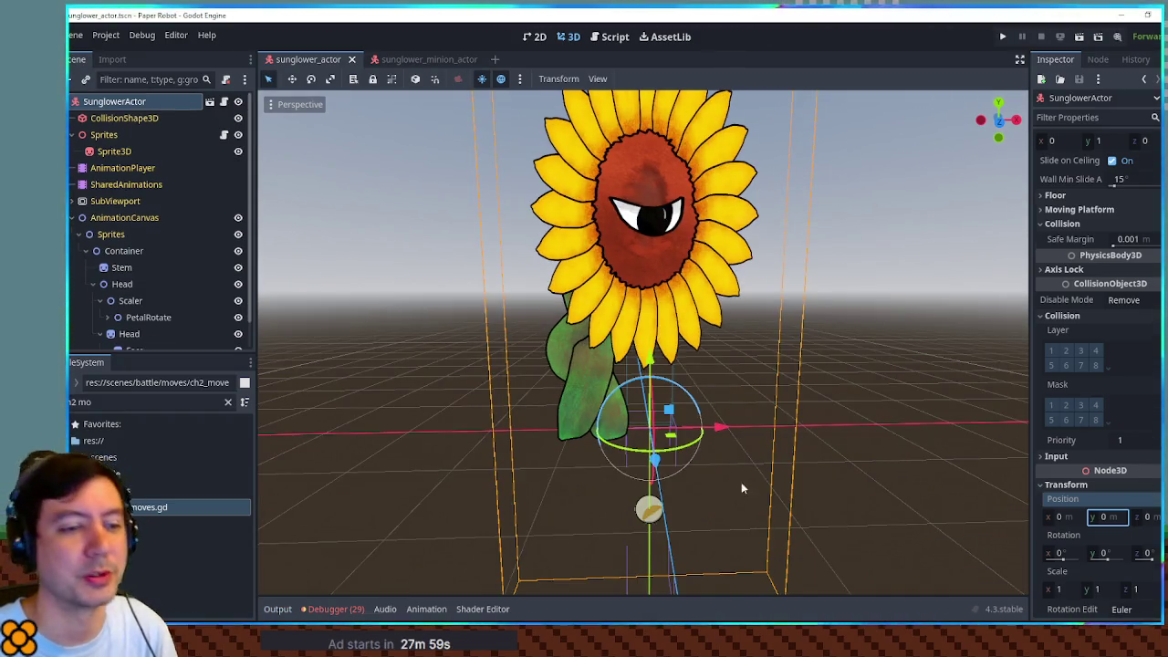
pyautogui.click(614, 37)
pyautogui.moveTo(650, 299); pyautogui.dragTo(866, 298)
pyautogui.click(688, 310)
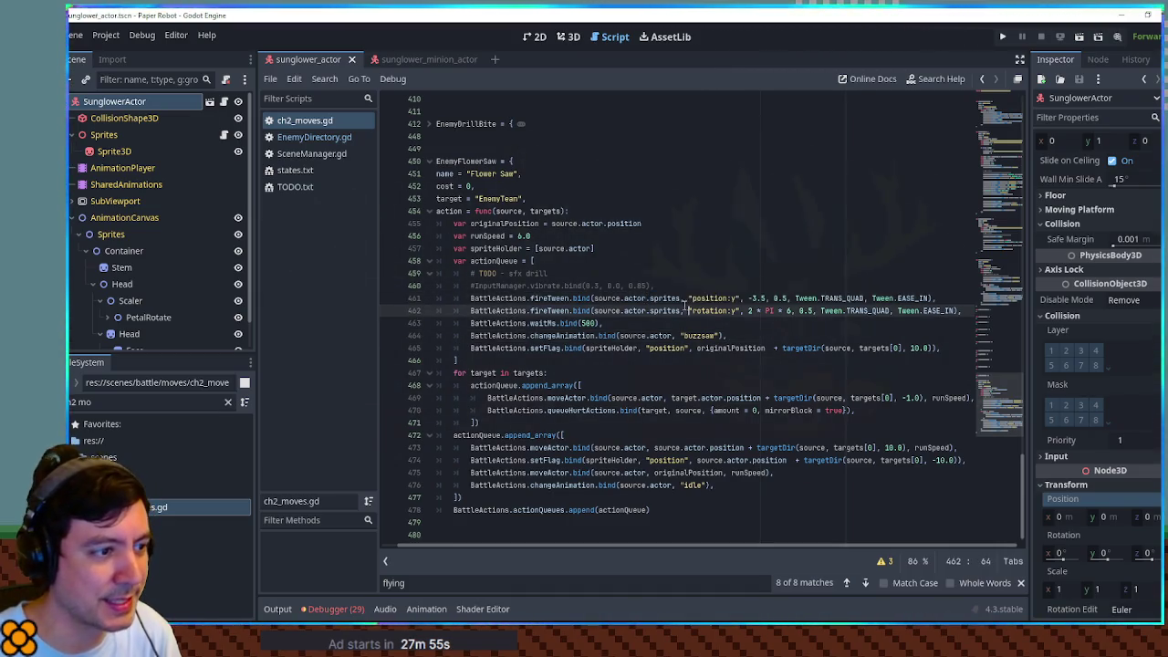
# Step: Duplicate the setFlag line 465 and retarget it to source.actor.sprites
pyautogui.click(757, 350)
pyautogui.hotkey('ctrl', 'shift', 'd')
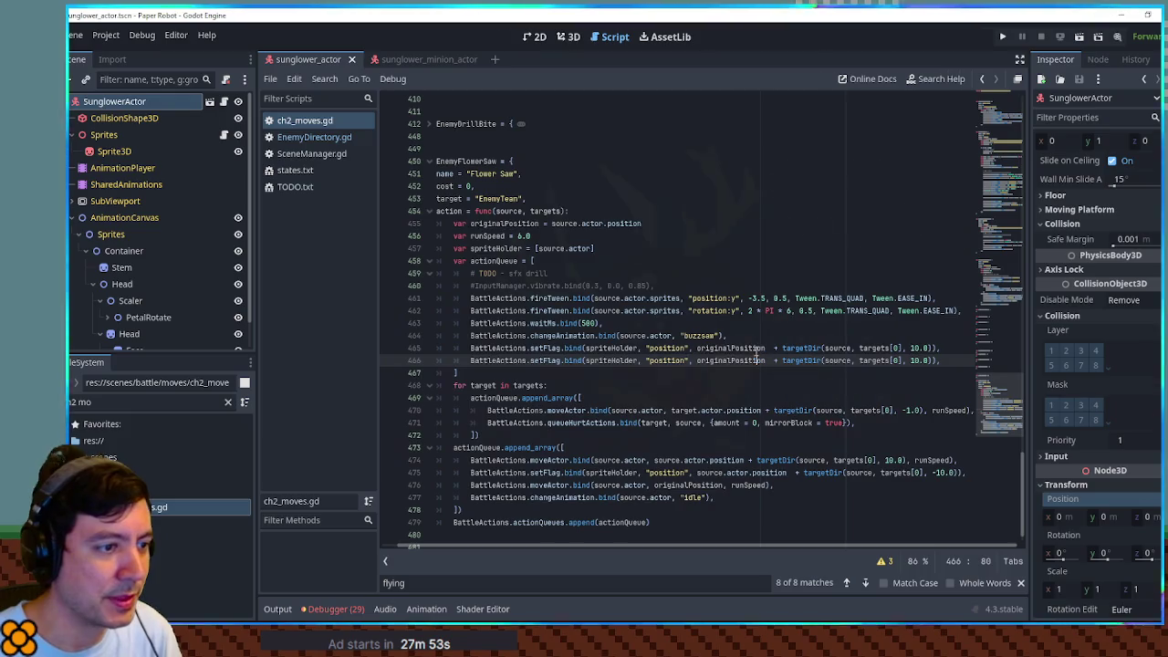
pyautogui.moveTo(591, 299); pyautogui.dragTo(736, 299)
pyautogui.hotkey('ctrl', 'c')
pyautogui.doubleClick(617, 348)
pyautogui.hotkey('ctrl', 'v')
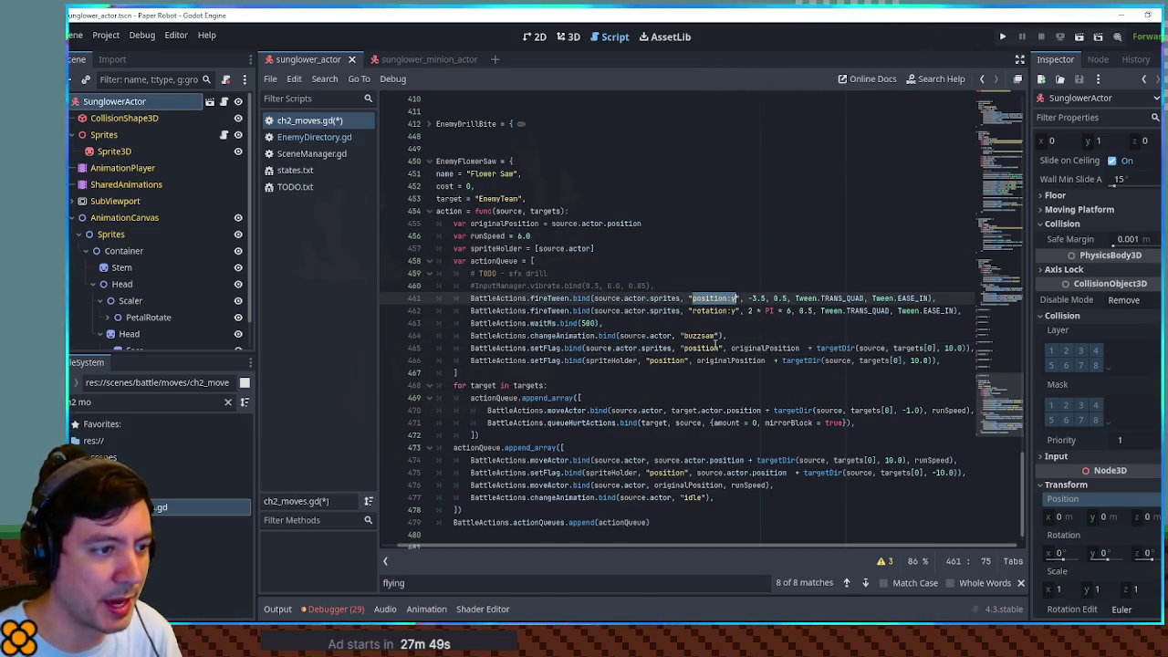
# Step: Make the copy set "position.y" to 0, fix the buzzsaw line's comma, save, and run the game
pyautogui.doubleClick(703, 349)
pyautogui.click(720, 347)
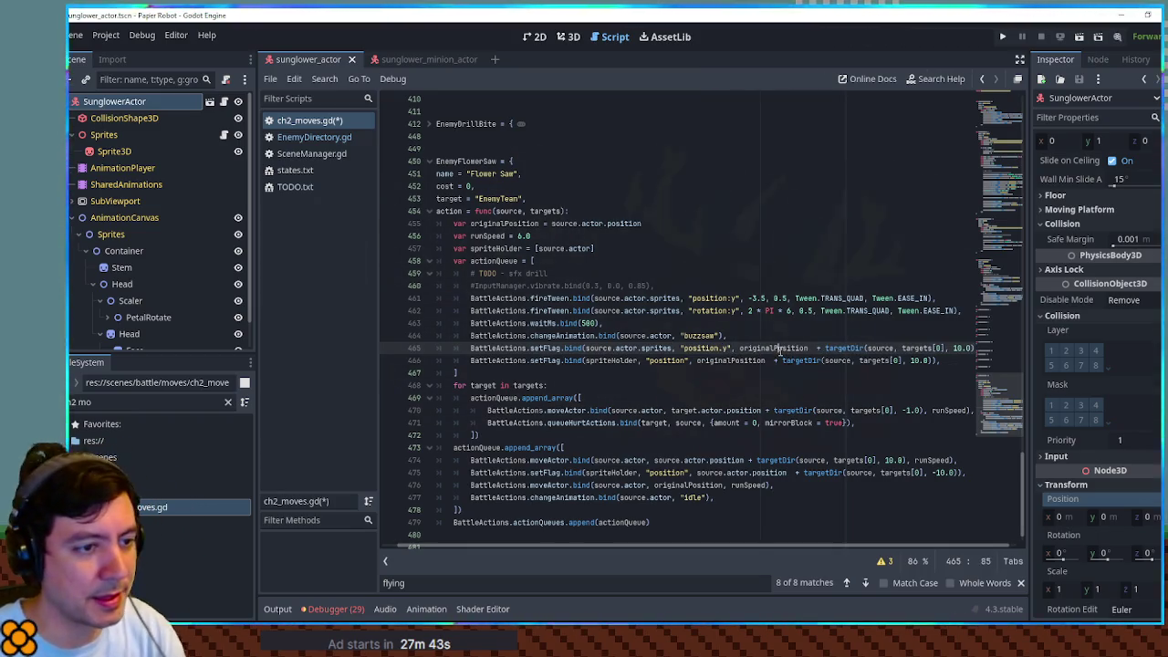
pyautogui.moveTo(740, 347); pyautogui.dragTo(1001, 356)
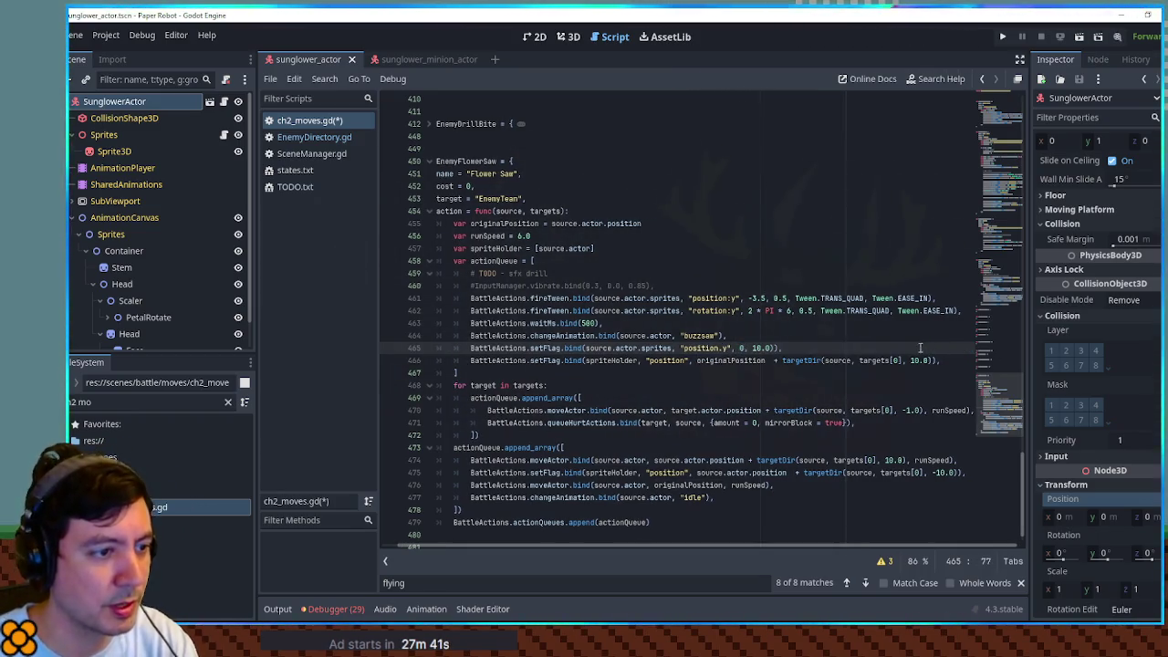
pyautogui.press('Up')
pyautogui.hotkey('ctrl', 's')
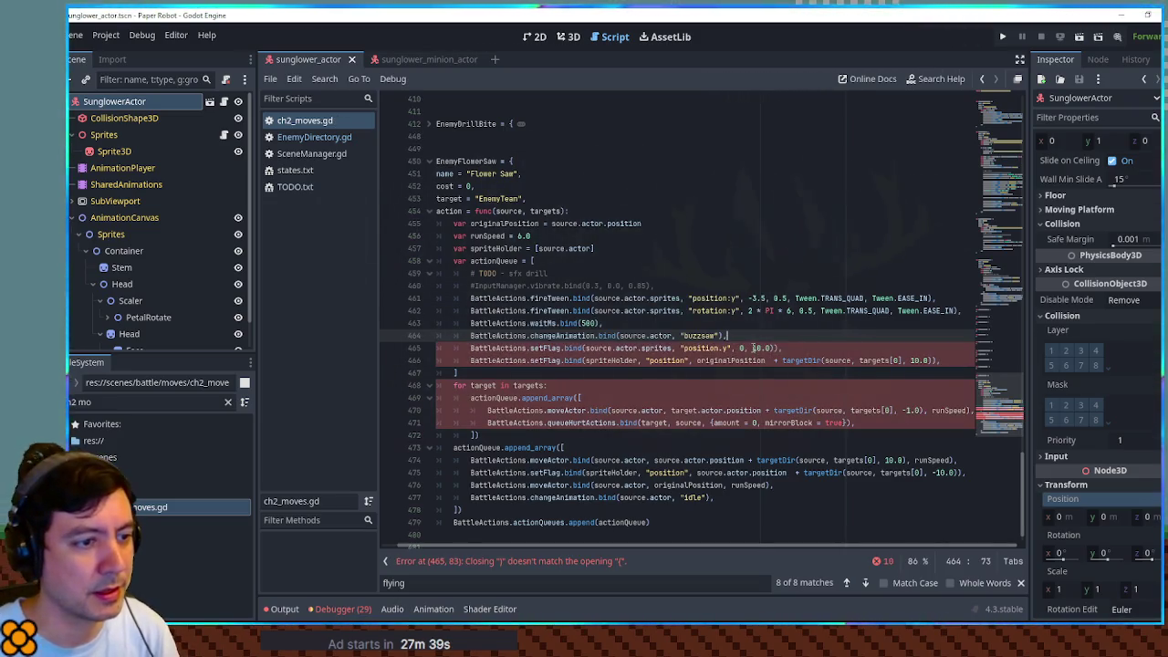
pyautogui.doubleClick(753, 348)
pyautogui.press('BackSpace')
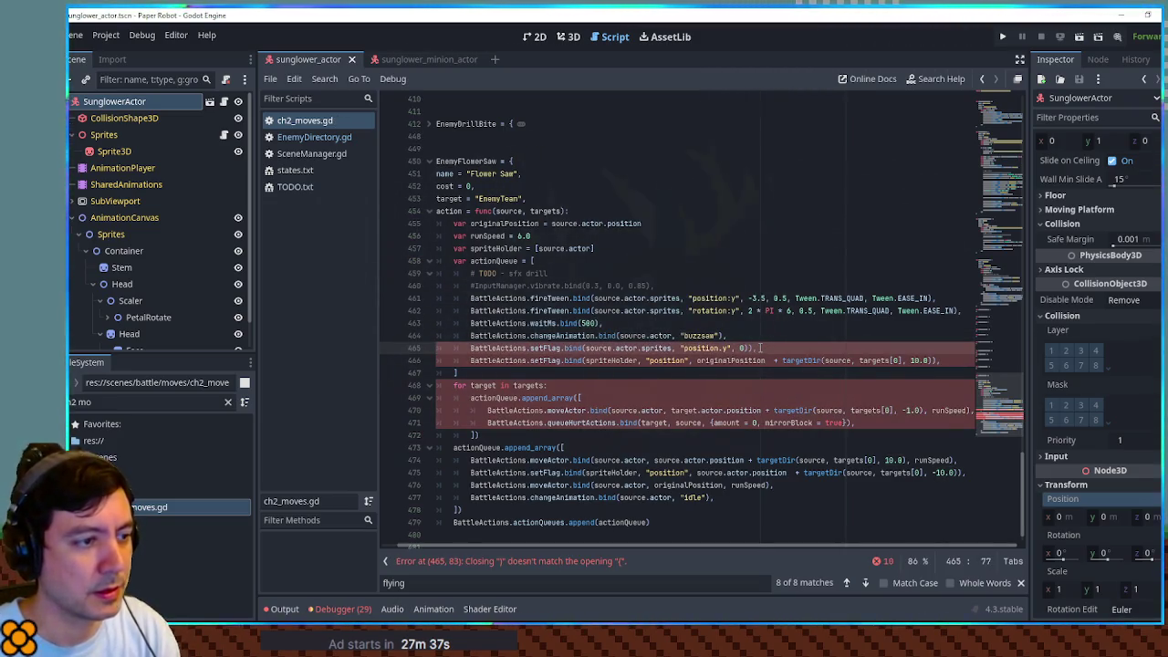
pyautogui.click(757, 336)
pyautogui.write(',')
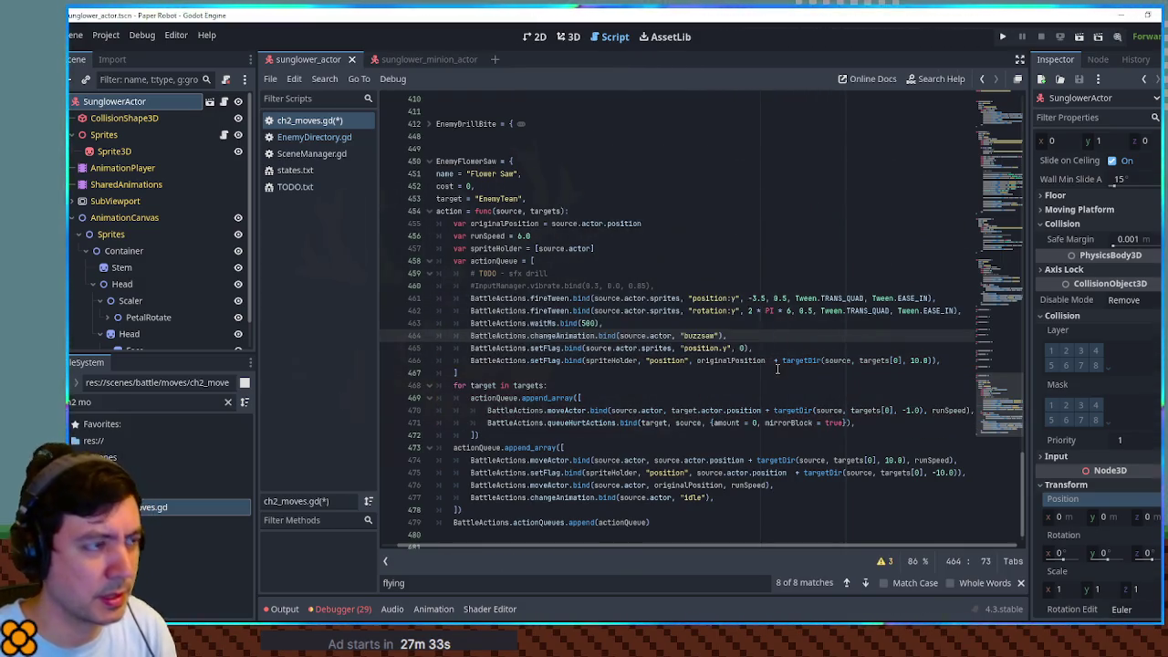
pyautogui.press('F5')
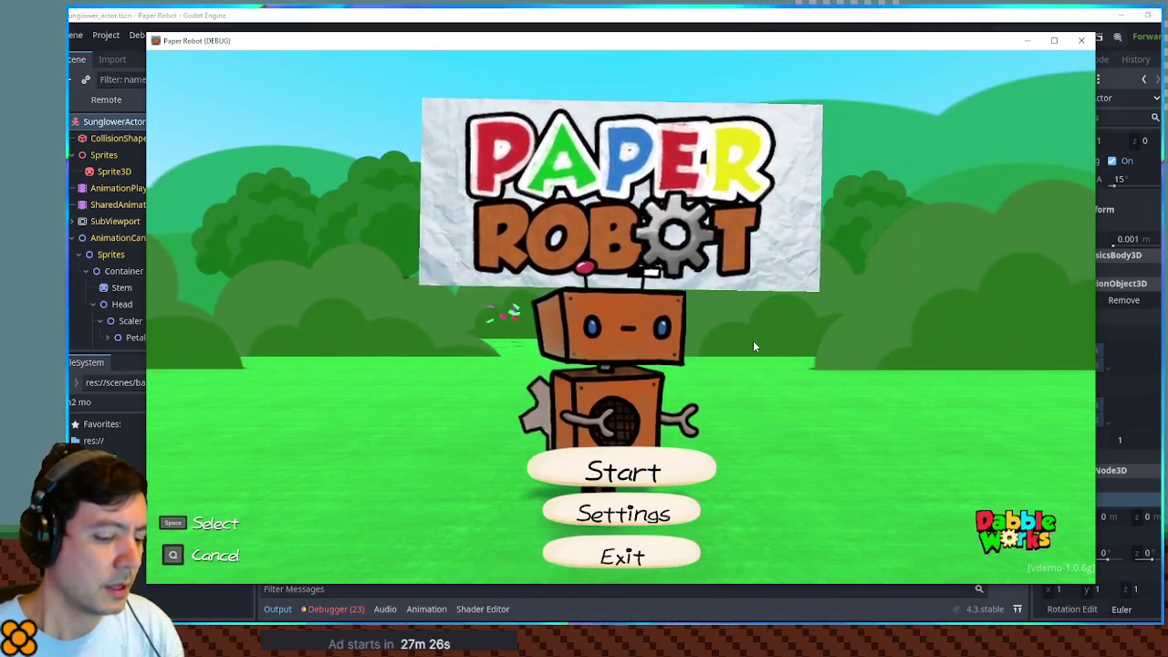
# Step: Start a debug Custom Battle with Sunglower as Enemy 1
pyautogui.press('F1')
pyautogui.click(504, 87)
pyautogui.click(356, 143)
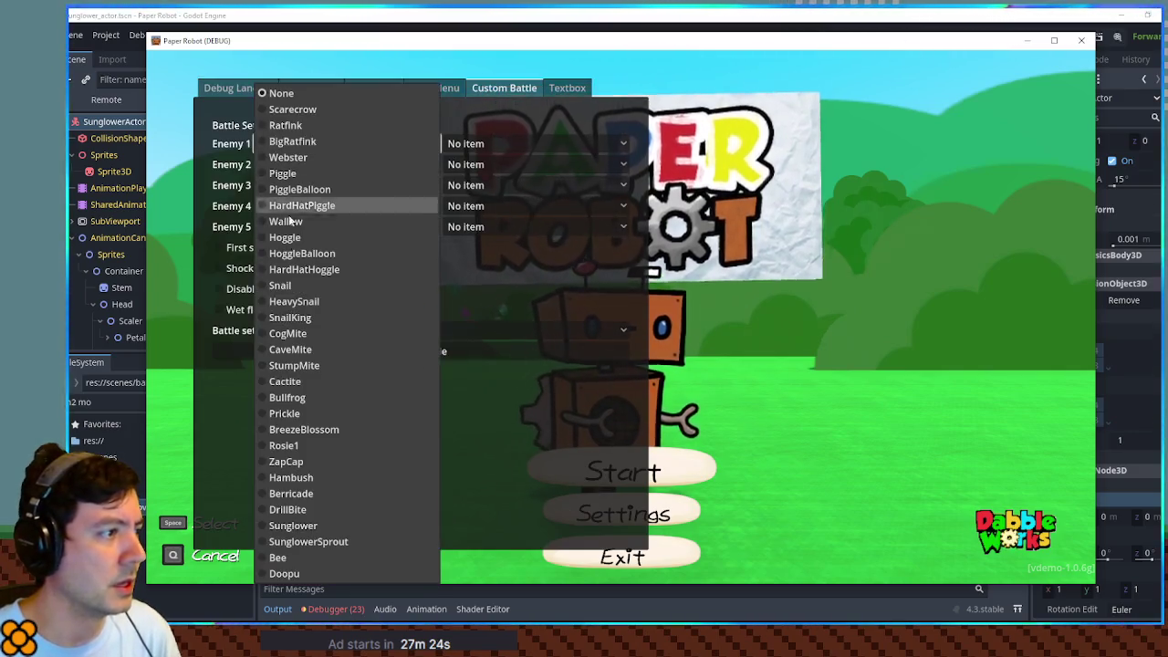
pyautogui.click(310, 525)
pyautogui.click(386, 348)
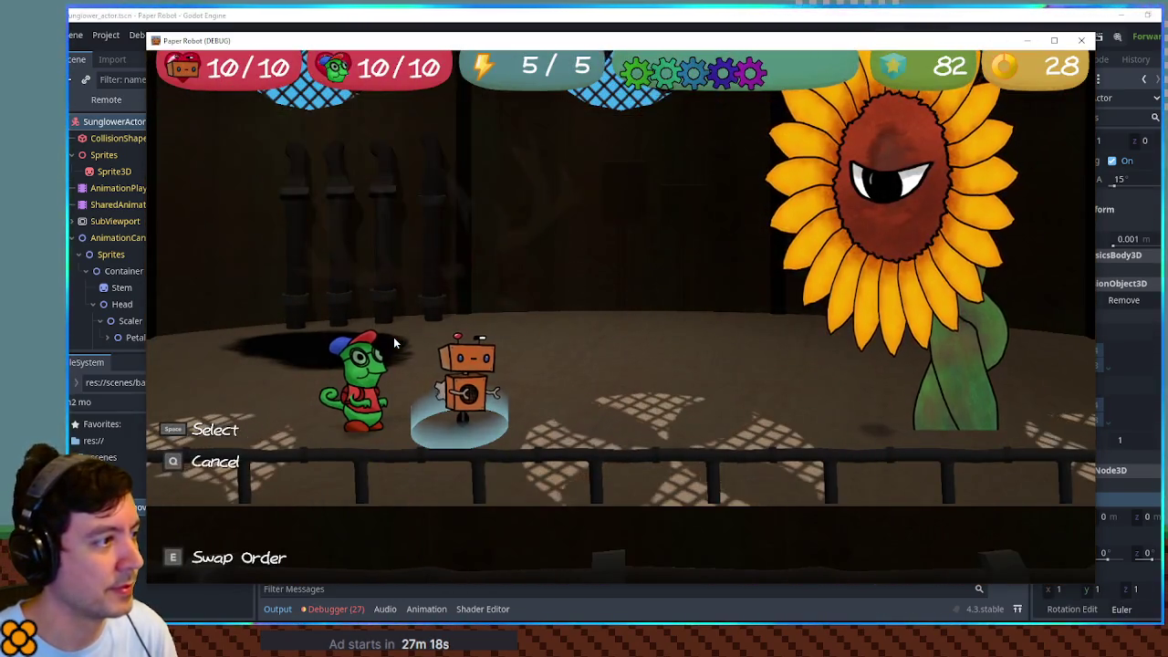
# Step: Play the turn, read the nonexistent Vector3 'set' error at line 231, and stop the game
pyautogui.press('Up')
pyautogui.press('space')
pyautogui.press('space')
pyautogui.press('q')
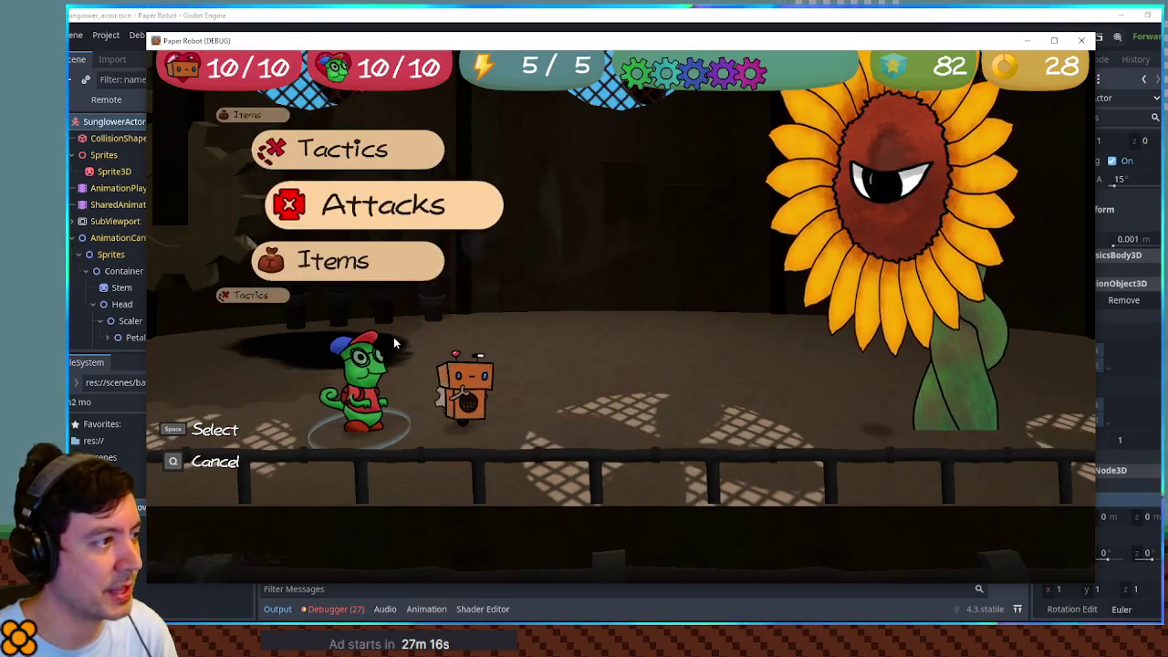
pyautogui.press('Up')
pyautogui.press('space')
pyautogui.press('space')
pyautogui.press('space')
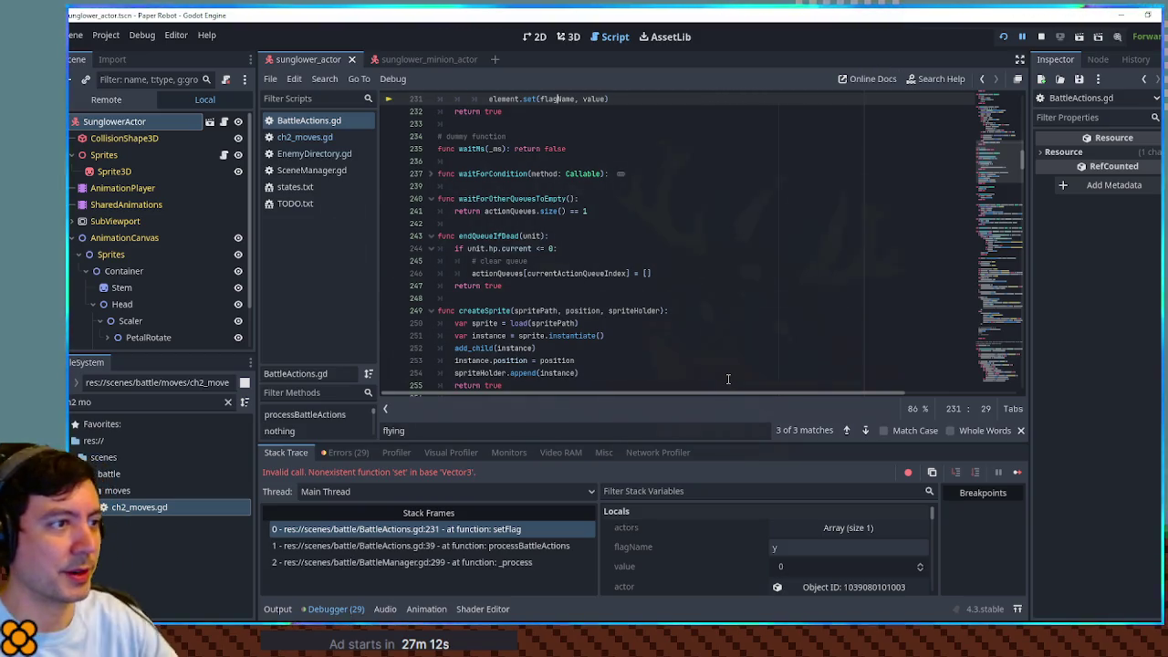
pyautogui.scroll(3, 729, 349)
pyautogui.scroll(4, 729, 349)
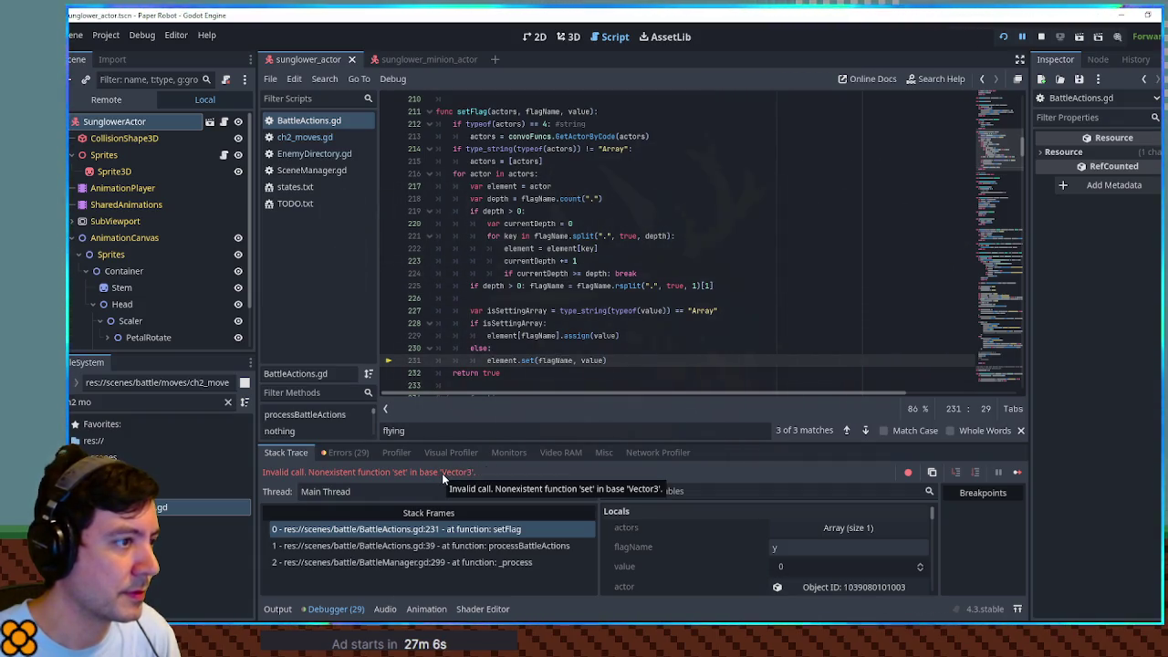
pyautogui.click(1041, 36)
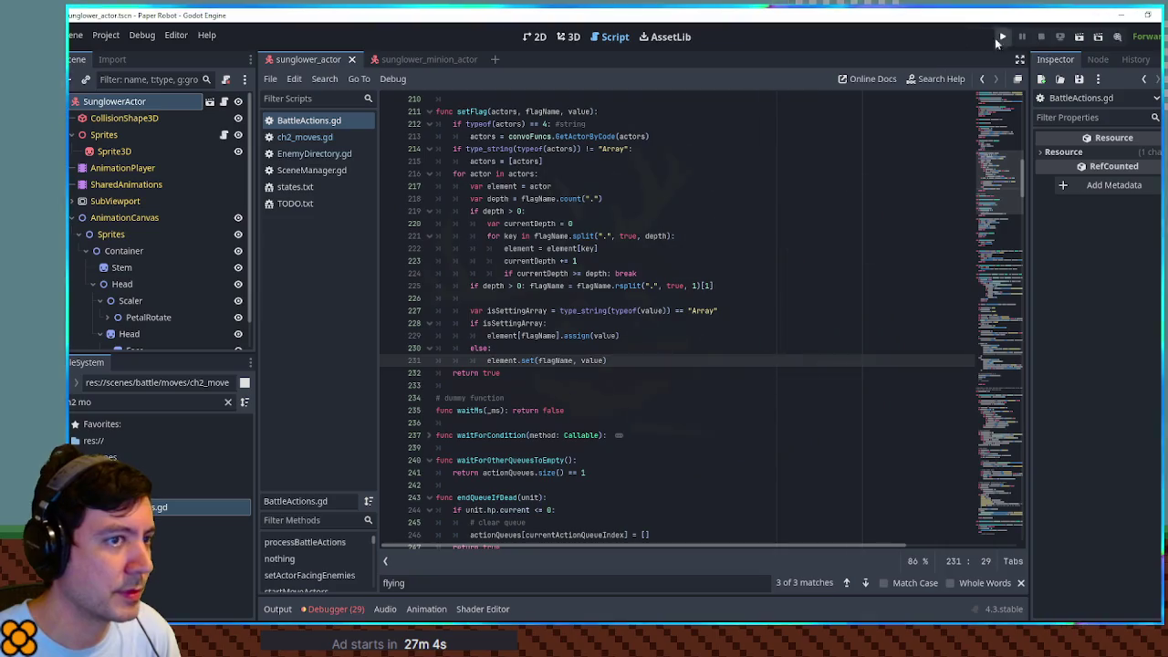
# Step: Return to the script editor and close BattleActions.gd
pyautogui.click(569, 37)
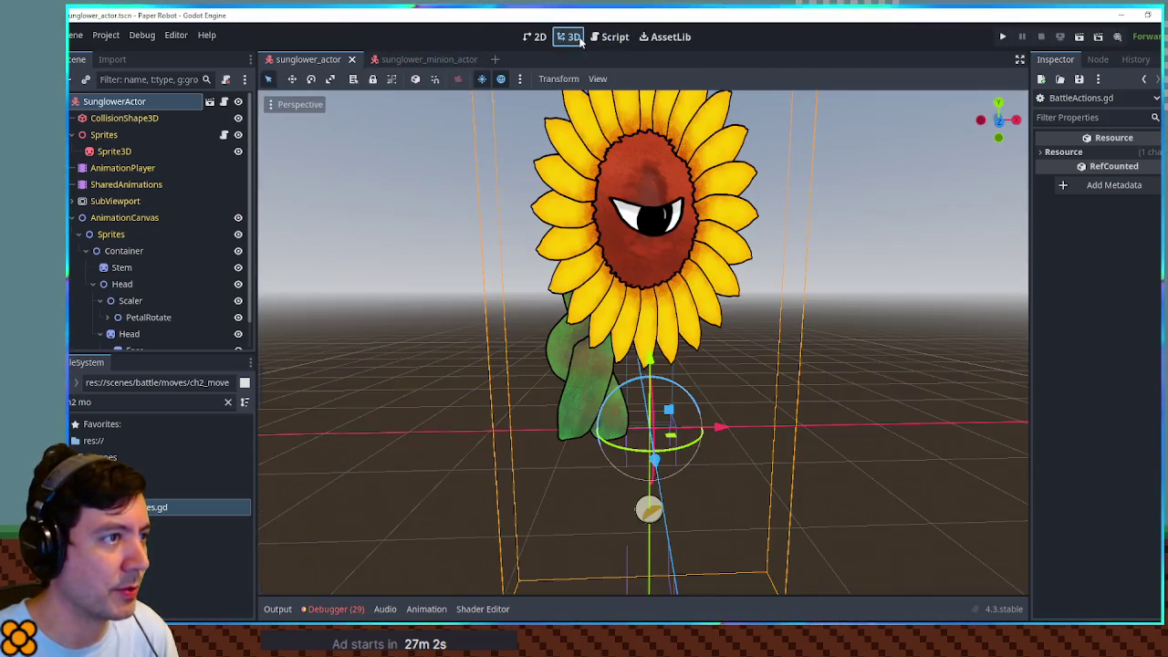
pyautogui.click(411, 60)
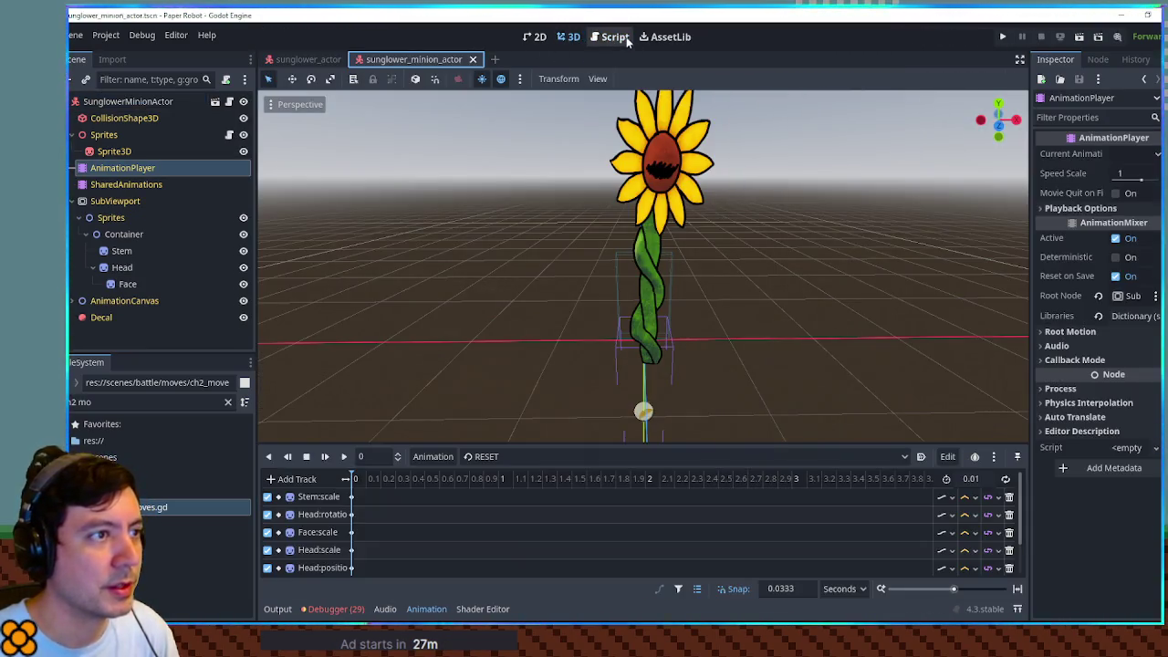
pyautogui.click(608, 37)
pyautogui.middleClick(333, 125)
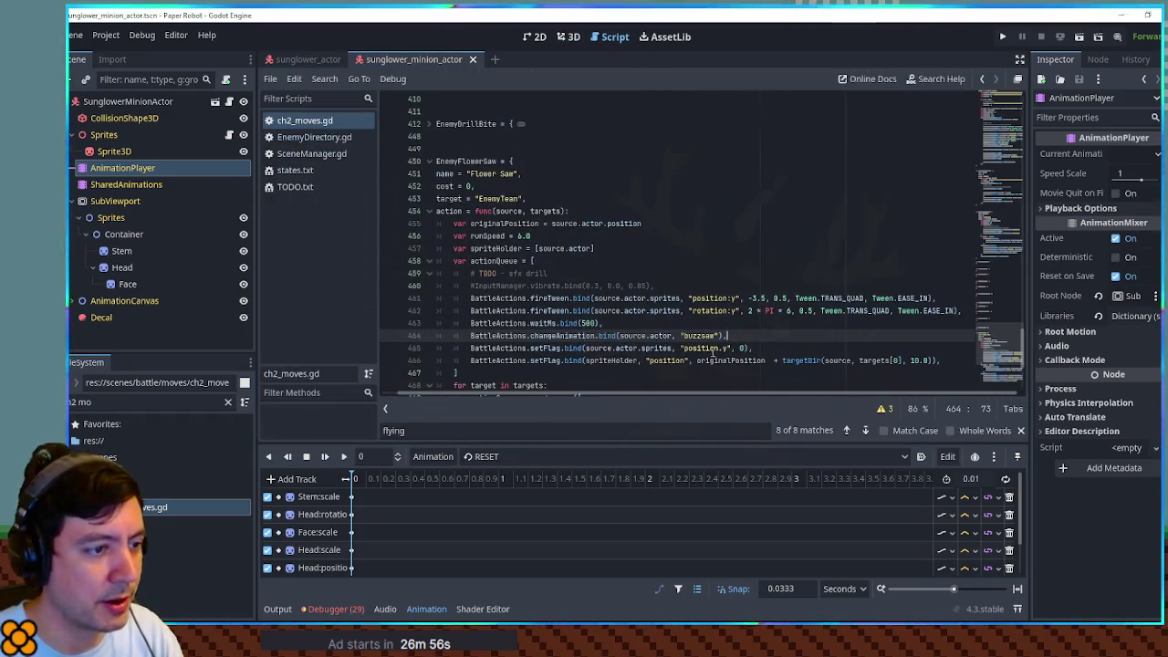
# Step: Replace line 465's 0 with Vector3.ZERO, save ch2_moves.gd, and run the game
pyautogui.click(716, 352)
pyautogui.press('BackSpace')
pyautogui.write('Vector')
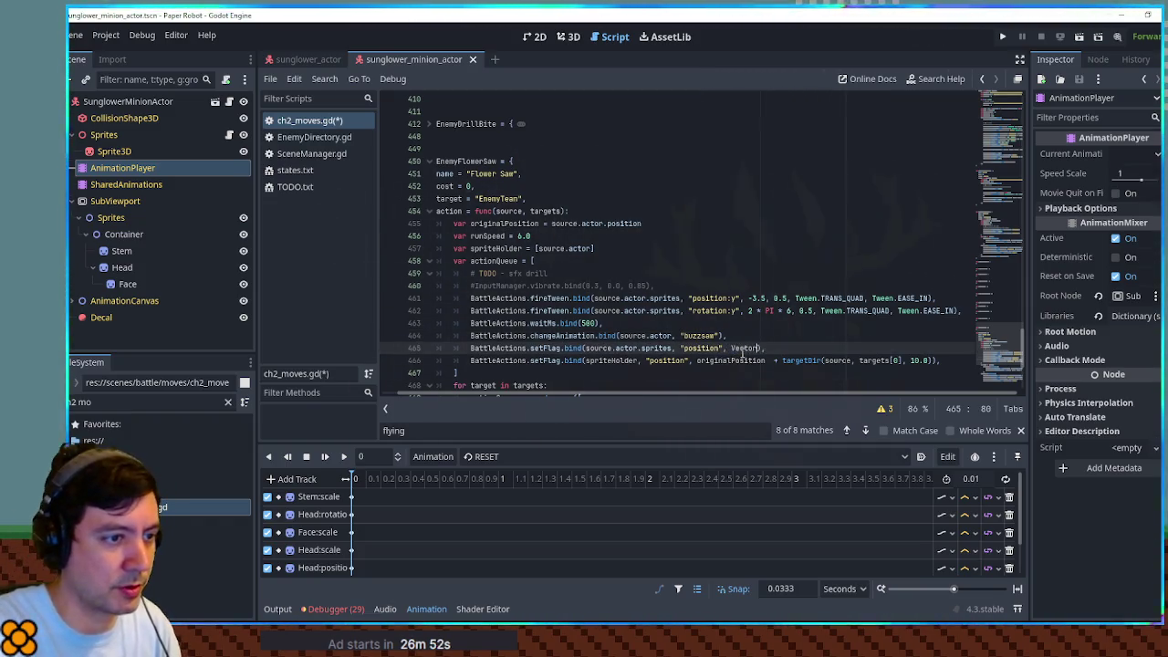
pyautogui.write('3.ZERO')
pyautogui.press('Escape')
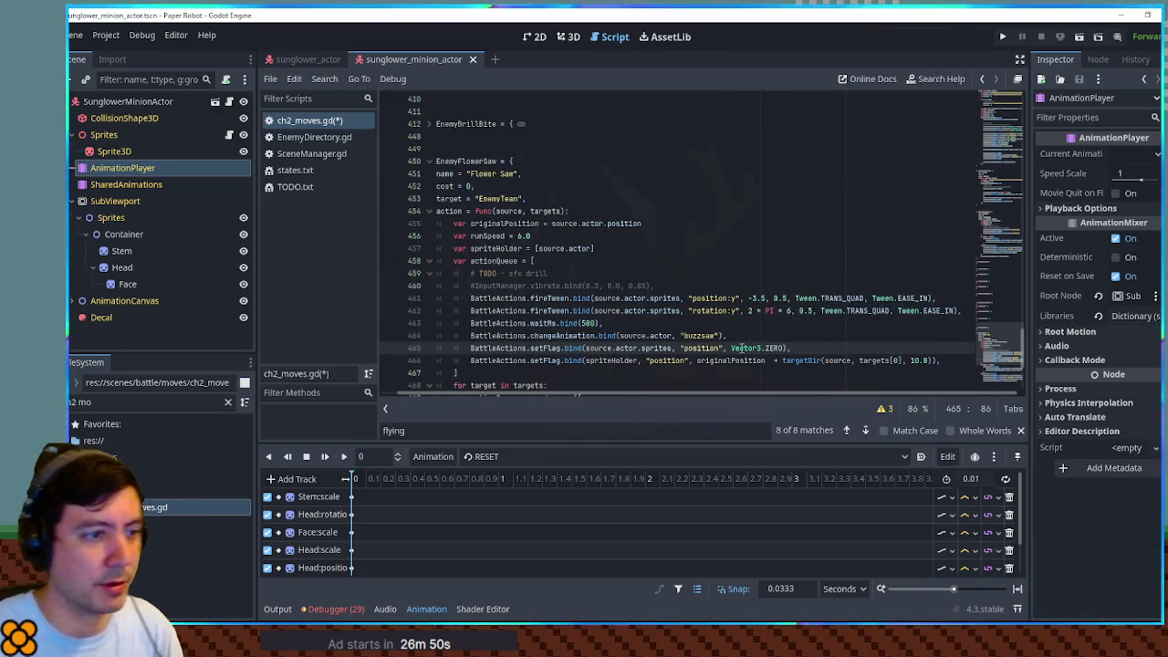
pyautogui.click(754, 311)
pyautogui.hotkey('ctrl', 's')
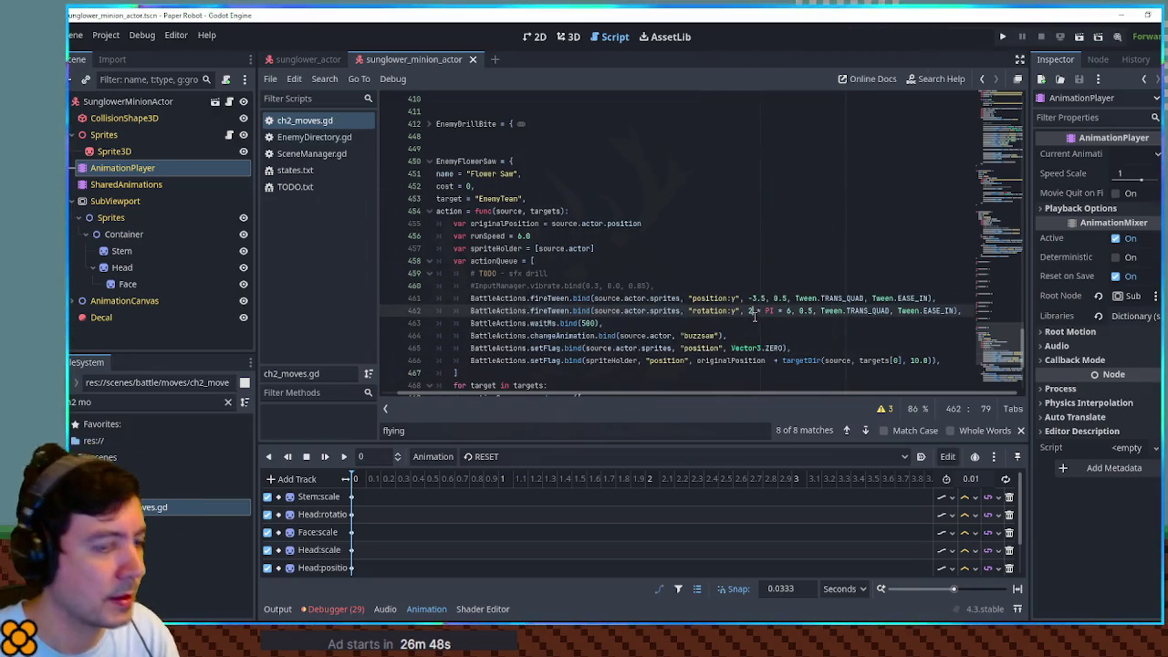
pyautogui.press('F5')
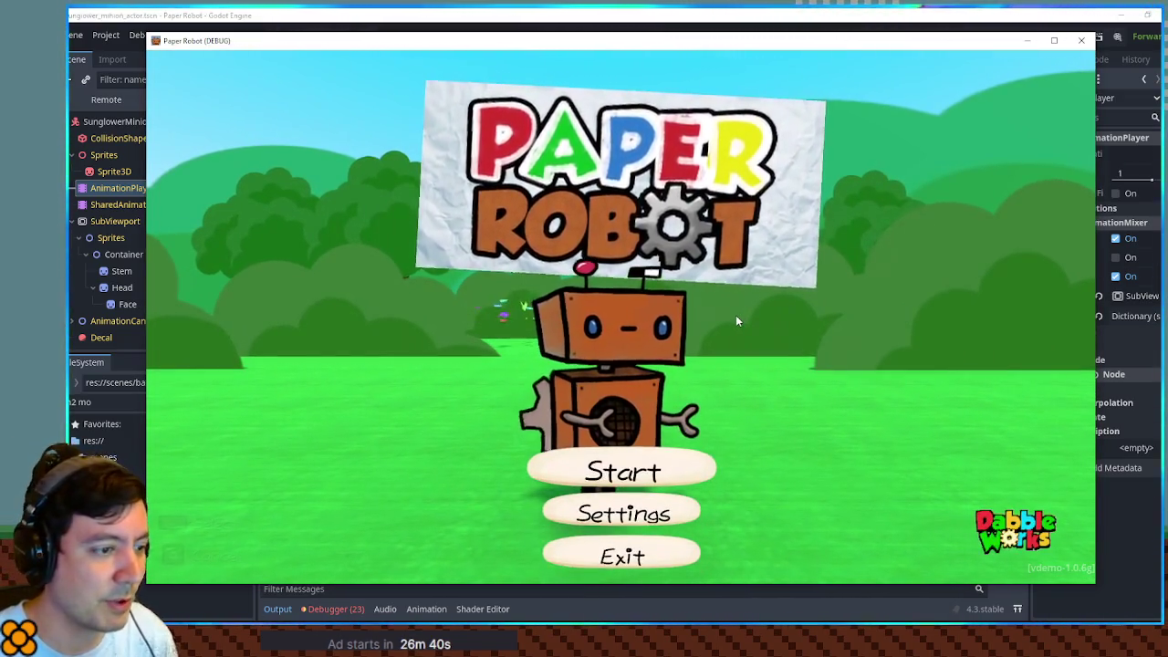
# Step: Start a debug Custom Battle with Sunglower as Enemy 1
pyautogui.press('F1')
pyautogui.click(504, 87)
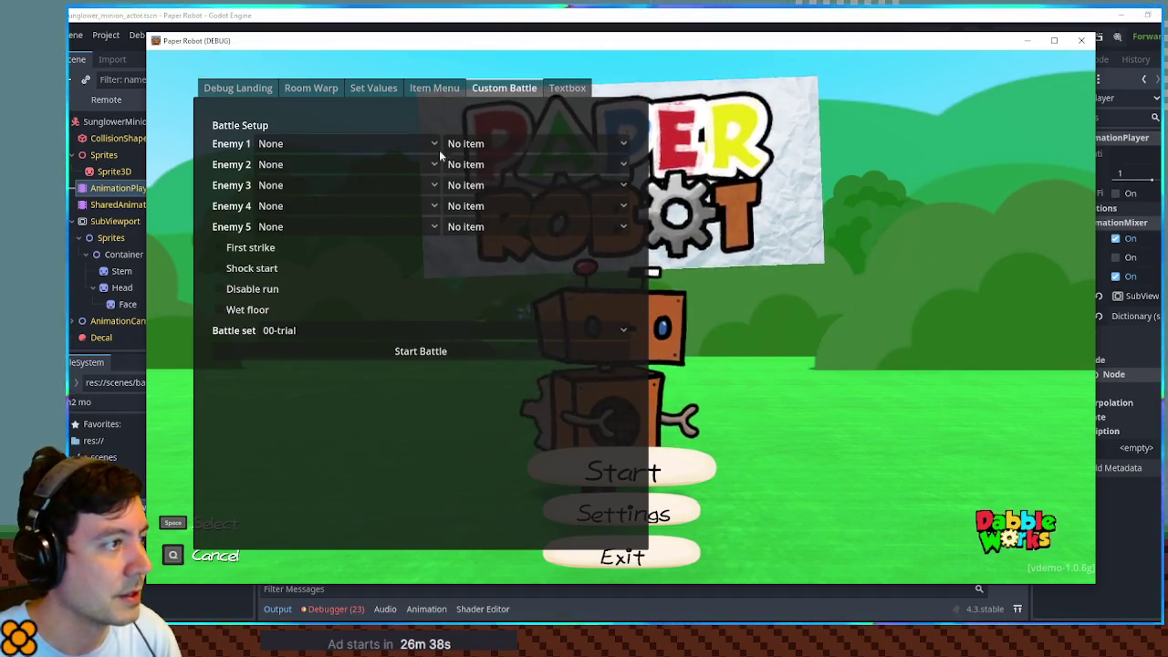
pyautogui.click(319, 146)
pyautogui.click(311, 524)
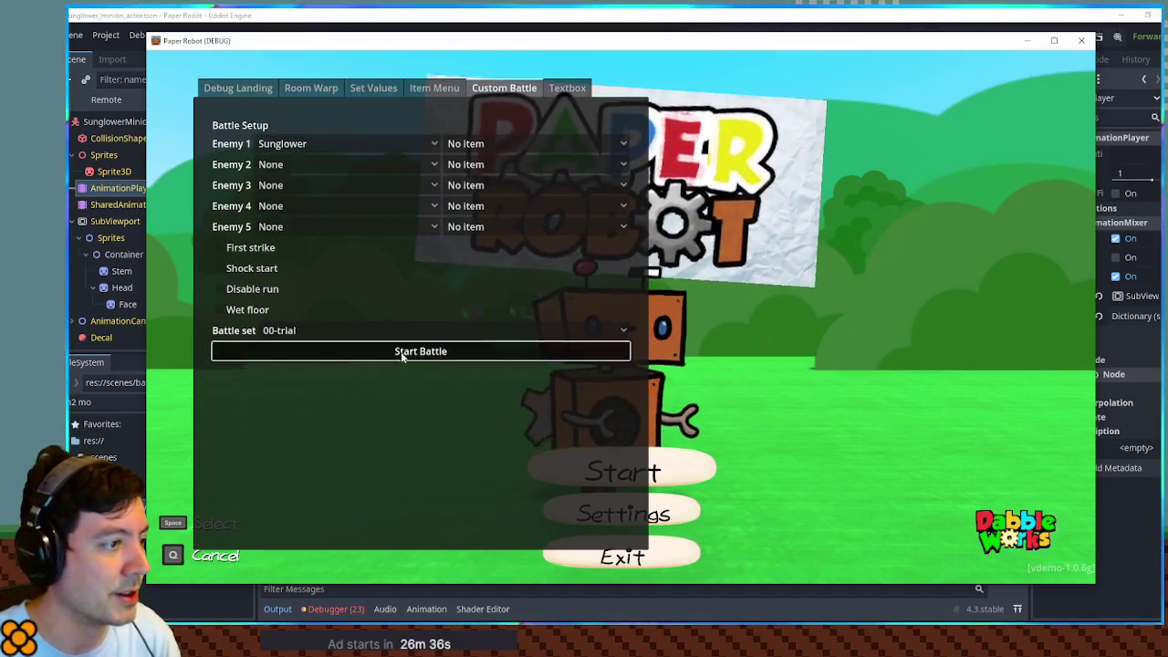
pyautogui.click(400, 351)
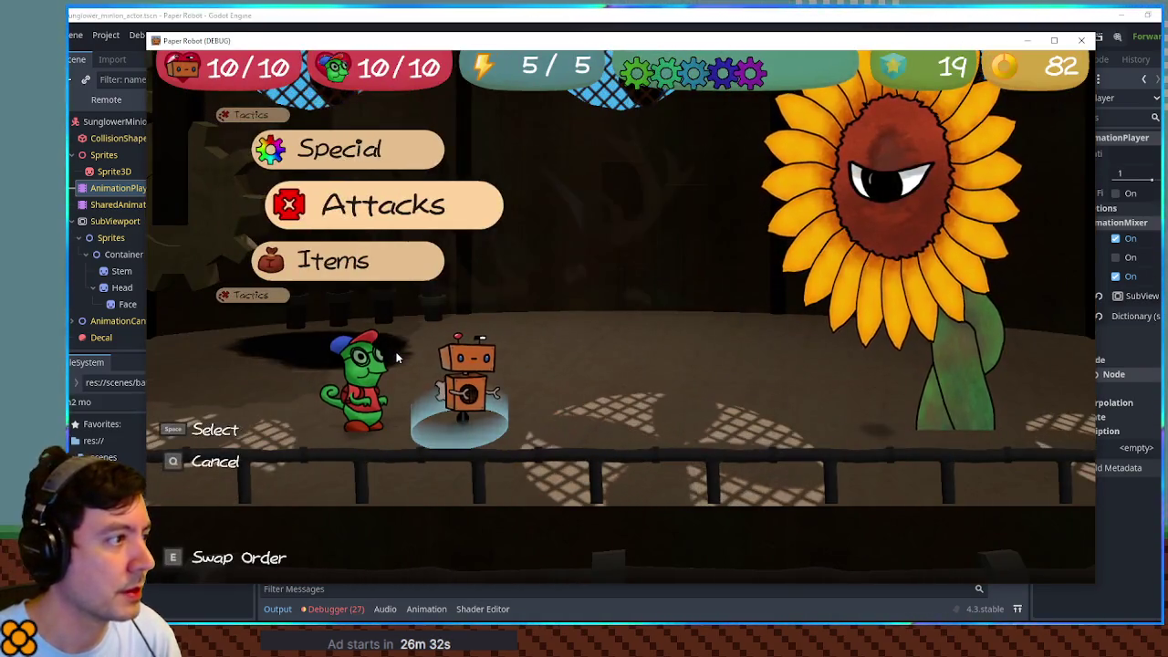
# Step: Pass the turn so Flower Saw drops both party members to 9/10, then return to the editor
pyautogui.press('w')
pyautogui.press('w')
pyautogui.press('space')
pyautogui.press('space')
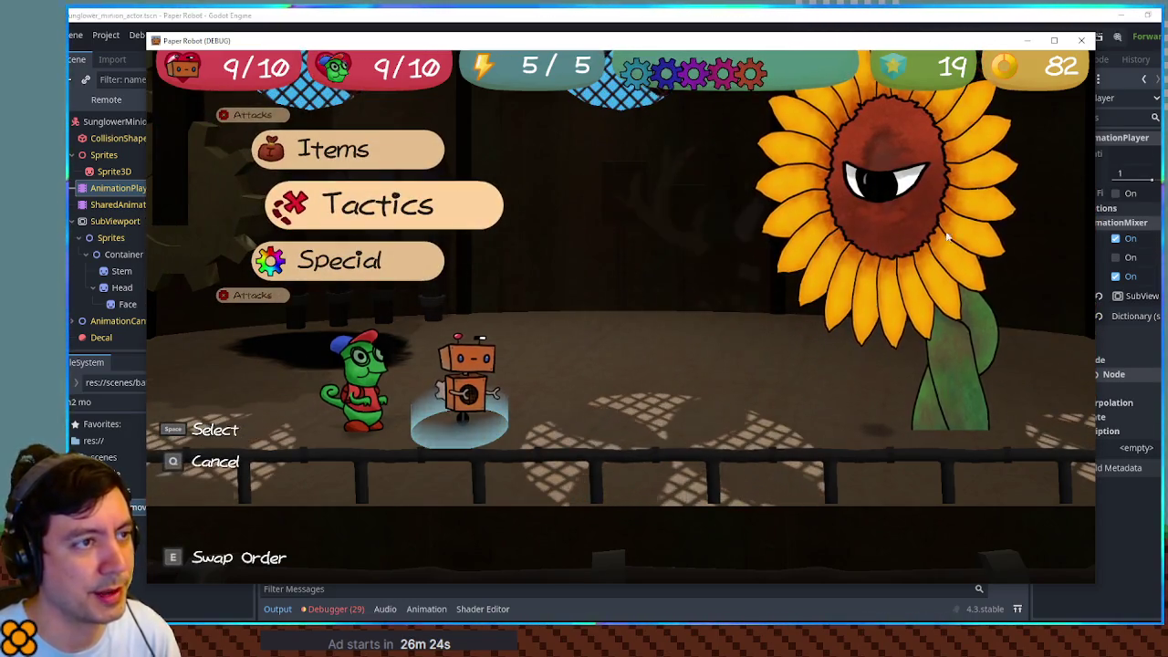
pyautogui.click(806, 16)
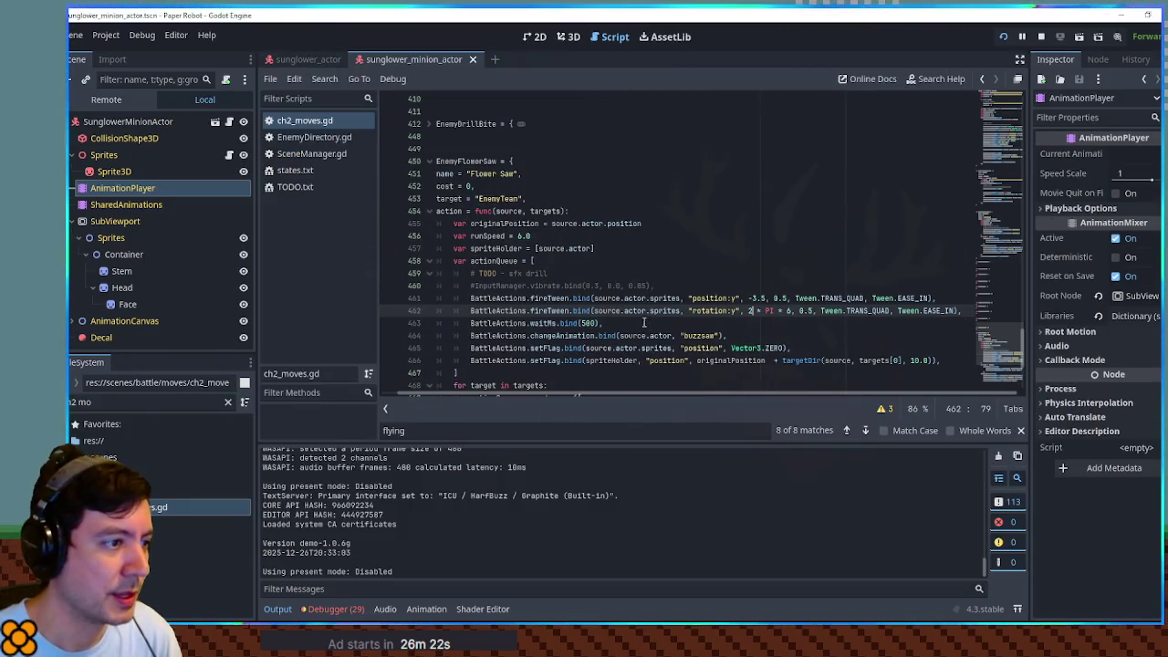
# Step: Negate the 10.0 spriteHolder offset on line 466 to -10.0 and save so the game reloads
pyautogui.click(519, 235)
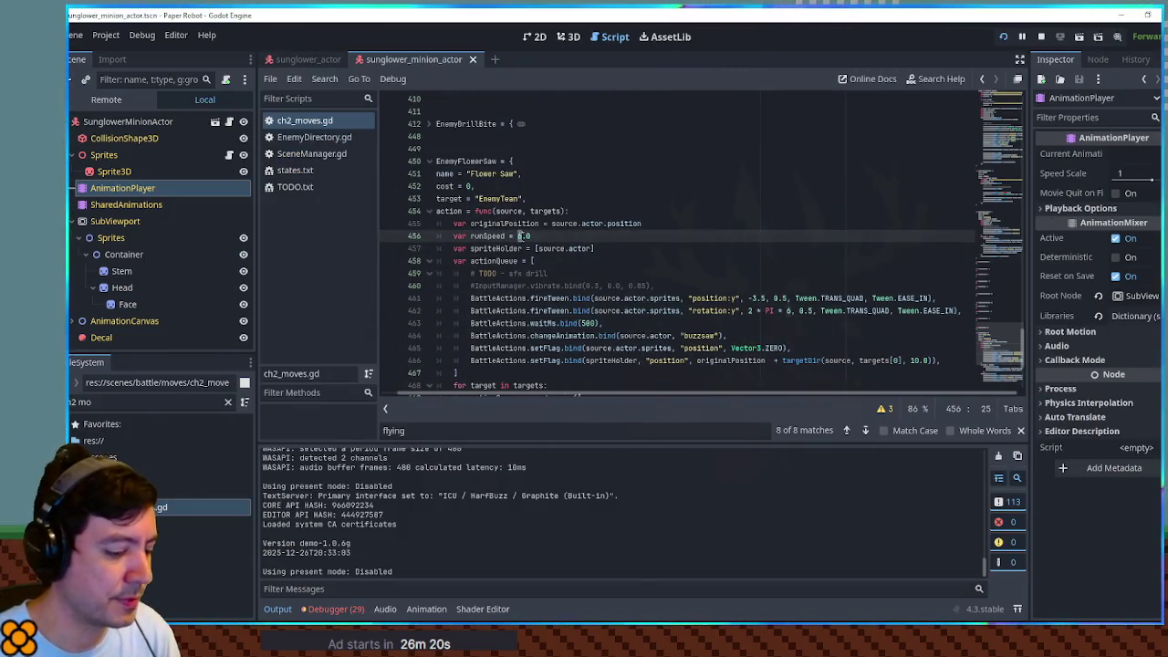
pyautogui.write('8')
pyautogui.scroll(-2, 723, 274)
pyautogui.hotkey('ctrl', 's')
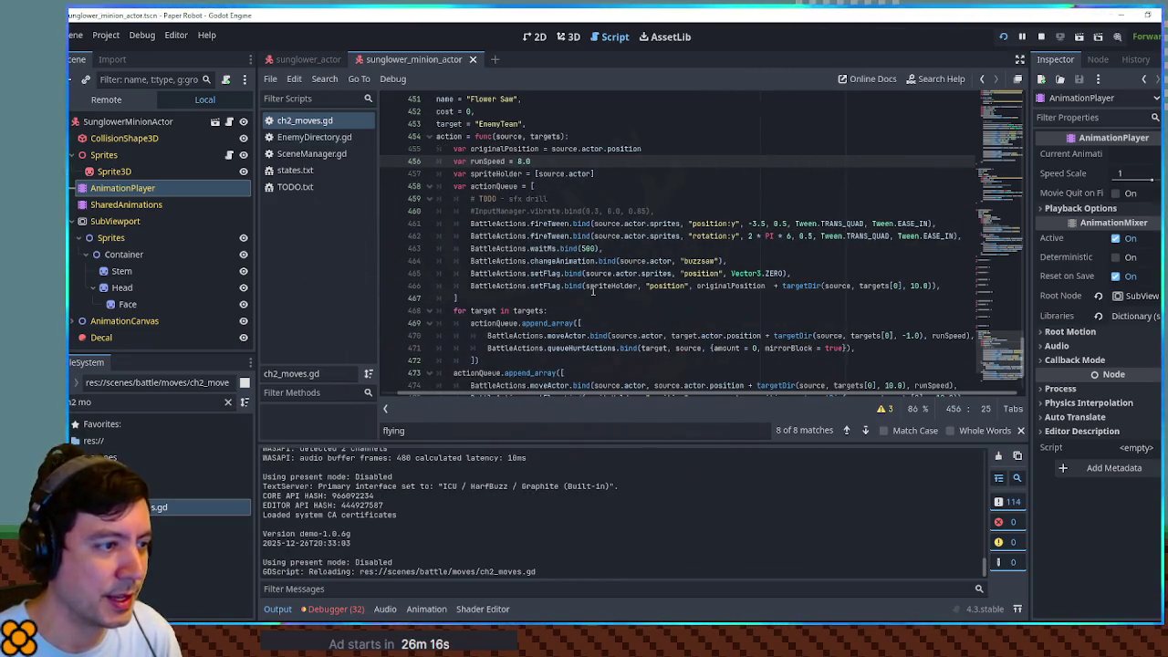
pyautogui.doubleClick(611, 286)
pyautogui.click(911, 286)
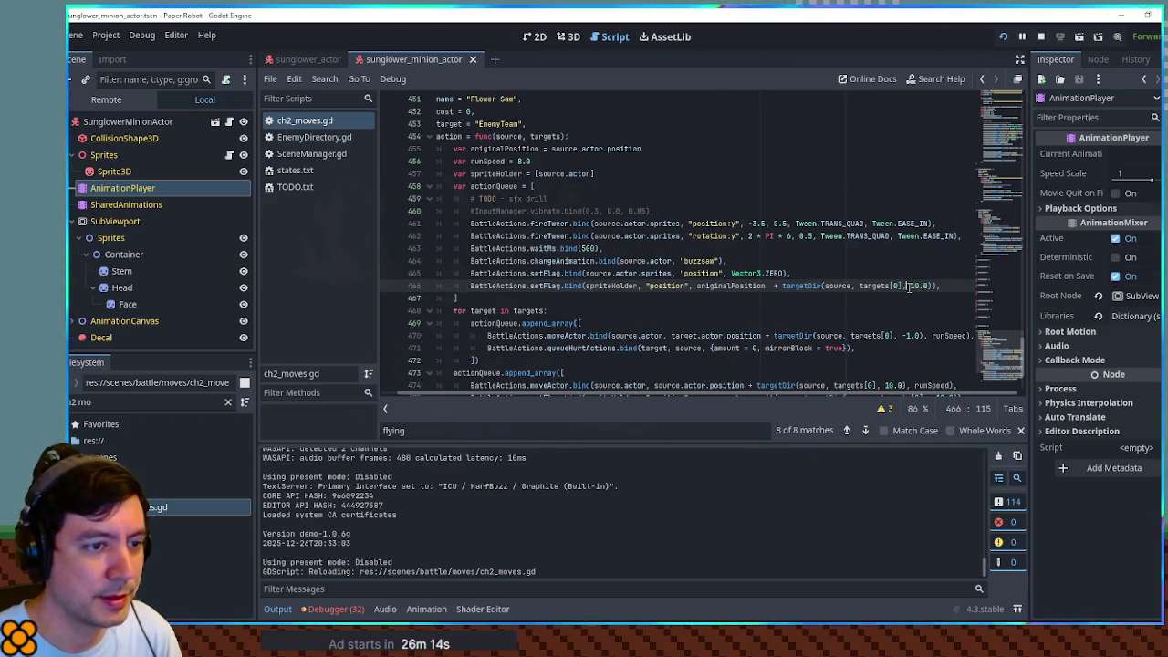
pyautogui.write('-')
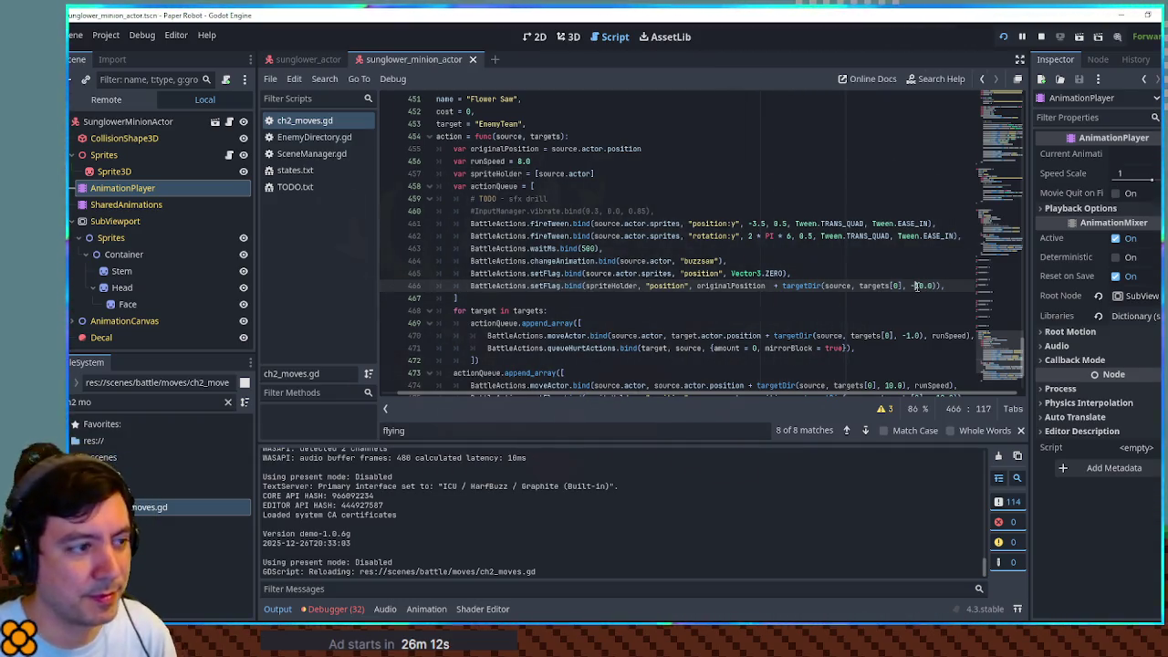
pyautogui.scroll(-1, 918, 291)
pyautogui.hotkey('ctrl', 's')
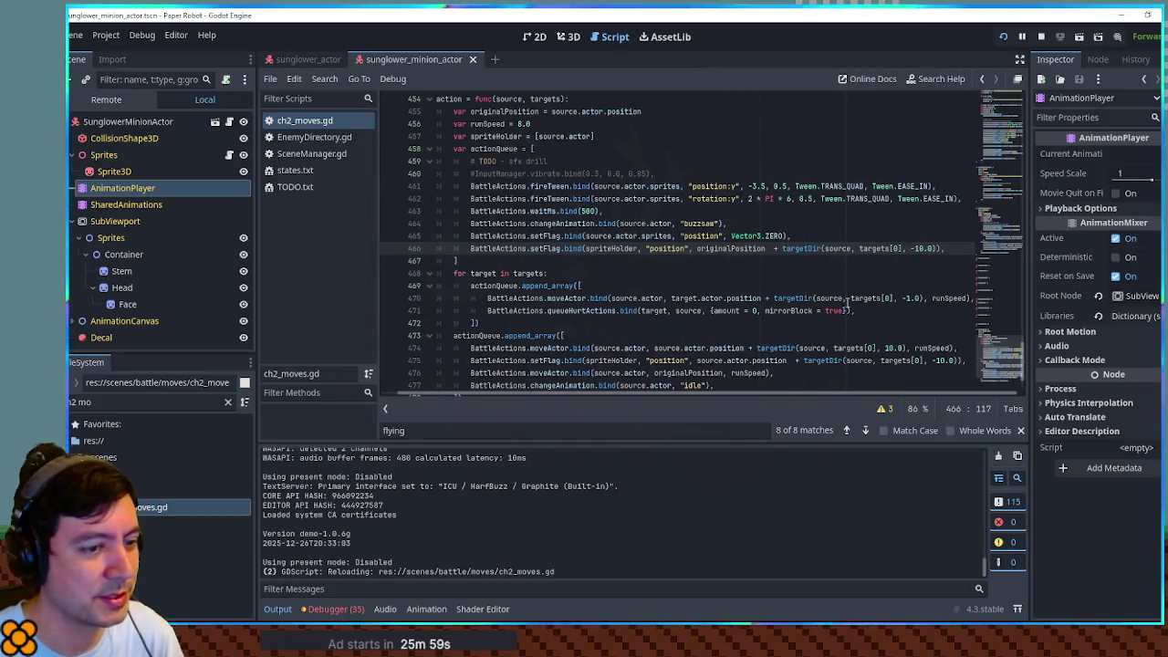
# Step: Move the spriteHolder setFlag line above the sprites setFlag line, with the output log hidden
pyautogui.hotkey('ctrl', 'j')
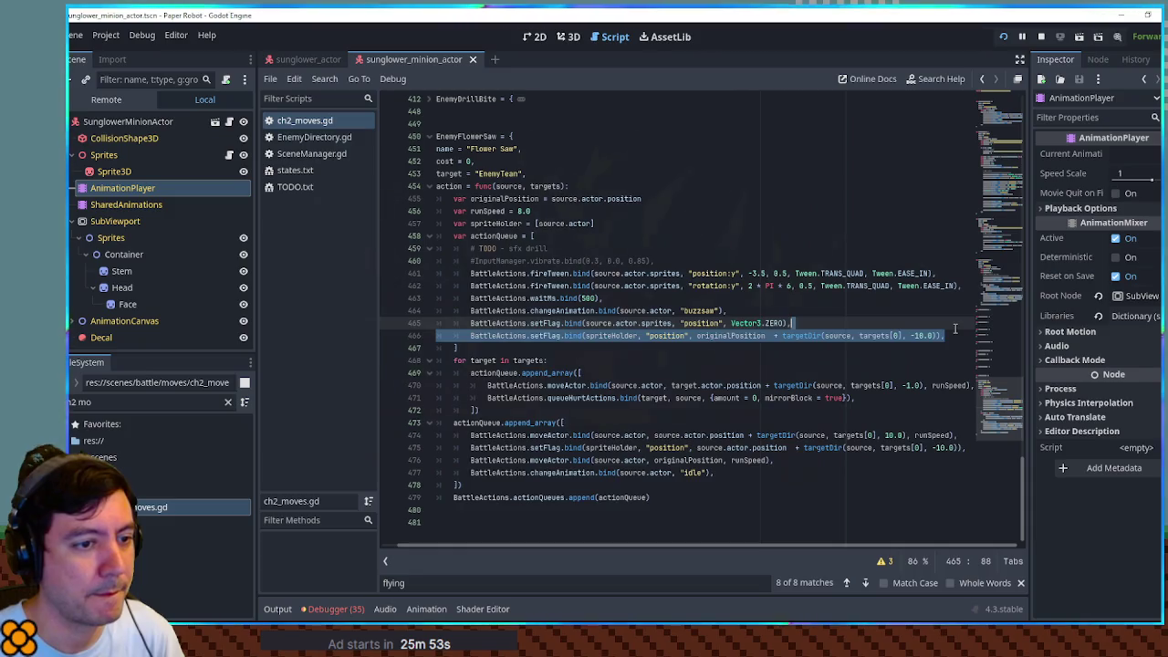
pyautogui.hotkey('alt', 'Up')
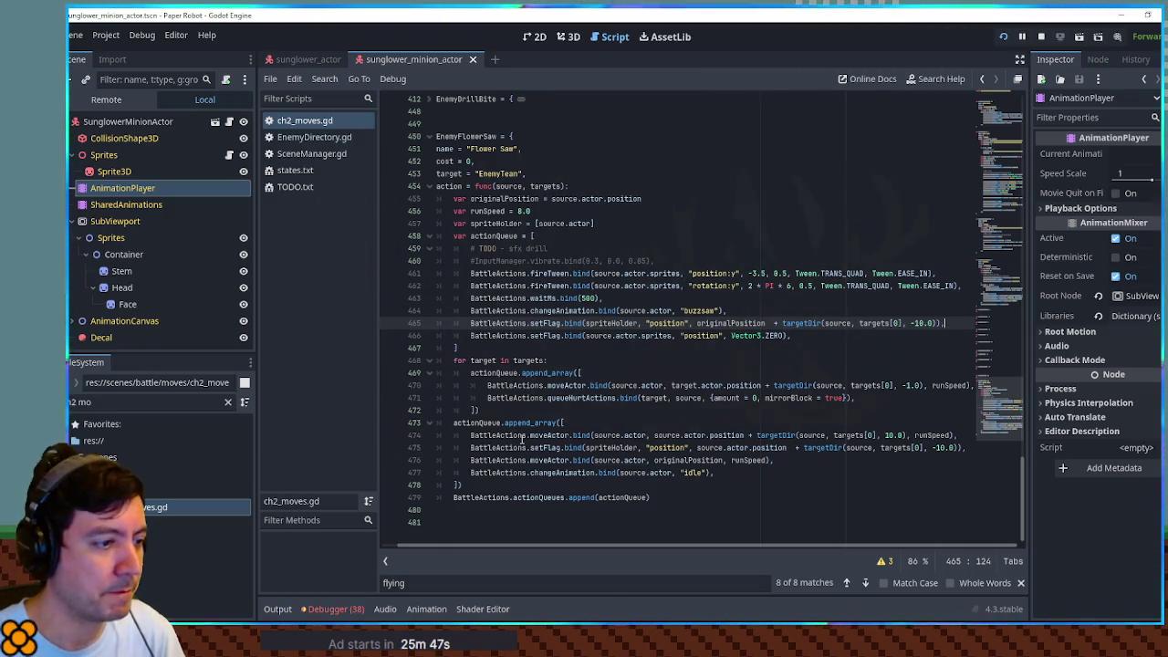
pyautogui.moveTo(470, 435)
pyautogui.mouseDown()
pyautogui.moveTo(712, 473)
pyautogui.moveTo(648, 435)
pyautogui.moveTo(867, 432)
pyautogui.mouseUp()
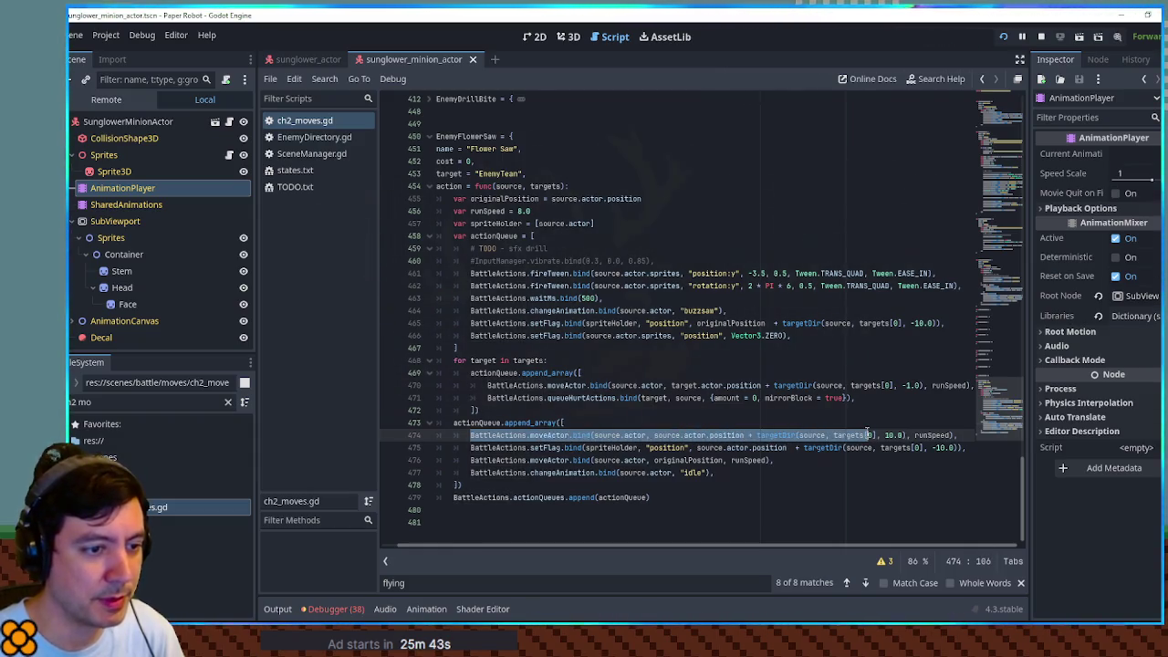
pyautogui.moveTo(900, 435); pyautogui.dragTo(951, 436)
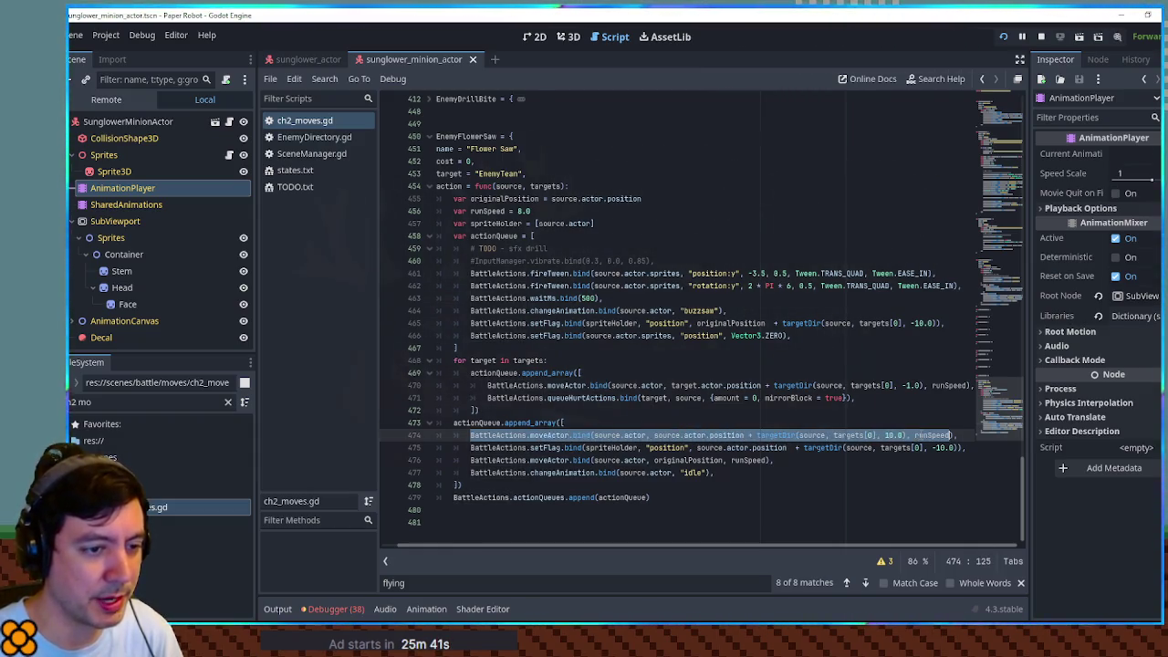
pyautogui.moveTo(530, 447); pyautogui.dragTo(750, 449)
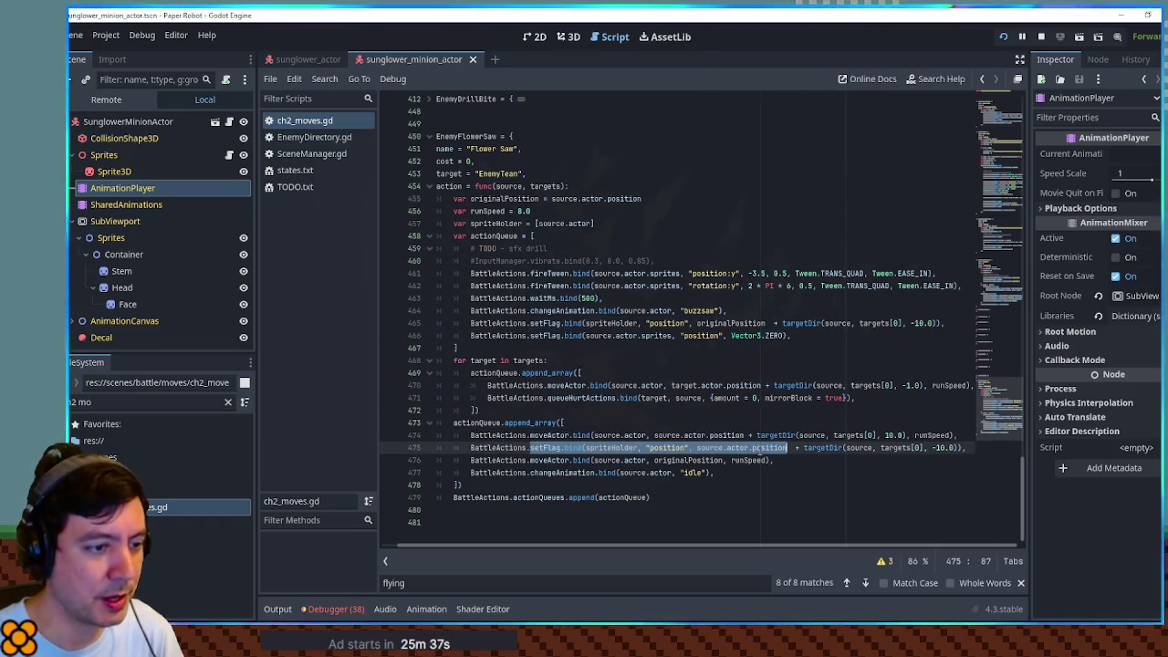
pyautogui.click(787, 448)
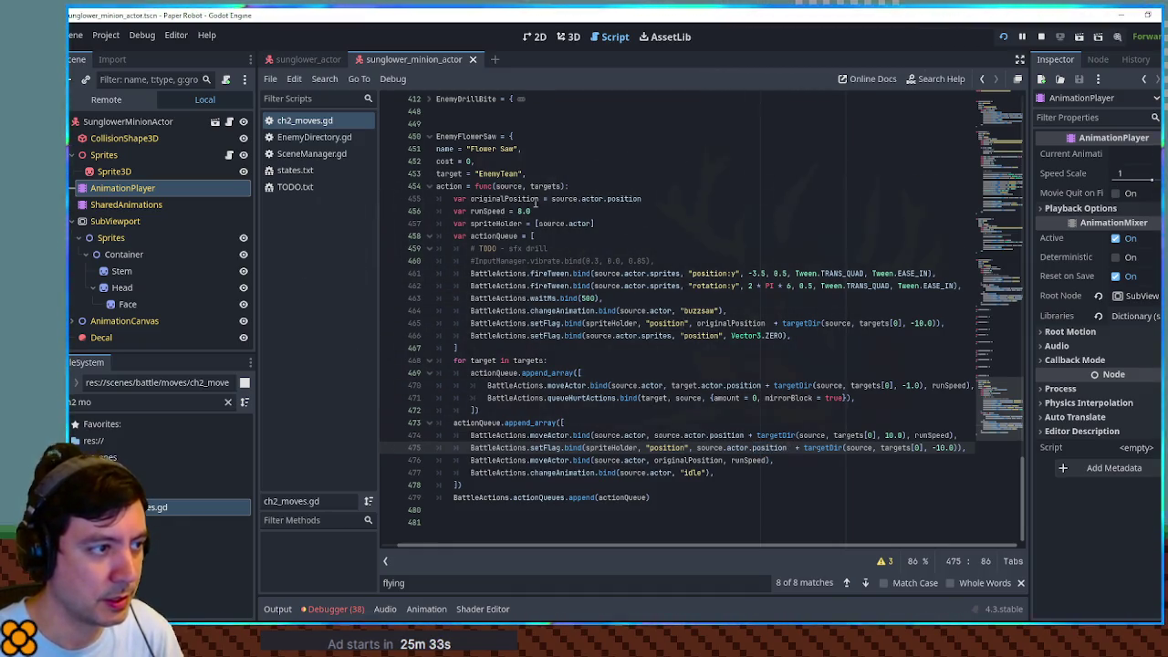
# Step: On line 475, replace source.actor.position with originalPosition and drop the targetDir offset
pyautogui.doubleClick(532, 200)
pyautogui.hotkey('ctrl', 'c')
pyautogui.moveTo(697, 448); pyautogui.dragTo(900, 449)
pyautogui.hotkey('ctrl', 'v')
pyautogui.click(770, 448)
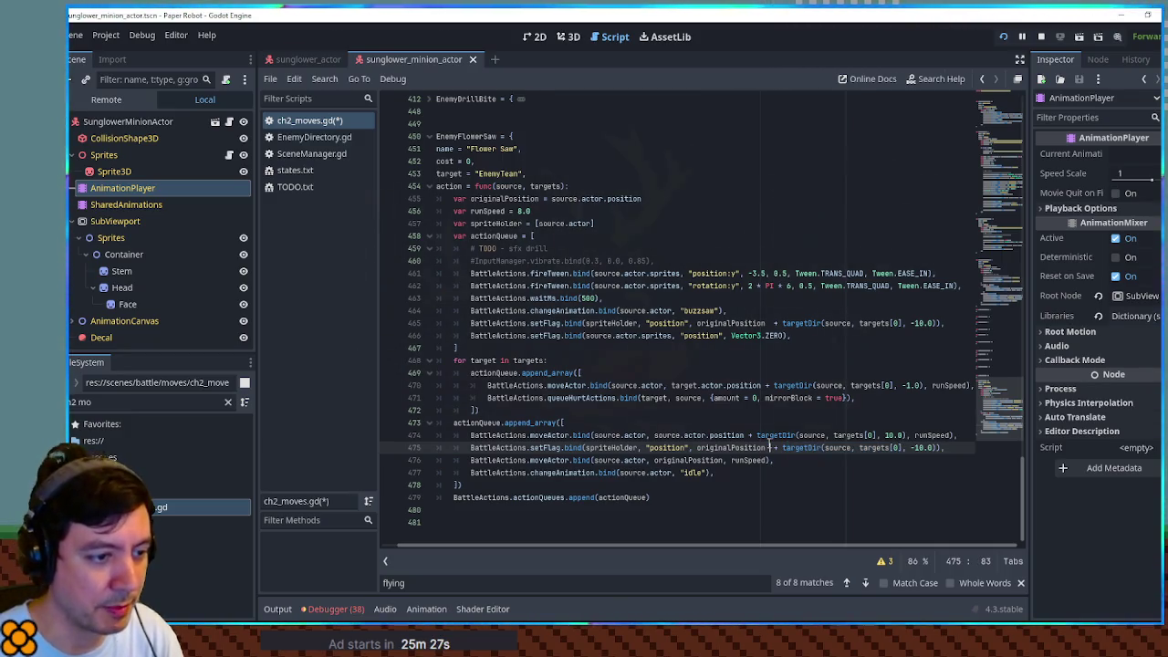
pyautogui.moveTo(771, 448); pyautogui.dragTo(914, 449)
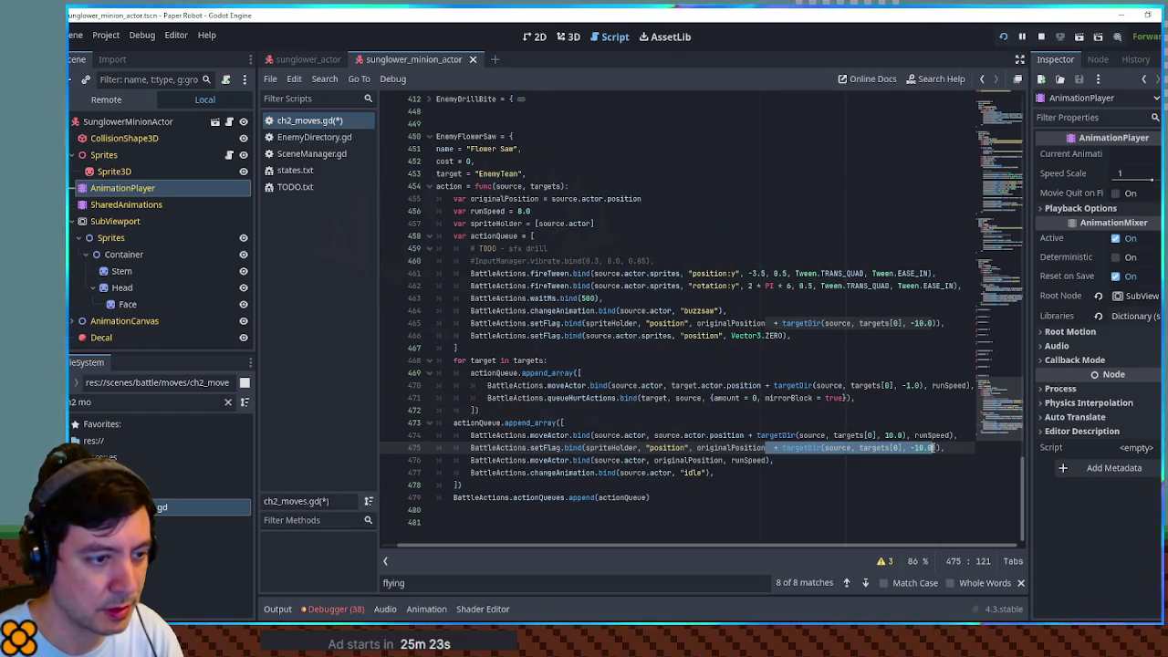
pyautogui.press('BackSpace')
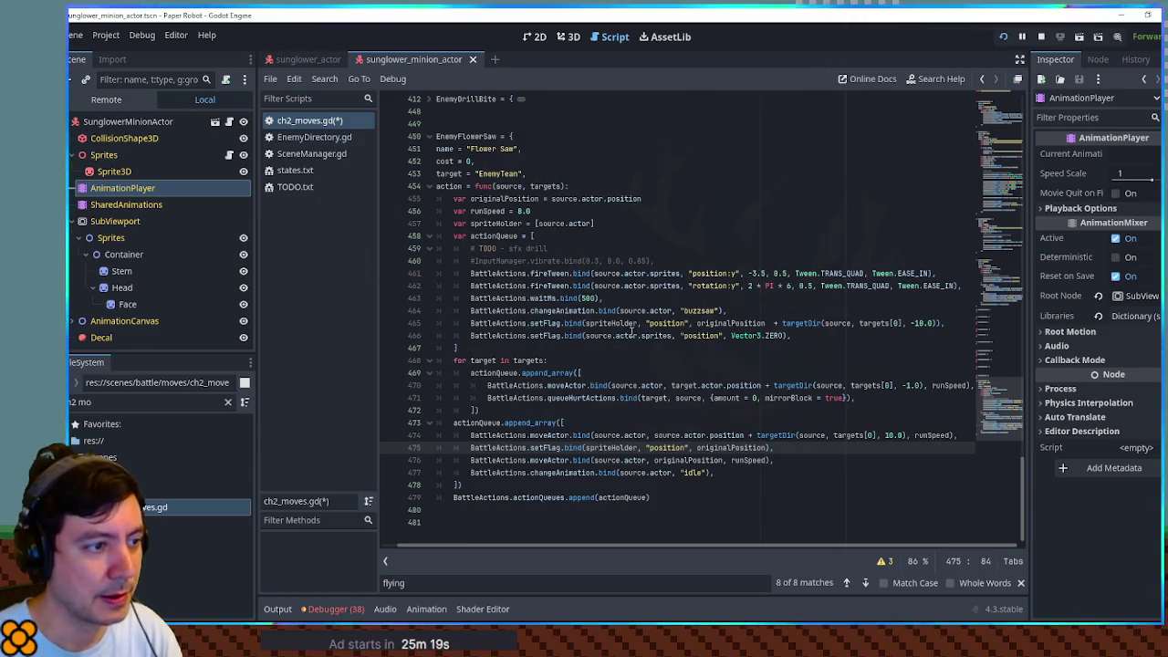
# Step: Paste the sprite-reset setFlag line after the move-to-target line in the return sequence
pyautogui.click(950, 324)
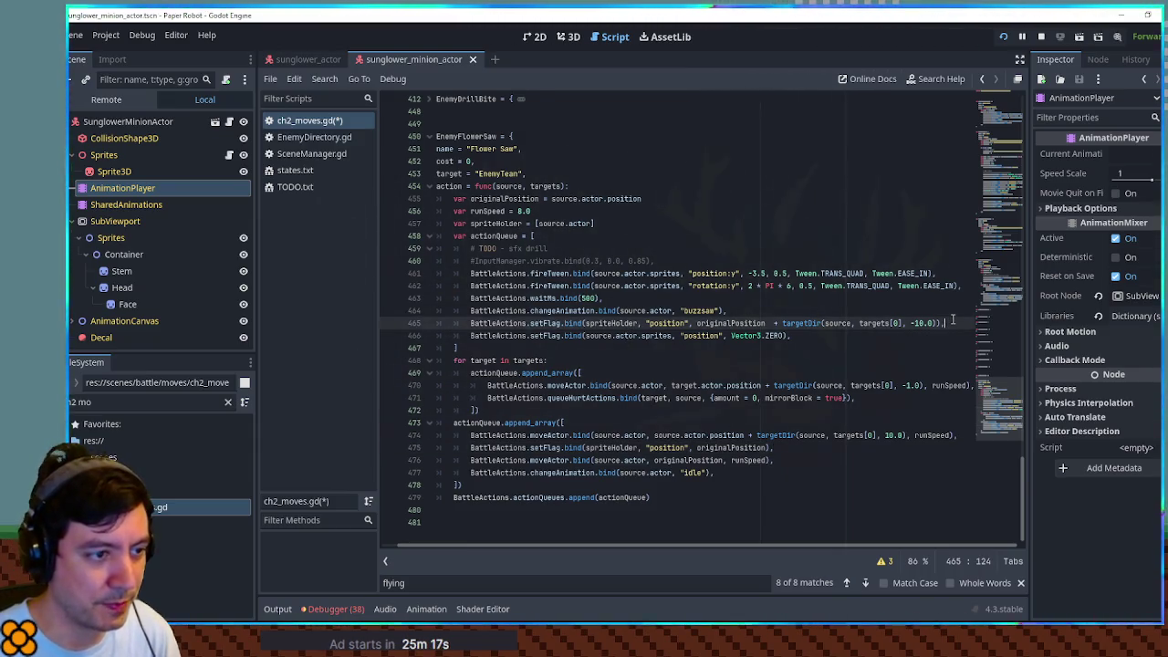
pyautogui.hotkey('shift', 'Up')
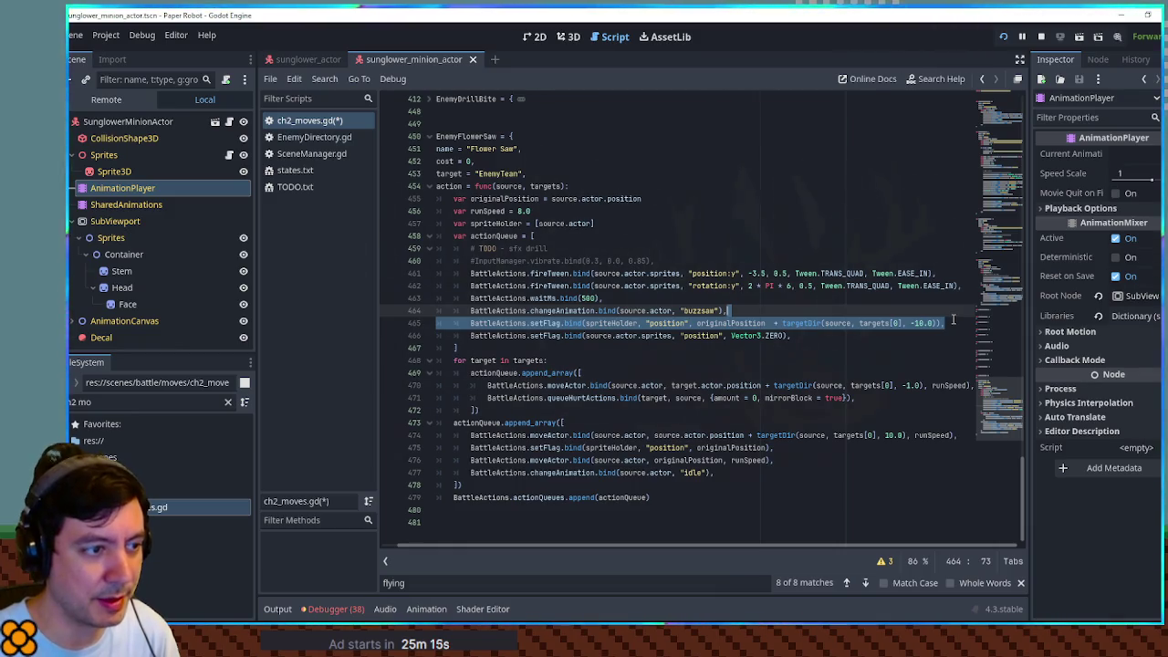
pyautogui.click(931, 338)
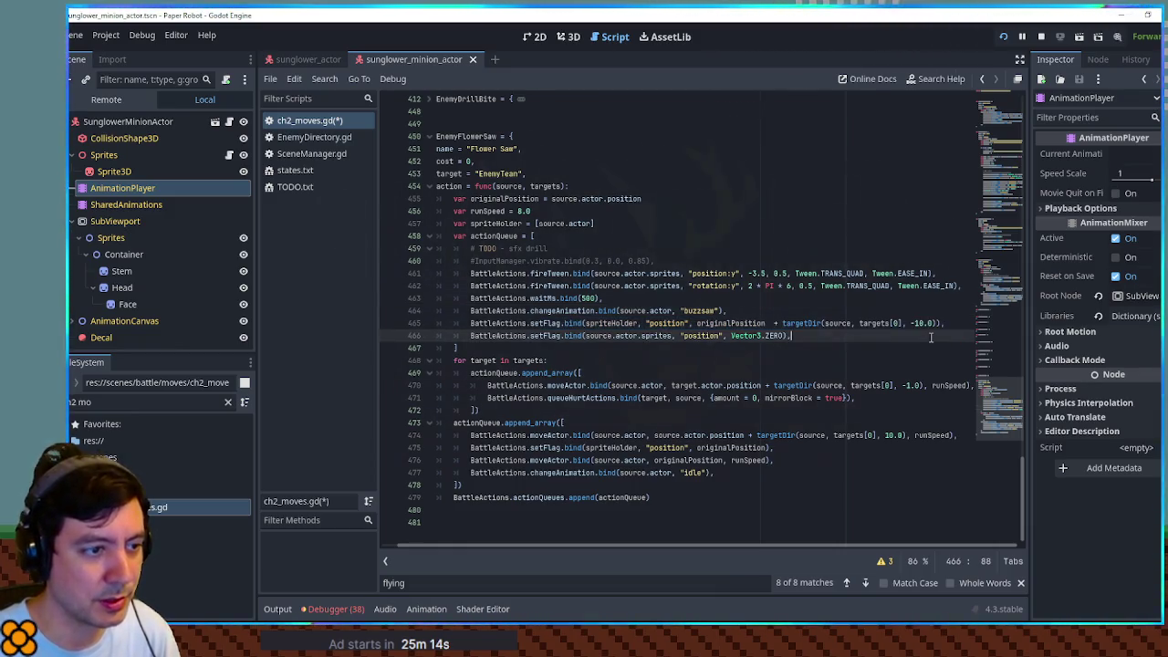
pyautogui.keyDown('shift'); pyautogui.click(953, 326); pyautogui.keyUp('shift')
pyautogui.click(792, 447)
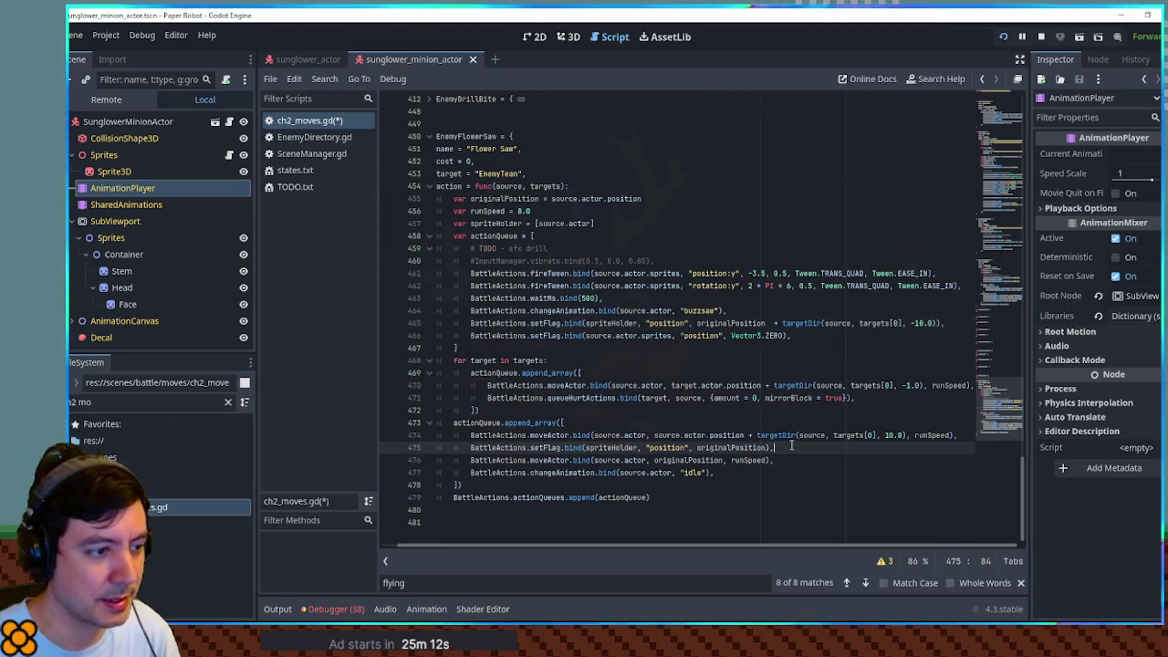
pyautogui.click(969, 435)
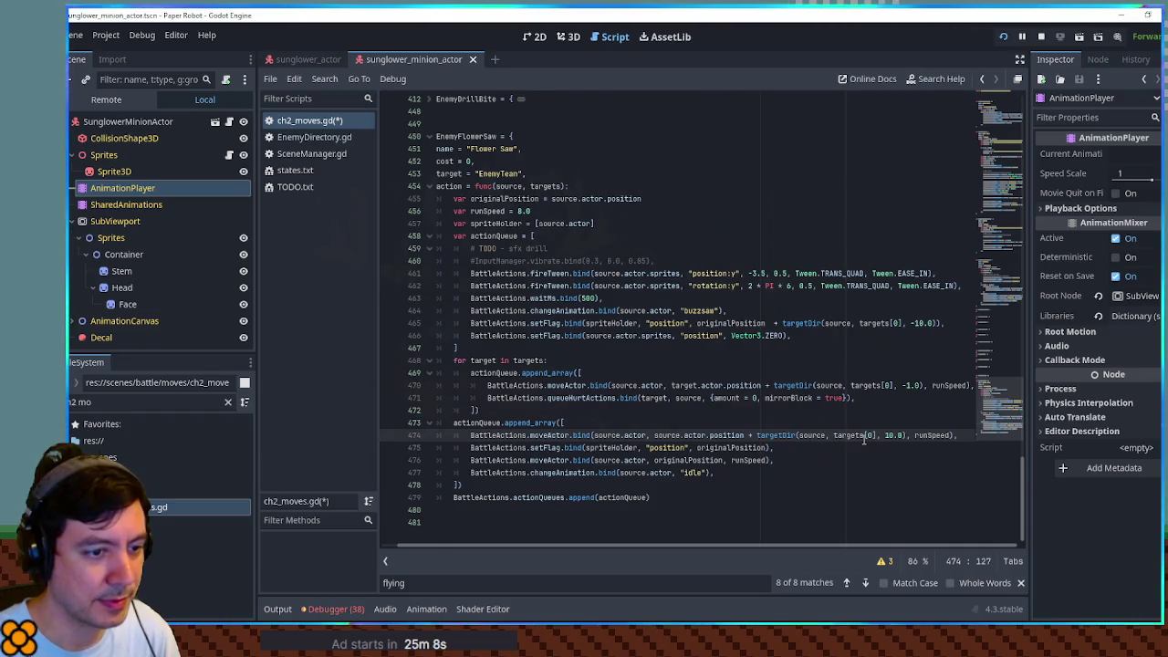
pyautogui.click(840, 422)
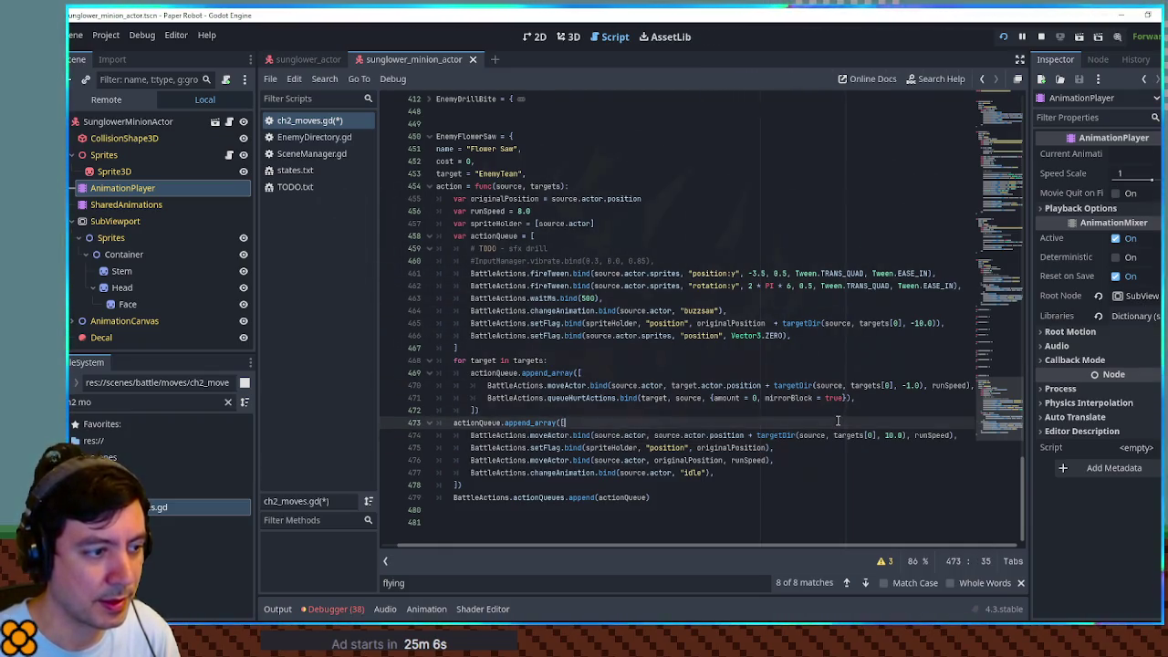
pyautogui.hotkey('ctrl', 'v')
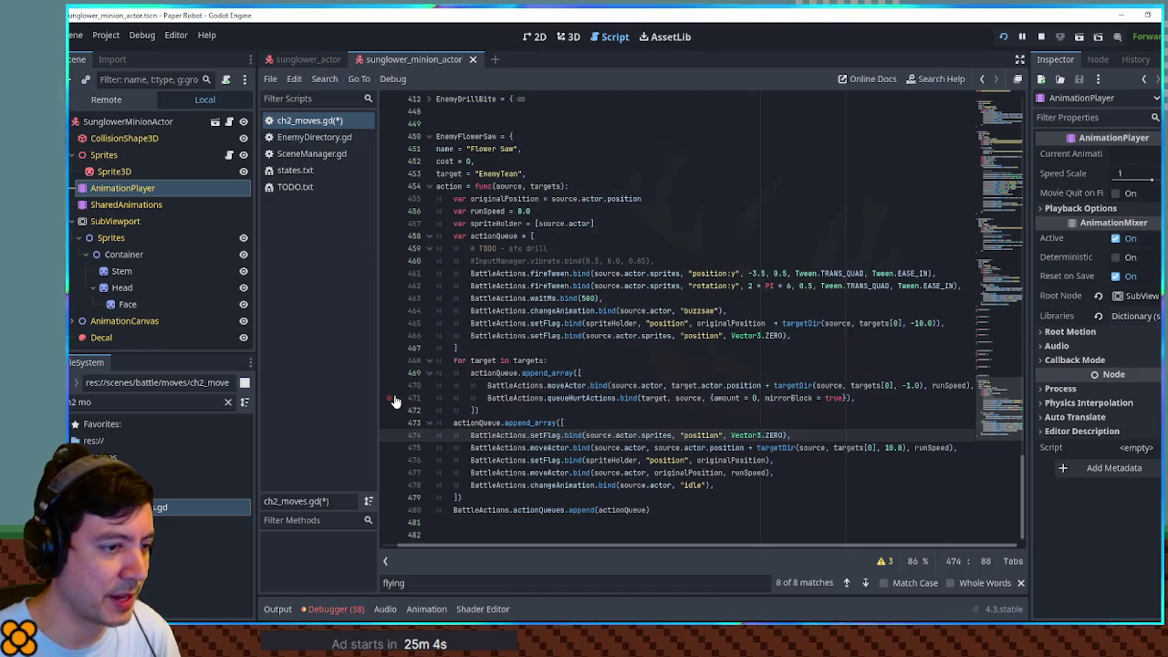
pyautogui.hotkey('ctrl', 'z')
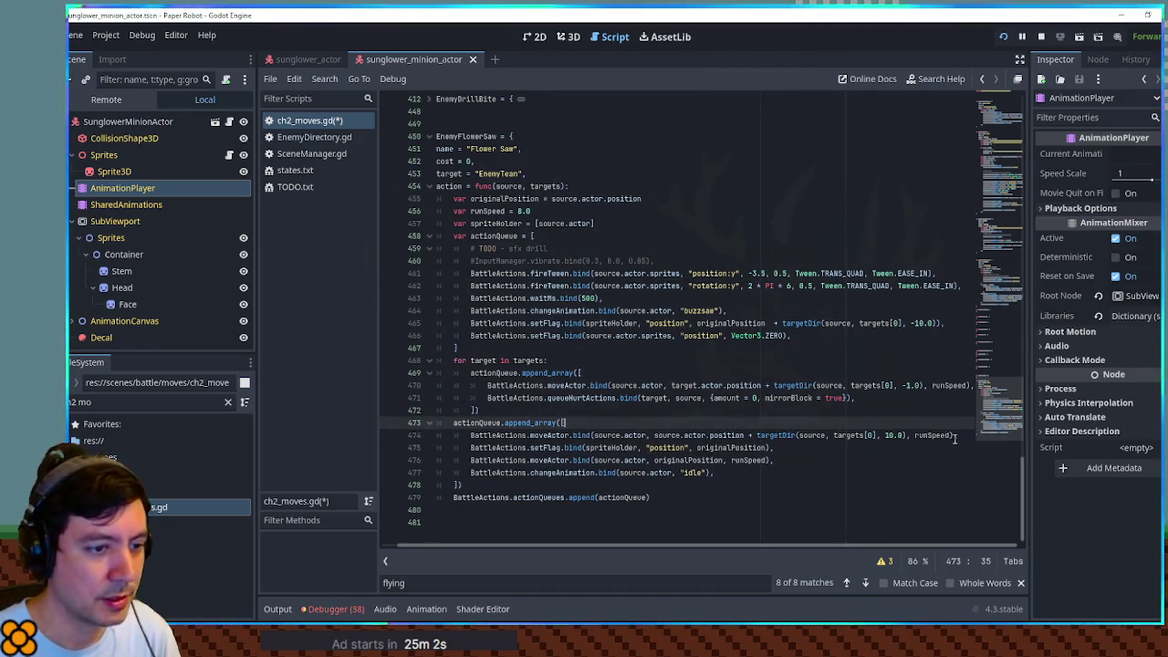
pyautogui.click(954, 436)
pyautogui.hotkey('ctrl', 'v')
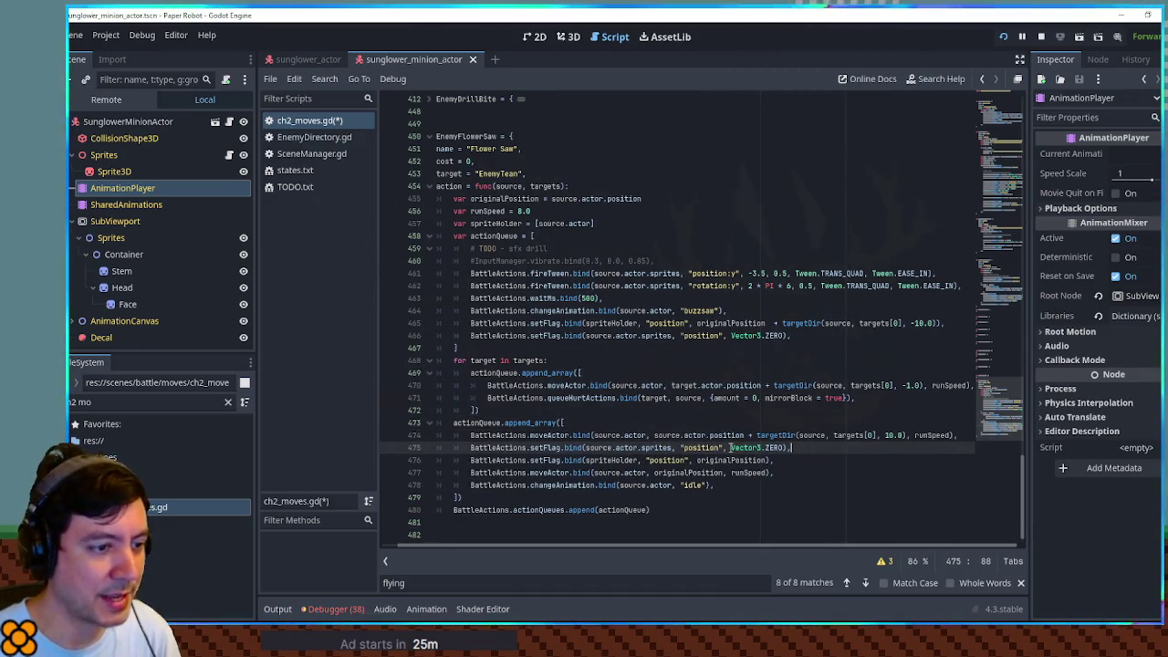
# Step: Change ZERO to Vector3.DOWN * 3.5 and delete the moveActor line running back to originalPosition
pyautogui.moveTo(749, 273); pyautogui.dragTo(765, 275)
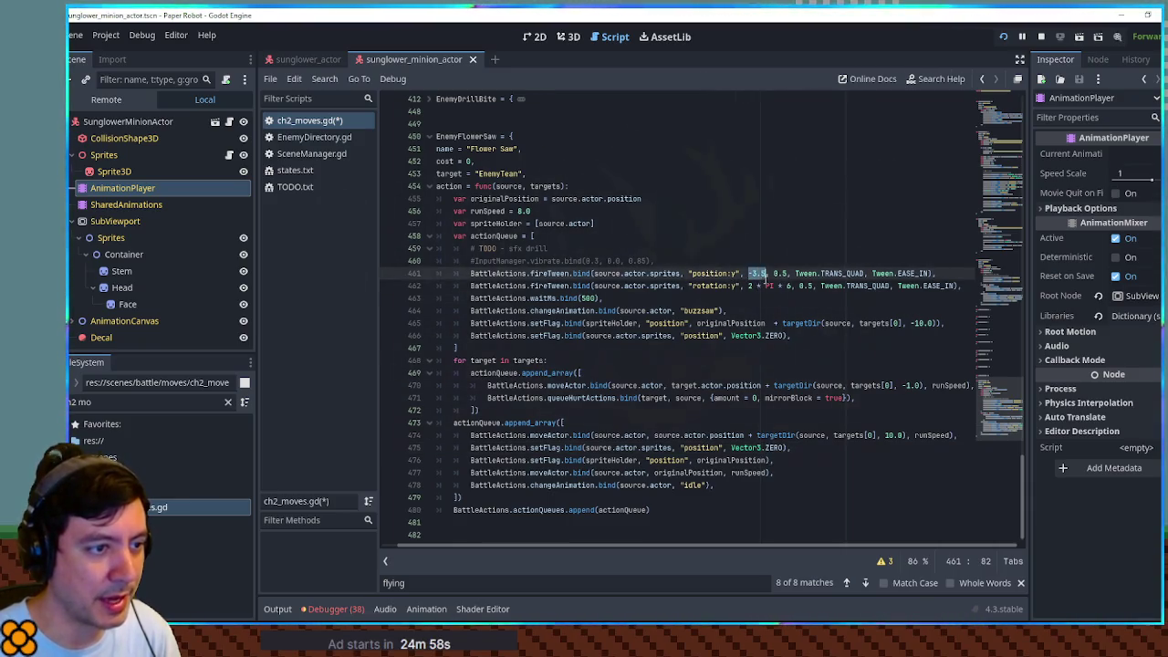
pyautogui.doubleClick(772, 448)
pyautogui.write('DOWN * 3.5')
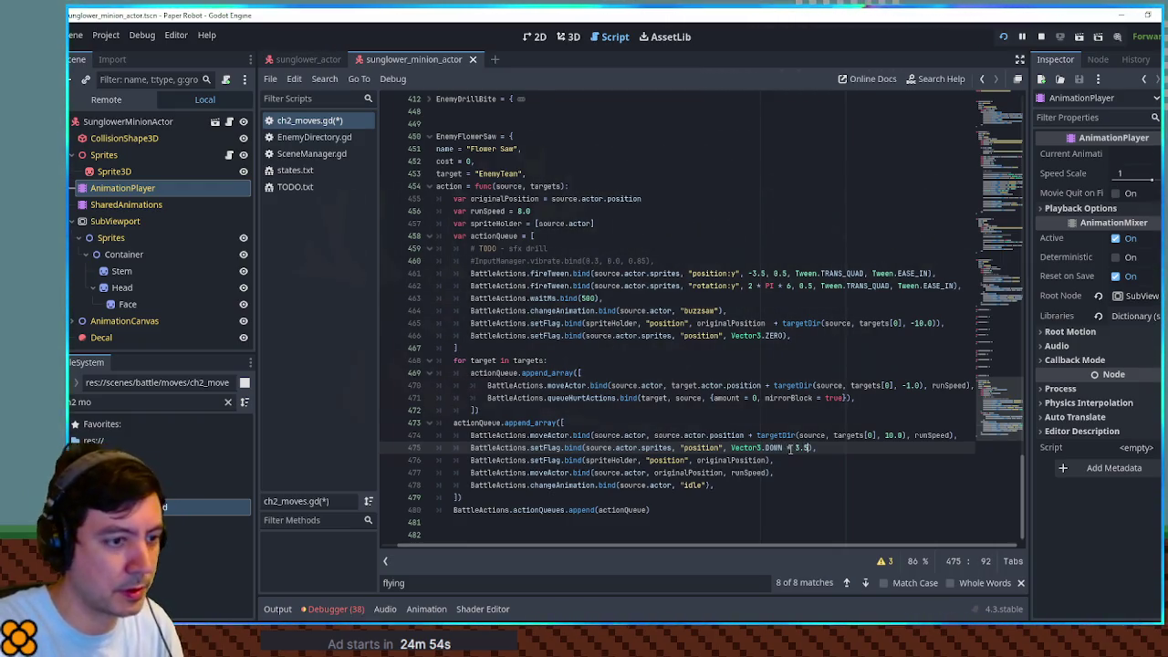
pyautogui.moveTo(531, 460); pyautogui.dragTo(791, 467)
pyautogui.click(780, 460)
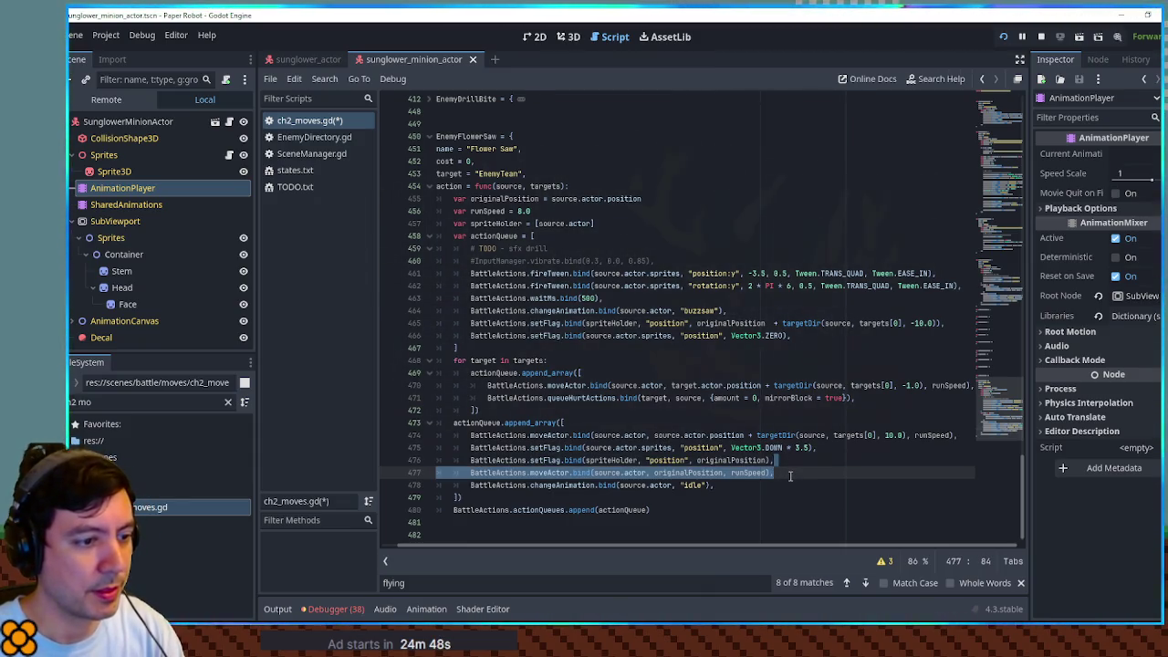
pyautogui.press('BackSpace')
pyautogui.press('BackSpace')
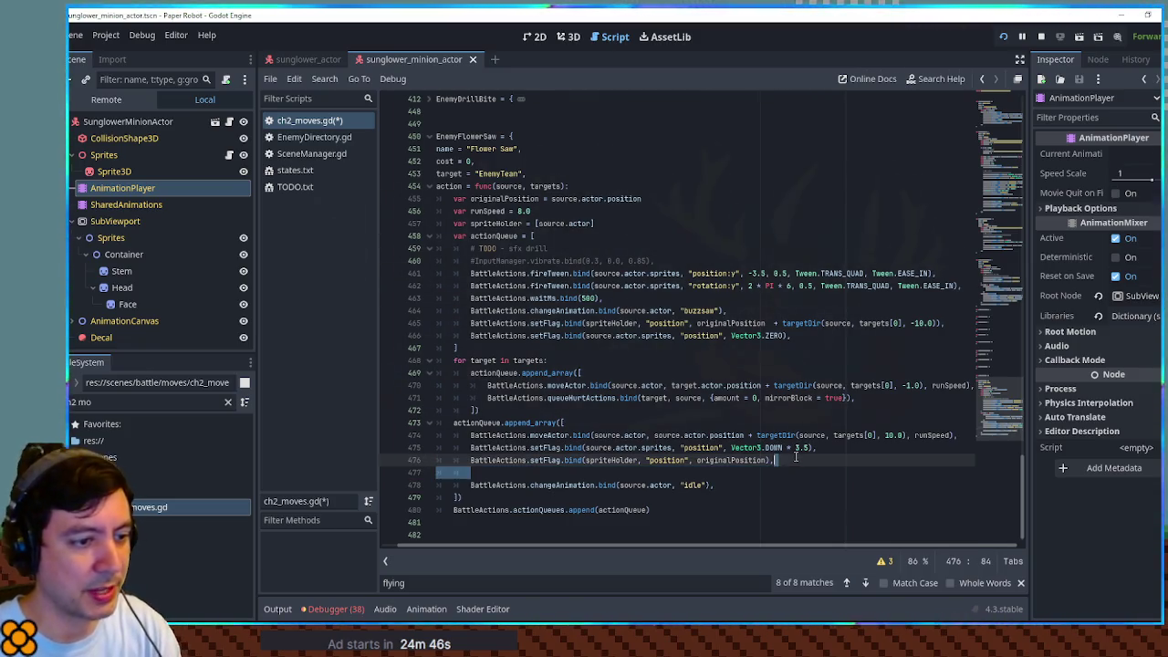
pyautogui.press('Down')
pyautogui.press('Return')
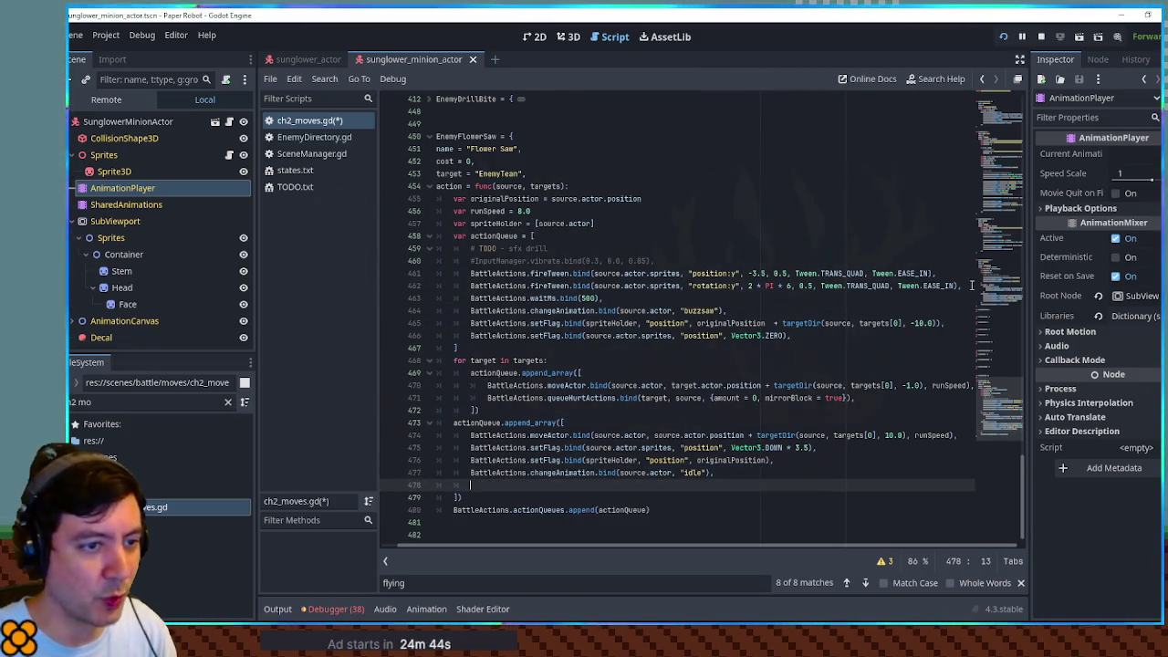
# Step: Copy the spin tween and wait lines after the idle animation and set their -3.5 height to 0
pyautogui.moveTo(964, 299); pyautogui.dragTo(960, 264)
pyautogui.hotkey('ctrl', 'c')
pyautogui.click(730, 473)
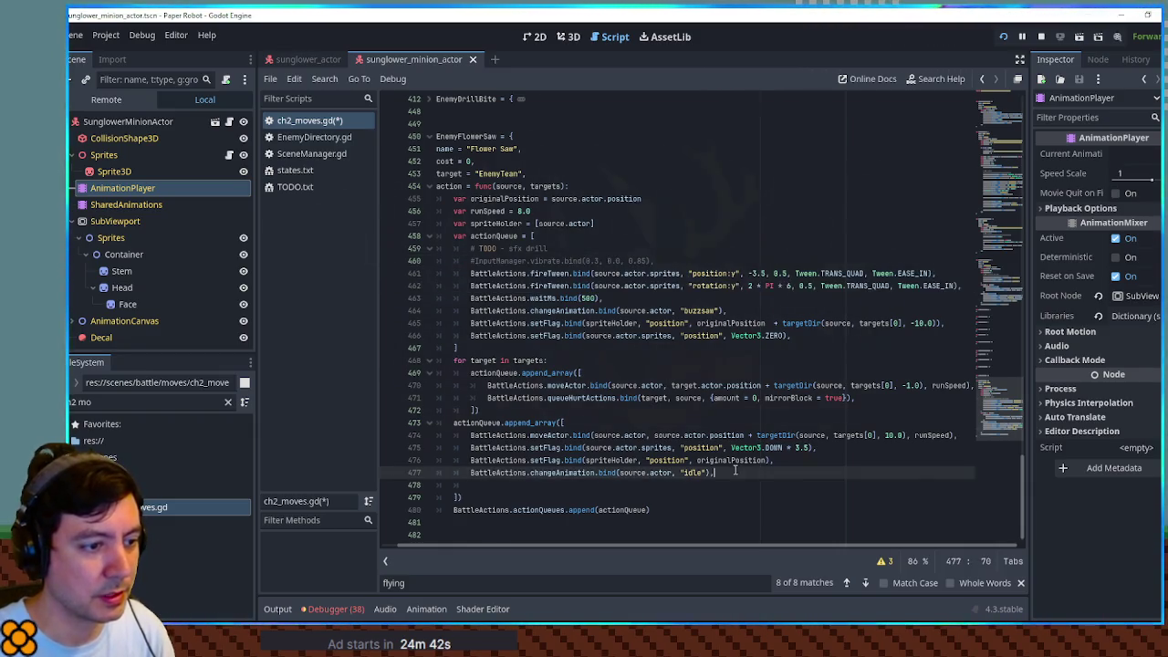
pyautogui.hotkey('ctrl', 'v')
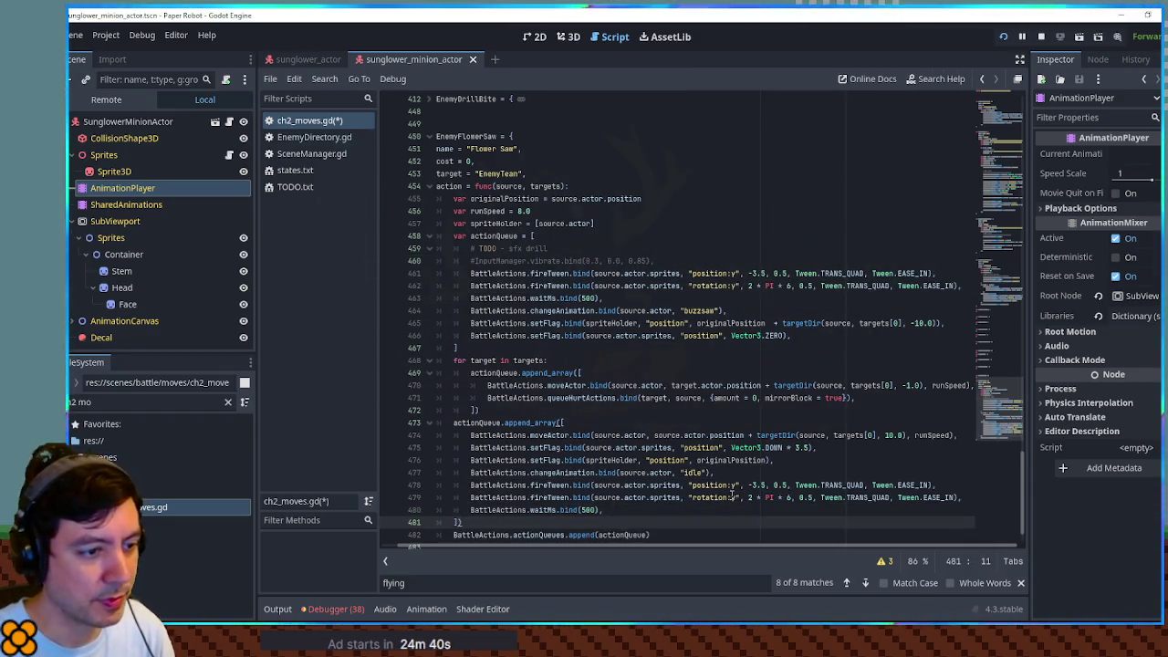
pyautogui.moveTo(749, 485); pyautogui.dragTo(762, 486)
pyautogui.write('0')
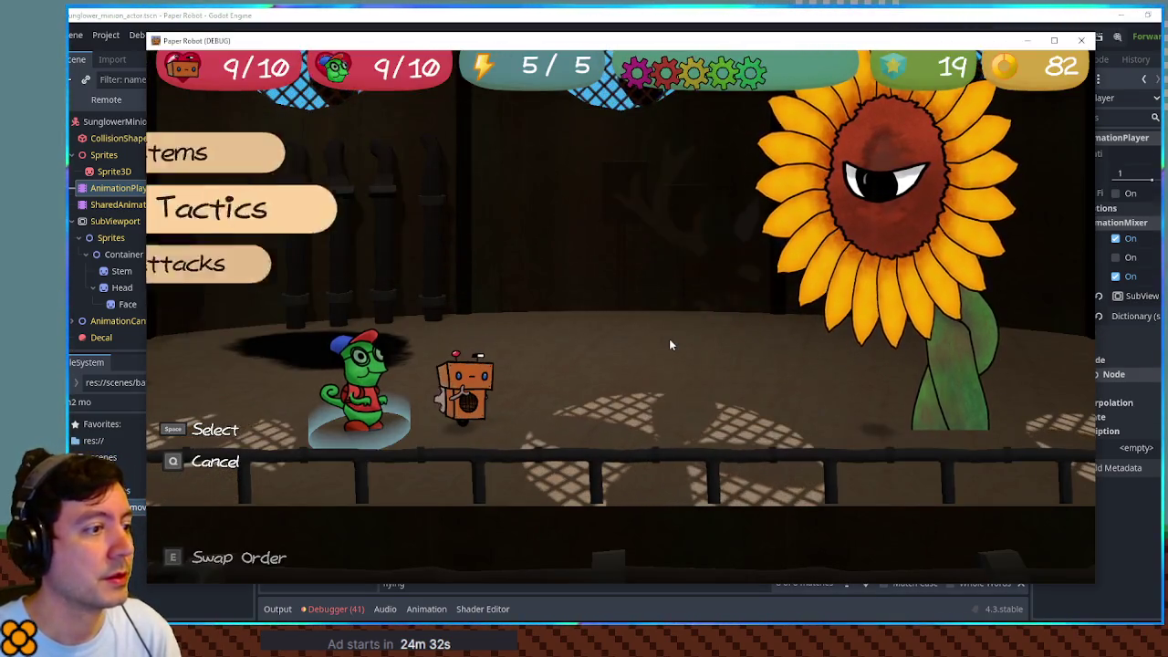
# Step: Choose and confirm a battle command against the sunflower, then move the game window aside
pyautogui.press('Up')
pyautogui.press('space')
pyautogui.press('space')
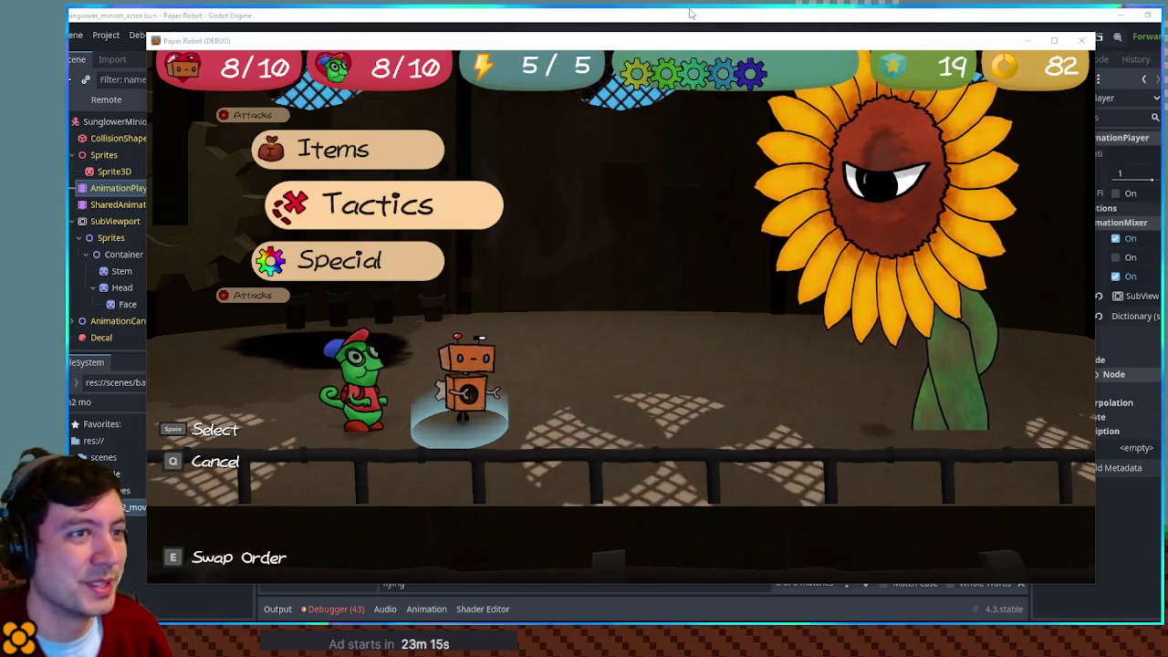
pyautogui.moveTo(678, 40); pyautogui.dragTo(1098, 86)
# Step: Search all project files for 'uiglobal.hints' and browse the 41 matches
pyautogui.click(779, 208)
pyautogui.hotkey('ctrl', 'shift', 'f')
pyautogui.write('uiglobal.hints')
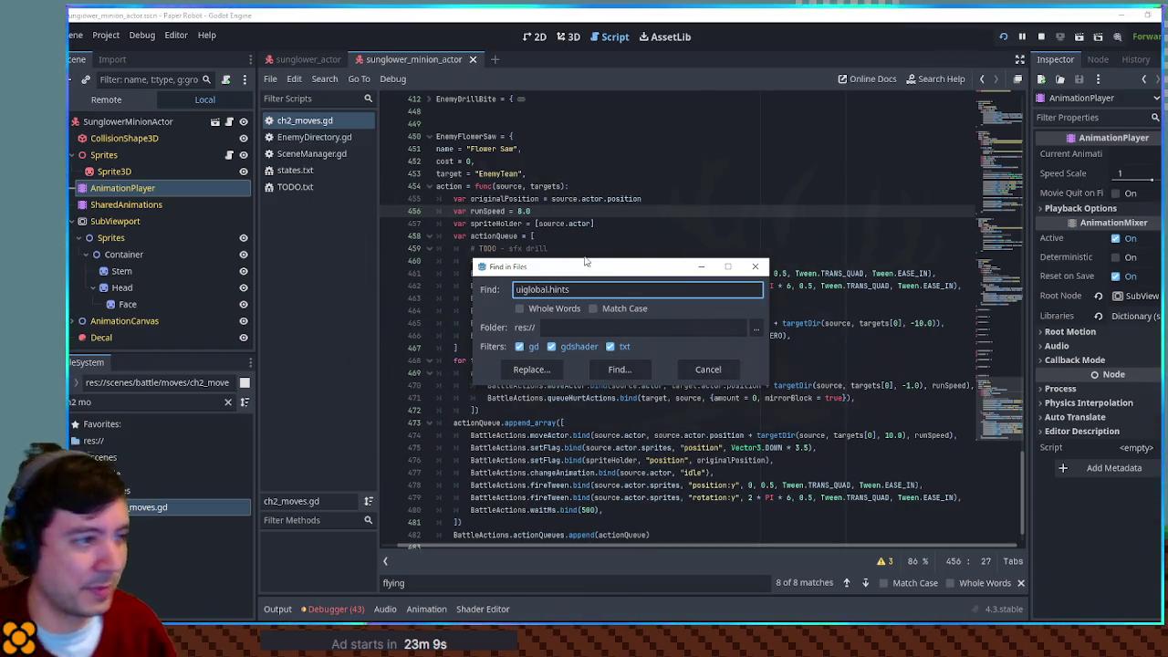
pyautogui.click(619, 369)
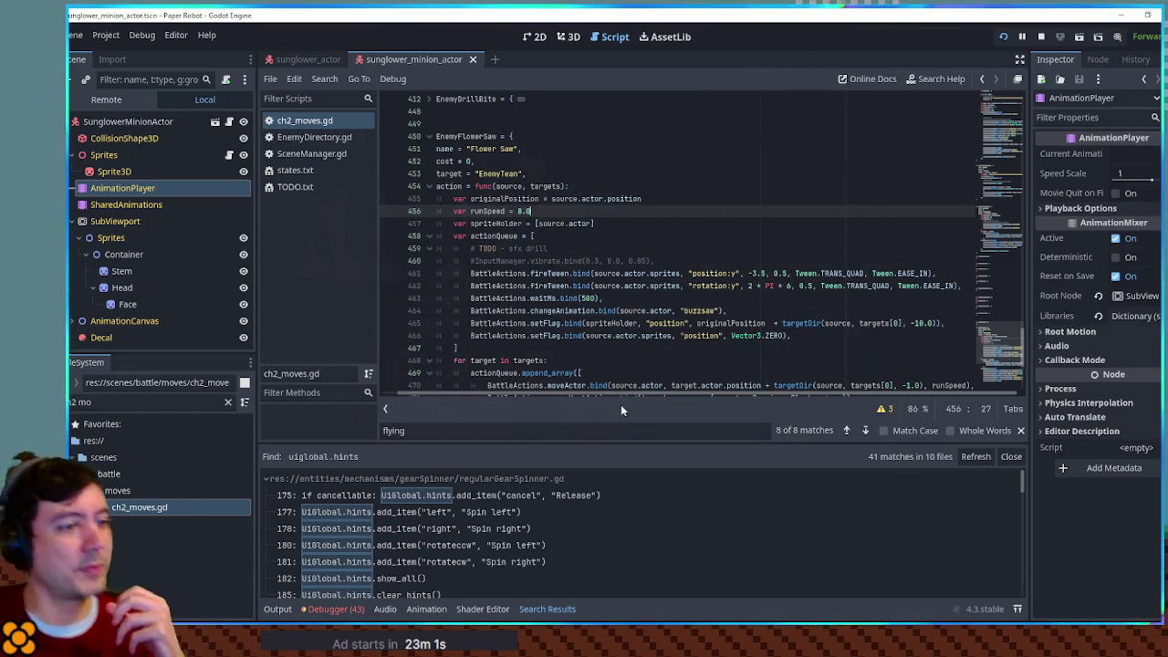
pyautogui.moveTo(632, 443); pyautogui.dragTo(631, 341)
pyautogui.scroll(-10, 639, 456)
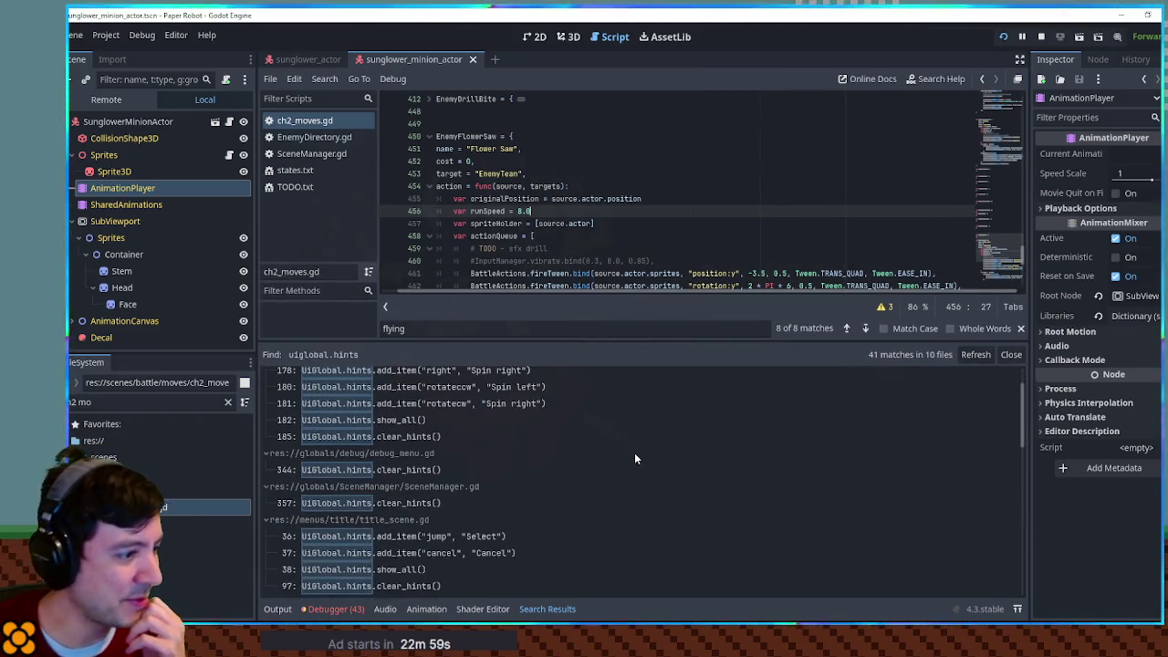
pyautogui.scroll(-5, 617, 465)
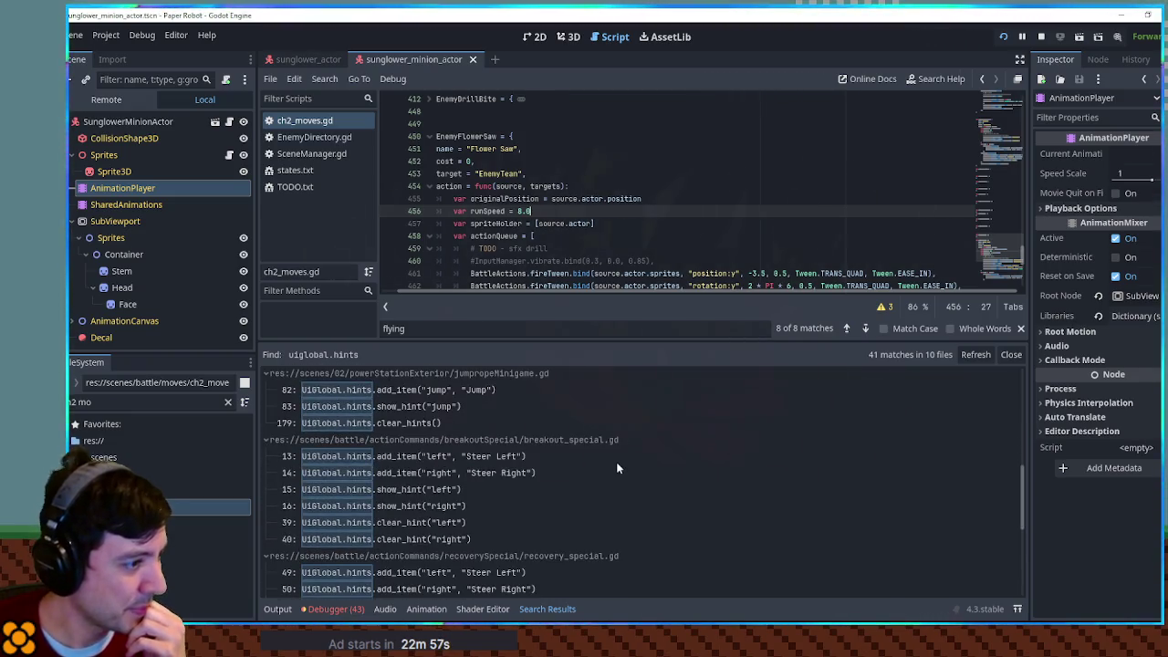
pyautogui.scroll(-5, 616, 467)
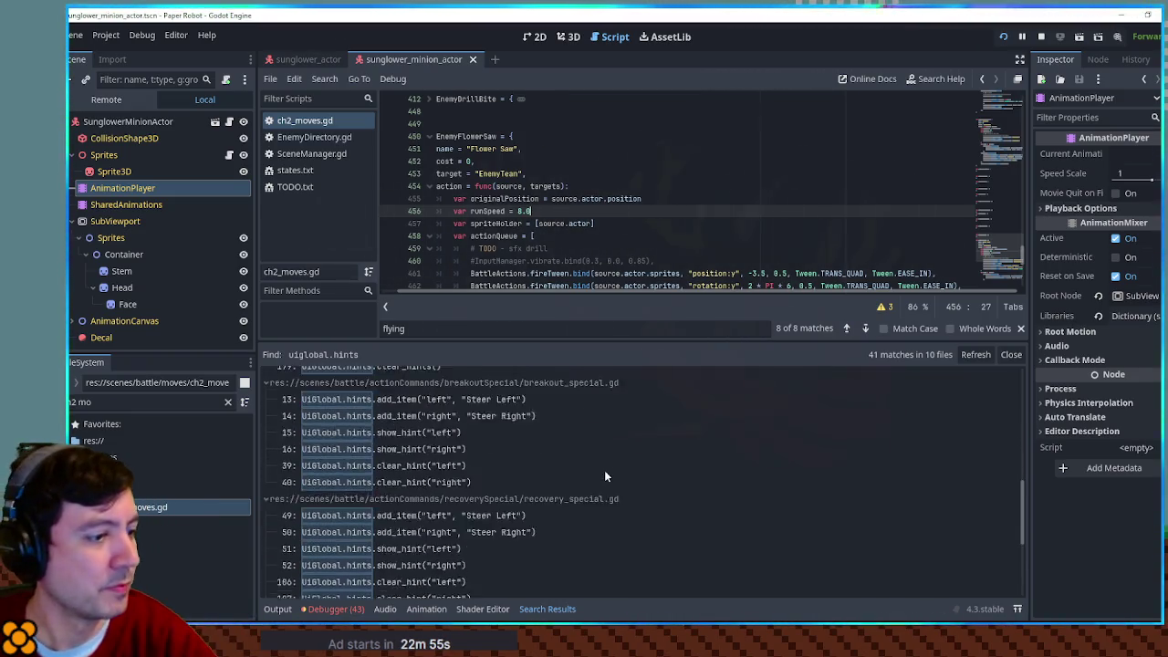
pyautogui.scroll(-1, 609, 482)
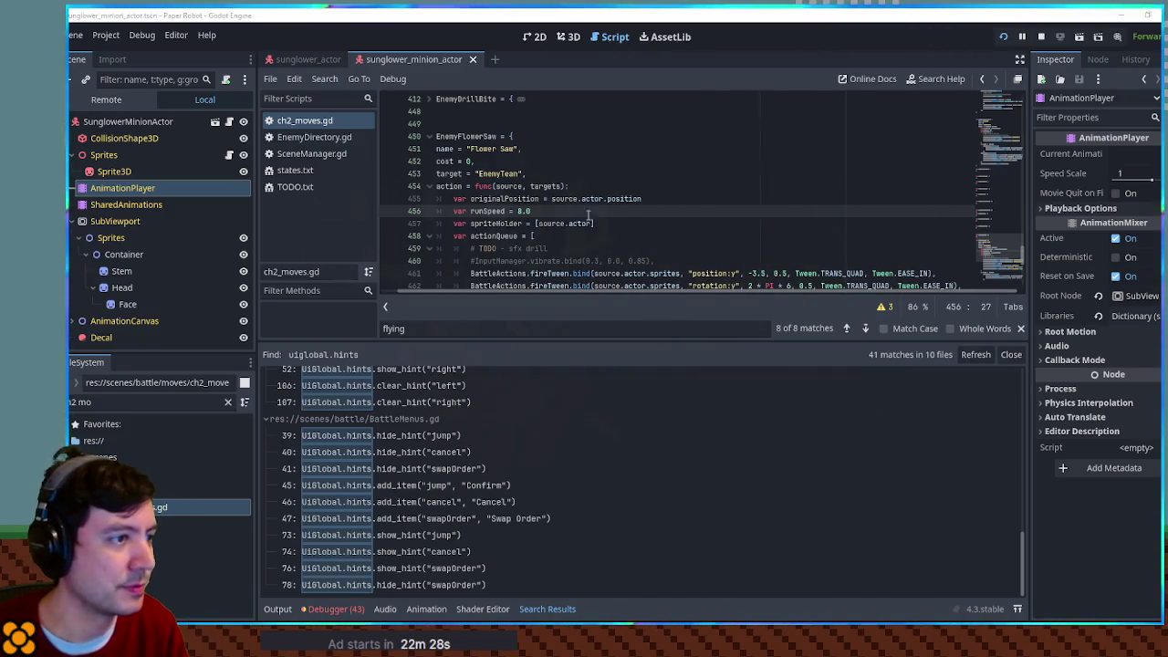
# Step: Narrow the Find in Files search to 'uiglobal.hints.add', giving 16 matches in 7 files
pyautogui.hotkey('ctrl', 'shift', 'f')
pyautogui.write('add')
pyautogui.click(629, 367)
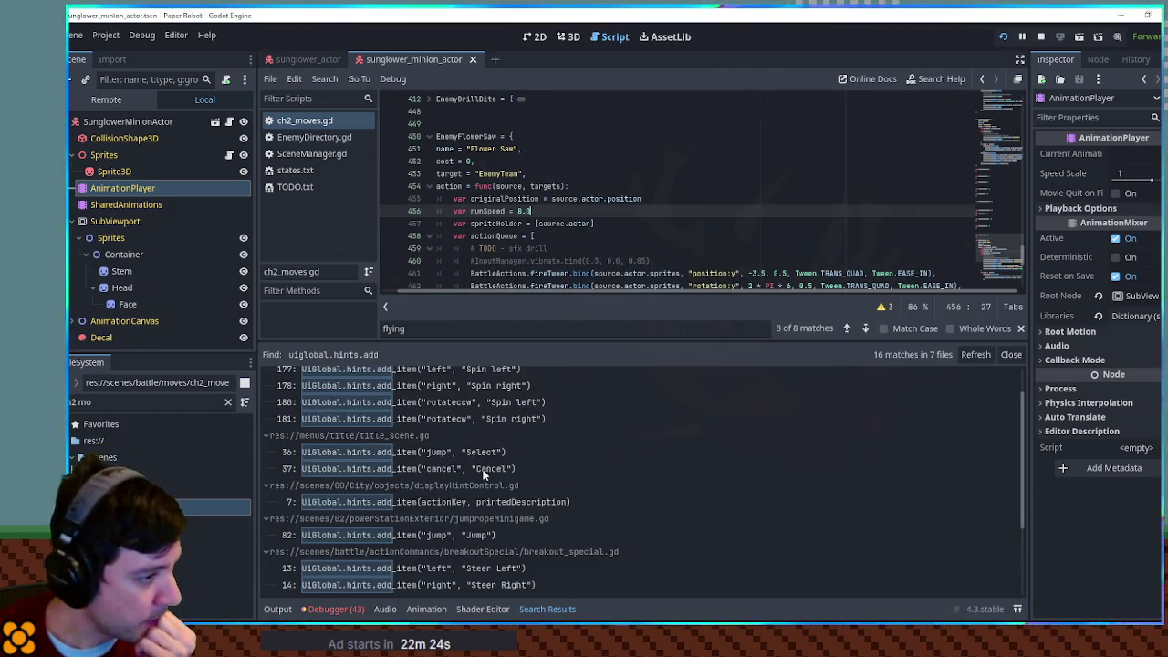
pyautogui.scroll(-3, 646, 451)
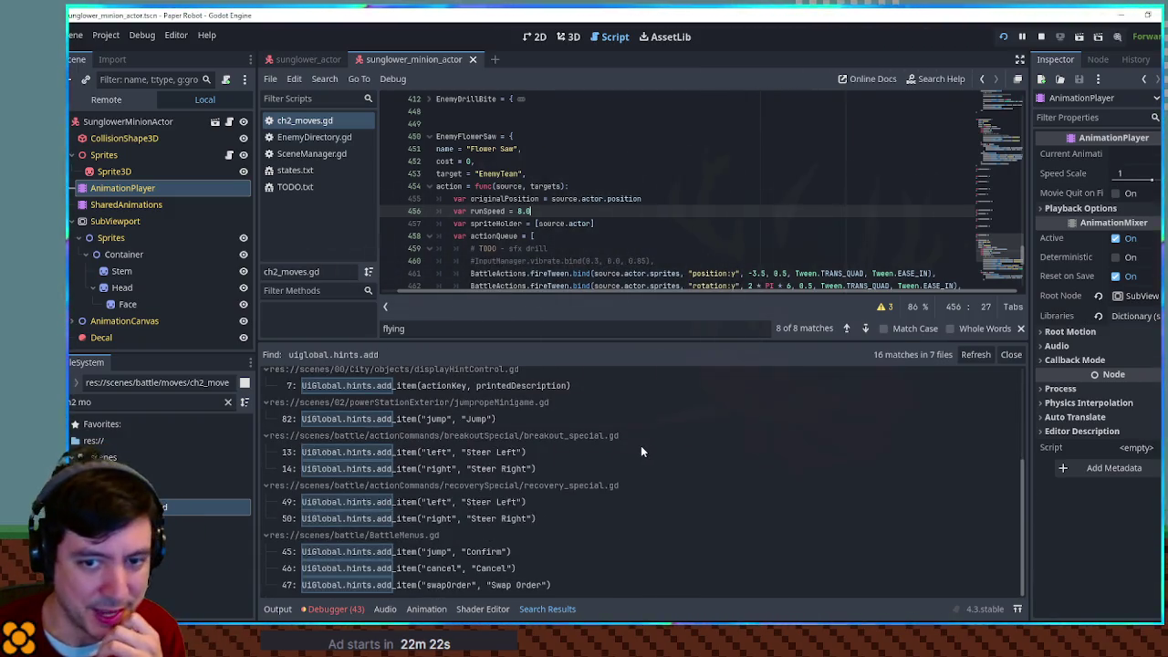
# Step: Inspect the running game's UiGlobal Hints array, expanding entries 0, 2, 3 and 4
pyautogui.click(80, 100)
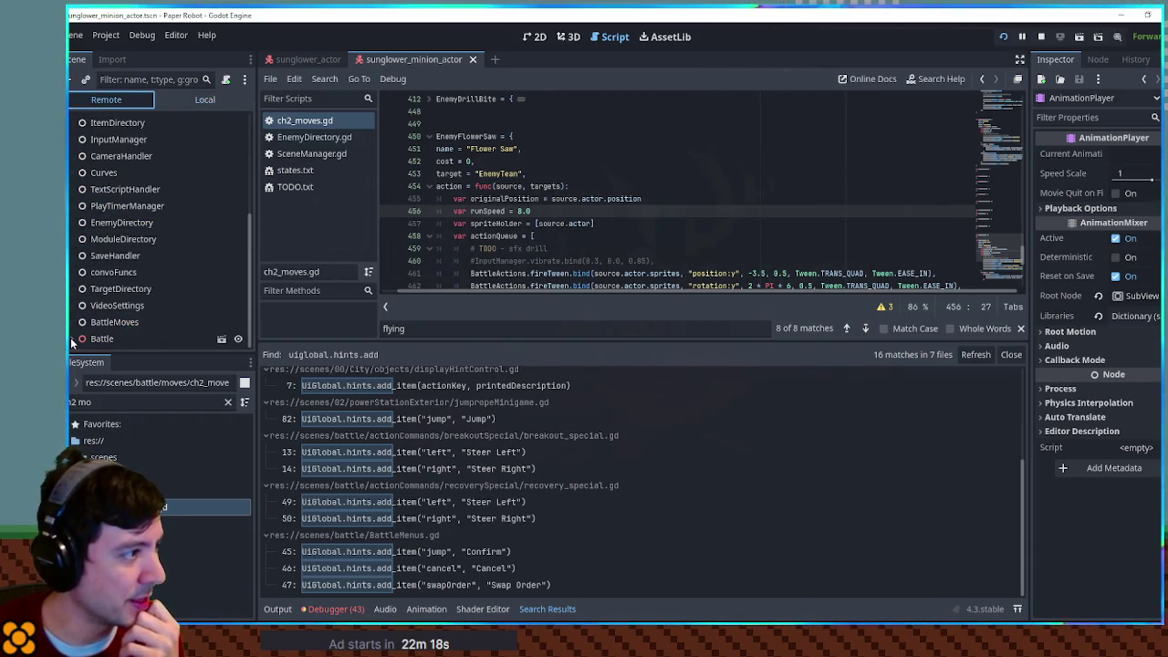
pyautogui.scroll(5, 112, 263)
pyautogui.click(106, 232)
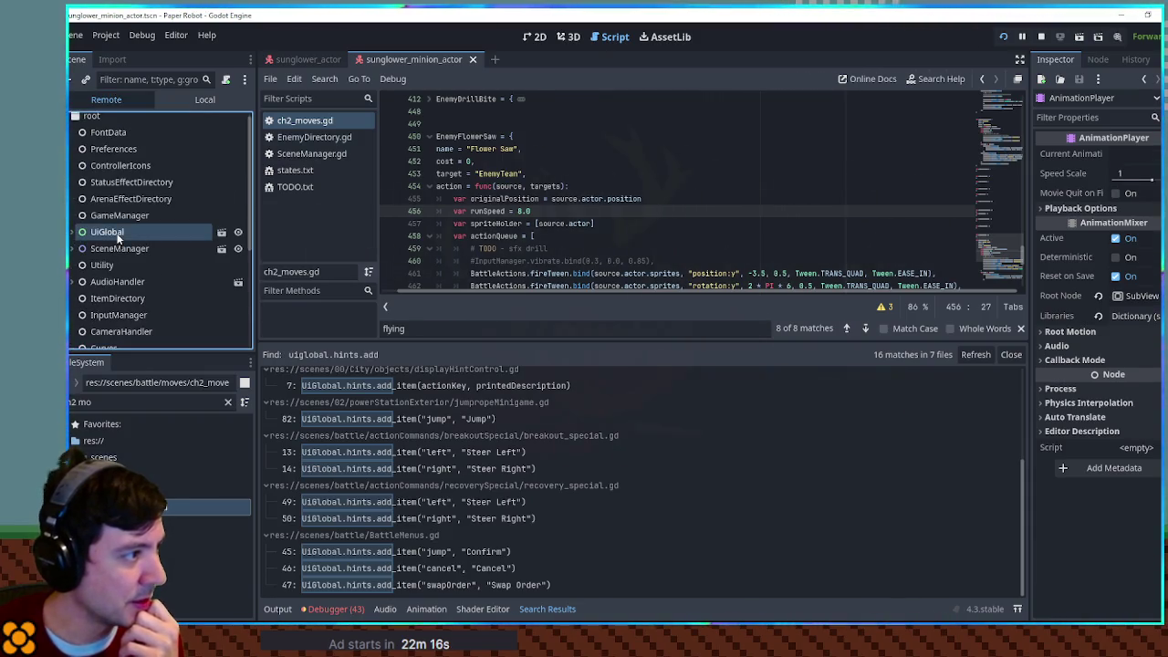
pyautogui.click(1132, 345)
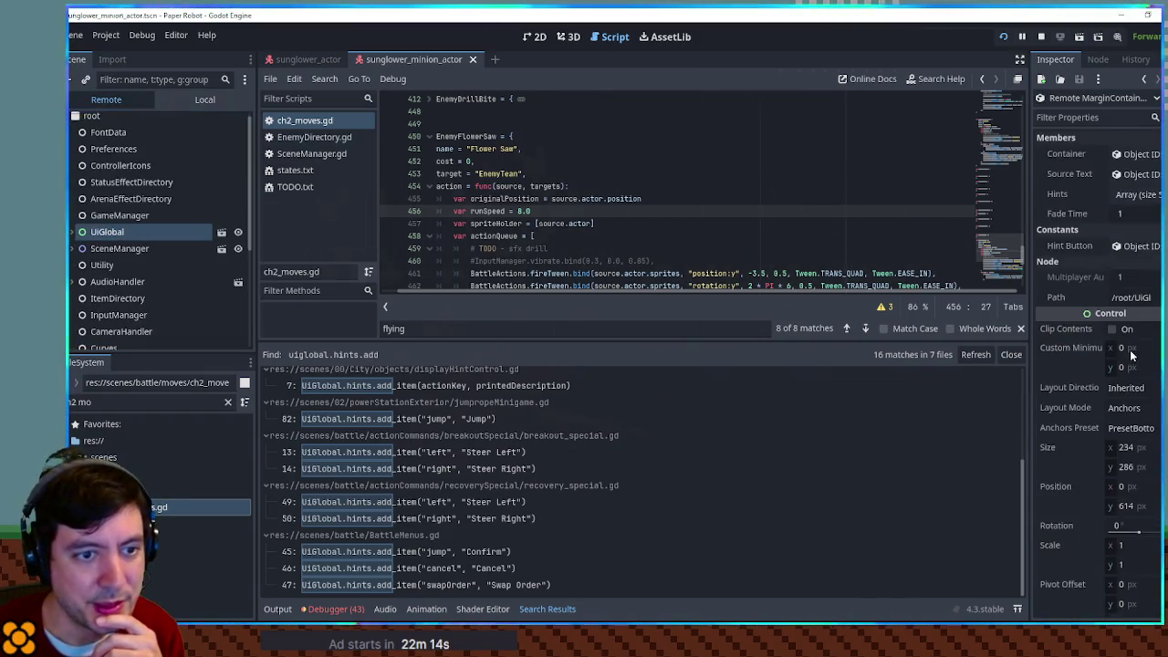
pyautogui.click(1135, 194)
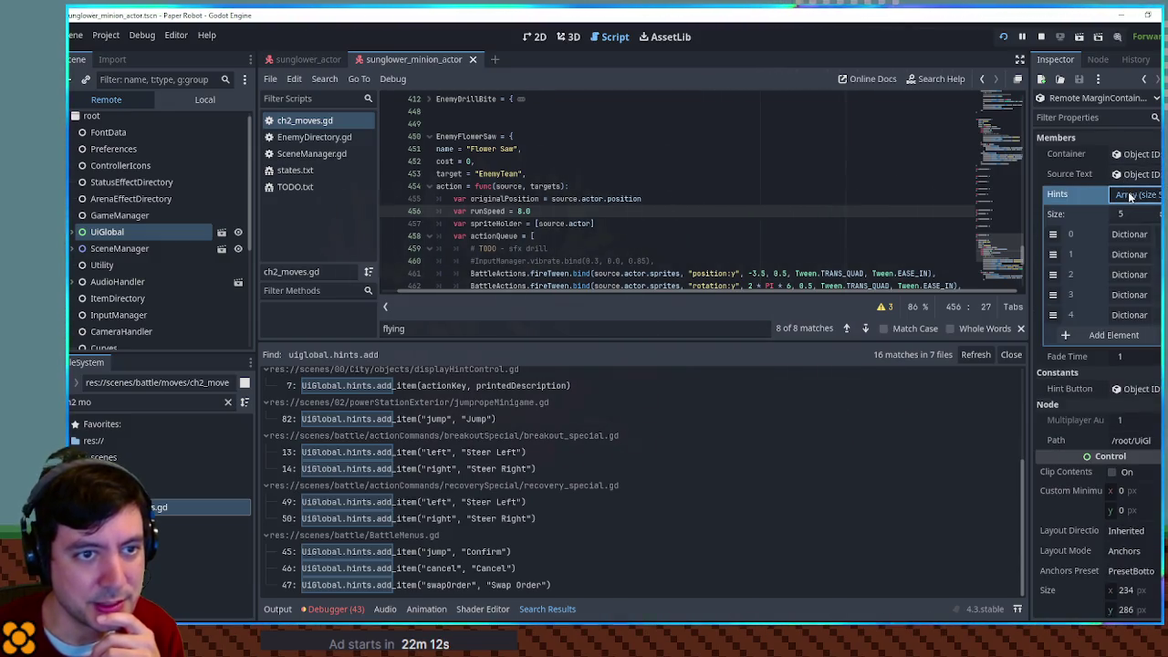
pyautogui.click(1130, 275)
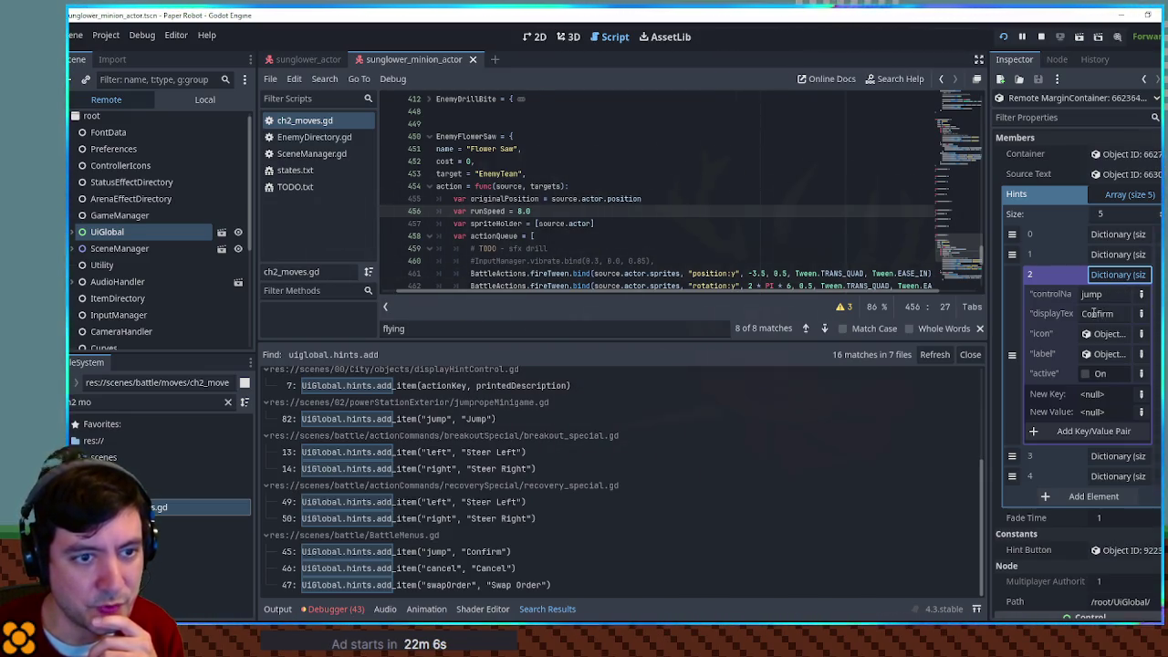
pyautogui.click(1115, 455)
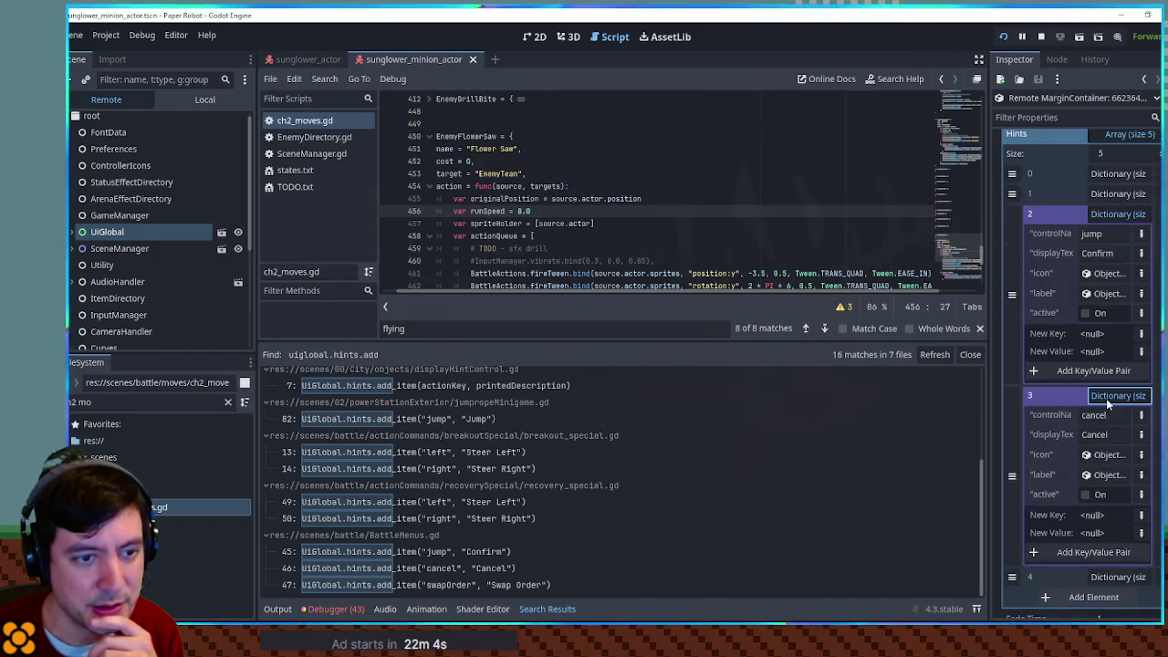
pyautogui.click(1108, 234)
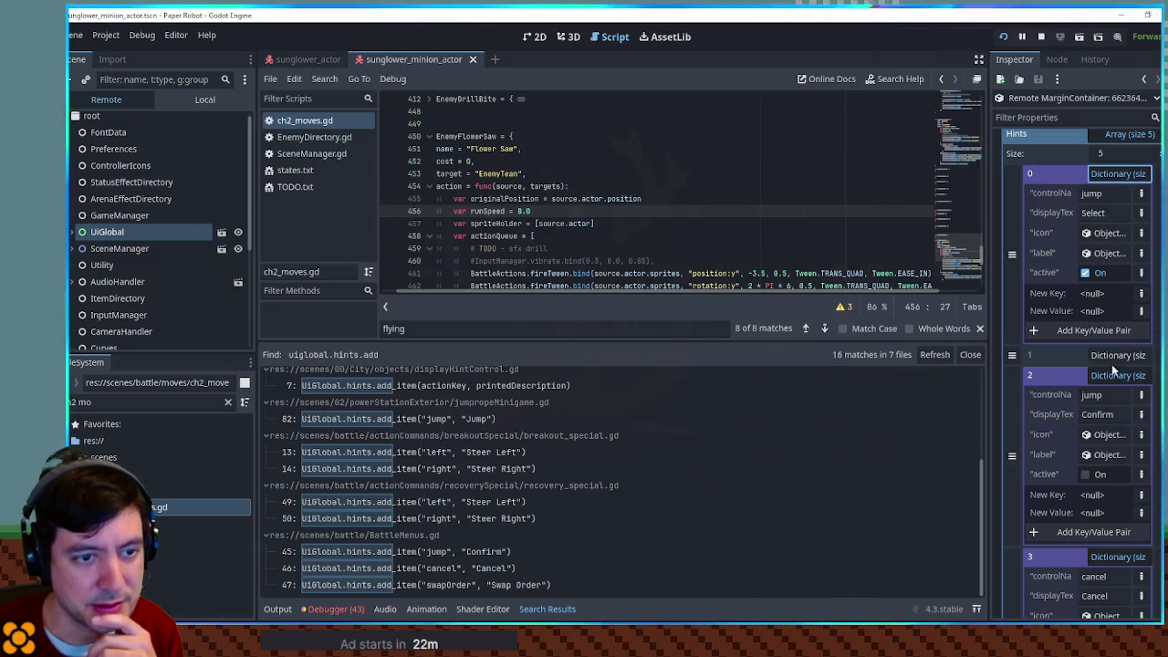
pyautogui.scroll(-3, 1104, 374)
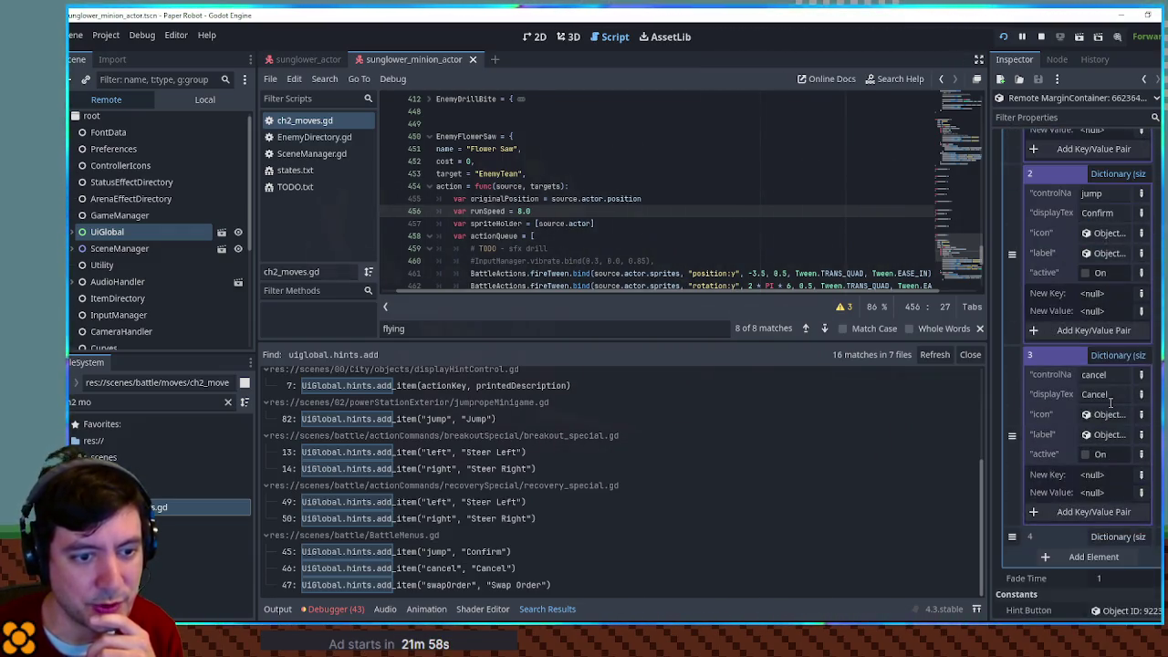
pyautogui.scroll(-3, 1110, 403)
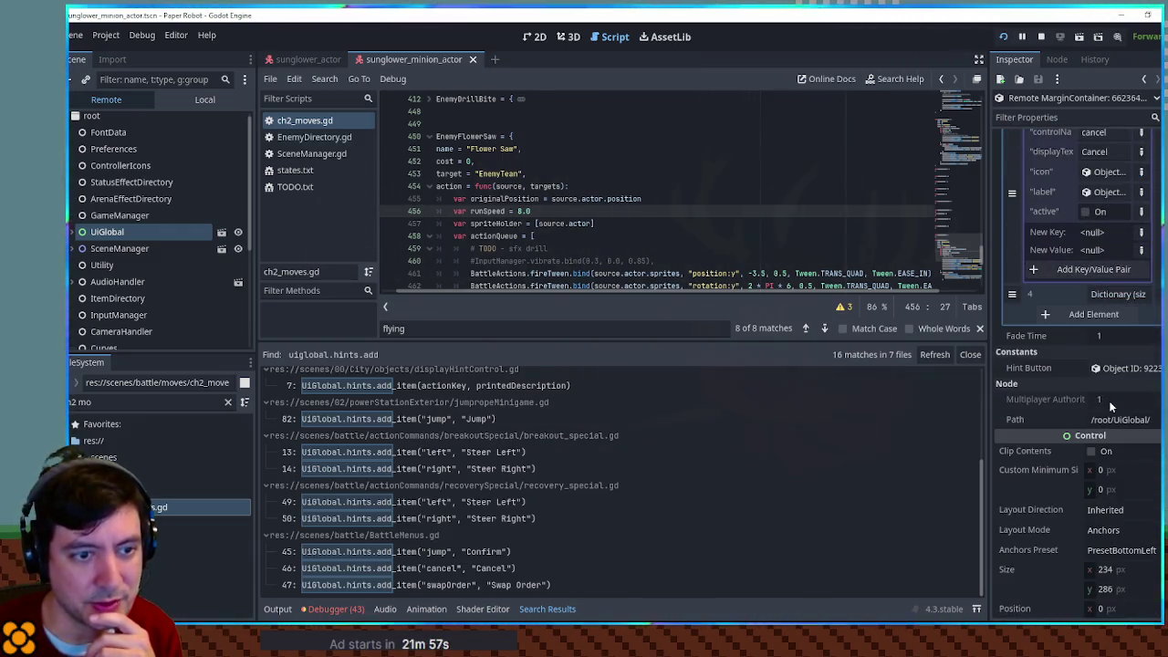
pyautogui.click(1116, 295)
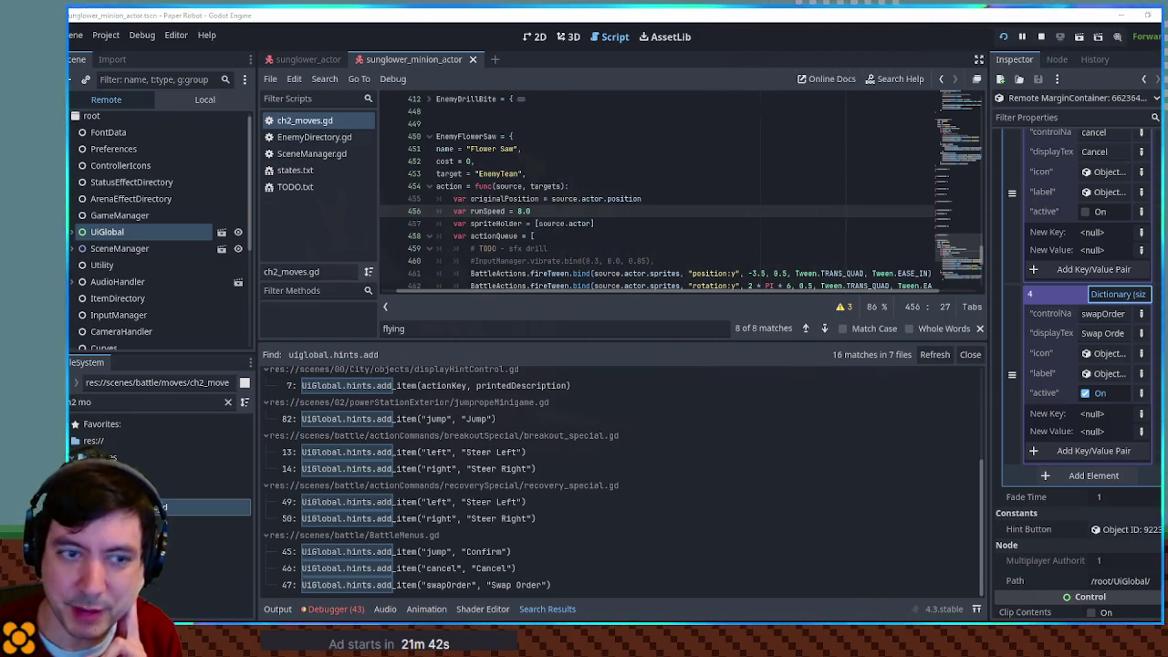
# Step: Maximize the game window, then stop the running project with F8
pyautogui.moveTo(1167, 127); pyautogui.dragTo(501, 114)
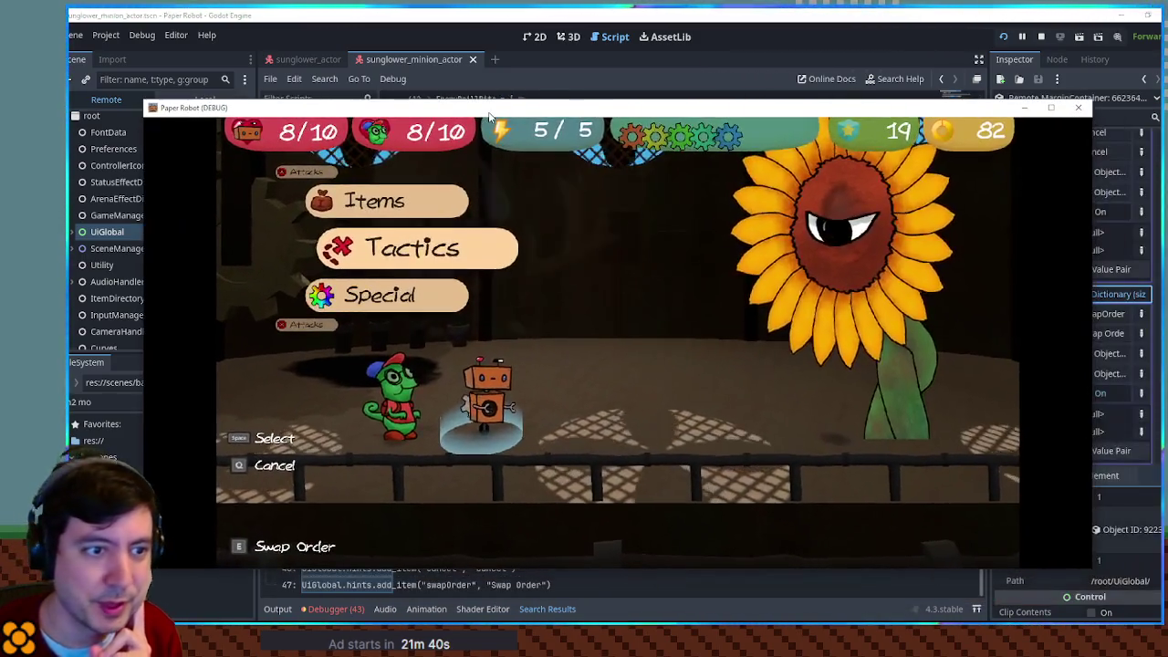
pyautogui.doubleClick(501, 110)
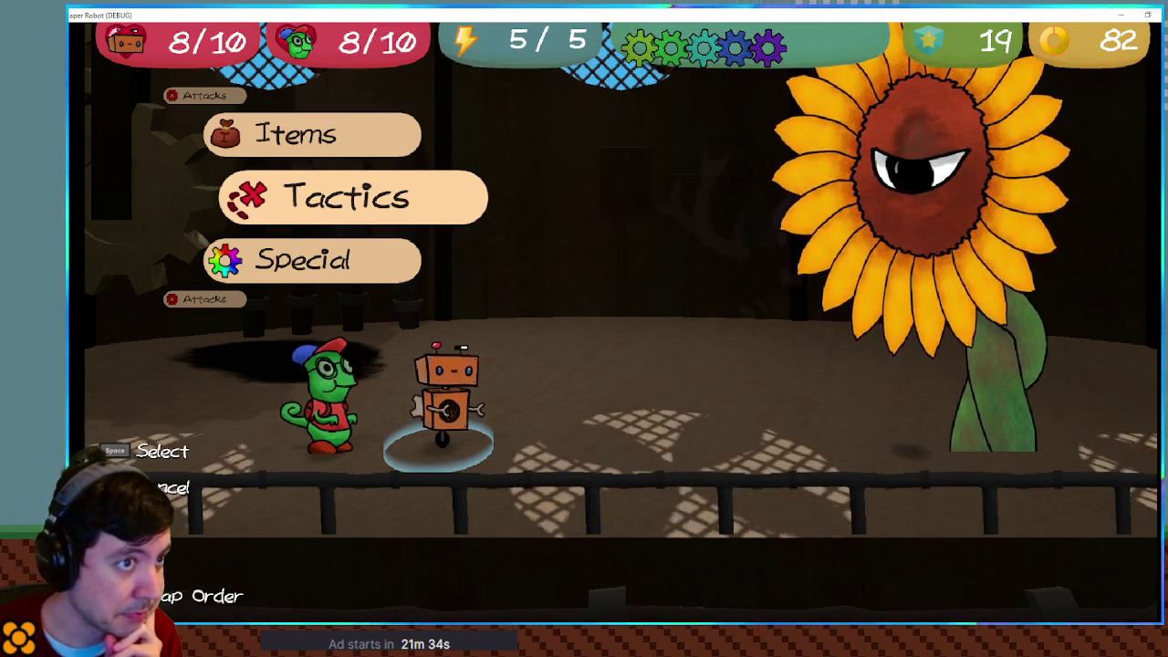
pyautogui.press('F8')
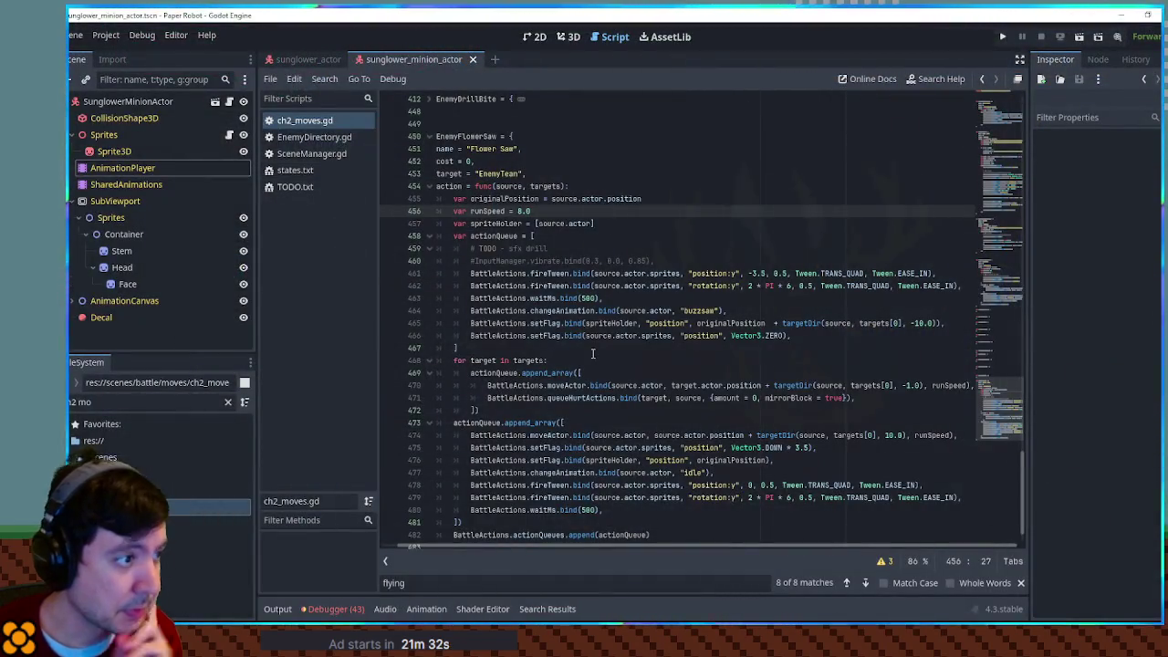
# Step: Search the project for 'uiglobal.hints.' and check the clear_hints call in regularGearSpinner.gd, then close it
pyautogui.click(593, 353)
pyautogui.hotkey('ctrl', 'shift', 'f')
pyautogui.press('BackSpace')
pyautogui.press('BackSpace')
pyautogui.press('BackSpace')
pyautogui.click(610, 367)
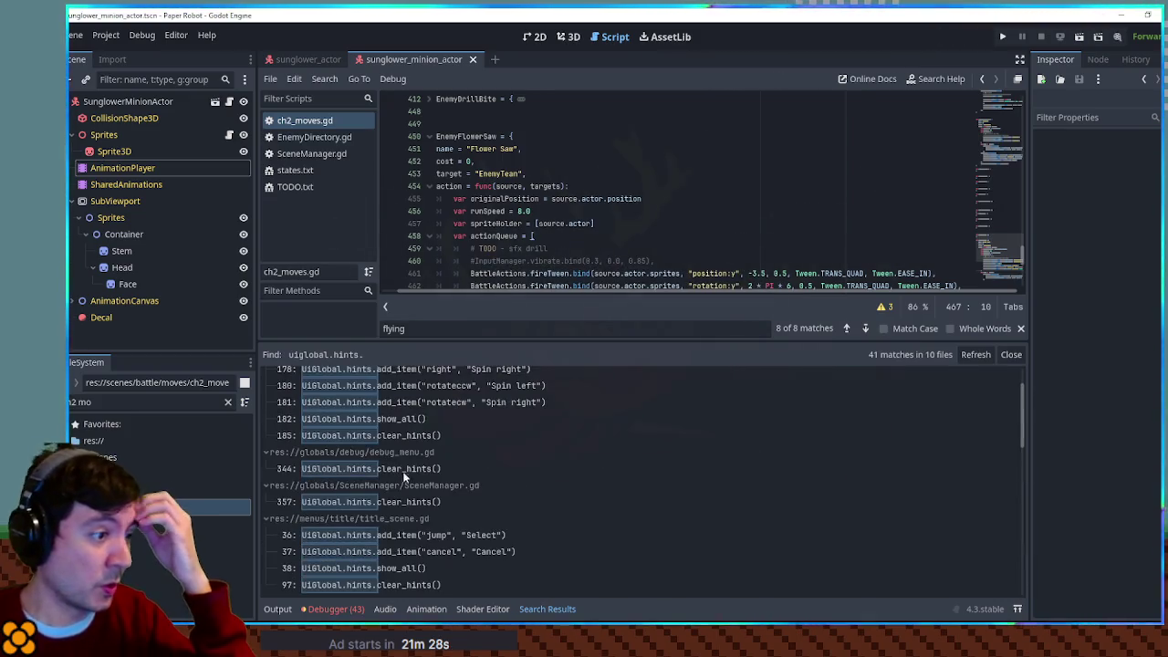
pyautogui.click(396, 437)
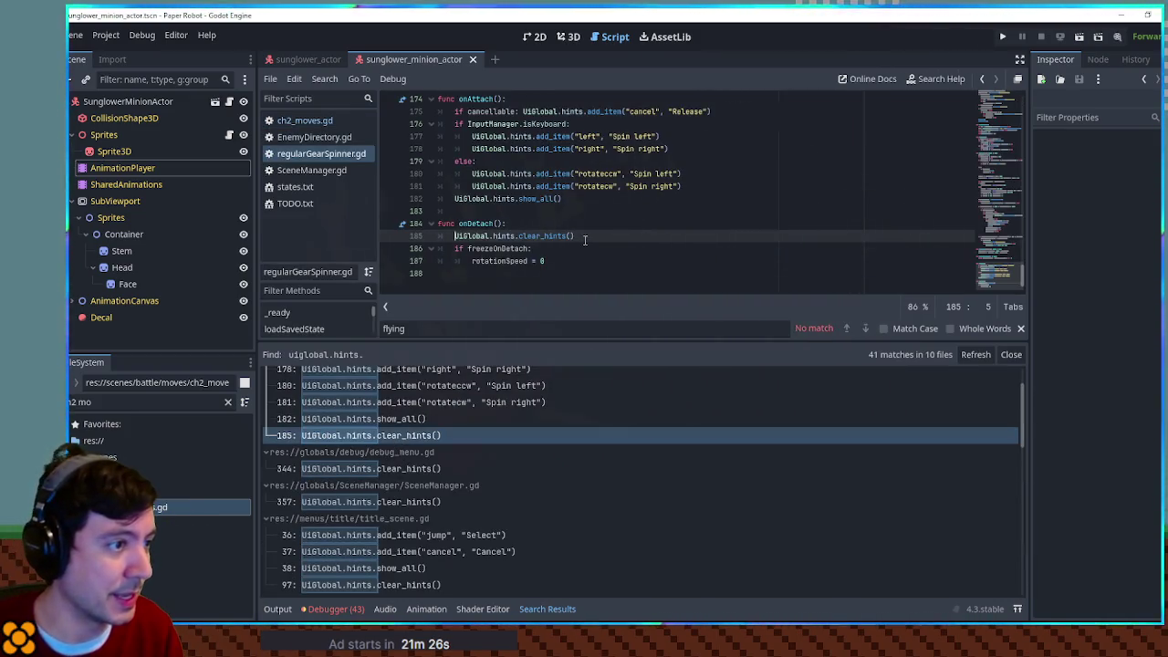
pyautogui.moveTo(585, 239); pyautogui.dragTo(575, 229)
pyautogui.hotkey('ctrl', 'c')
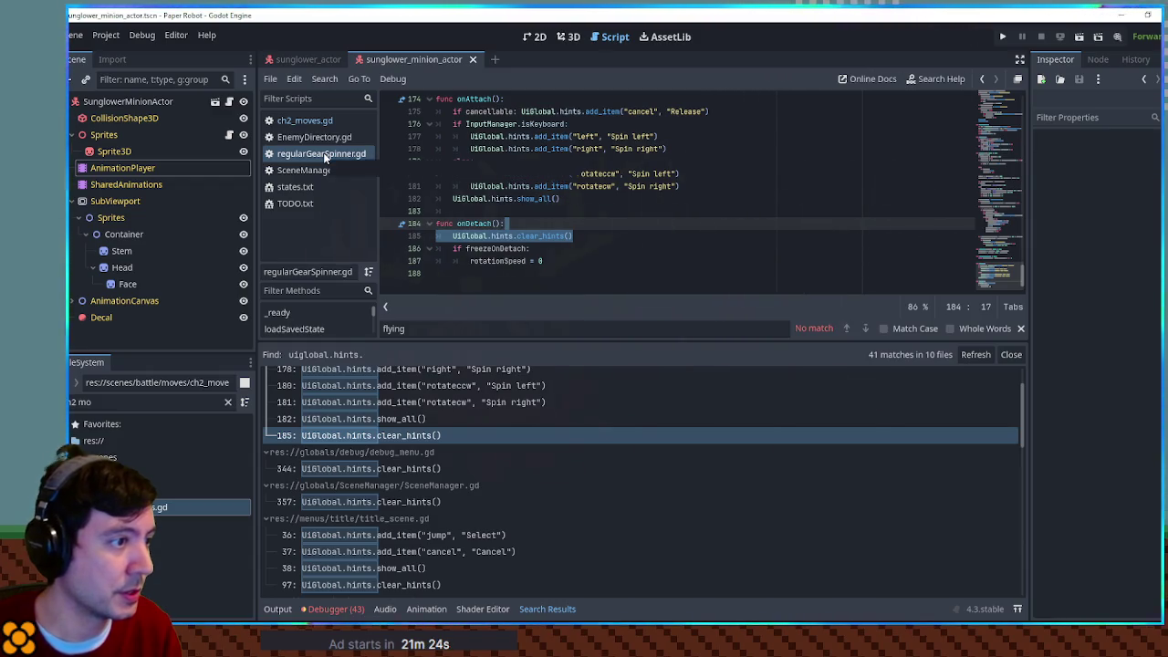
pyautogui.middleClick(324, 154)
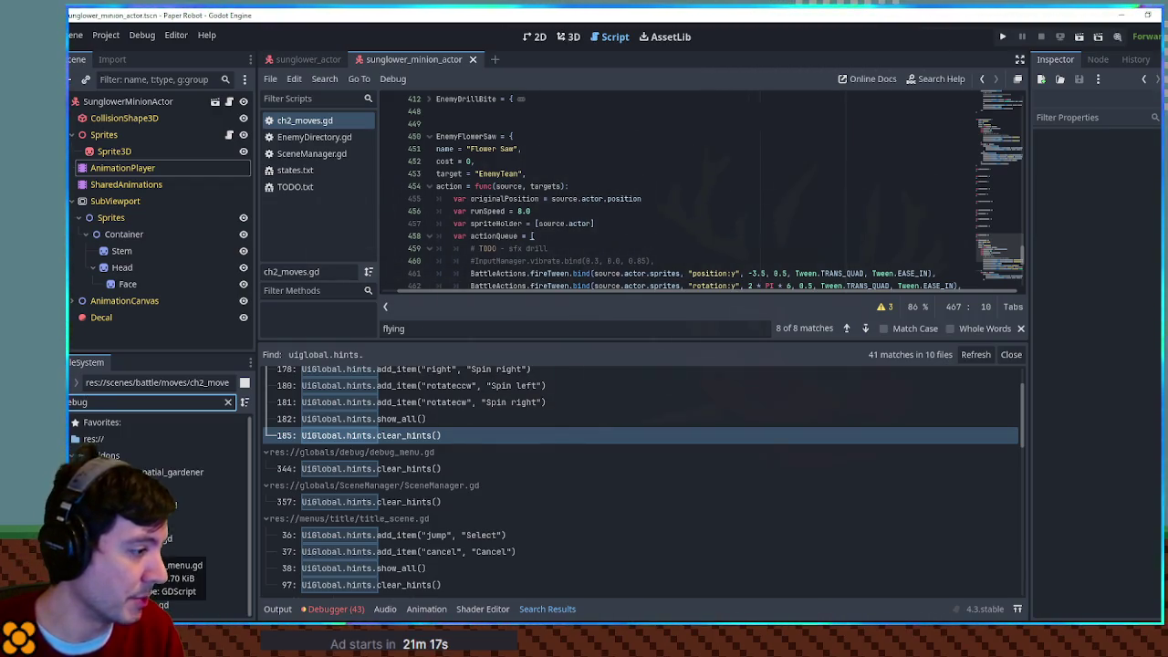
# Step: Open debug_menu.gd from FileSystem, hide the search results, and search the script for 'on'
pyautogui.doubleClick(164, 605)
pyautogui.click(1011, 355)
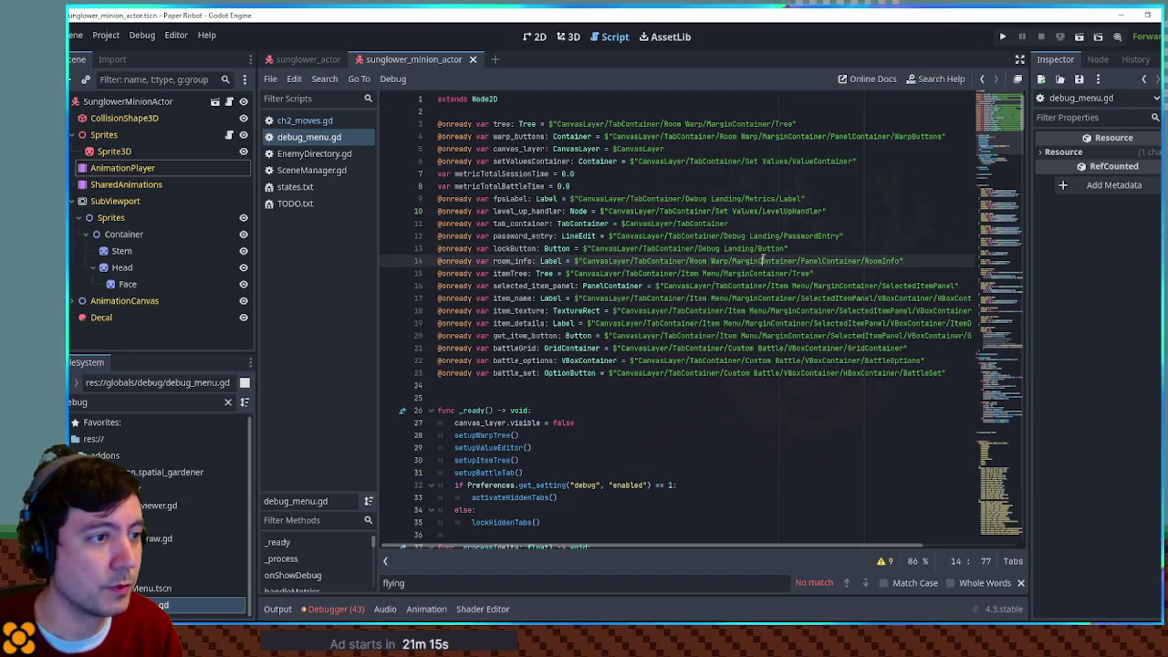
pyautogui.hotkey('ctrl', 'f')
pyautogui.write('onwarp')
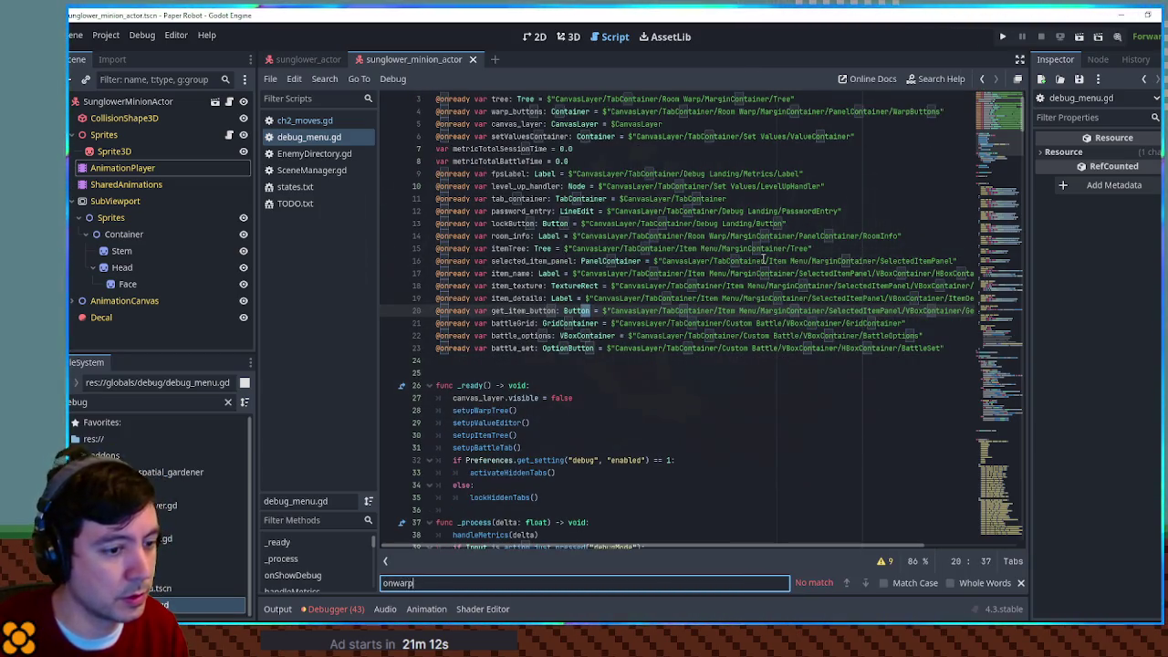
# Step: Find the onClickWarp function and paste the clear_hints call after its cutToNewRoom line
pyautogui.hotkey('ctrl', 'a')
pyautogui.write('w')
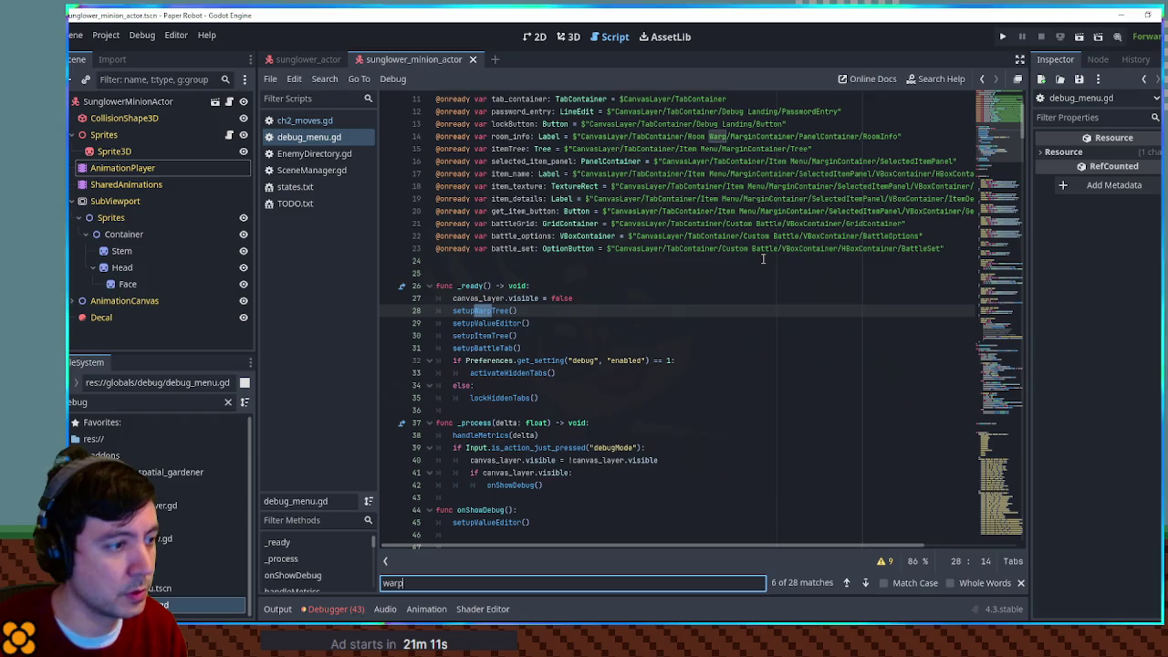
pyautogui.press('Return')
pyautogui.press('Return')
pyautogui.press('Return')
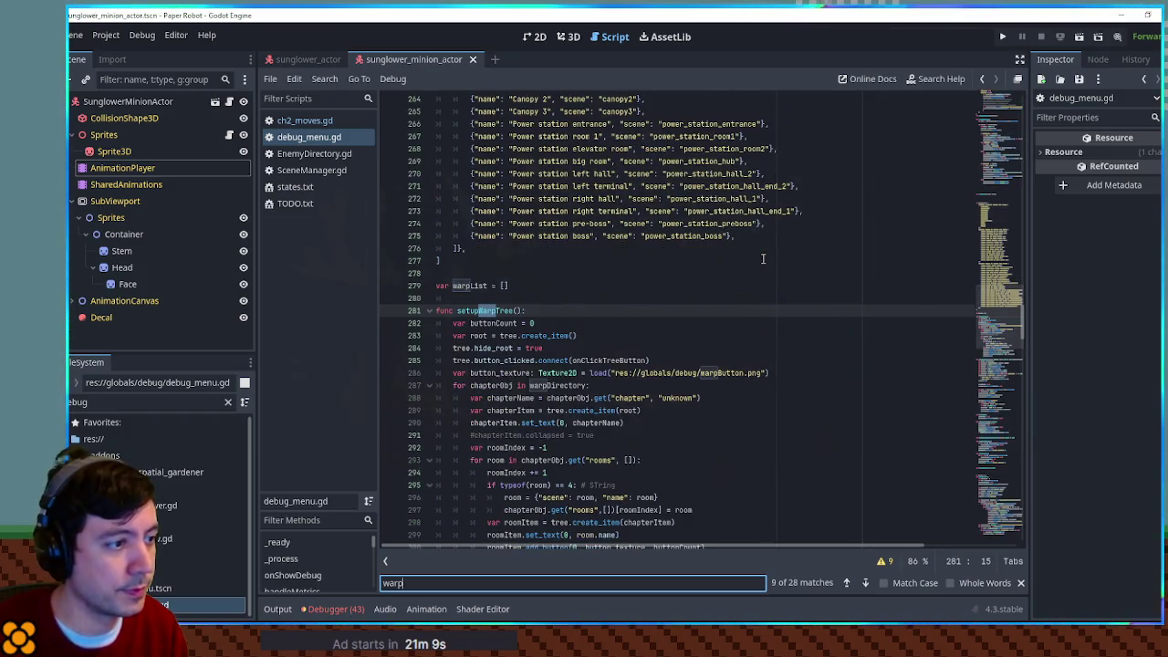
pyautogui.press('Return')
pyautogui.press('Return')
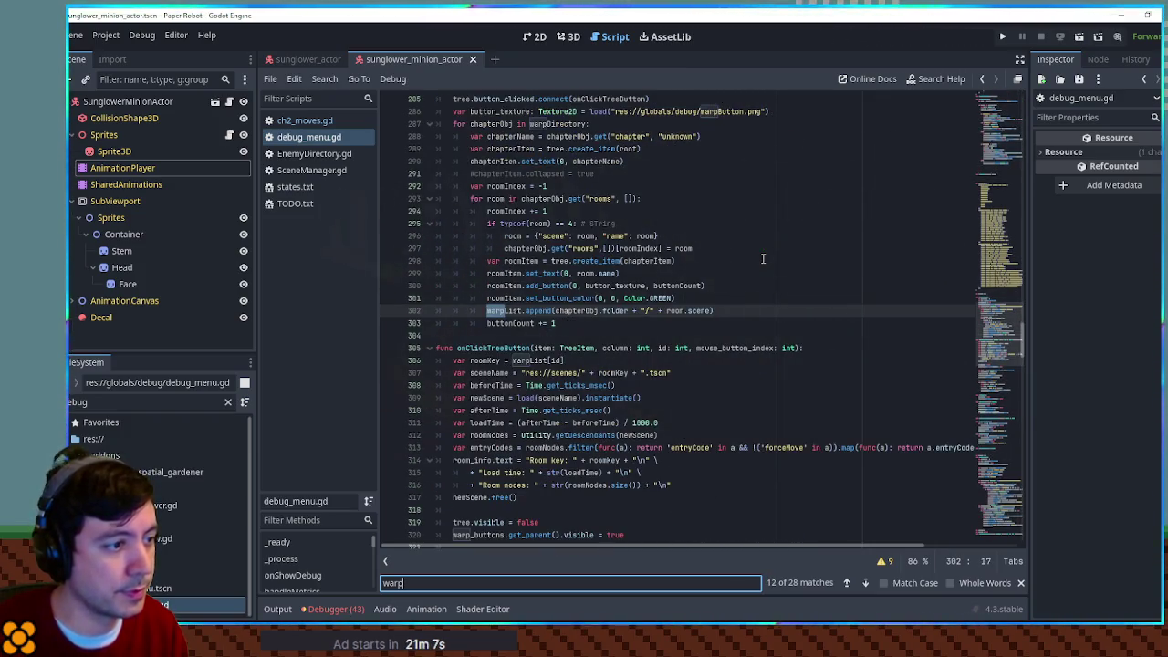
pyautogui.press('Return')
pyautogui.press('Return')
pyautogui.press('Return')
pyautogui.press('Return')
pyautogui.press('Return')
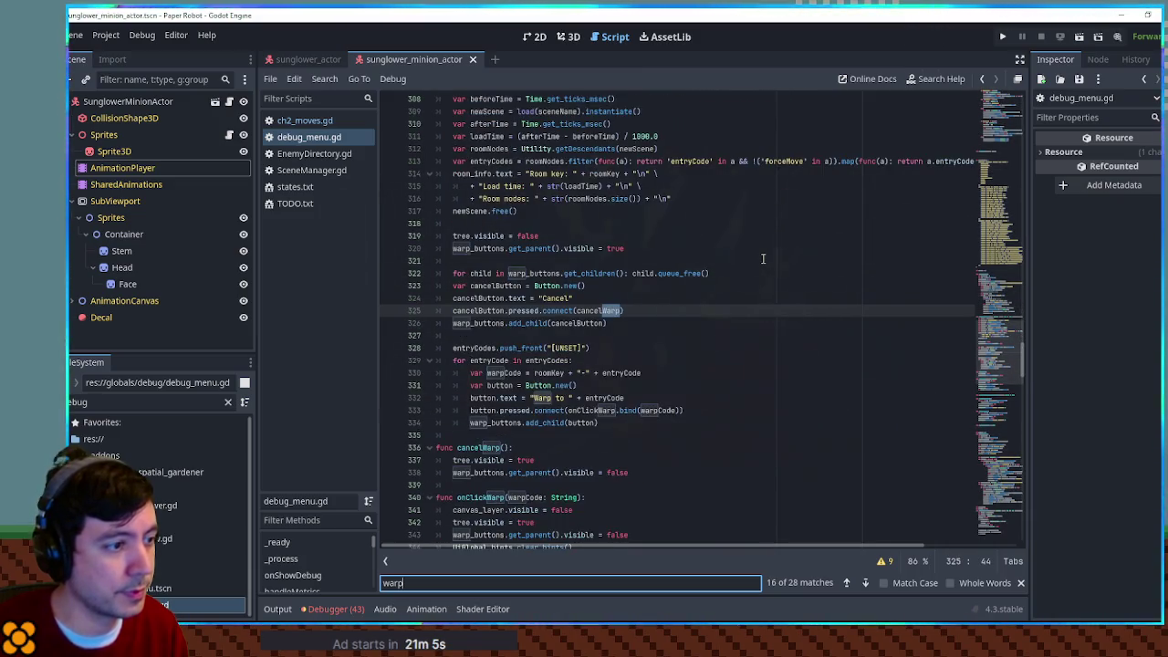
pyautogui.scroll(-5, 763, 259)
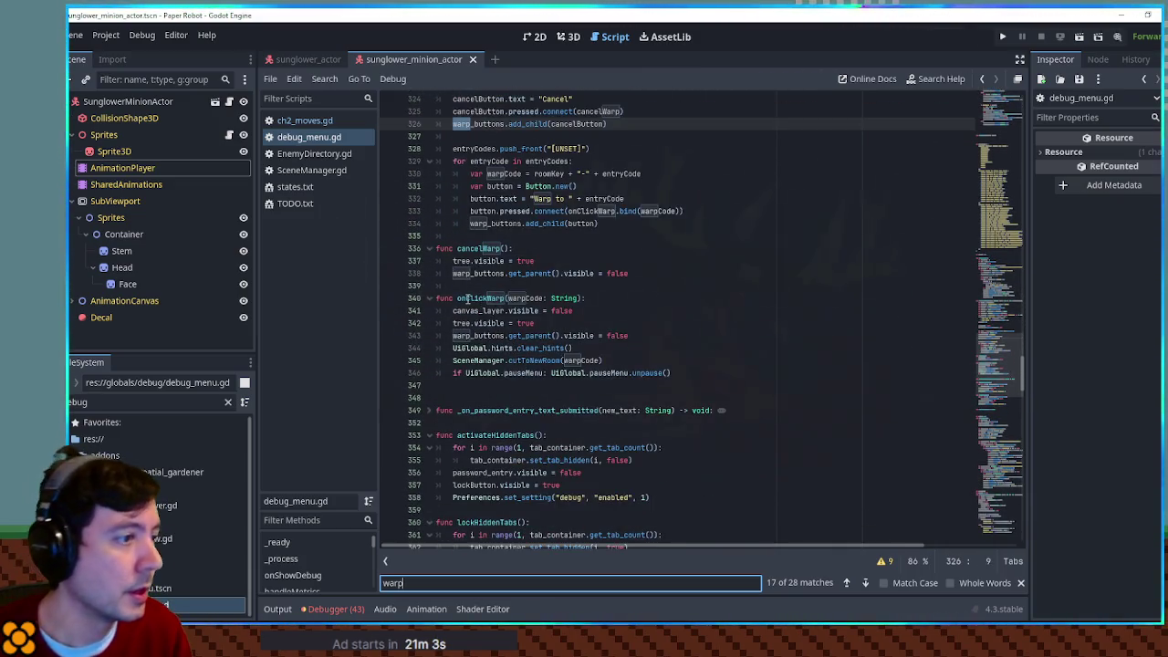
pyautogui.doubleClick(475, 298)
pyautogui.click(620, 362)
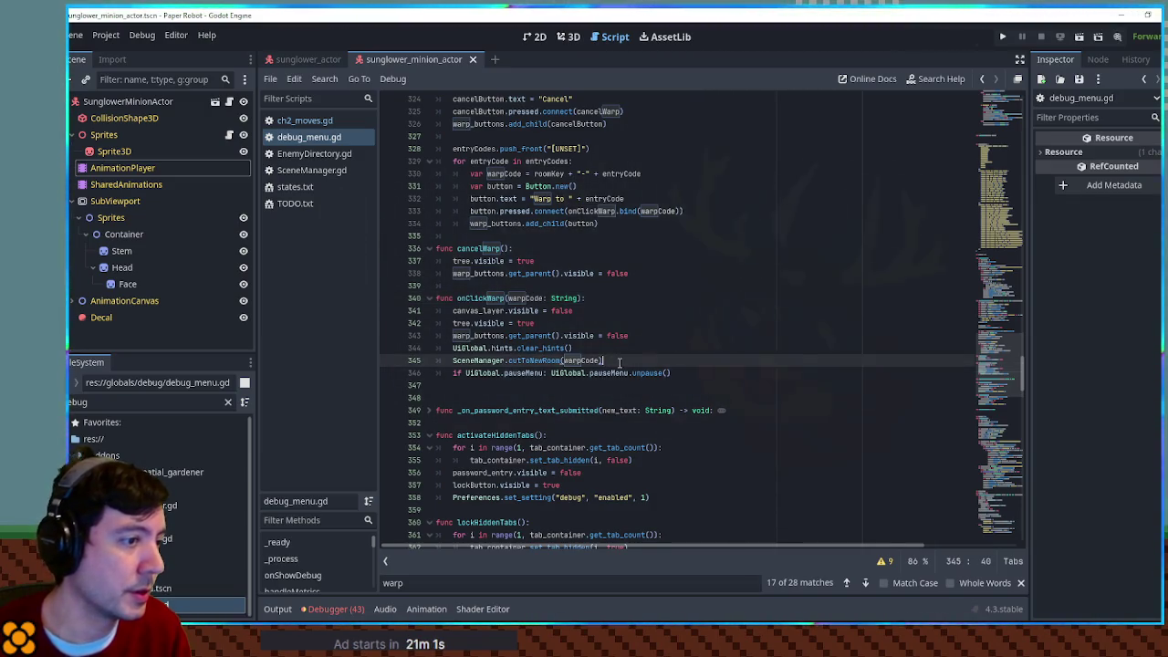
pyautogui.press('Return')
pyautogui.hotkey('ctrl', 'v')
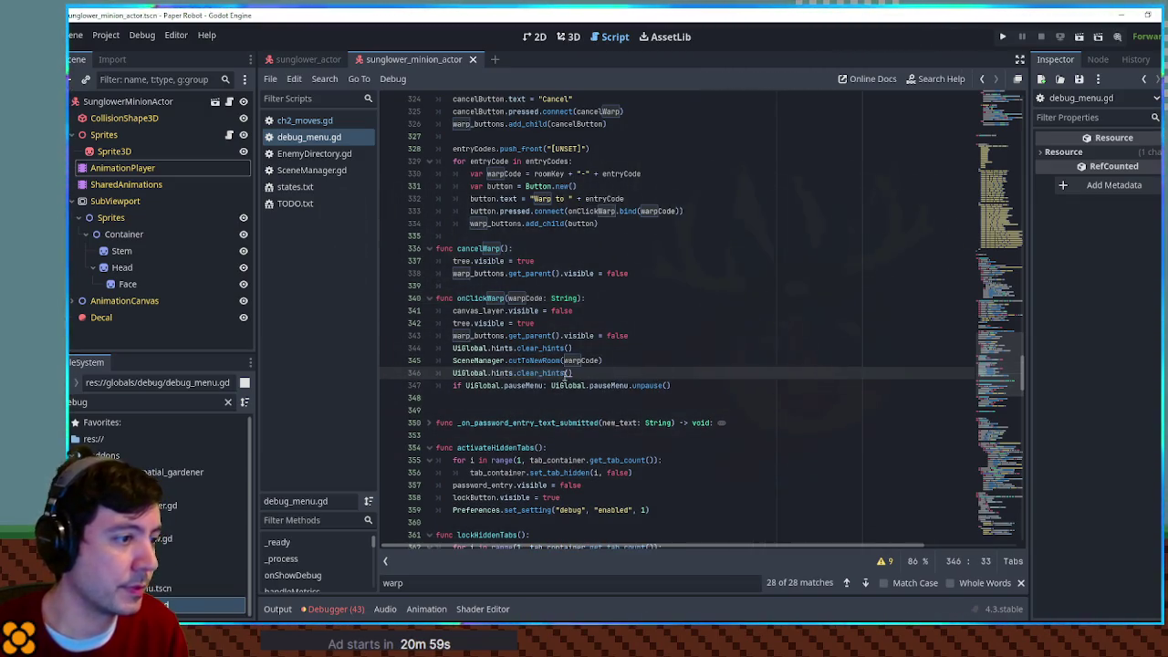
pyautogui.keyDown('shift'); pyautogui.click(629, 363); pyautogui.keyUp('shift')
pyautogui.hotkey('ctrl', 's')
pyautogui.write('battle')
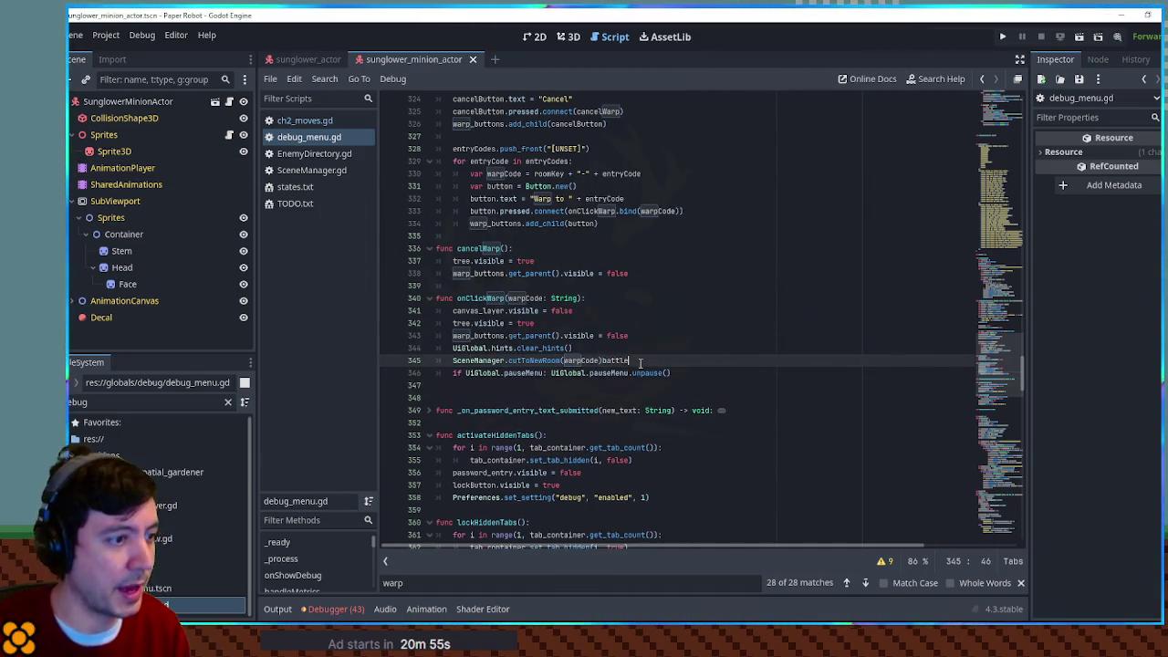
pyautogui.hotkey('ctrl', 'z')
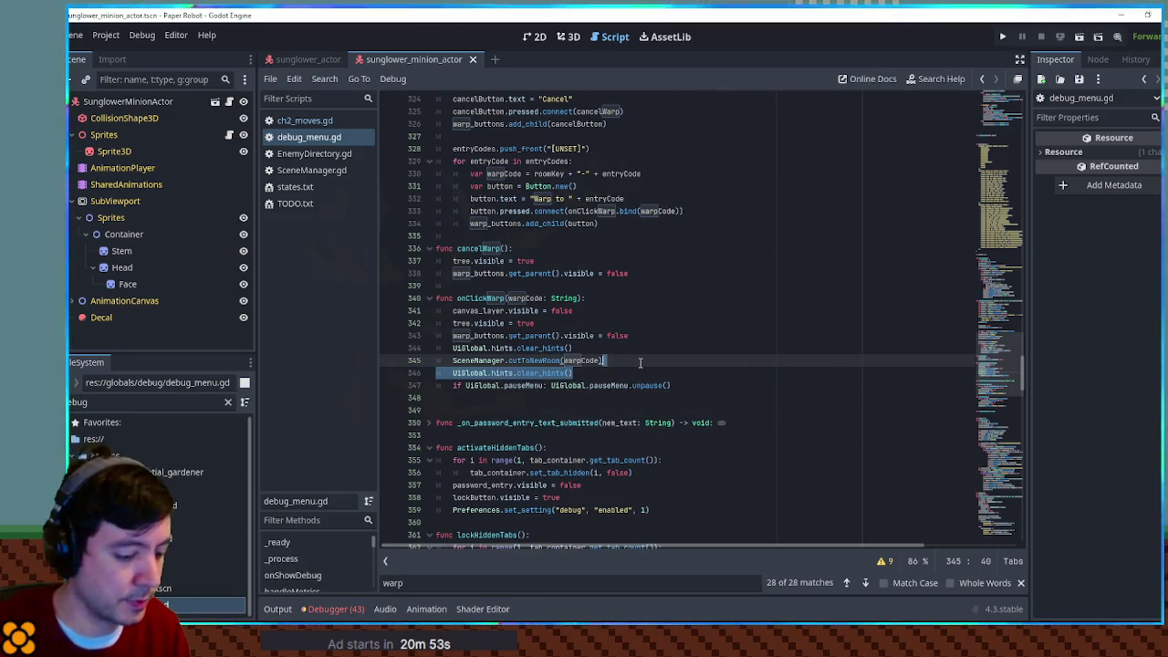
# Step: Paste UiGlobal.hints.clear_hints() as the first line of startBattle() and run the game with F5
pyautogui.hotkey('ctrl', 'f')
pyautogui.write('battle')
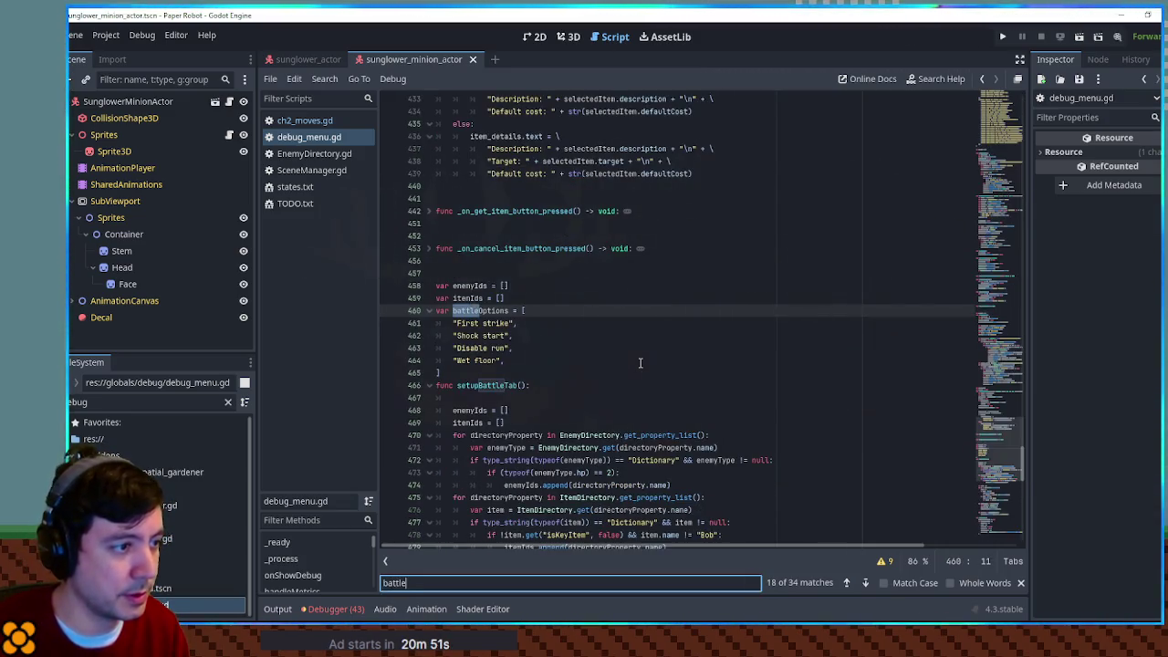
pyautogui.scroll(-15, 520, 397)
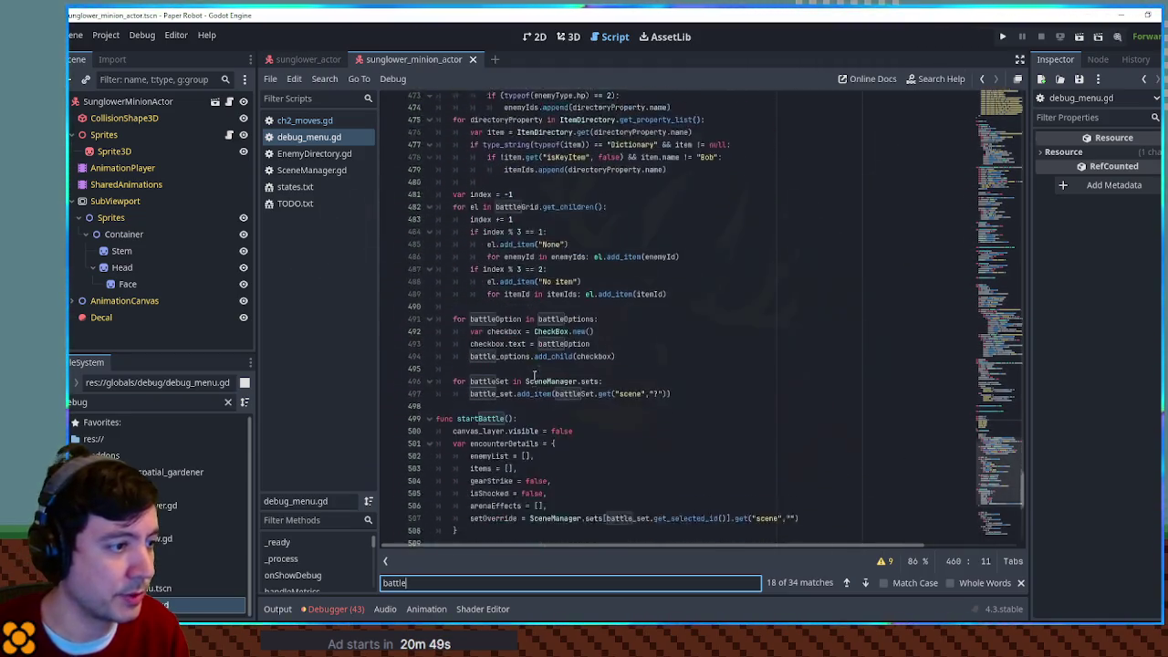
pyautogui.click(531, 272)
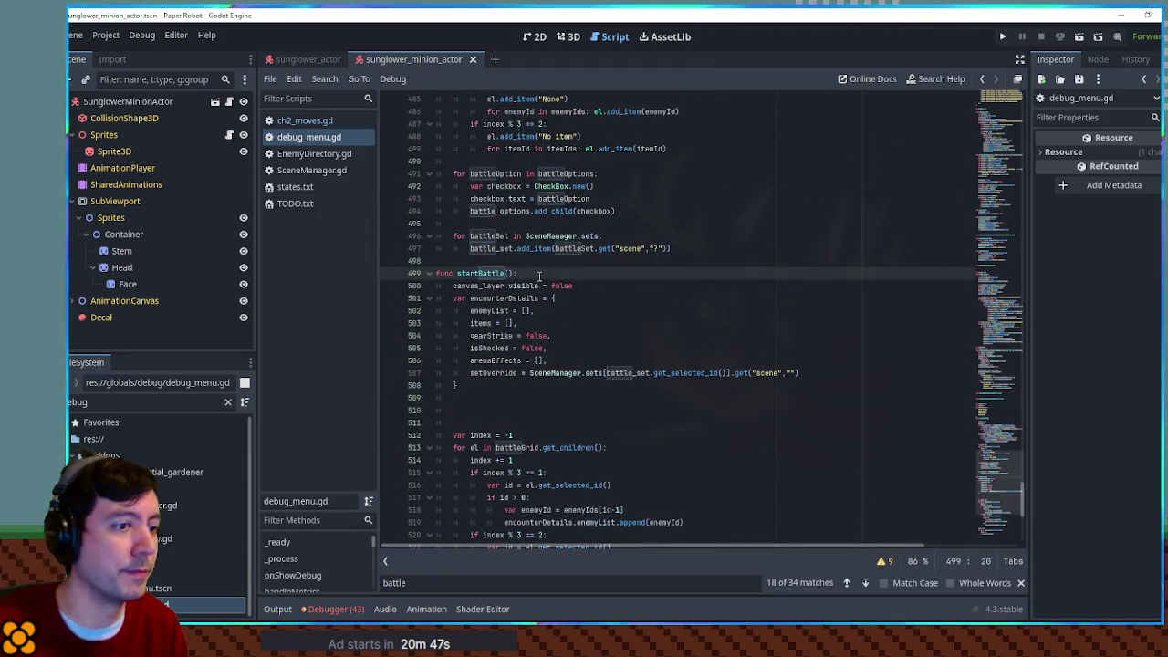
pyautogui.press('Return')
pyautogui.write('UiGlobal.hints.clear_hints()')
pyautogui.press('Escape')
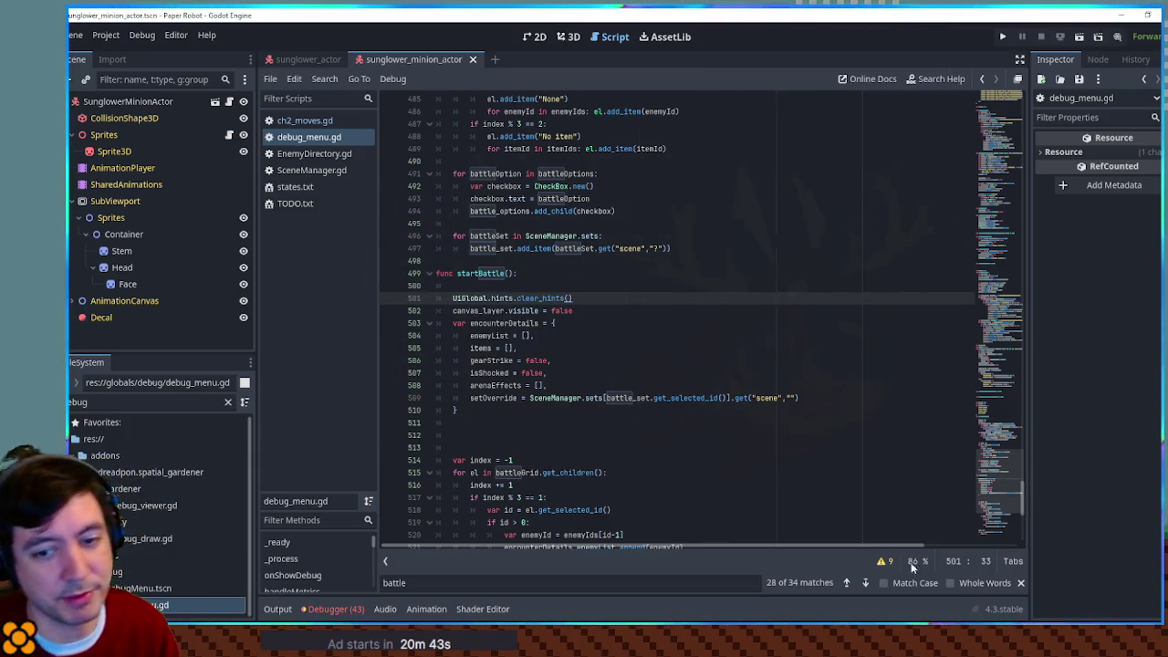
pyautogui.click(731, 352)
pyautogui.press('F5')
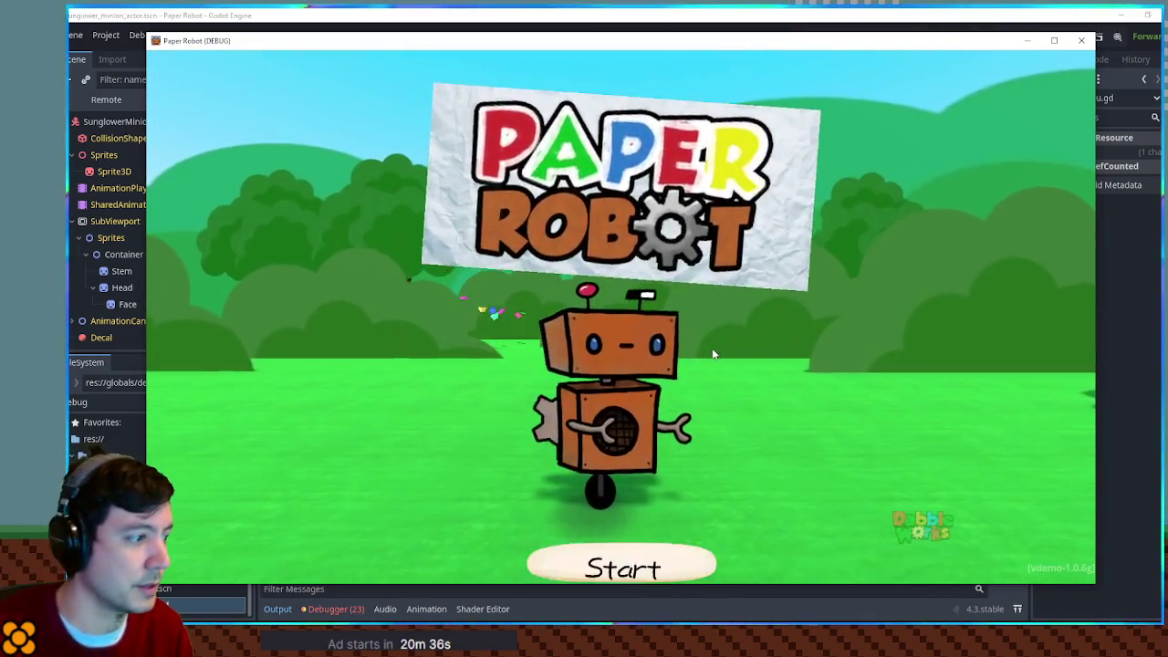
# Step: In the F1 debug menu, start a Custom Battle with Enemy 1 Sunglower and battle set 02-canopy
pyautogui.press('F1')
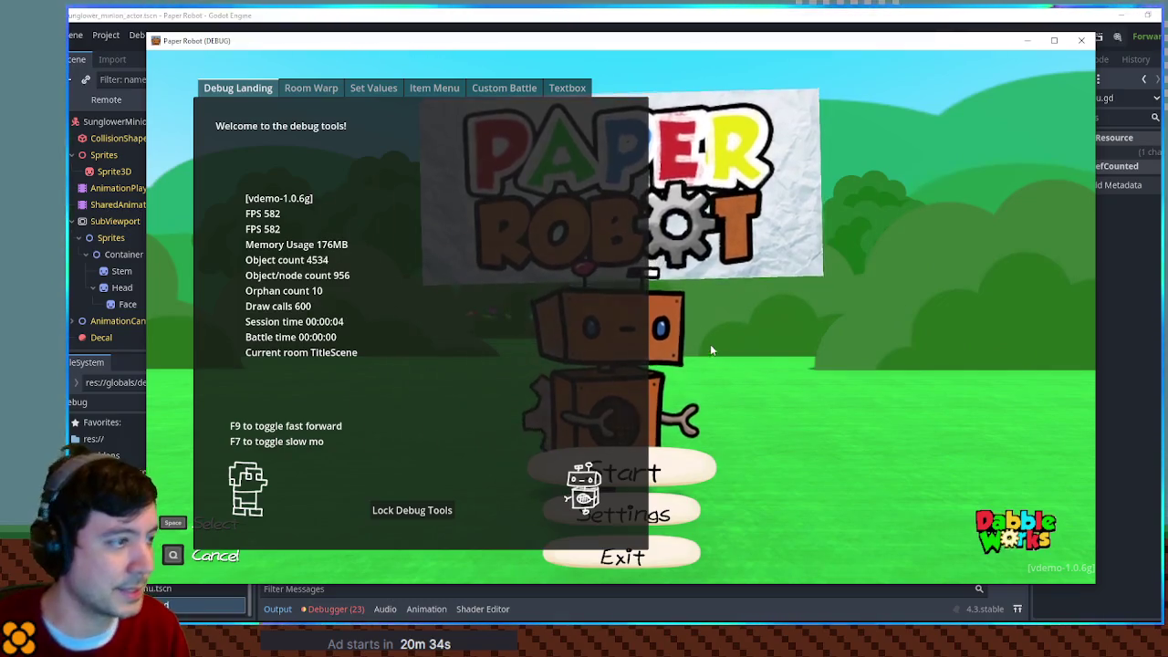
pyautogui.click(484, 90)
pyautogui.click(291, 143)
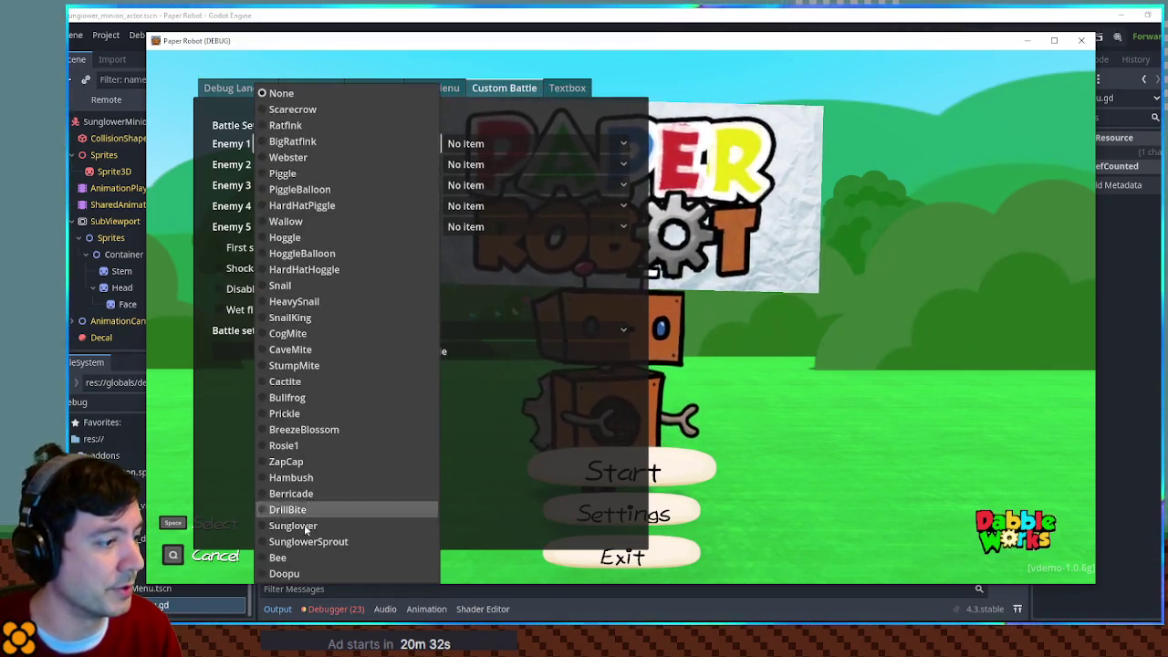
pyautogui.click(315, 524)
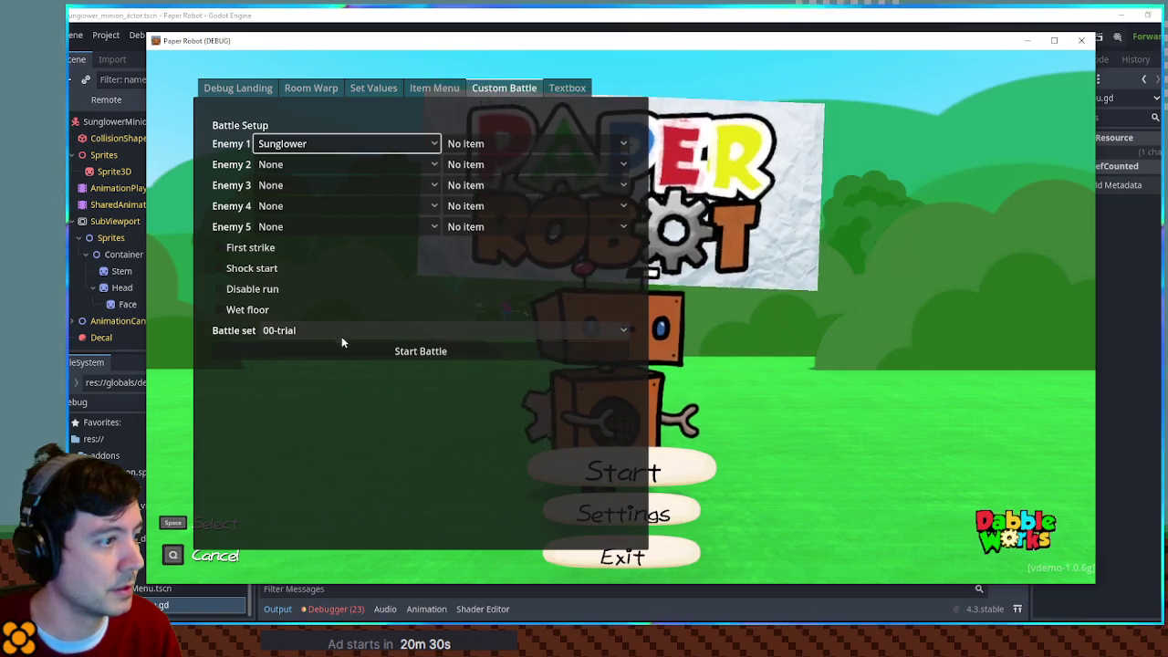
pyautogui.click(343, 330)
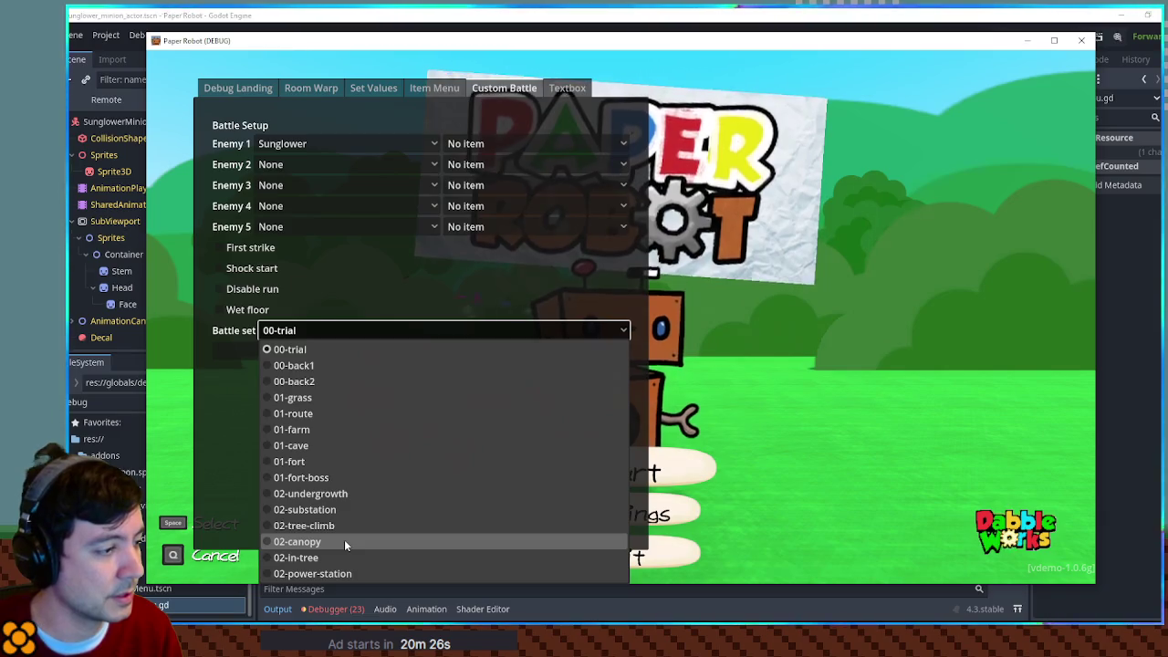
pyautogui.click(344, 542)
pyautogui.click(402, 354)
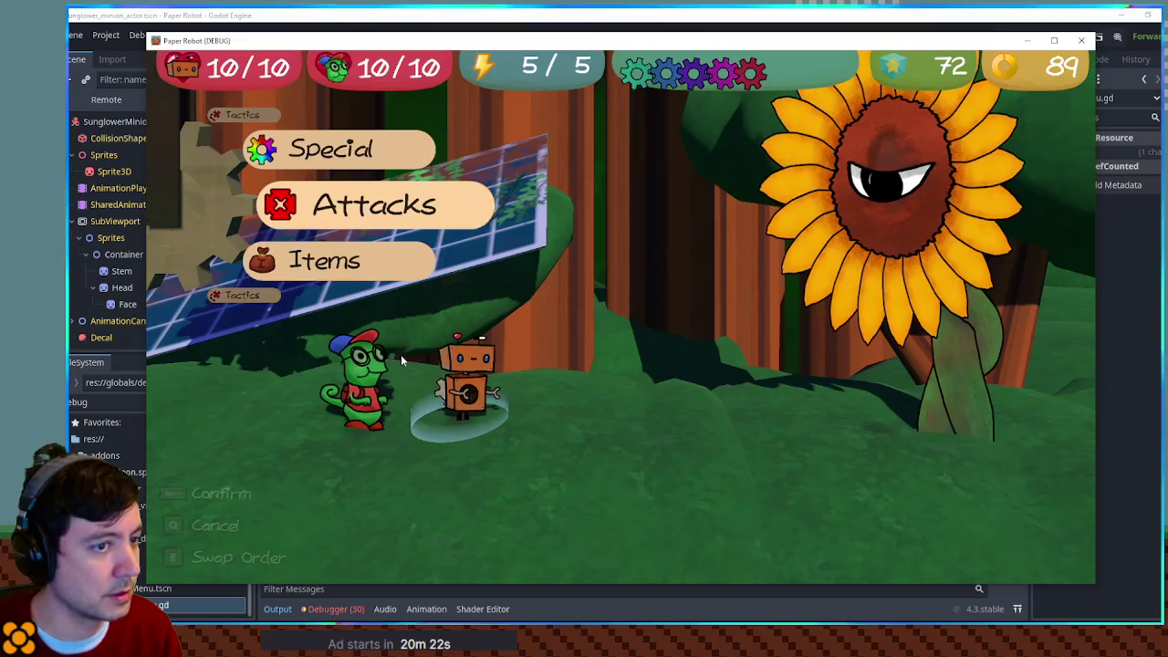
# Step: Have the robot and the worm both choose Tactics > Defend for the first turn
pyautogui.press('Up')
pyautogui.press('Up')
pyautogui.press('space')
pyautogui.press('space')
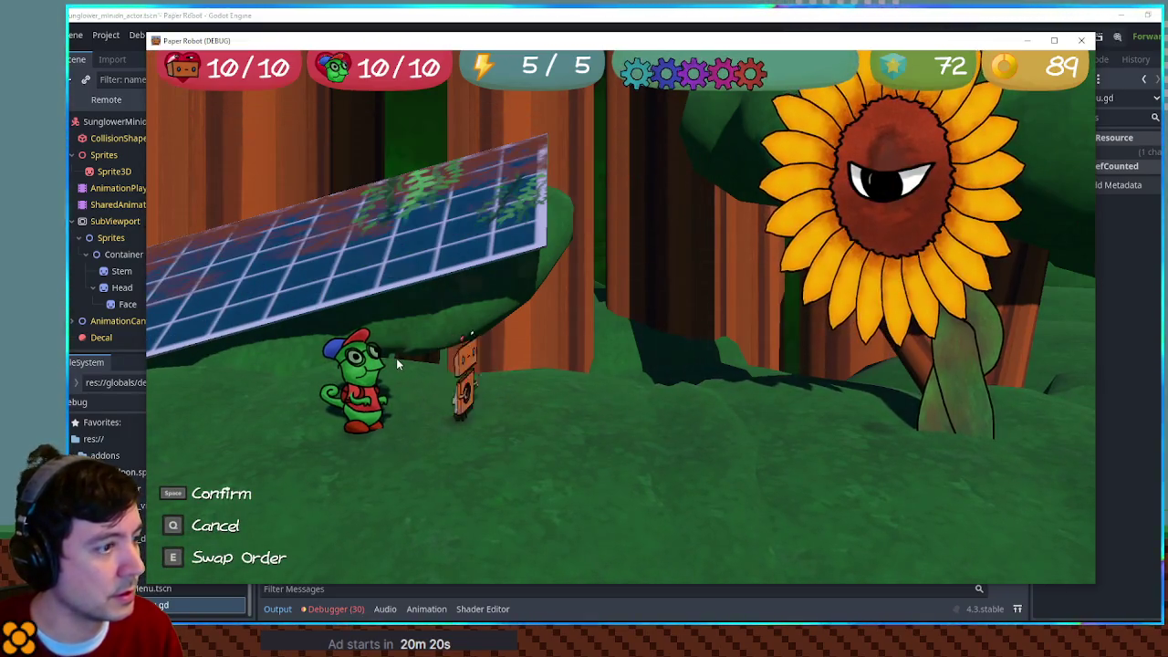
pyautogui.press('Up')
pyautogui.press('space')
pyautogui.press('Down')
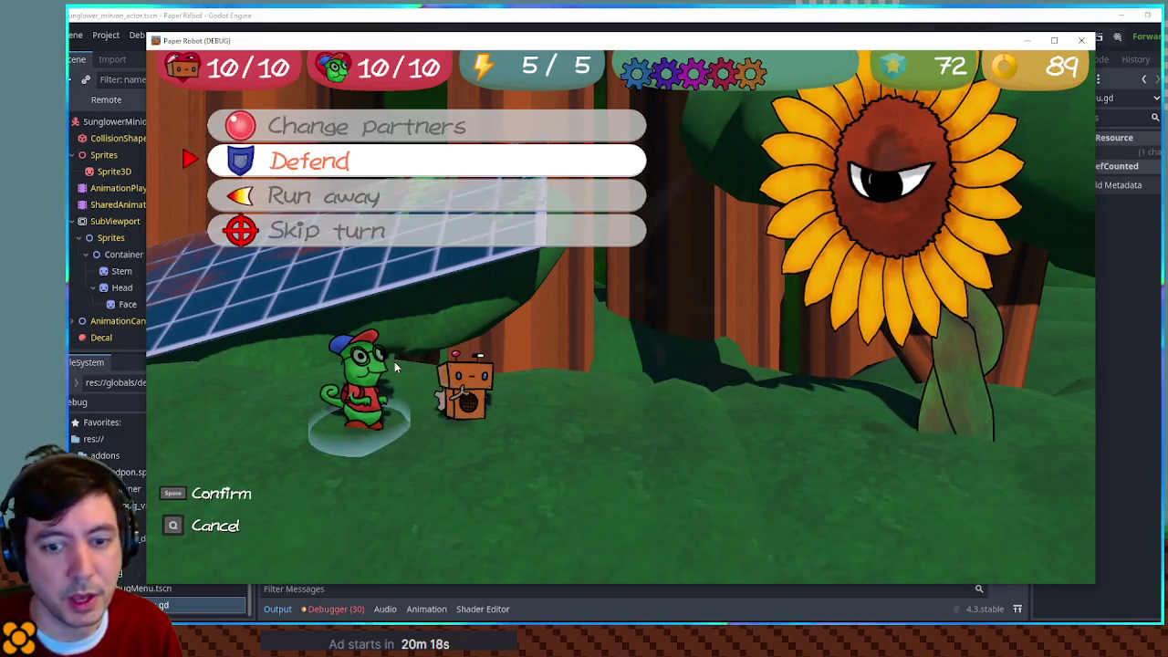
pyautogui.press('space')
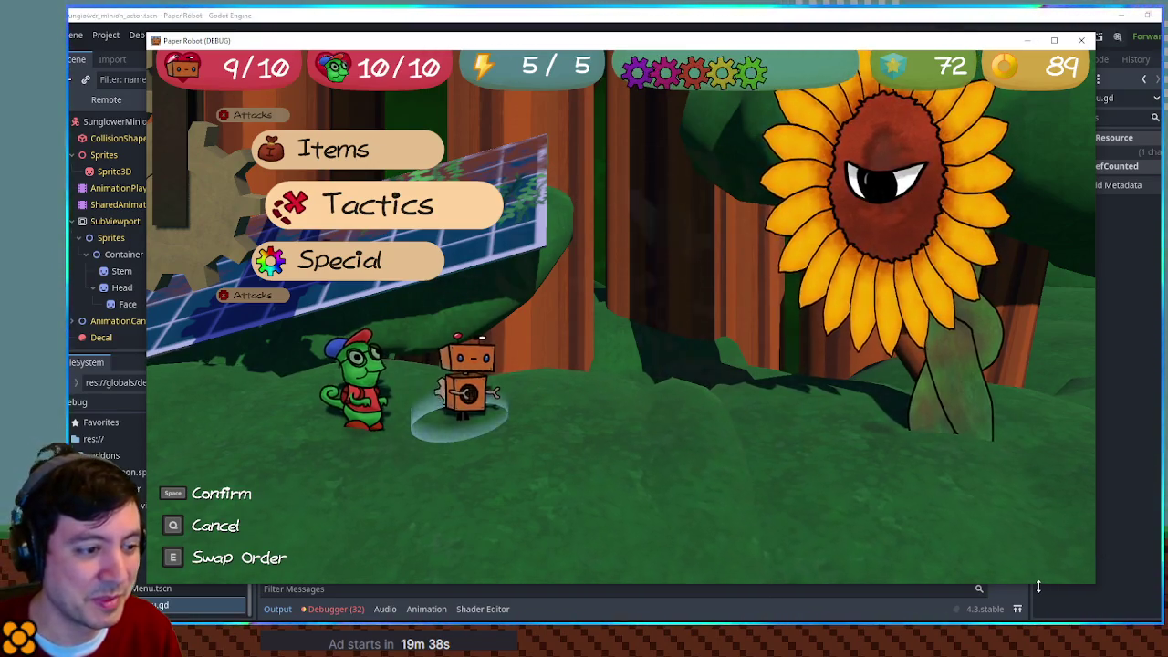
pyautogui.moveTo(1056, 634)
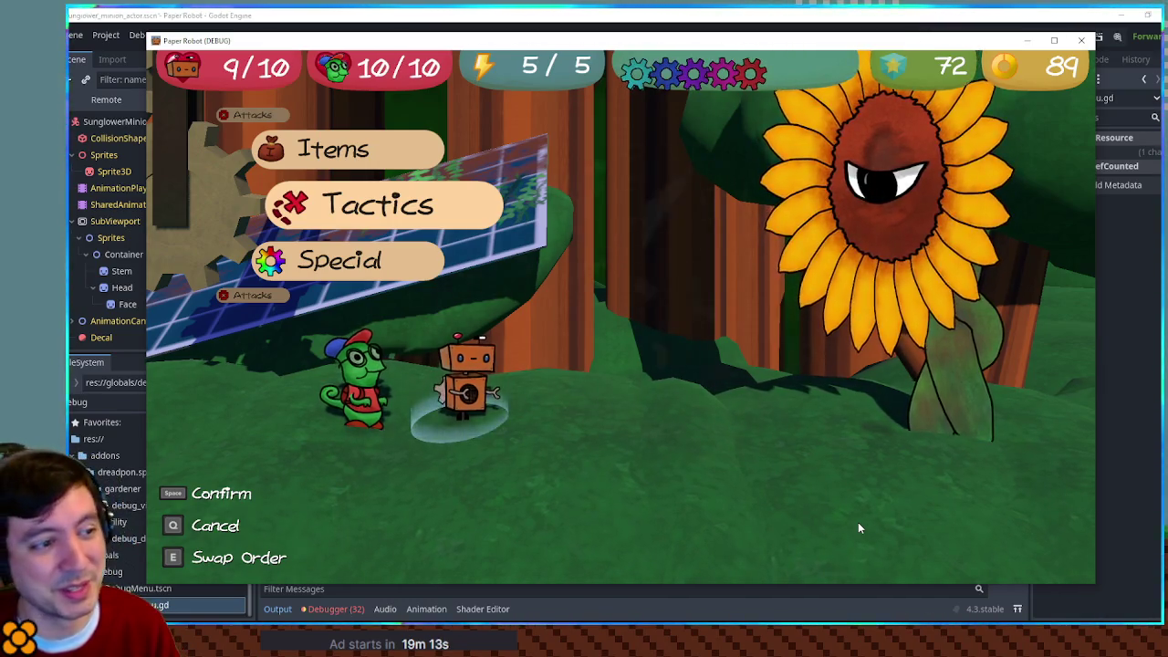
# Step: Have both heroes Defend again on the next turn, then close the game window
pyautogui.press('Up')
pyautogui.press('Down')
pyautogui.press('Up')
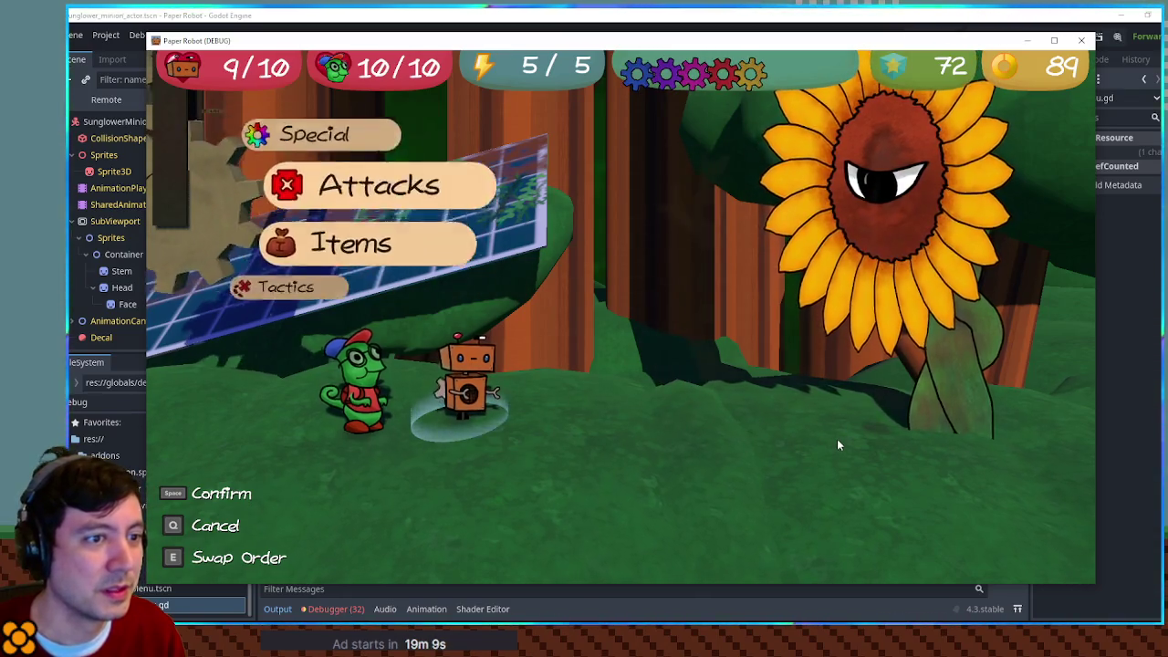
pyautogui.press('Down')
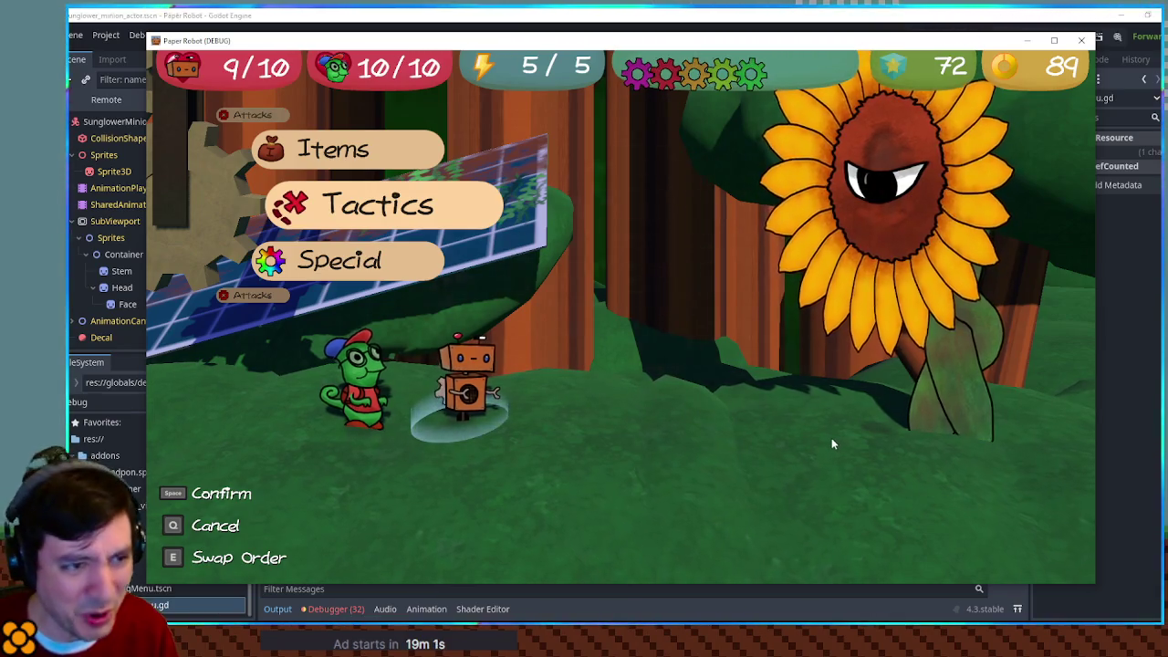
pyautogui.press('space')
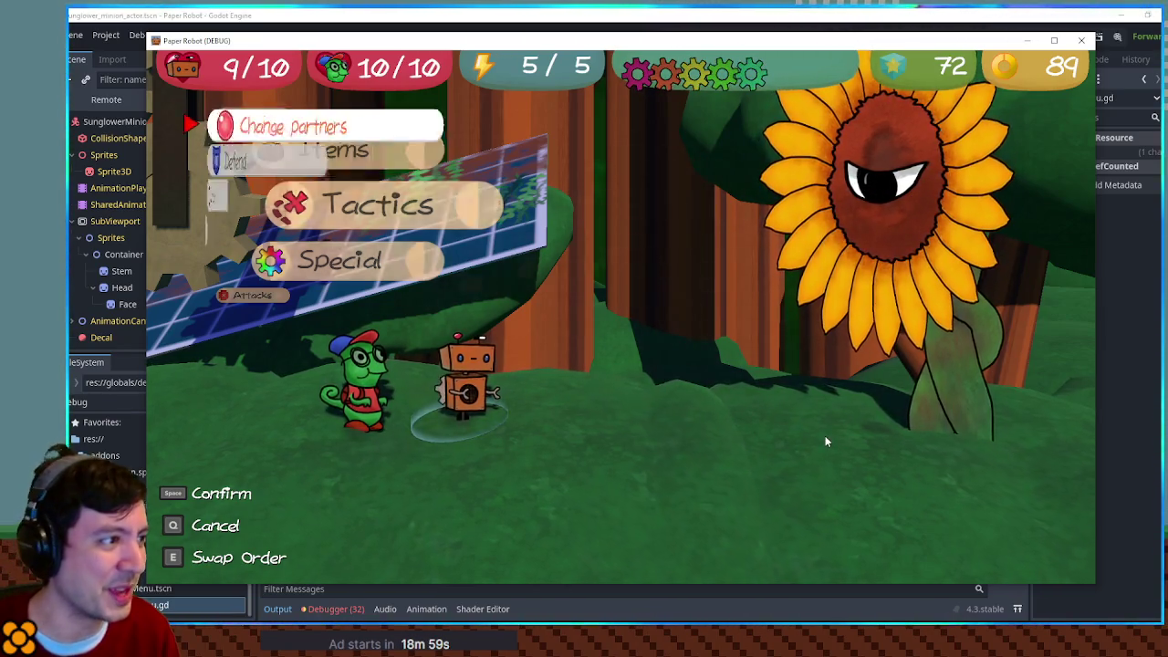
pyautogui.press('Down')
pyautogui.press('space')
pyautogui.press('space')
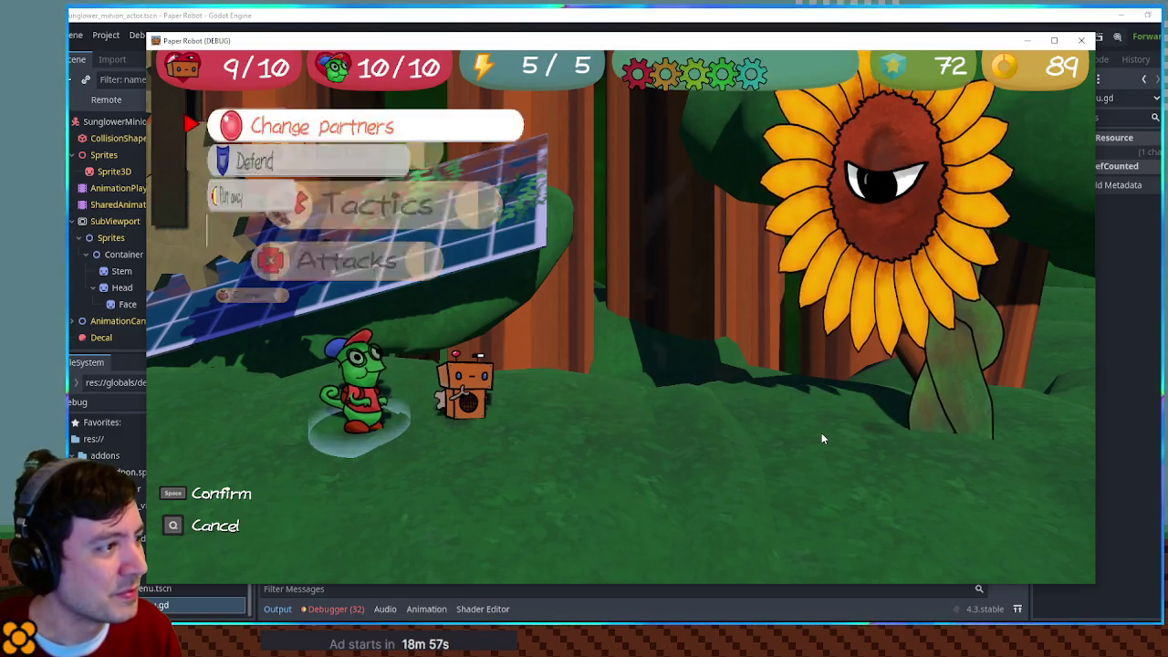
pyautogui.press('Down')
pyautogui.press('space')
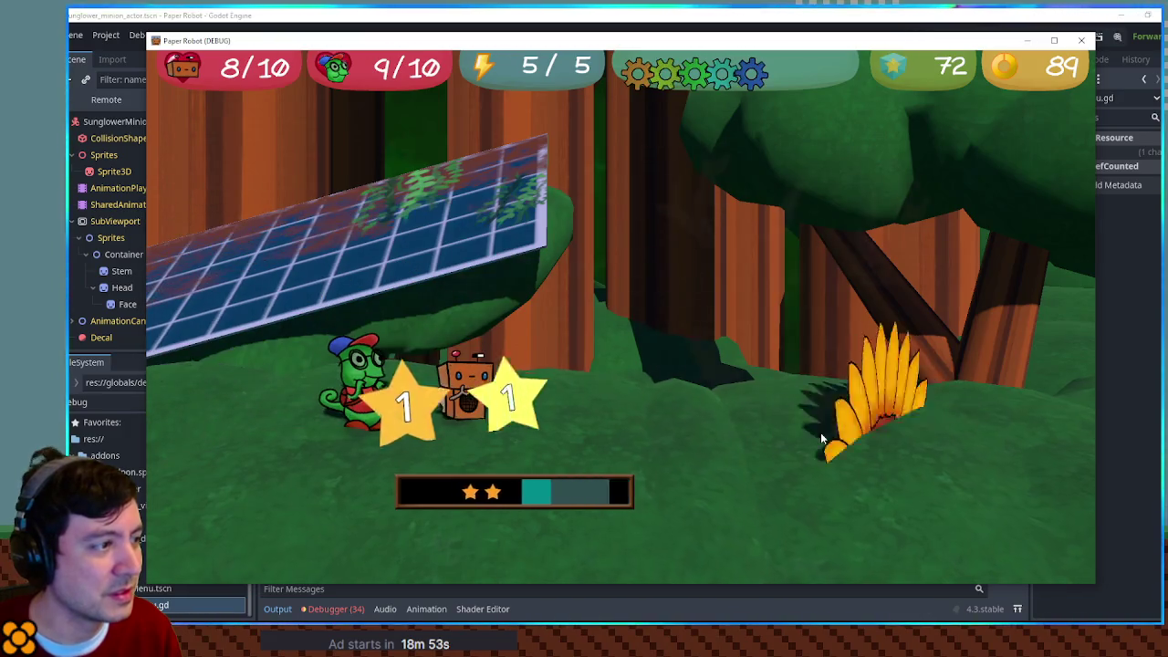
pyautogui.click(1082, 40)
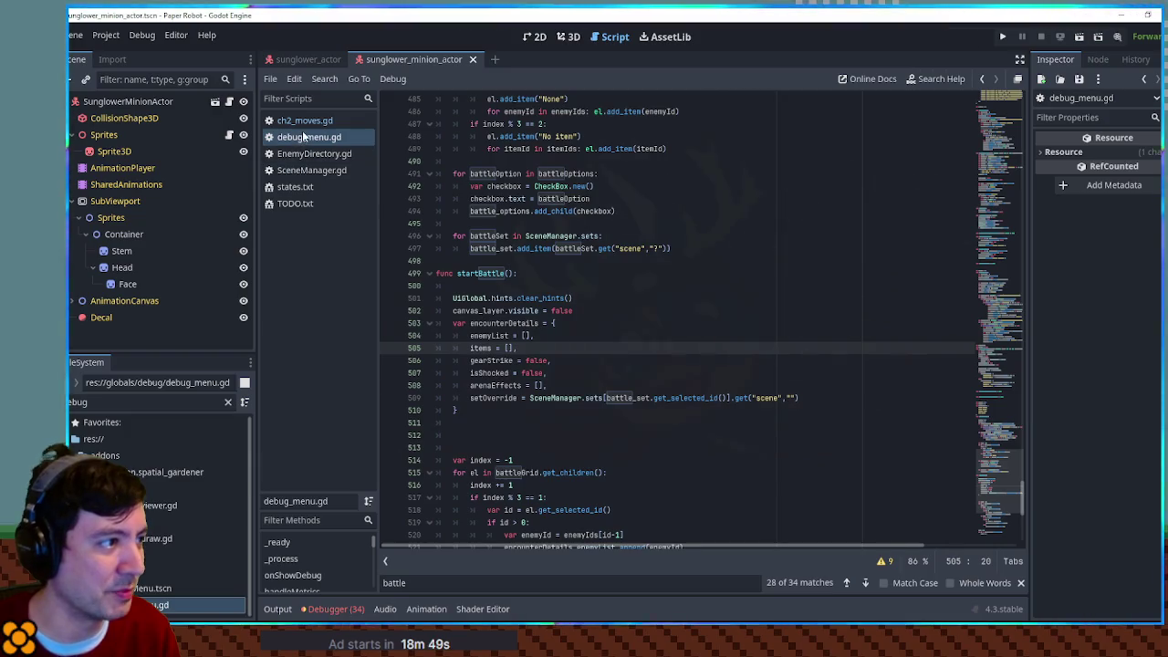
# Step: Paste waitMs.bind(500) after the idle animation line in EnemyFlowerSaw, save ch2_moves.gd, and return to 3D
pyautogui.click(304, 122)
pyautogui.scroll(-2, 736, 374)
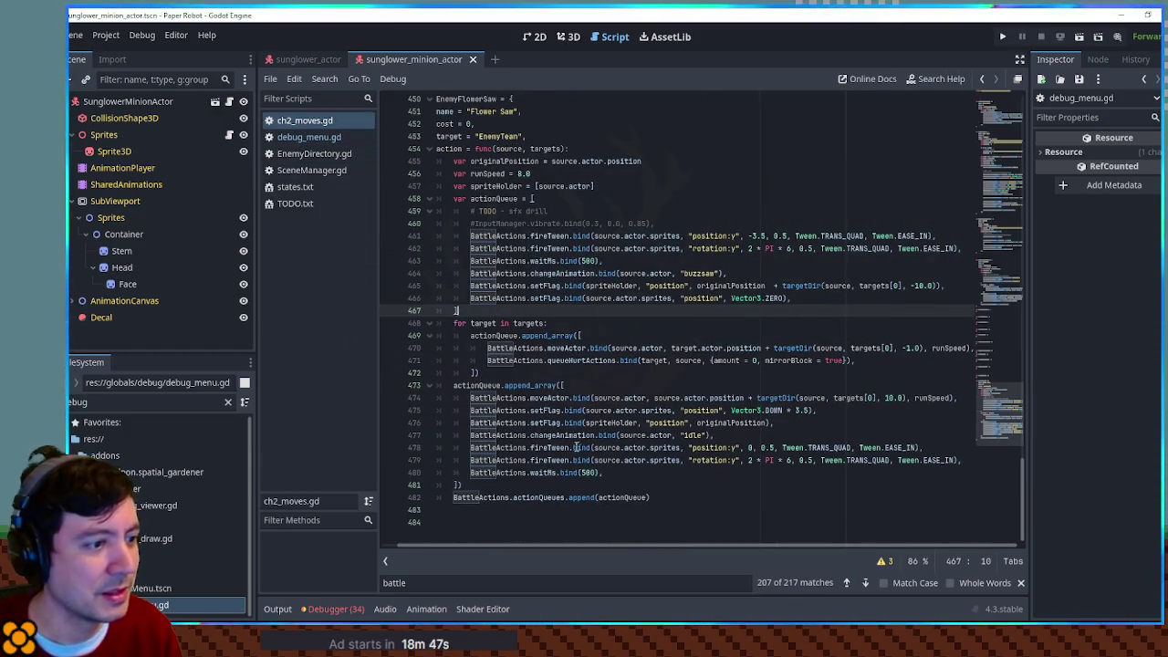
pyautogui.moveTo(969, 474); pyautogui.dragTo(974, 460)
pyautogui.hotkey('ctrl', 'c')
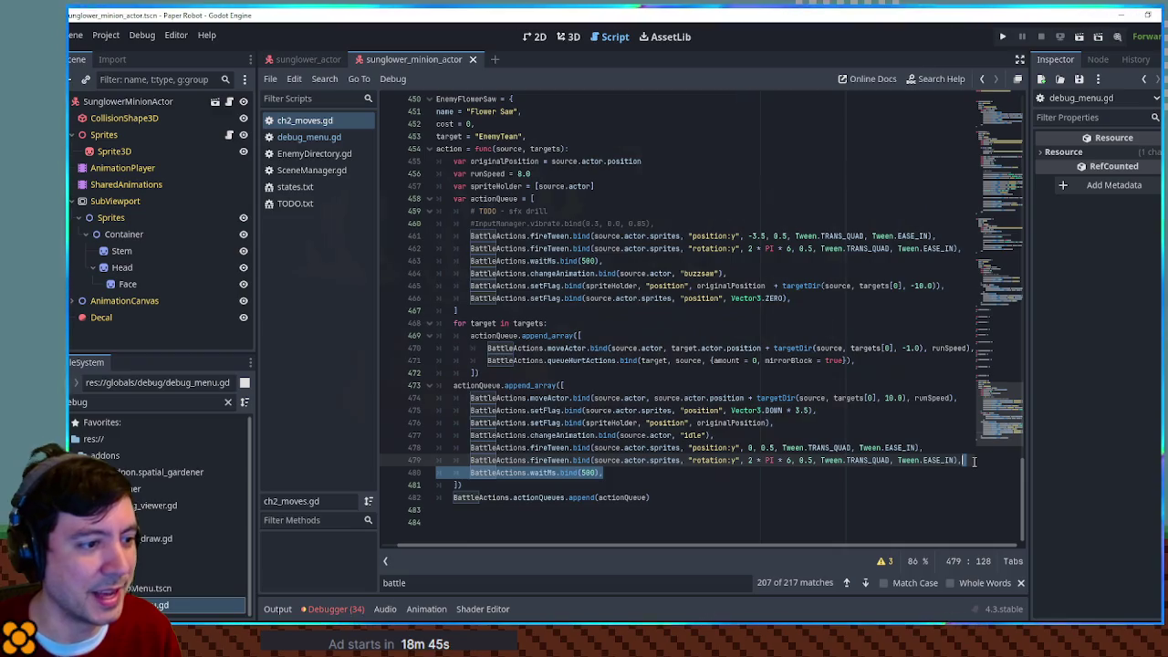
pyautogui.click(551, 435)
pyautogui.click(740, 434)
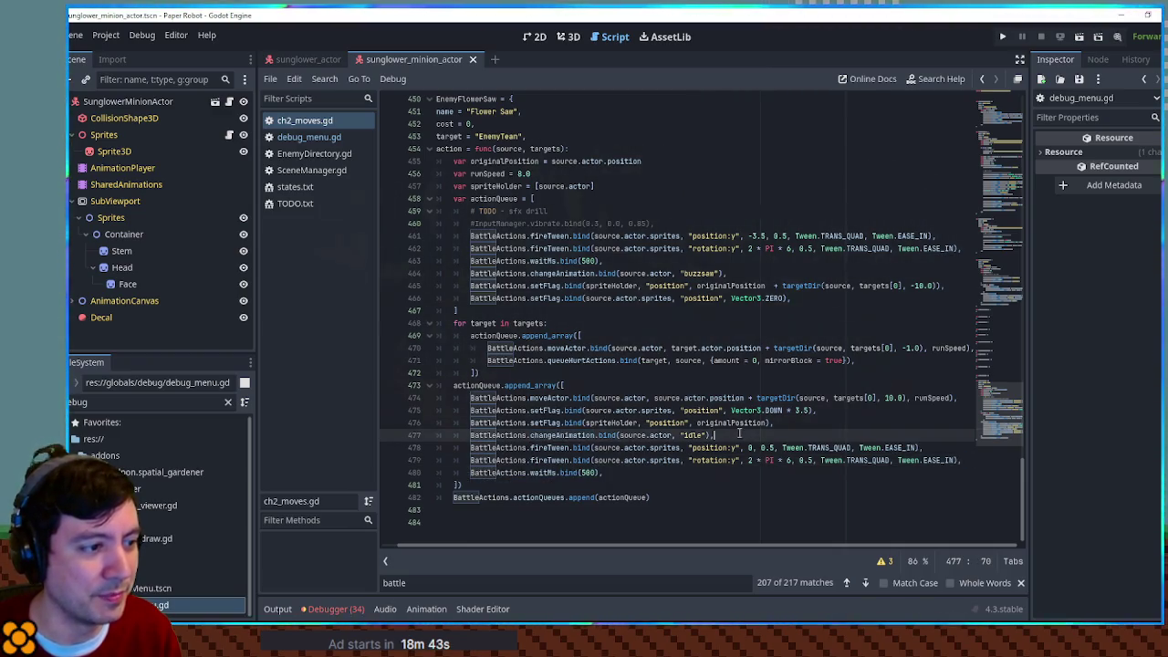
pyautogui.hotkey('ctrl', 'v')
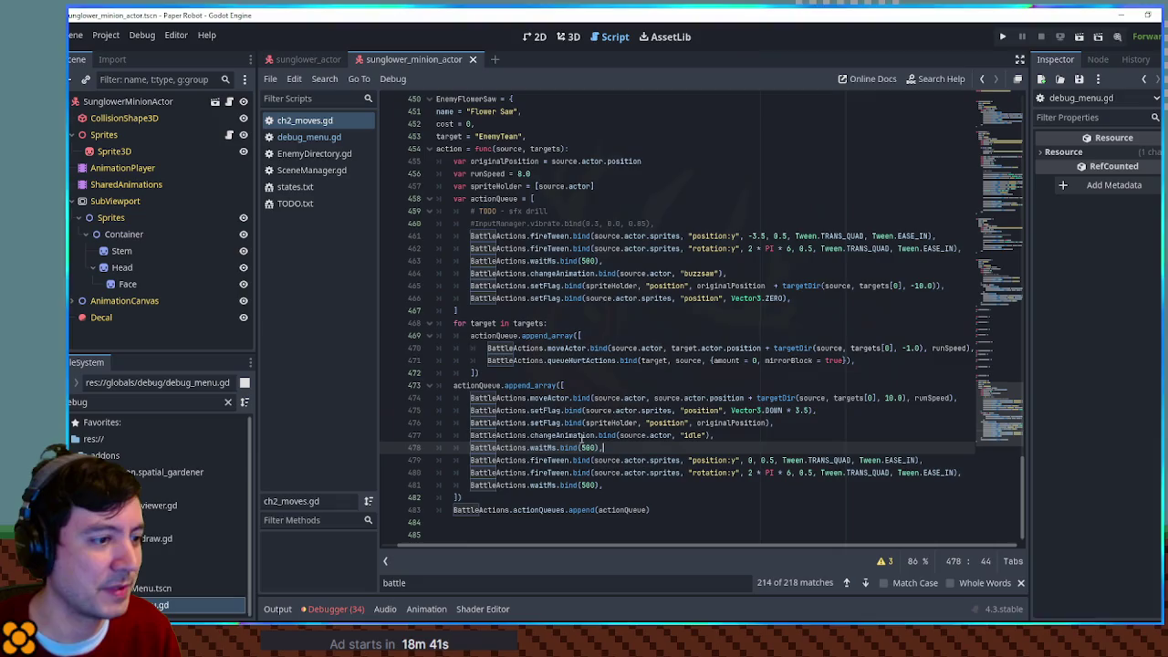
pyautogui.hotkey('ctrl', 's')
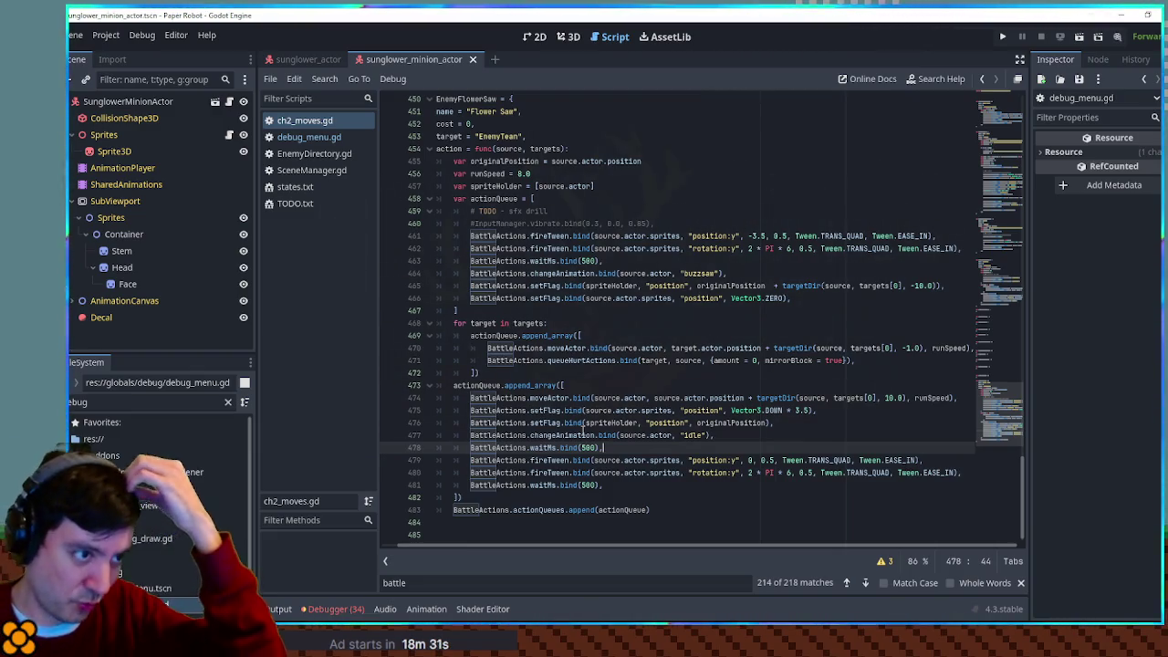
pyautogui.click(571, 40)
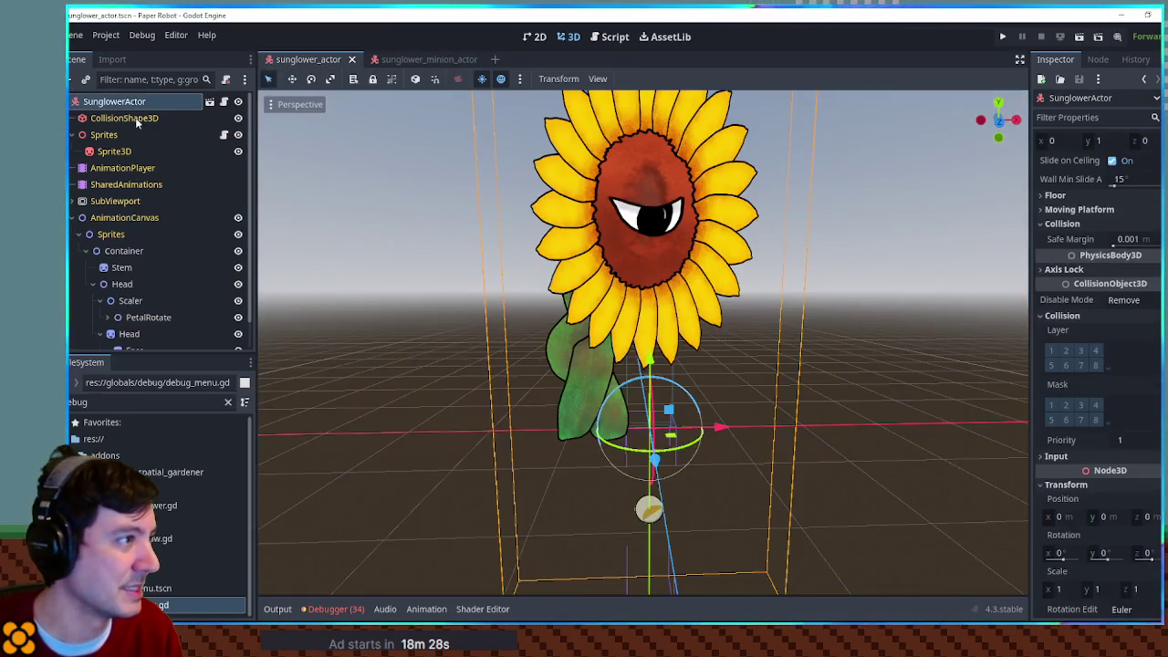
# Step: Collapse both Sprites branches and add a GPUParticles3D node to the sunflower actor
pyautogui.click(71, 135)
pyautogui.click(73, 217)
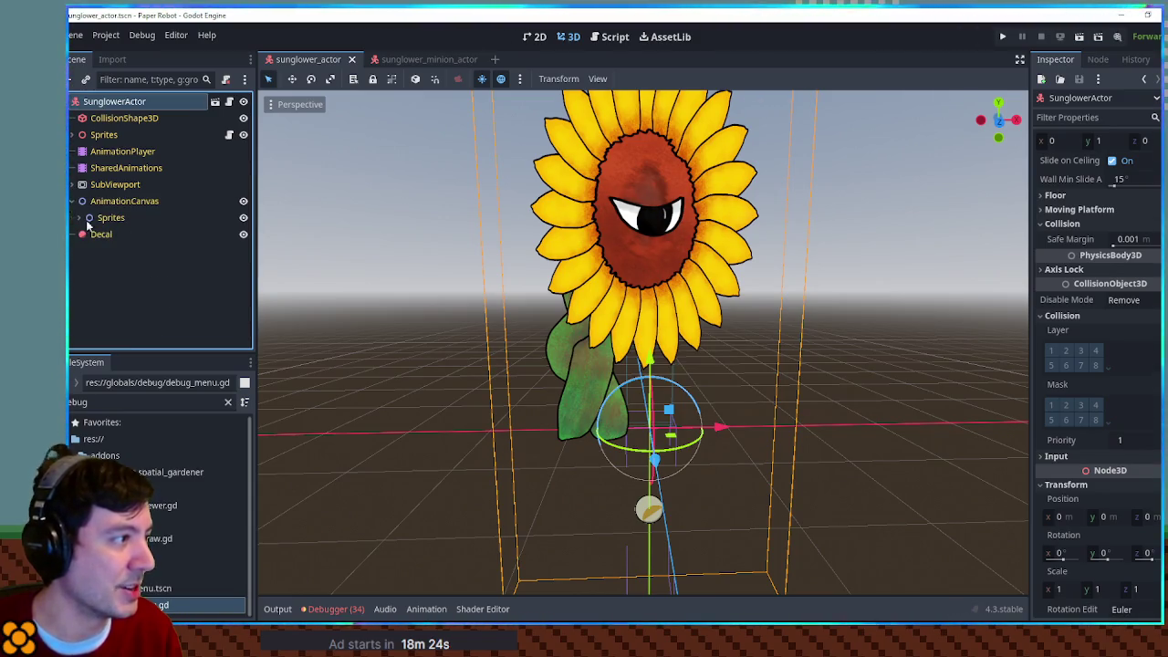
pyautogui.hotkey('ctrl', 'a')
pyautogui.write('gpu')
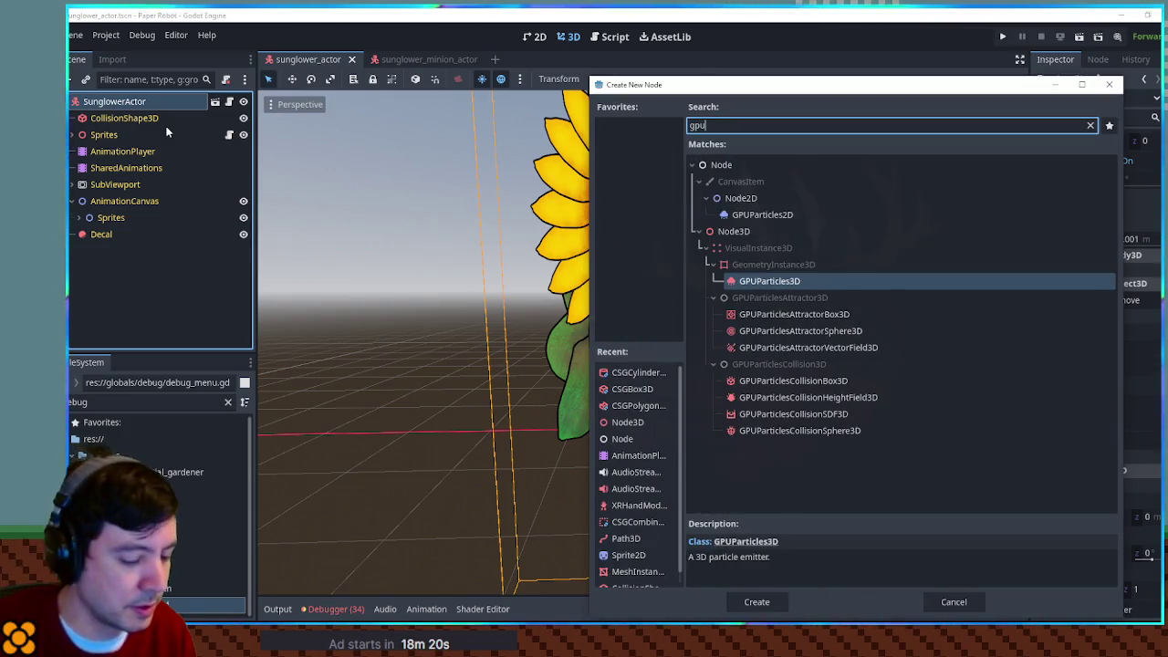
pyautogui.press('Return')
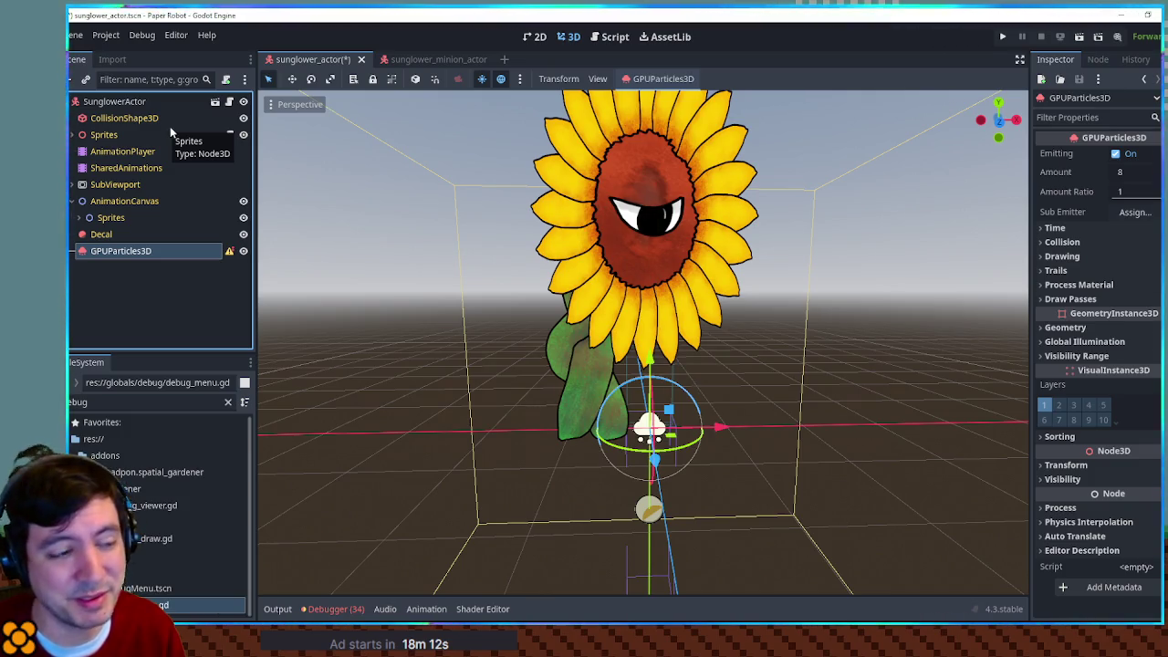
# Step: Move the GPUParticles3D emitter left along the X axis toward the stem
pyautogui.moveTo(718, 427)
pyautogui.mouseDown()
pyautogui.moveTo(634, 427)
pyautogui.moveTo(680, 426)
pyautogui.mouseUp()
pyautogui.moveTo(804, 405)
pyautogui.mouseDown()
pyautogui.moveTo(958, 365)
pyautogui.moveTo(831, 408)
pyautogui.mouseUp()
pyautogui.scroll(-2, 769, 431)
pyautogui.scroll(6, 770, 432)
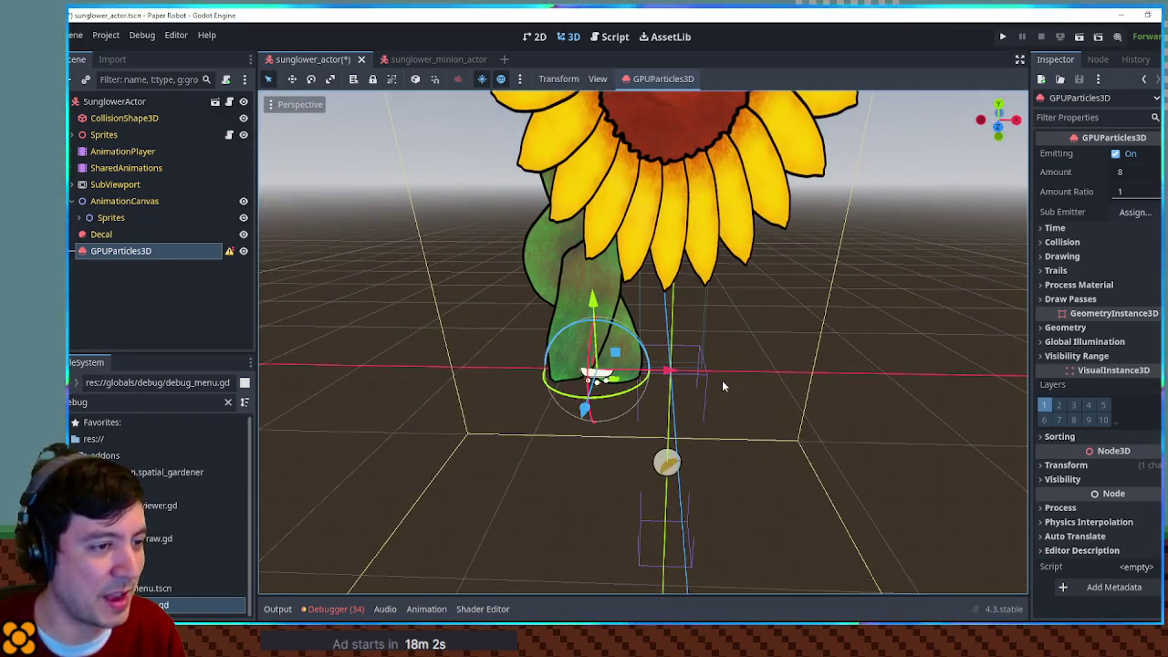
pyautogui.click(155, 234)
pyautogui.click(153, 251)
# Step: Assign a new ParticleProcessMaterial as the Process Material and open the first Draw Pass mesh choices
pyautogui.click(1078, 285)
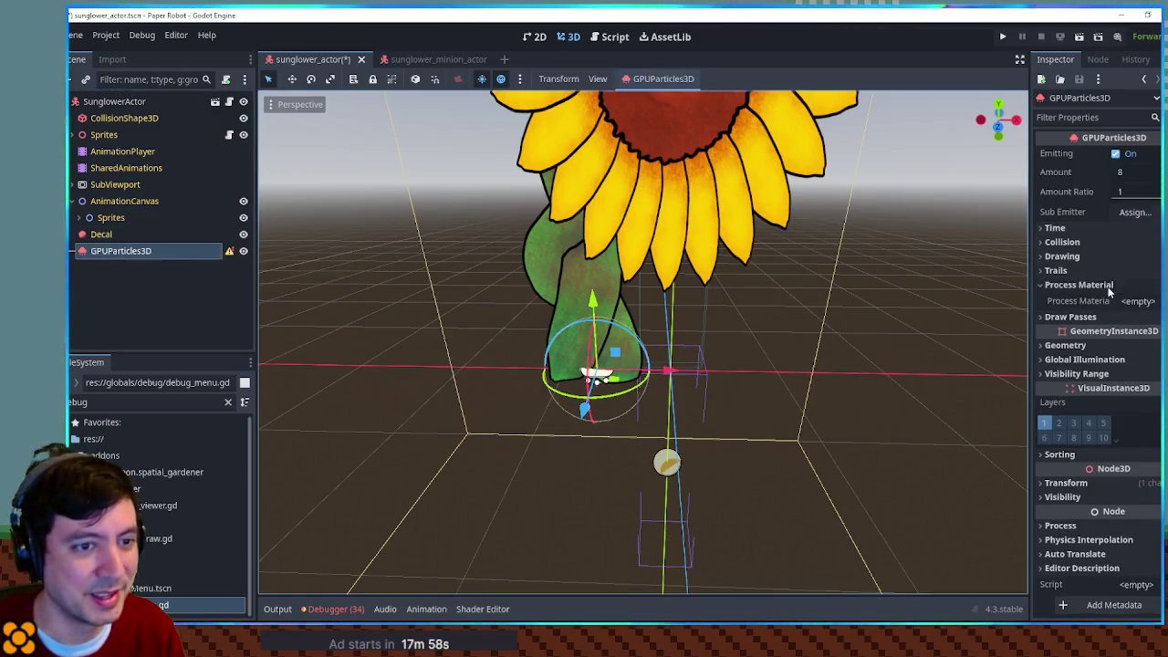
pyautogui.click(1109, 316)
pyautogui.click(1133, 301)
pyautogui.click(1134, 320)
pyautogui.click(1137, 353)
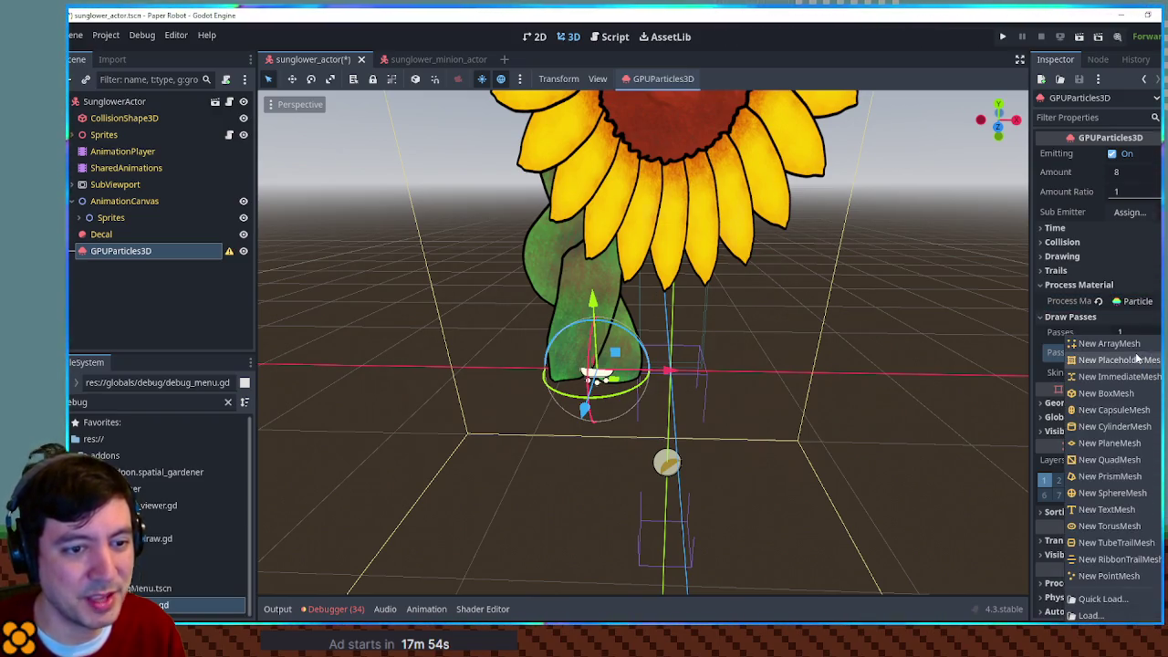
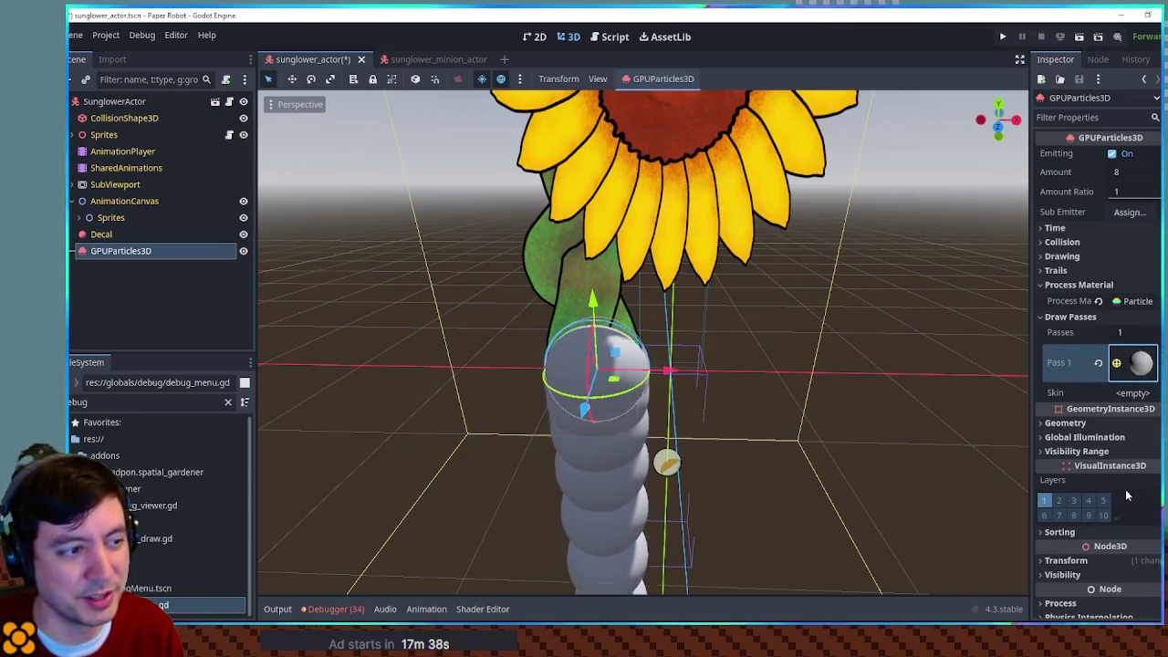
# Step: Try CylinderMesh and BoxMesh for draw pass 1, then settle on a new empty ArrayMesh
pyautogui.click(1150, 362)
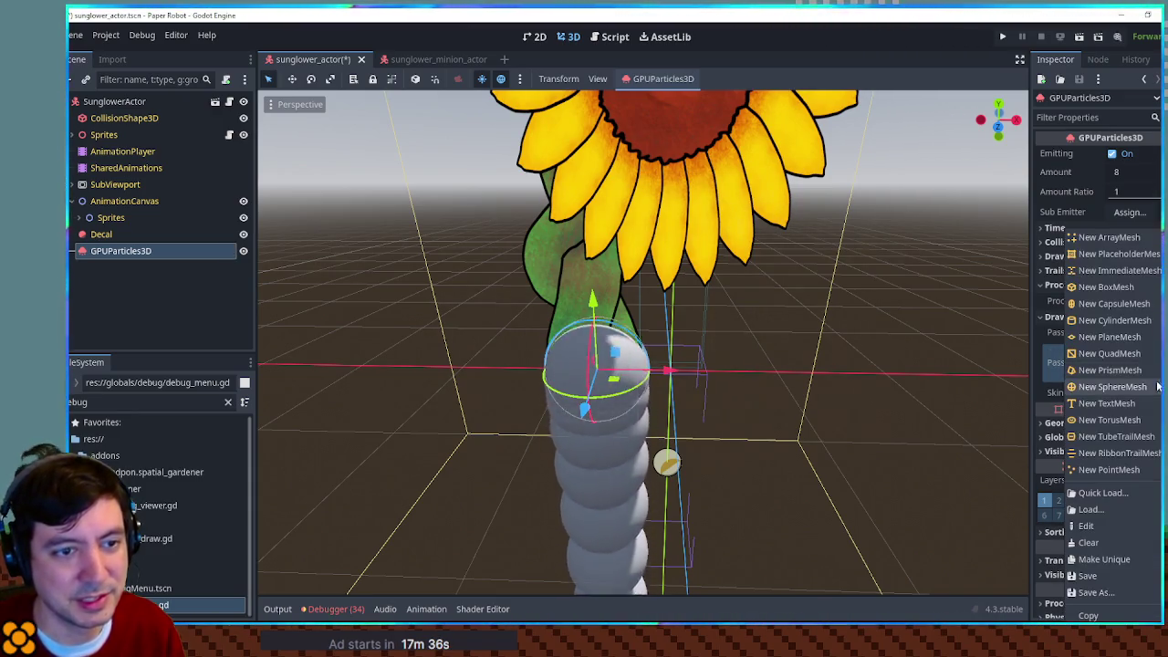
pyautogui.click(1136, 319)
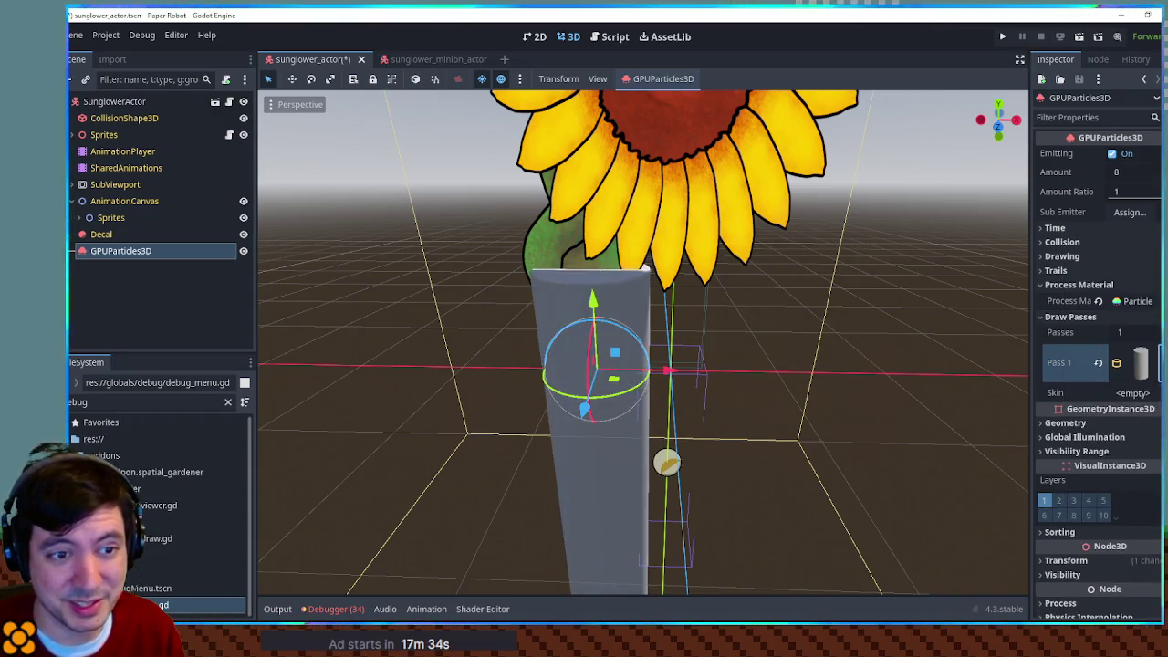
pyautogui.click(1141, 364)
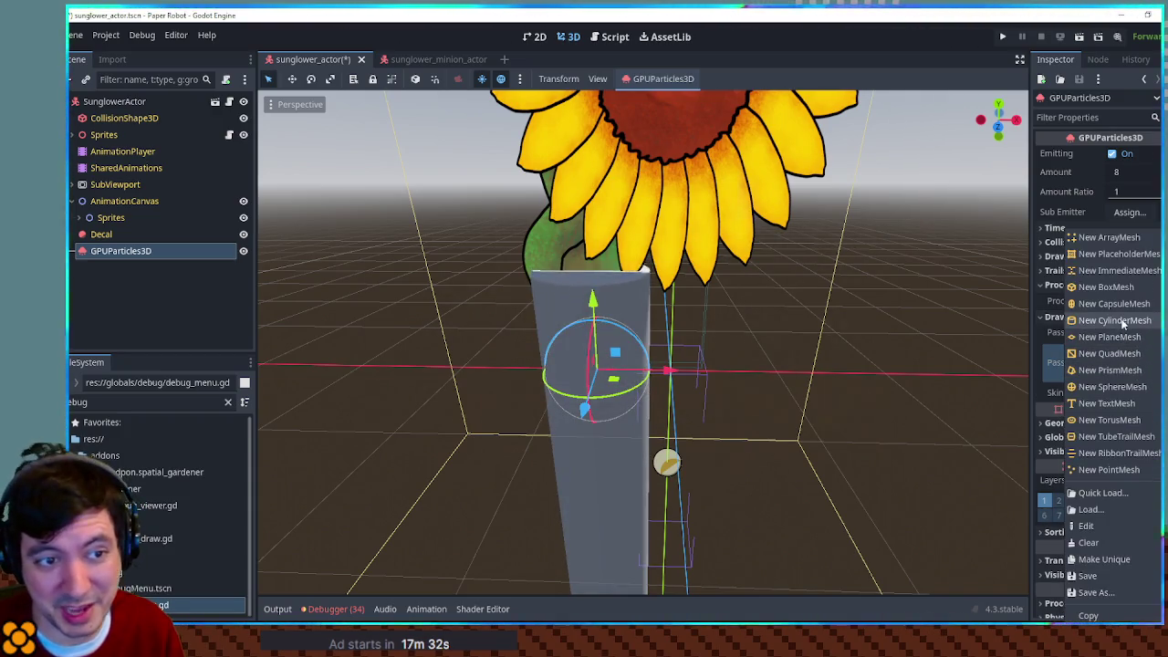
pyautogui.click(1117, 288)
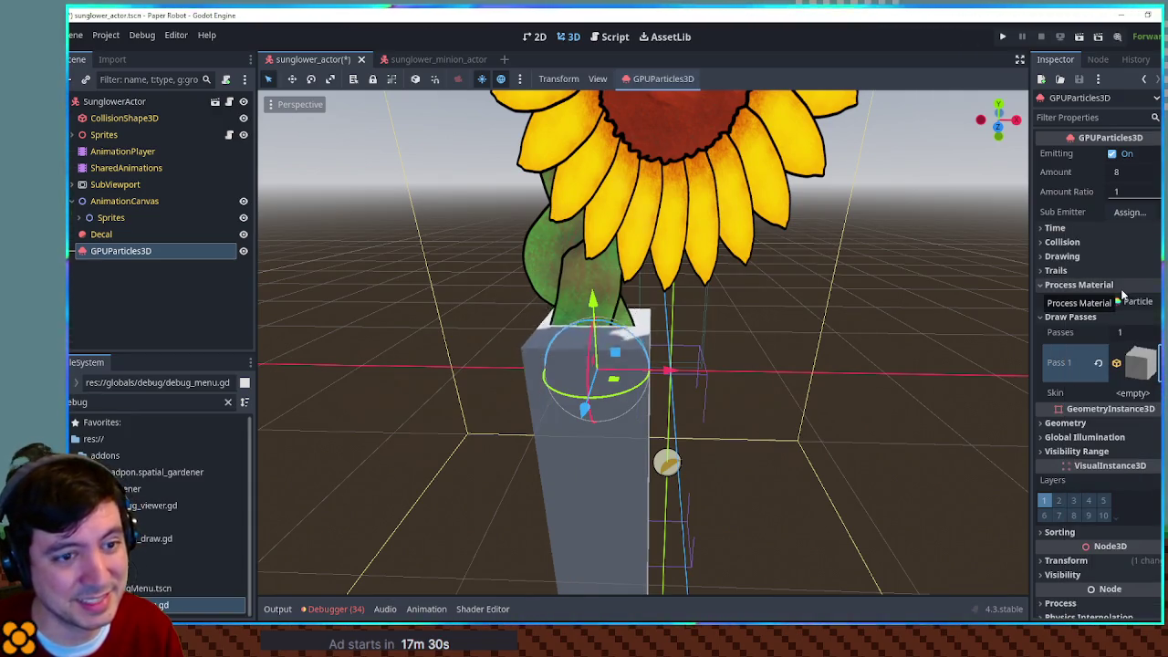
pyautogui.click(1145, 364)
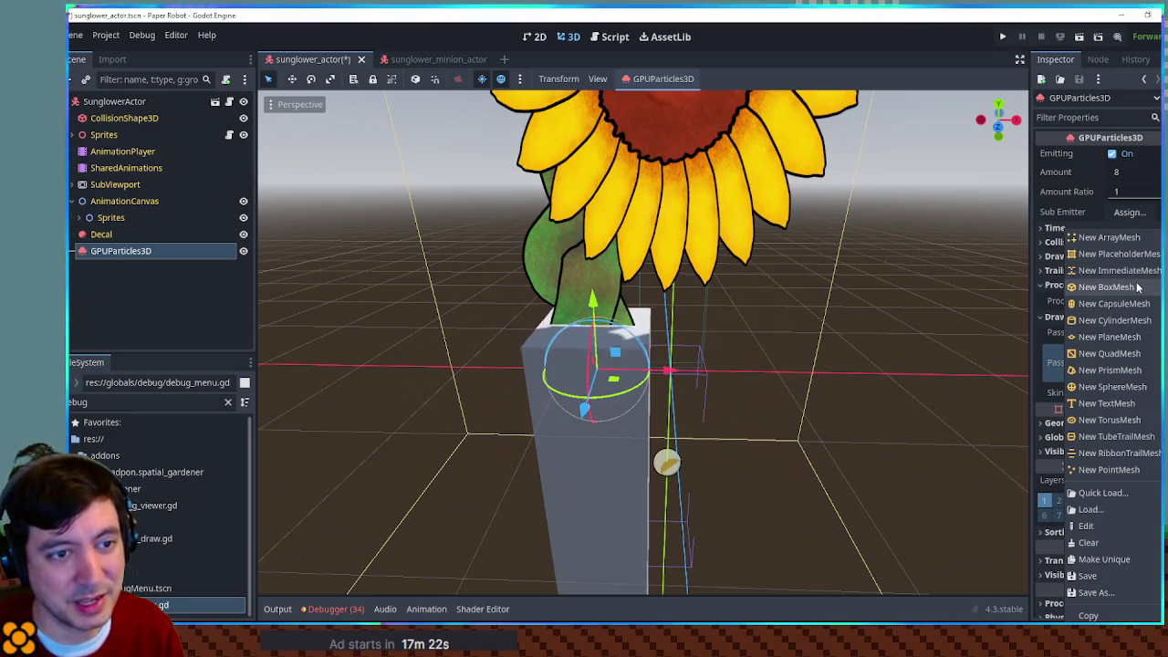
pyautogui.click(1131, 240)
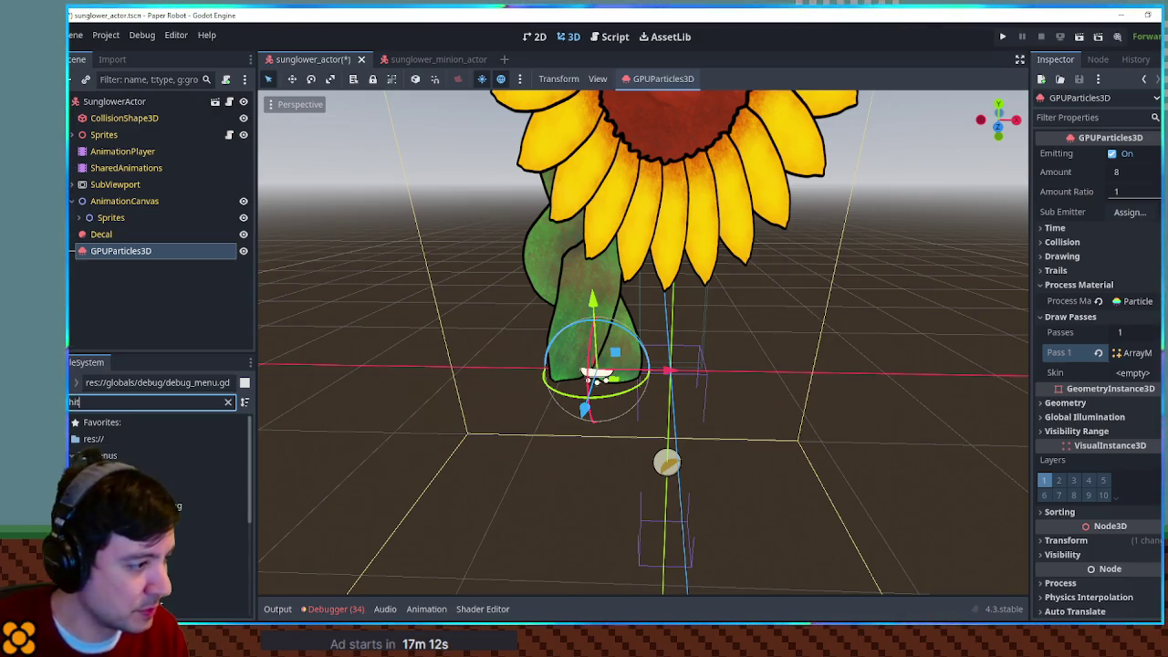
# Step: Replace the draw pass 1 mesh with a new PlaneMesh
pyautogui.click(201, 505)
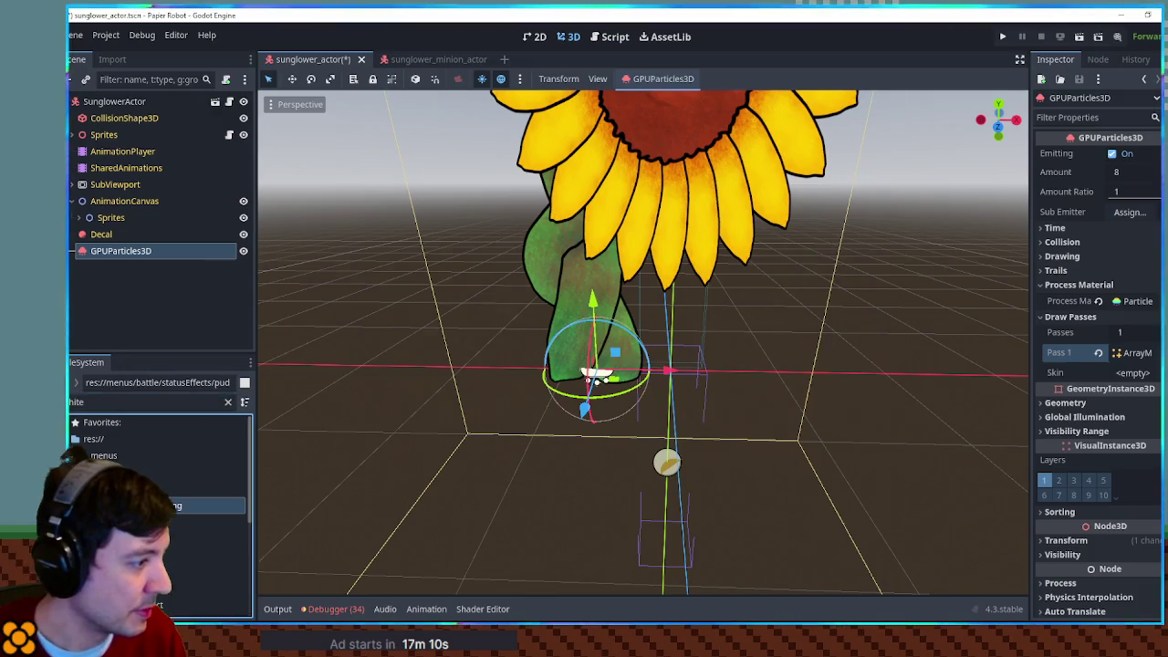
pyautogui.moveTo(169, 508)
pyautogui.mouseDown()
pyautogui.moveTo(1113, 511)
pyautogui.moveTo(1148, 353)
pyautogui.mouseUp()
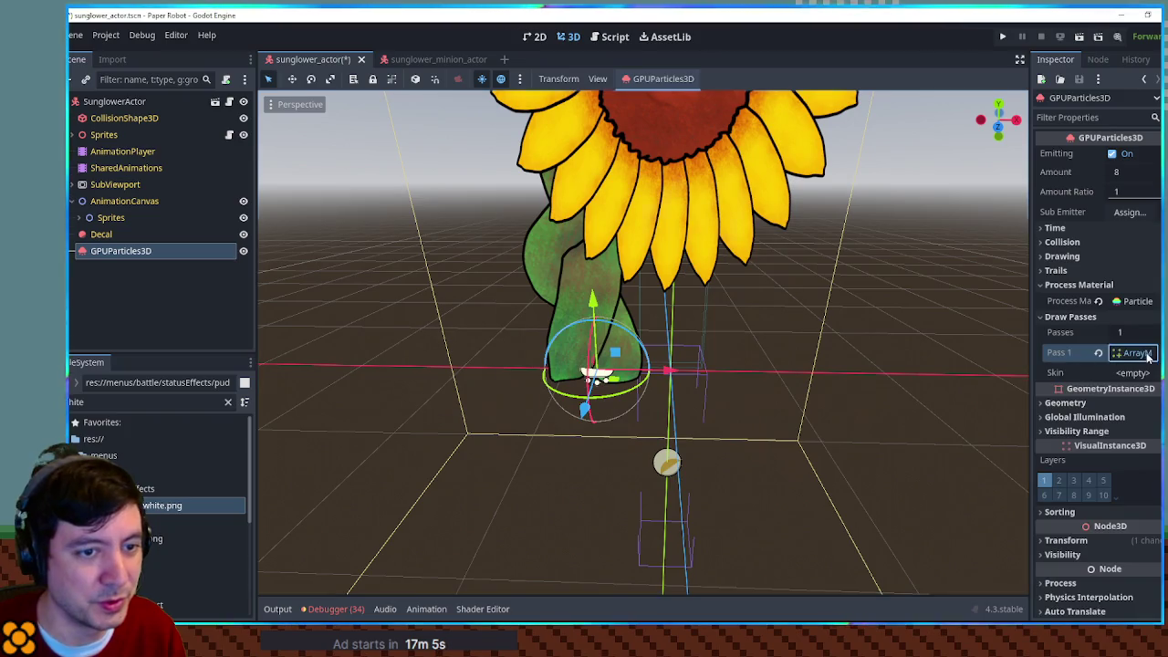
pyautogui.click(1141, 353)
pyautogui.click(1155, 353)
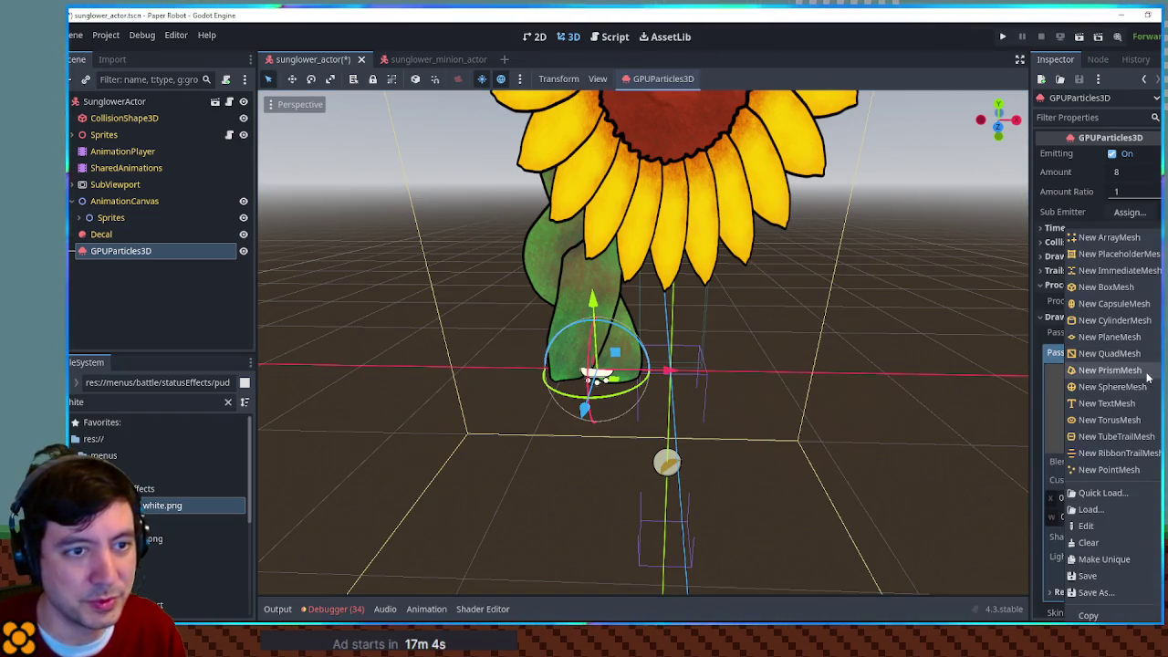
pyautogui.click(1112, 336)
# Step: Drop puddle_white.png onto the plane's Material slot to create a StandardMaterial3D
pyautogui.scroll(-5, 1111, 454)
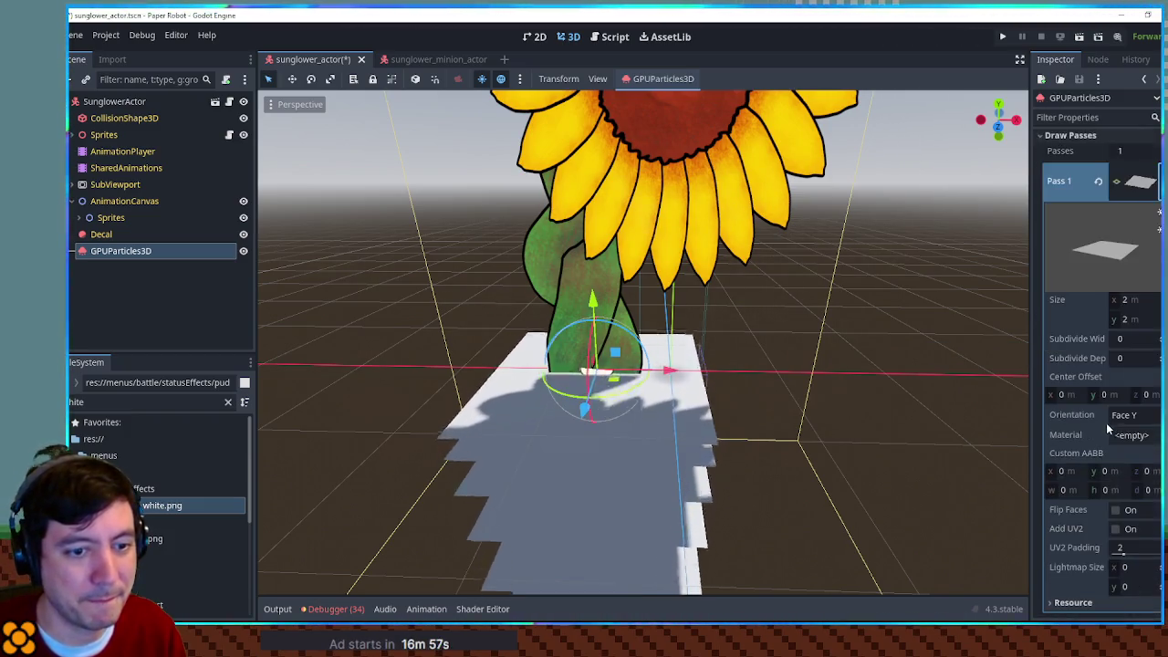
pyautogui.scroll(-3, 1132, 423)
pyautogui.moveTo(162, 514)
pyautogui.mouseDown()
pyautogui.moveTo(1132, 314)
pyautogui.moveTo(1150, 322)
pyautogui.mouseUp()
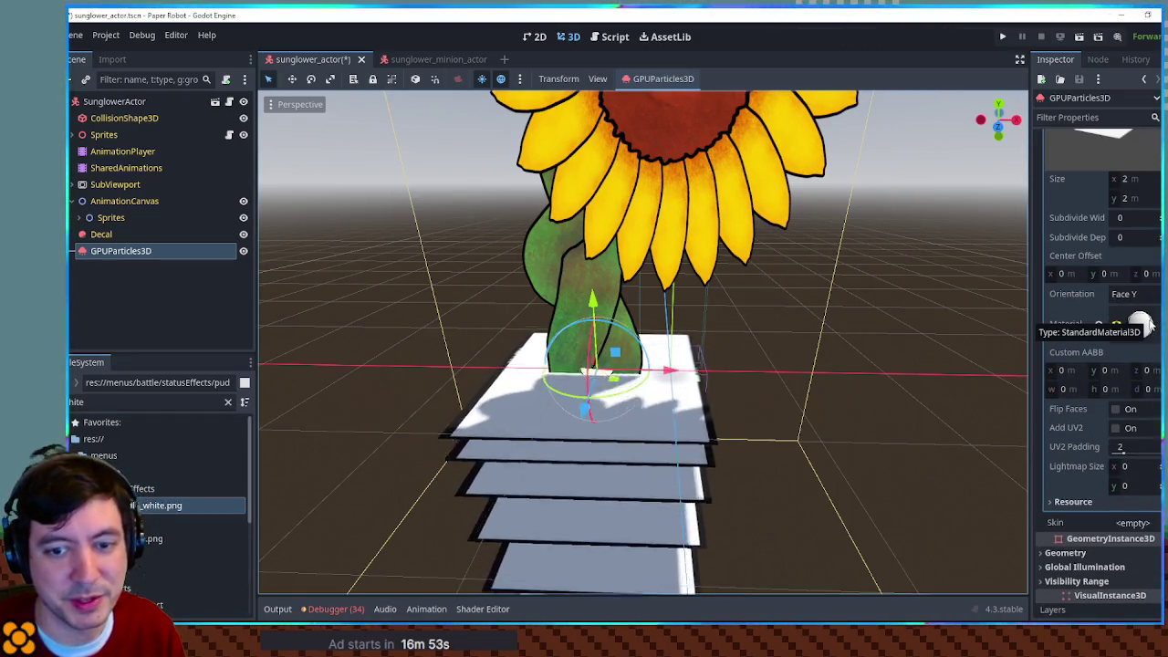
# Step: Set the plane material's Transparency to Alpha and view the particle column from a tilted angle
pyautogui.click(1142, 325)
pyautogui.click(1122, 515)
pyautogui.click(1131, 495)
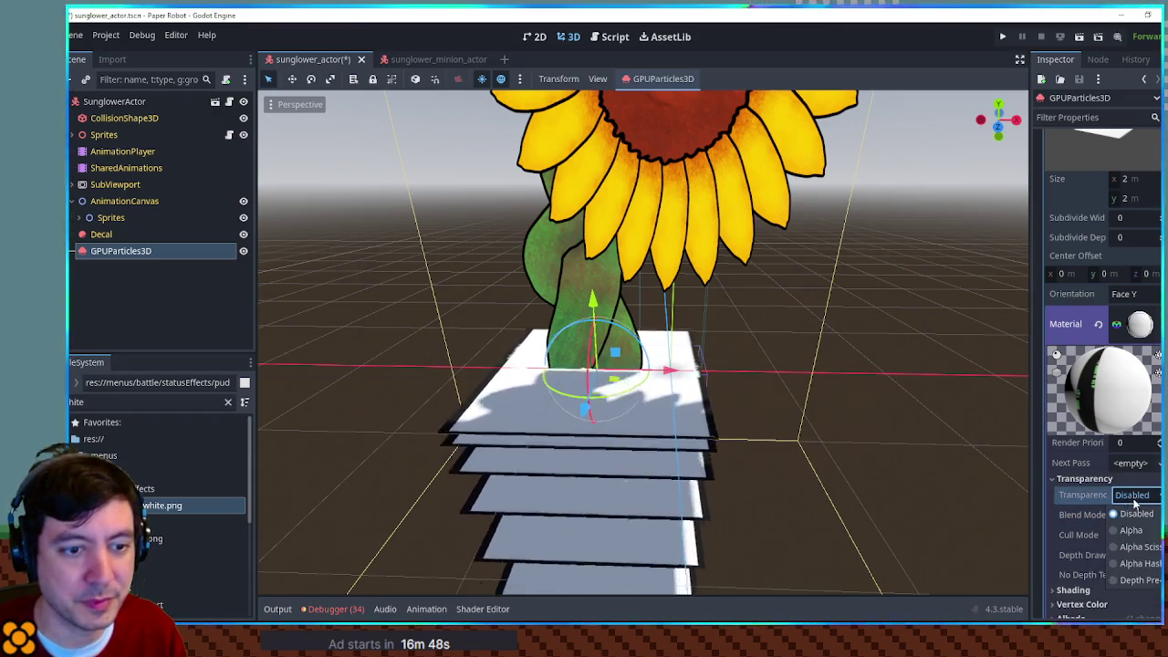
pyautogui.click(1136, 531)
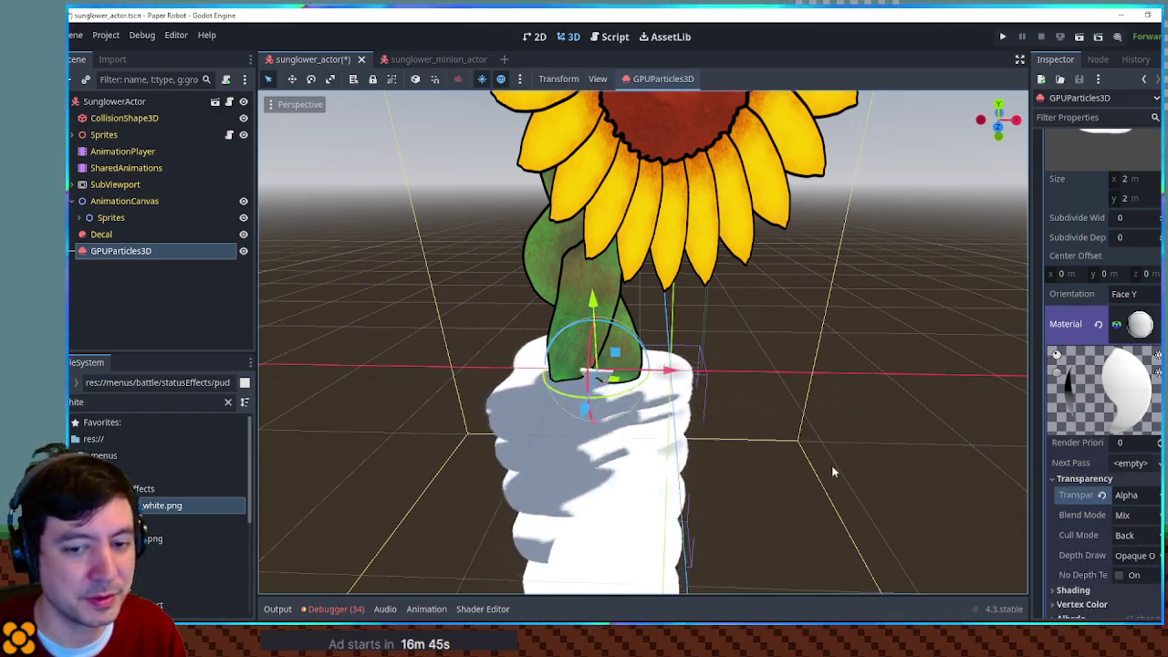
pyautogui.moveTo(833, 472); pyautogui.dragTo(834, 356)
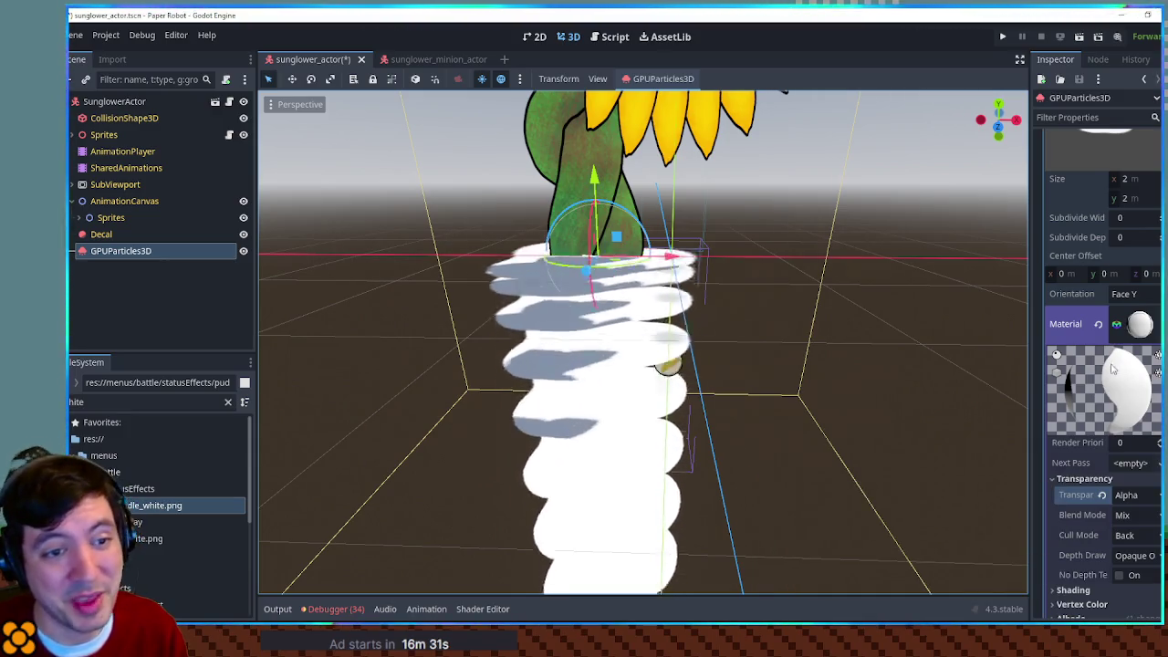
pyautogui.click(1132, 294)
# Step: Make the PlaneMesh face Z and set its width to 1 m
pyautogui.click(1131, 348)
pyautogui.moveTo(968, 334)
pyautogui.mouseDown()
pyautogui.moveTo(307, 344)
pyautogui.moveTo(861, 338)
pyautogui.moveTo(839, 341)
pyautogui.mouseUp()
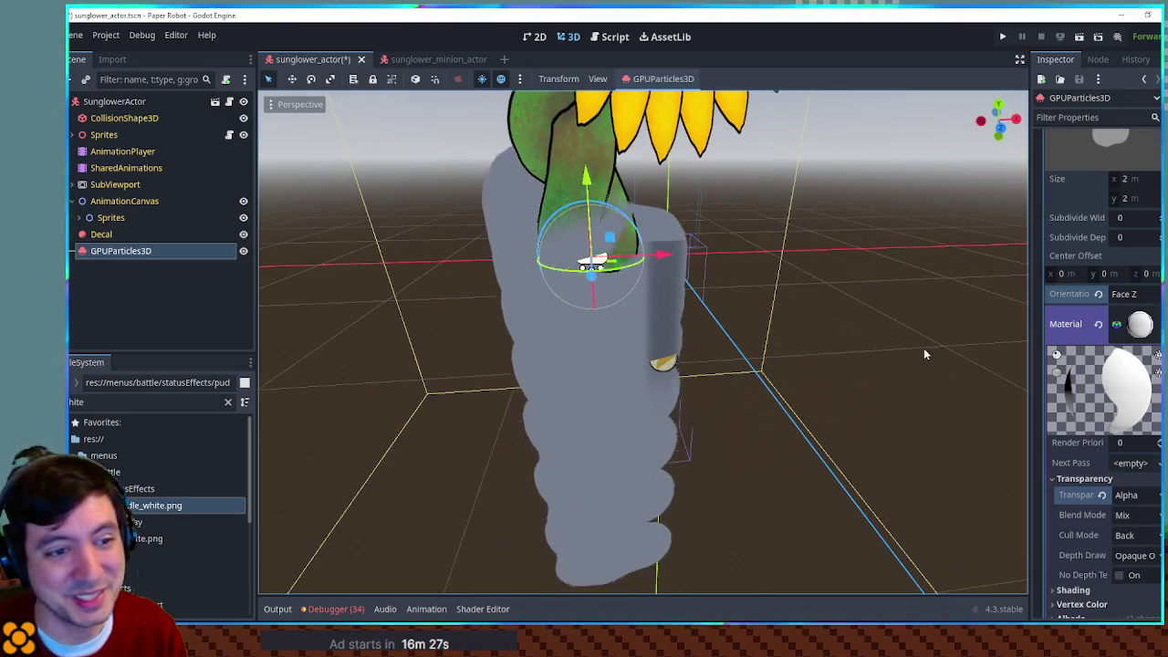
pyautogui.scroll(5, 1104, 320)
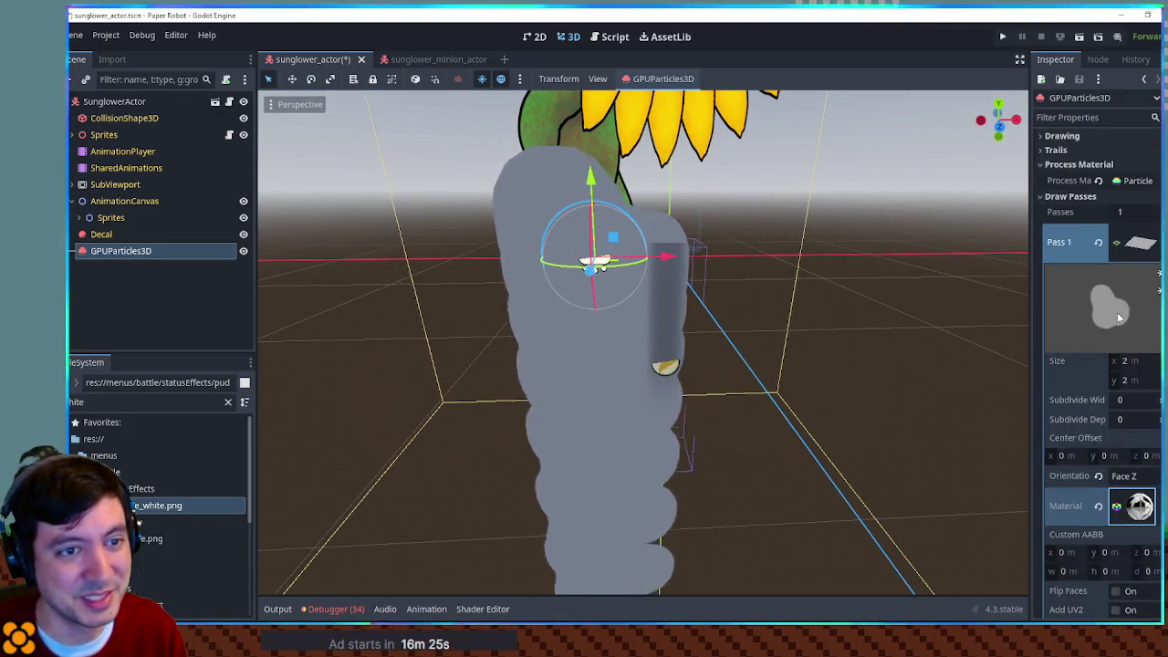
pyautogui.click(1124, 361)
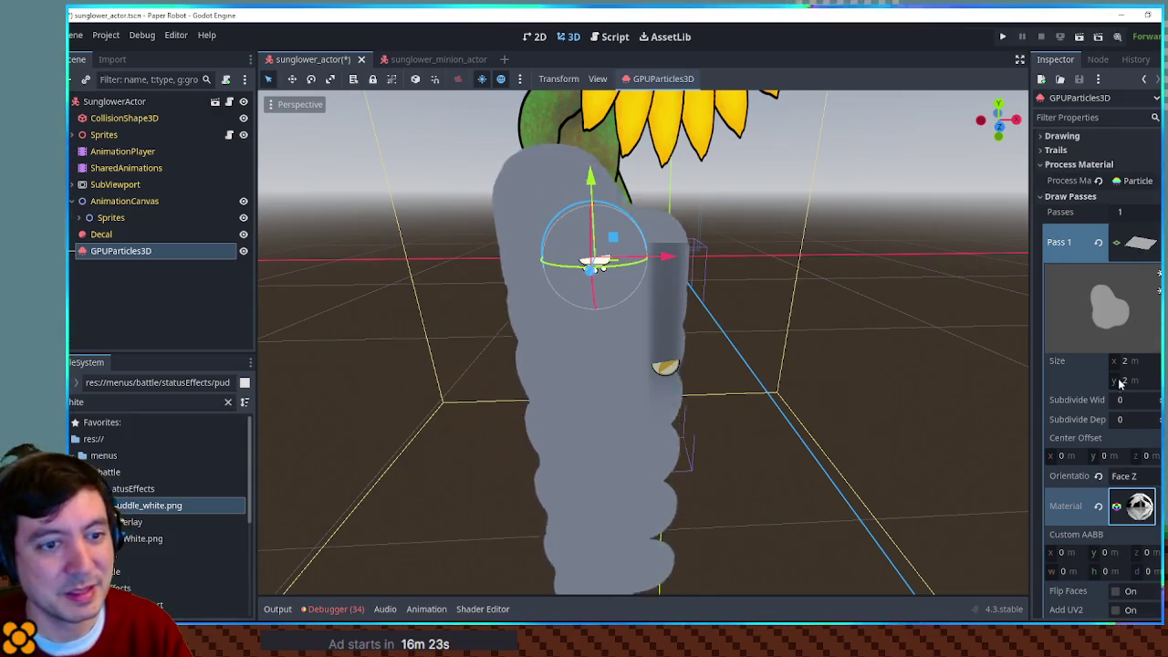
pyautogui.write('1')
pyautogui.click(1141, 381)
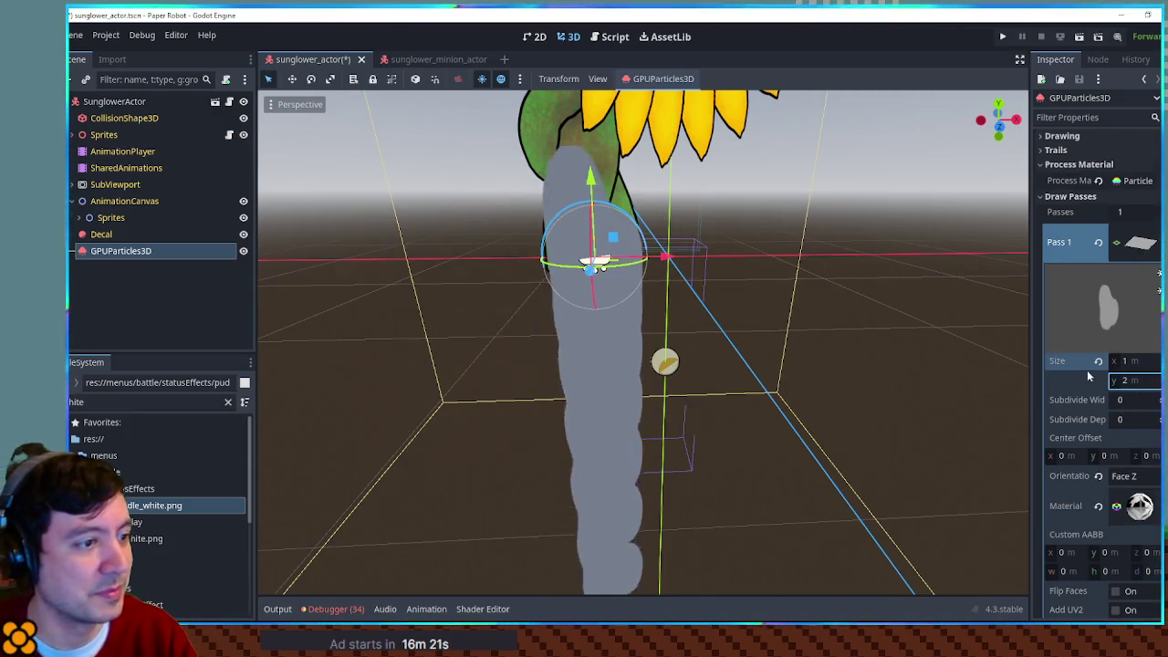
# Step: Glance at the Time section, then expand the plane's material and its Albedo settings
pyautogui.click(1136, 243)
pyautogui.scroll(2, 1094, 256)
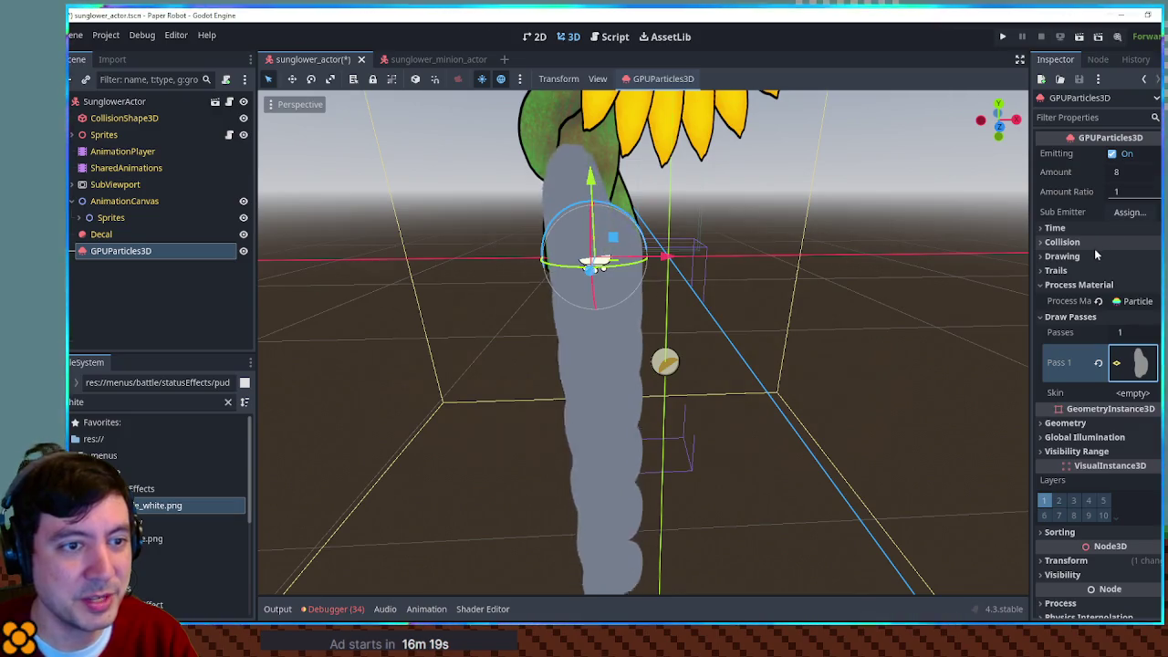
pyautogui.scroll(-2, 1079, 291)
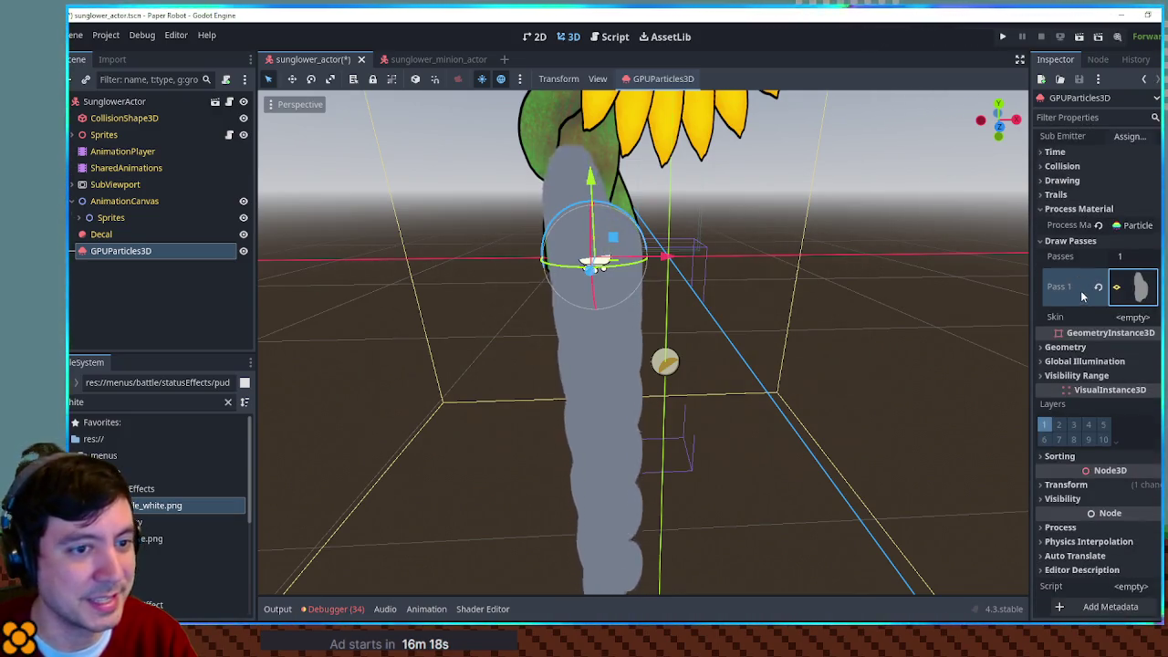
pyautogui.click(1090, 152)
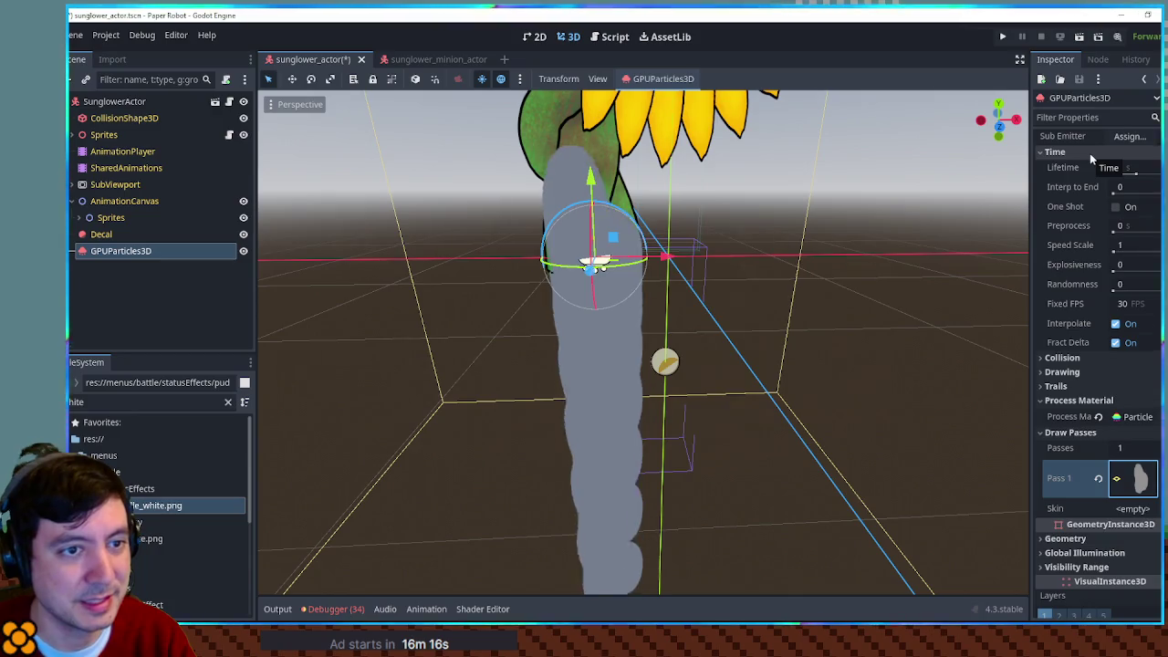
pyautogui.click(1090, 153)
pyautogui.click(1136, 286)
pyautogui.scroll(-3, 1136, 313)
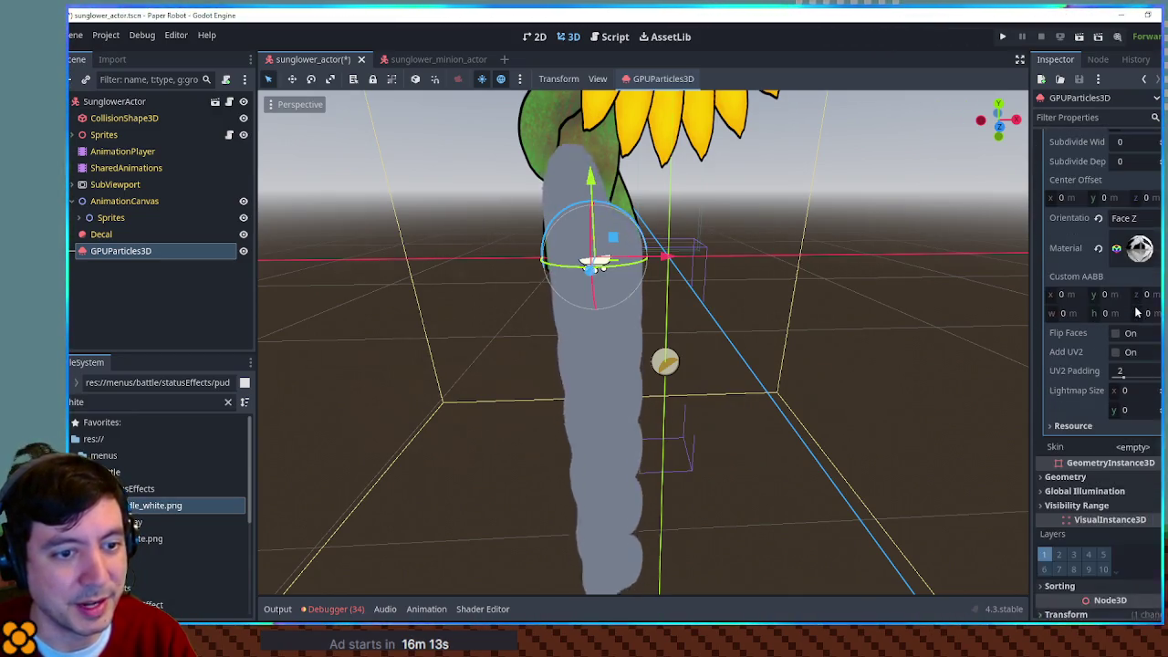
pyautogui.click(1139, 247)
pyautogui.scroll(-5, 1110, 302)
pyautogui.click(1072, 300)
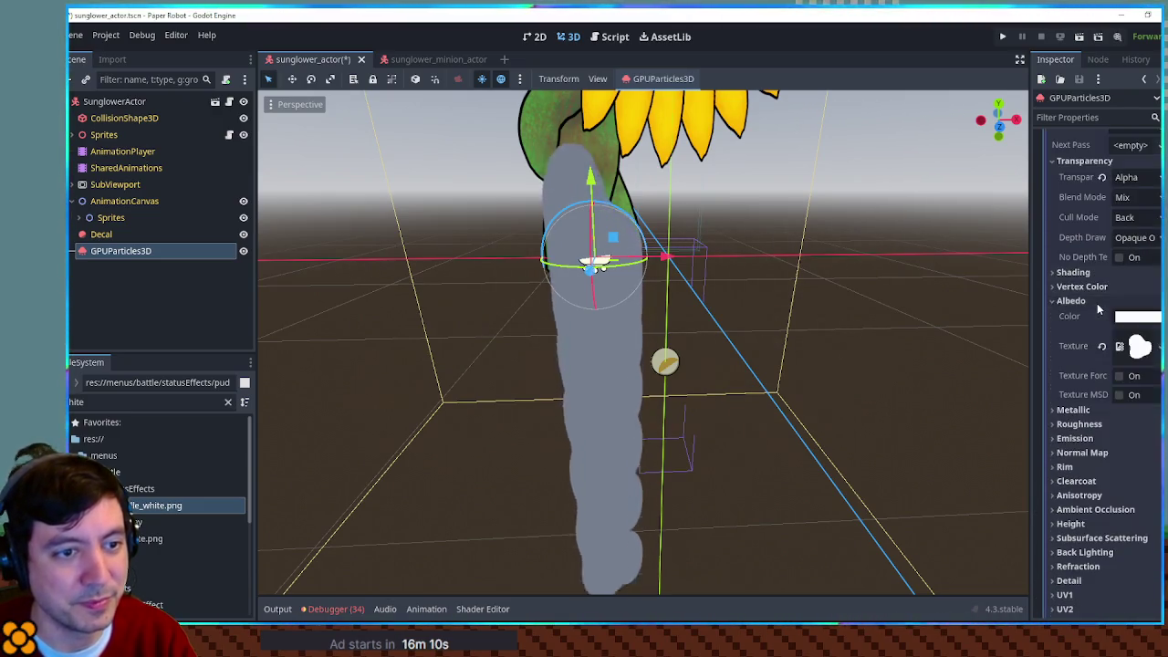
# Step: Tint the particle material's albedo to muted brown #b8976e and orbit to check the puffs
pyautogui.click(1135, 319)
pyautogui.moveTo(1113, 519); pyautogui.dragTo(1035, 495)
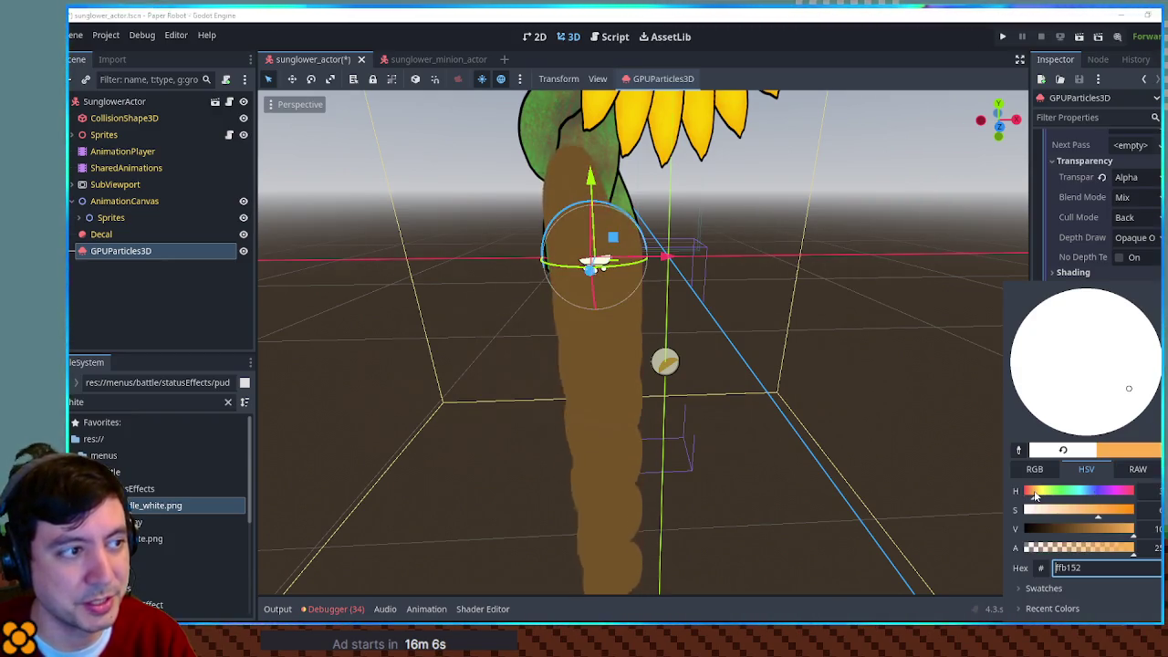
pyautogui.click(1070, 514)
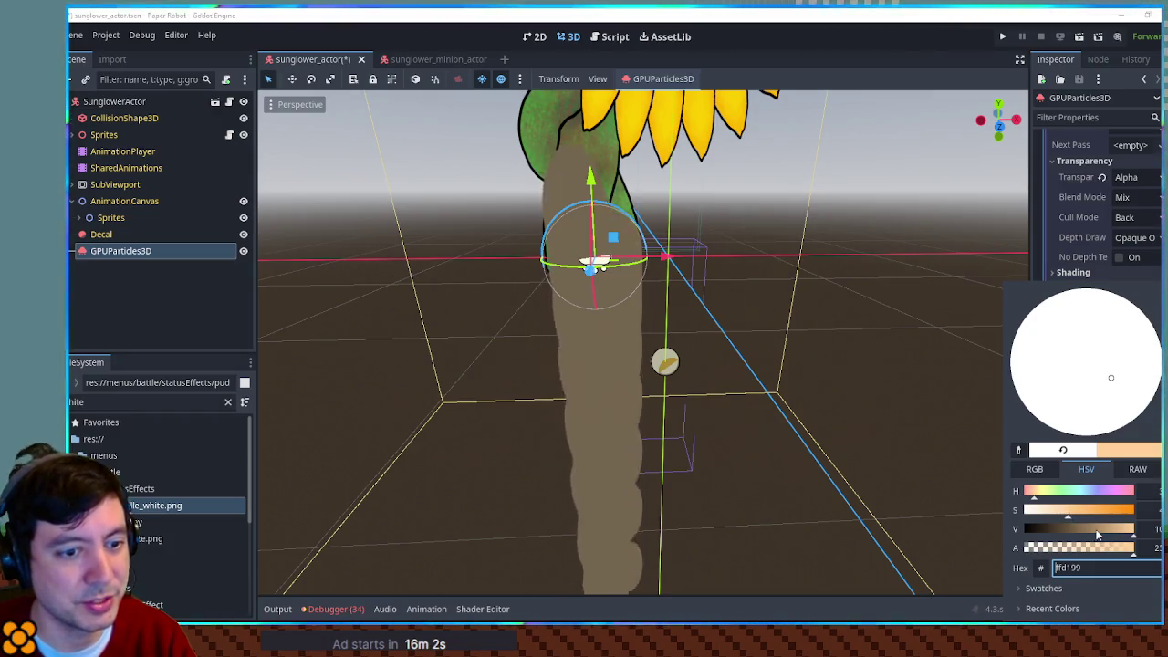
pyautogui.click(1103, 528)
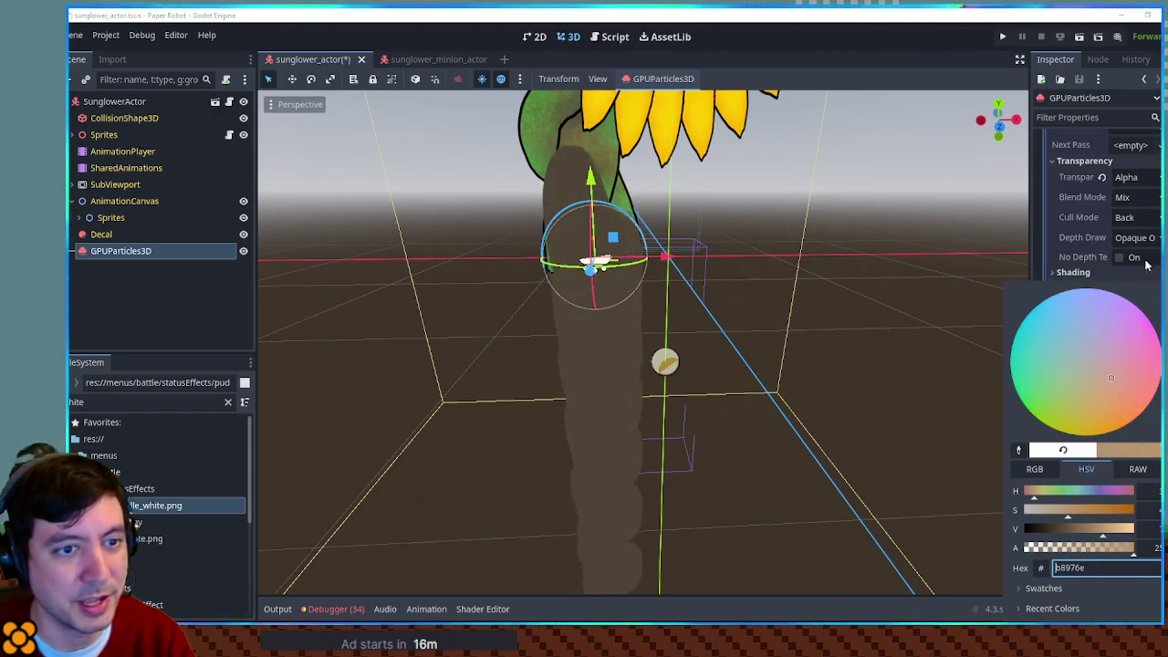
pyautogui.press('Escape')
pyautogui.scroll(5, 1104, 365)
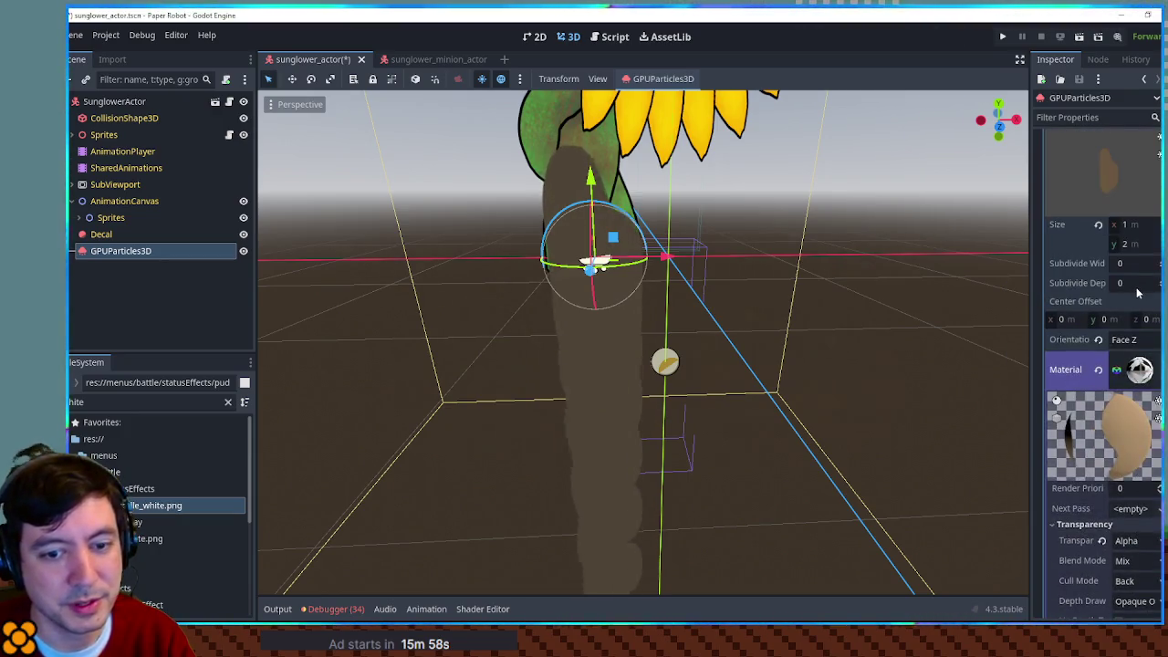
pyautogui.scroll(2, 806, 293)
pyautogui.scroll(-2, 802, 297)
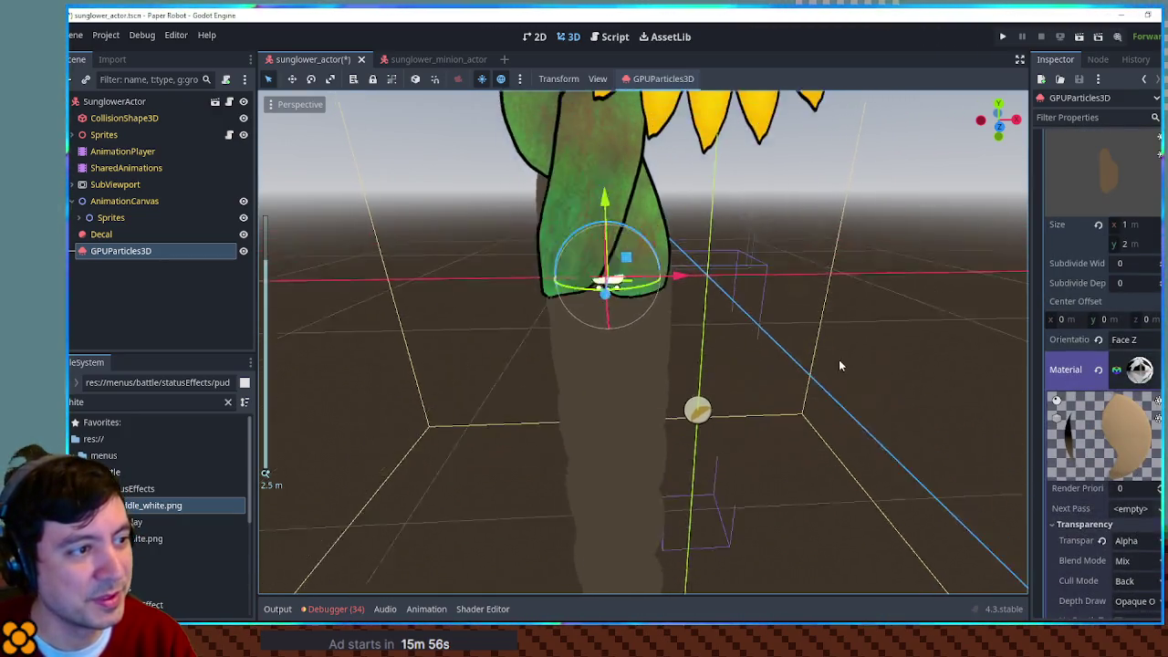
pyautogui.moveTo(718, 318)
pyautogui.mouseDown()
pyautogui.moveTo(736, 346)
pyautogui.moveTo(663, 326)
pyautogui.moveTo(721, 322)
pyautogui.mouseUp()
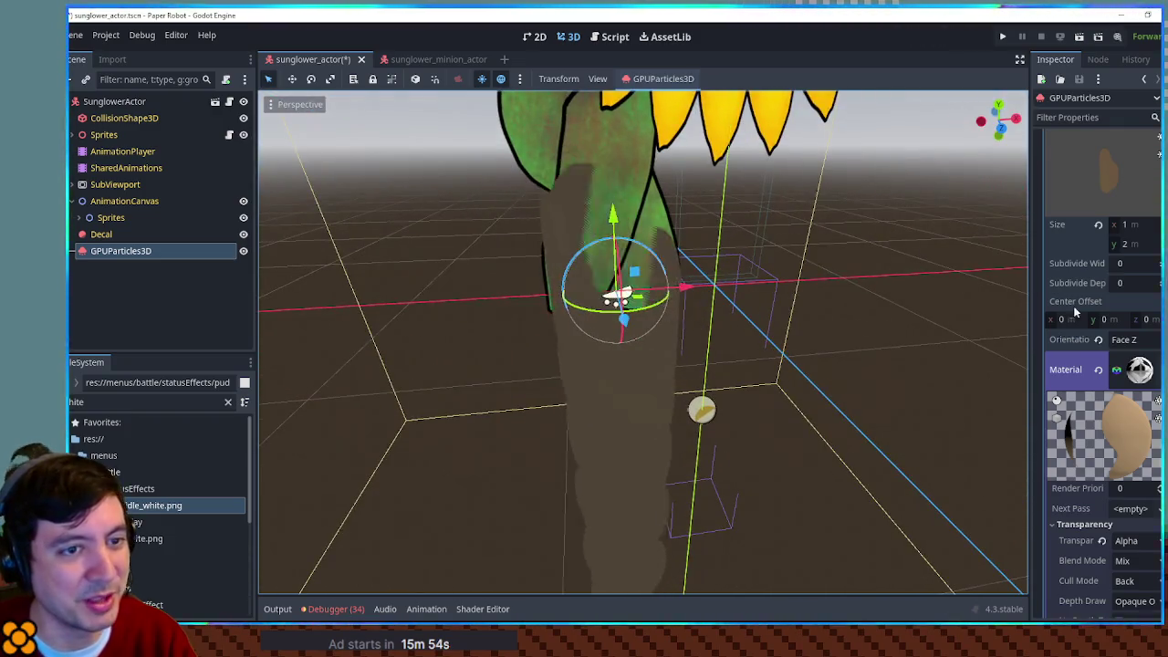
pyautogui.scroll(5, 1124, 312)
pyautogui.click(1136, 301)
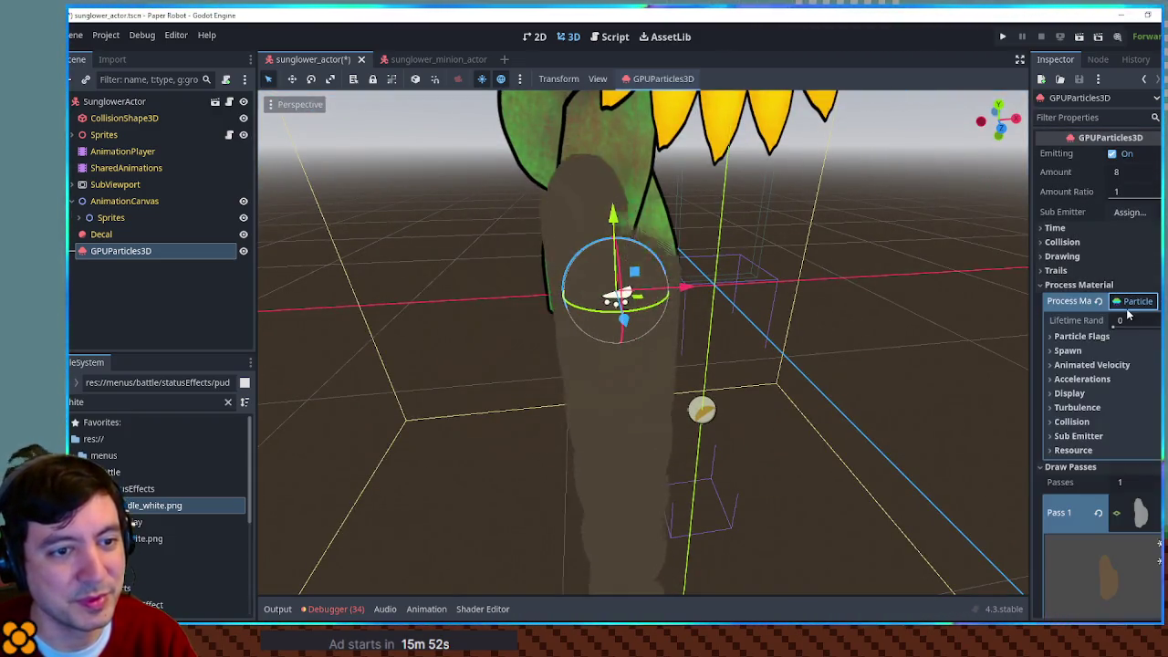
# Step: Set the spawn velocity direction to x 0, y 1 with an initial velocity of 5
pyautogui.scroll(-3, 1136, 301)
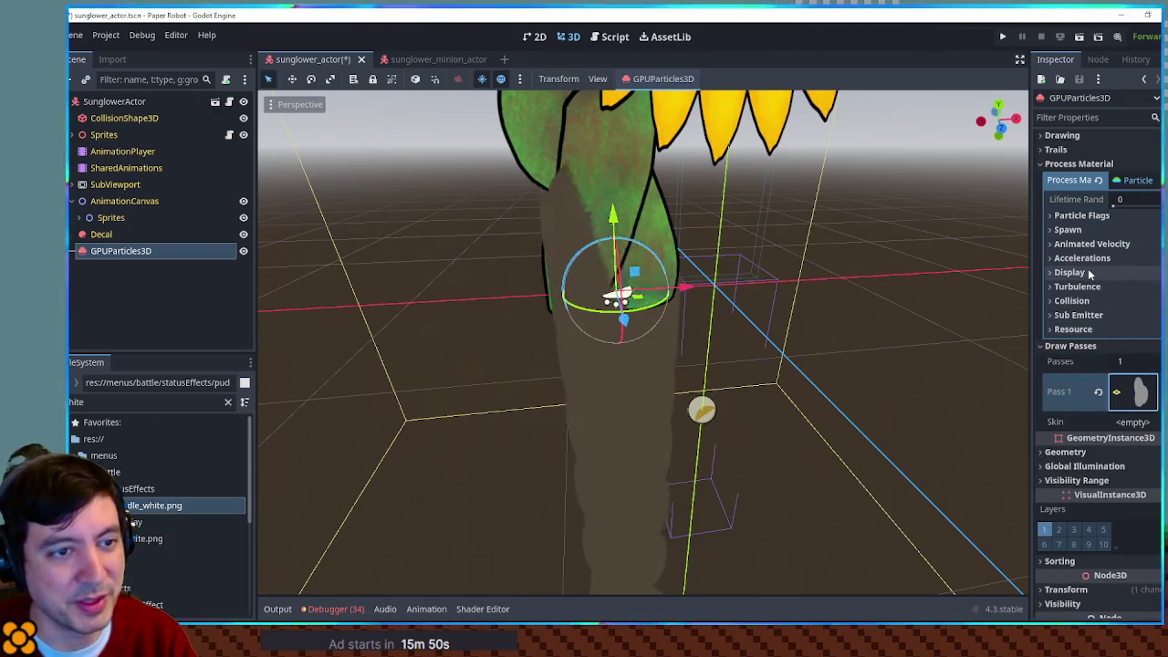
pyautogui.click(1086, 229)
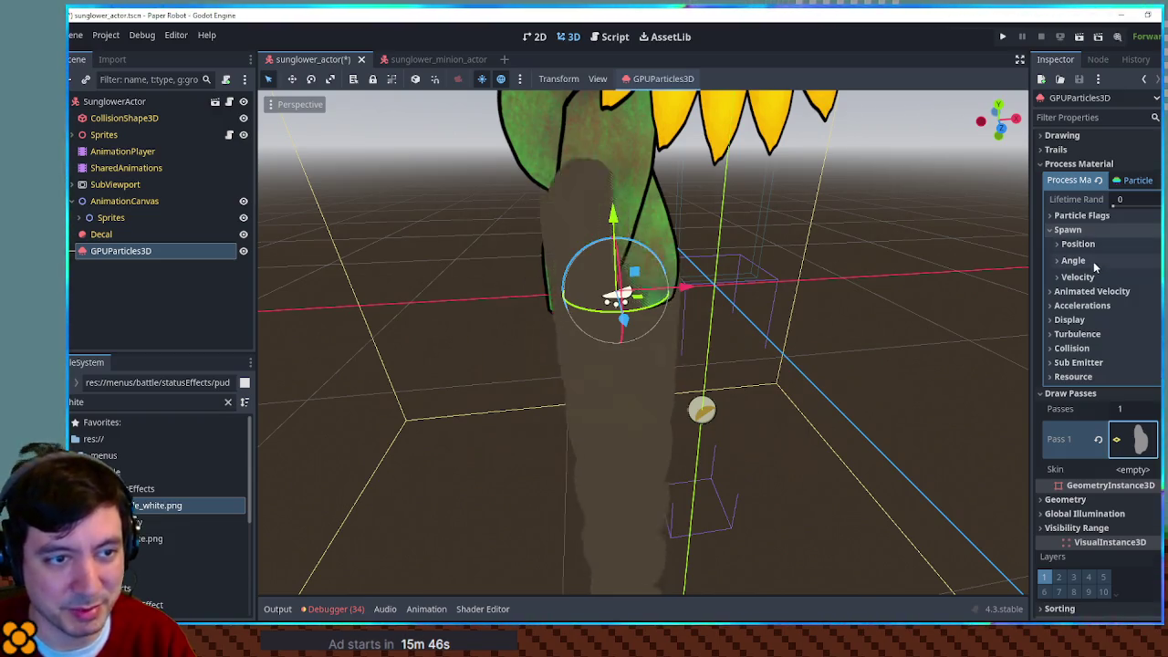
pyautogui.click(1081, 276)
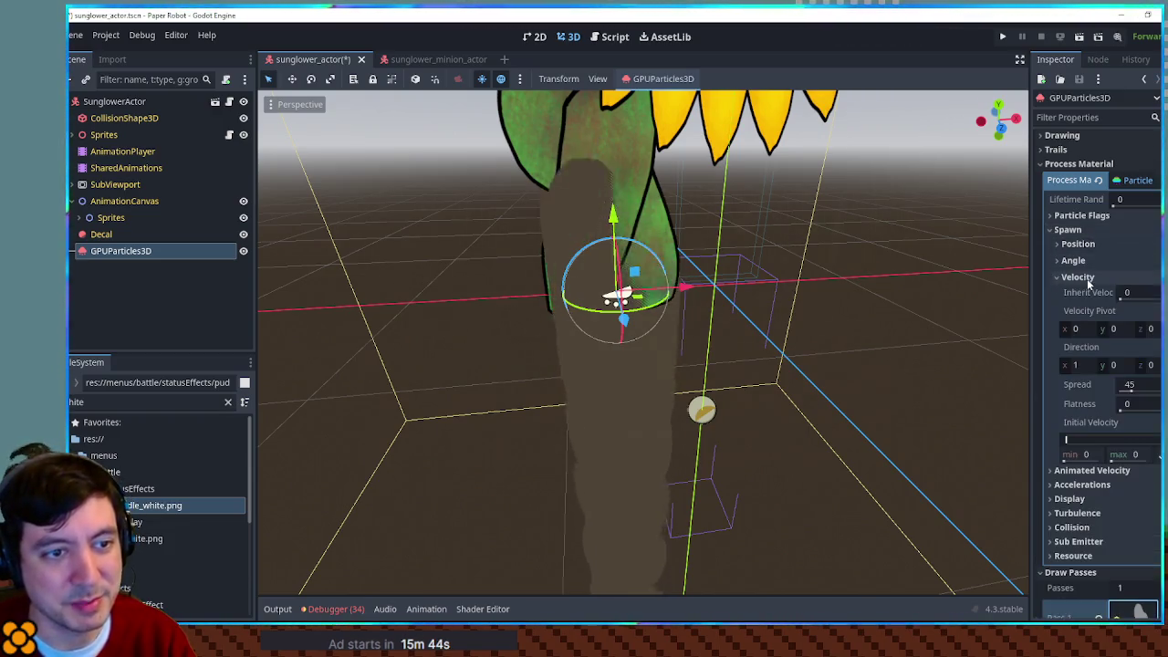
pyautogui.click(1114, 365)
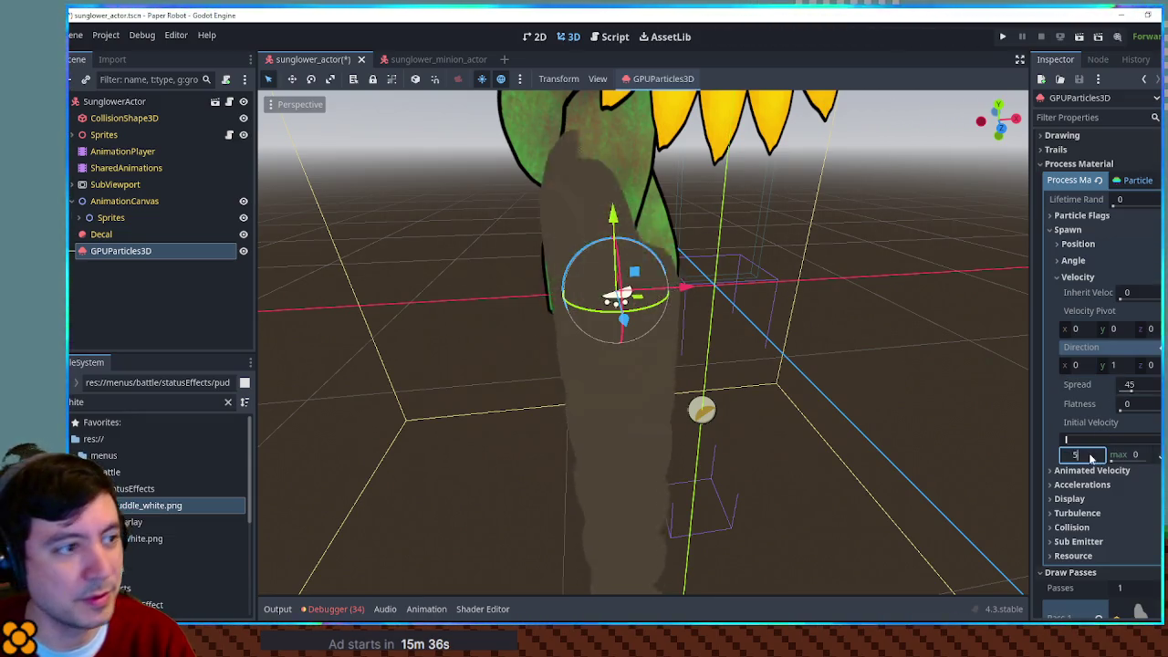
pyautogui.press('Return')
pyautogui.scroll(-3, 863, 371)
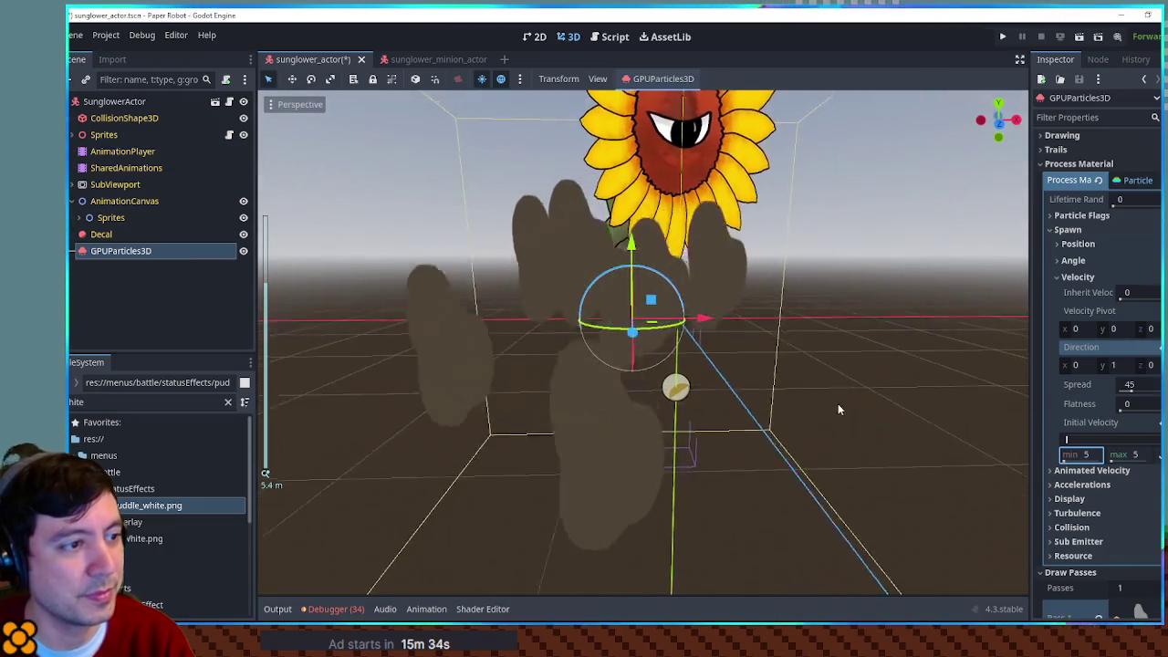
pyautogui.moveTo(808, 389)
pyautogui.mouseDown()
pyautogui.moveTo(1013, 402)
pyautogui.moveTo(743, 393)
pyautogui.moveTo(806, 370)
pyautogui.moveTo(809, 432)
pyautogui.moveTo(801, 378)
pyautogui.mouseUp()
pyautogui.click(1118, 276)
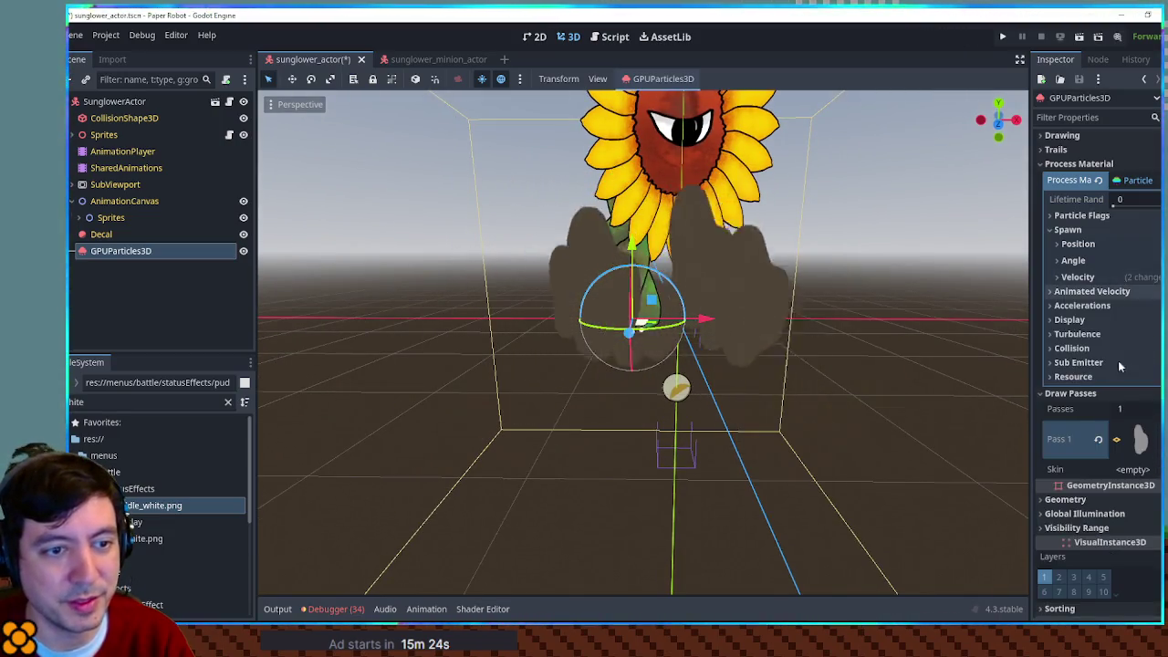
# Step: Set the particle mesh material's Render Priority to 1
pyautogui.click(1139, 439)
pyautogui.scroll(-4, 1100, 392)
pyautogui.scroll(-2, 1107, 382)
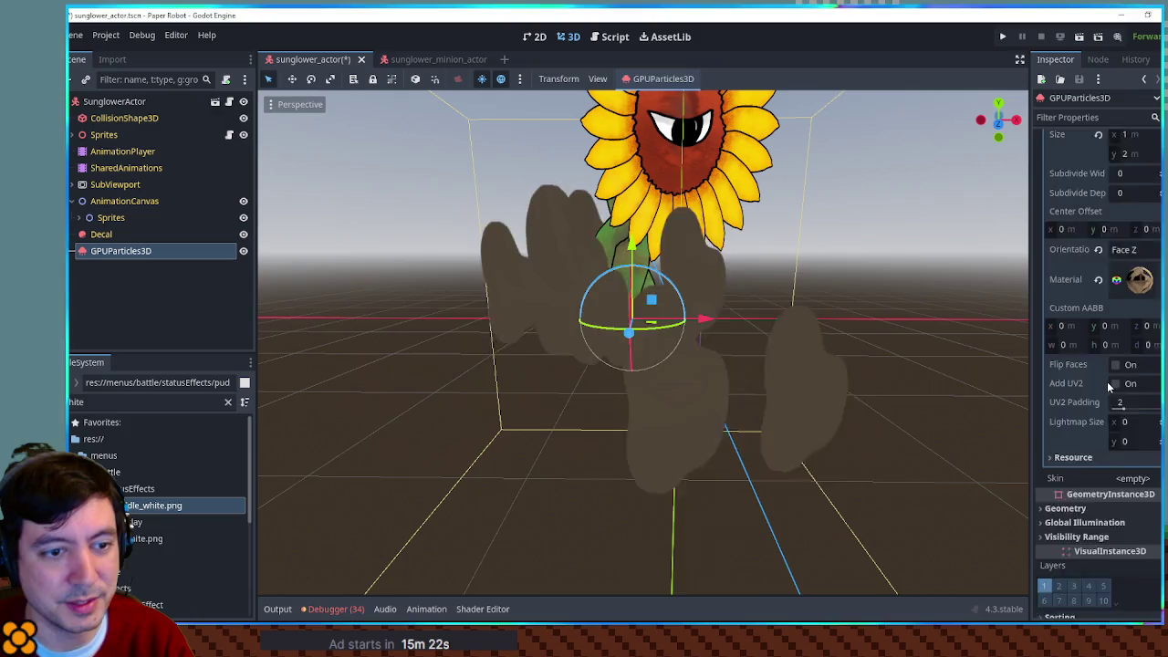
pyautogui.scroll(-2, 1107, 382)
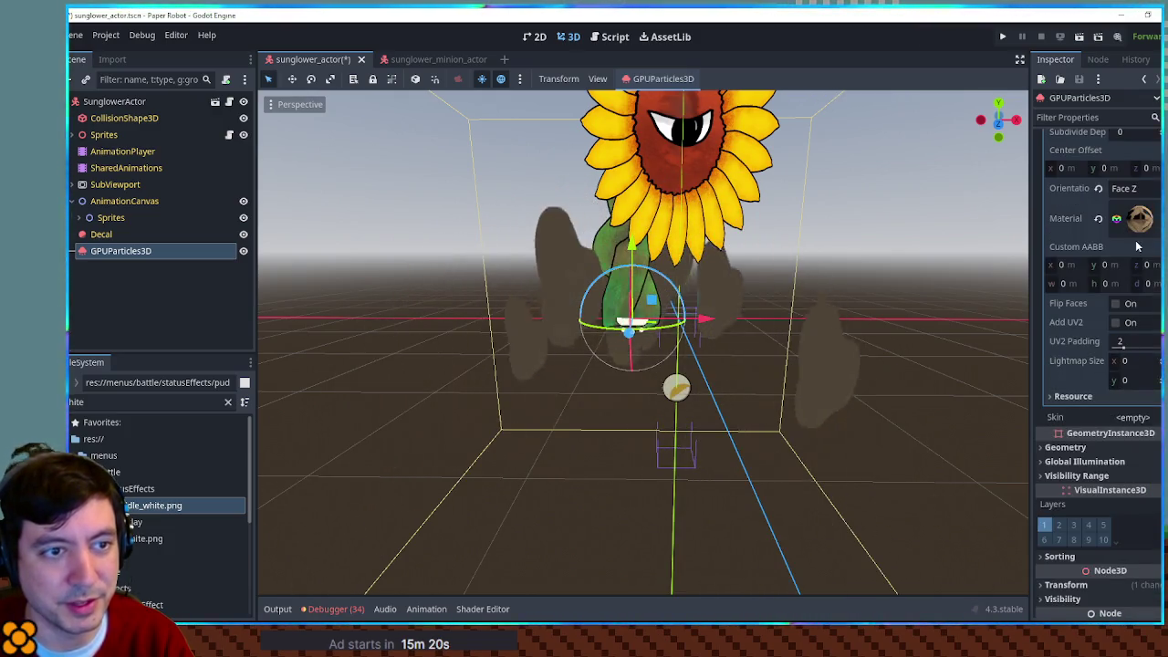
pyautogui.click(1140, 219)
pyautogui.scroll(-10, 1105, 410)
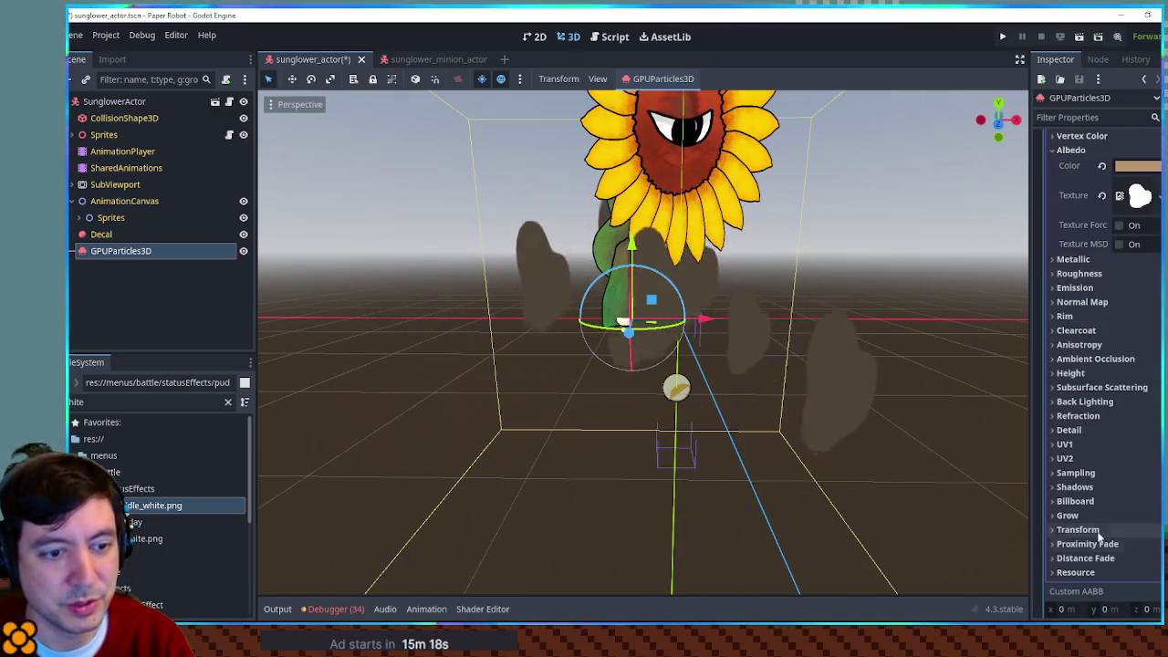
pyautogui.scroll(-4, 1095, 530)
pyautogui.scroll(-4, 1097, 497)
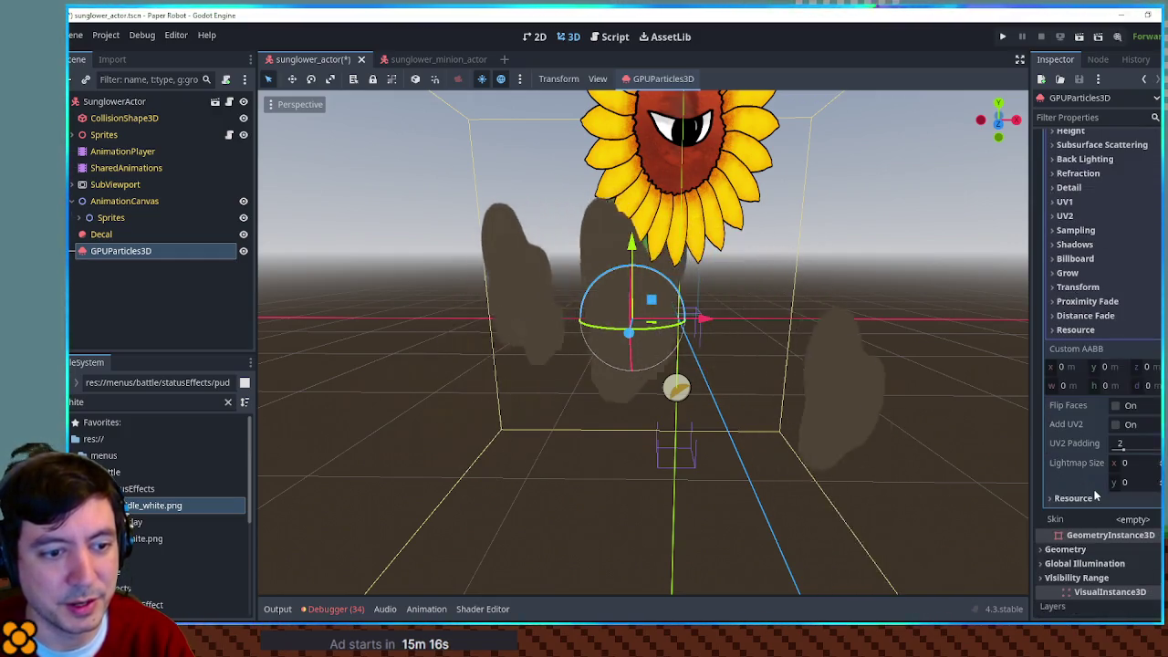
pyautogui.scroll(6, 1097, 302)
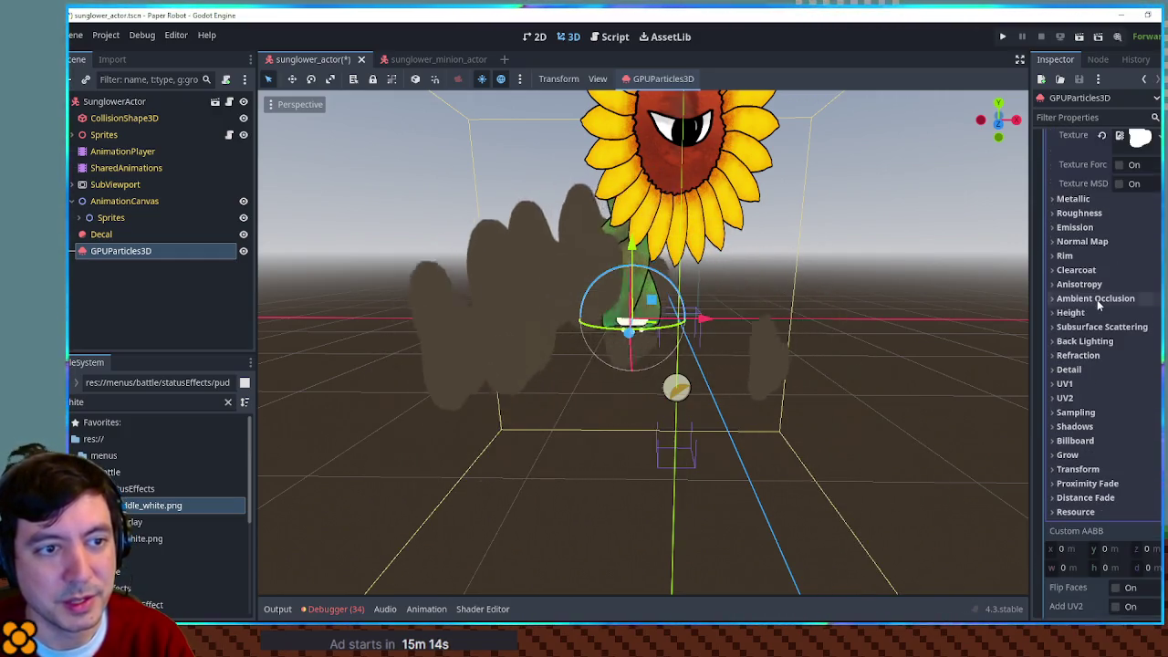
pyautogui.scroll(5, 1098, 287)
pyautogui.click(1102, 271)
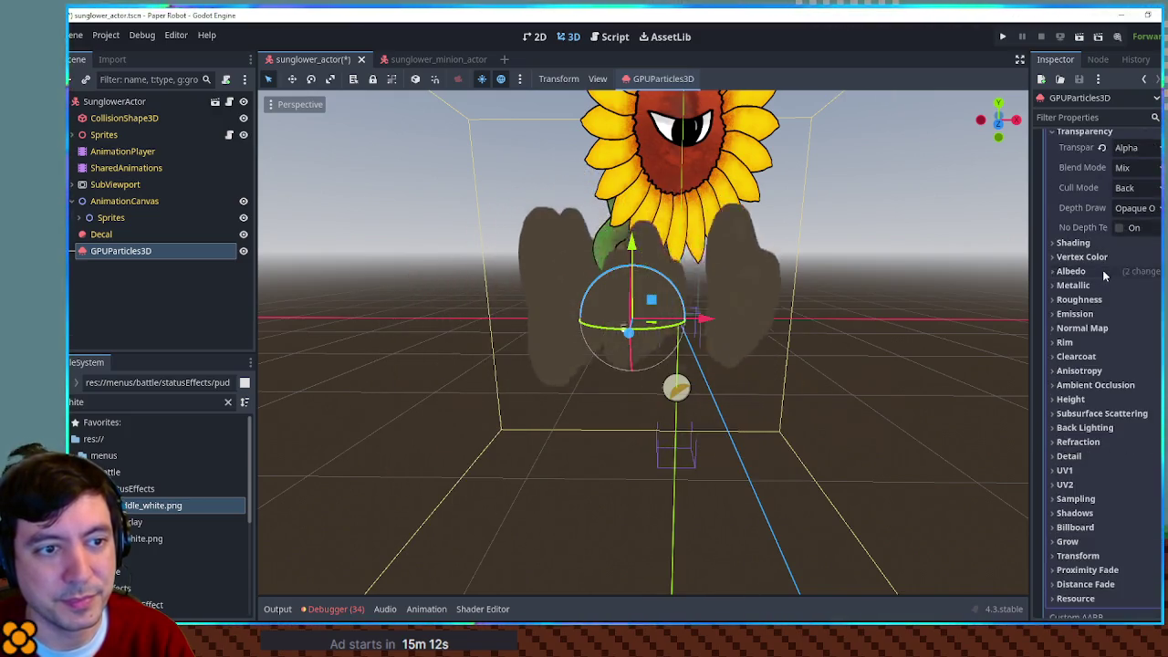
pyautogui.scroll(3, 1102, 271)
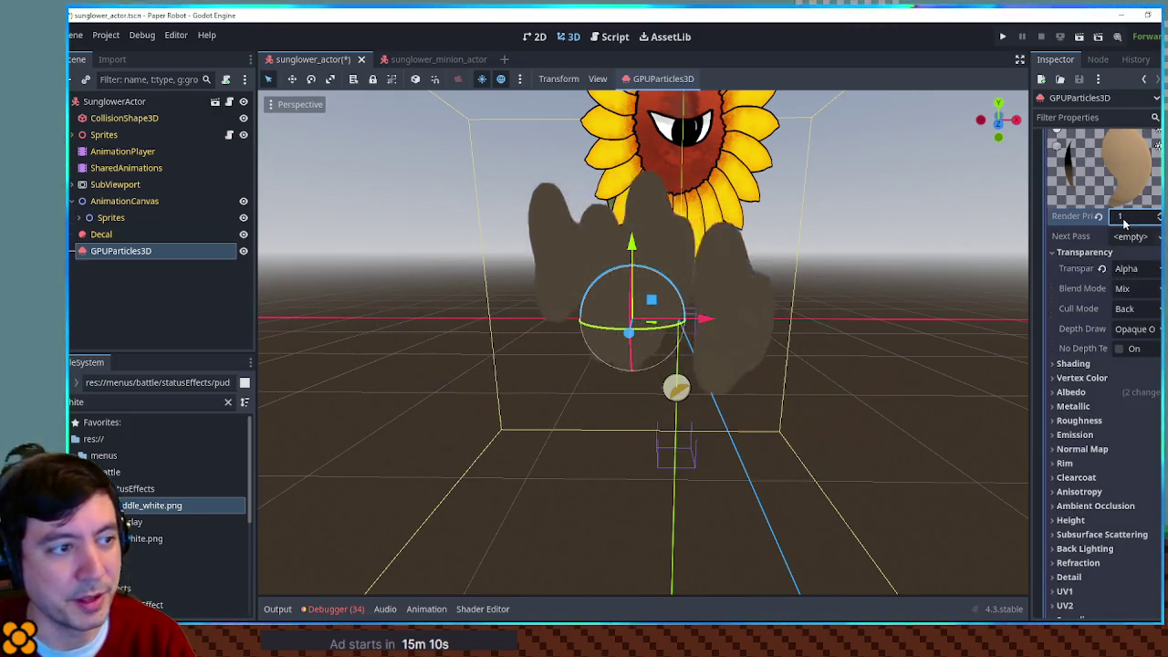
pyautogui.press('Return')
# Step: Orbit around the particles to check layering, then collapse the material sections
pyautogui.moveTo(872, 271)
pyautogui.mouseDown()
pyautogui.moveTo(1001, 303)
pyautogui.moveTo(875, 307)
pyautogui.mouseUp()
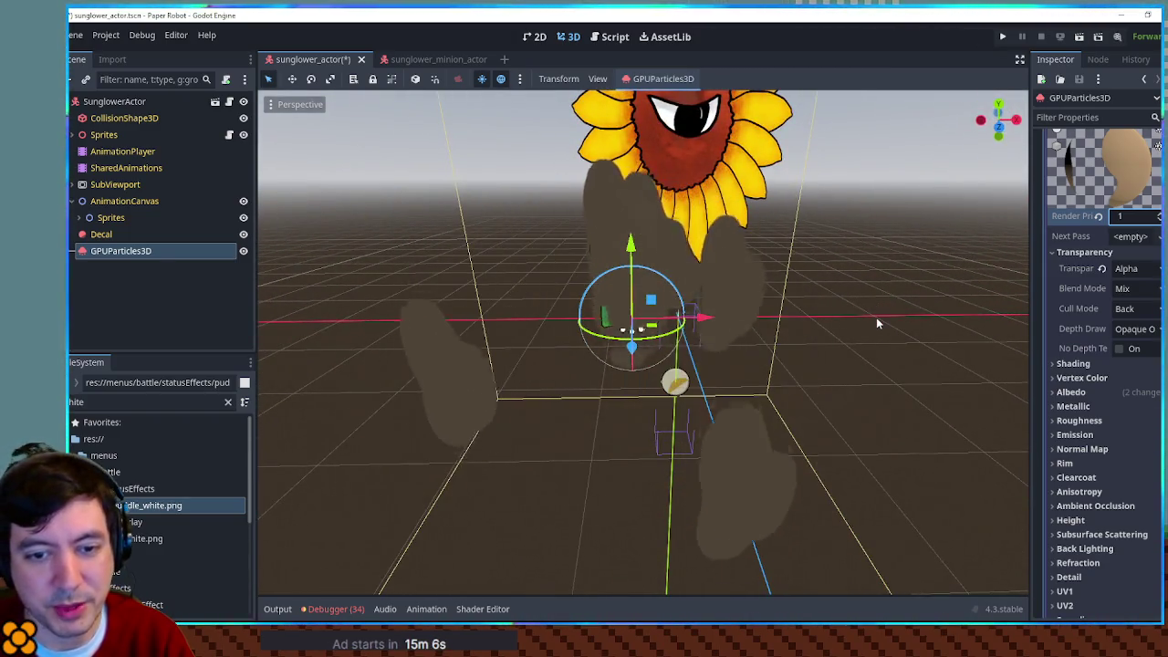
pyautogui.moveTo(892, 339)
pyautogui.mouseDown()
pyautogui.moveTo(787, 313)
pyautogui.moveTo(783, 292)
pyautogui.mouseUp()
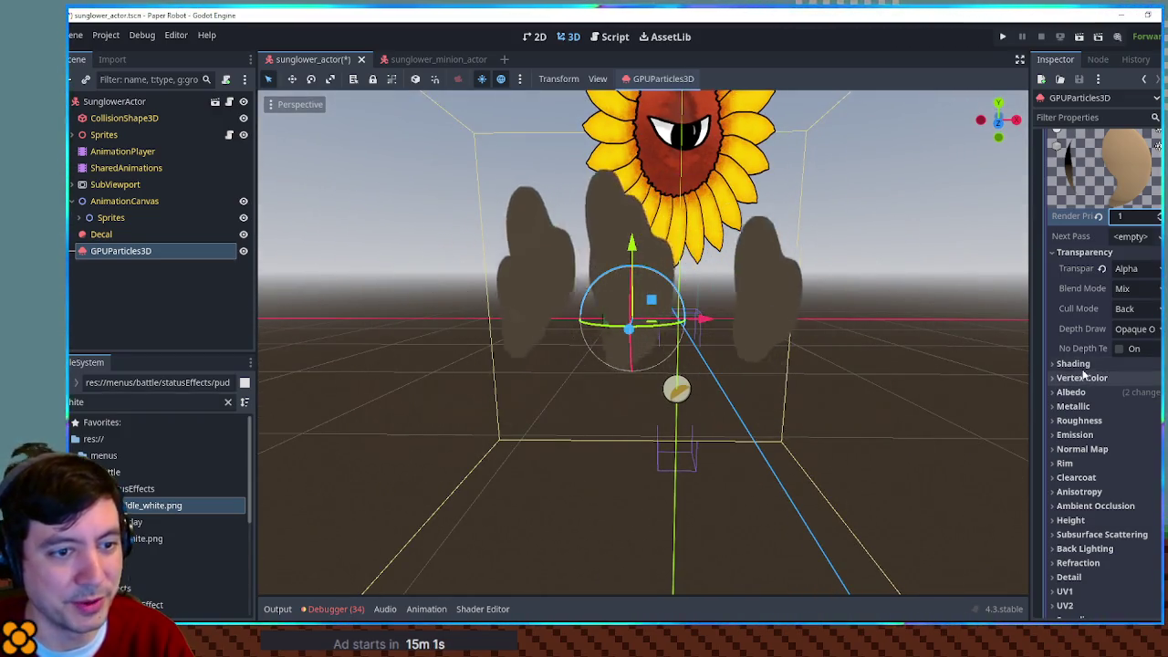
pyautogui.click(1084, 252)
pyautogui.scroll(5, 1099, 356)
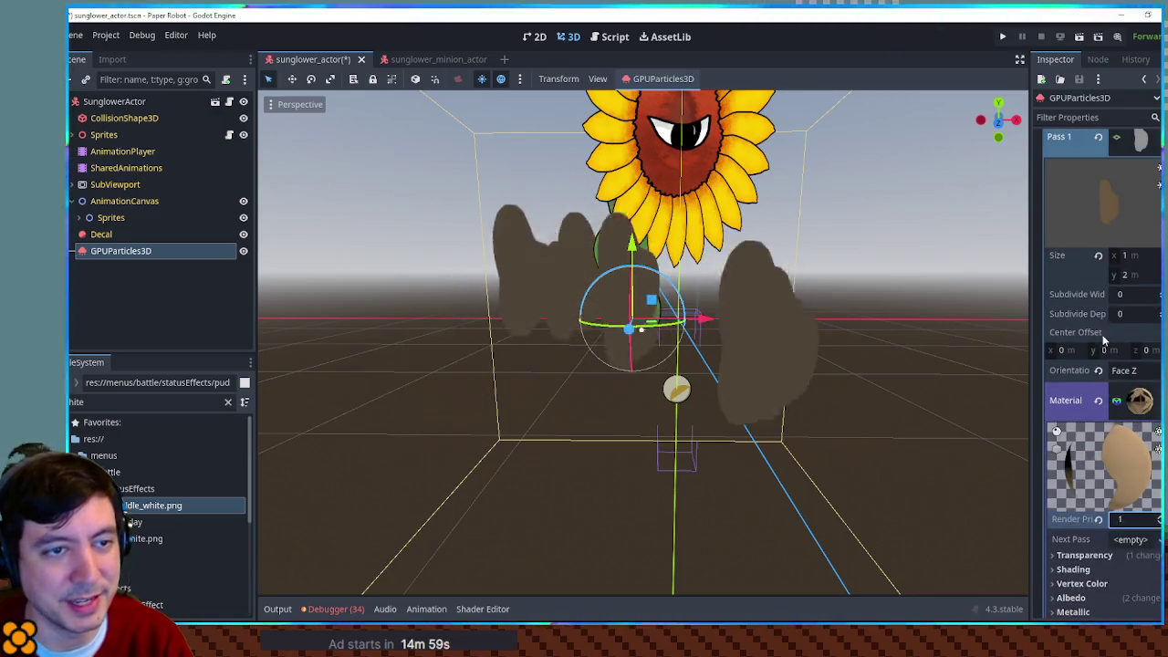
pyautogui.scroll(5, 1100, 301)
pyautogui.click(1118, 241)
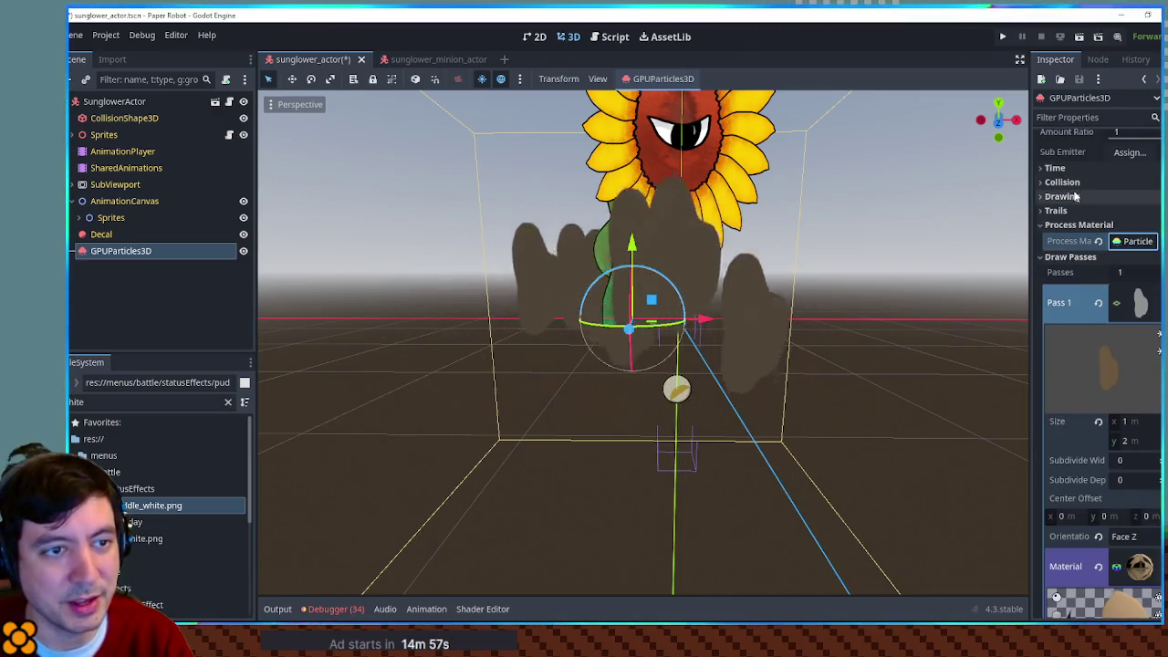
# Step: Set the maximum spawn angle to 360, trying an angle curve and removing it again
pyautogui.click(1073, 226)
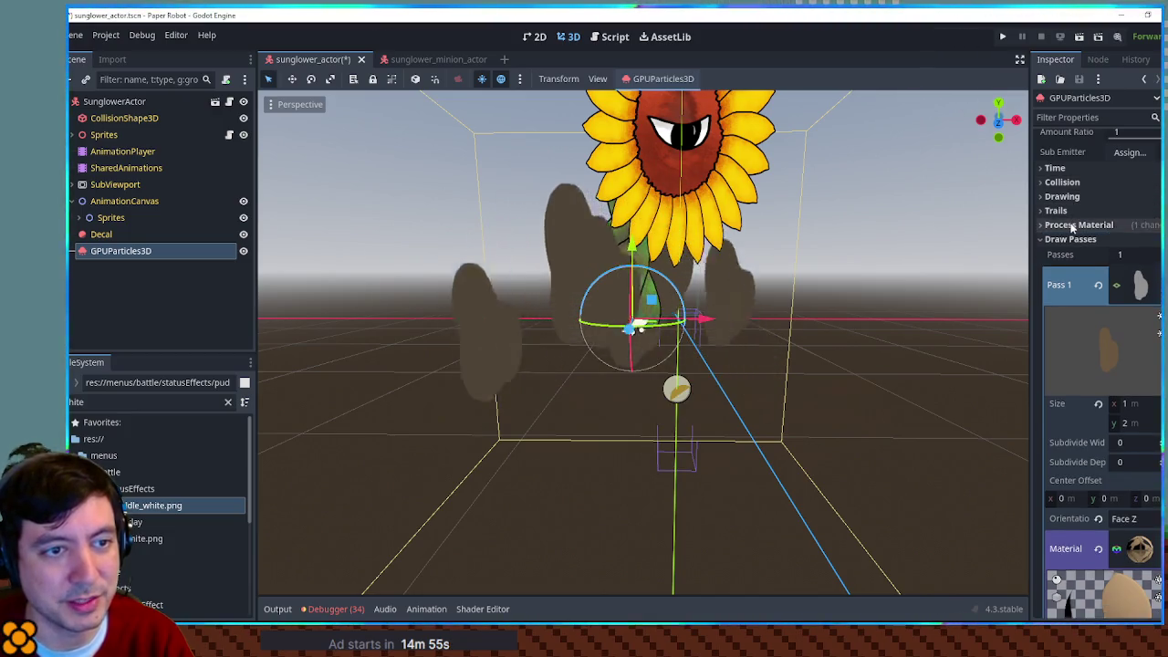
pyautogui.click(1073, 226)
pyautogui.scroll(3, 1136, 239)
pyautogui.click(1138, 301)
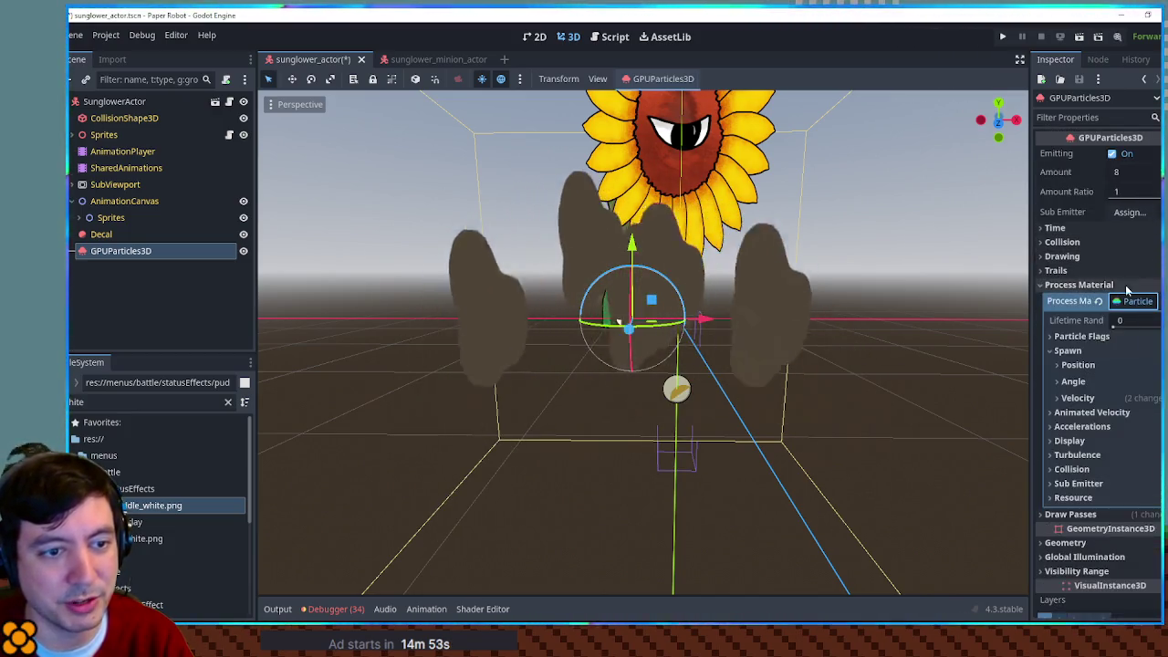
pyautogui.scroll(-5, 1127, 290)
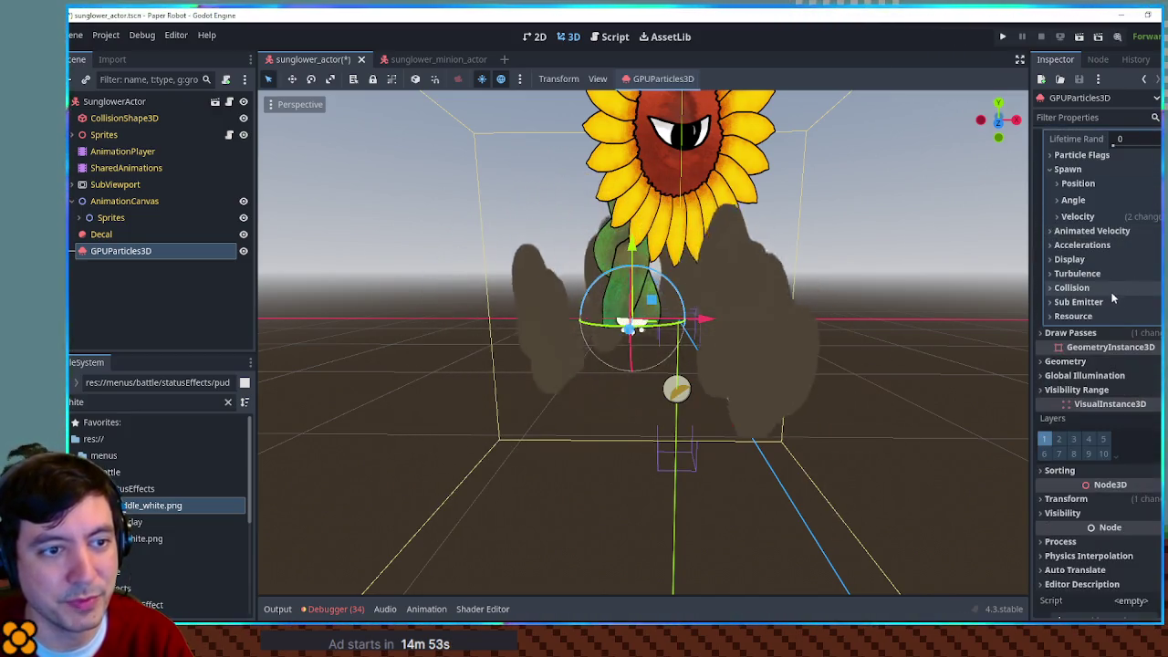
pyautogui.click(1073, 200)
pyautogui.click(1134, 246)
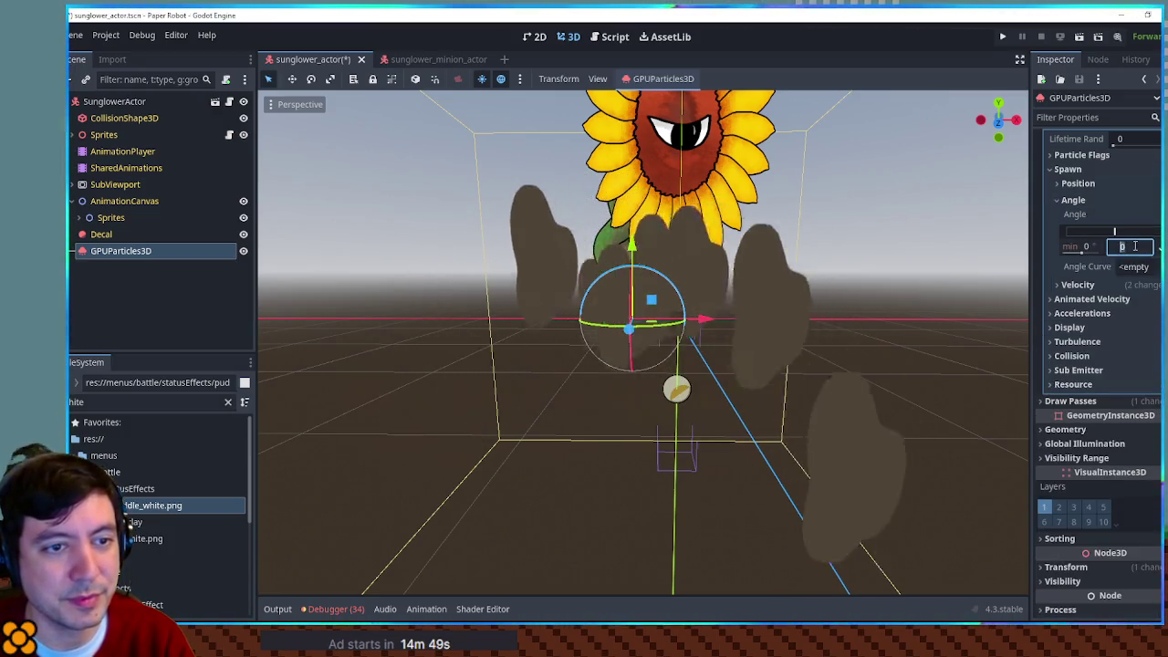
pyautogui.write('360')
pyautogui.press('Return')
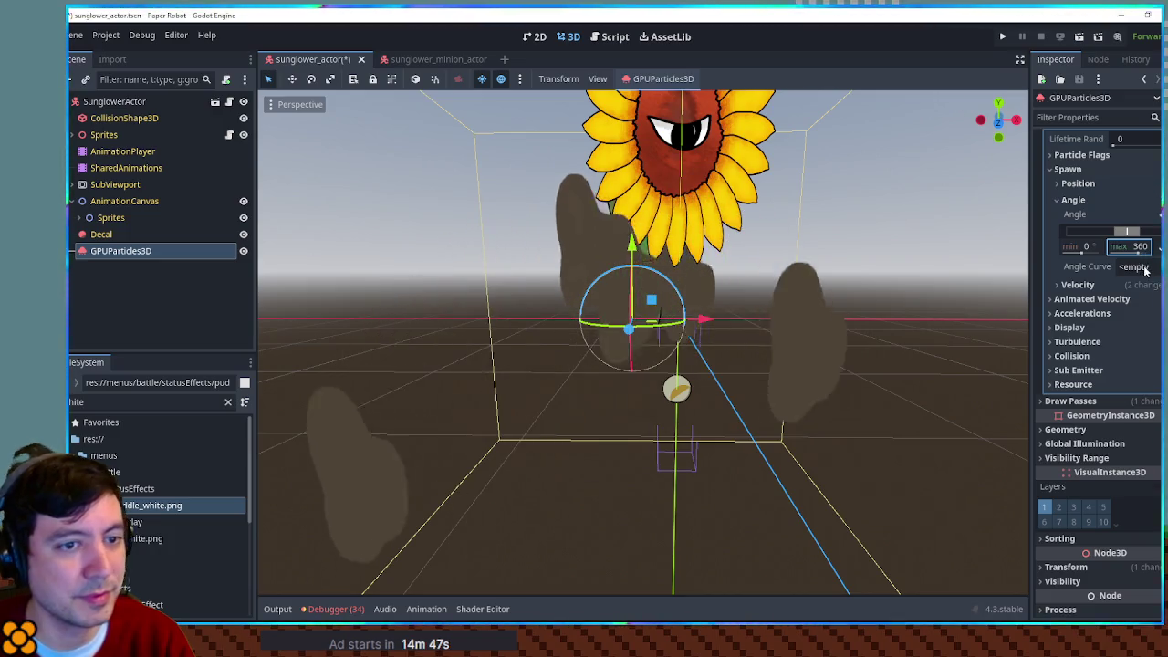
pyautogui.click(1145, 266)
pyautogui.click(1132, 285)
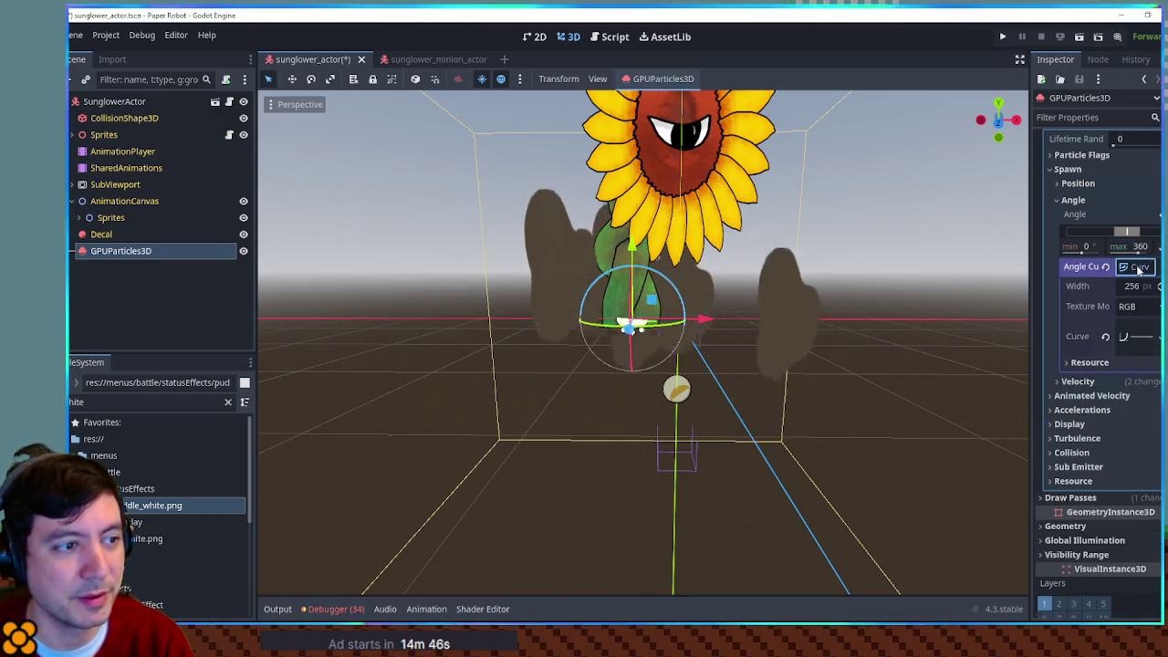
pyautogui.click(1137, 334)
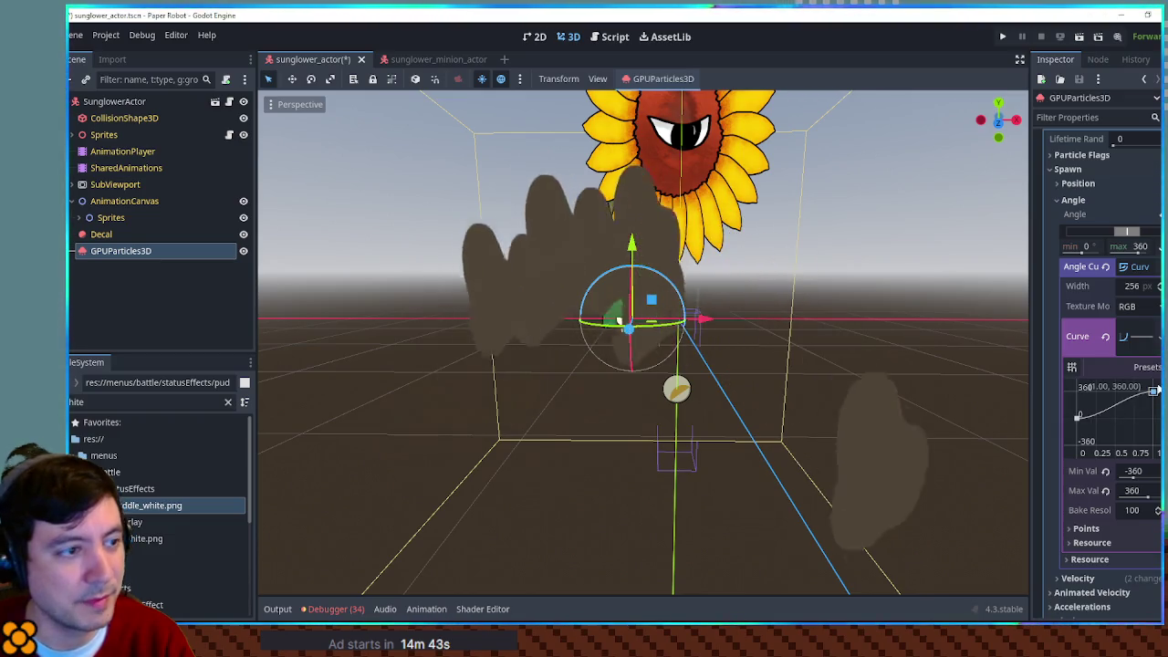
pyautogui.click(1105, 267)
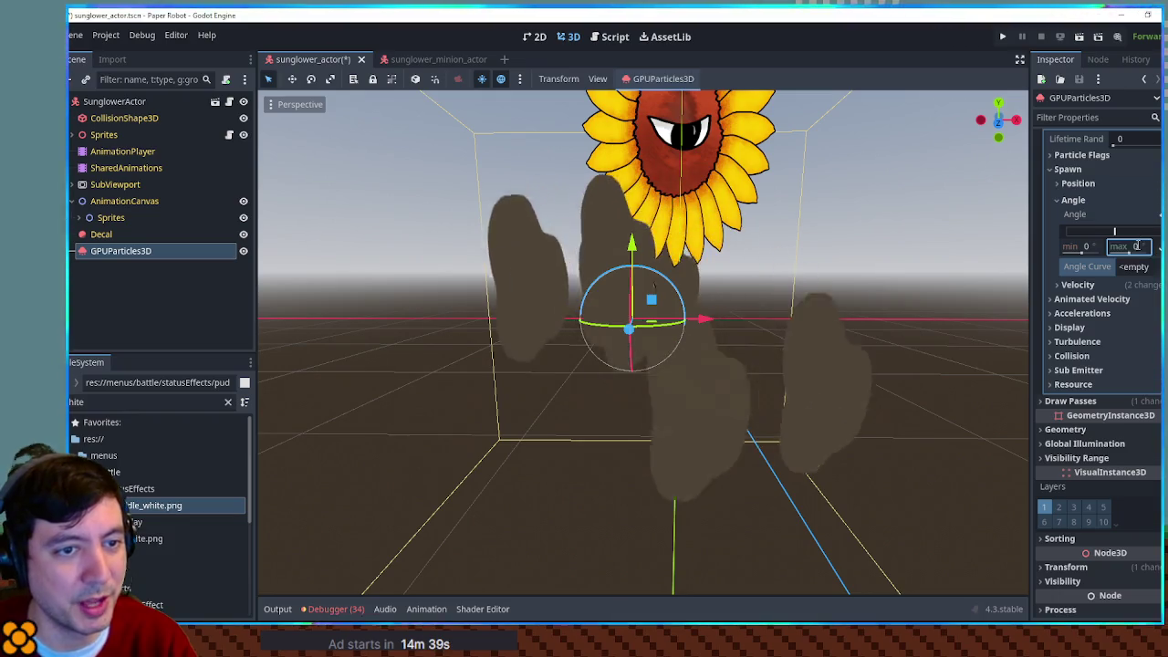
pyautogui.click(1065, 201)
# Step: Set maximum angular velocity to 360 and give it a new CurveTexture
pyautogui.click(1073, 234)
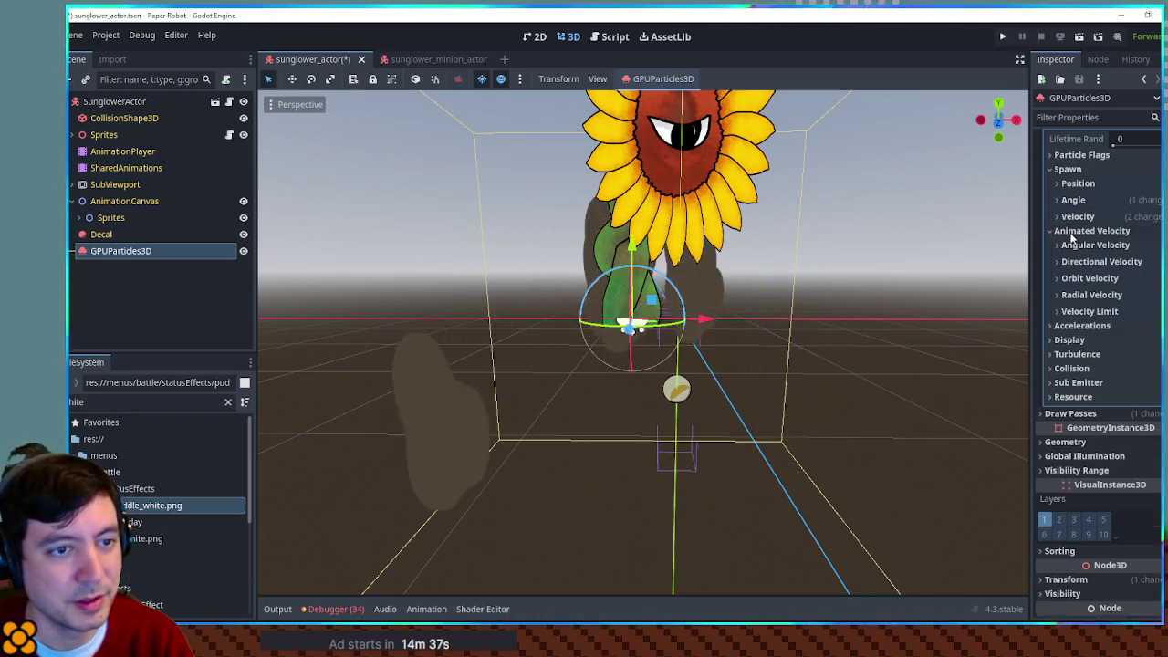
pyautogui.click(1083, 245)
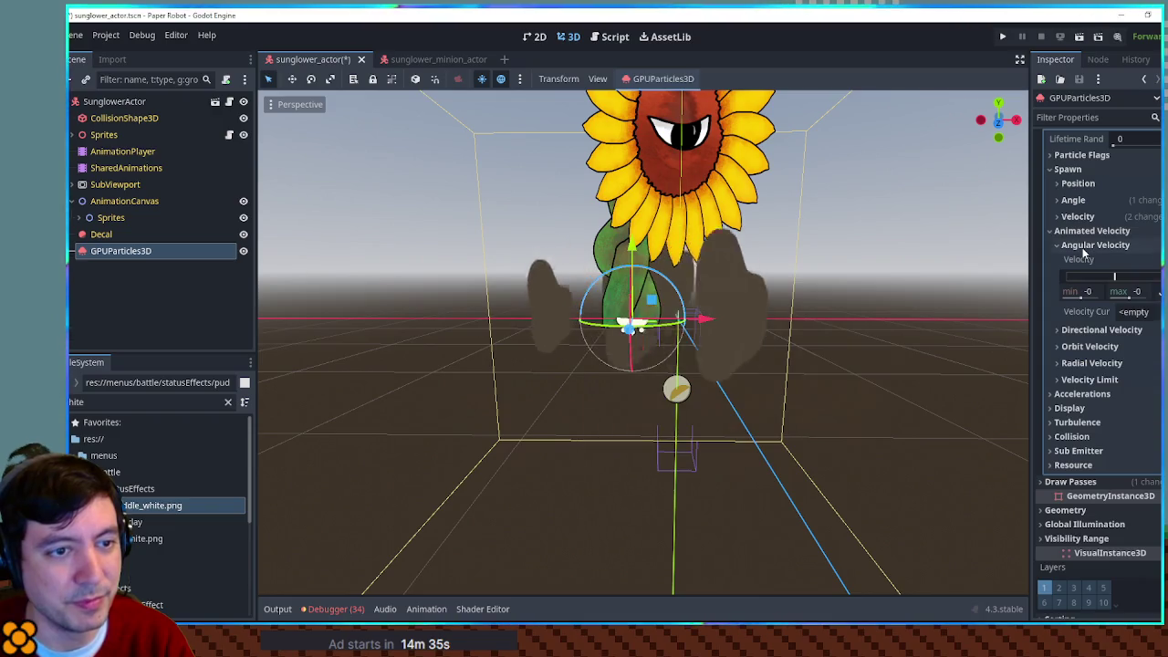
pyautogui.click(1138, 292)
pyautogui.write('360')
pyautogui.click(1131, 312)
pyautogui.click(1124, 332)
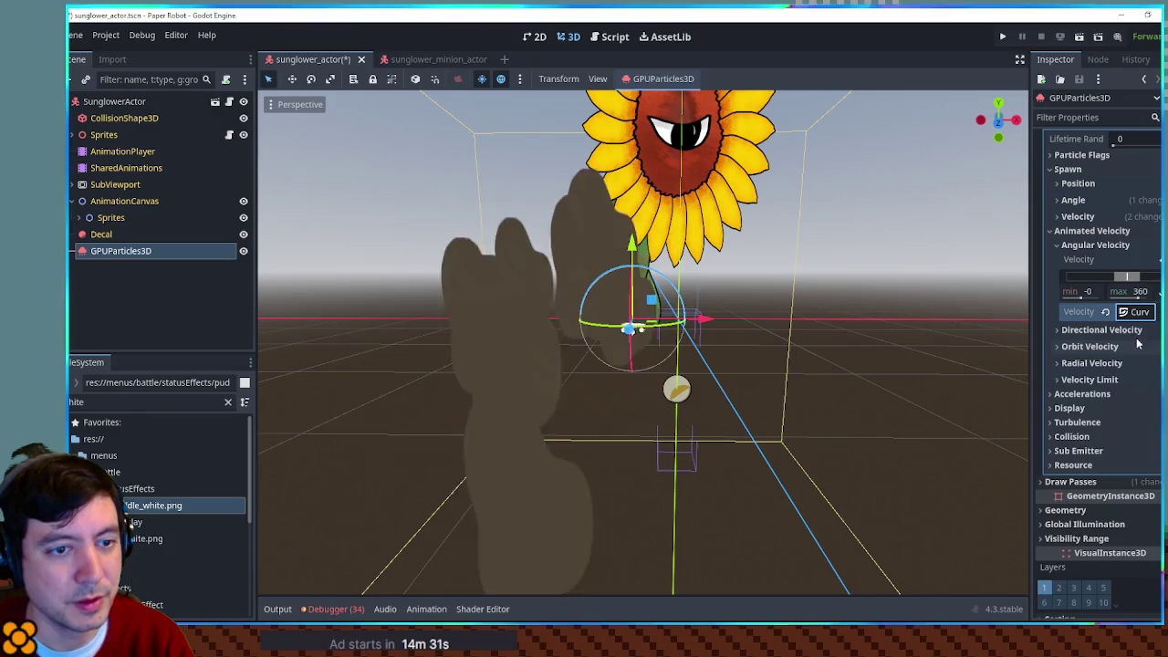
pyautogui.click(1134, 382)
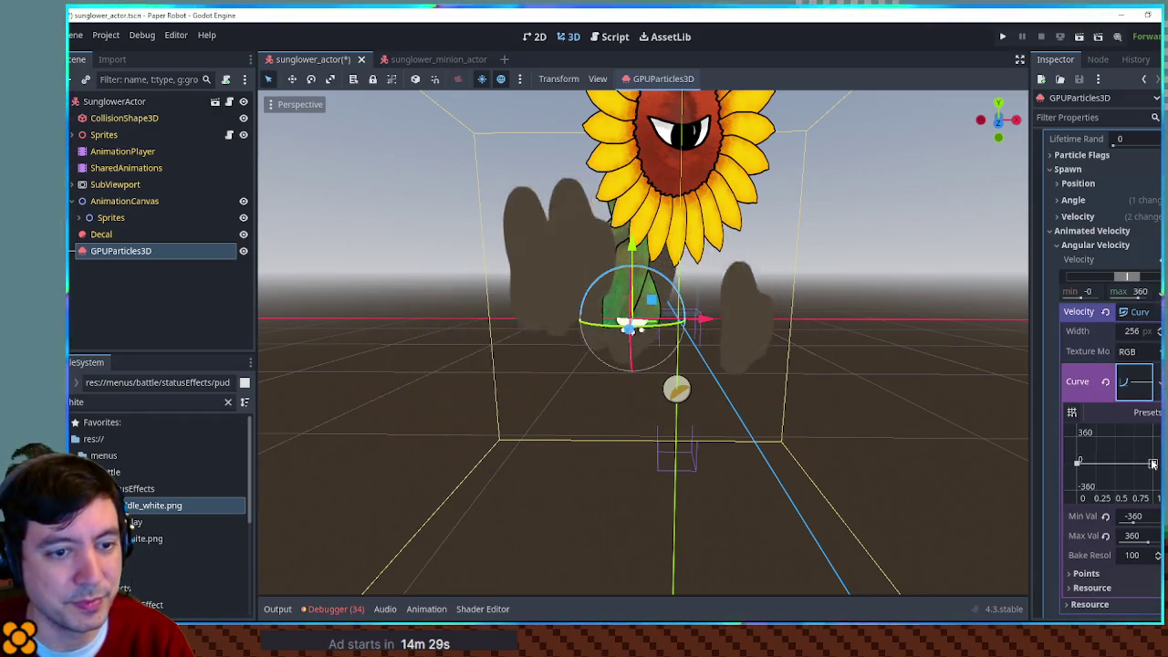
pyautogui.moveTo(884, 297)
pyautogui.mouseDown()
pyautogui.moveTo(883, 414)
pyautogui.moveTo(875, 301)
pyautogui.mouseUp()
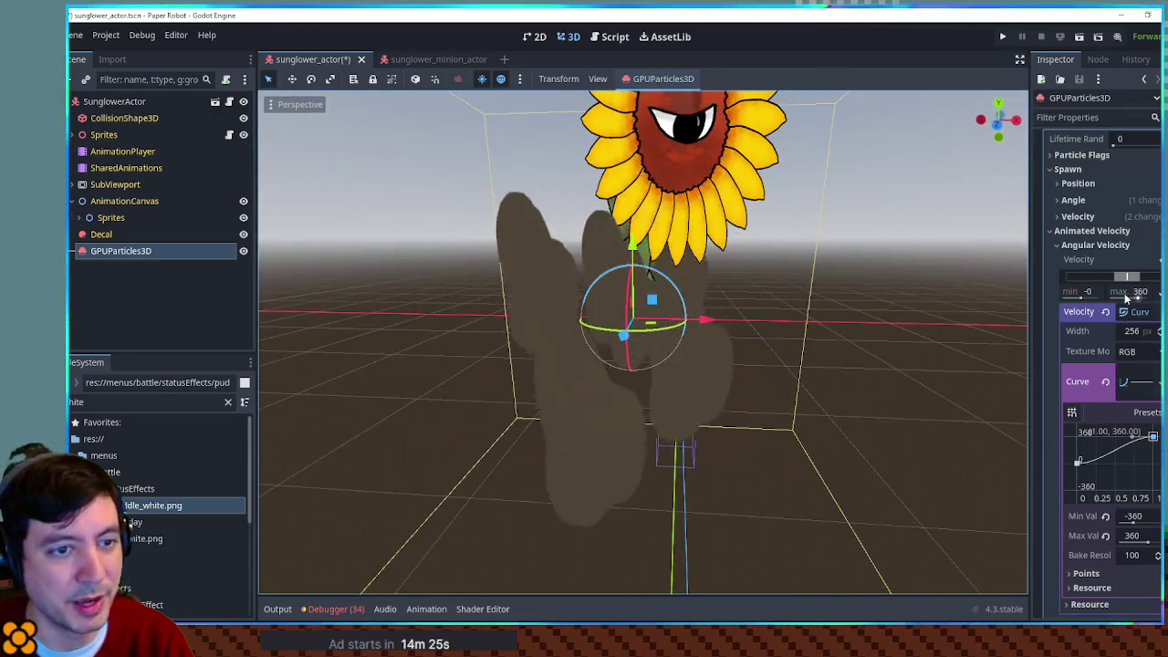
pyautogui.click(1089, 248)
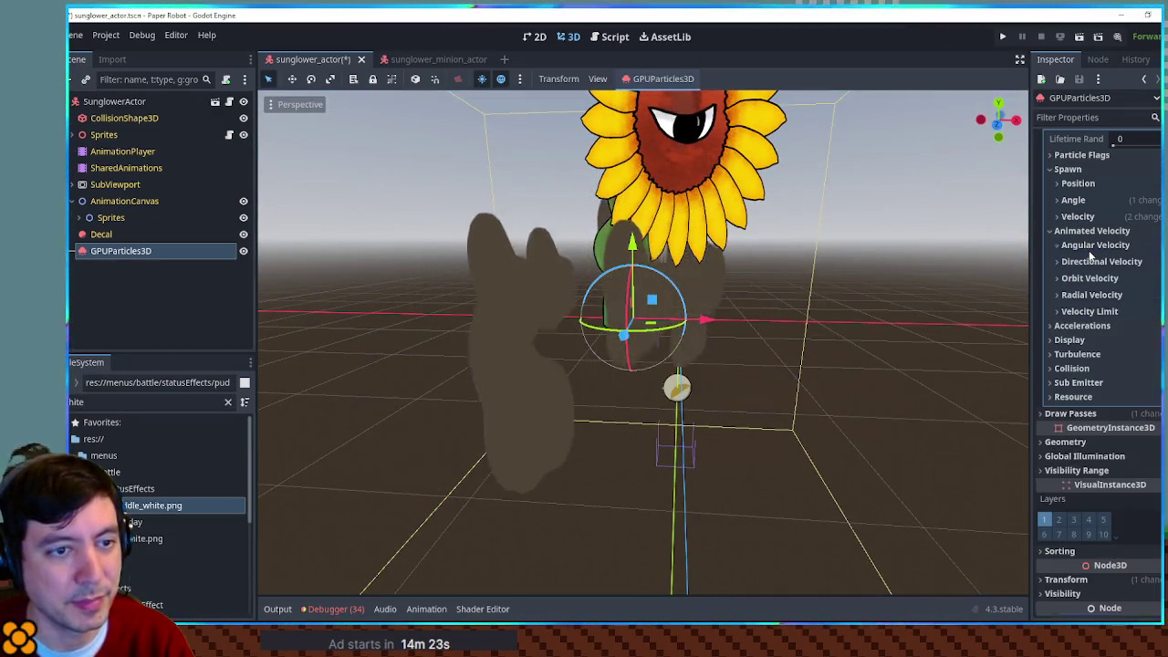
pyautogui.click(1094, 246)
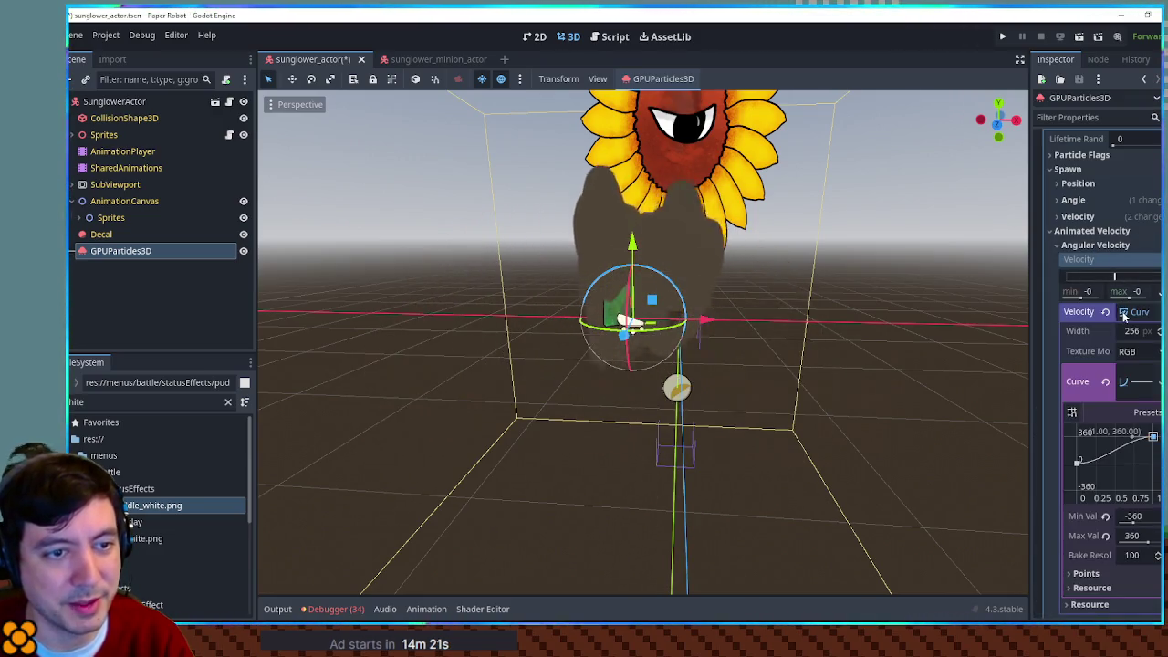
pyautogui.click(1107, 313)
pyautogui.click(1083, 246)
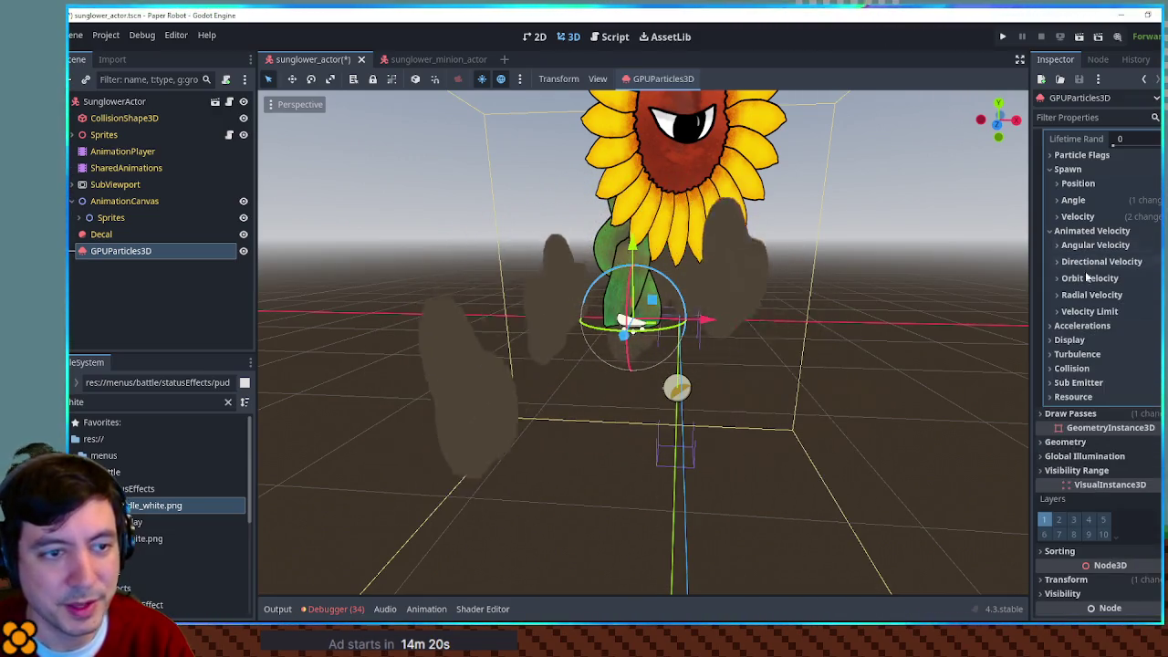
# Step: Inspect radial acceleration, leaving it at 0, and orbit around the dirt particles
pyautogui.click(1085, 326)
pyautogui.click(1086, 373)
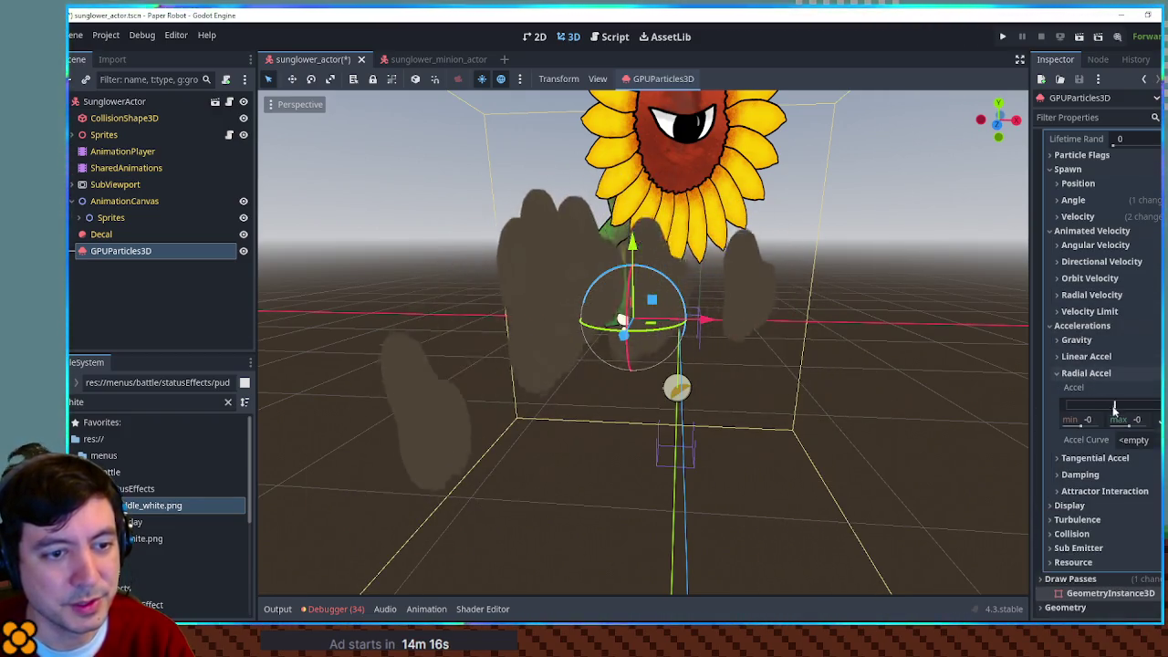
pyautogui.click(1132, 420)
pyautogui.write('39')
pyautogui.press('Escape')
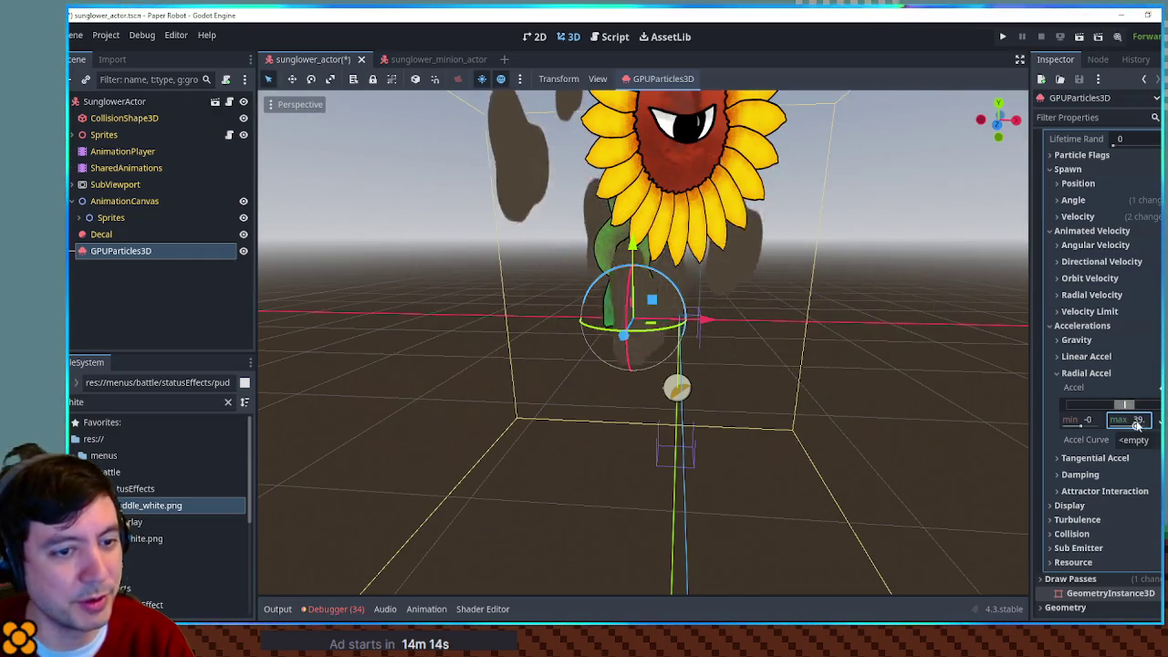
pyautogui.click(1077, 374)
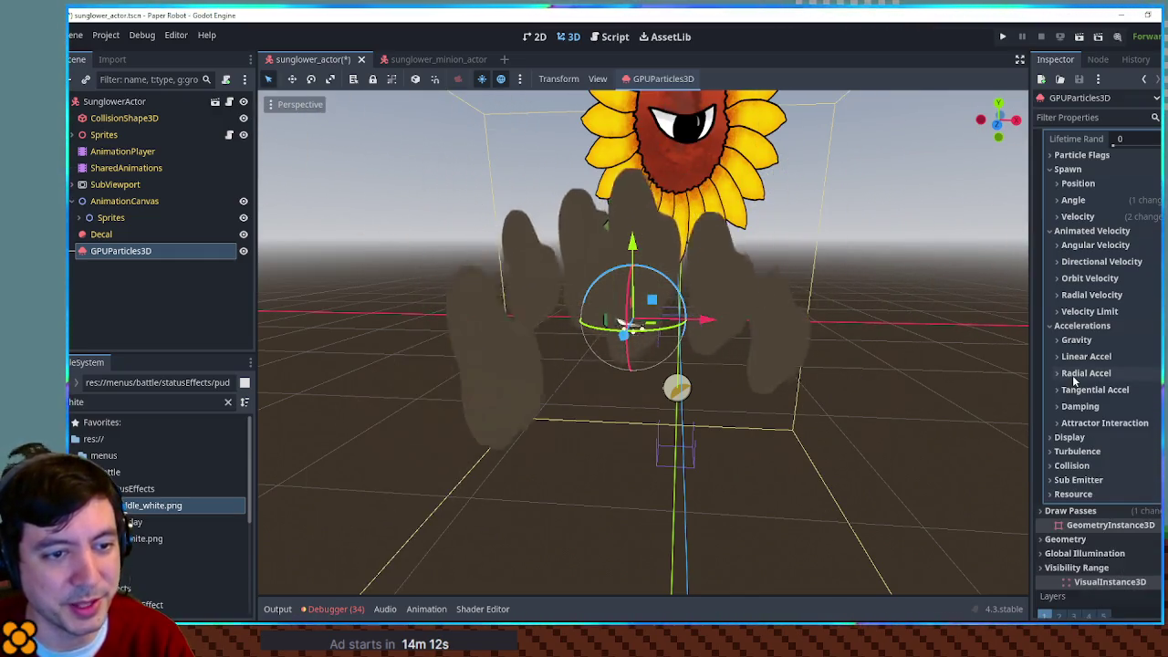
pyautogui.click(1084, 325)
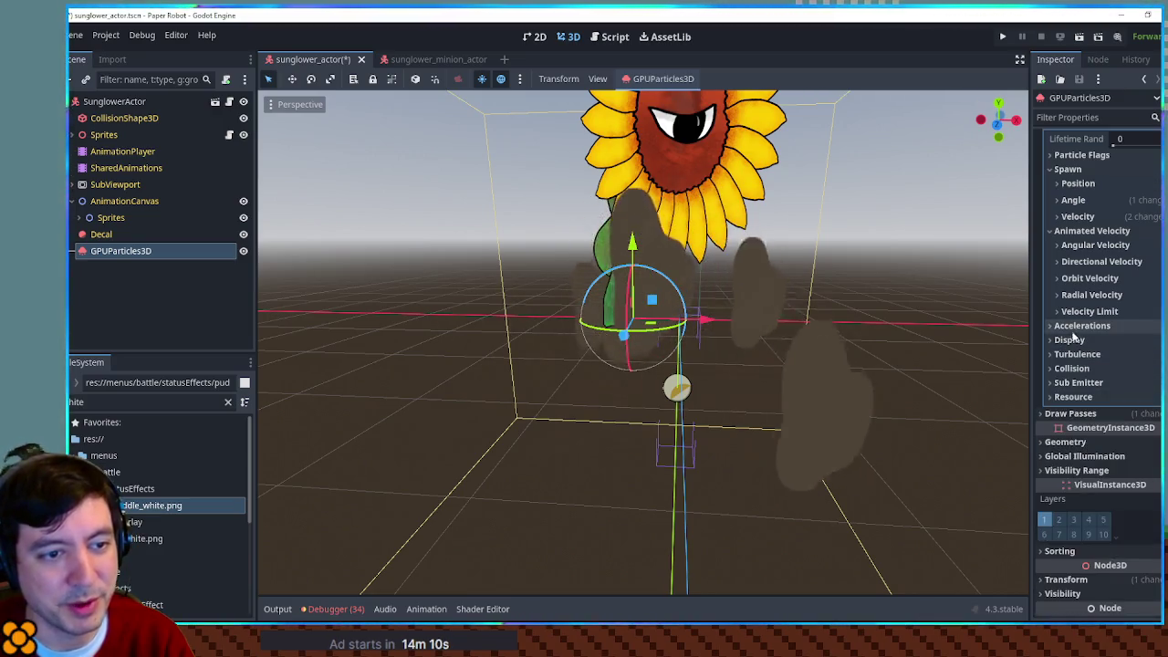
pyautogui.click(1070, 339)
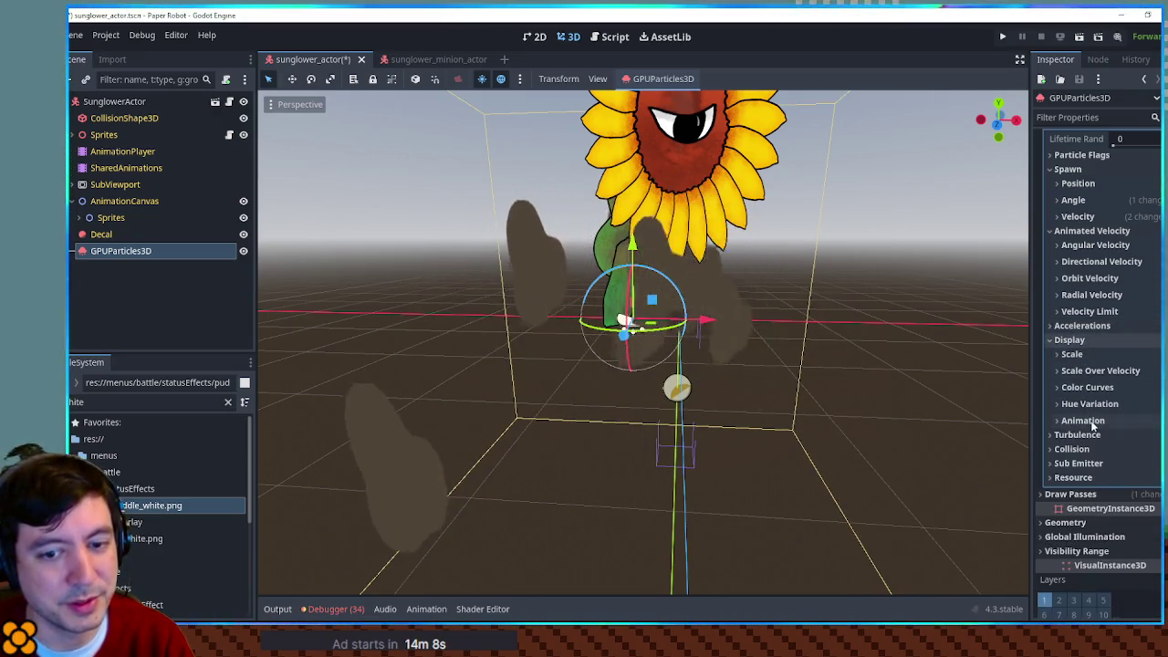
pyautogui.scroll(2, 1102, 279)
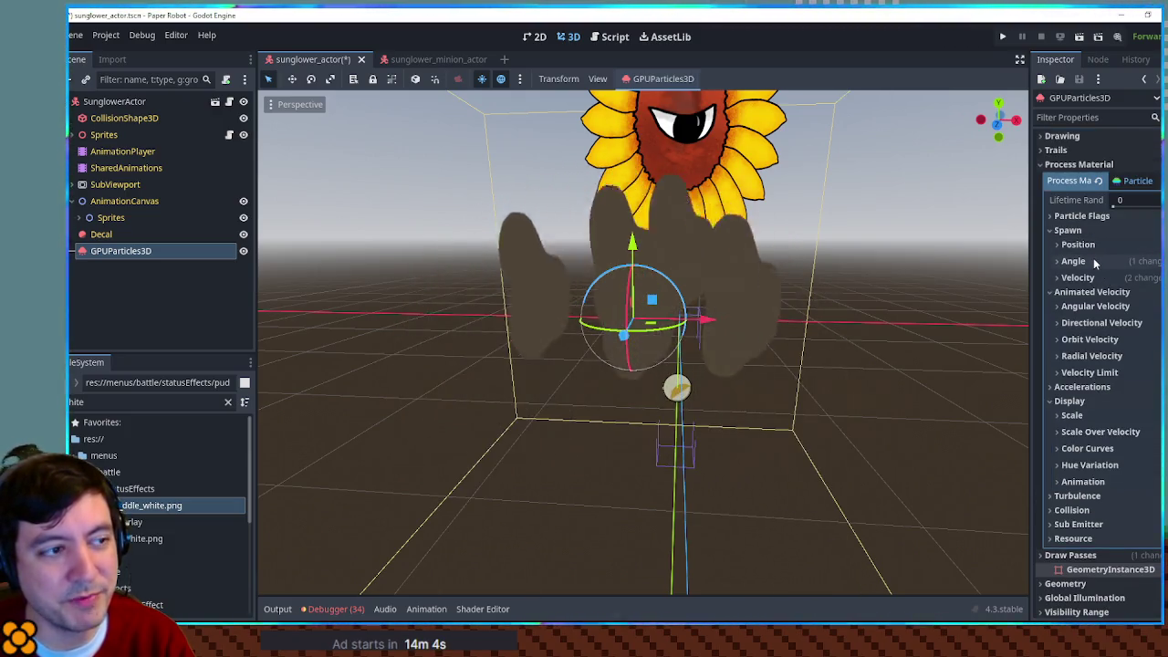
pyautogui.moveTo(785, 310)
pyautogui.mouseDown()
pyautogui.moveTo(693, 315)
pyautogui.moveTo(724, 315)
pyautogui.moveTo(570, 264)
pyautogui.mouseUp()
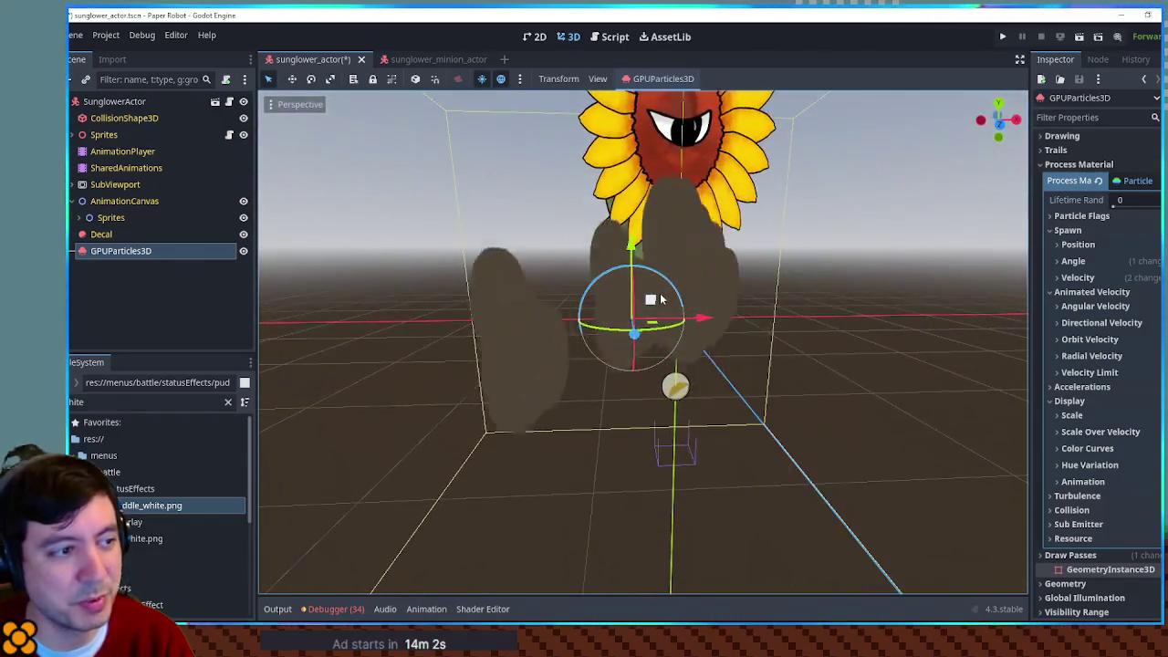
# Step: Give the particle angle a new CurveTexture with its end point raised to 360
pyautogui.click(1074, 261)
pyautogui.click(1140, 308)
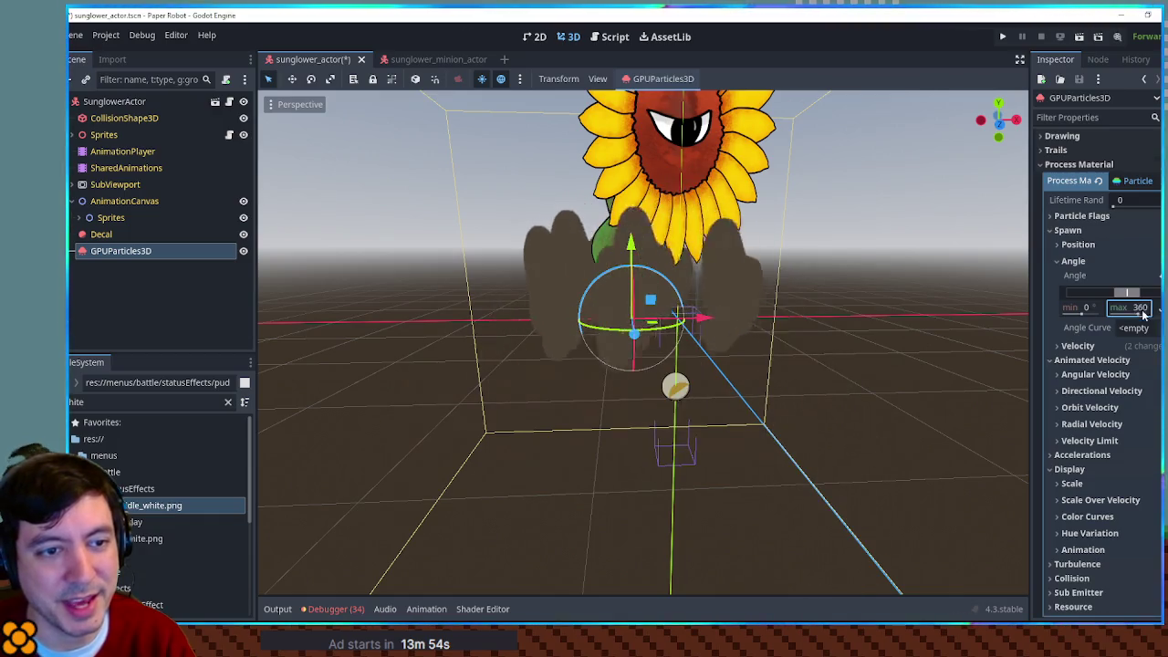
pyautogui.click(1145, 329)
pyautogui.click(1132, 349)
pyautogui.click(1135, 397)
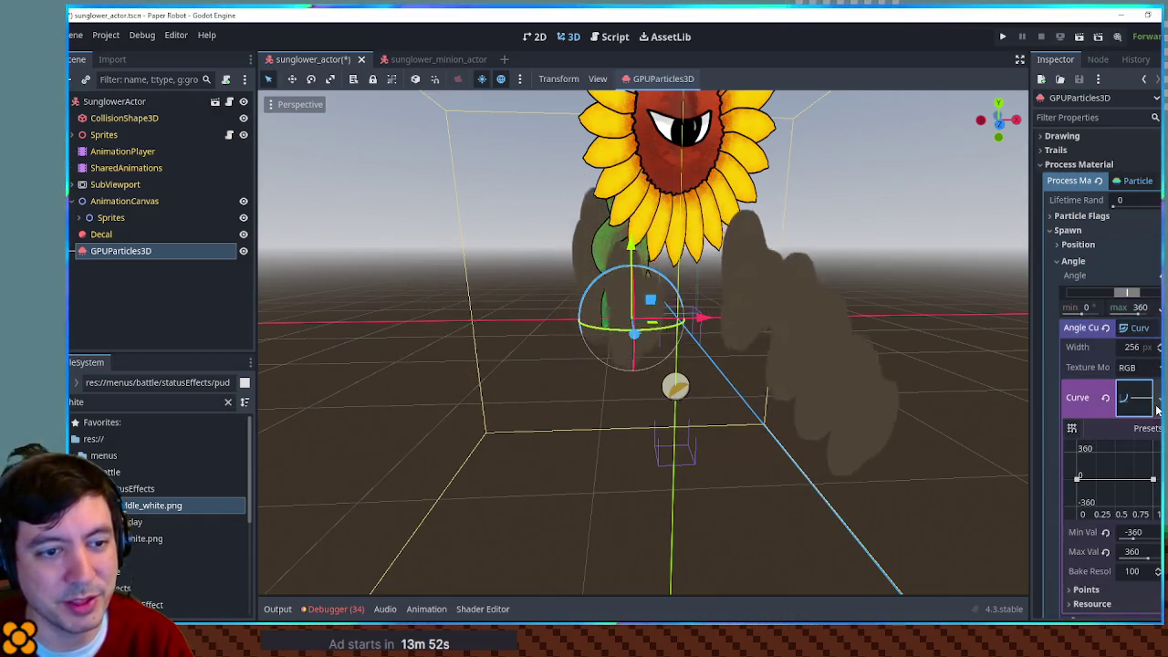
pyautogui.moveTo(1145, 460); pyautogui.dragTo(1153, 451)
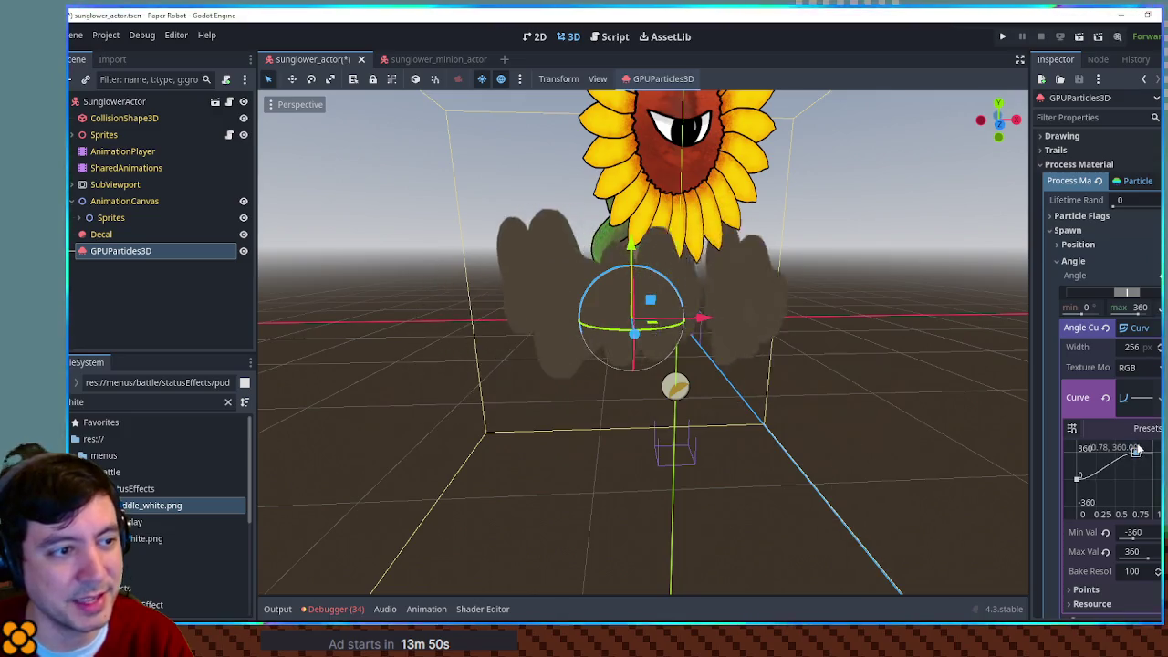
pyautogui.click(1119, 264)
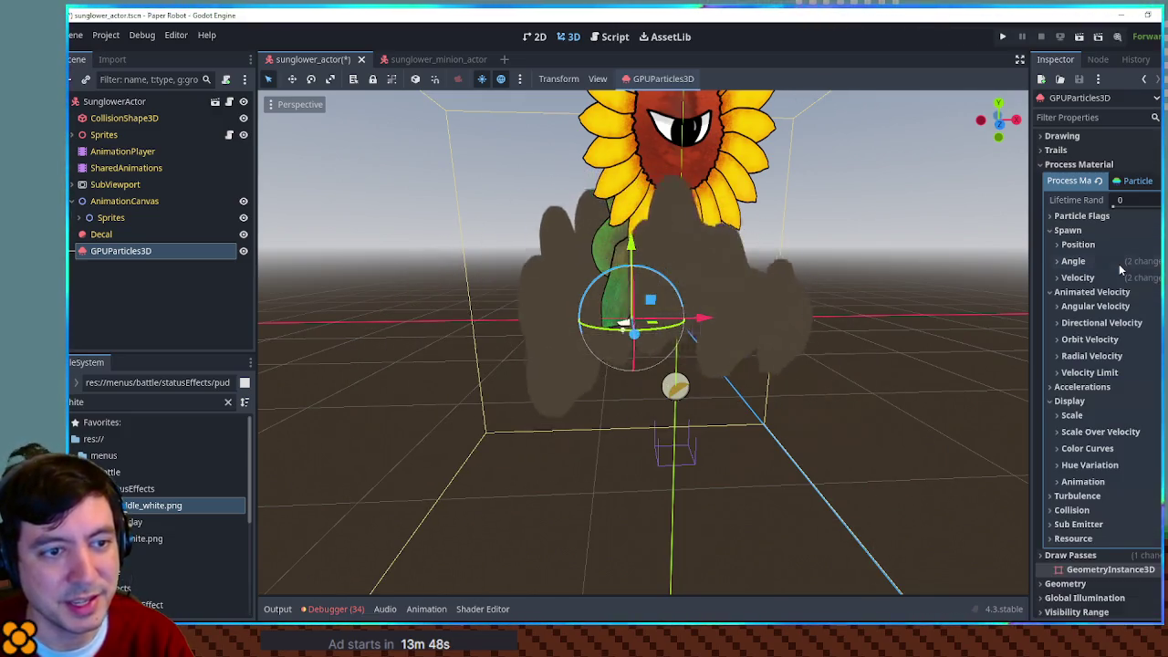
pyautogui.scroll(-5, 1104, 305)
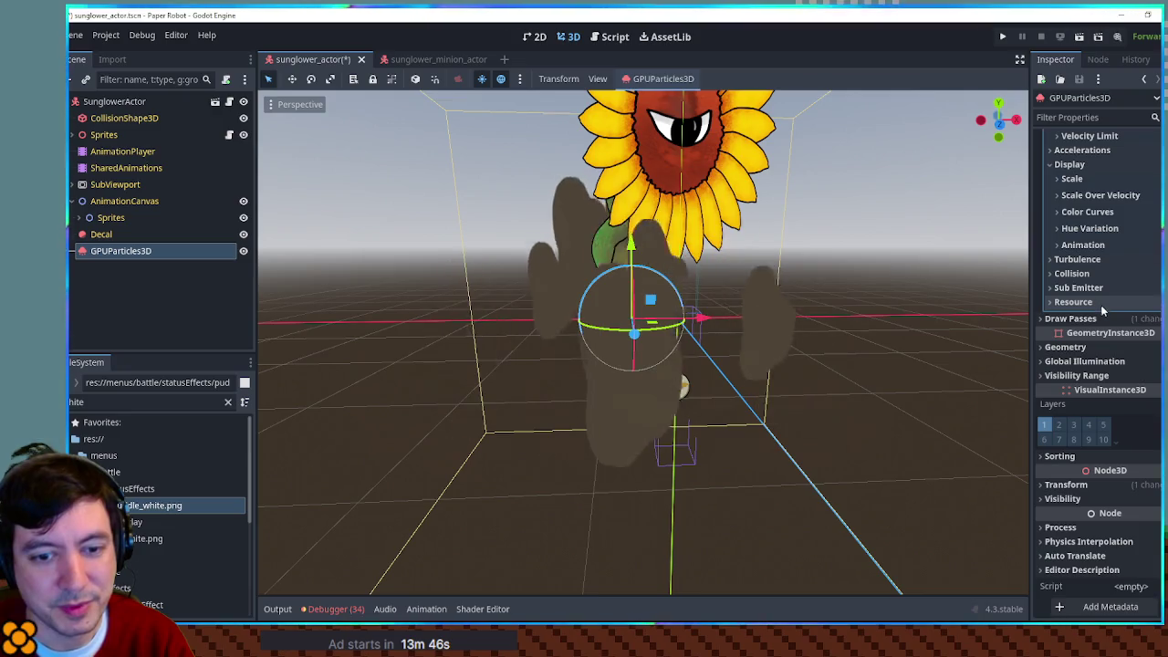
pyautogui.click(1092, 483)
pyautogui.click(1094, 485)
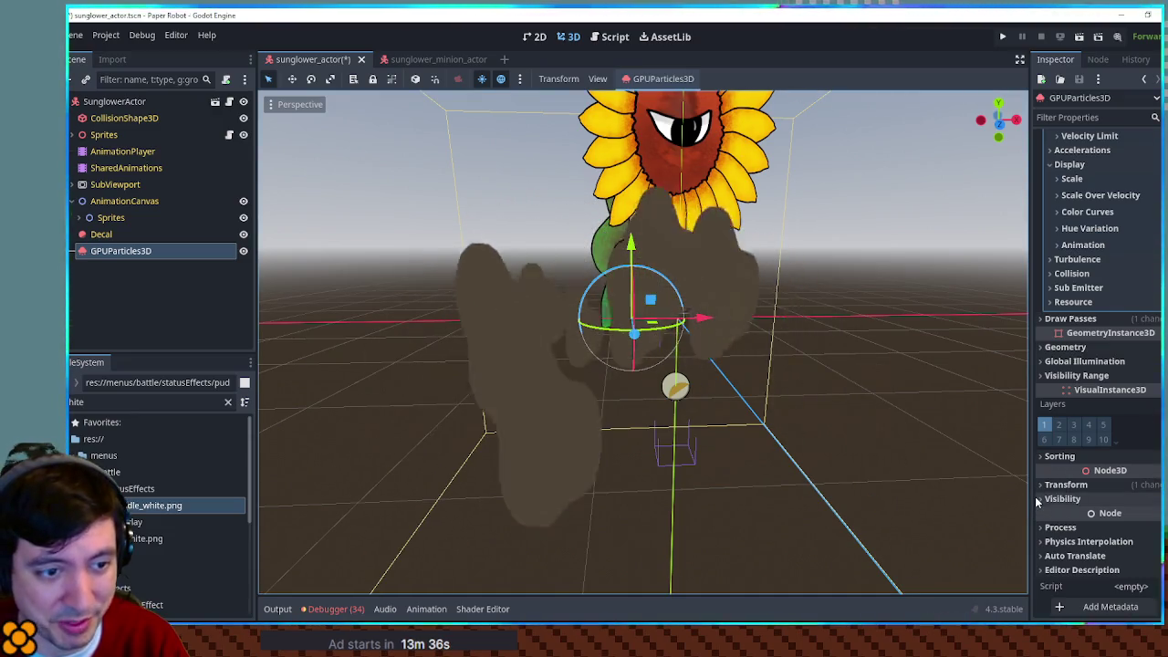
pyautogui.click(1073, 323)
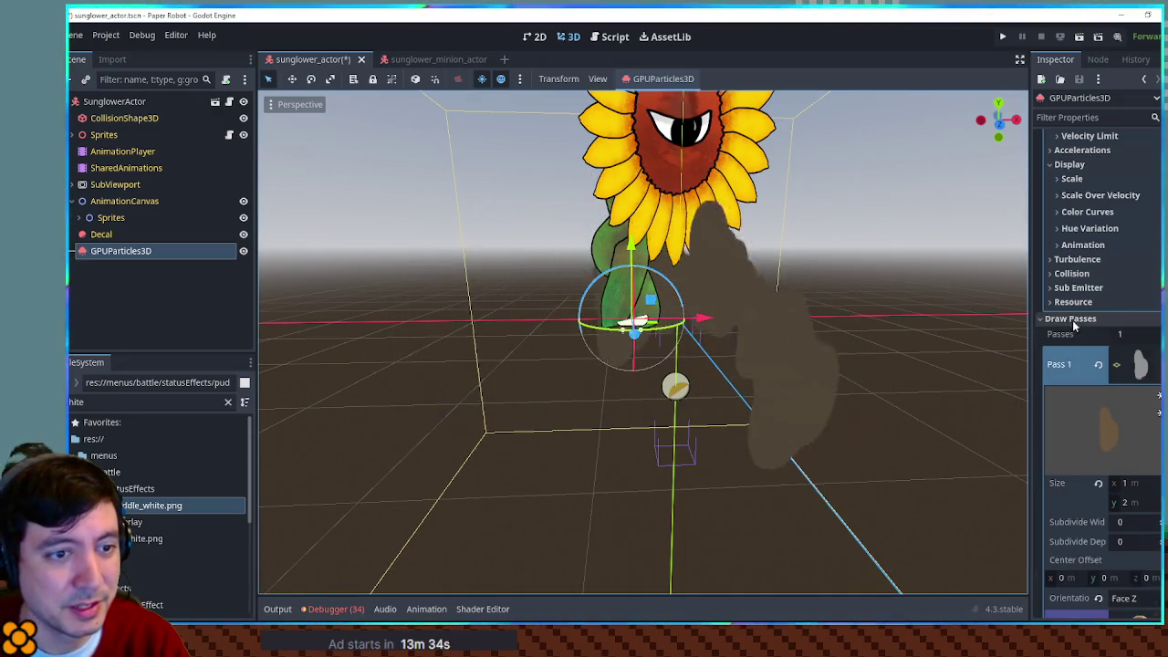
# Step: Set the particle quad's Size y to 1 m
pyautogui.scroll(-5, 1137, 365)
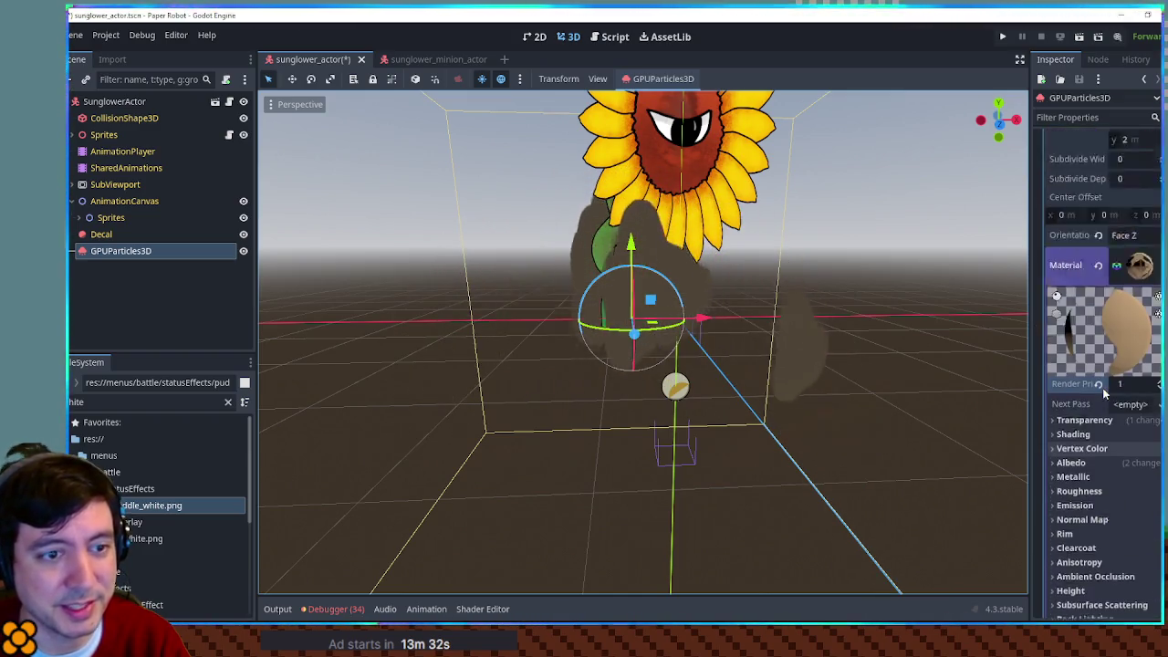
pyautogui.click(1131, 321)
pyautogui.write('1')
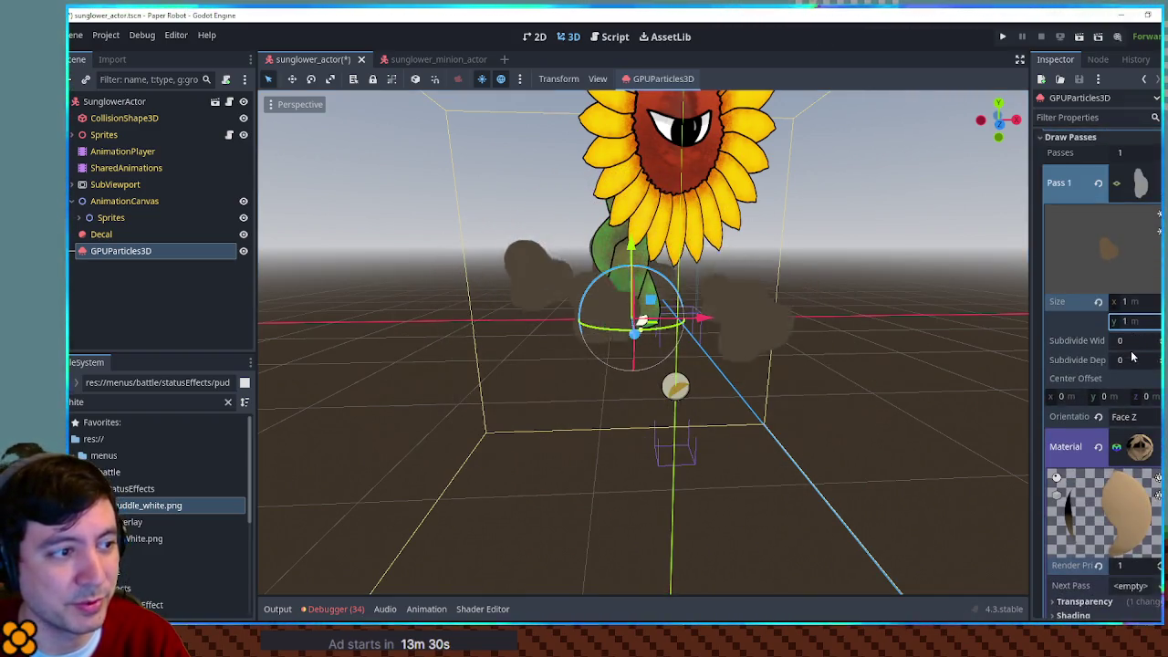
pyautogui.scroll(-4, 1132, 356)
pyautogui.scroll(3, 1127, 361)
pyautogui.scroll(-4, 1121, 360)
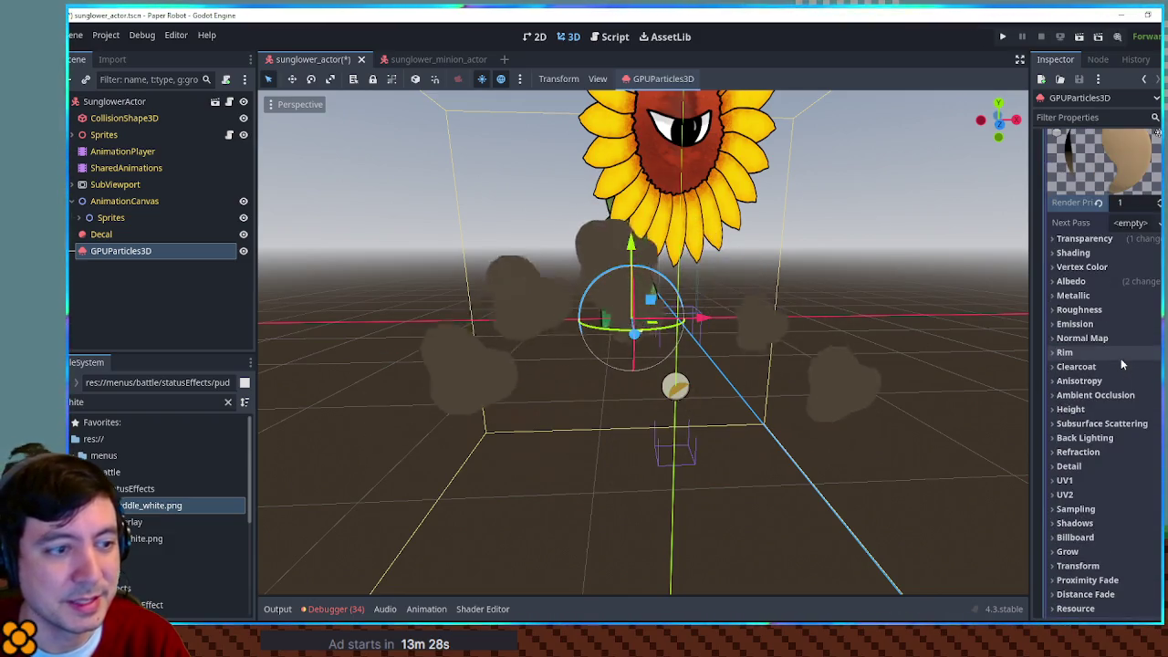
pyautogui.scroll(-5, 1121, 358)
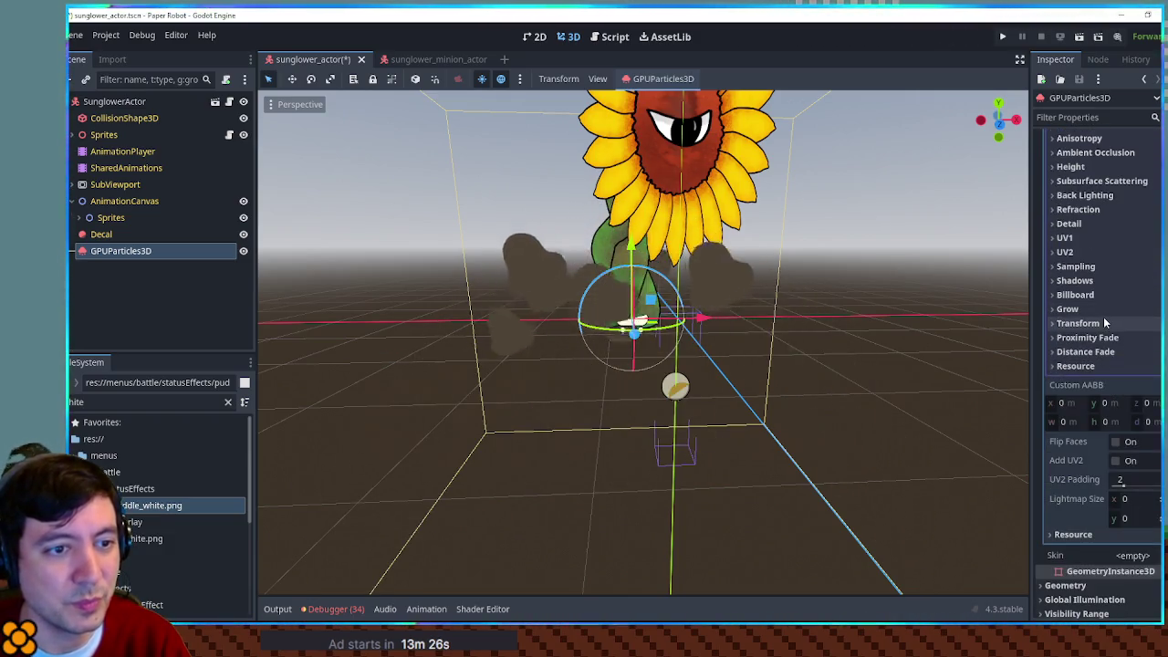
# Step: Switch the material's Billboard mode to Particle Billboard so puffs face the camera
pyautogui.click(1102, 294)
pyautogui.click(1131, 311)
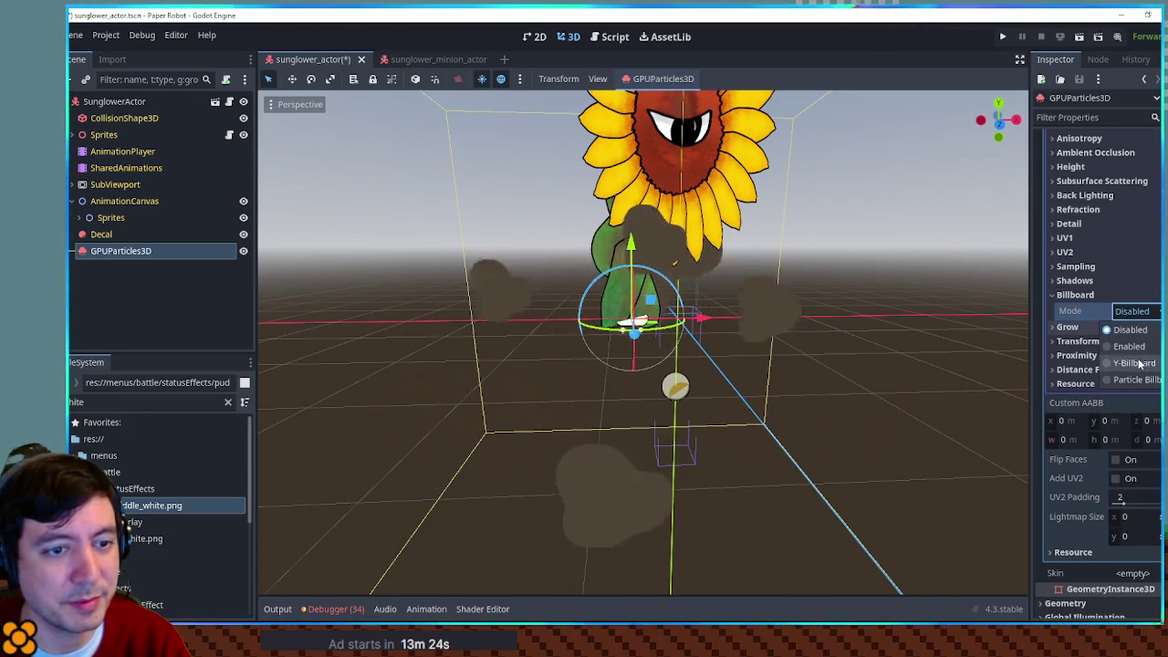
pyautogui.click(1135, 378)
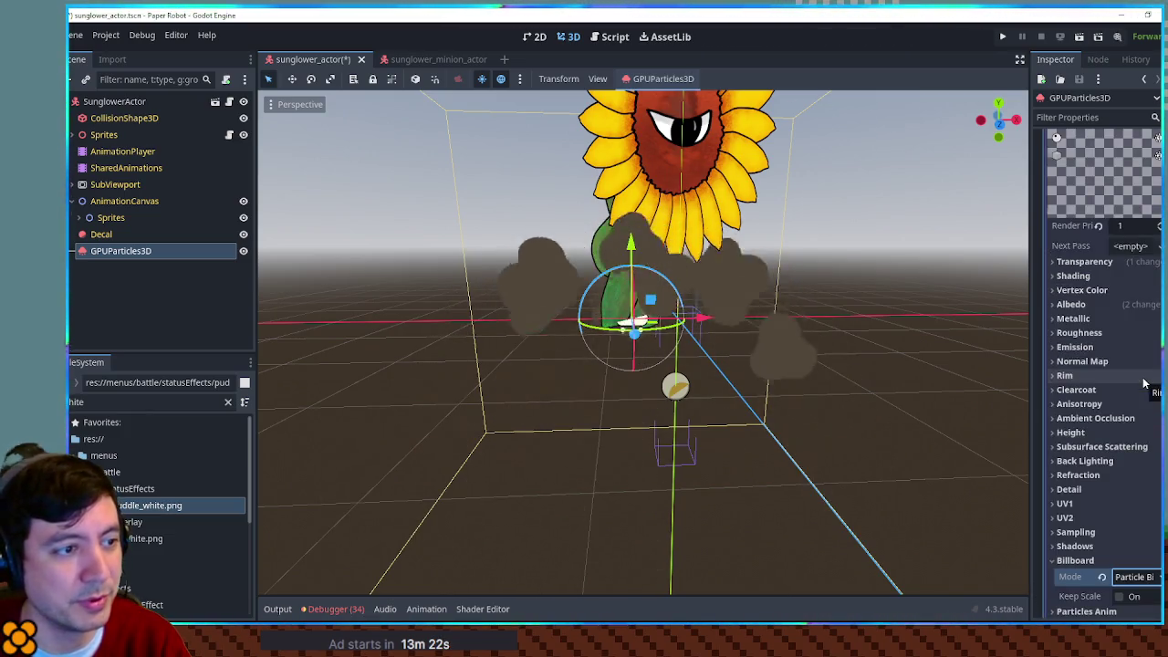
pyautogui.scroll(10, 1100, 365)
pyautogui.moveTo(776, 329)
pyautogui.mouseDown()
pyautogui.moveTo(1007, 329)
pyautogui.moveTo(738, 316)
pyautogui.moveTo(719, 325)
pyautogui.mouseUp()
pyautogui.scroll(4, 1105, 320)
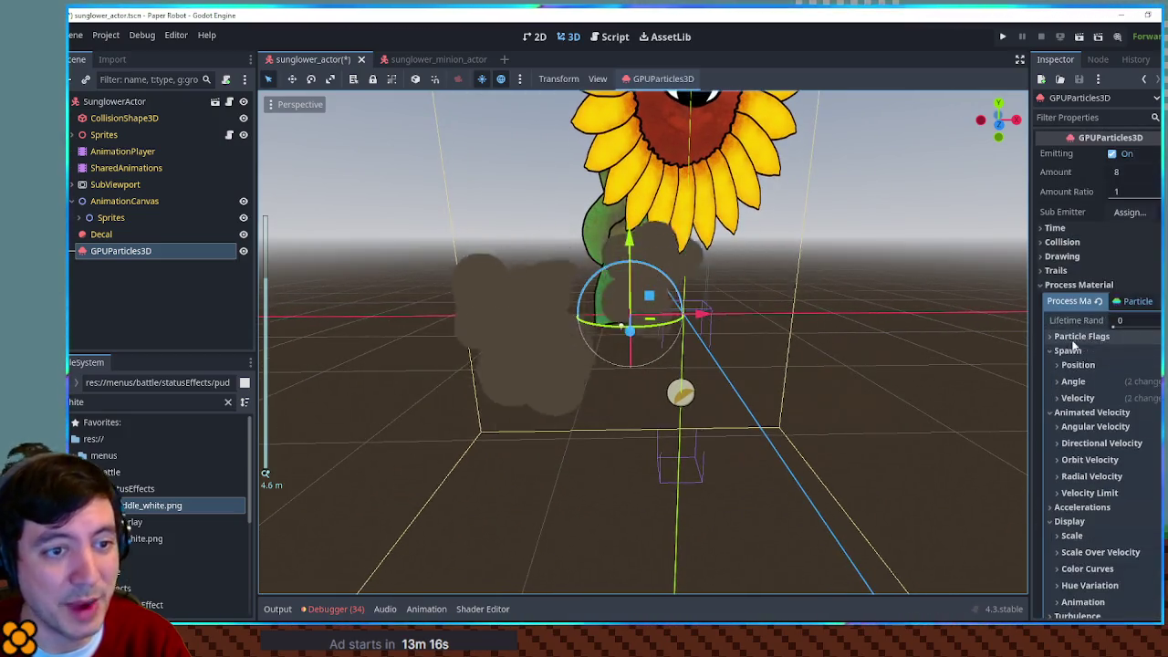
# Step: Under the process material's Spawn > Angle, set Angle min to -1 and max to 1
pyautogui.scroll(-2, 1107, 320)
pyautogui.scroll(2, 1109, 320)
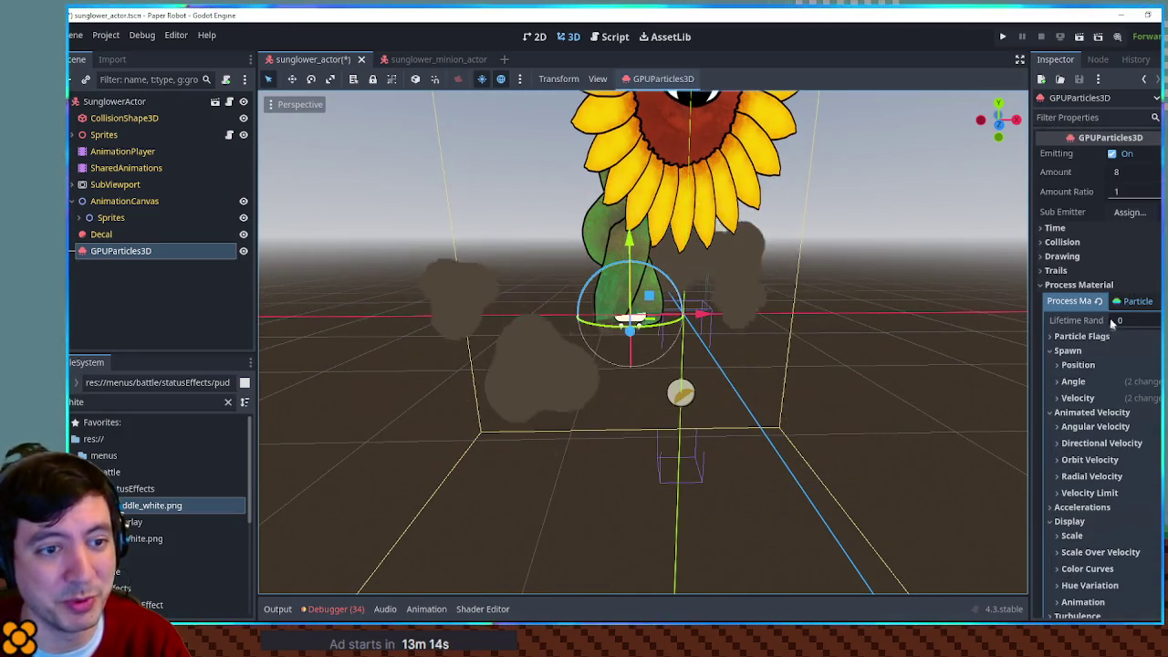
pyautogui.click(1136, 303)
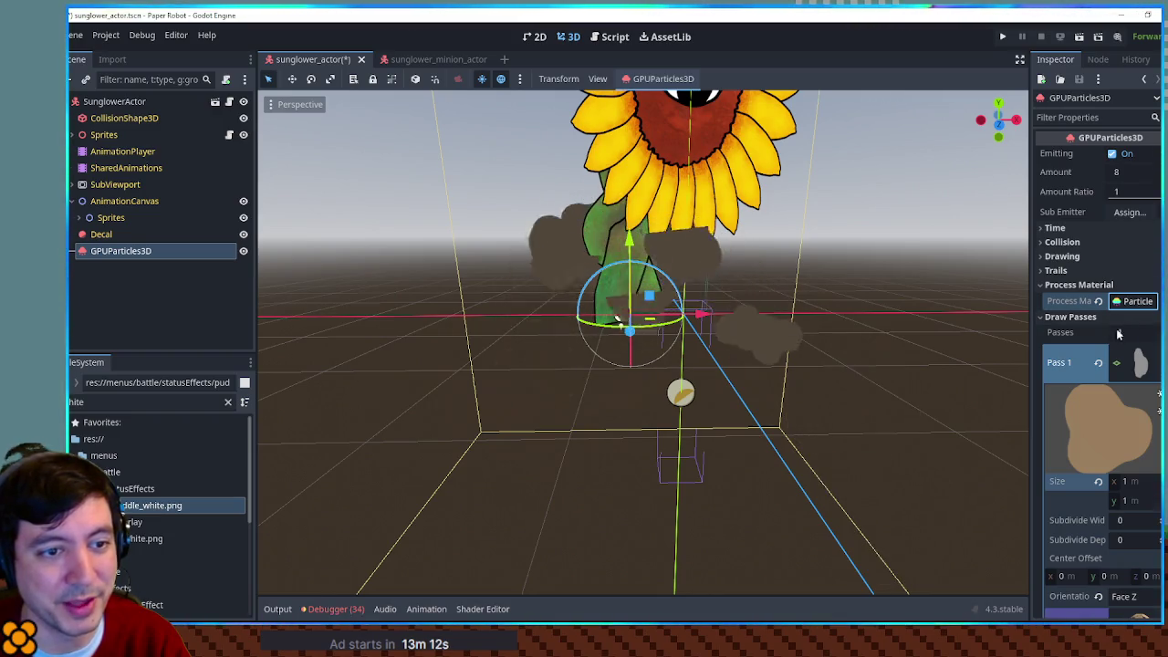
pyautogui.click(1132, 303)
pyautogui.scroll(-5, 1109, 356)
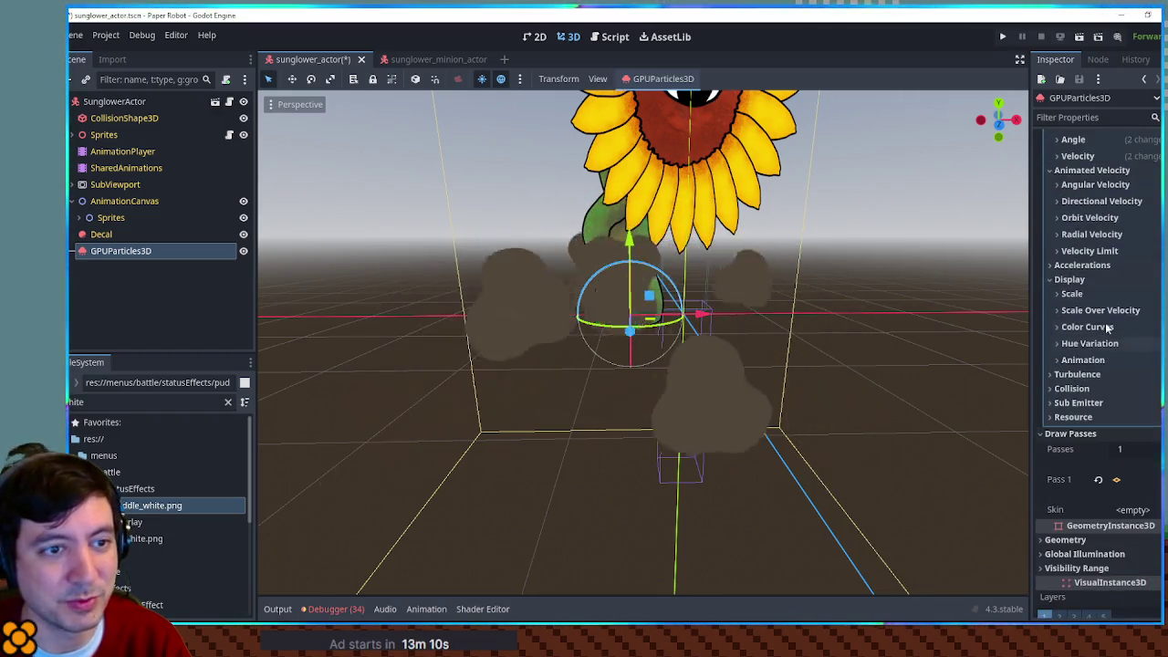
pyautogui.click(1091, 216)
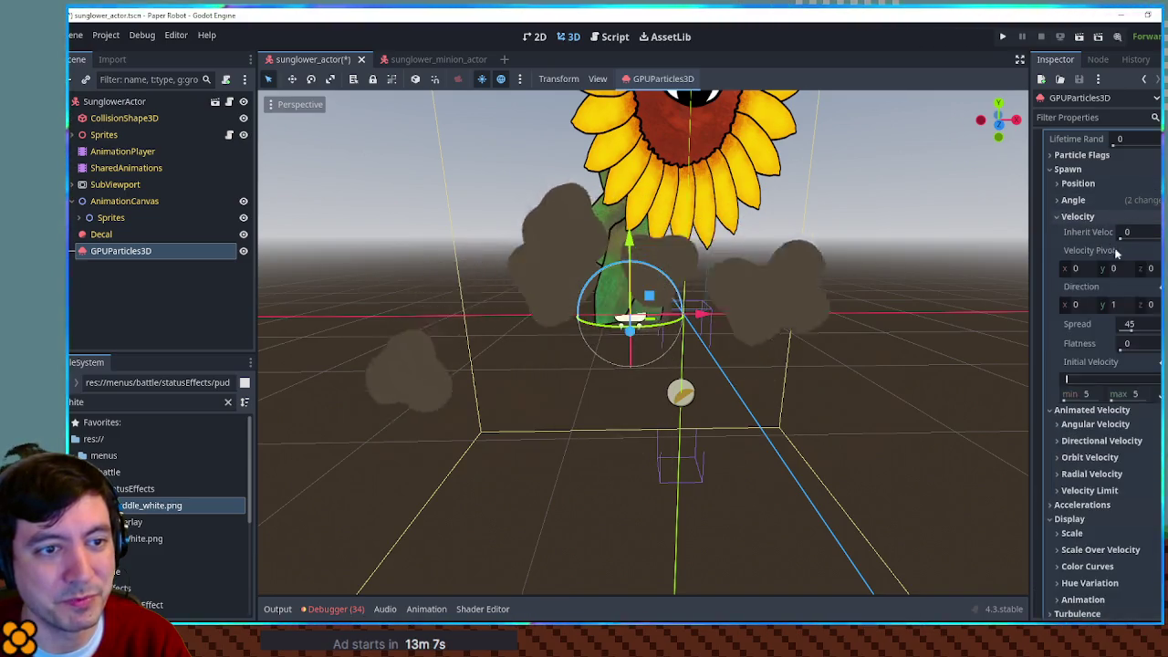
pyautogui.click(1120, 198)
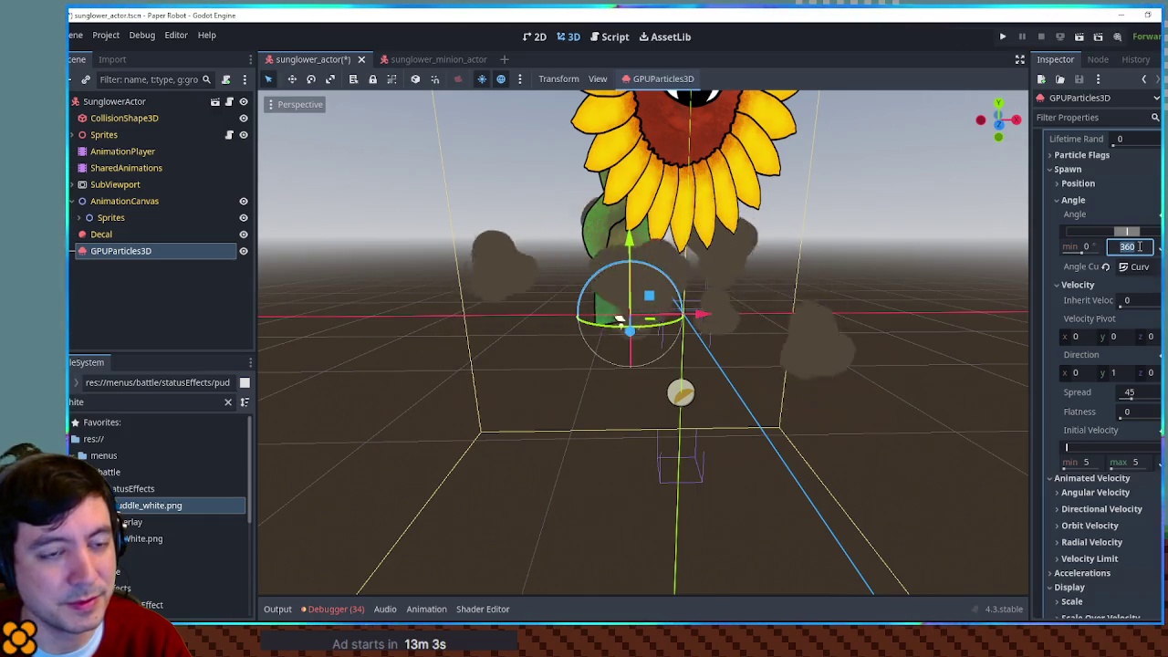
pyautogui.write('5')
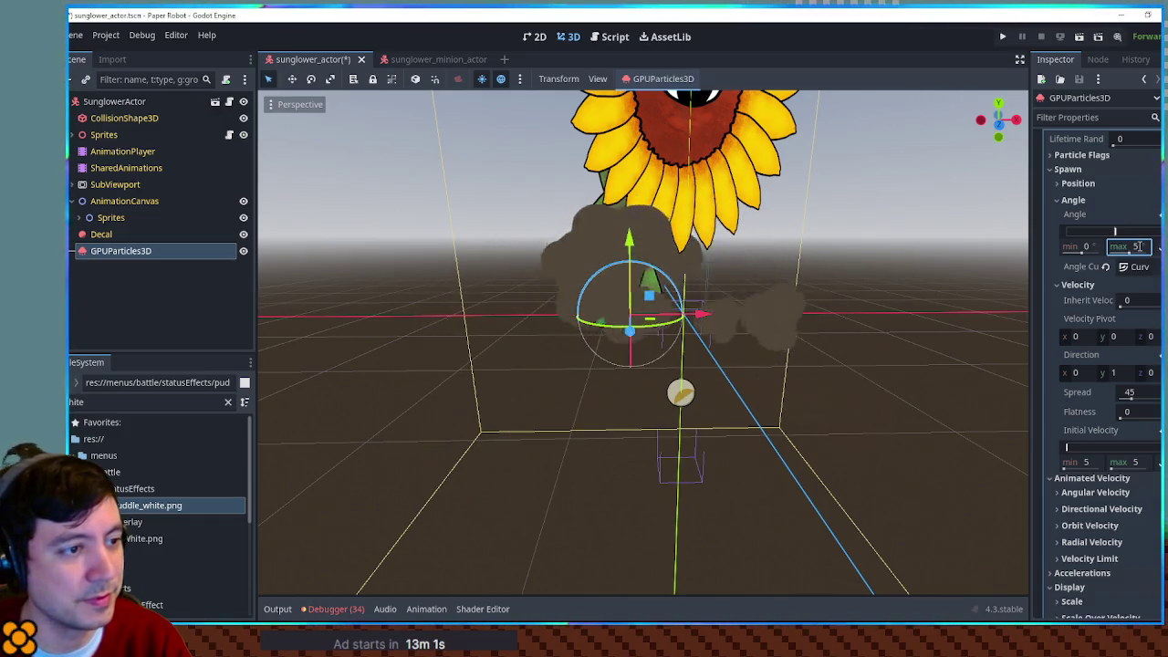
pyautogui.press('BackSpace')
pyautogui.write('1')
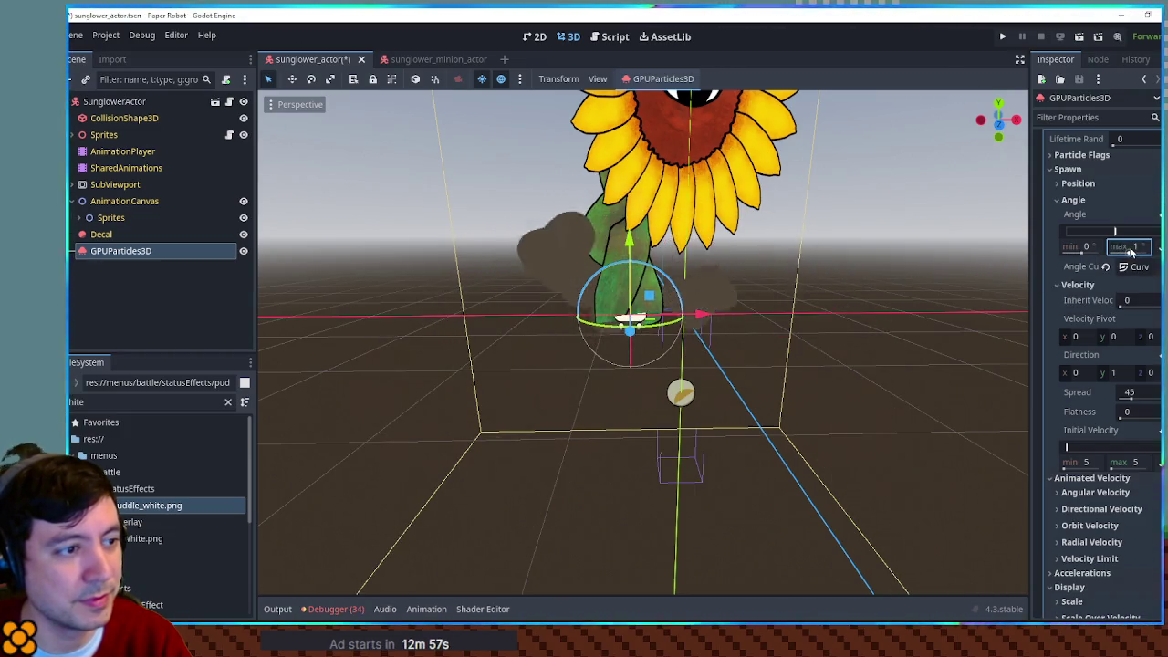
pyautogui.moveTo(736, 290); pyautogui.dragTo(776, 292)
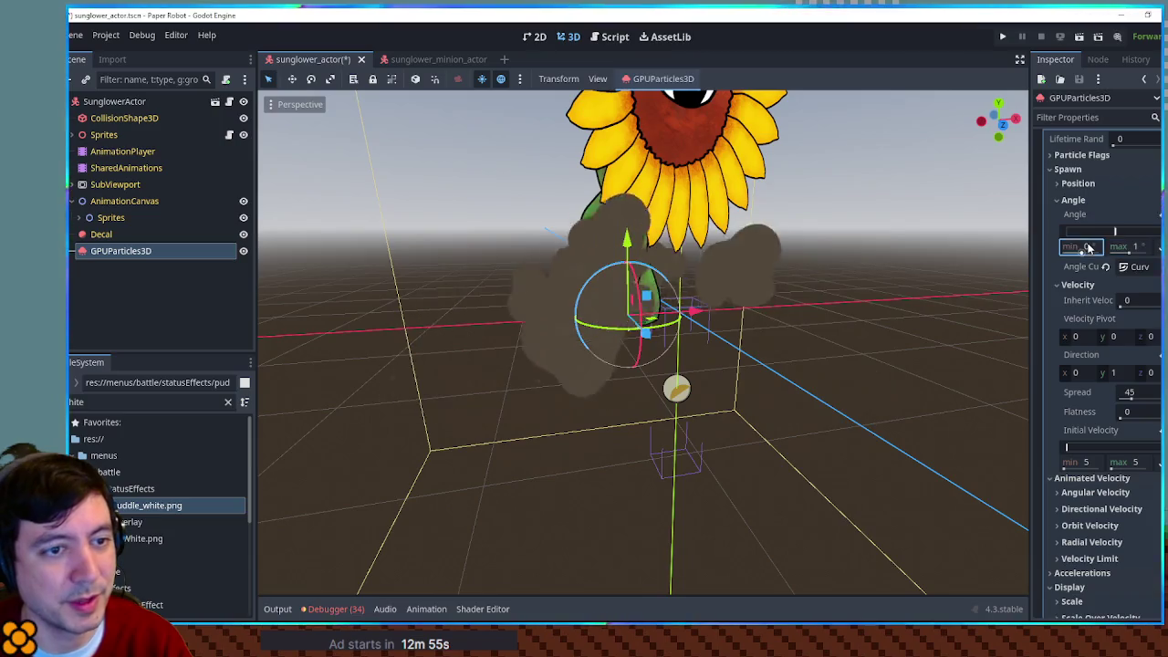
pyautogui.click(1082, 246)
pyautogui.write('-1')
pyautogui.press('Return')
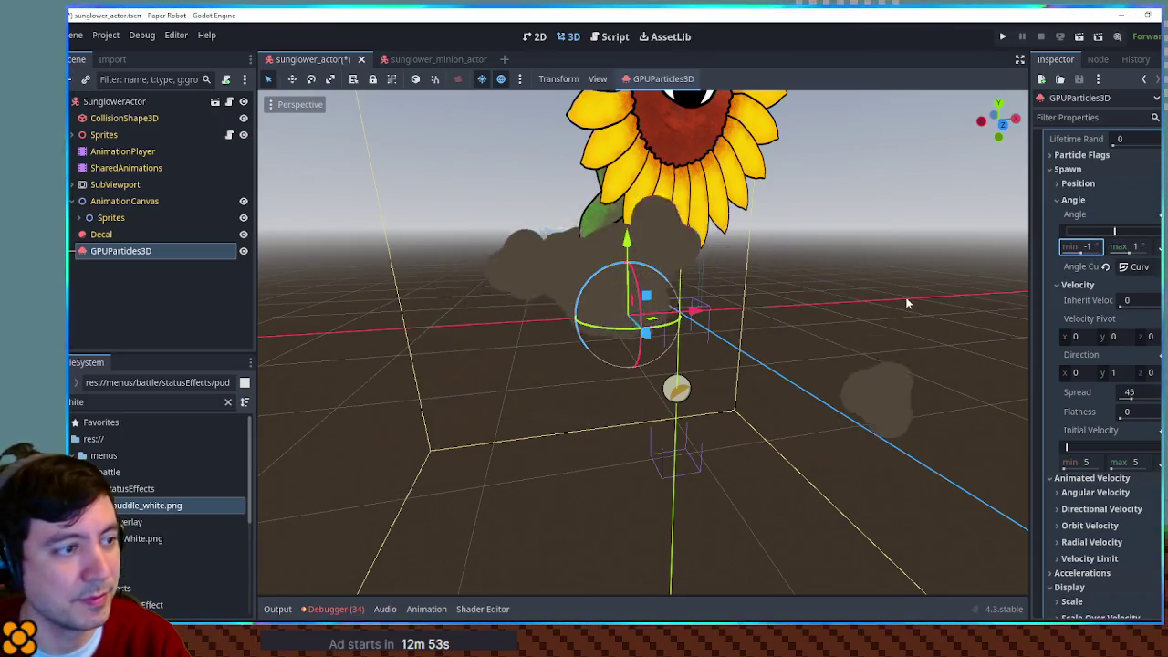
pyautogui.moveTo(907, 297); pyautogui.dragTo(889, 291)
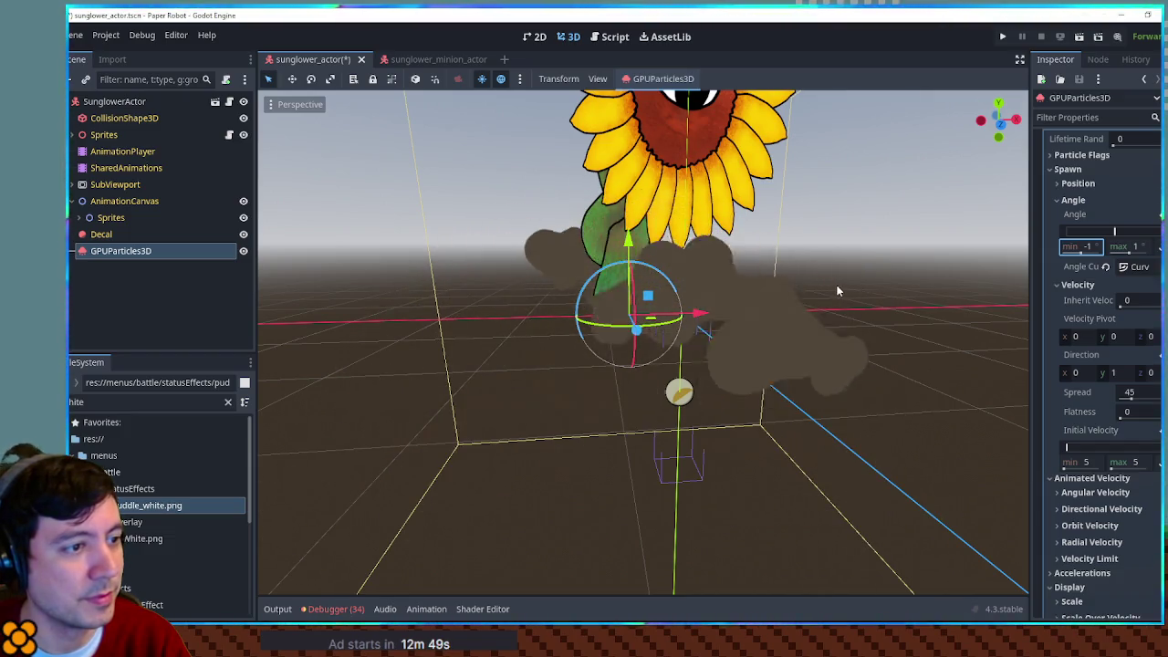
# Step: In the draw-pass material's Vertex Color settings, turn on Use as Albedo
pyautogui.moveTo(839, 276)
pyautogui.mouseDown()
pyautogui.moveTo(854, 302)
pyautogui.moveTo(881, 303)
pyautogui.mouseUp()
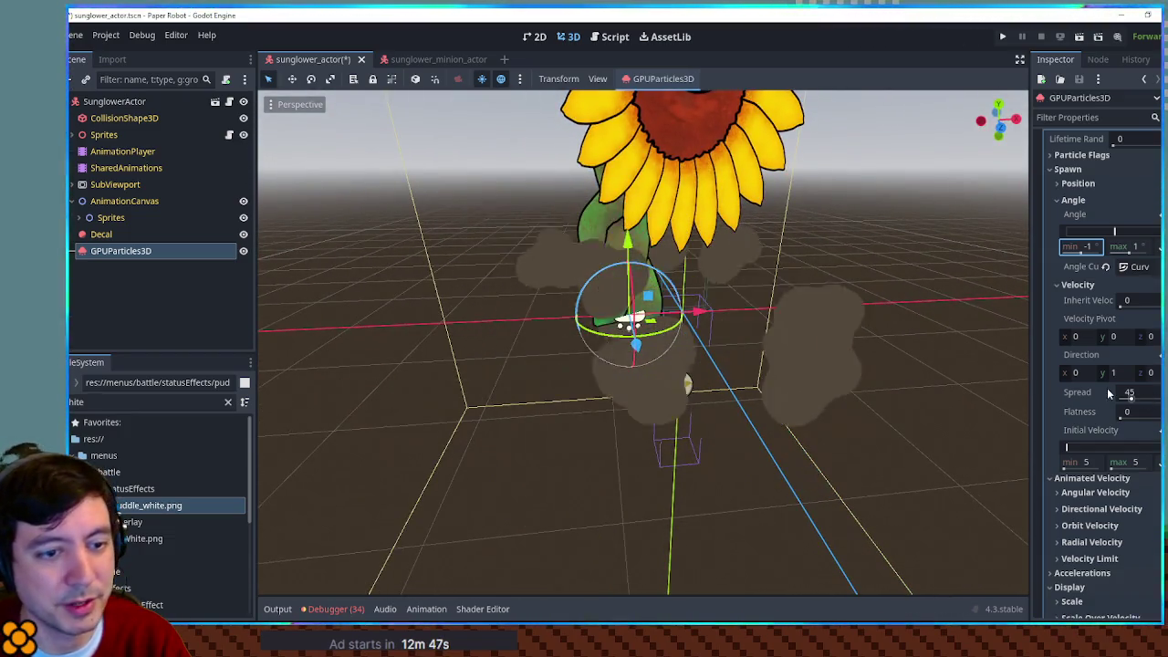
pyautogui.scroll(-10, 1105, 383)
pyautogui.scroll(-3, 1105, 365)
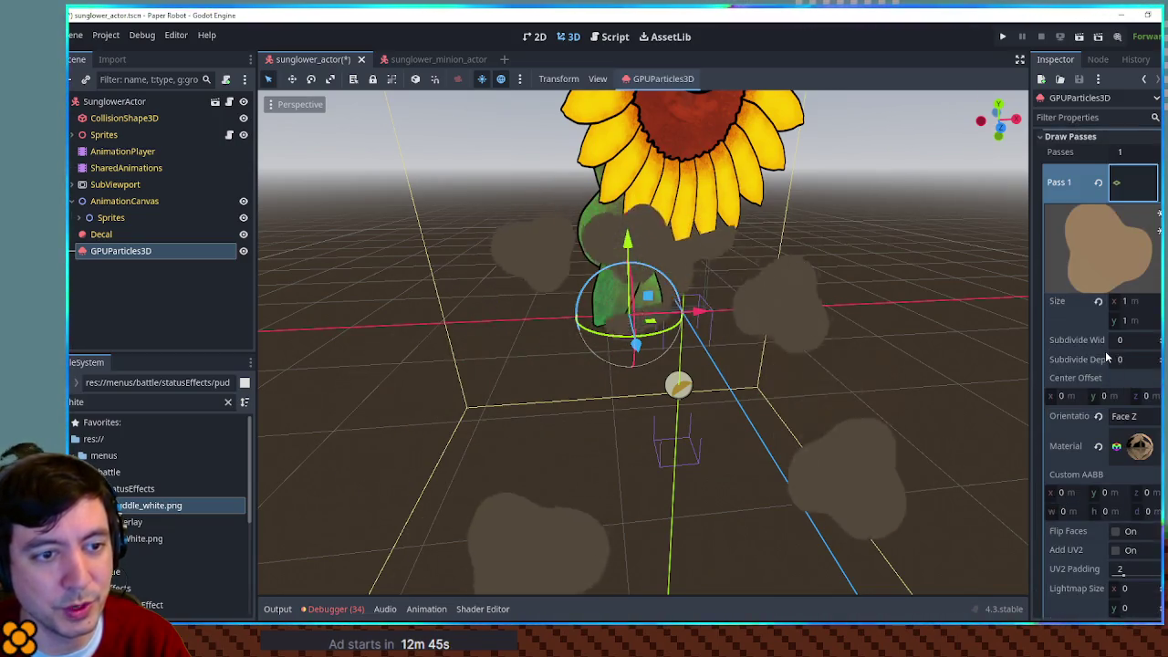
pyautogui.scroll(-5, 1106, 351)
pyautogui.click(1137, 207)
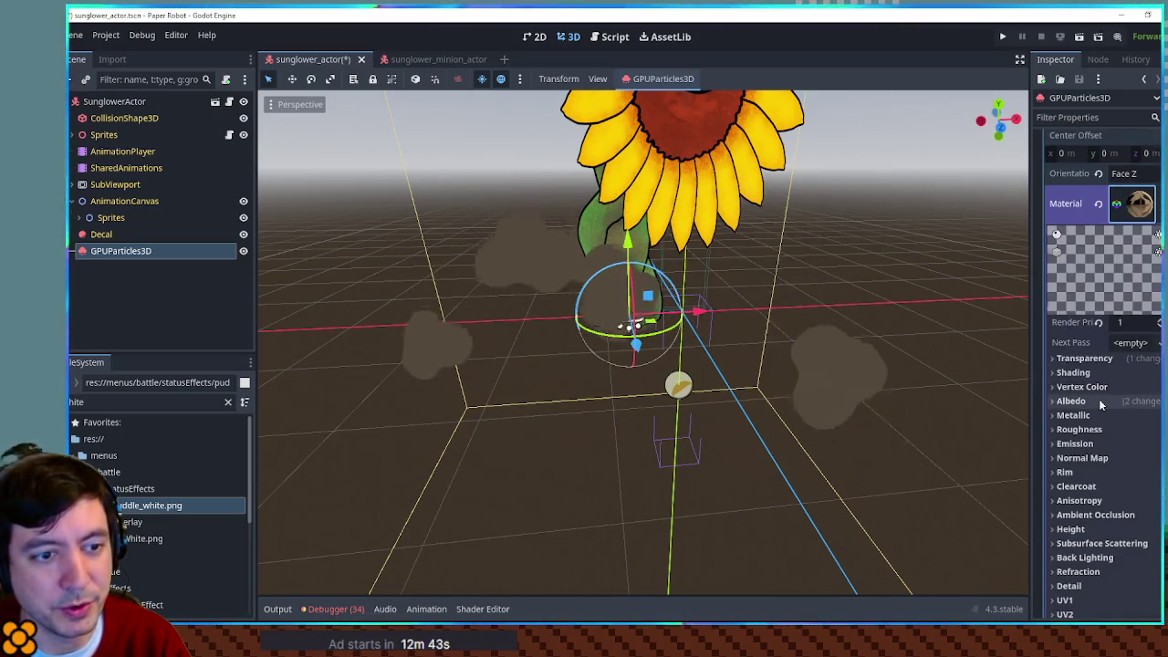
pyautogui.click(1101, 401)
pyautogui.scroll(-2, 1099, 398)
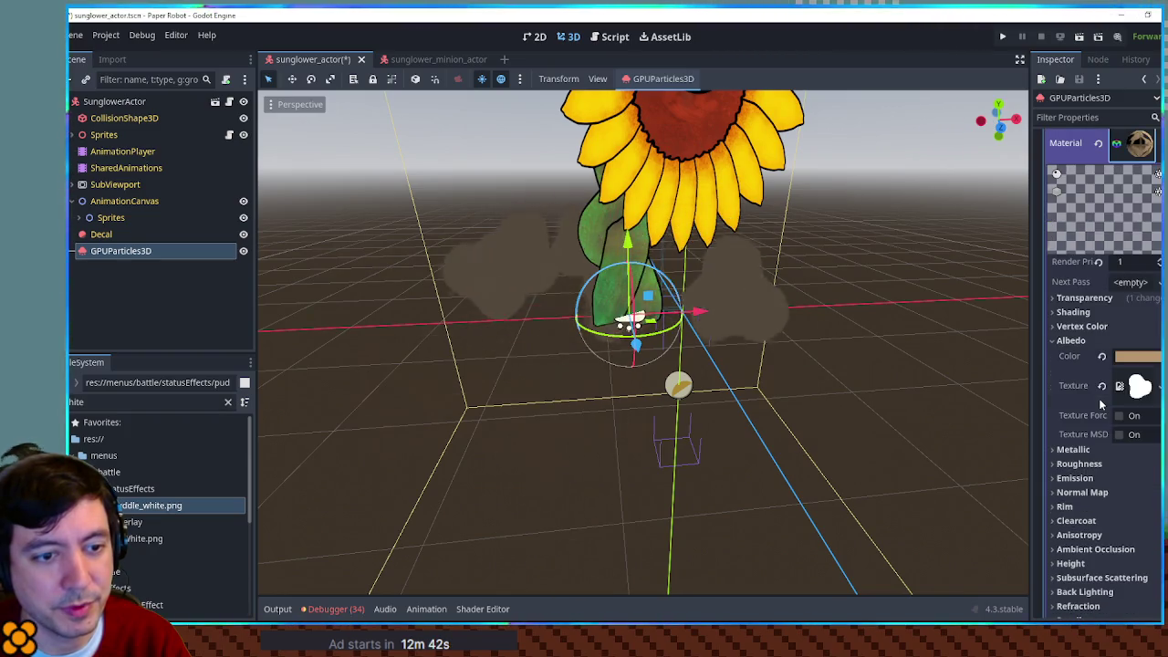
pyautogui.click(1102, 312)
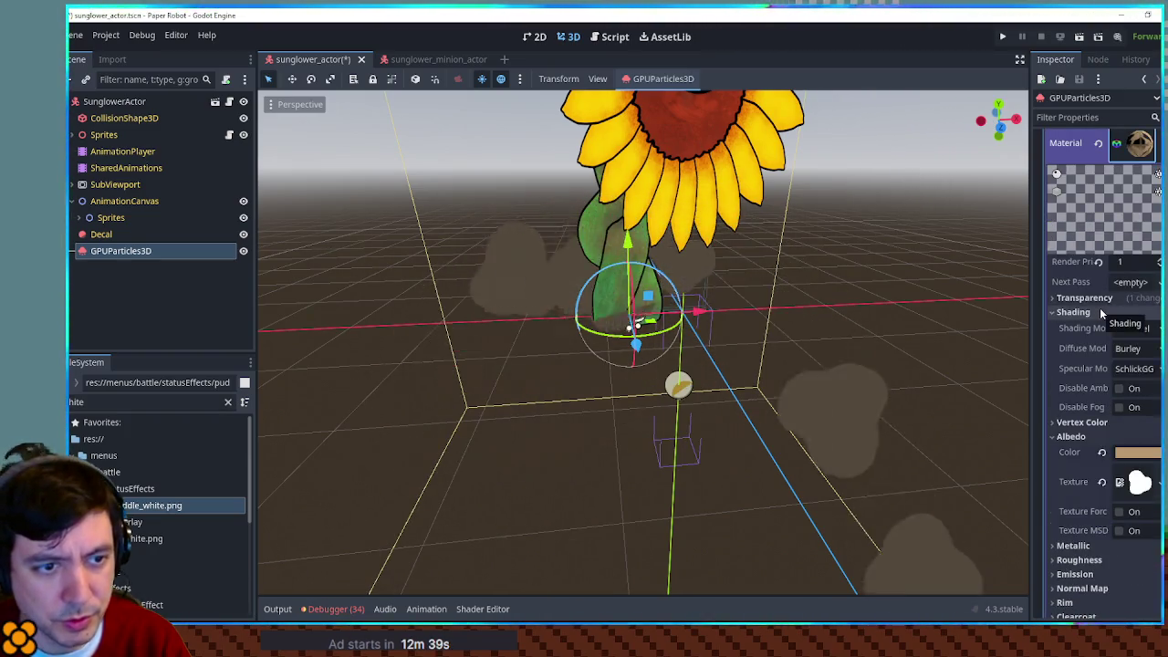
pyautogui.click(1101, 312)
pyautogui.click(1086, 298)
pyautogui.click(1096, 295)
pyautogui.click(1086, 327)
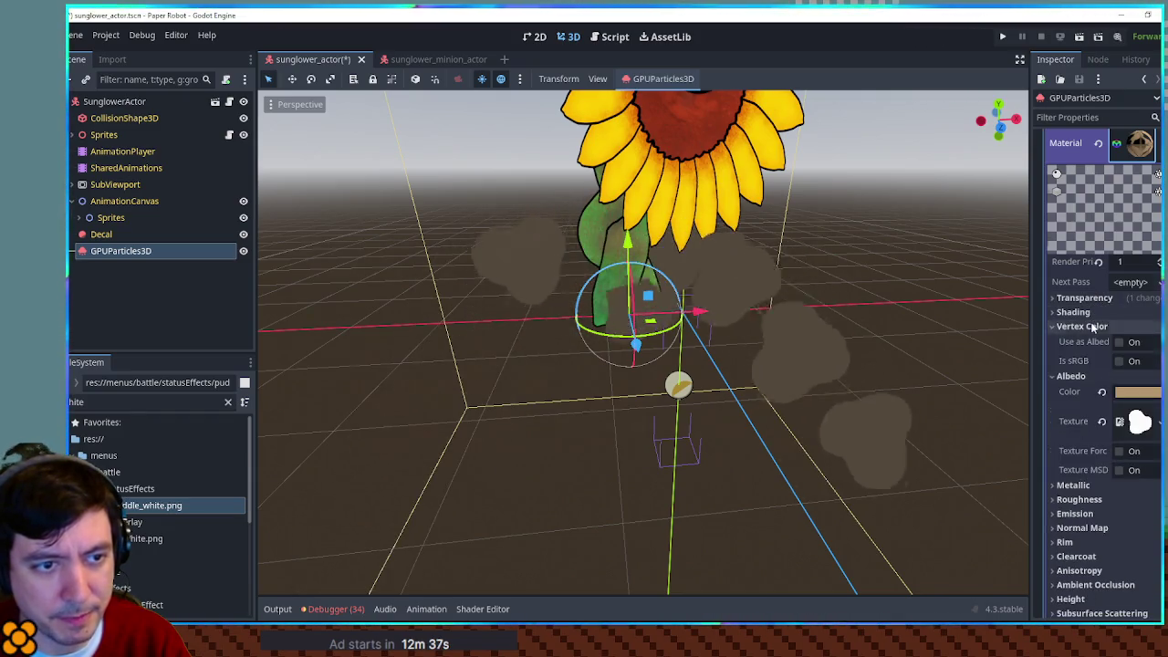
pyautogui.click(1118, 342)
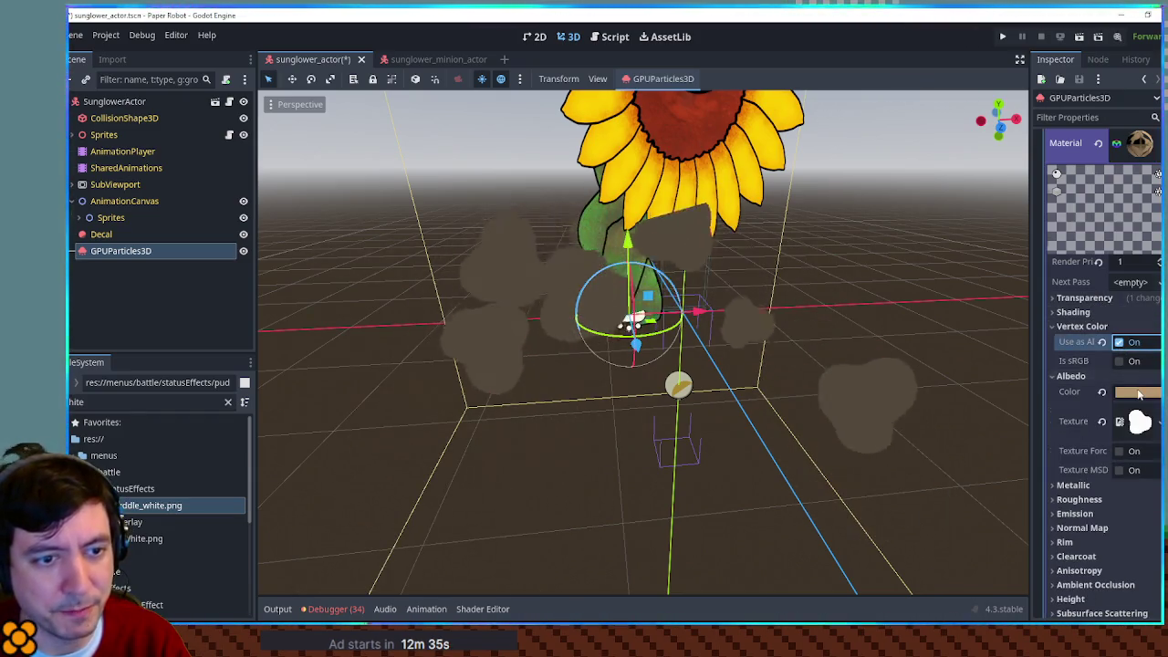
# Step: Check the albedo colour in its picker, leaving the b8976e tint unchanged
pyautogui.click(1138, 393)
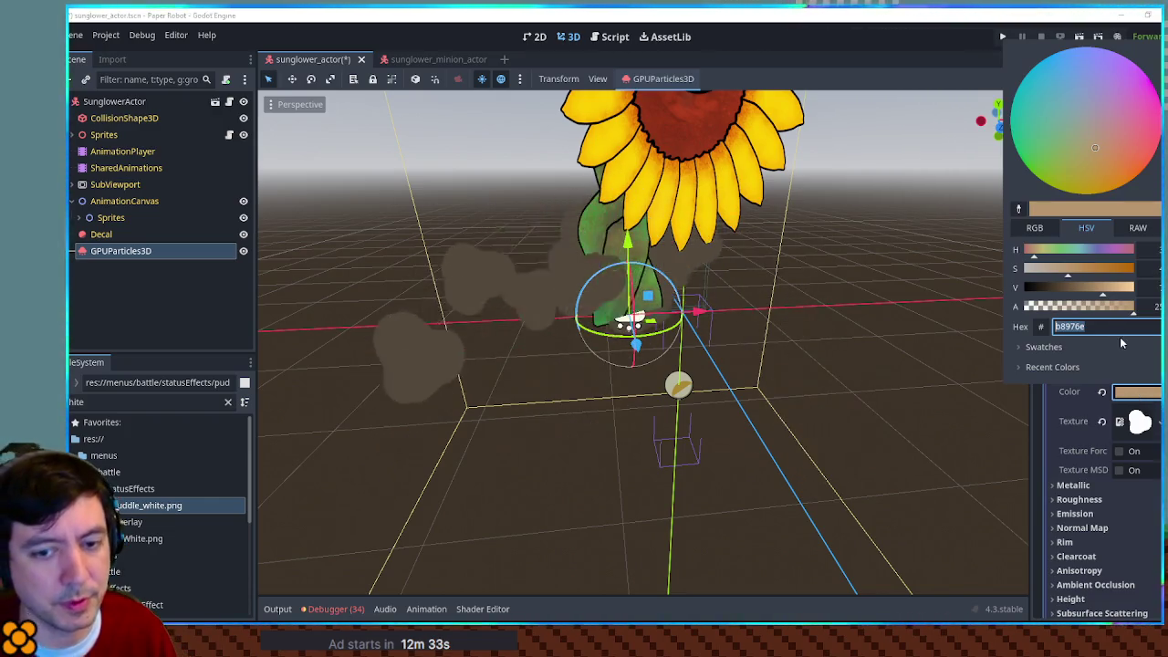
pyautogui.click(1148, 392)
pyautogui.scroll(10, 1109, 286)
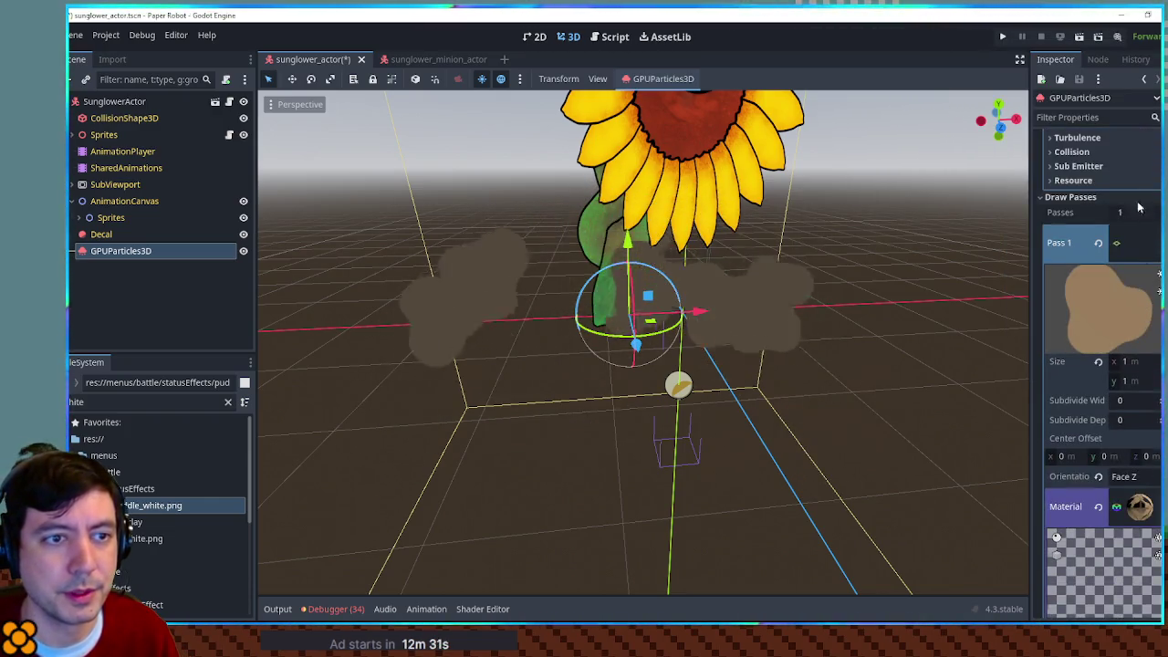
pyautogui.scroll(2, 1106, 258)
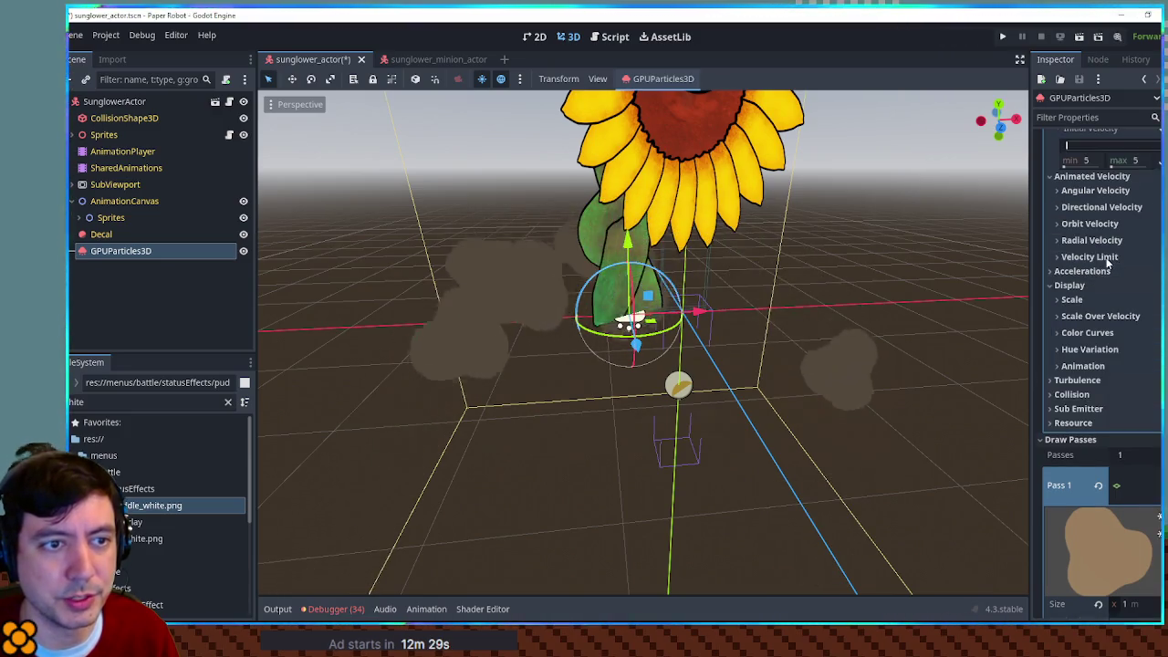
pyautogui.scroll(8, 1111, 222)
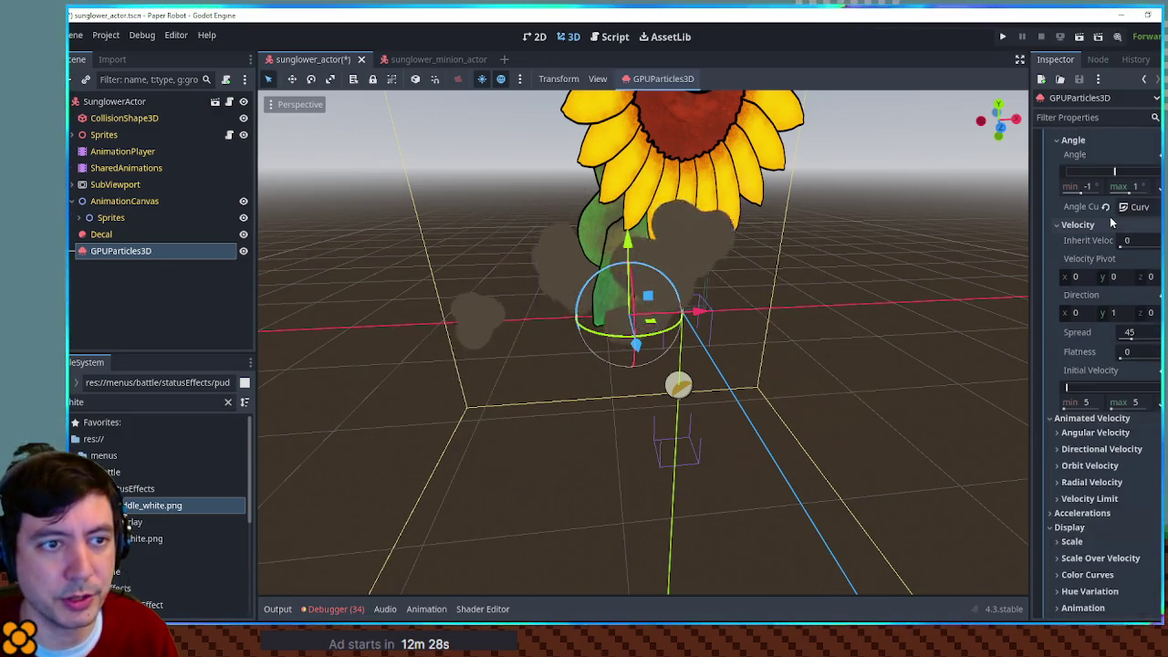
pyautogui.click(1078, 224)
# Step: Under Color Curves, add a new GradientTexture1D to Color Initial
pyautogui.click(1073, 139)
pyautogui.scroll(6, 1099, 231)
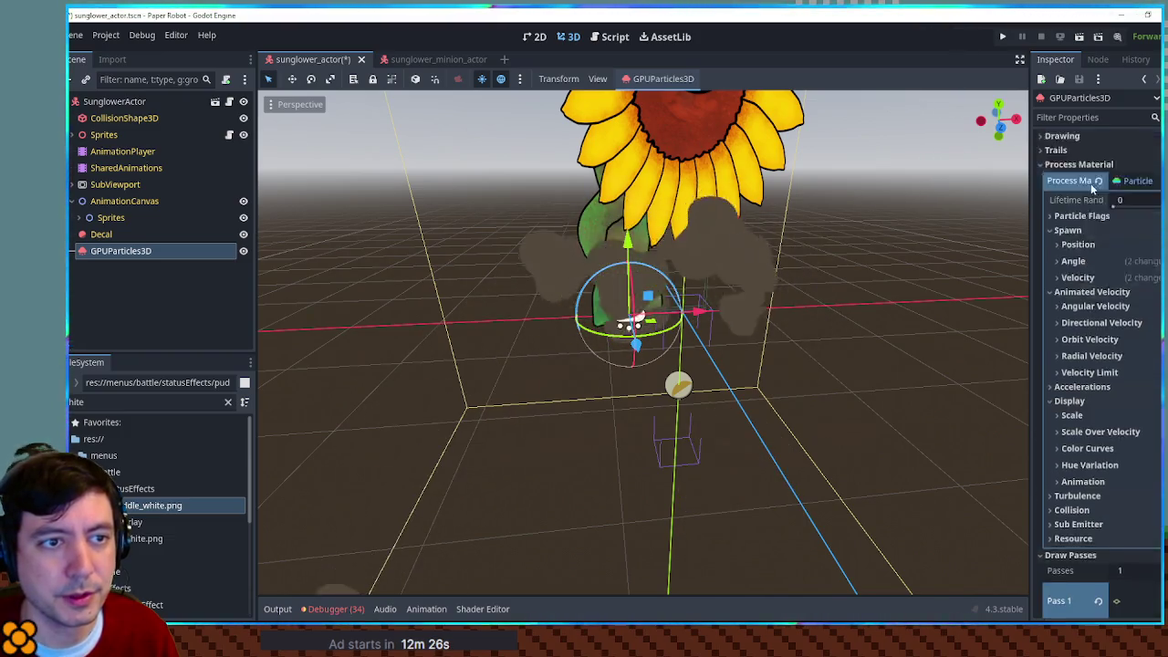
pyautogui.scroll(-4, 1084, 279)
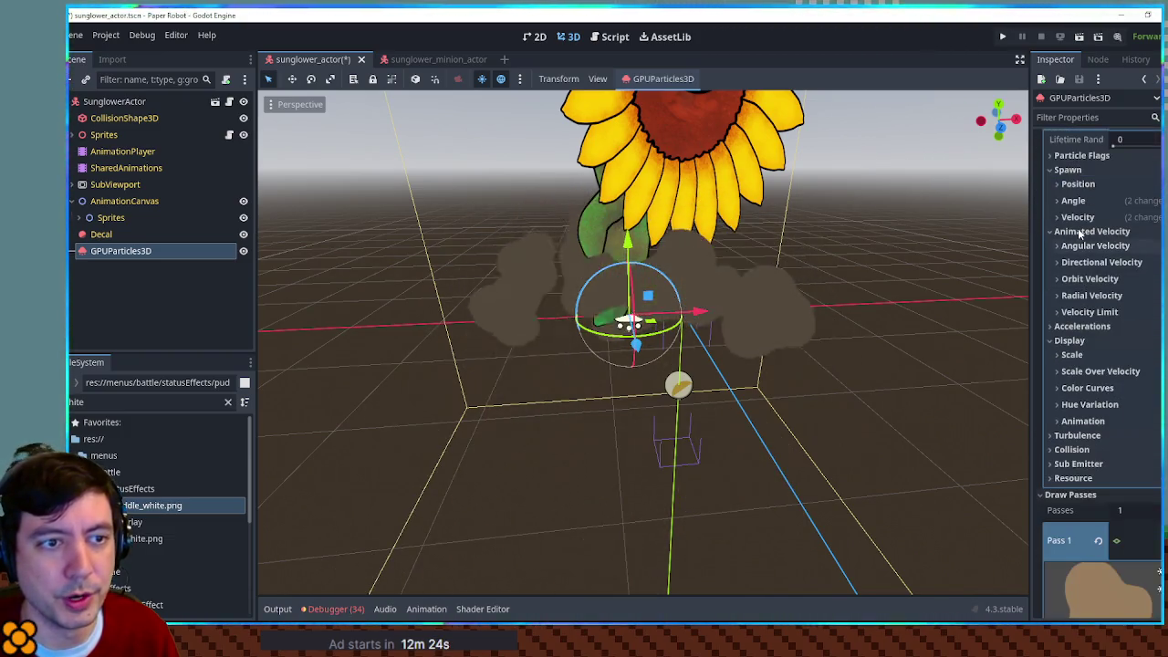
pyautogui.click(1088, 388)
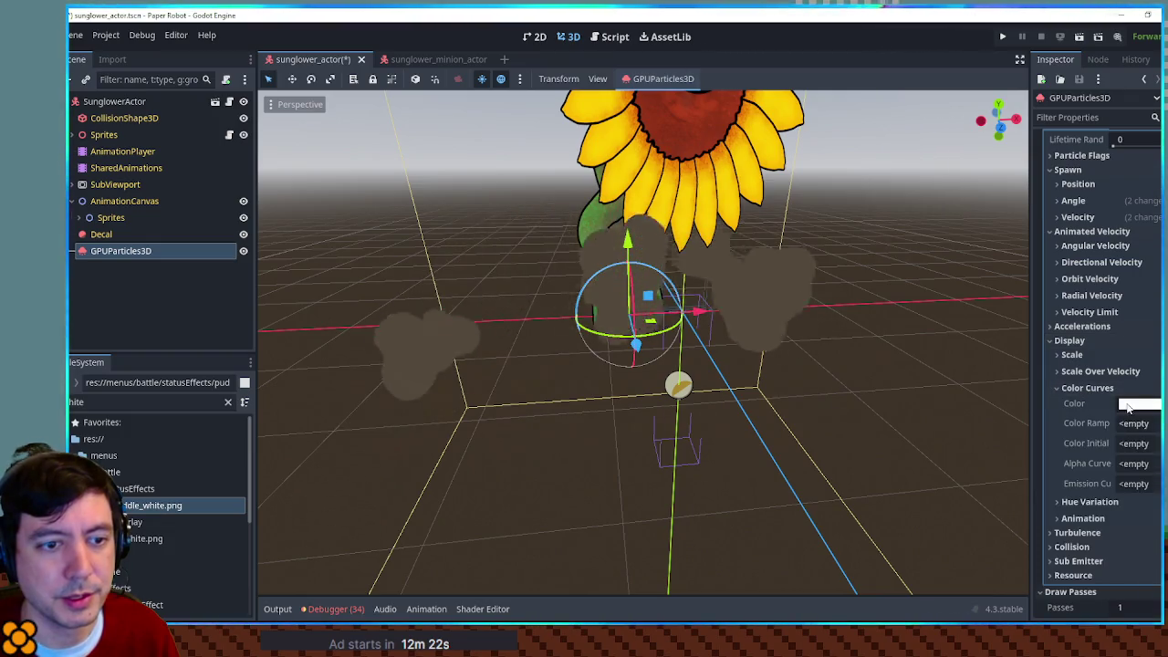
pyautogui.click(1138, 404)
pyautogui.click(1138, 407)
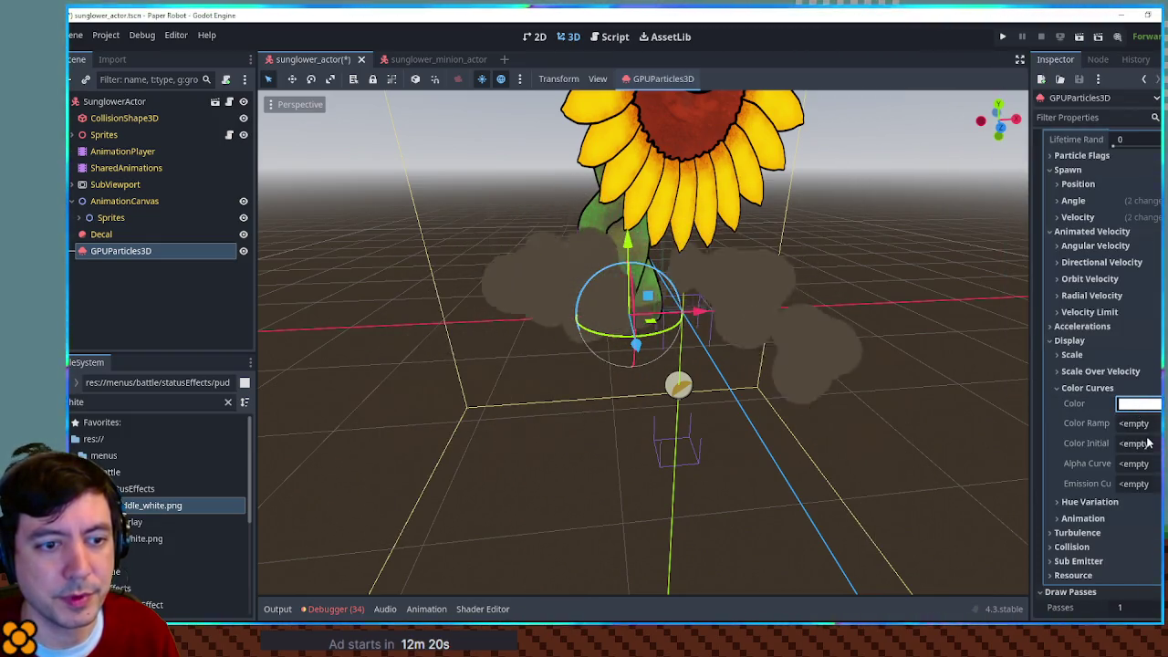
pyautogui.click(1134, 443)
pyautogui.press('Escape')
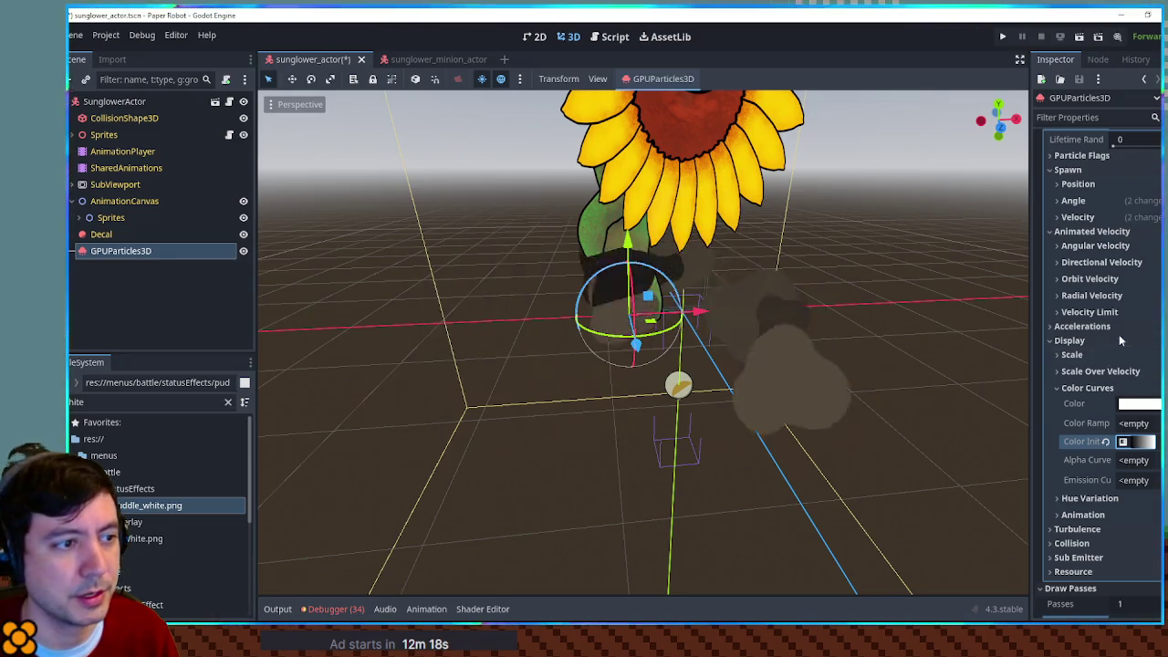
pyautogui.scroll(-2, 1104, 337)
pyautogui.click(1140, 383)
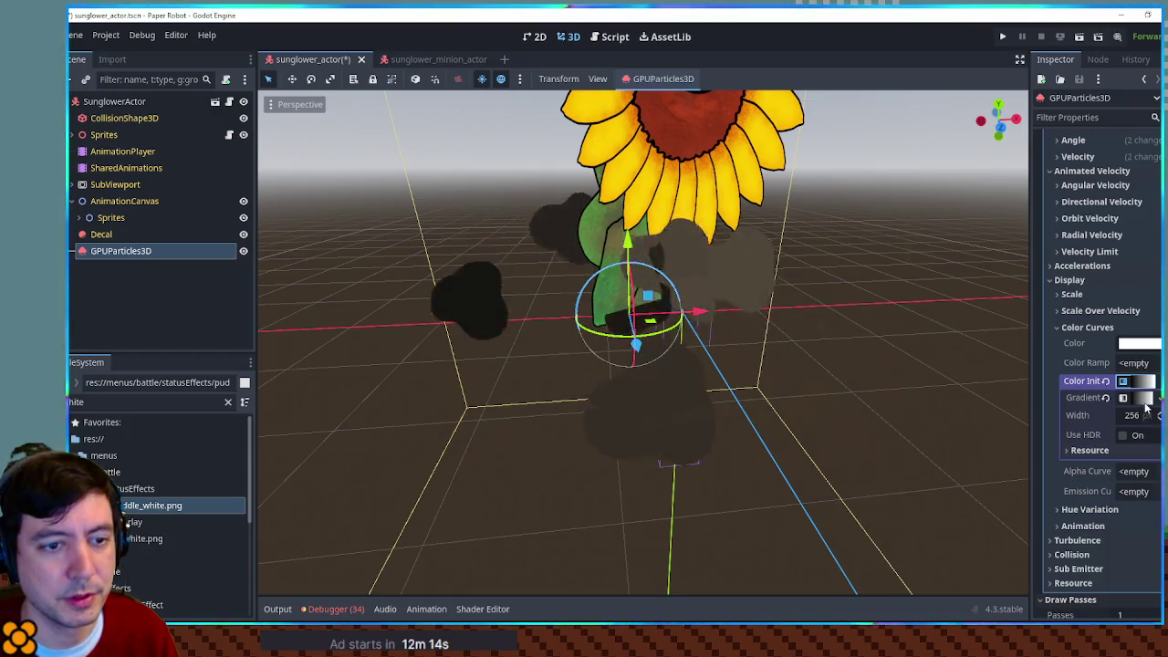
# Step: Change the gradient's black stop to the brown hex 6e5638
pyautogui.click(1145, 399)
pyautogui.scroll(-4, 1105, 383)
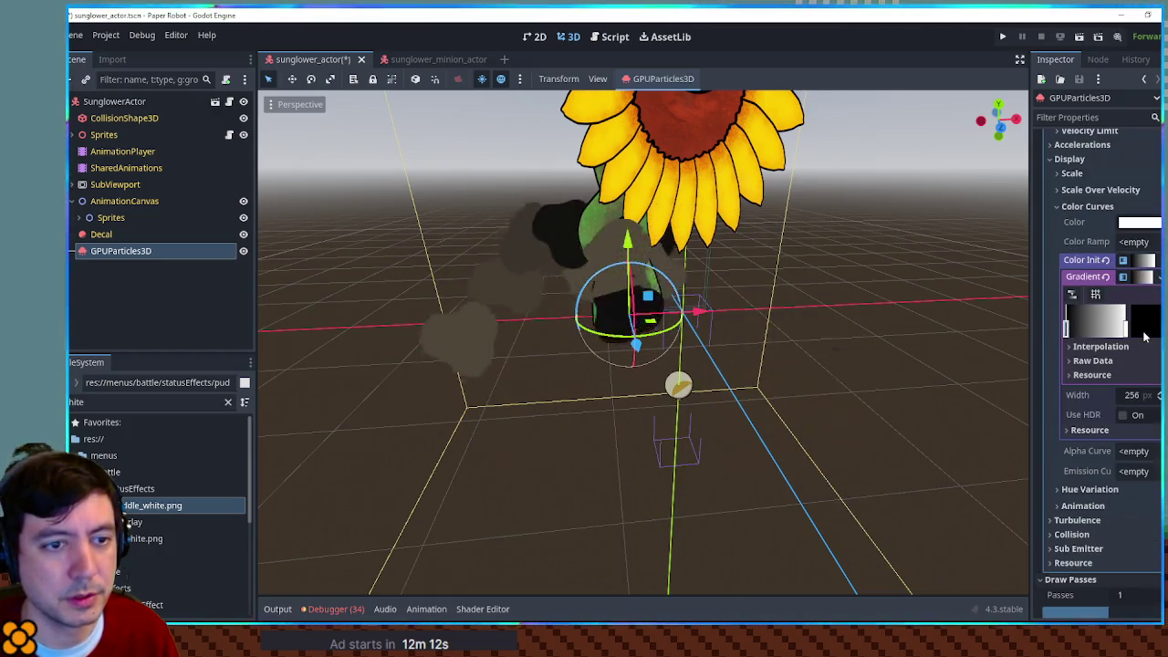
pyautogui.click(1145, 333)
pyautogui.click(1102, 567)
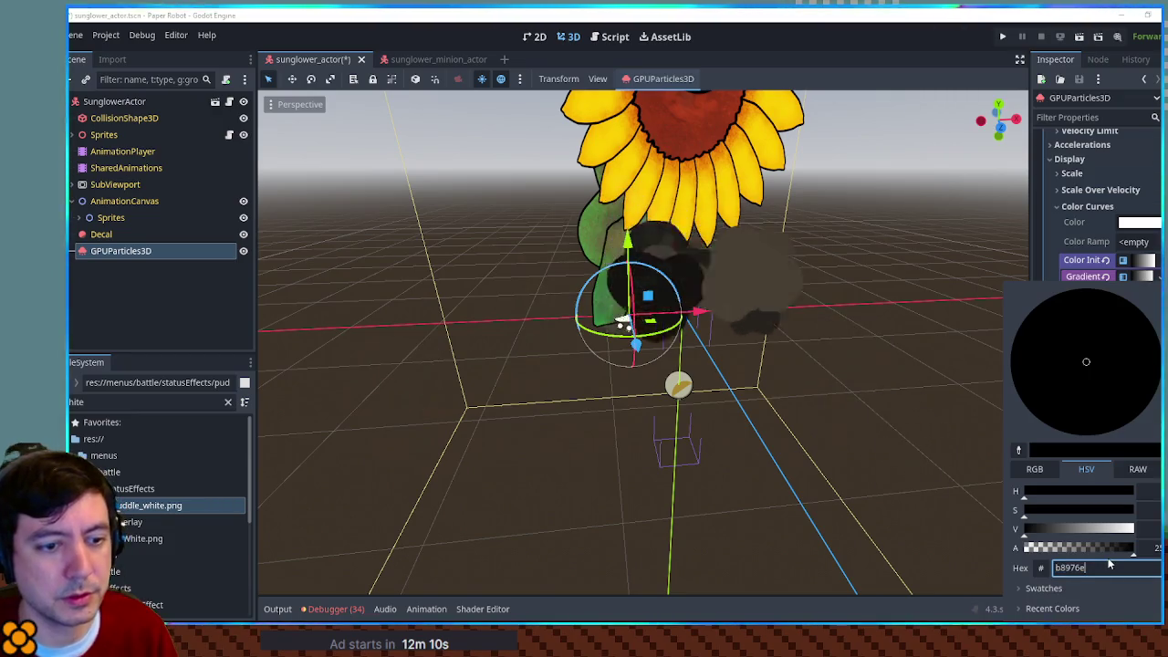
pyautogui.press('Return')
pyautogui.write('6e5638')
pyautogui.press('Return')
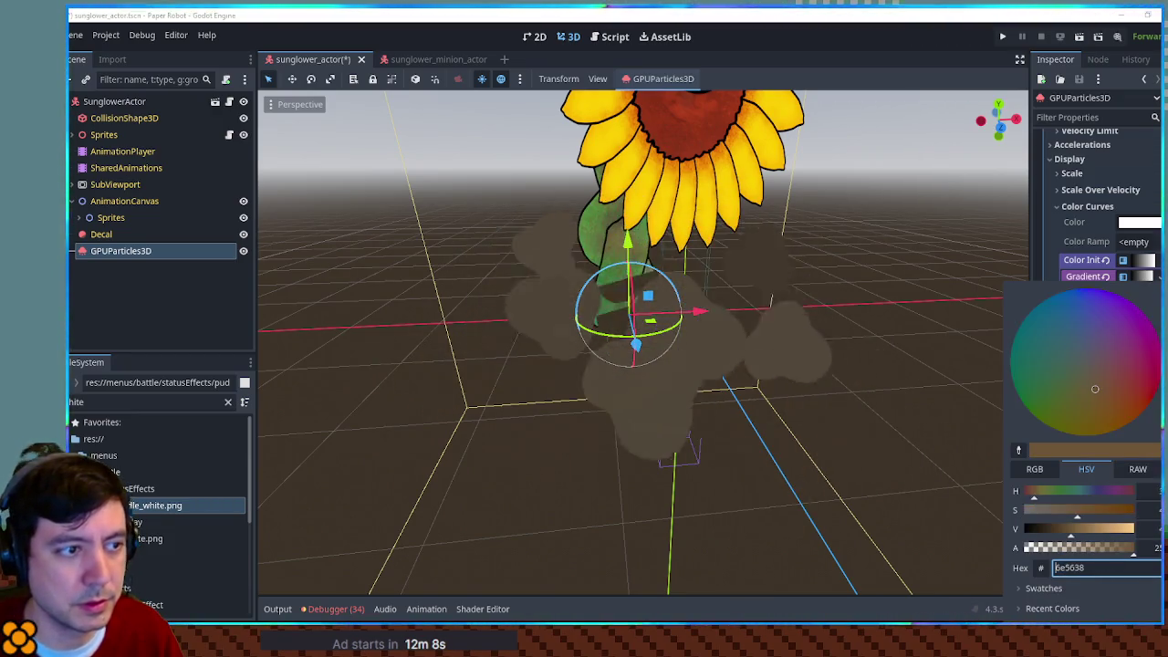
pyautogui.click(953, 398)
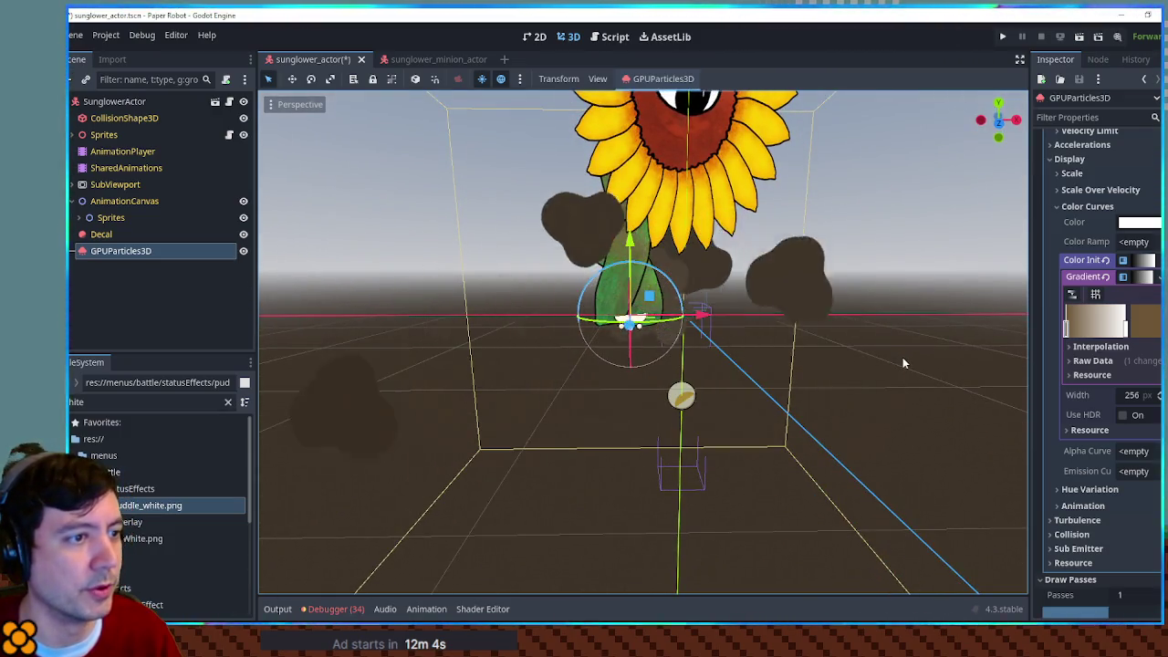
pyautogui.moveTo(855, 338)
pyautogui.mouseDown()
pyautogui.moveTo(963, 354)
pyautogui.moveTo(313, 357)
pyautogui.moveTo(901, 363)
pyautogui.moveTo(829, 362)
pyautogui.moveTo(836, 285)
pyautogui.moveTo(858, 363)
pyautogui.mouseUp()
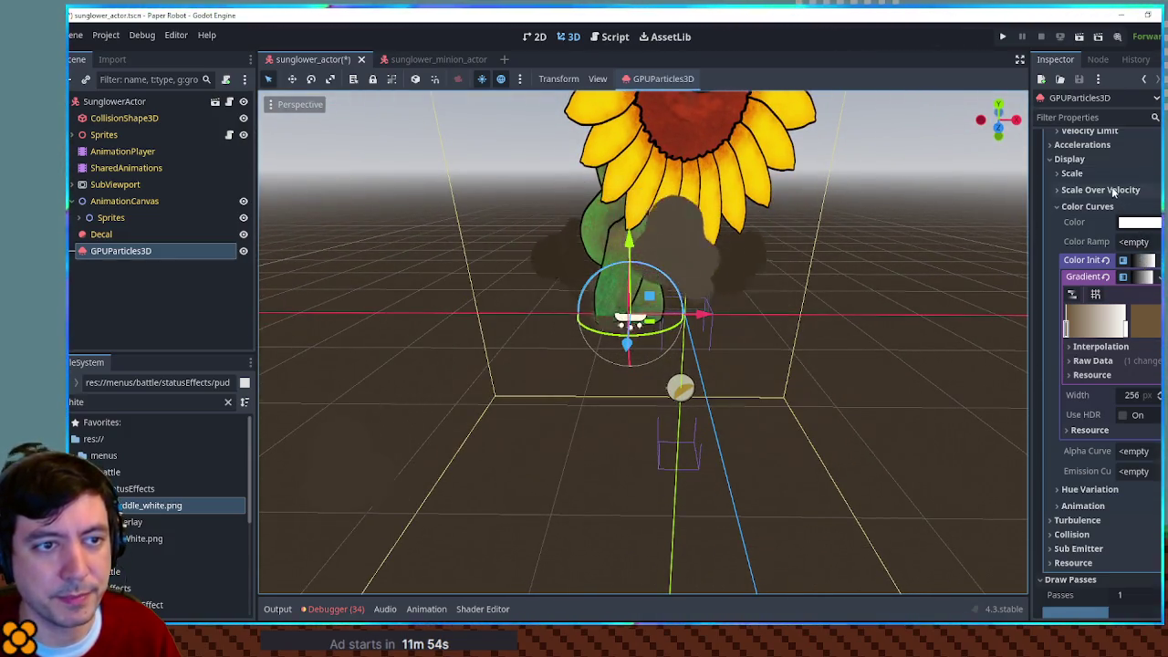
# Step: Collapse Color Curves and bring the draw-pass material's Next Pass slot into view
pyautogui.click(1090, 207)
pyautogui.moveTo(895, 299)
pyautogui.mouseDown()
pyautogui.moveTo(878, 316)
pyautogui.moveTo(939, 319)
pyautogui.mouseUp()
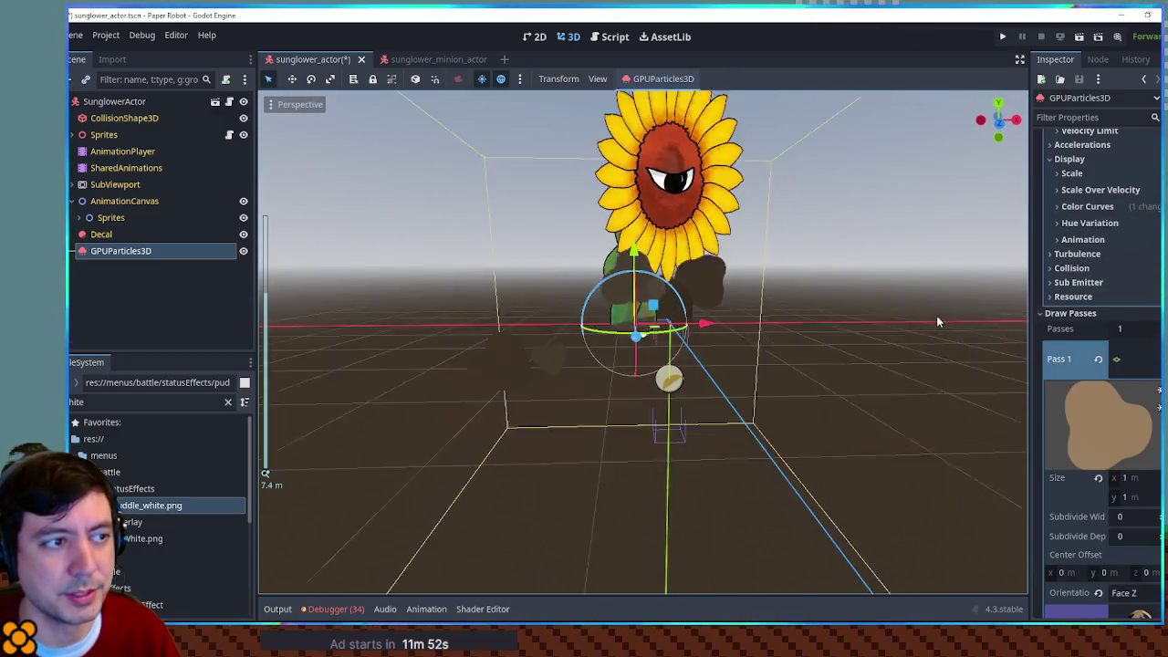
pyautogui.scroll(-5, 1129, 461)
pyautogui.scroll(-3, 1122, 439)
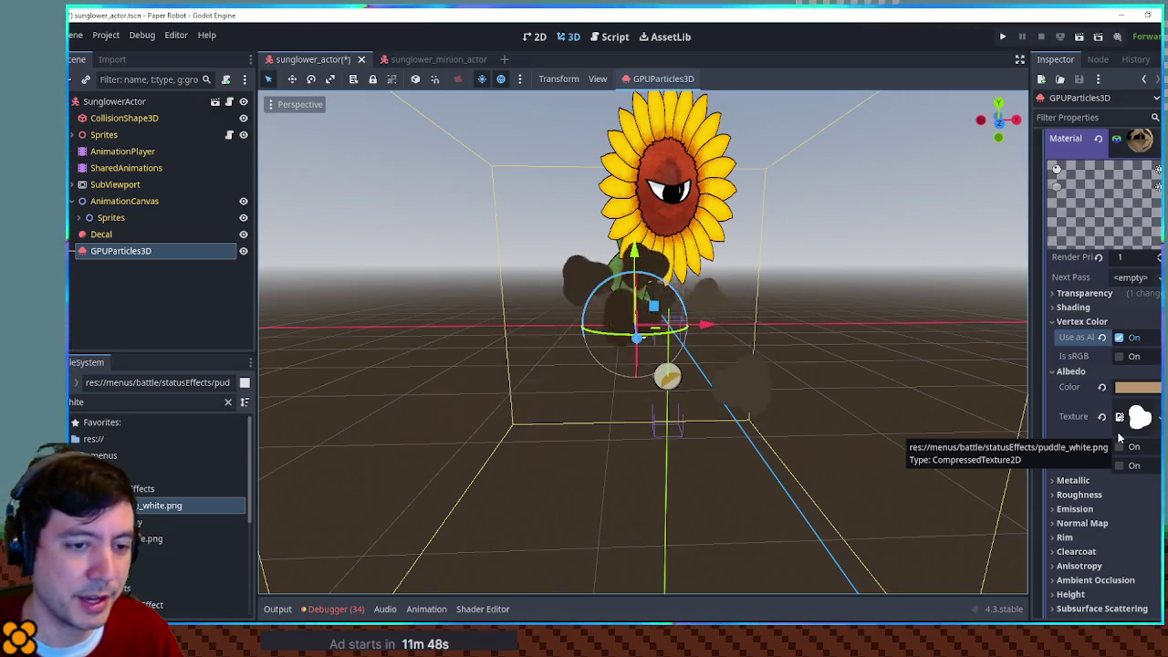
pyautogui.scroll(2, 1132, 437)
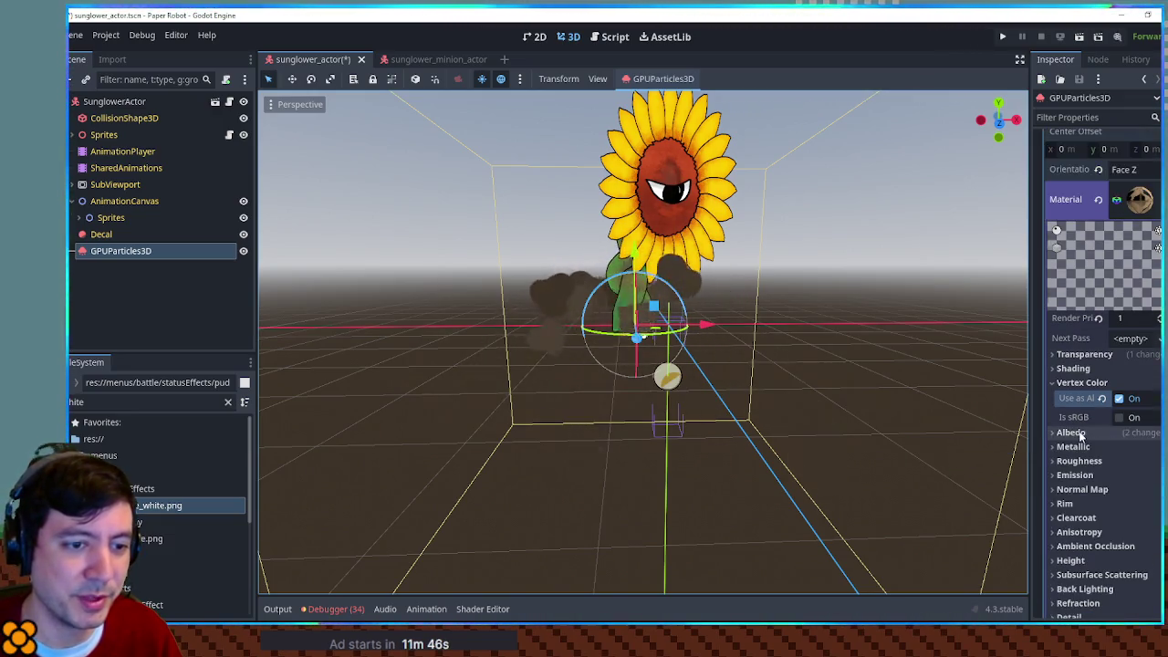
# Step: Add a new StandardMaterial3D as the material's Next Pass
pyautogui.click(1132, 338)
pyautogui.click(1132, 338)
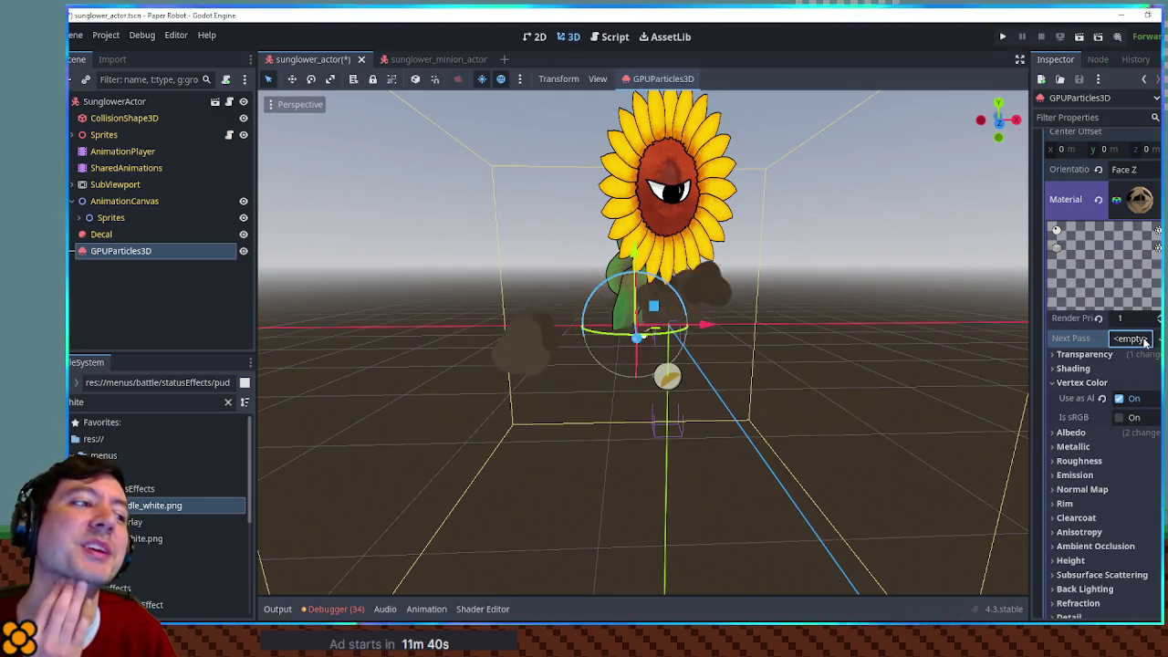
pyautogui.click(1146, 342)
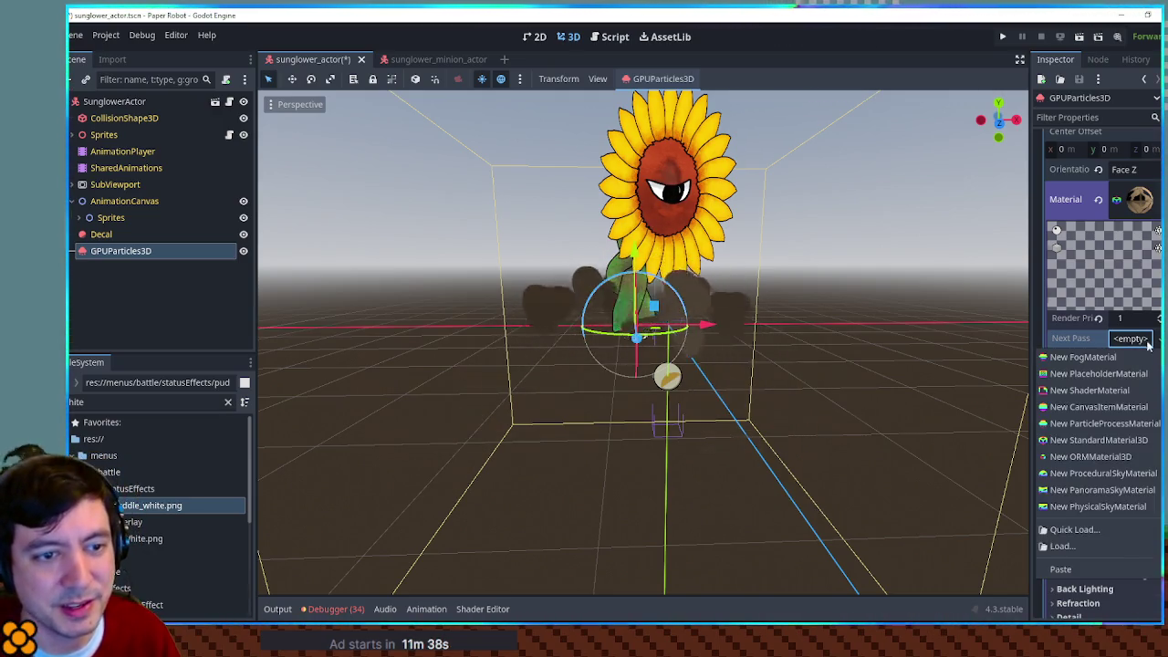
pyautogui.click(1135, 344)
pyautogui.click(1134, 339)
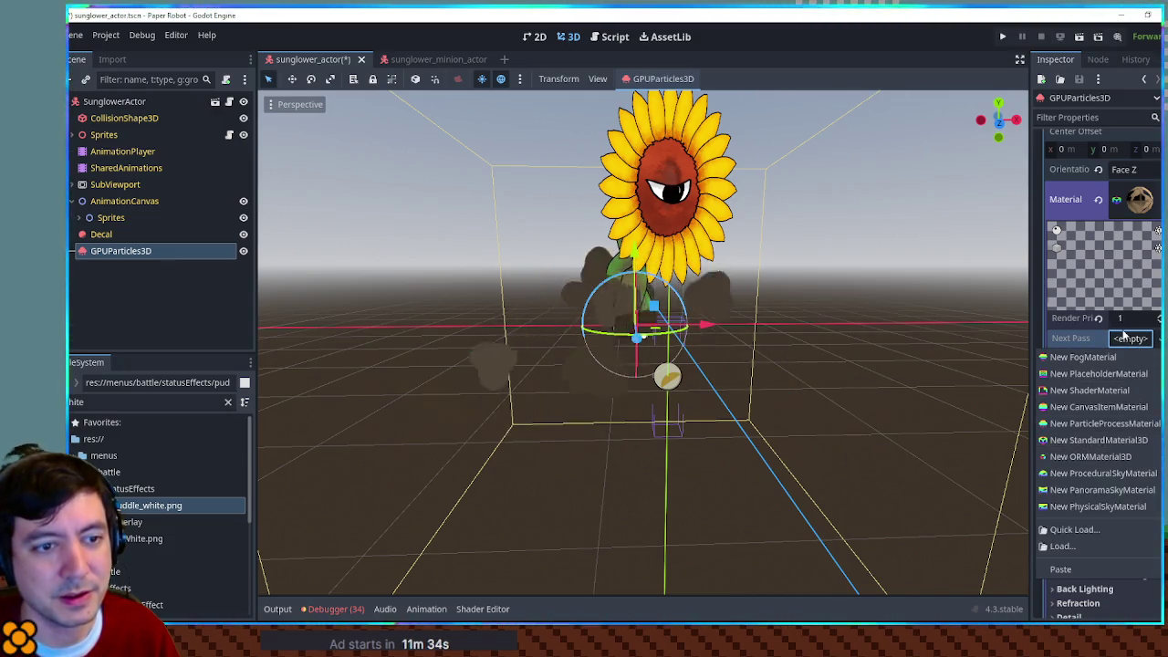
pyautogui.click(1130, 341)
pyautogui.click(1132, 340)
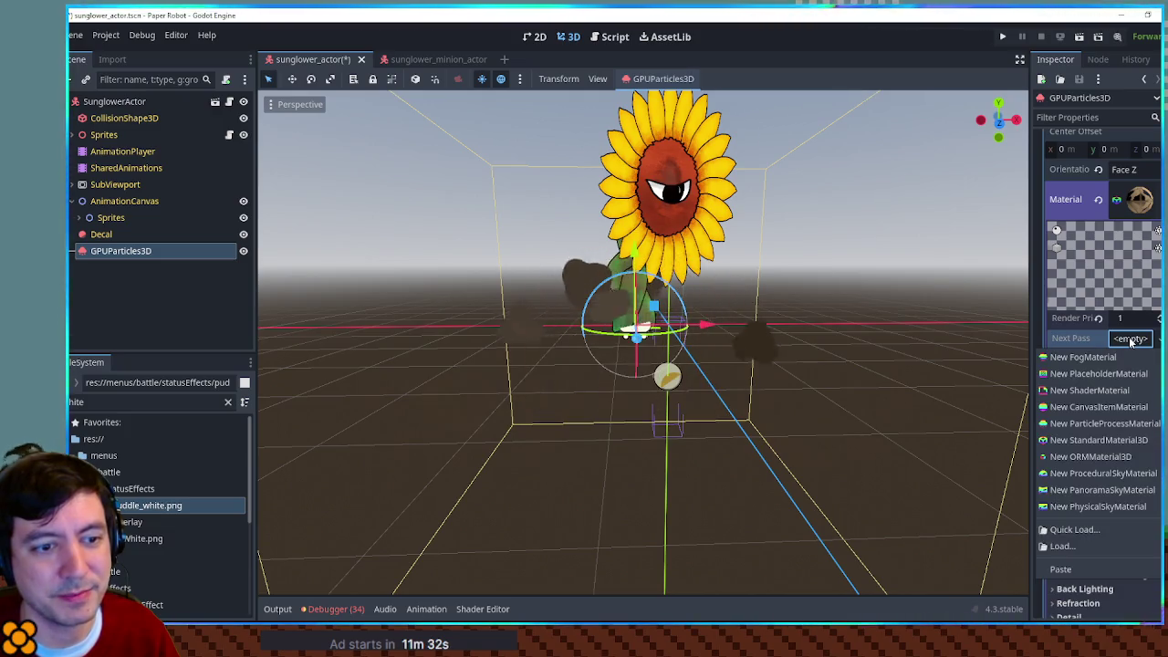
pyautogui.click(1132, 439)
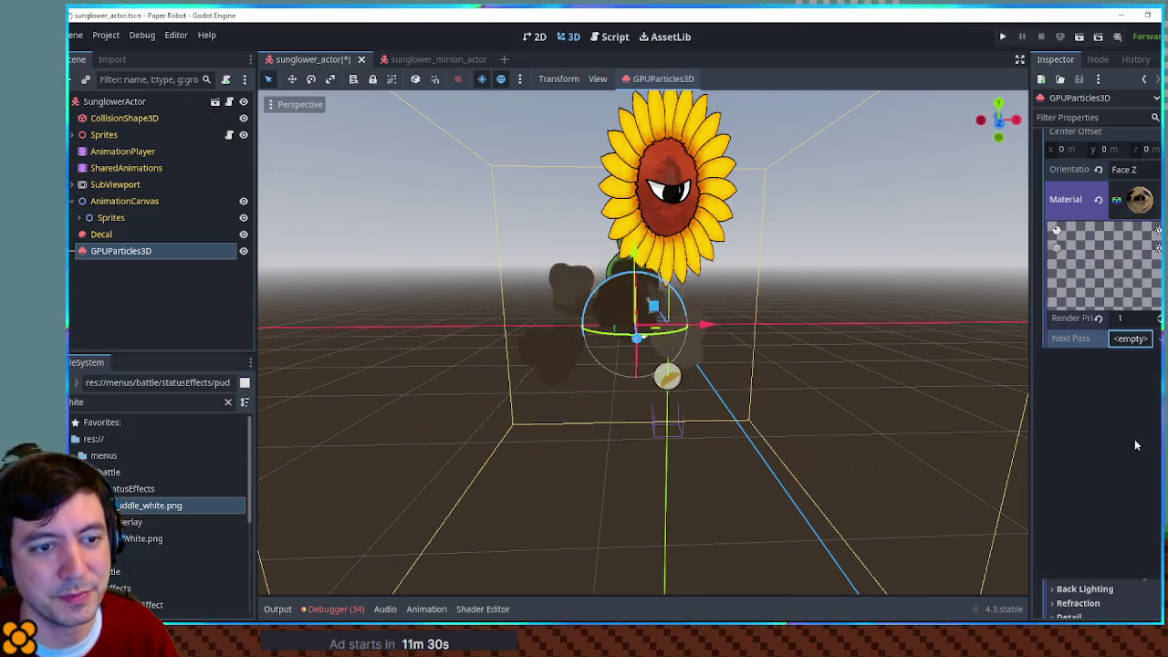
# Step: Give the next-pass material puddle_white.png as its albedo texture and black (000000) albedo colour
pyautogui.click(1134, 347)
pyautogui.scroll(-5, 1122, 348)
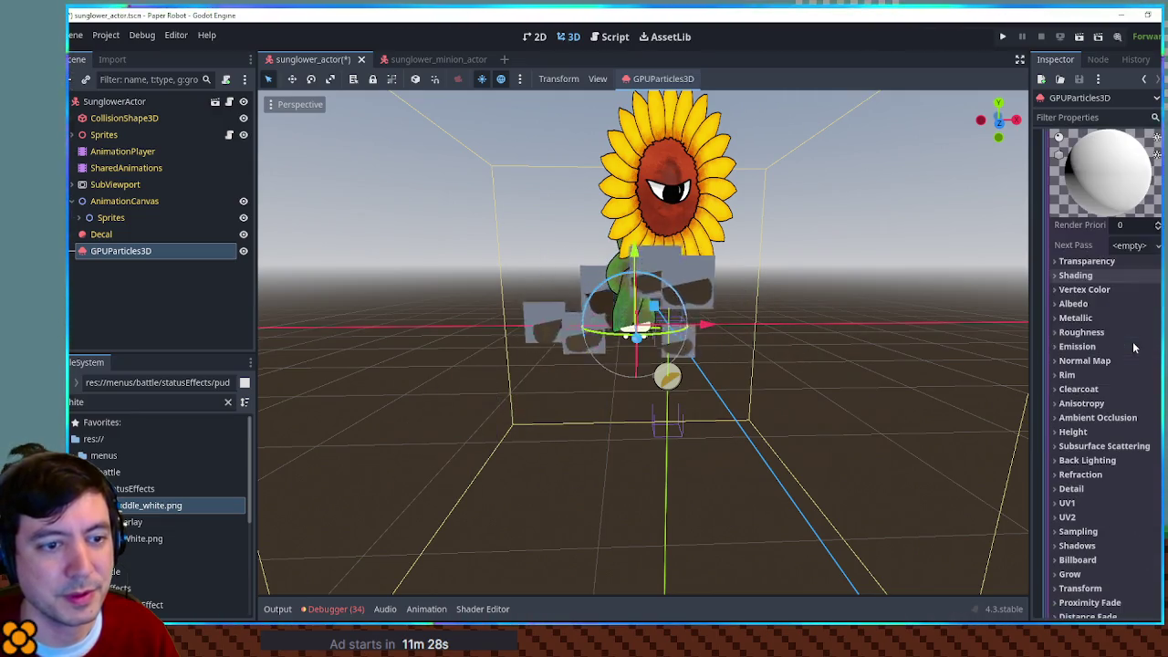
pyautogui.click(1101, 303)
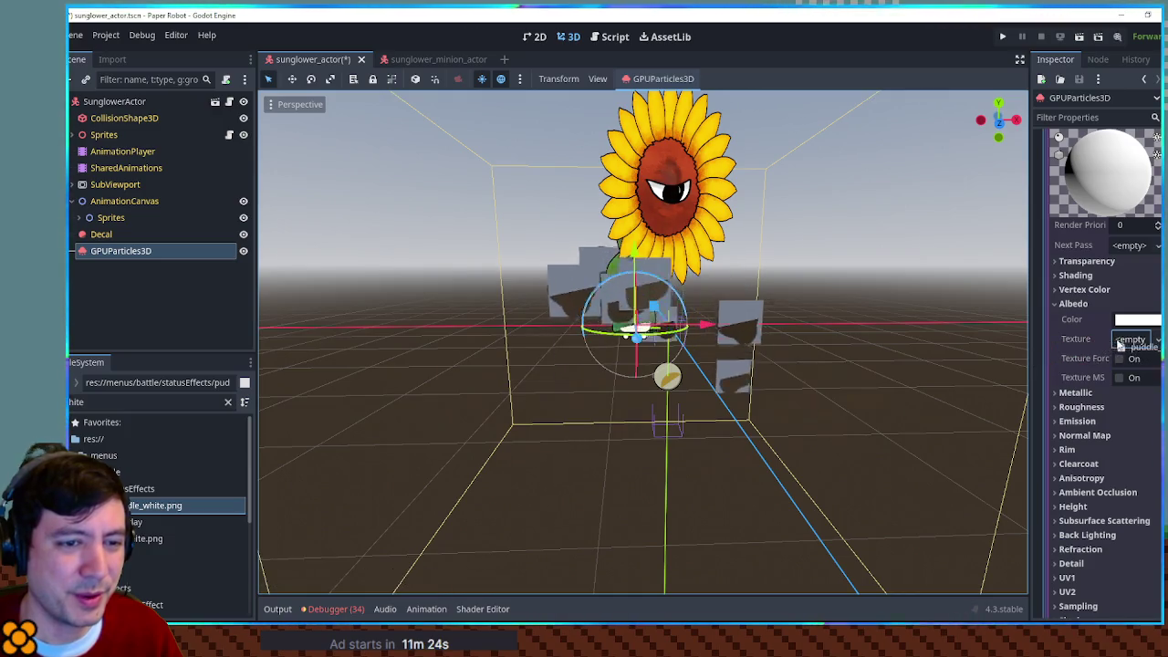
pyautogui.moveTo(1120, 344); pyautogui.dragTo(1124, 348)
pyautogui.click(1138, 320)
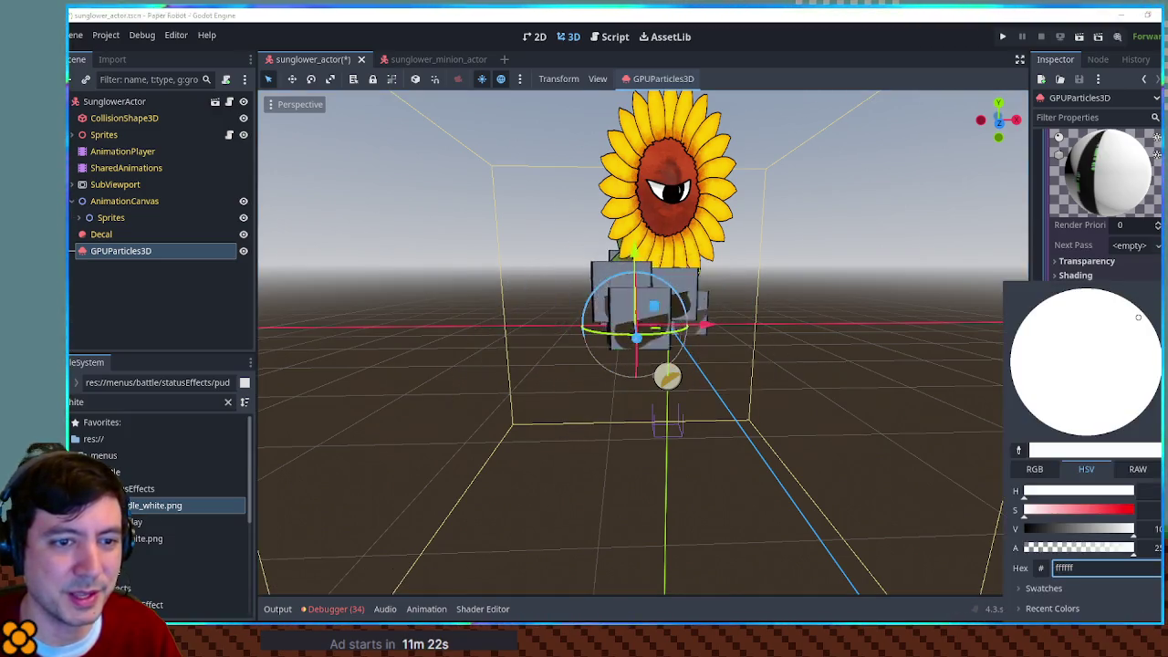
pyautogui.write('000000')
pyautogui.press('Return')
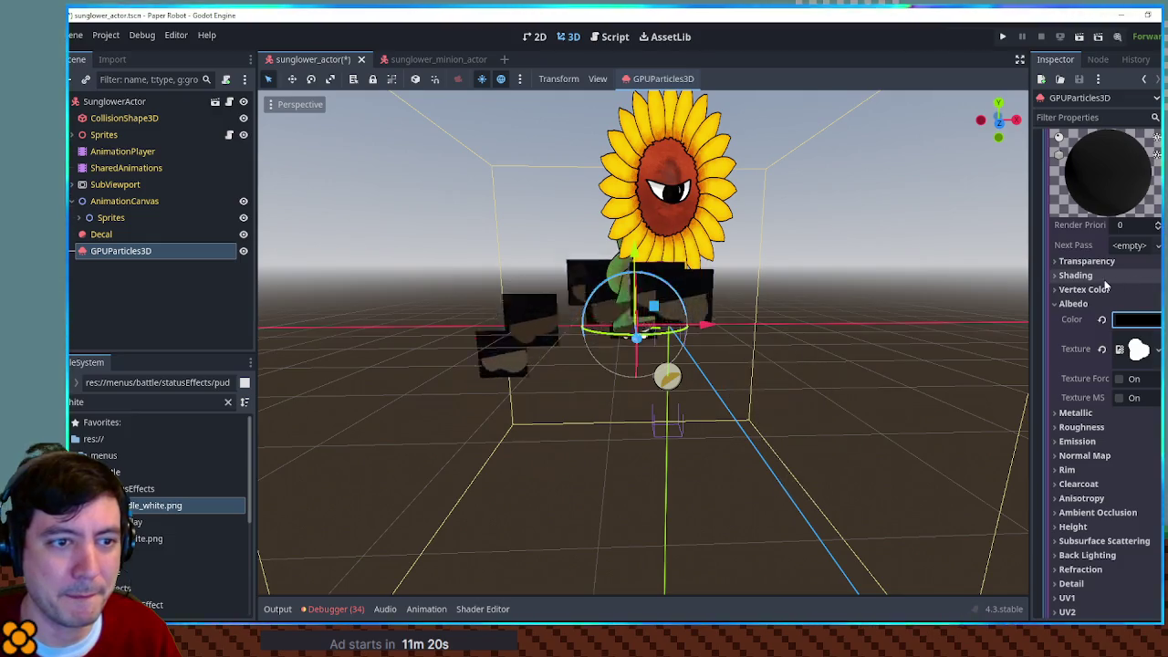
# Step: Set the next-pass material's transparency to Alpha
pyautogui.click(1075, 275)
pyautogui.click(1116, 263)
pyautogui.click(1134, 278)
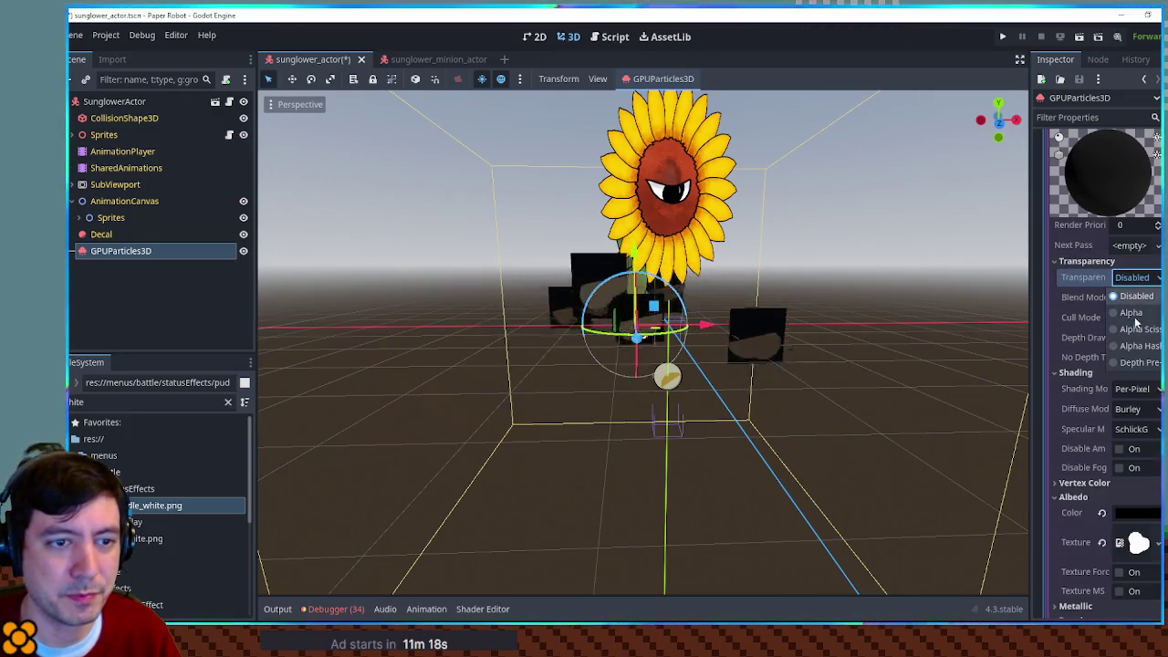
pyautogui.click(1133, 313)
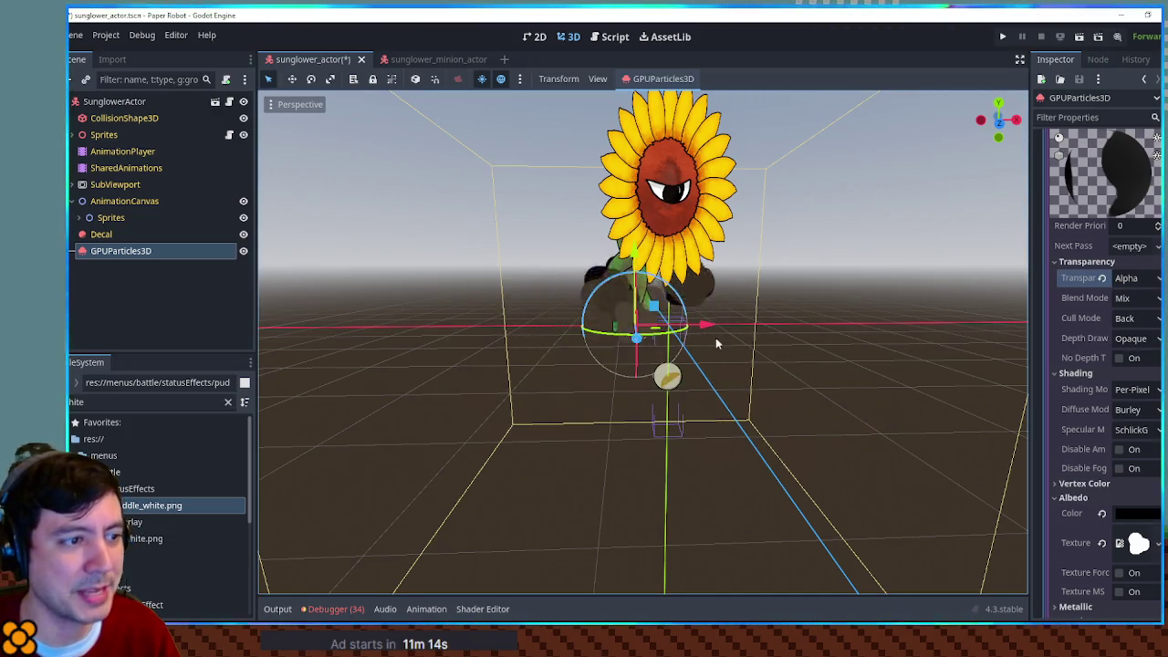
# Step: Set the material's Billboard Mode to Particle Billboard so the puffs face the camera
pyautogui.scroll(2, 853, 367)
pyautogui.moveTo(843, 352)
pyautogui.mouseDown()
pyautogui.moveTo(949, 346)
pyautogui.moveTo(833, 347)
pyautogui.mouseUp()
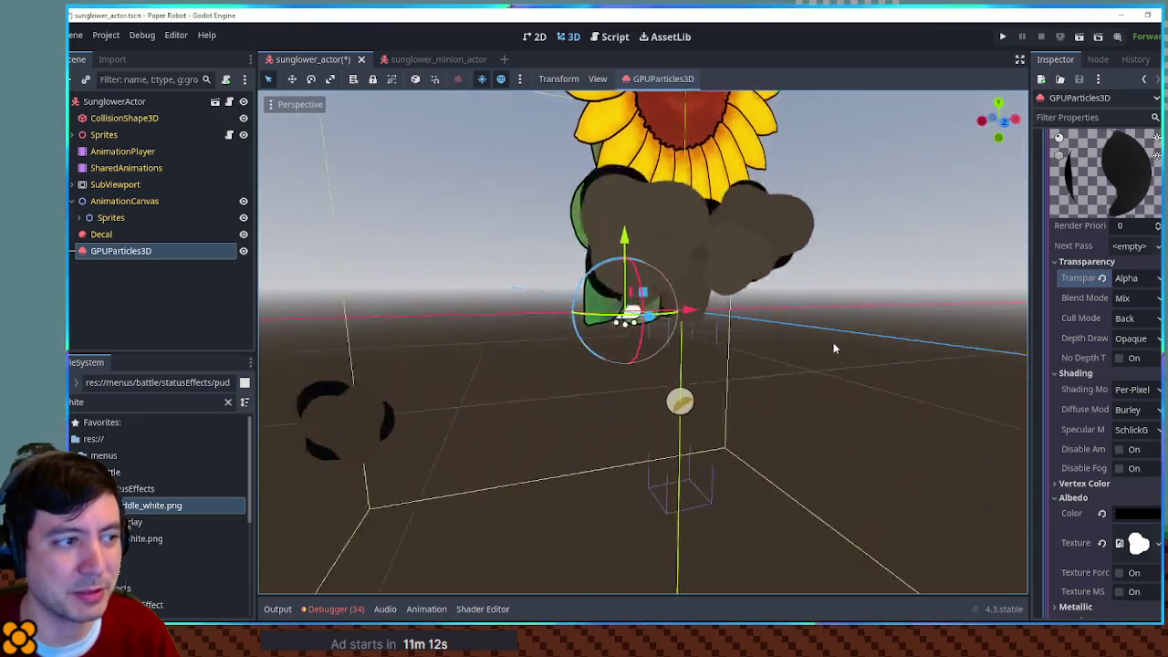
pyautogui.scroll(-5, 1128, 332)
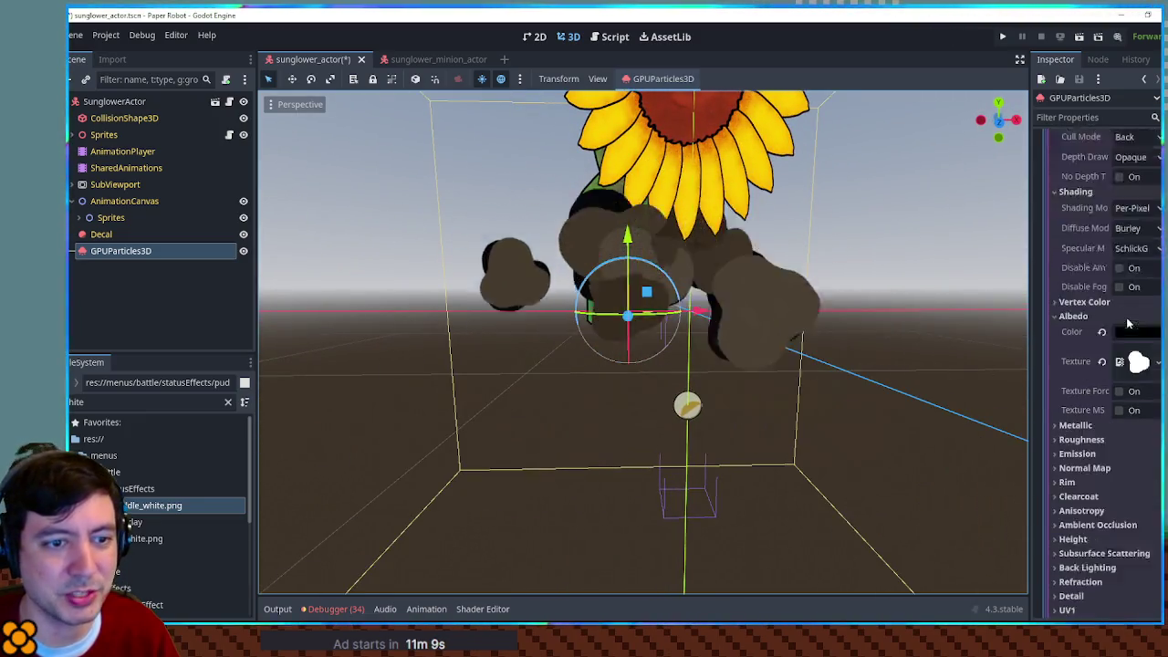
pyautogui.scroll(-3, 1128, 324)
pyautogui.click(1110, 360)
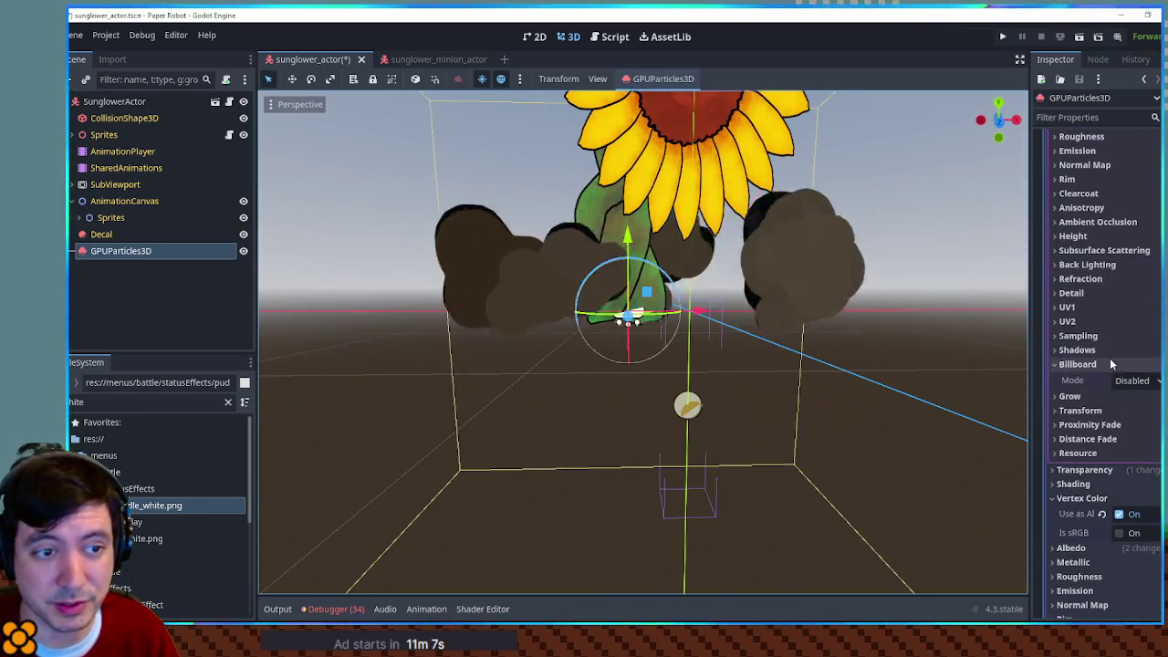
pyautogui.click(1132, 380)
pyautogui.click(1131, 449)
pyautogui.scroll(5, 1105, 410)
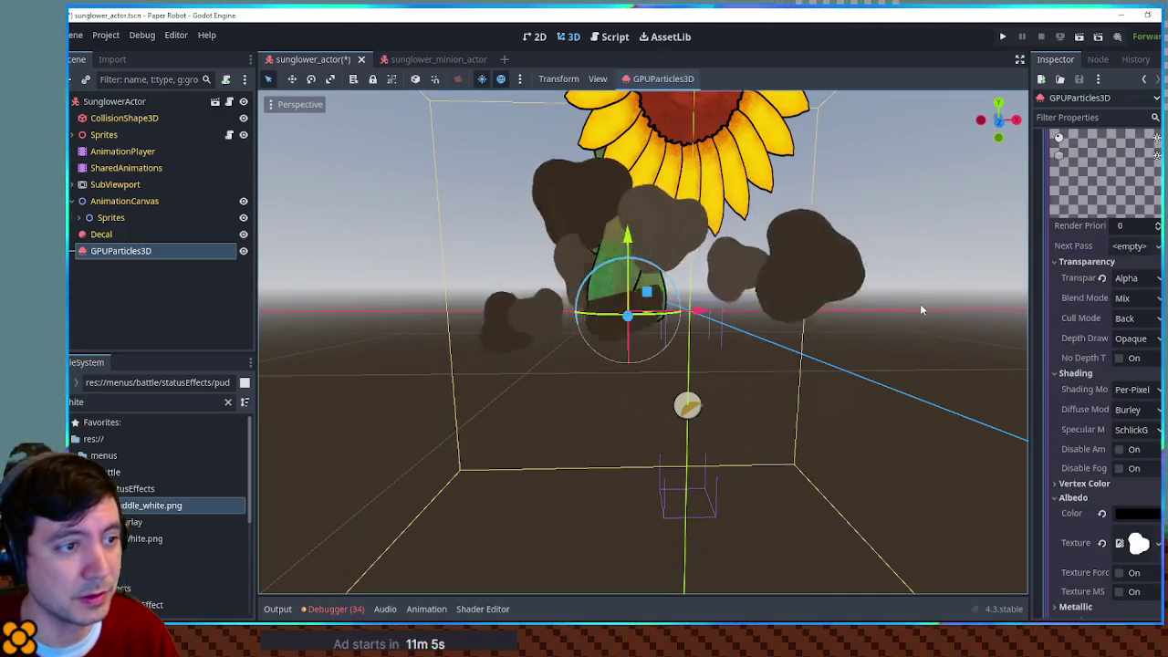
pyautogui.scroll(3, 1155, 324)
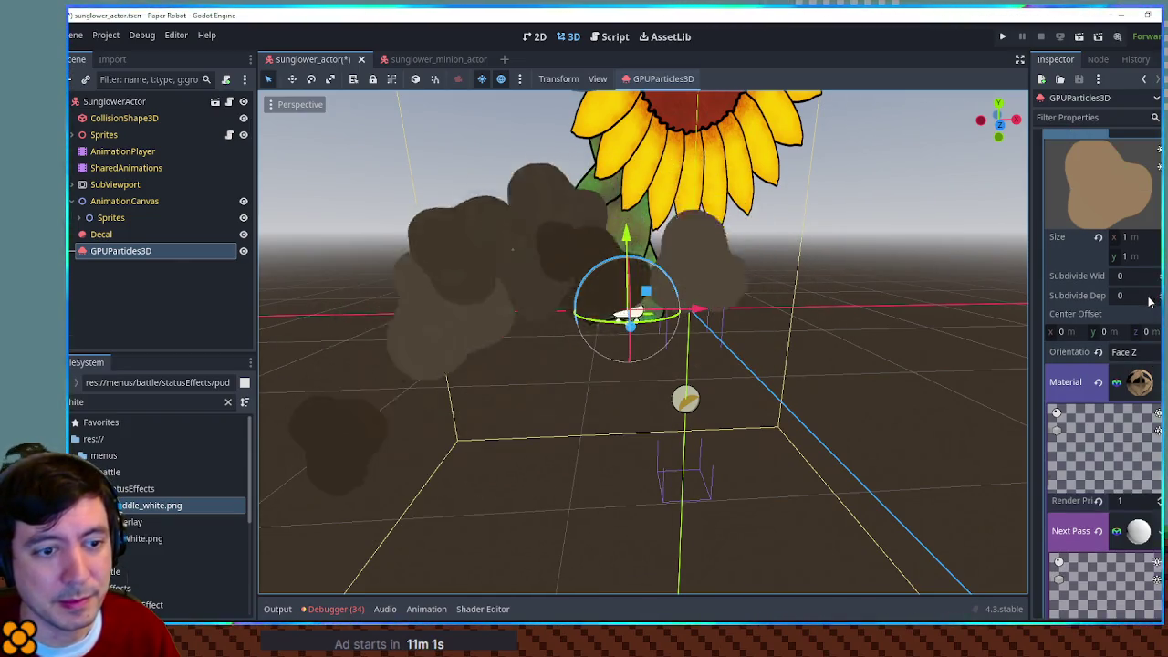
pyautogui.scroll(-4, 1150, 301)
pyautogui.scroll(-5, 1141, 306)
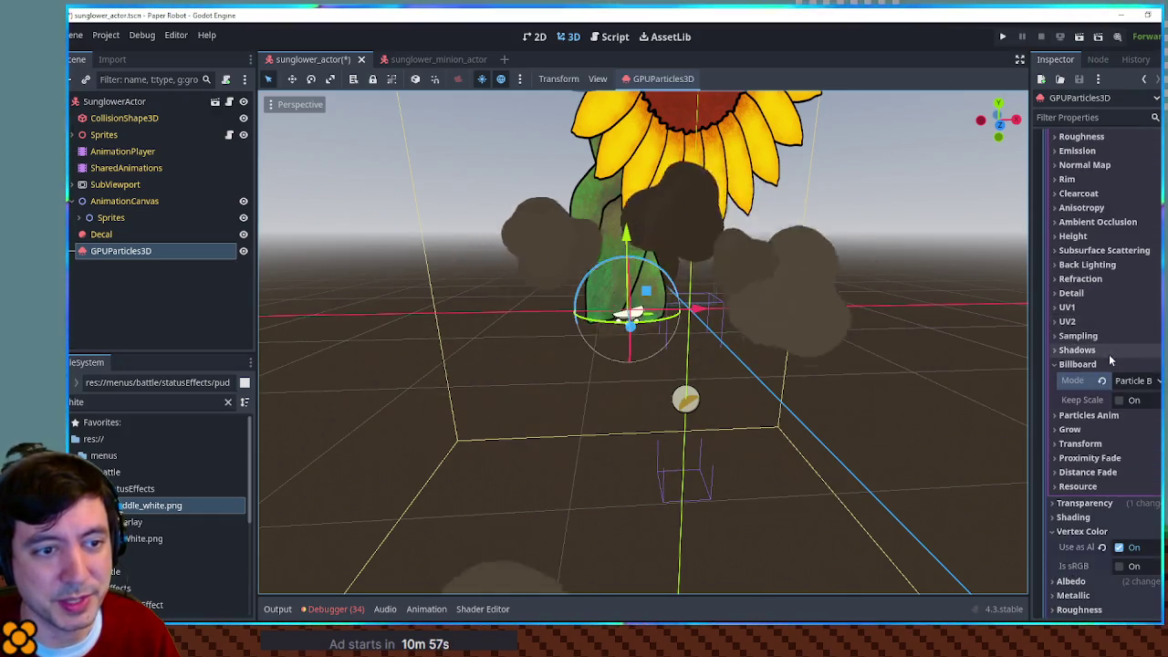
pyautogui.scroll(3, 1086, 441)
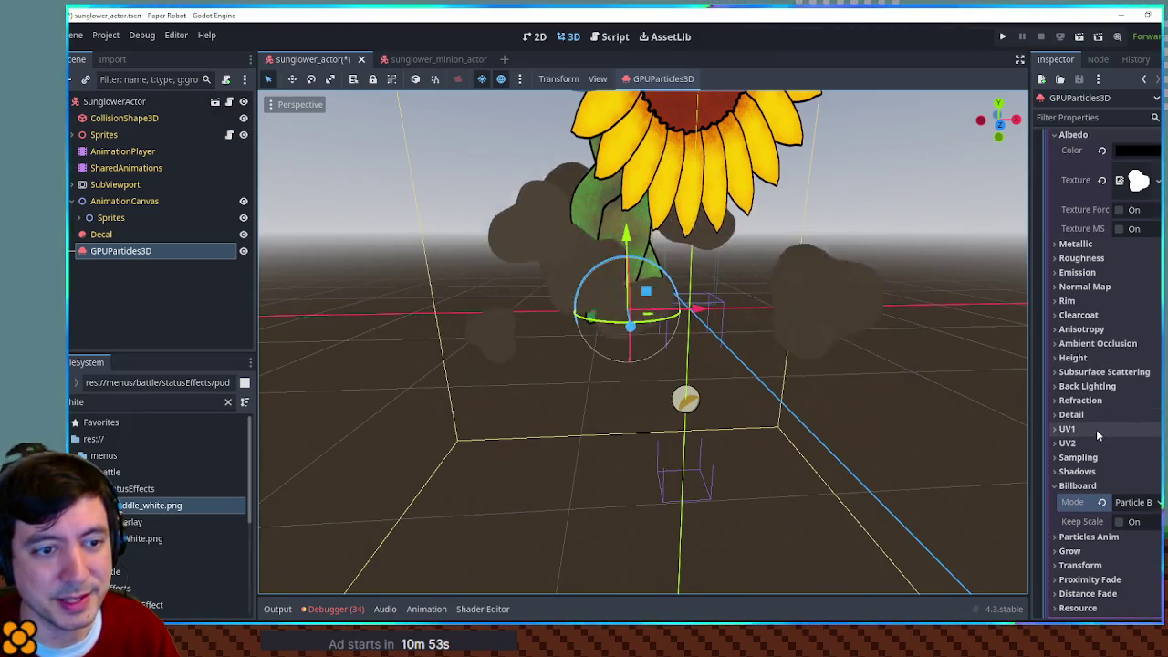
# Step: Try a UV1 scale of 1.1, revert it to 1, and set the UV1 x offset to 0.03
pyautogui.click(1097, 428)
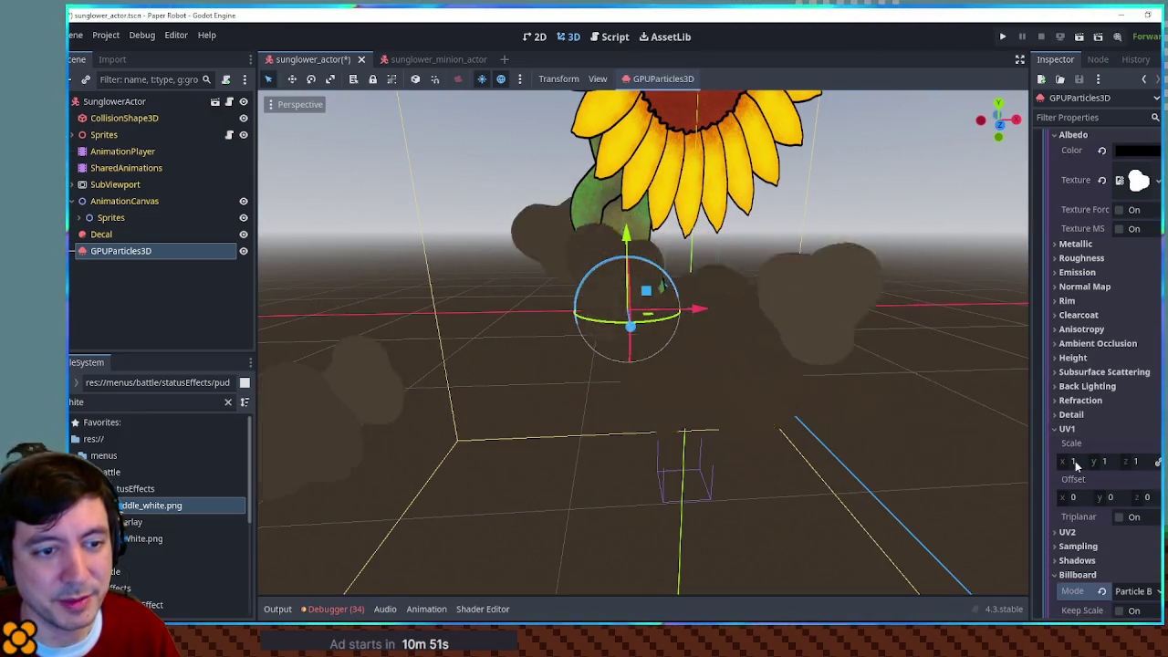
pyautogui.moveTo(1080, 465); pyautogui.dragTo(1062, 465)
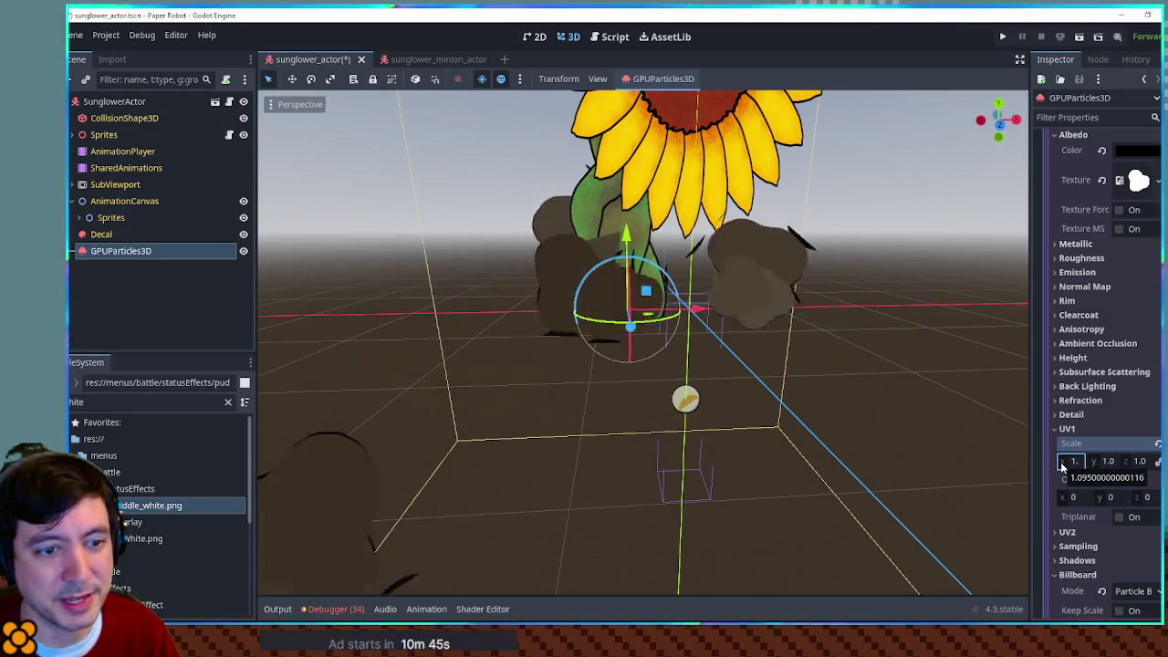
pyautogui.click(1158, 444)
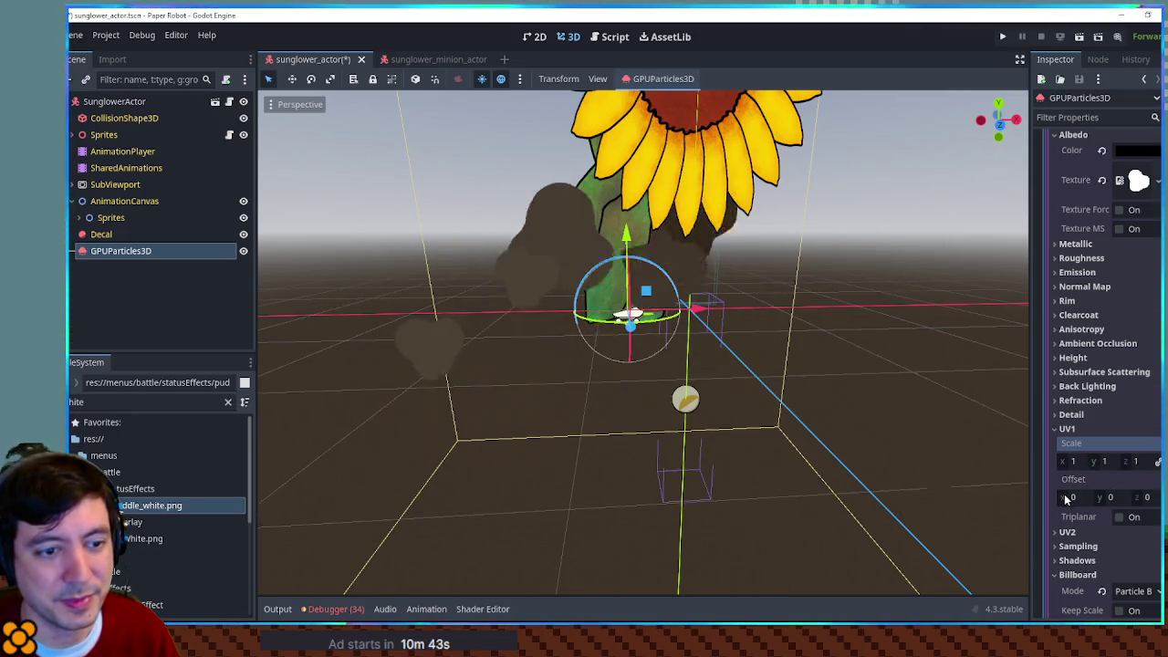
pyautogui.moveTo(1079, 496); pyautogui.dragTo(1065, 498)
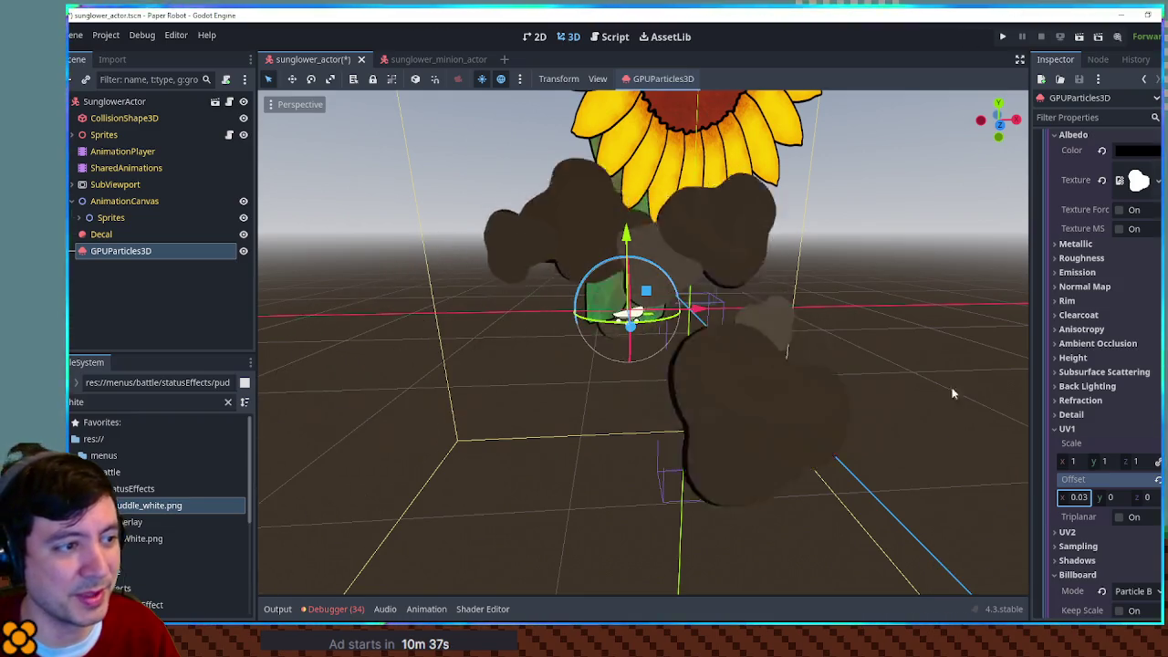
pyautogui.scroll(3, 1106, 385)
pyautogui.click(1140, 274)
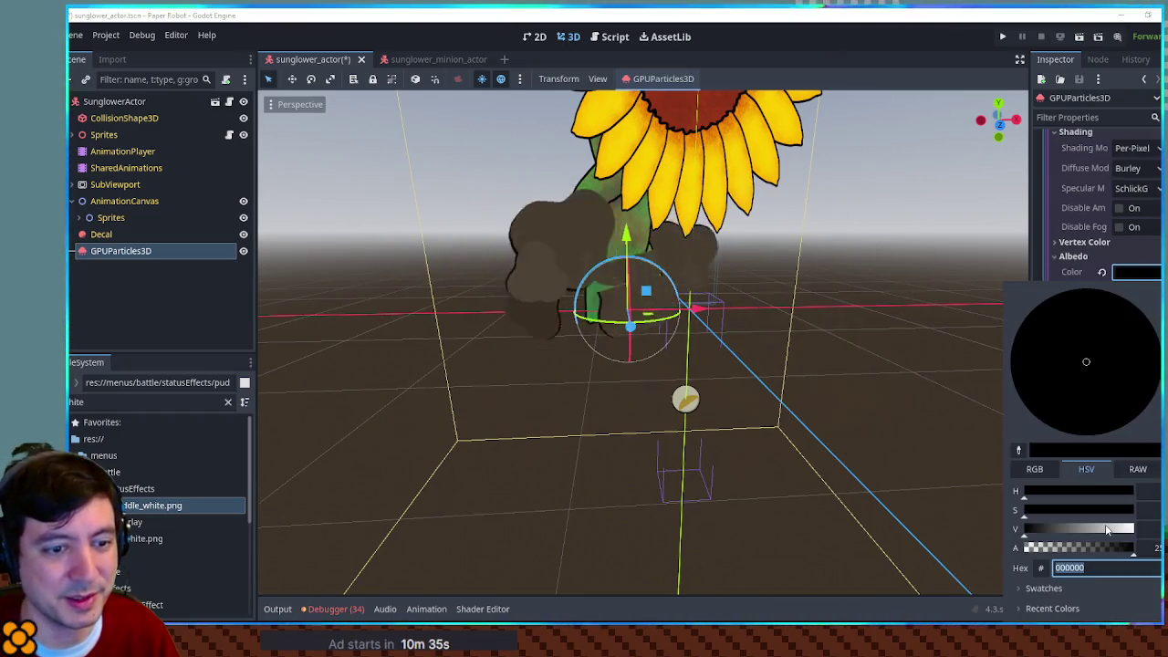
# Step: Set the next-pass albedo colour to dark brown 42321e
pyautogui.hotkey('ctrl', 'v')
pyautogui.press('Return')
pyautogui.click(1148, 276)
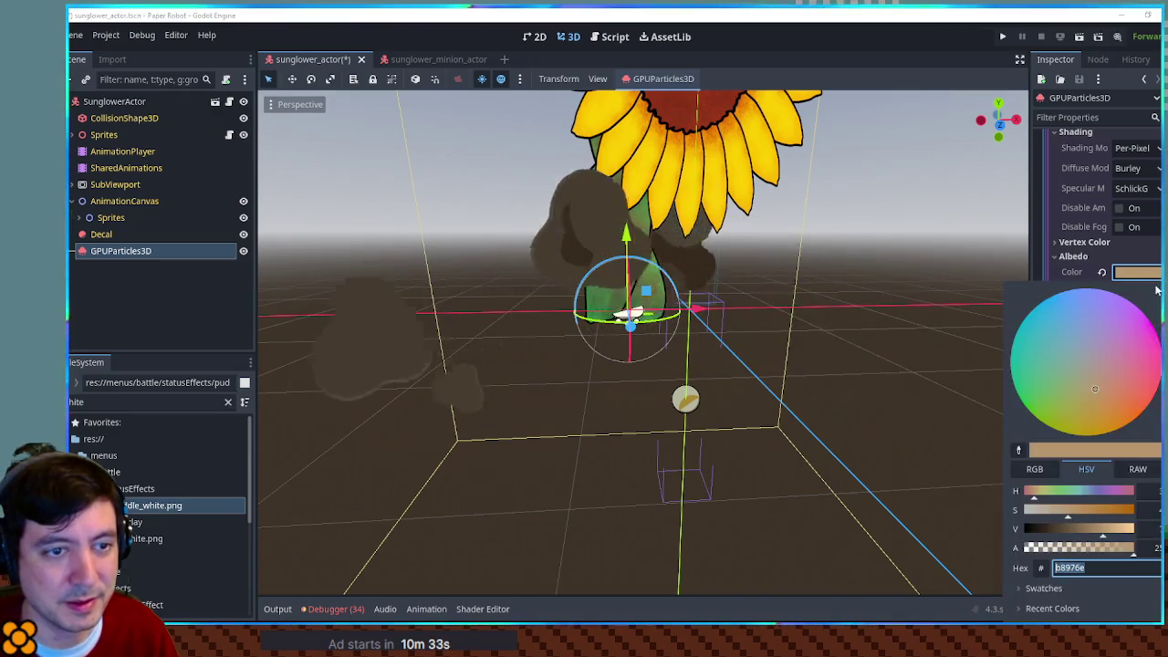
pyautogui.write('42321e')
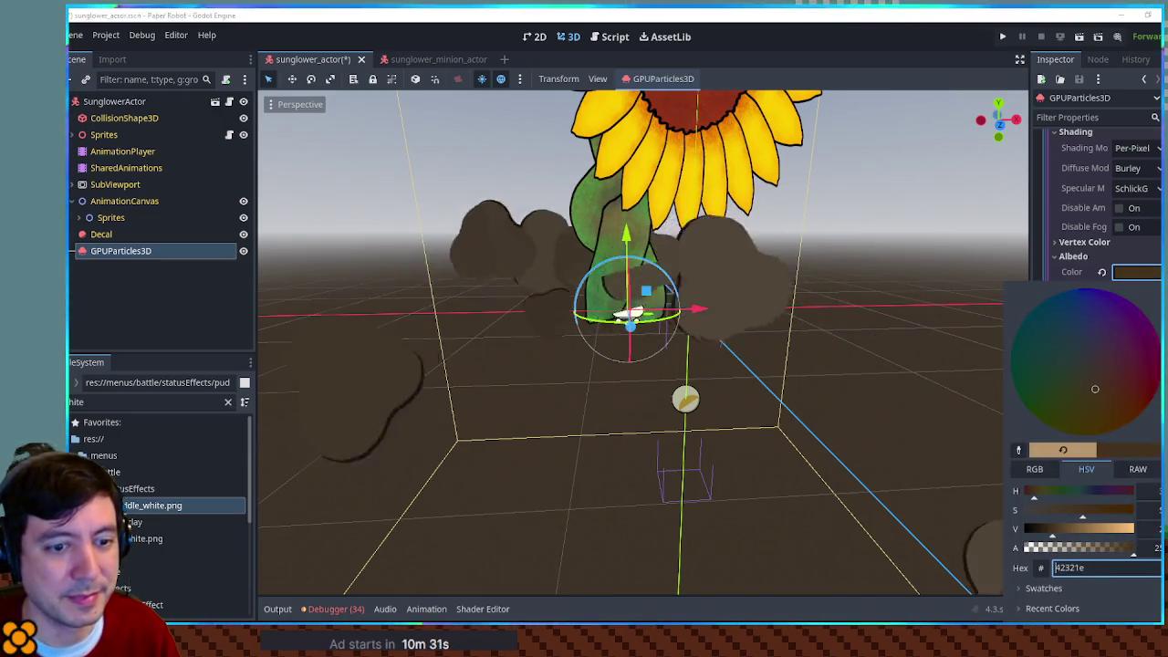
pyautogui.click(987, 524)
# Step: Inspect the dark dirt puffs around the sunflower and save the sunglower_actor scene
pyautogui.moveTo(952, 473)
pyautogui.mouseDown()
pyautogui.moveTo(874, 393)
pyautogui.moveTo(802, 348)
pyautogui.moveTo(829, 351)
pyautogui.mouseUp()
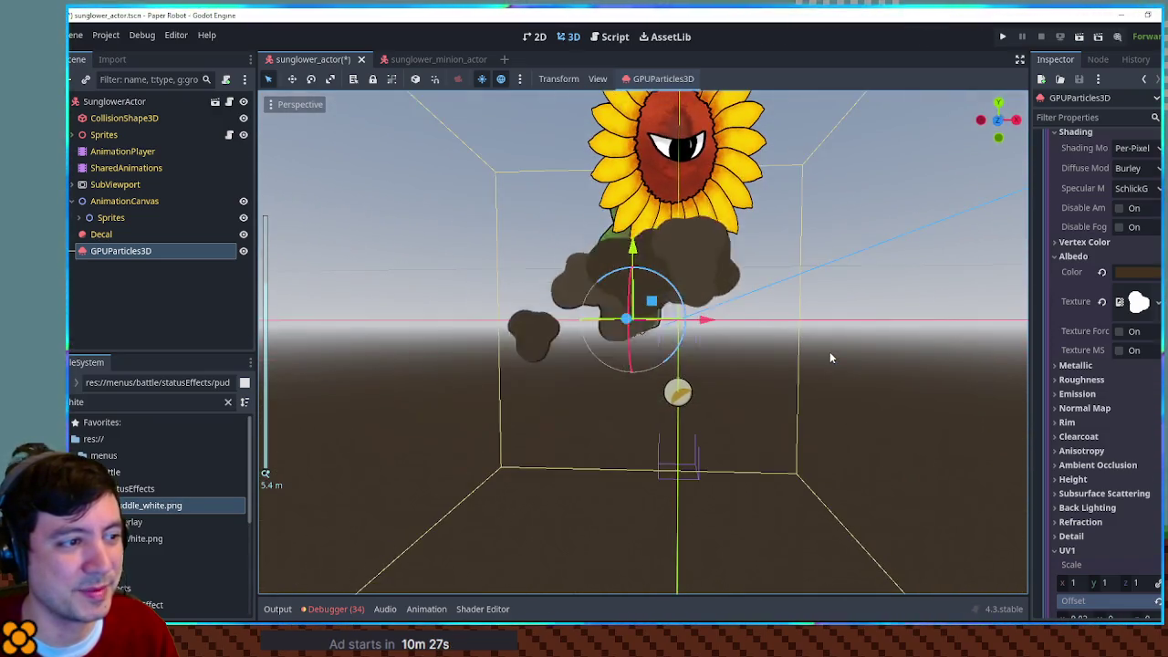
pyautogui.scroll(4, 709, 318)
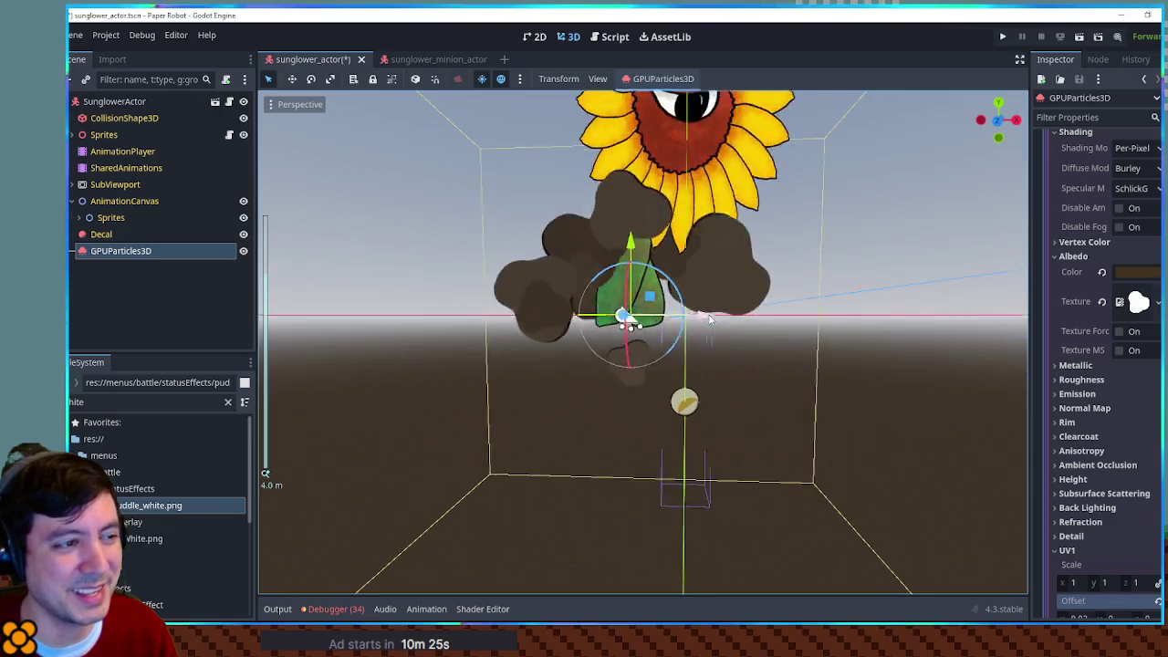
pyautogui.scroll(3, 709, 318)
pyautogui.scroll(-5, 708, 318)
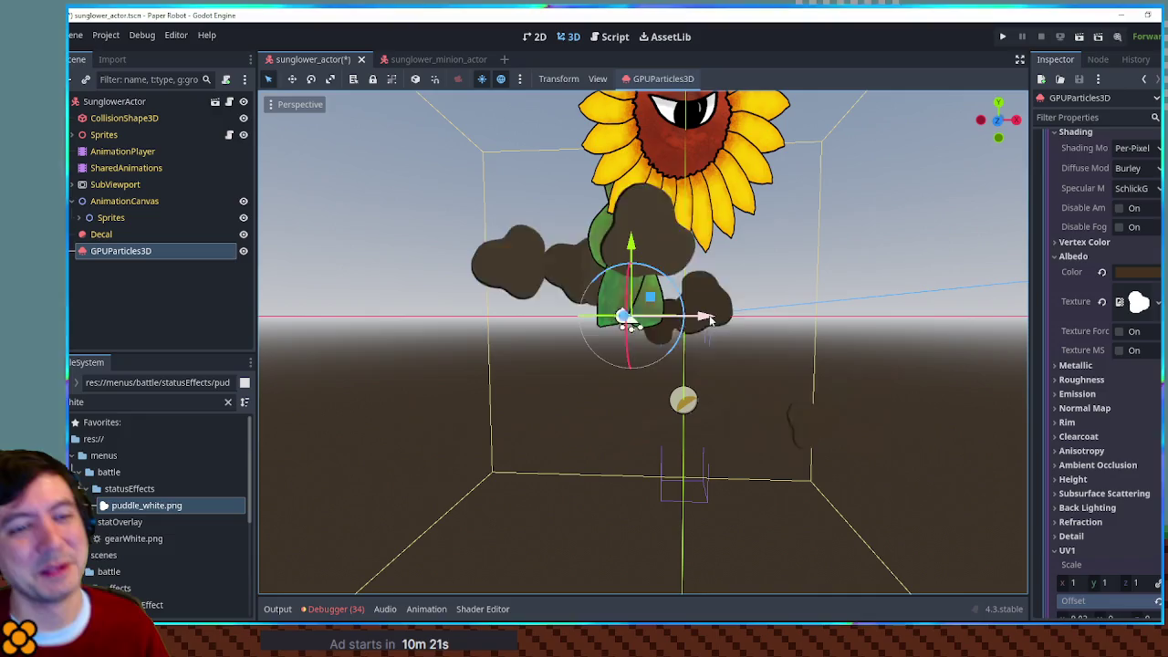
pyautogui.scroll(5, 1137, 242)
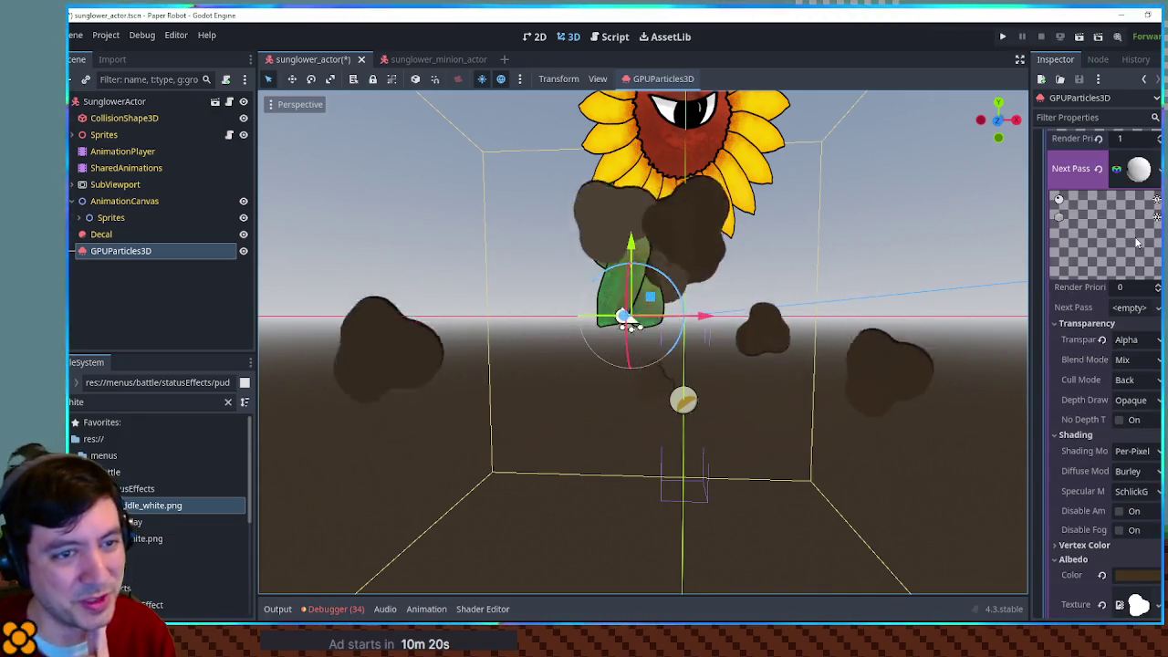
pyautogui.scroll(10, 1137, 242)
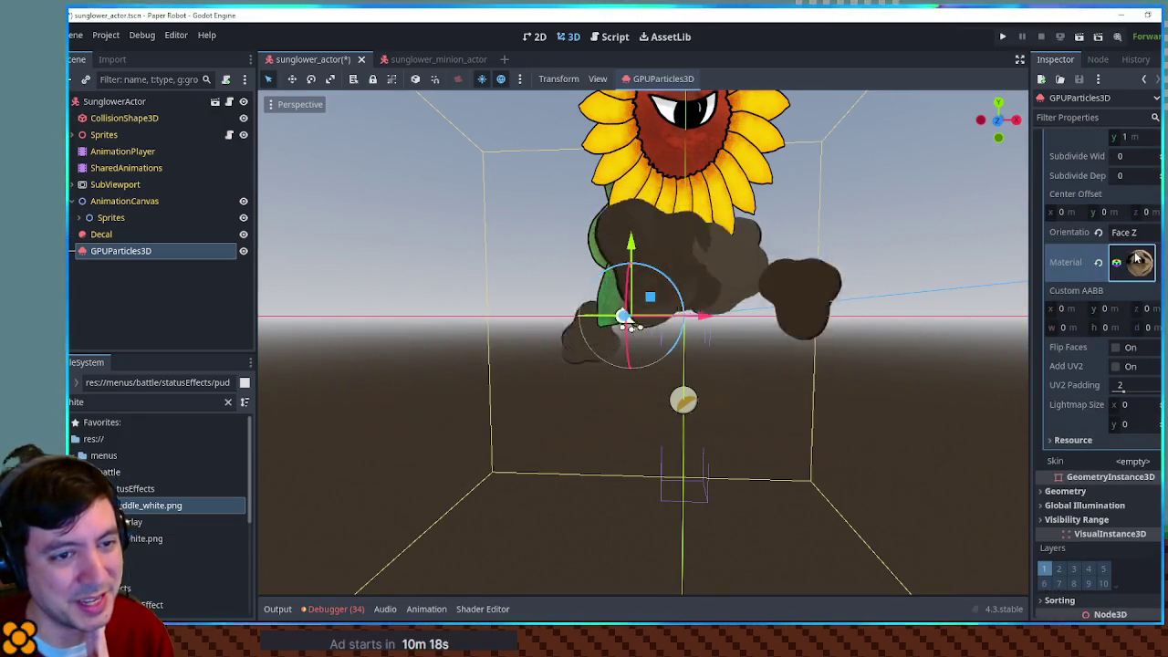
pyautogui.scroll(5, 1135, 261)
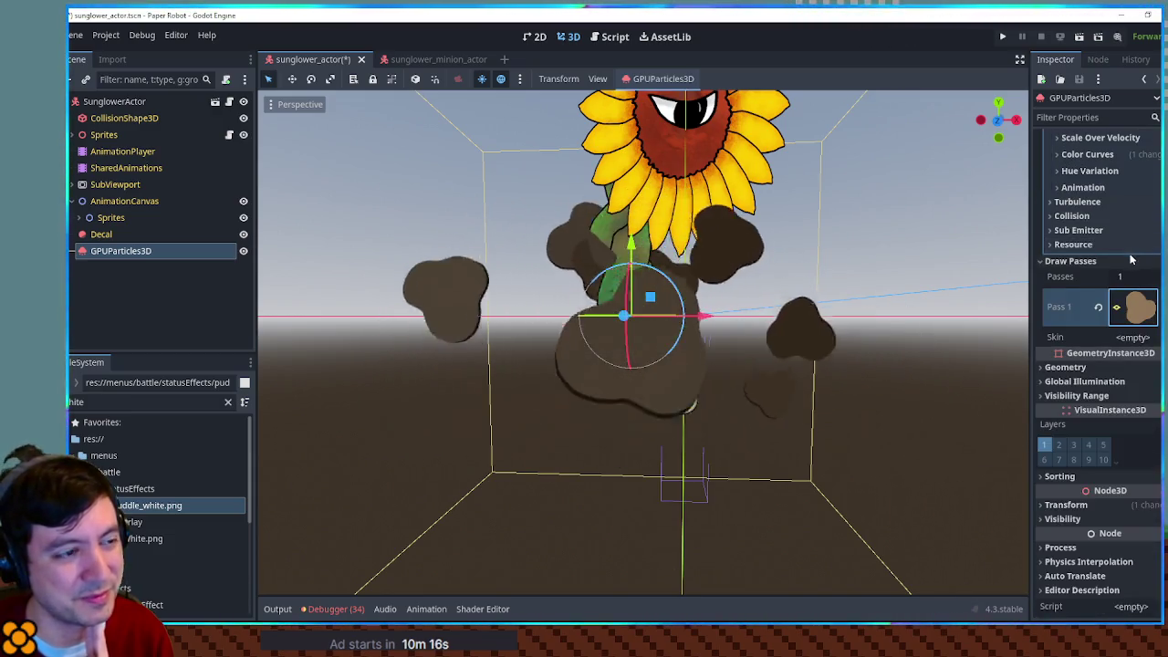
pyautogui.moveTo(1004, 274)
pyautogui.mouseDown()
pyautogui.moveTo(891, 290)
pyautogui.moveTo(305, 274)
pyautogui.moveTo(337, 219)
pyautogui.moveTo(305, 216)
pyautogui.moveTo(767, 253)
pyautogui.moveTo(690, 271)
pyautogui.mouseUp()
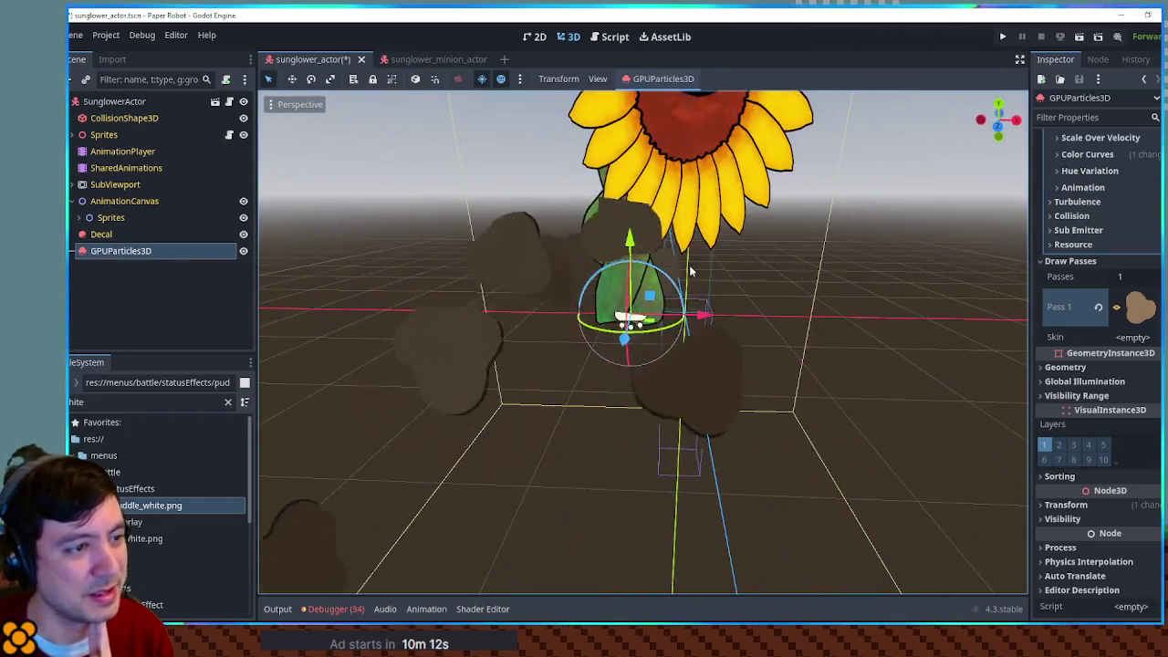
pyautogui.scroll(2, 748, 283)
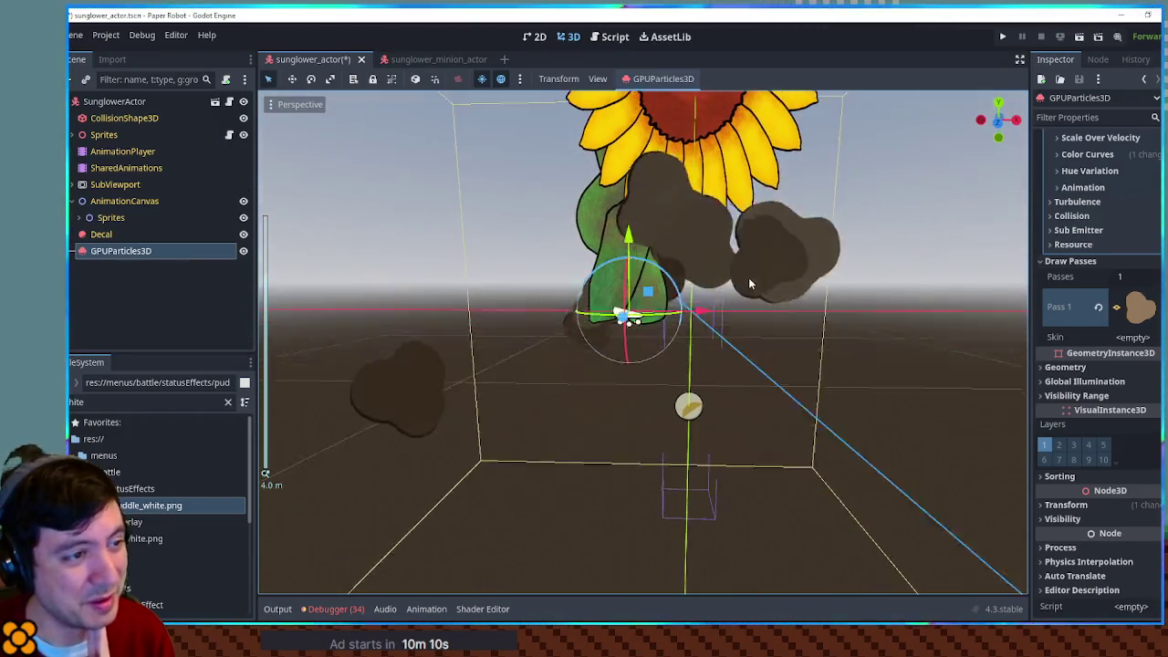
pyautogui.scroll(-2, 748, 278)
pyautogui.click(878, 274)
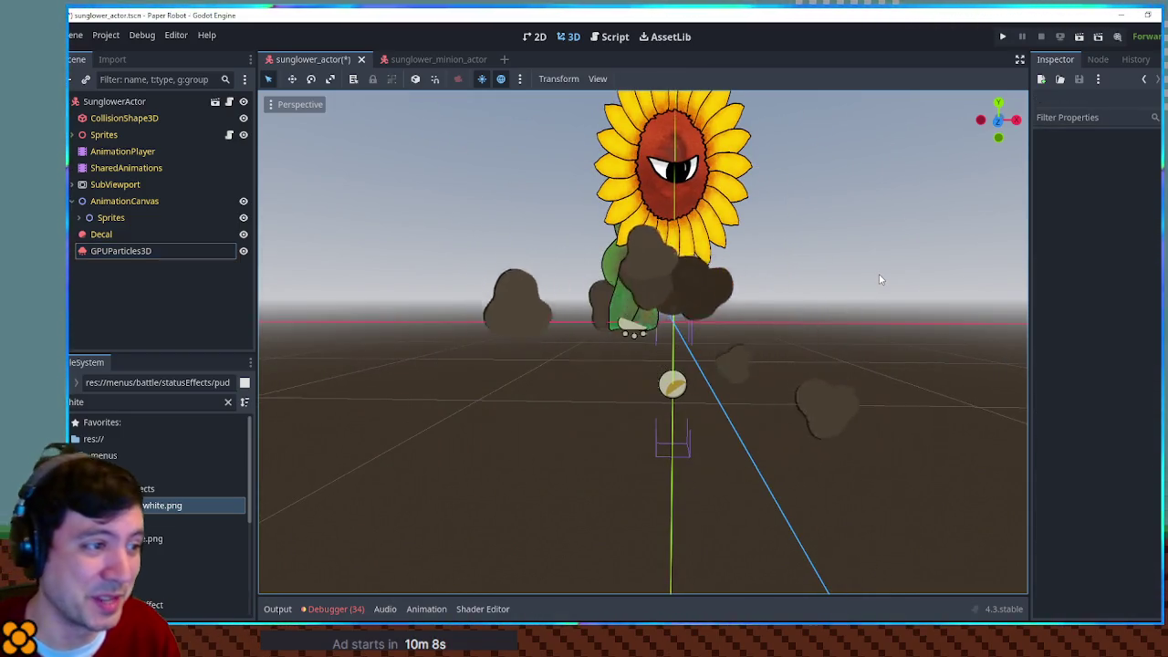
pyautogui.hotkey('ctrl', 's')
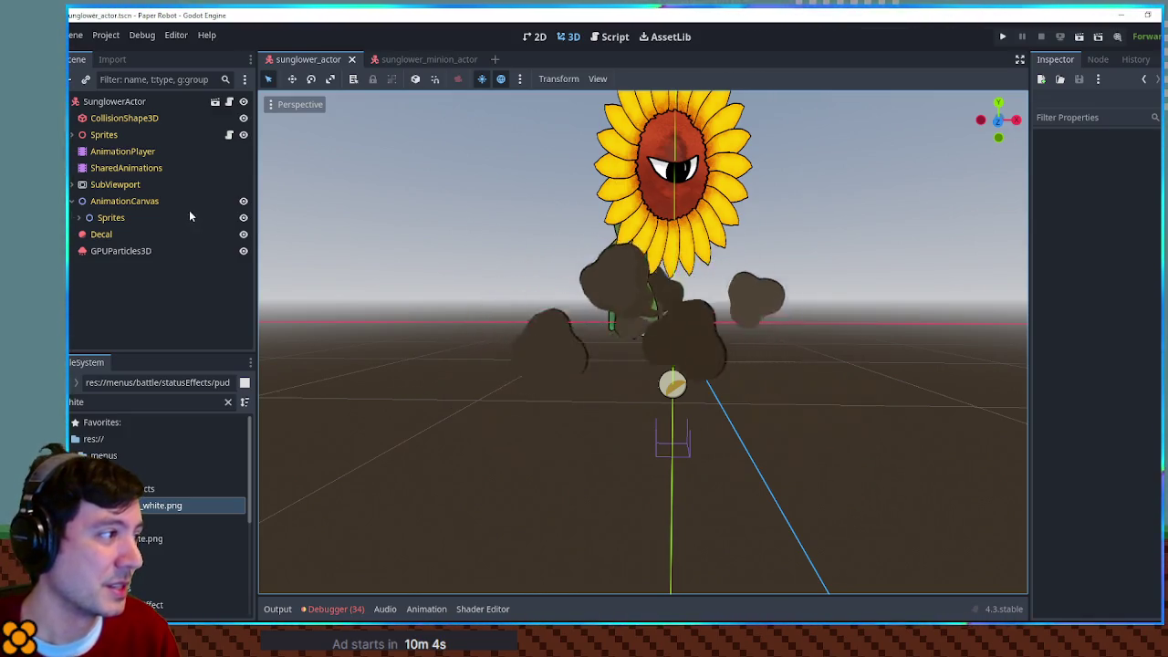
pyautogui.doubleClick(132, 251)
pyautogui.write('Dirt')
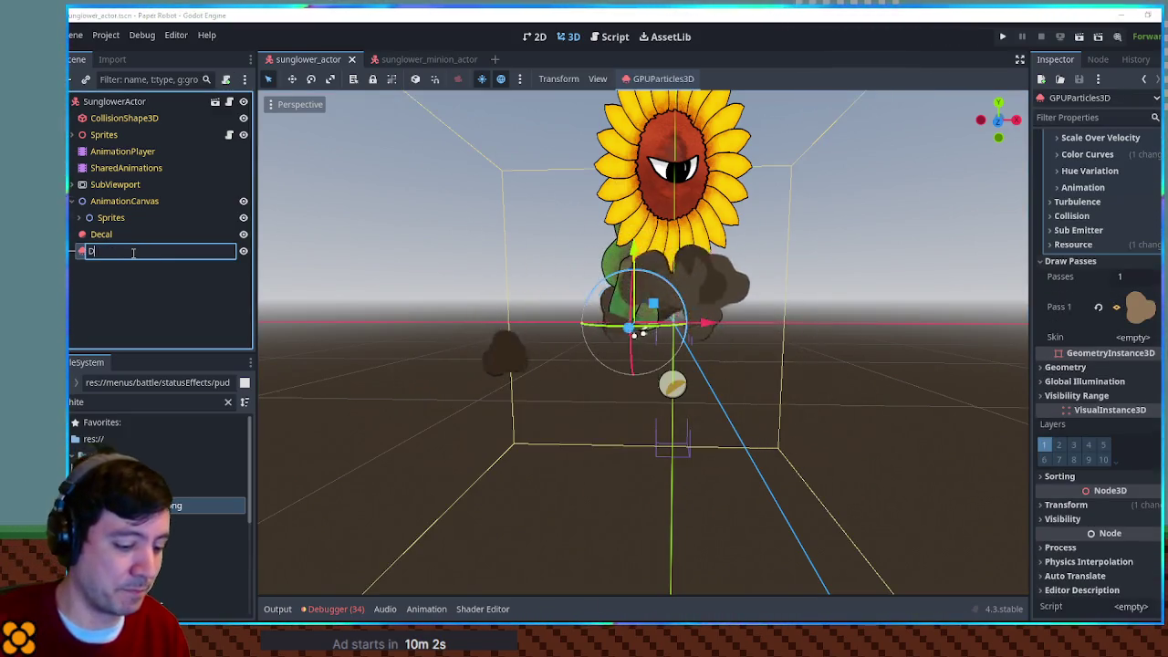
pyautogui.press('BackSpace')
pyautogui.press('BackSpace')
pyautogui.press('BackSpace')
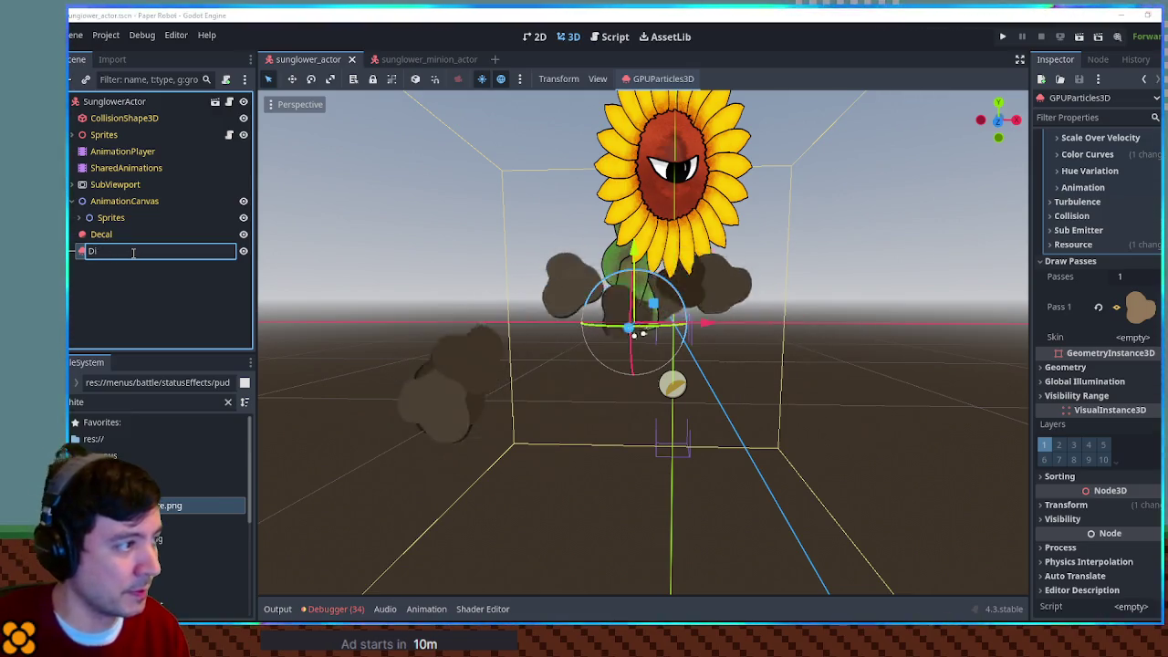
pyautogui.write('Big')
pyautogui.write('DirtParticles')
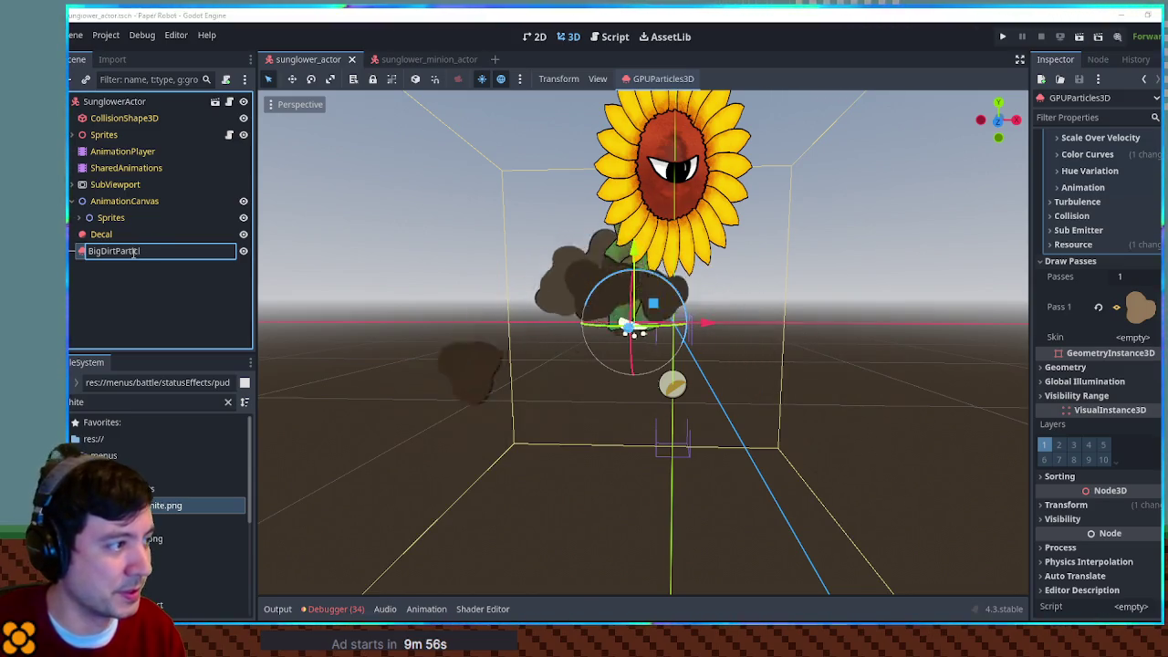
pyautogui.press('Return')
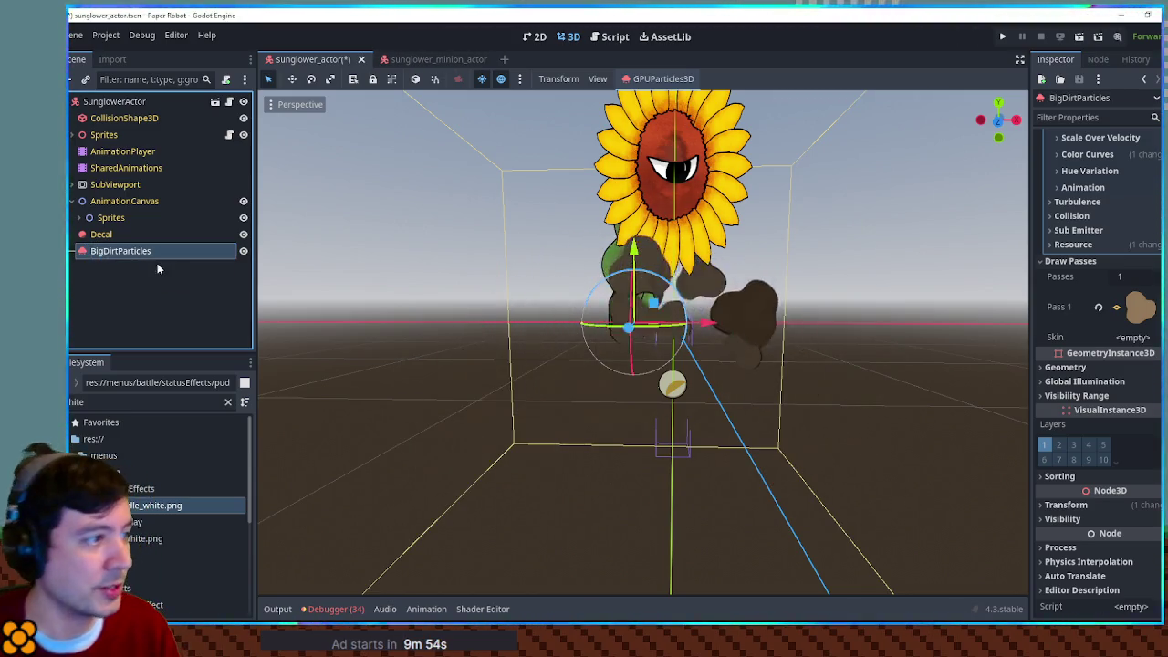
pyautogui.click(244, 274)
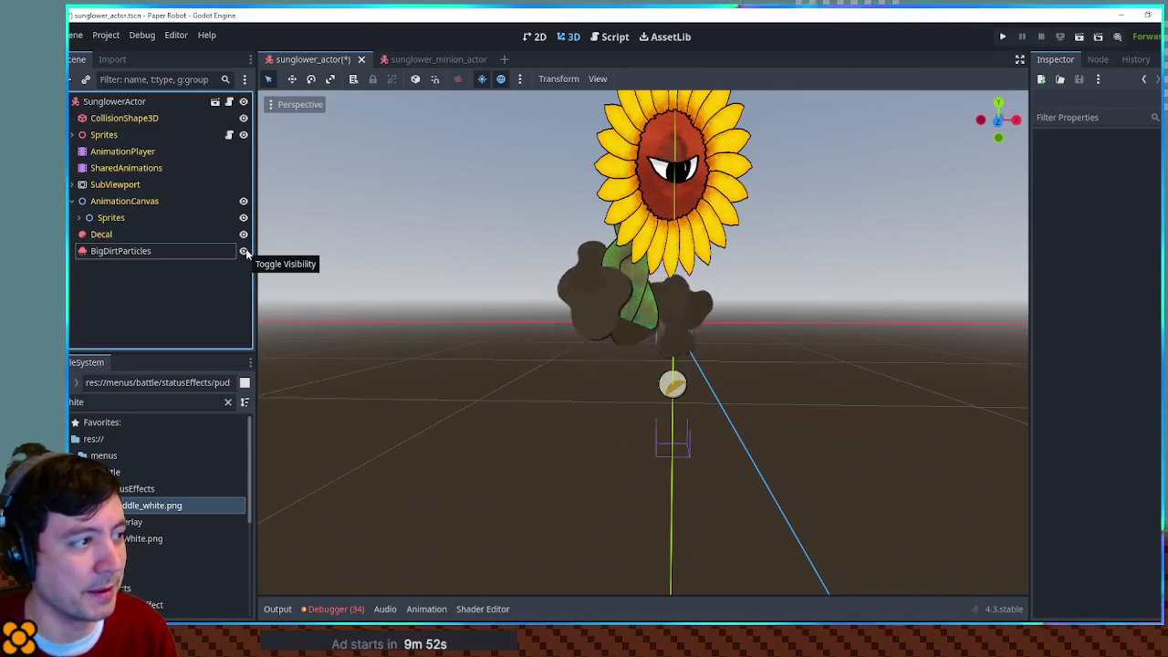
pyautogui.click(244, 252)
pyautogui.click(245, 252)
pyautogui.click(219, 251)
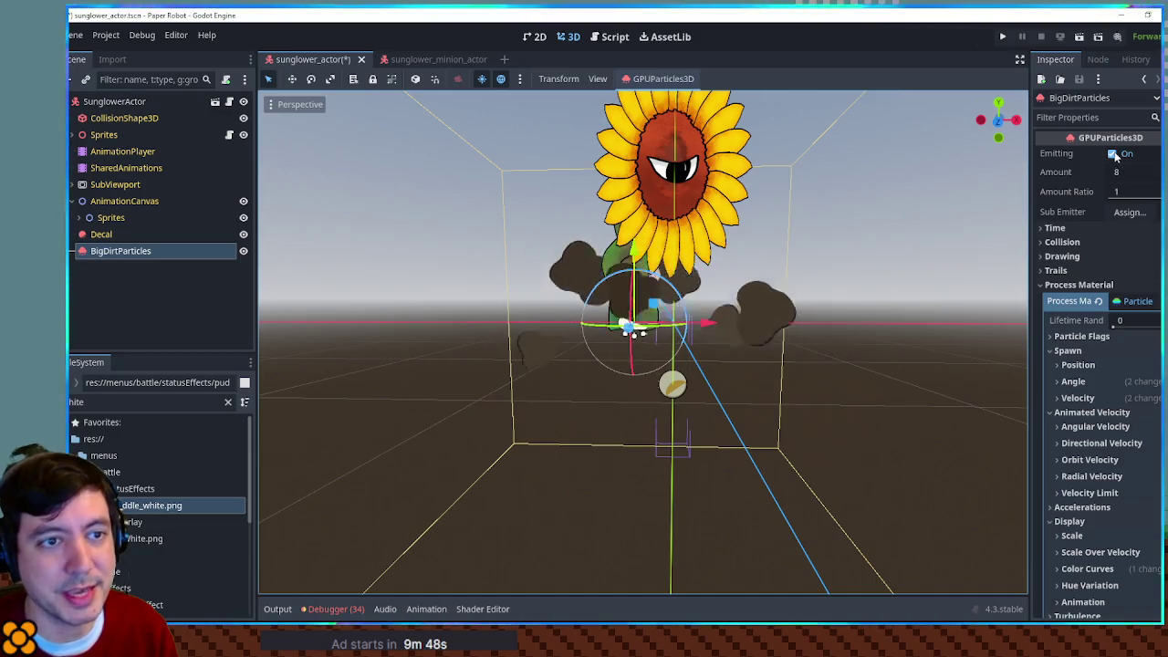
pyautogui.click(1113, 153)
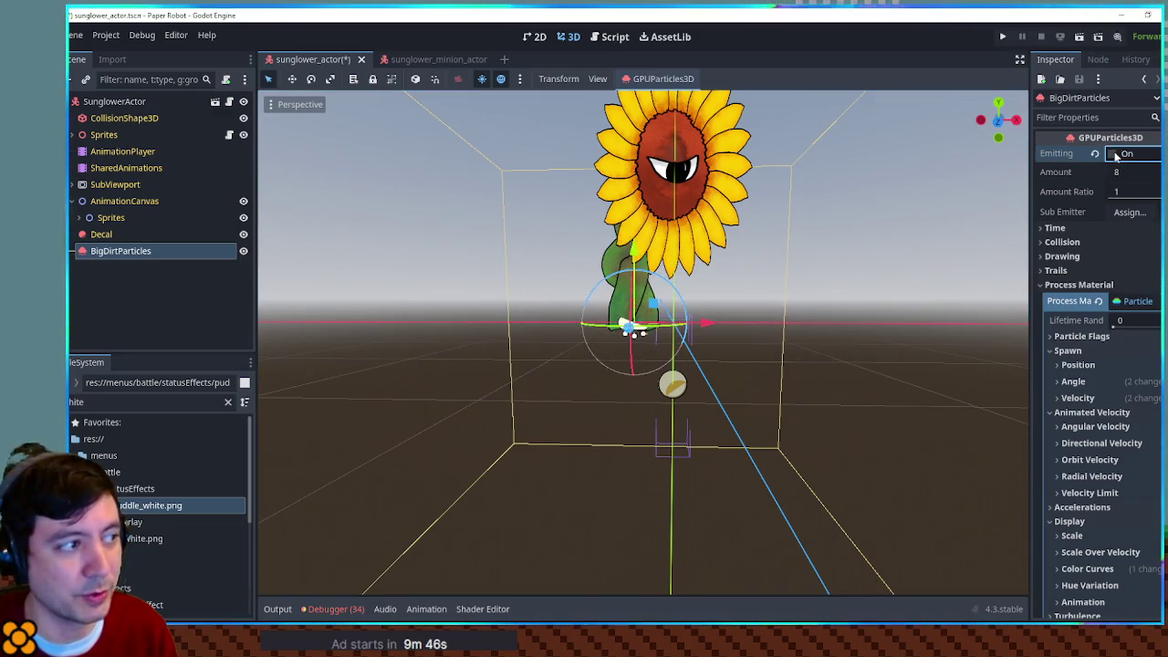
pyautogui.hotkey('ctrl', 's')
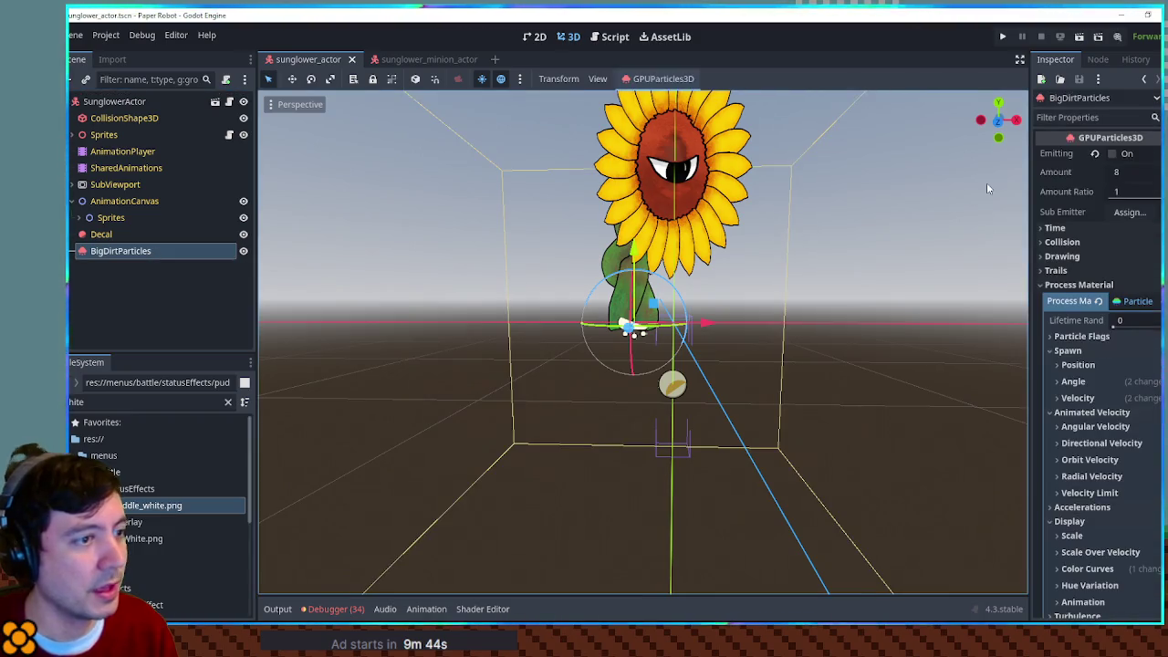
pyautogui.click(1113, 153)
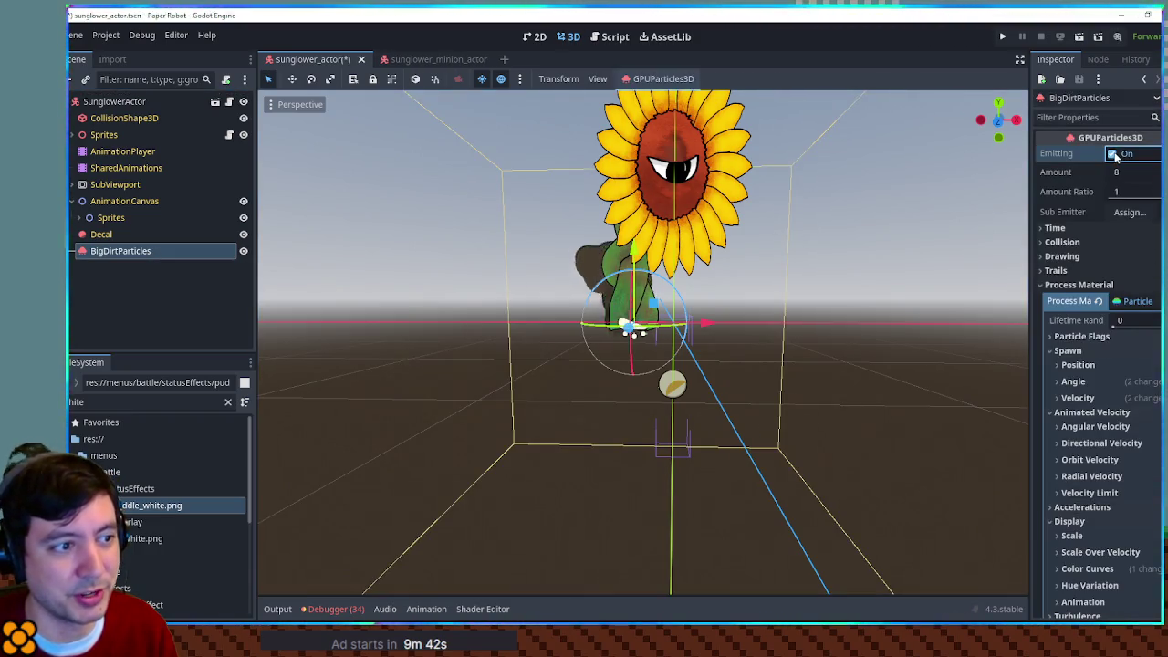
pyautogui.click(1114, 153)
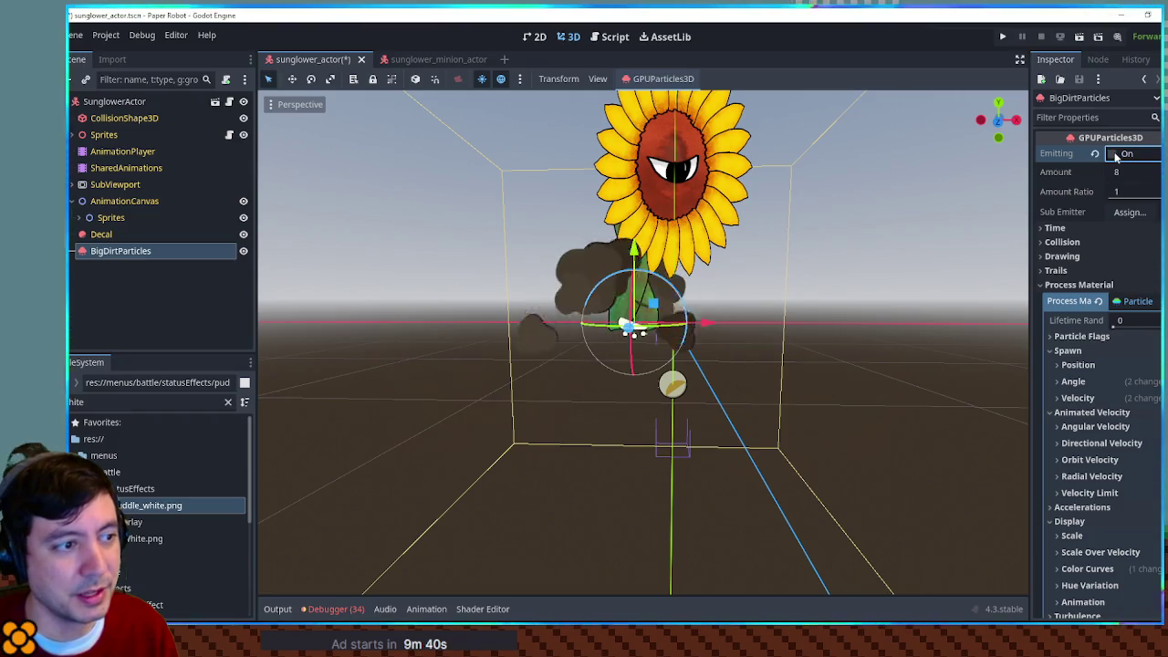
pyautogui.click(1113, 153)
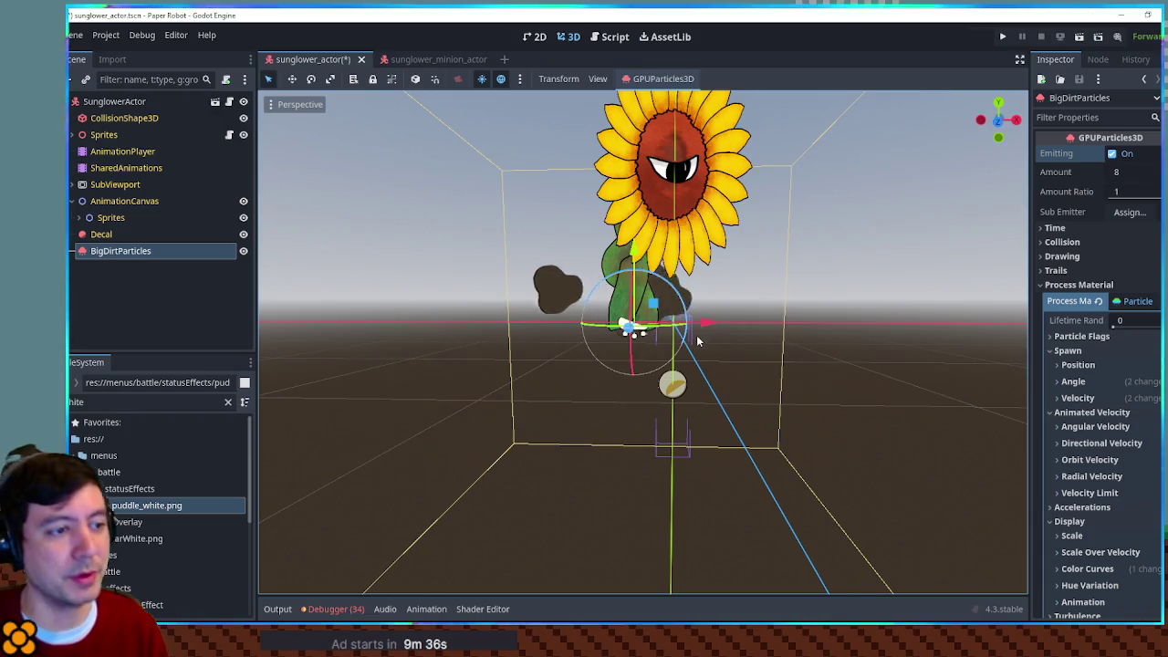
pyautogui.moveTo(735, 322)
pyautogui.mouseDown()
pyautogui.moveTo(1069, 326)
pyautogui.moveTo(547, 328)
pyautogui.moveTo(886, 331)
pyautogui.moveTo(920, 295)
pyautogui.mouseUp()
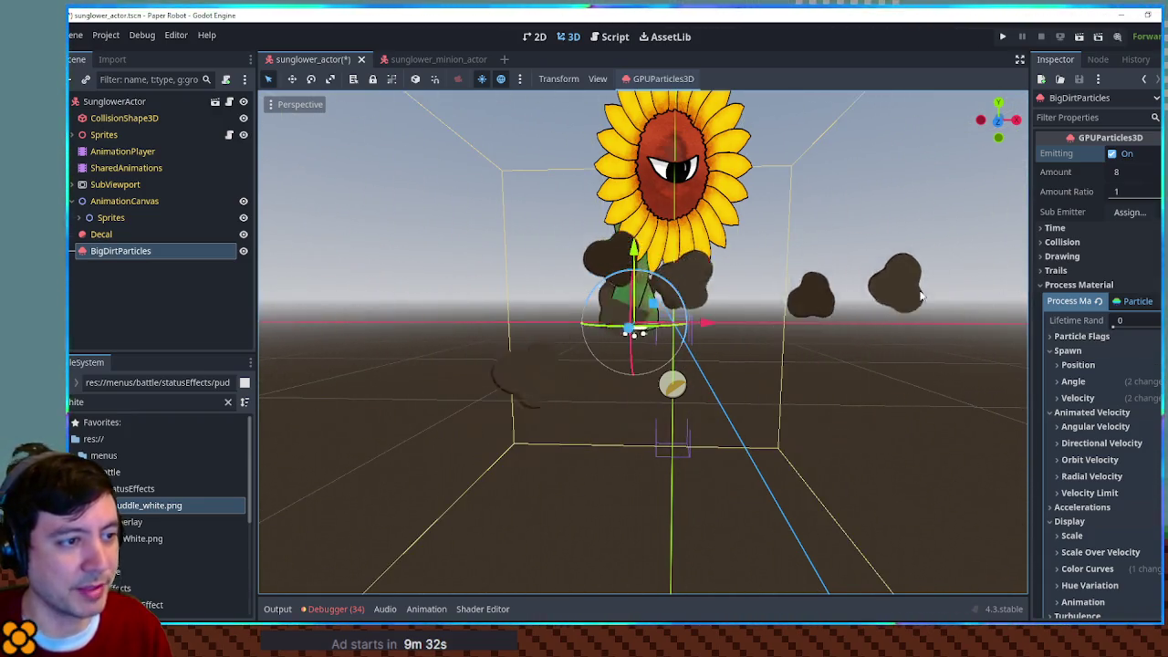
pyautogui.click(1113, 153)
pyautogui.hotkey('ctrl', 's')
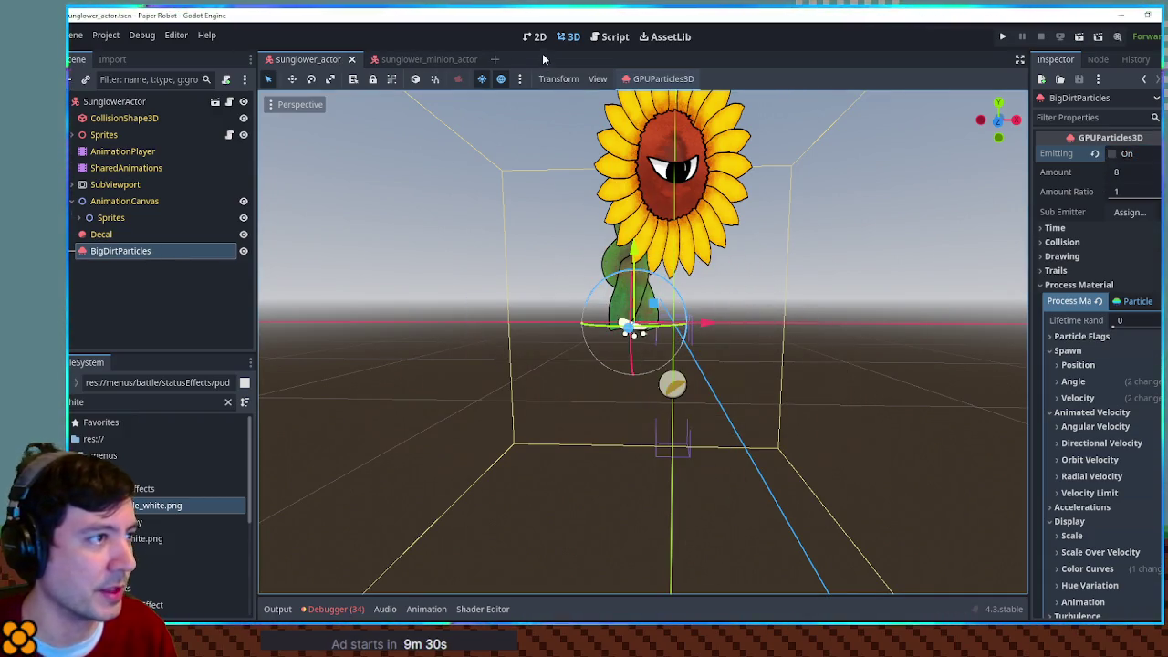
pyautogui.click(618, 37)
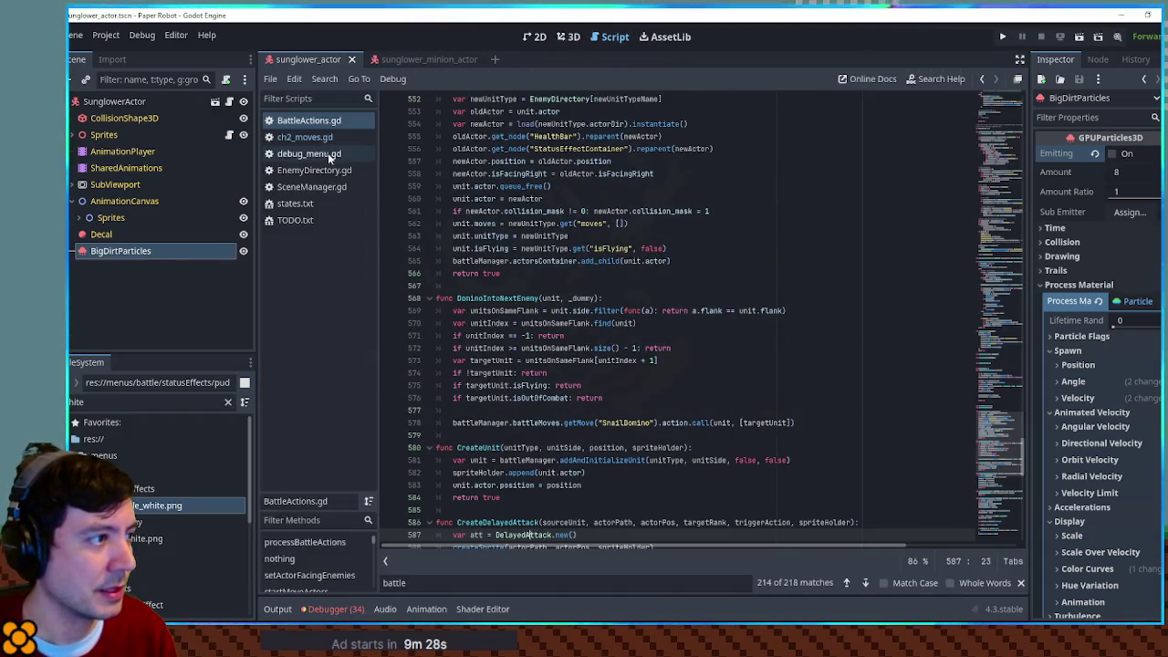
# Step: In ch2_moves.gd, add 'var particles = source.actor.get_node("BigDirtParticles")' after the spriteHolder line
pyautogui.click(317, 138)
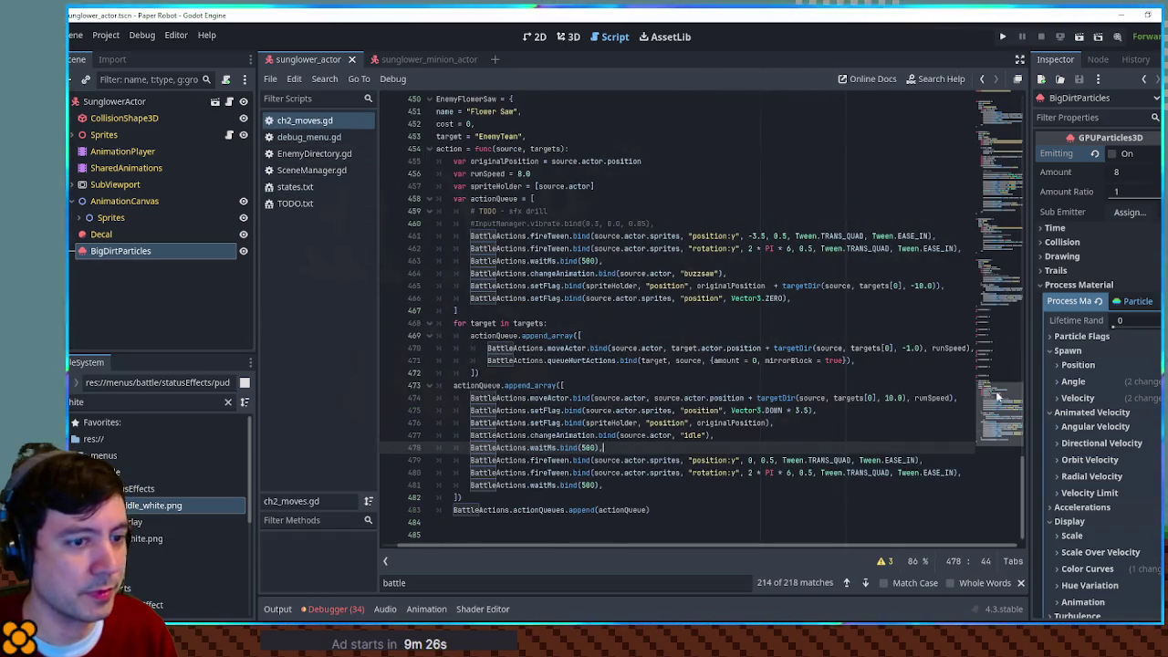
pyautogui.scroll(1, 998, 389)
pyautogui.click(609, 216)
pyautogui.press('Return')
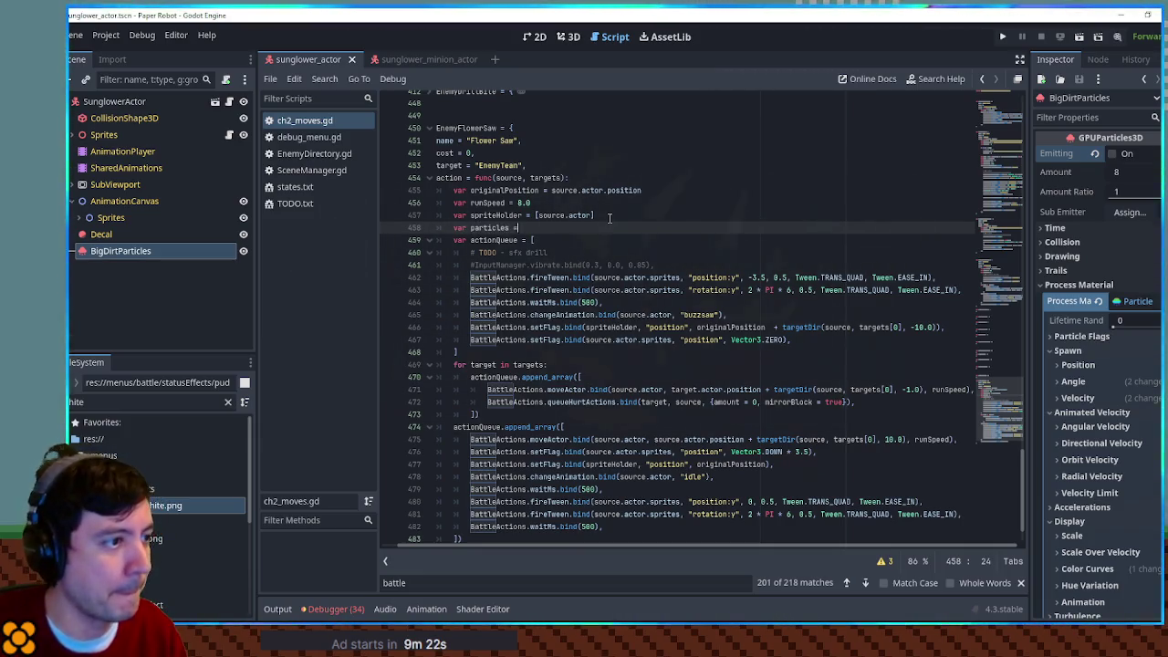
pyautogui.write('source.actor.get_node("BigDirtParticles')
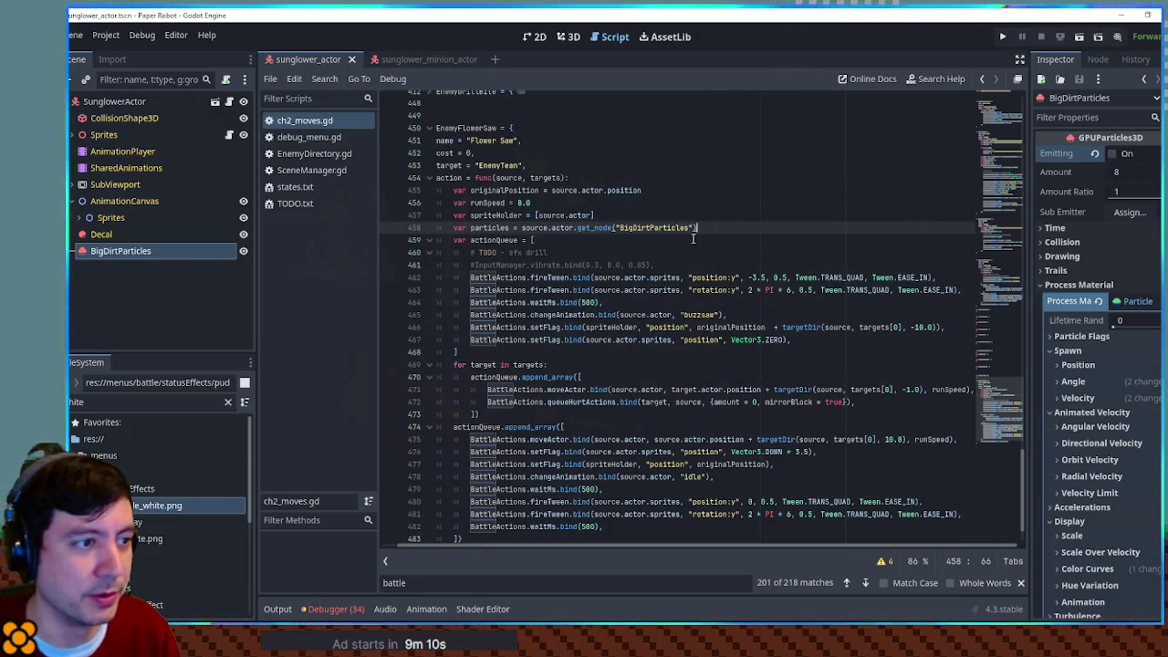
pyautogui.click(637, 212)
pyautogui.doubleClick(483, 228)
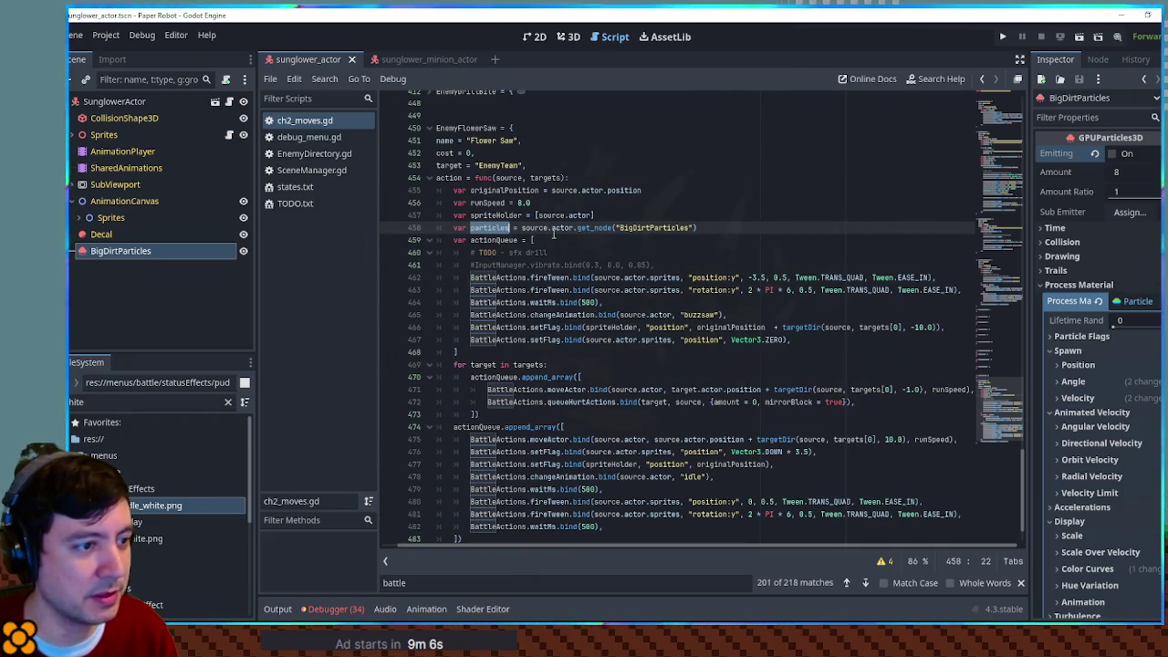
pyautogui.scroll(-2, 607, 343)
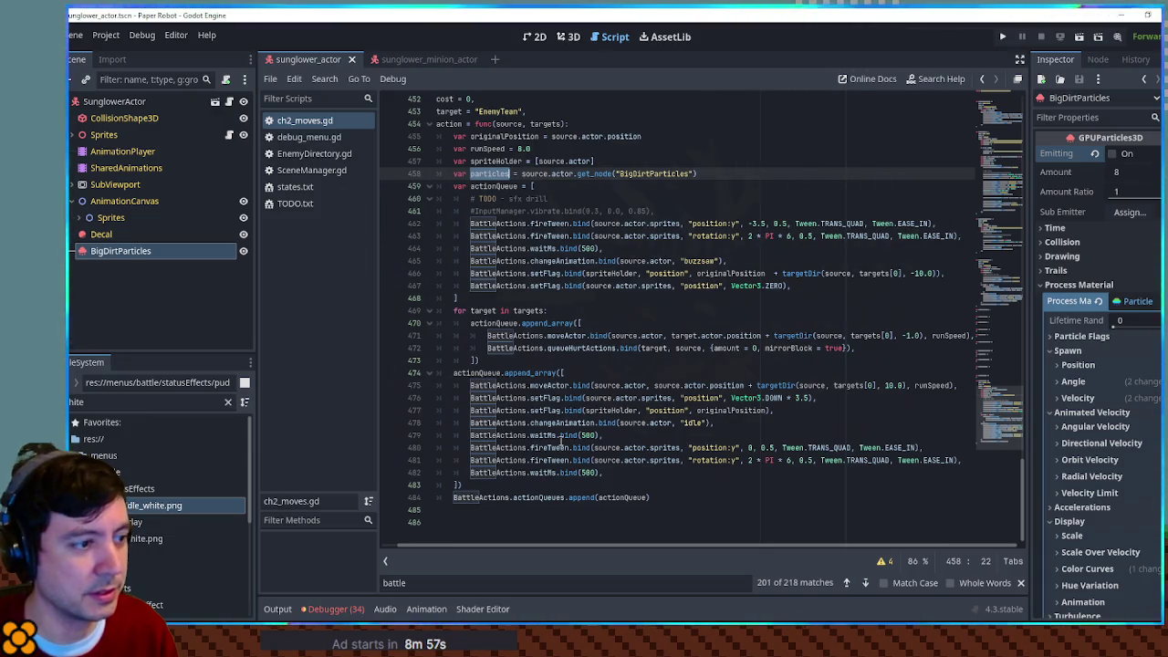
pyautogui.click(647, 211)
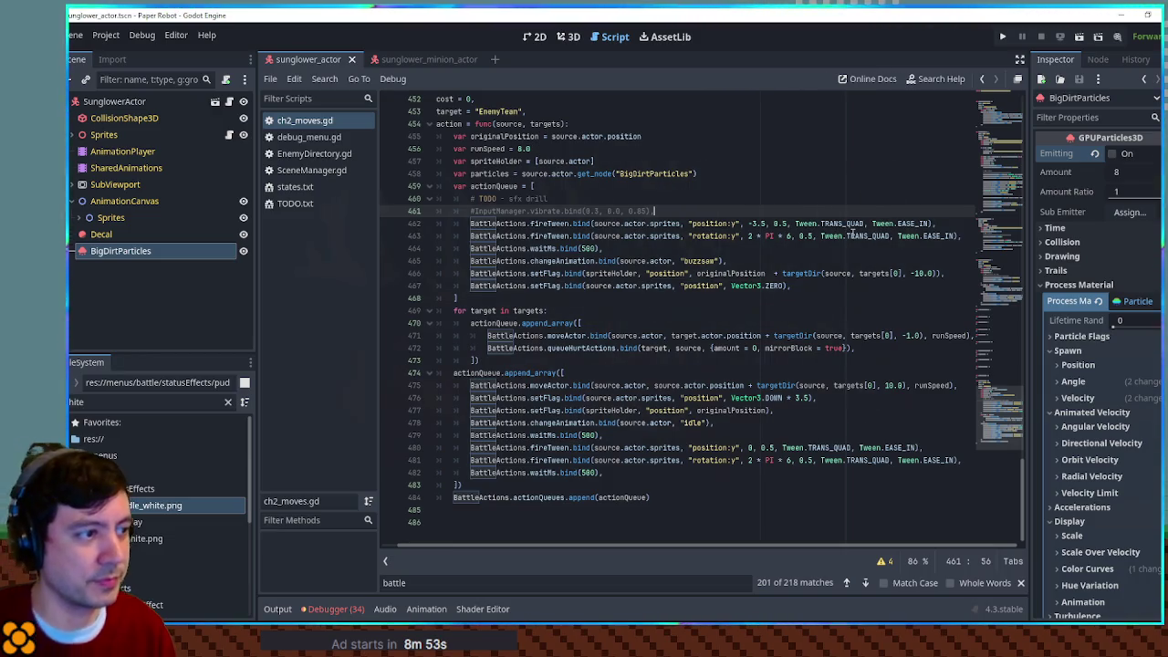
# Step: Add a setFlag line setting particles "emitting" to true after the vibrate comment
pyautogui.press('Return')
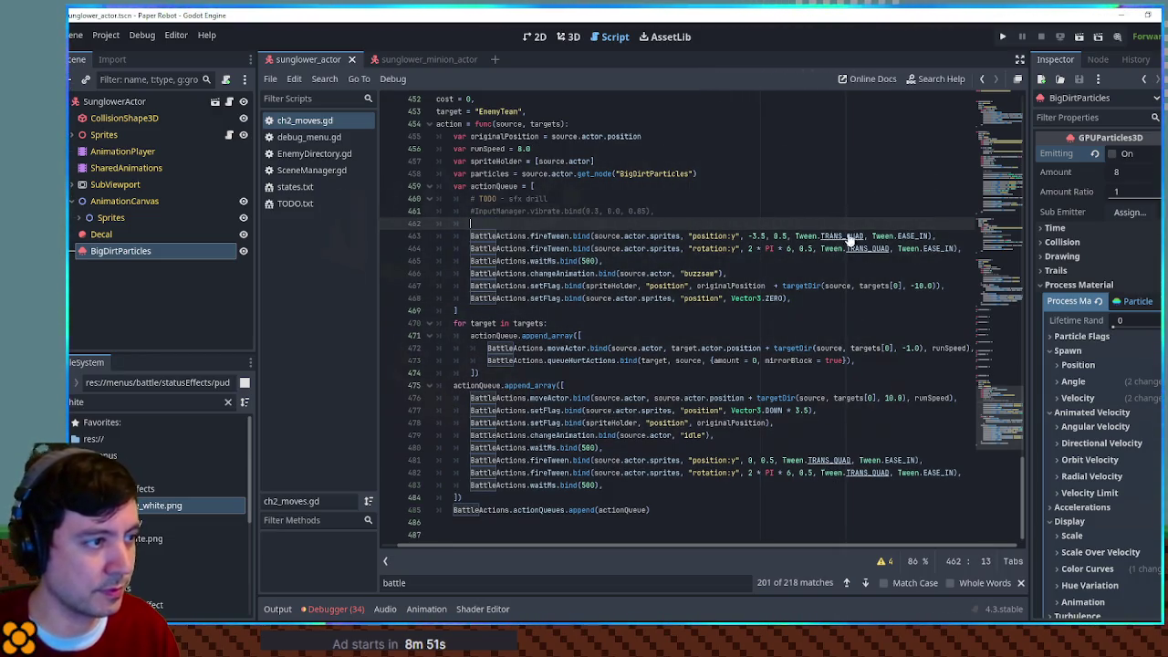
pyautogui.click(961, 285)
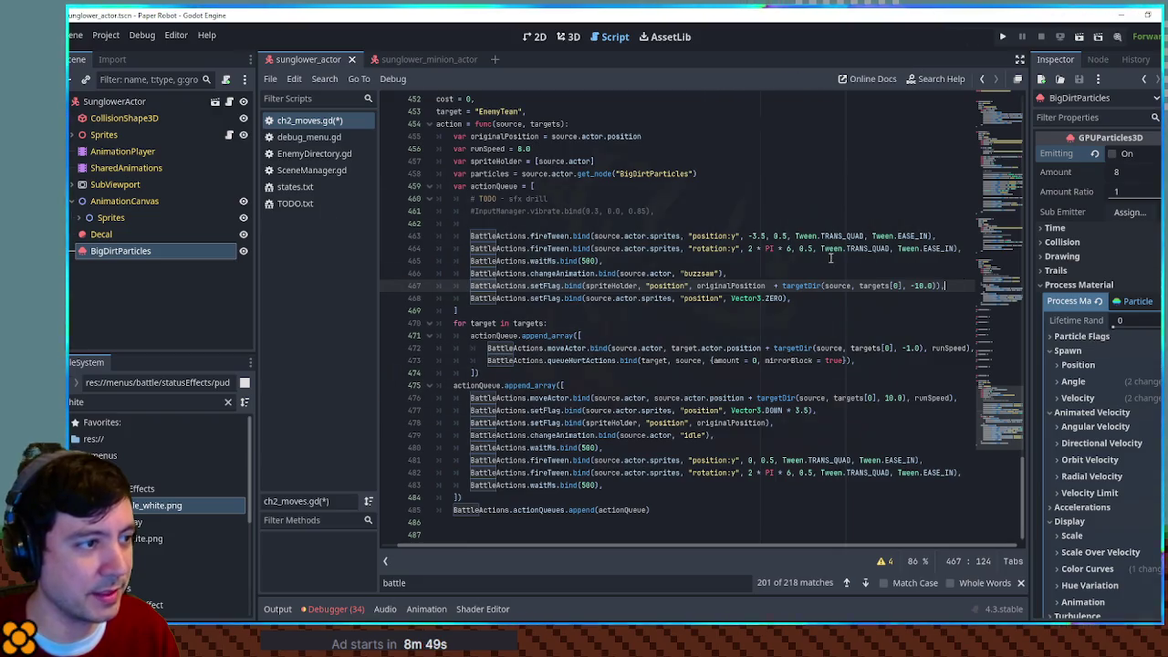
pyautogui.tripleClick(958, 285)
pyautogui.hotkey('ctrl', 'c')
pyautogui.click(548, 223)
pyautogui.hotkey('ctrl', 'v')
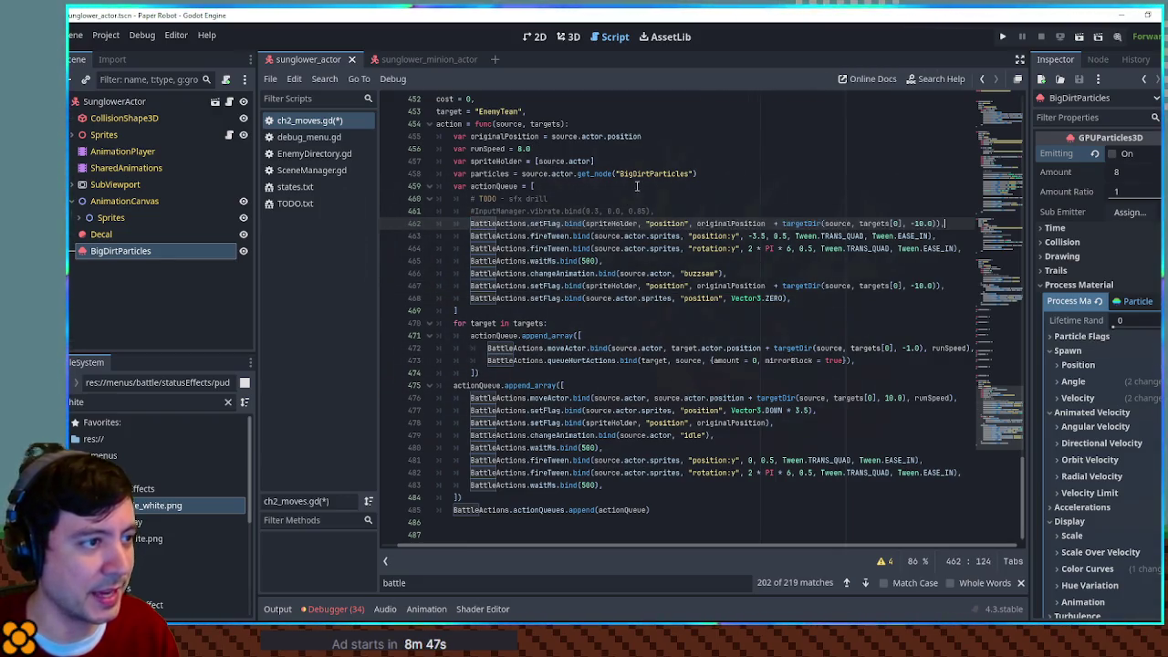
pyautogui.click(514, 173)
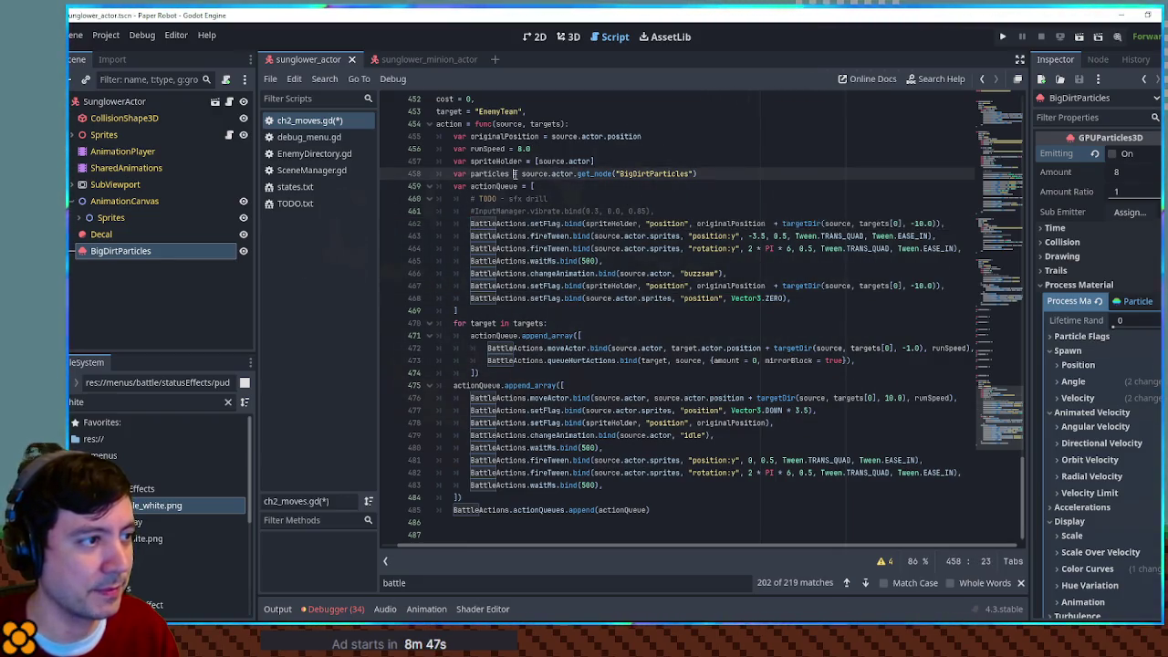
pyautogui.doubleClick(605, 223)
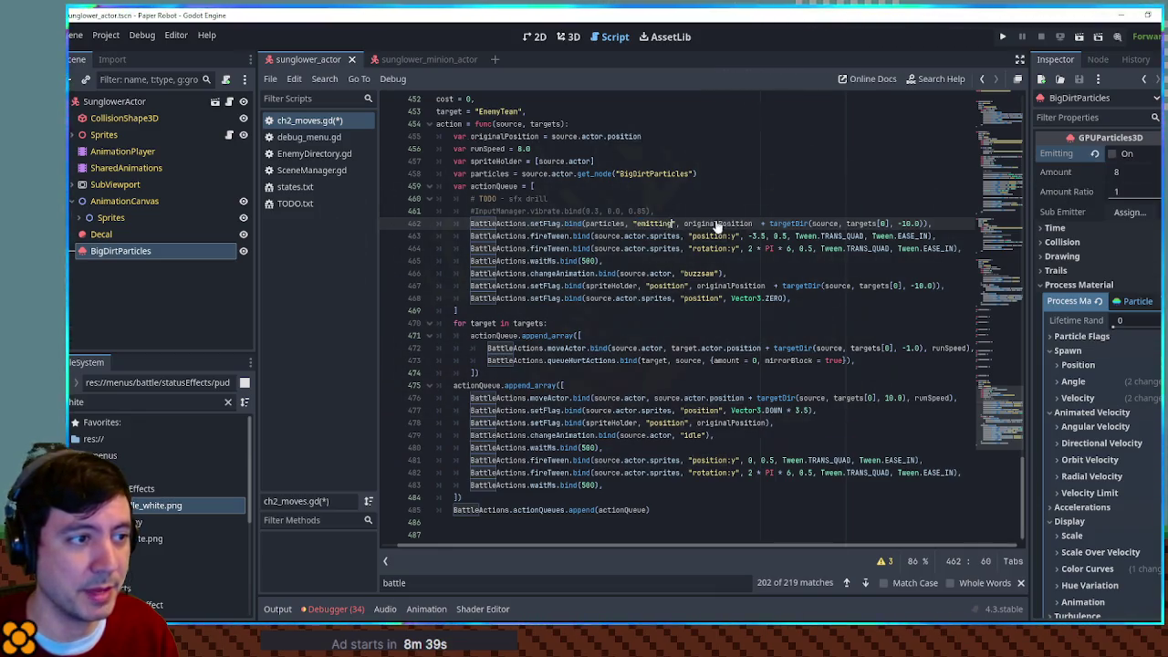
pyautogui.write('tr')
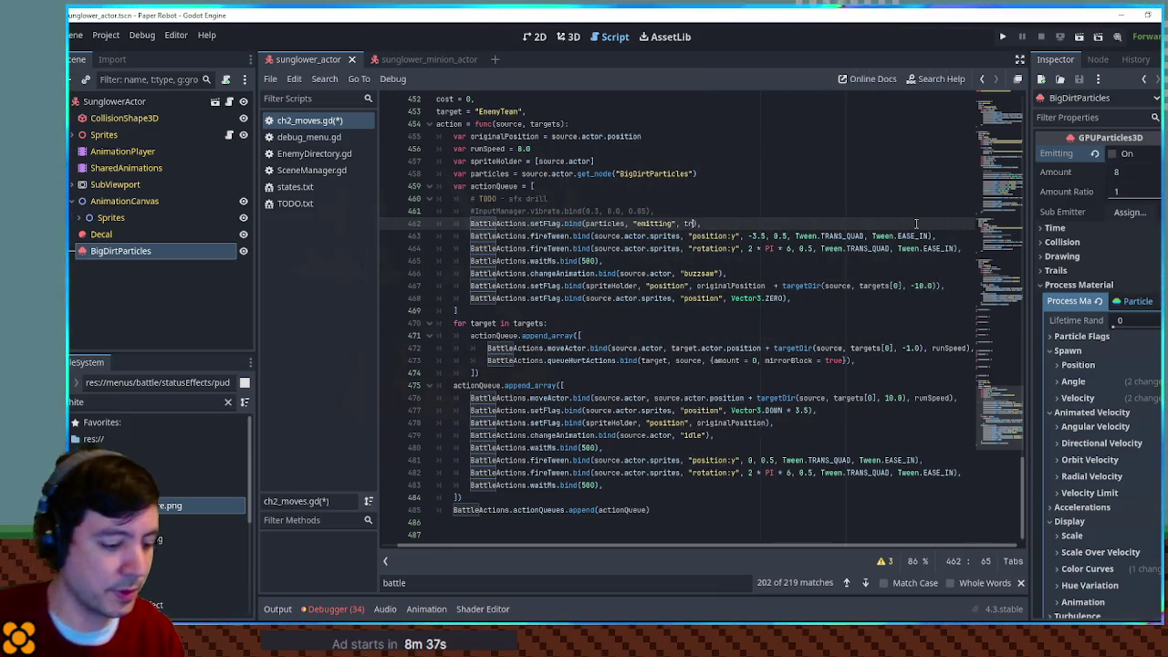
pyautogui.write('ue')
pyautogui.moveTo(785, 220); pyautogui.dragTo(783, 215)
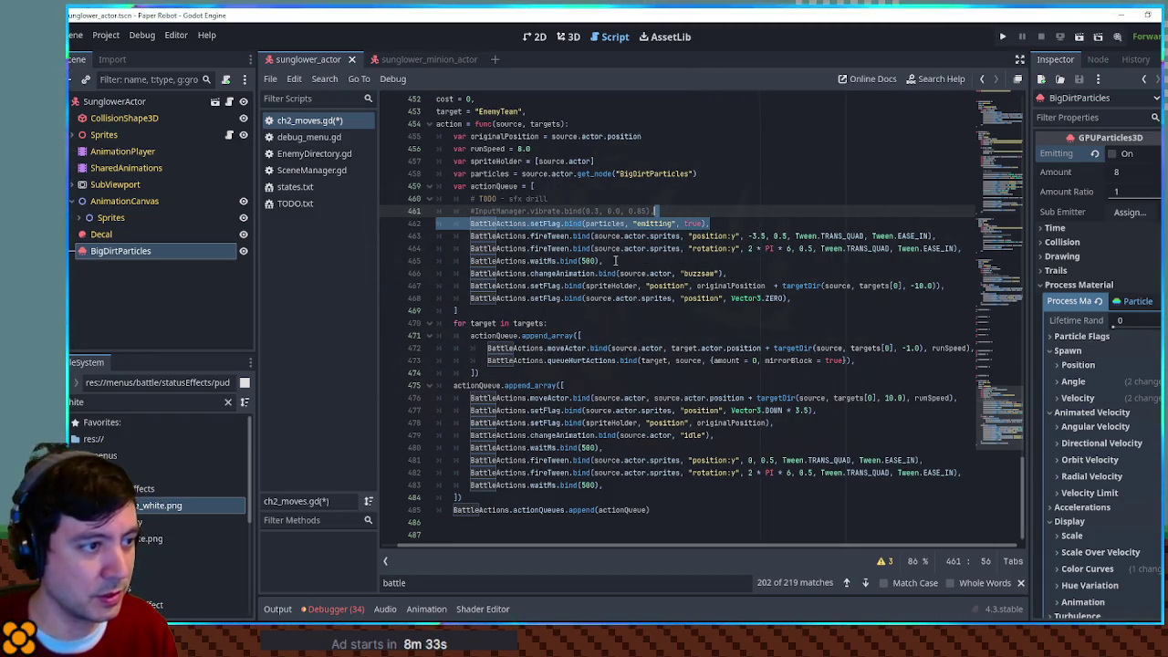
# Step: Add an emitting-false line after the first wait and an emitting-true line in the return sequence
pyautogui.click(616, 261)
pyautogui.hotkey('ctrl', 'v')
pyautogui.write('lse')
pyautogui.moveTo(741, 224); pyautogui.dragTo(741, 217)
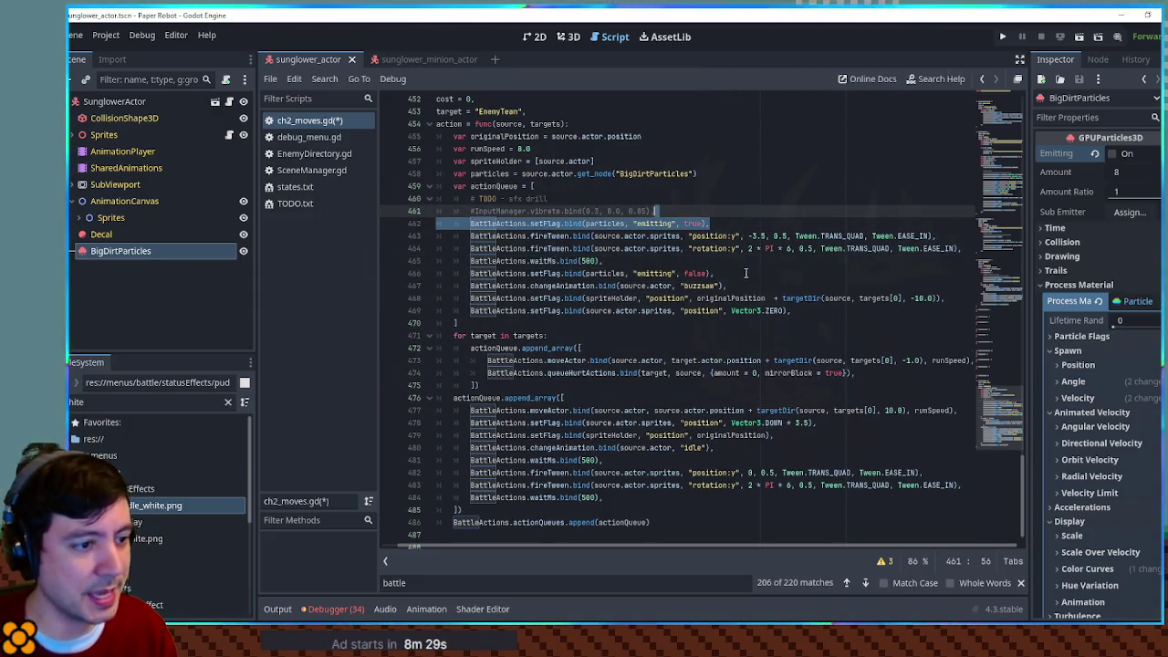
pyautogui.click(622, 461)
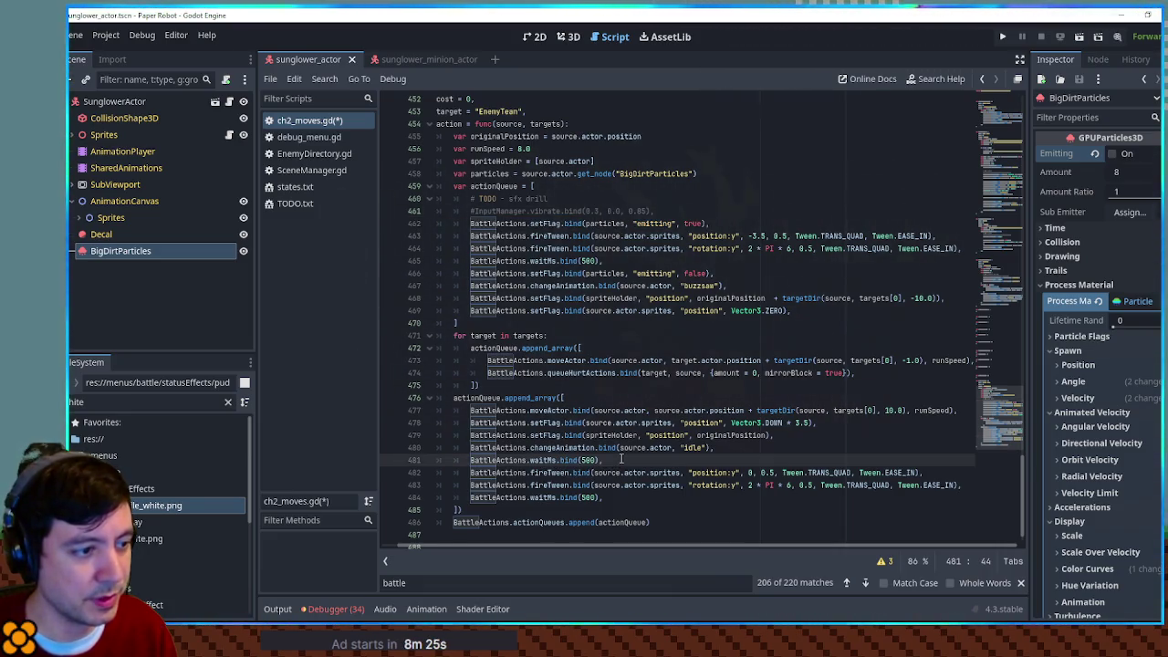
pyautogui.hotkey('ctrl', 'v')
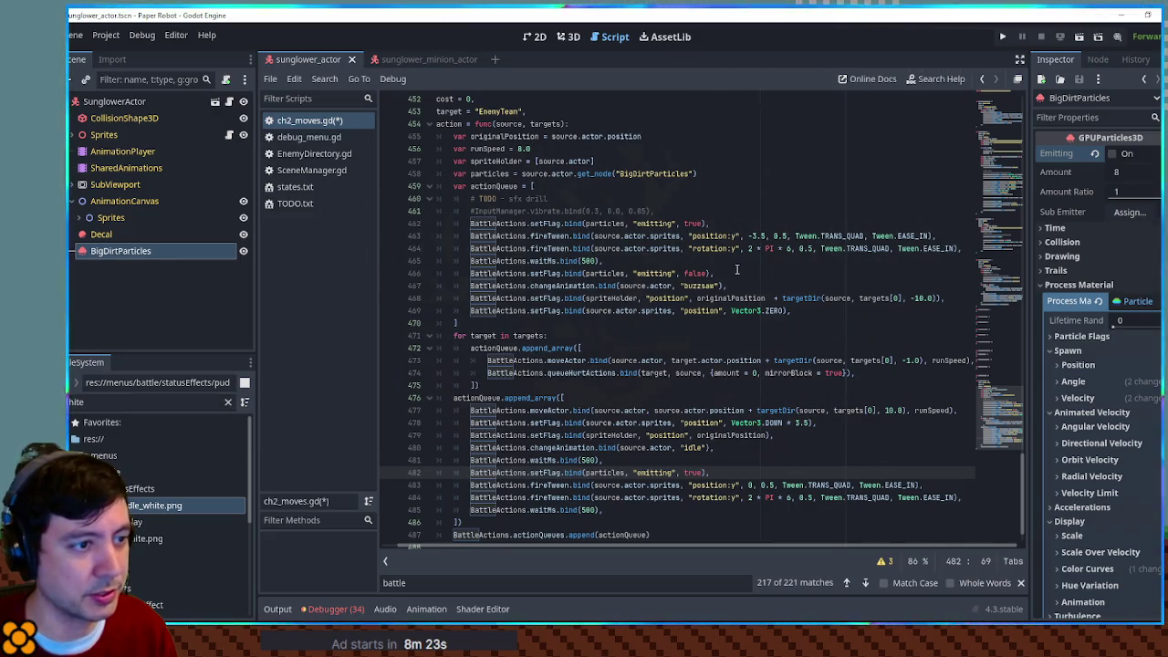
# Step: Add an emitting-false line after the final wait and run the game with F5
pyautogui.moveTo(736, 269); pyautogui.dragTo(740, 268)
pyautogui.hotkey('ctrl', 'c')
pyautogui.click(679, 509)
pyautogui.hotkey('ctrl', 'v')
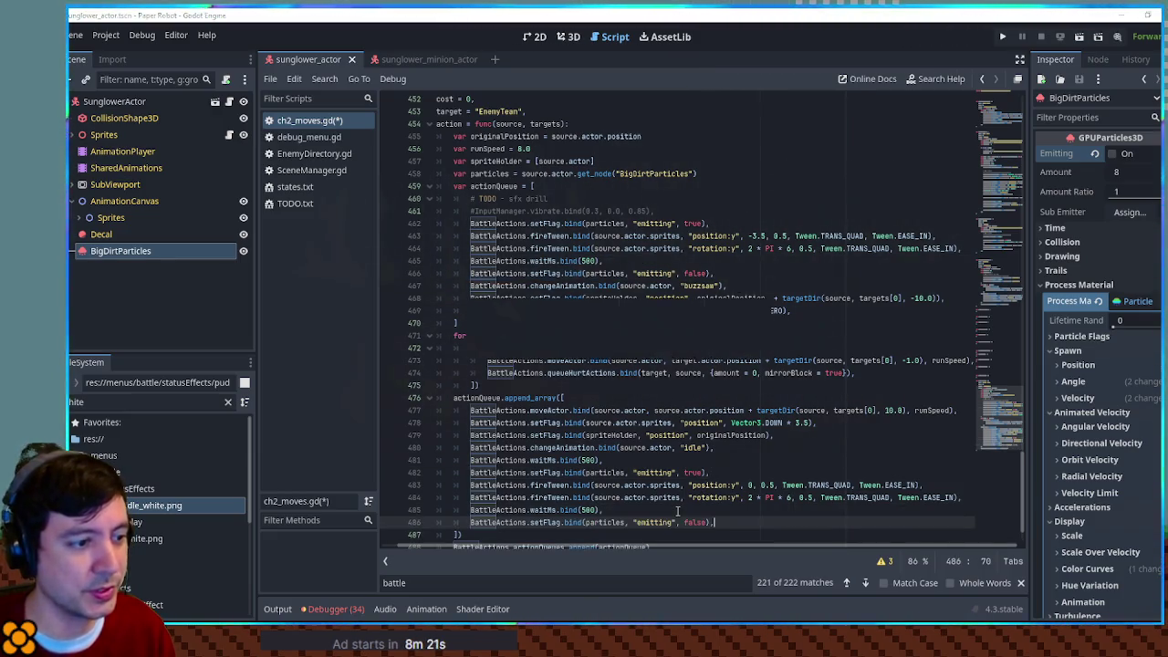
pyautogui.press('F5')
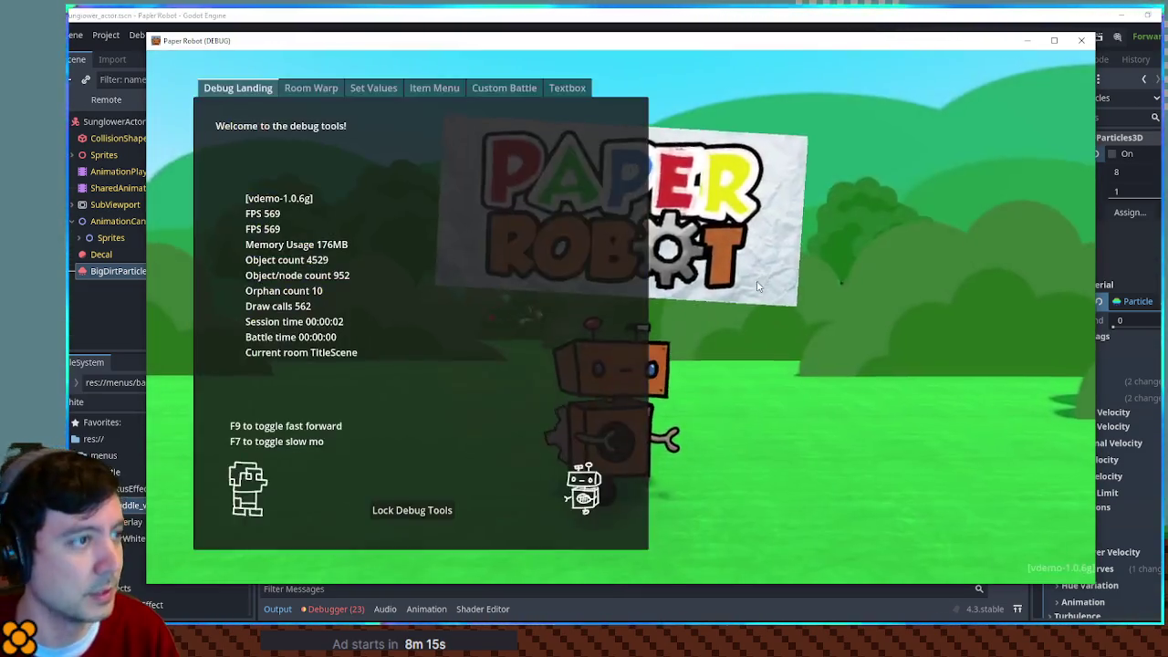
# Step: Start a custom test battle with Sunglower as Enemy 1
pyautogui.click(504, 87)
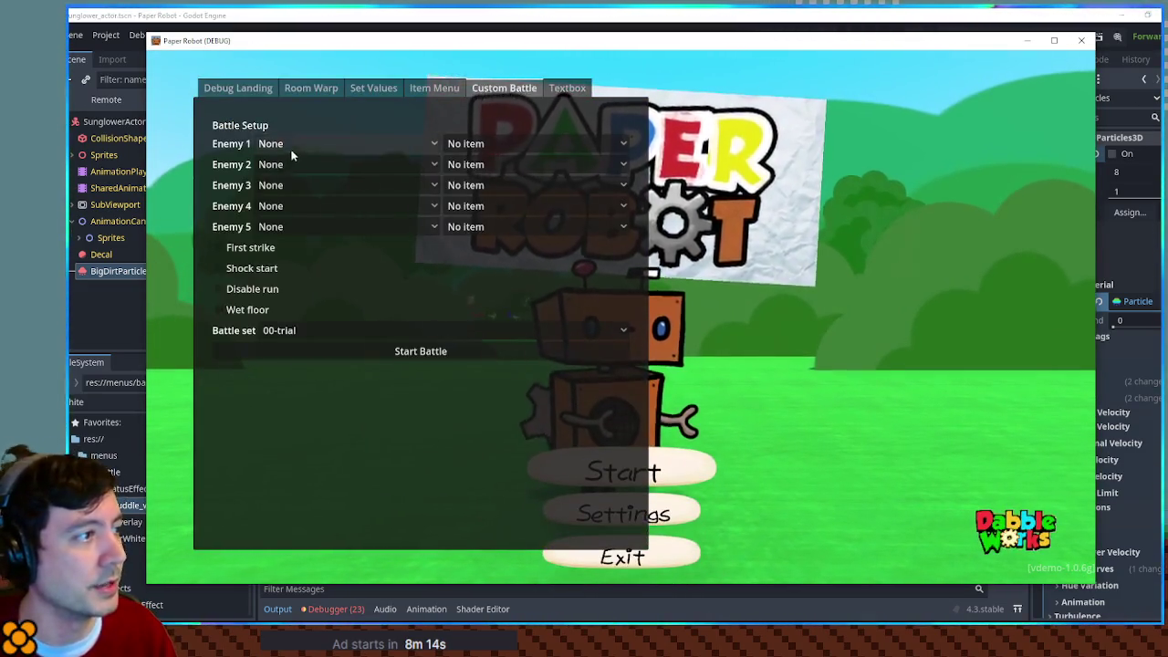
pyautogui.click(289, 146)
pyautogui.click(297, 524)
pyautogui.click(381, 355)
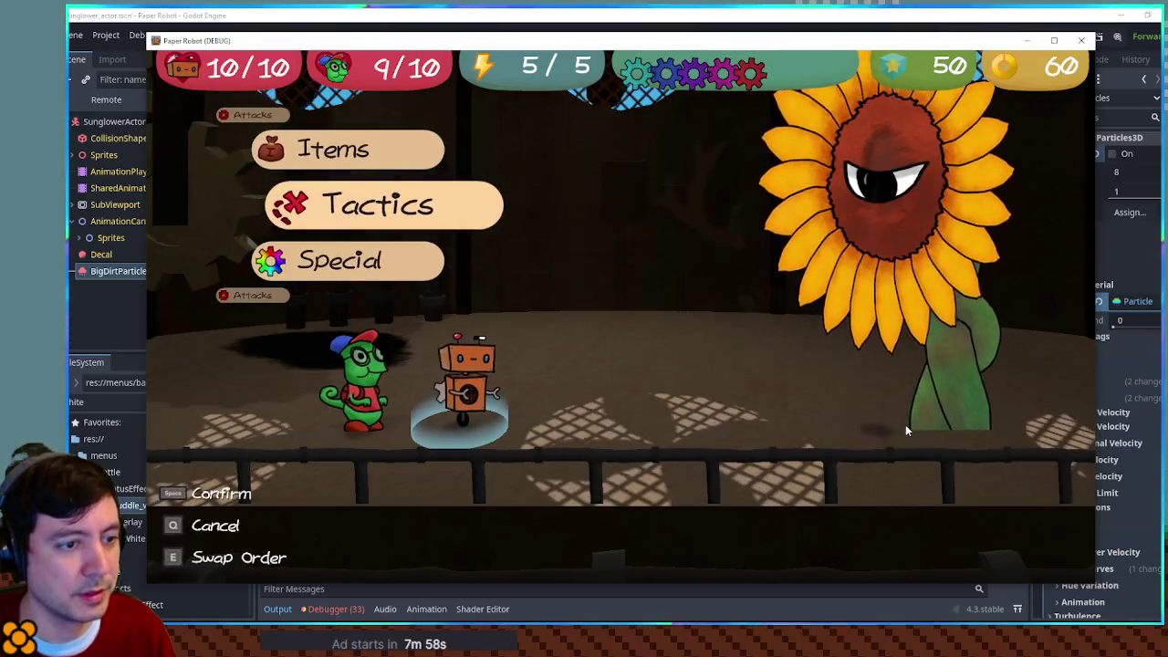
# Step: End the robot's turn, have the partner defend, then stop the running game
pyautogui.press('space')
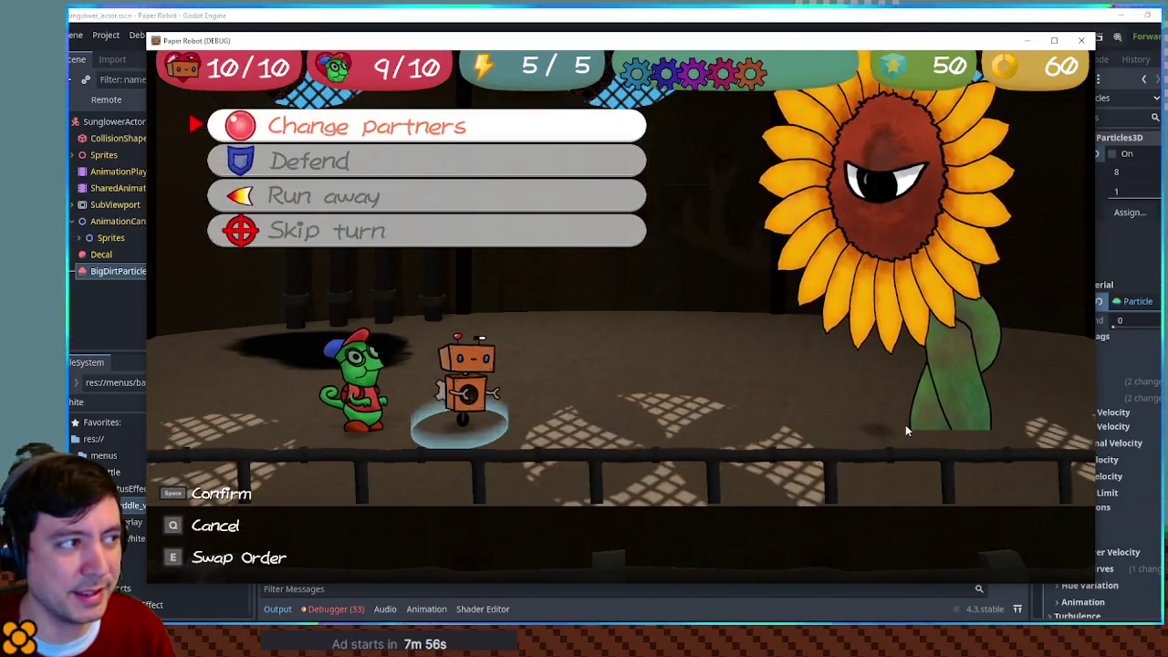
pyautogui.press('e')
pyautogui.press('space')
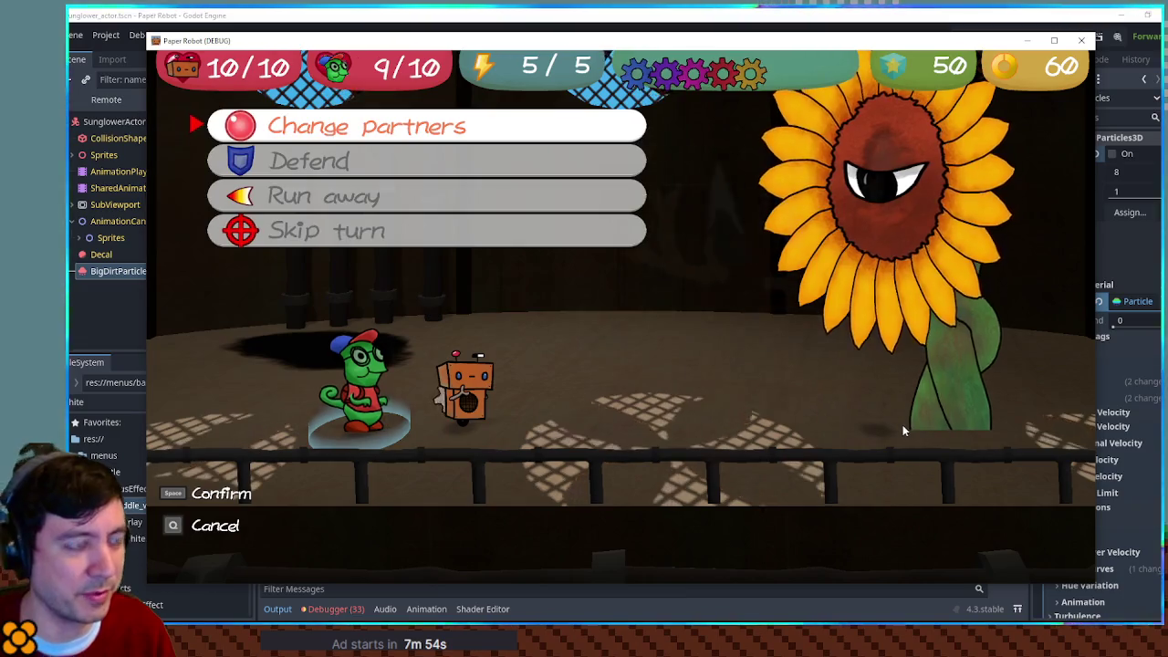
pyautogui.press('s')
pyautogui.press('space')
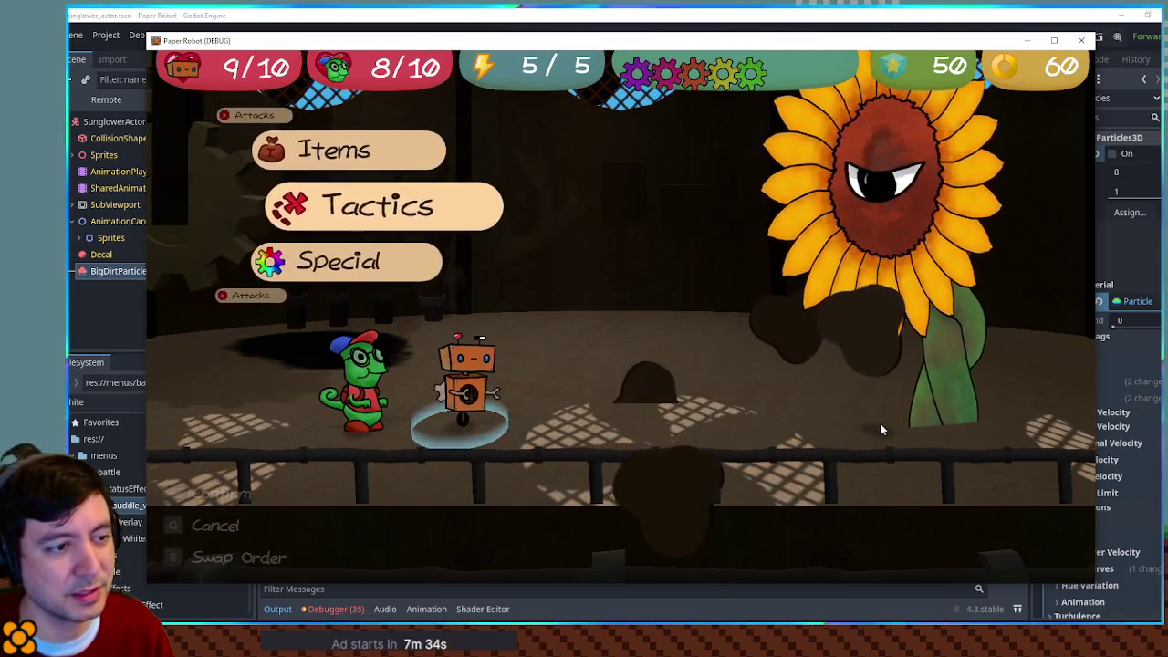
pyautogui.press('F8')
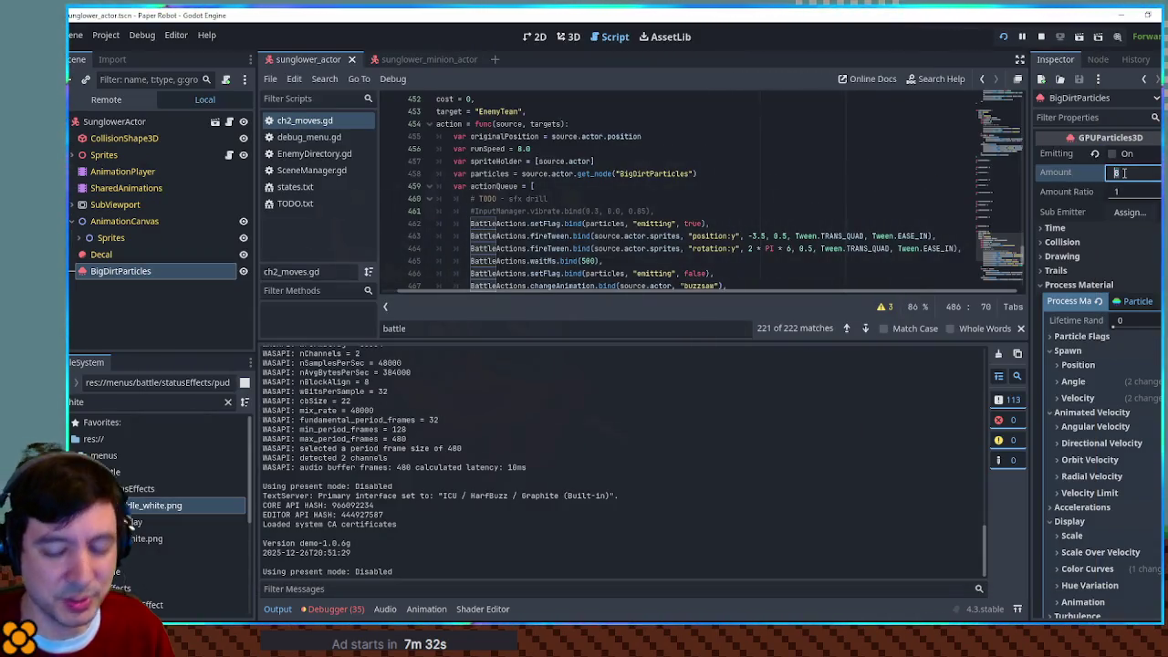
# Step: Set the dirt particle amount to 16 and delete the emitting-false line after the first wait
pyautogui.write('16')
pyautogui.press('Return')
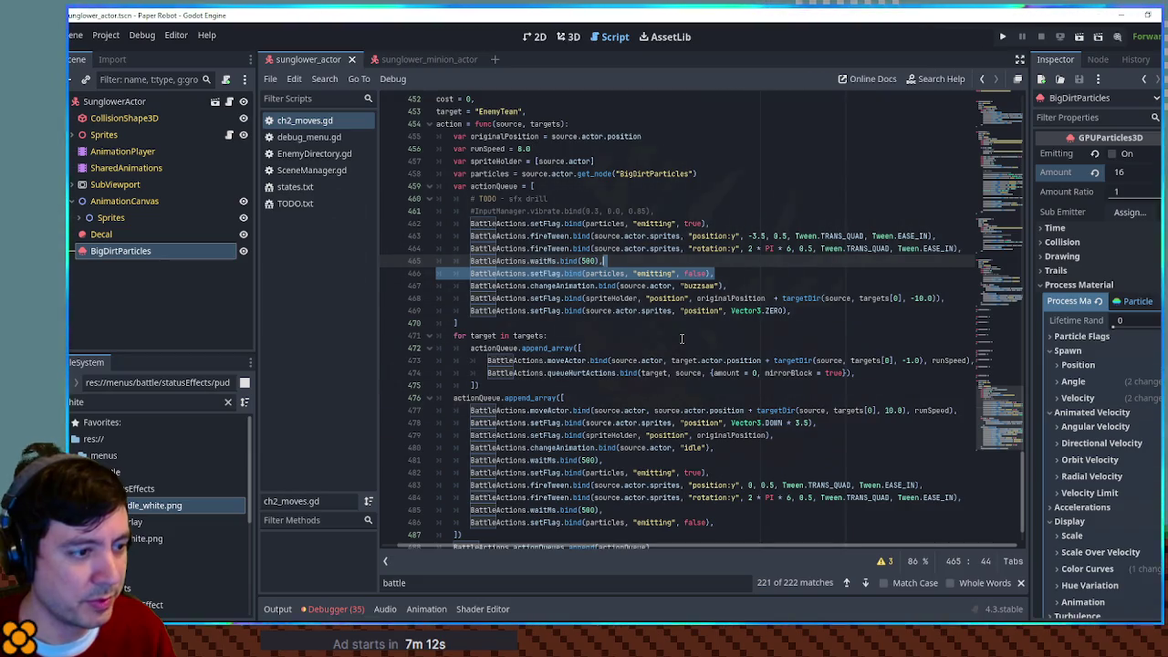
pyautogui.press('BackSpace')
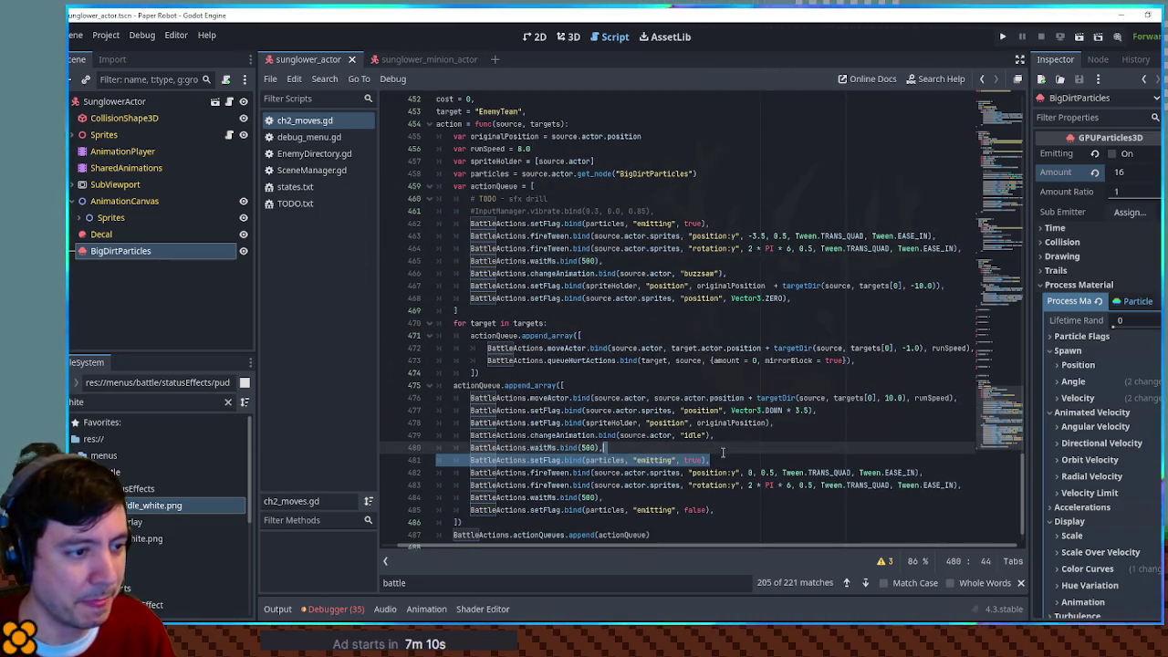
# Step: Save the script, change the sprite offset to Vector3.DOWN * 5.5, and run the game
pyautogui.hotkey('ctrl', 's')
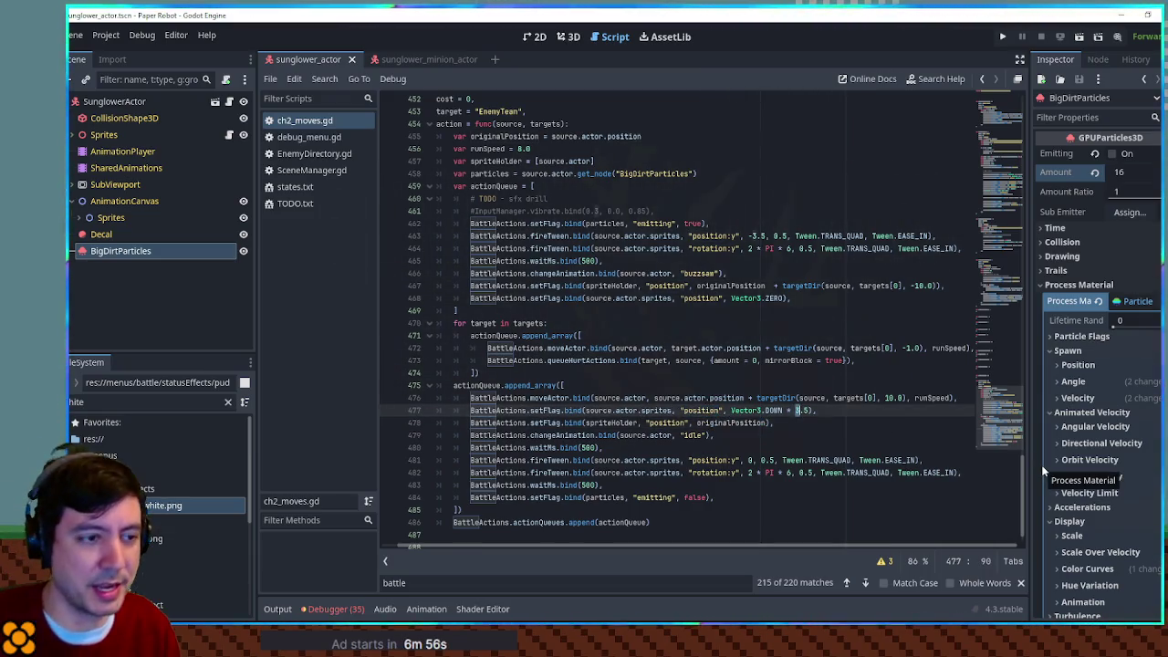
pyautogui.write('5')
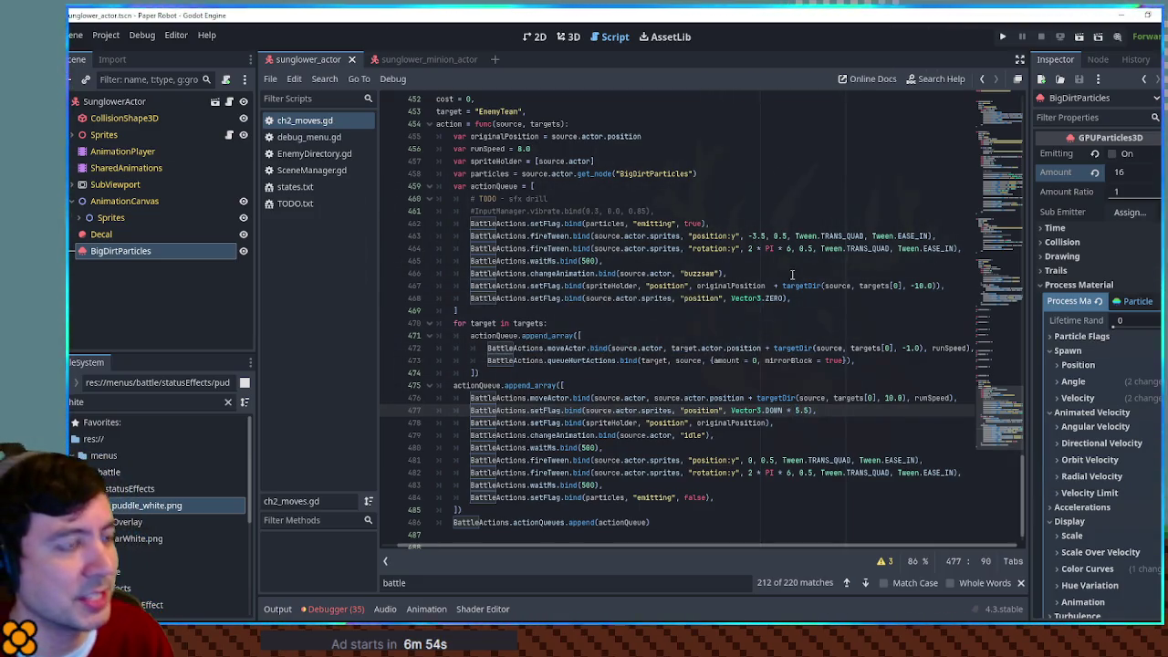
pyautogui.press('F5')
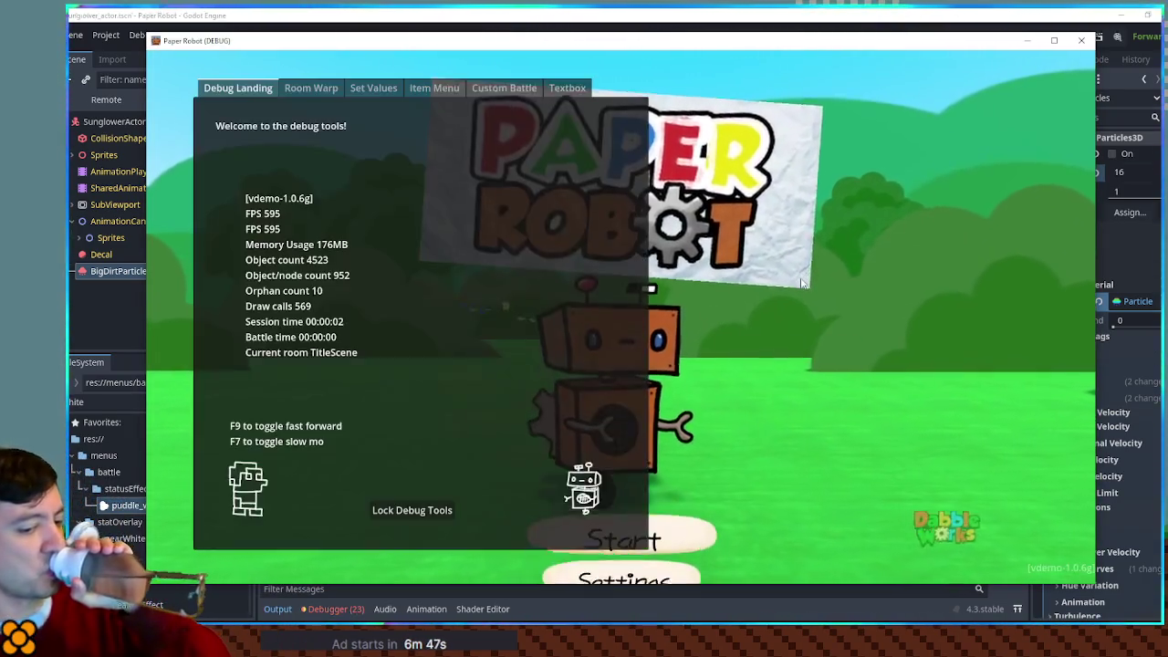
# Step: Start another custom test battle with Sunglower as Enemy 1
pyautogui.click(504, 87)
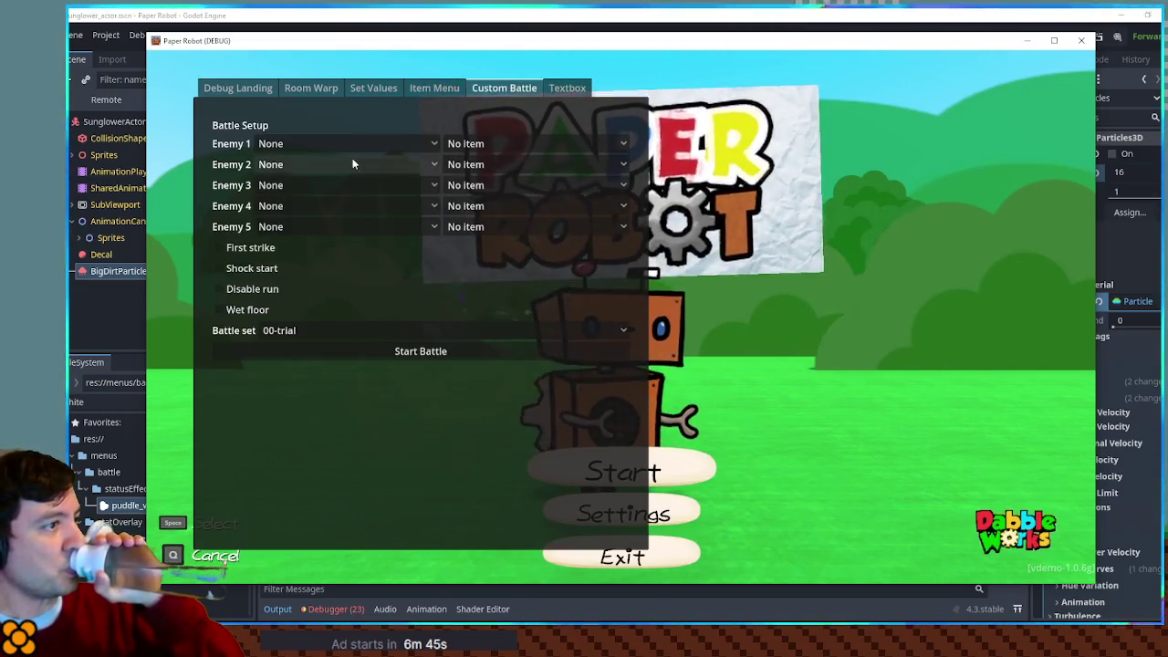
pyautogui.click(347, 143)
pyautogui.click(392, 519)
pyautogui.click(442, 354)
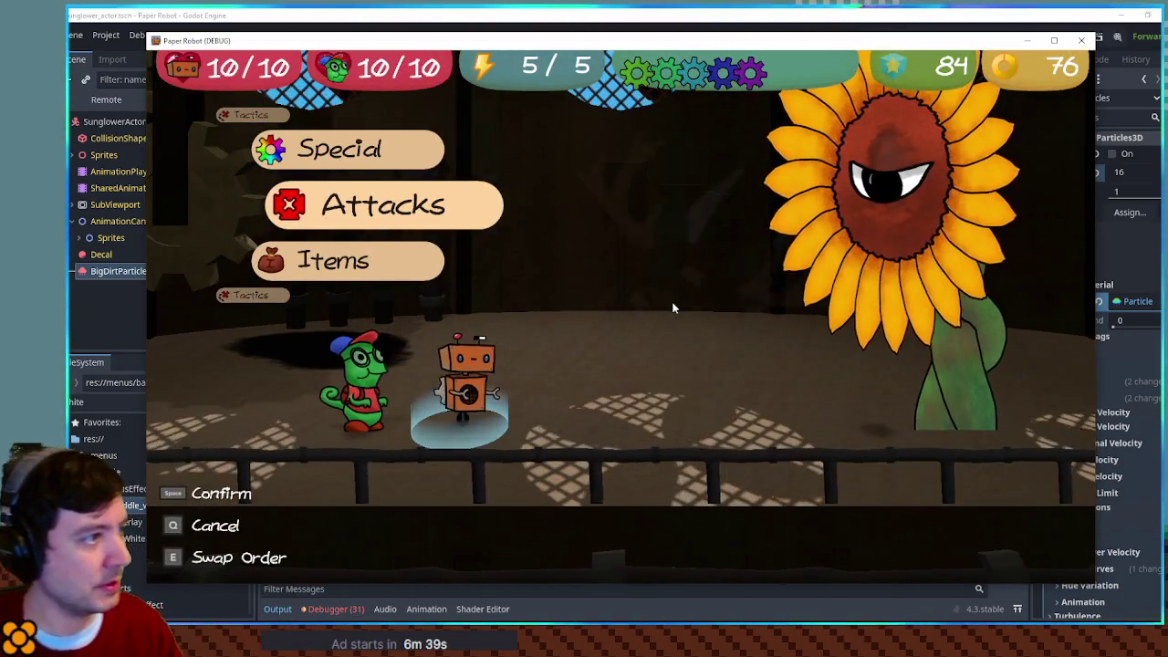
# Step: Use Tactics to swap the party order and switch to the green partner, then close the game
pyautogui.press('Up')
pyautogui.press('Up')
pyautogui.press('space')
pyautogui.press('e')
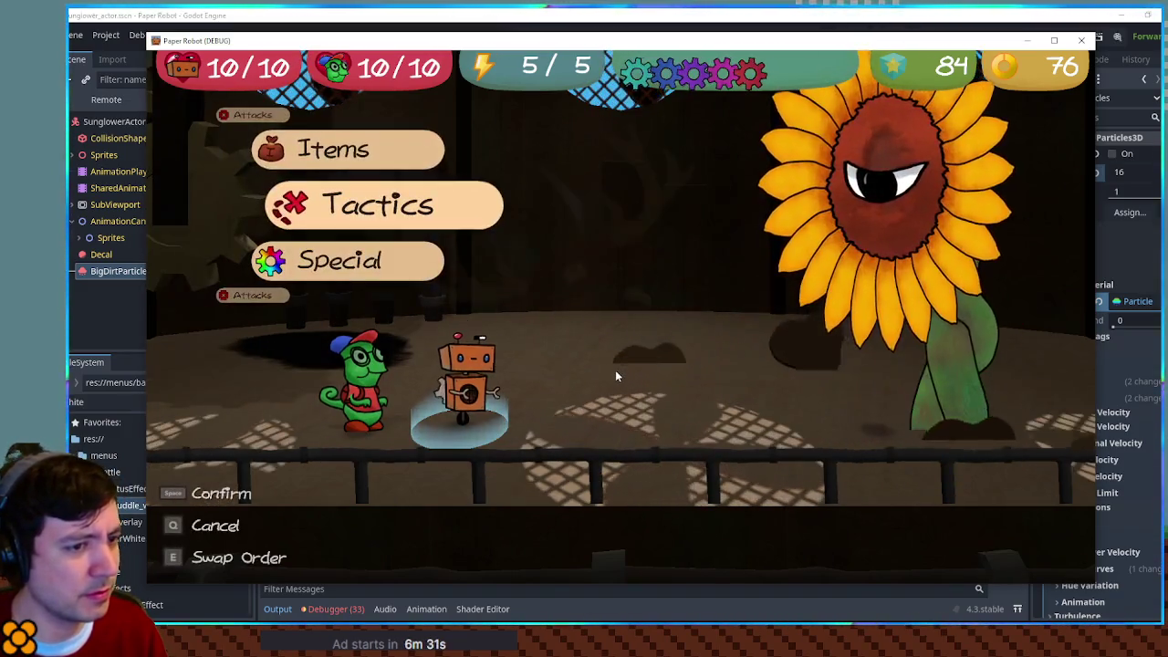
pyautogui.press('w')
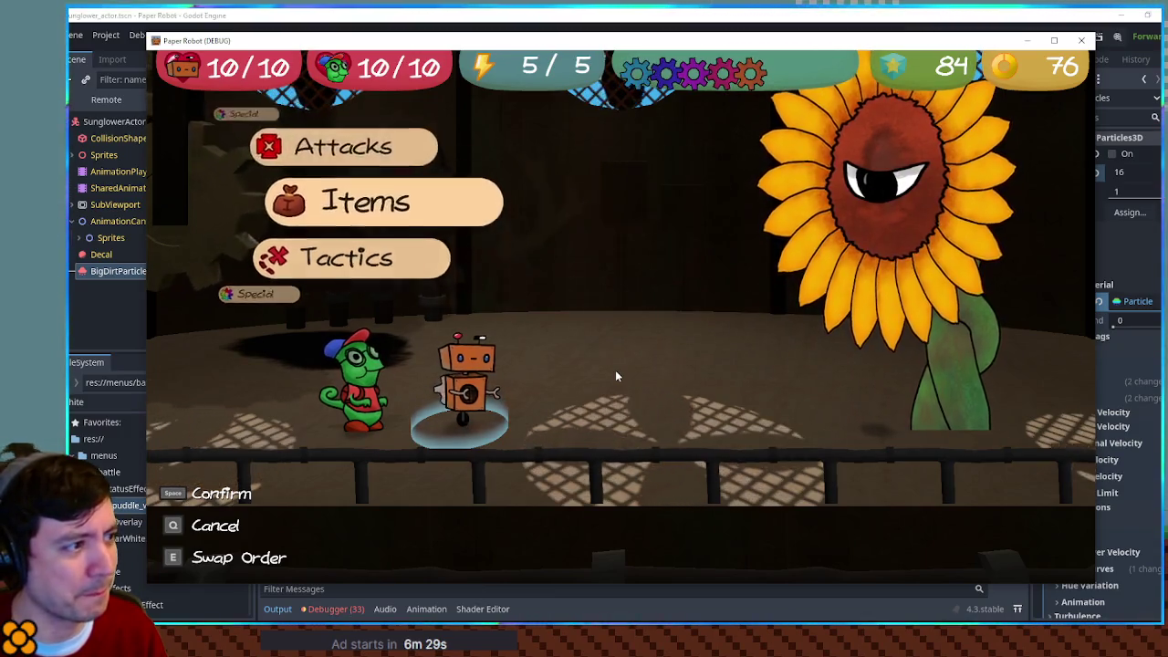
pyautogui.press('s')
pyautogui.press('space')
pyautogui.press('space')
pyautogui.press('space')
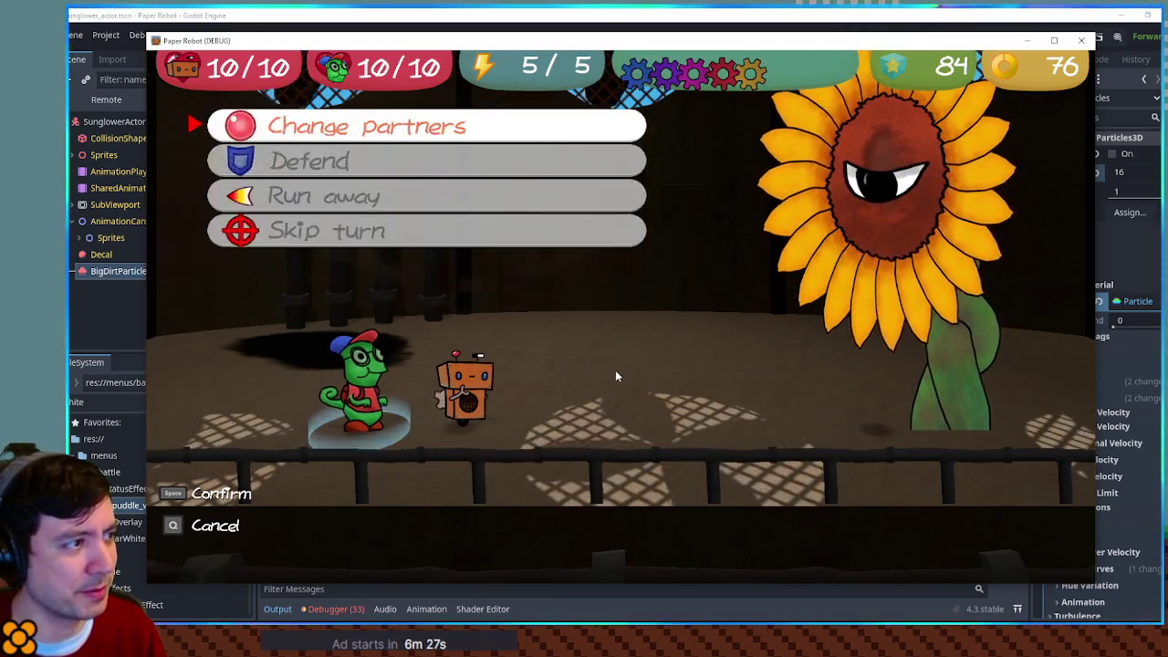
pyautogui.press('space')
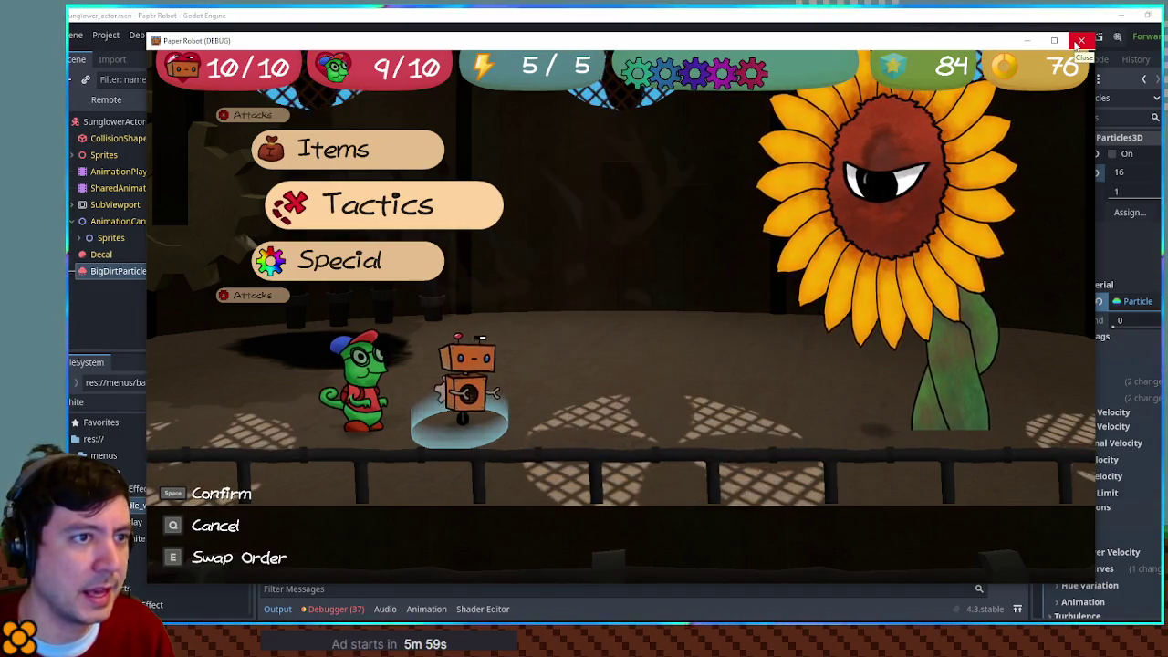
pyautogui.click(1080, 41)
# Step: Save the BigDirtParticles branch as big_dirt_particles.tscn in entities/actors/sunglower, then view the sunglower_minion_actor scene
pyautogui.rightClick(165, 251)
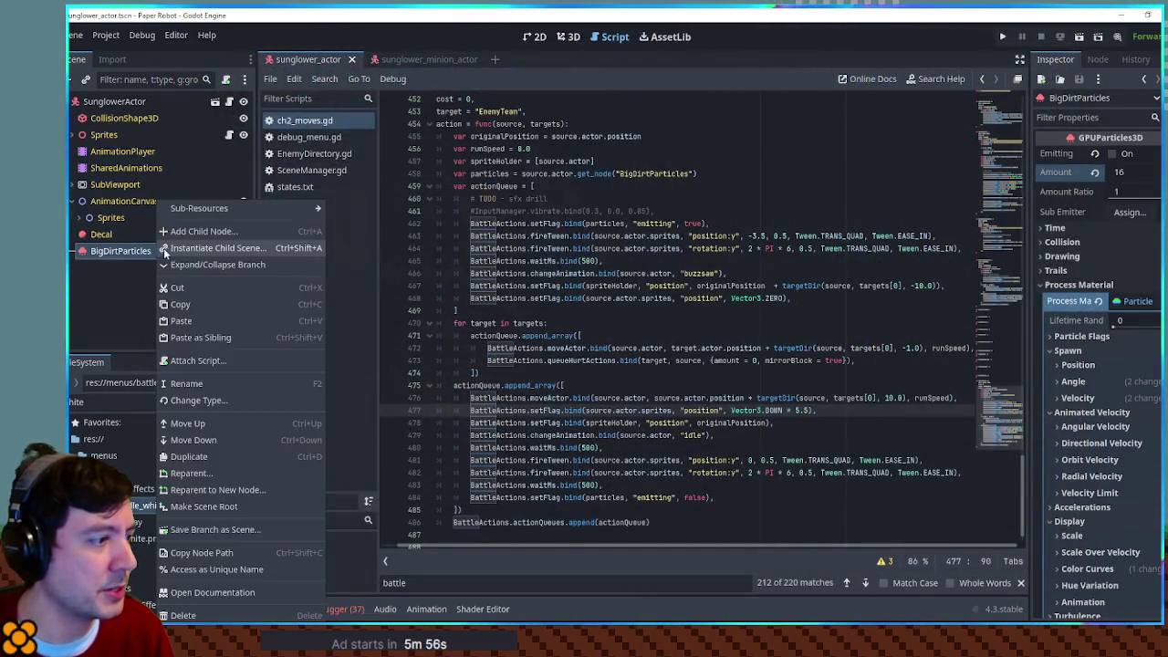
pyautogui.click(255, 535)
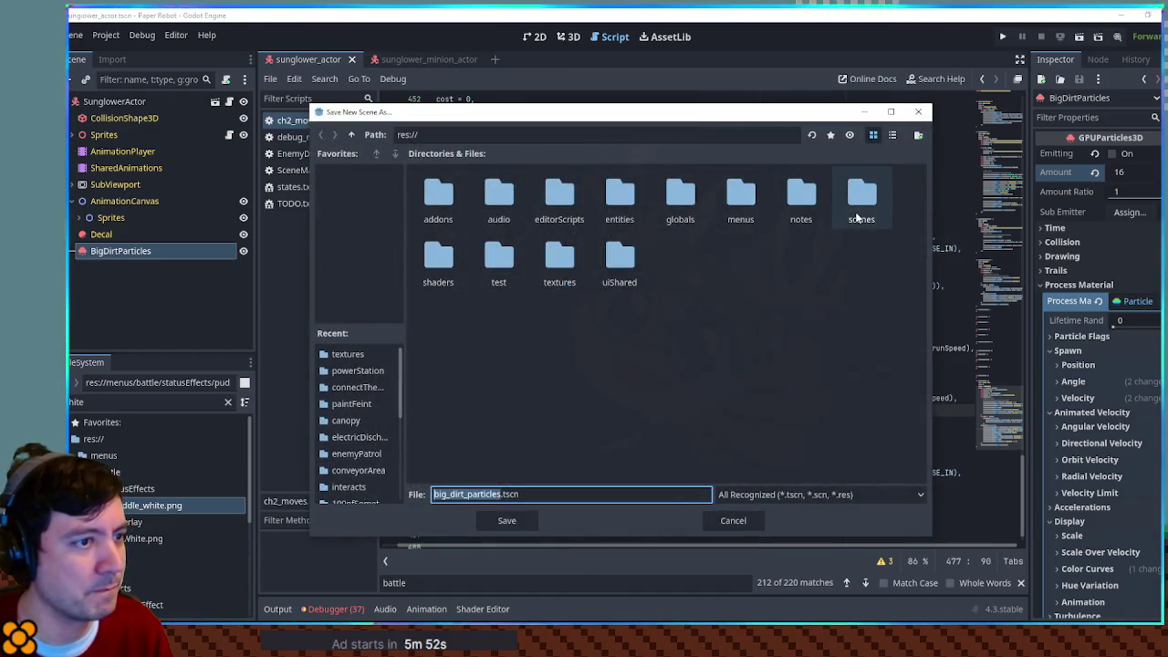
pyautogui.doubleClick(616, 219)
pyautogui.doubleClick(439, 201)
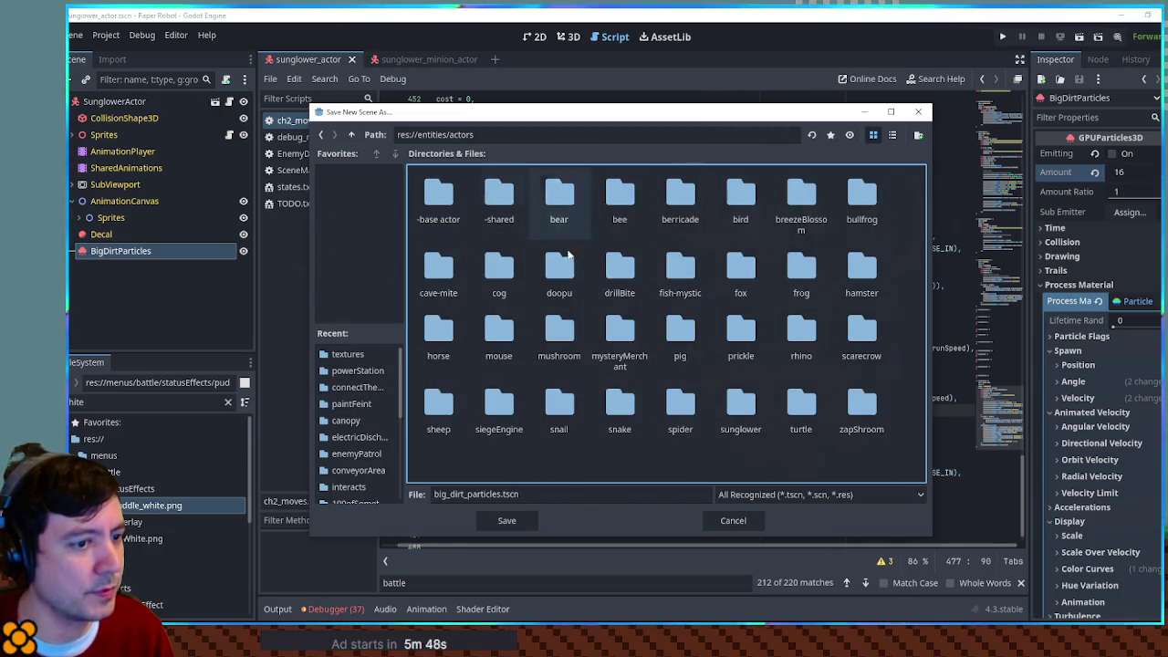
pyautogui.doubleClick(740, 401)
pyautogui.click(506, 521)
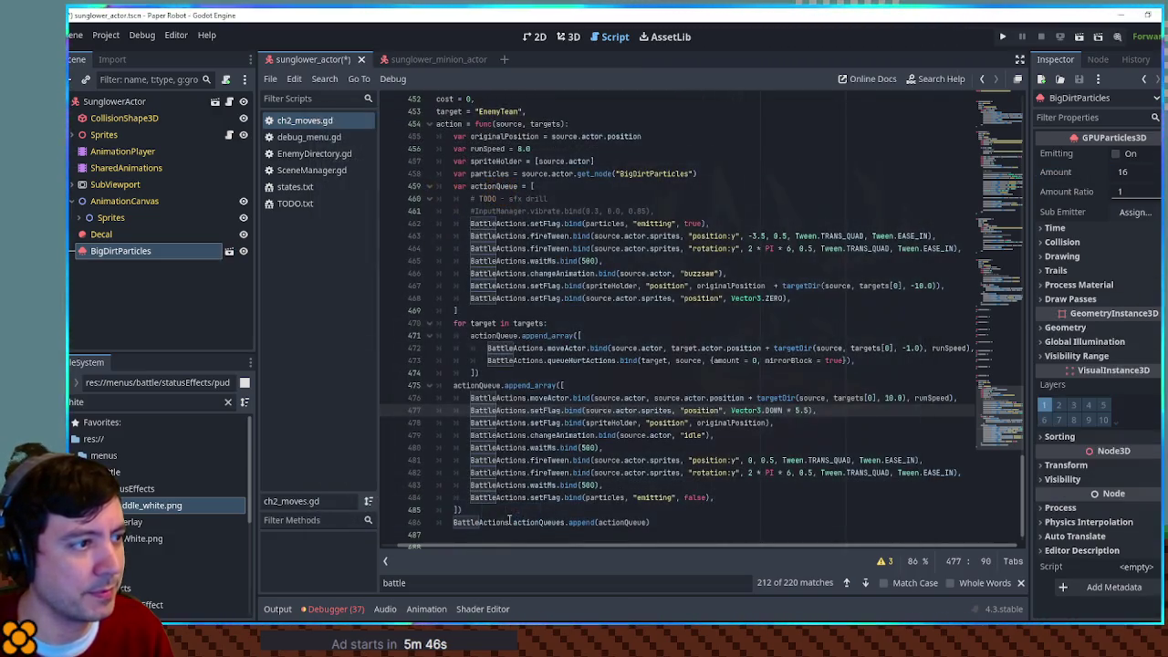
pyautogui.click(422, 62)
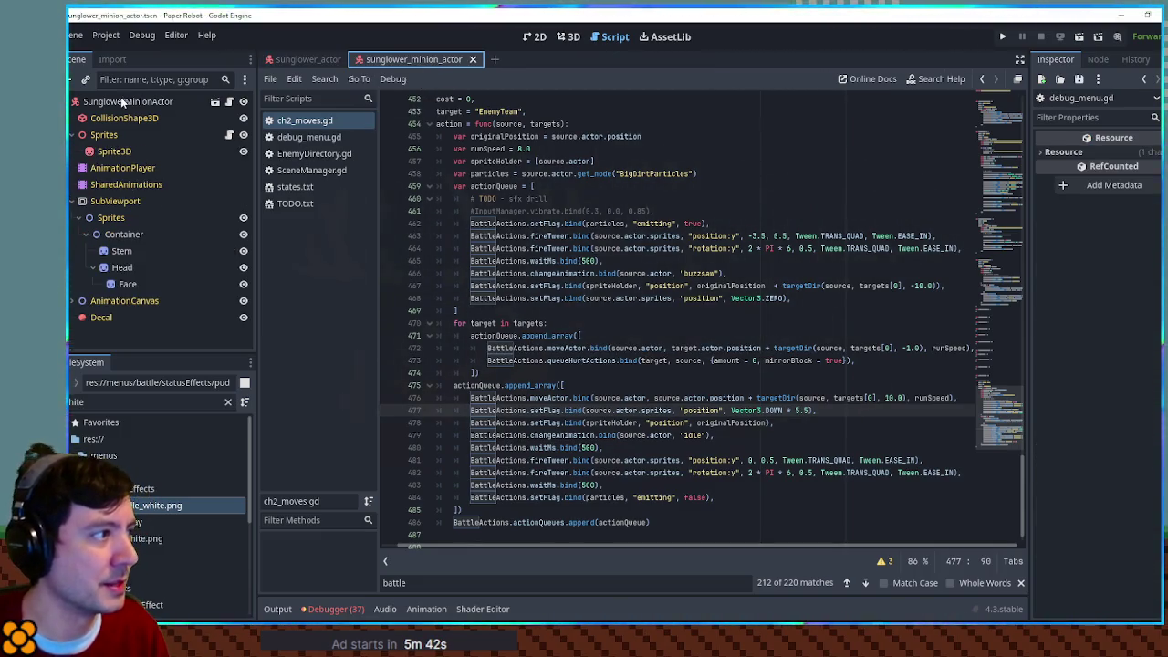
# Step: Undo a stray paste, then copy BigDirtParticles from sunglower_actor and paste it under the minion's root
pyautogui.hotkey('ctrl', 'v')
pyautogui.click(569, 37)
pyautogui.hotkey('ctrl', 'z')
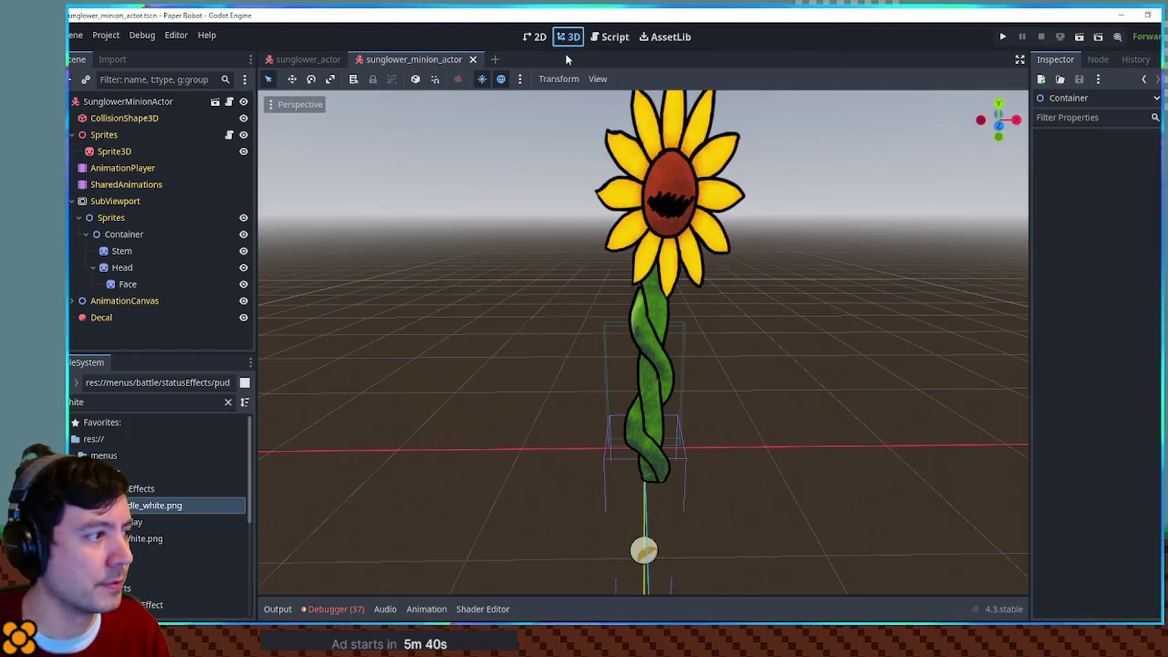
pyautogui.click(304, 58)
pyautogui.click(182, 248)
pyautogui.click(436, 57)
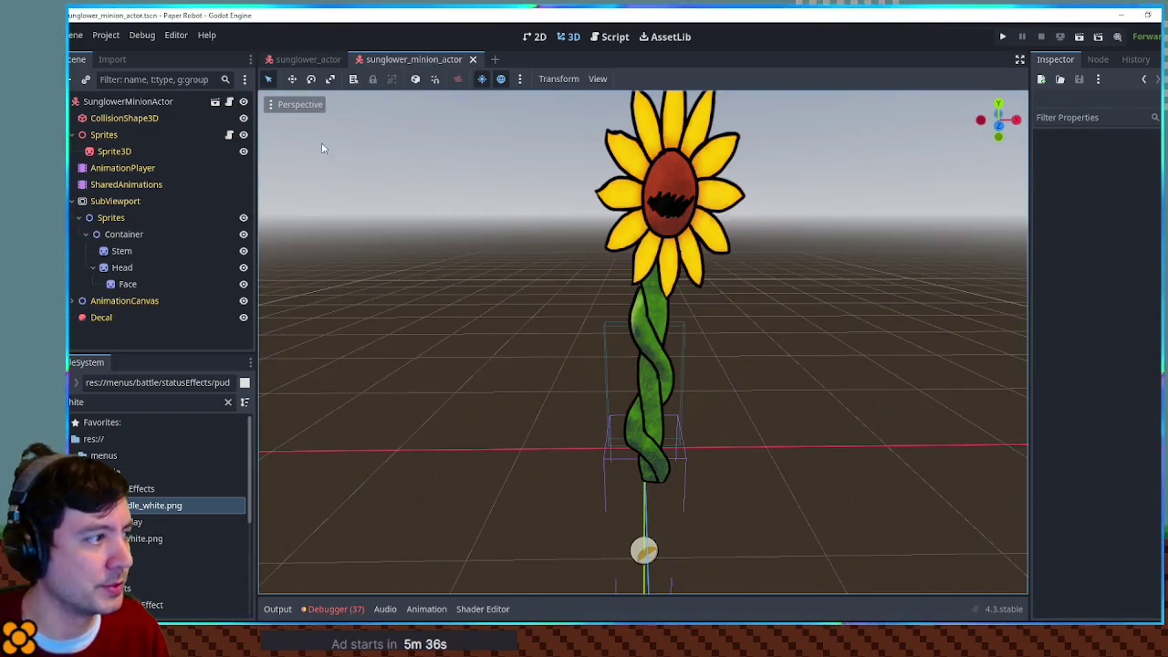
pyautogui.click(118, 103)
pyautogui.hotkey('ctrl', 'v')
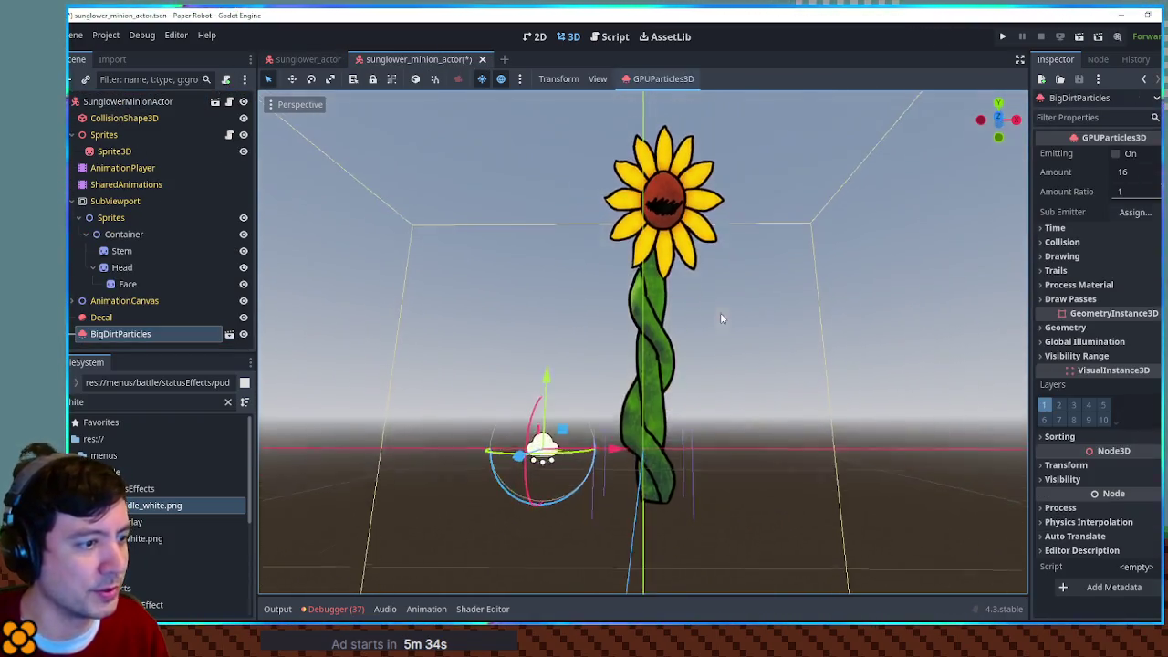
# Step: Turn on emission for the pasted particles, nudge them along X, and try scaling the burst down
pyautogui.click(1116, 153)
pyautogui.moveTo(628, 454)
pyautogui.mouseDown()
pyautogui.moveTo(720, 463)
pyautogui.moveTo(648, 459)
pyautogui.mouseUp()
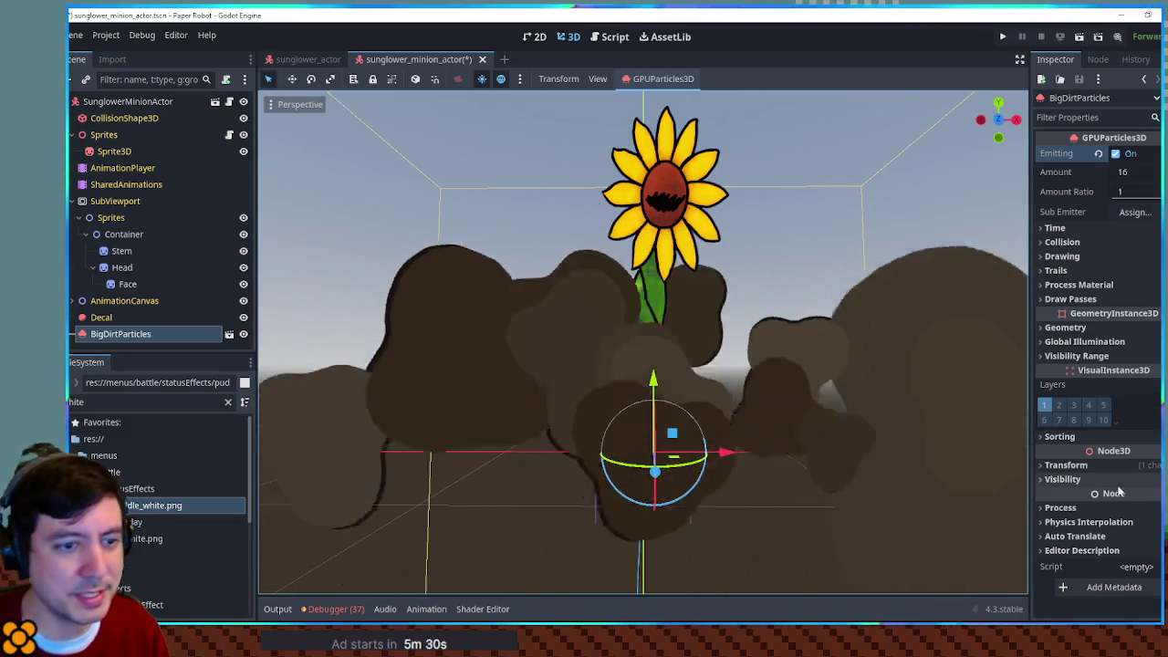
pyautogui.click(1066, 464)
pyautogui.moveTo(1052, 571)
pyautogui.mouseDown()
pyautogui.moveTo(1018, 572)
pyautogui.moveTo(1028, 571)
pyautogui.mouseUp()
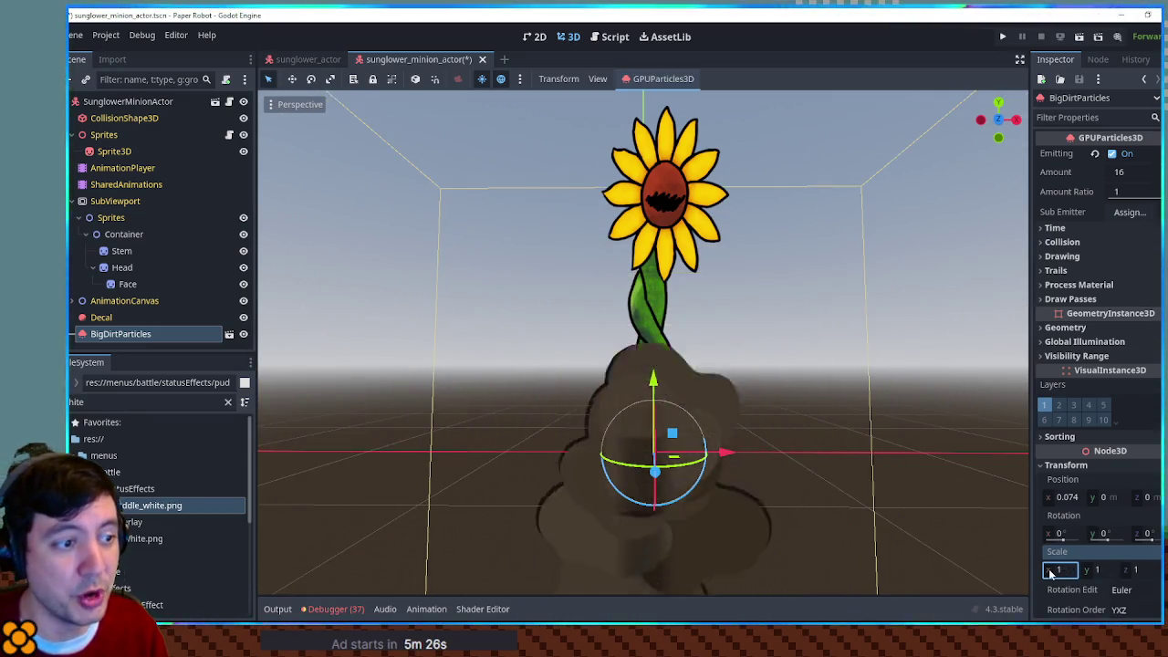
pyautogui.moveTo(953, 478)
pyautogui.mouseDown()
pyautogui.moveTo(860, 465)
pyautogui.moveTo(797, 477)
pyautogui.moveTo(778, 423)
pyautogui.moveTo(914, 412)
pyautogui.mouseUp()
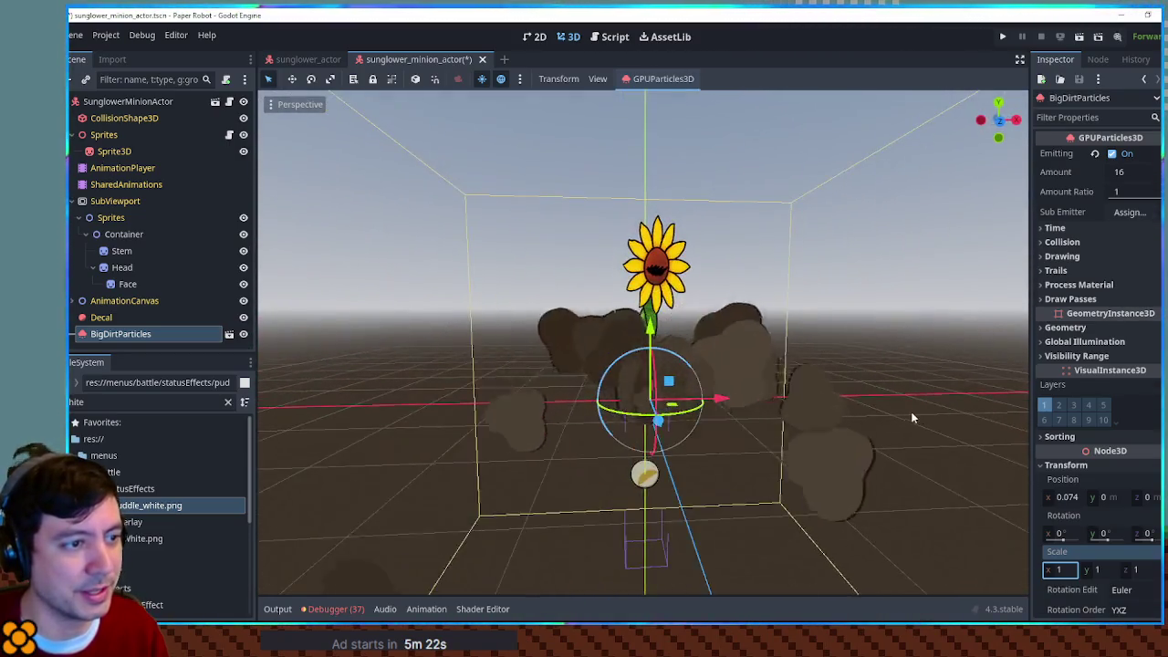
pyautogui.scroll(5, 903, 412)
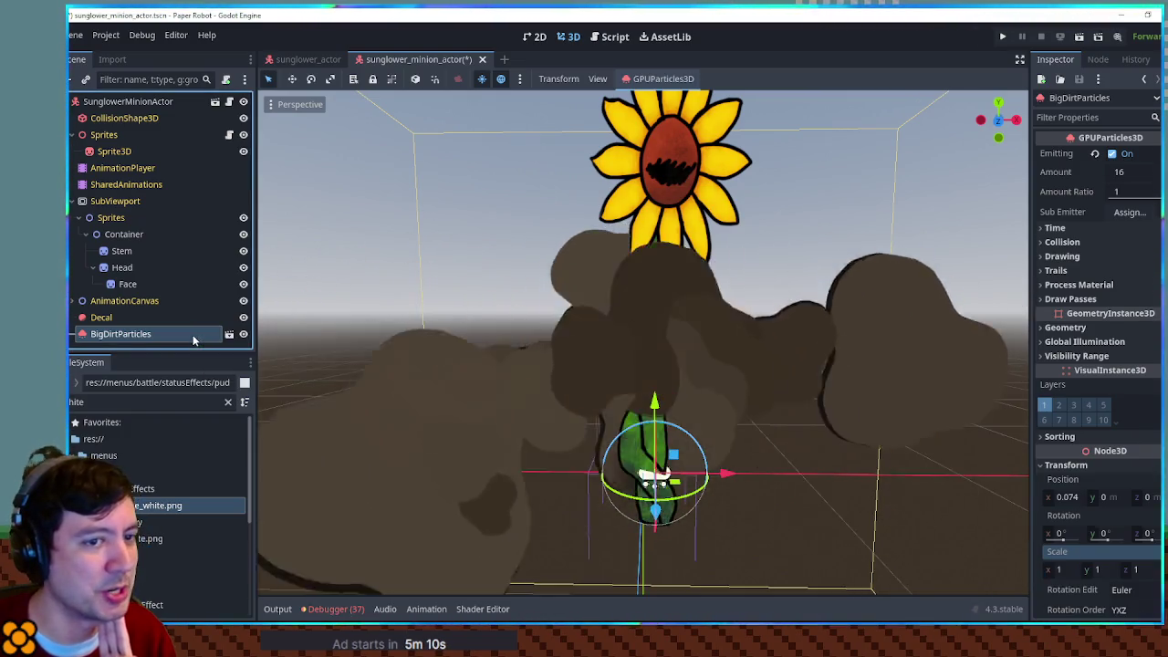
# Step: Reselect BigDirtParticles and expand its Process Material and Draw Passes settings
pyautogui.click(180, 319)
pyautogui.click(178, 334)
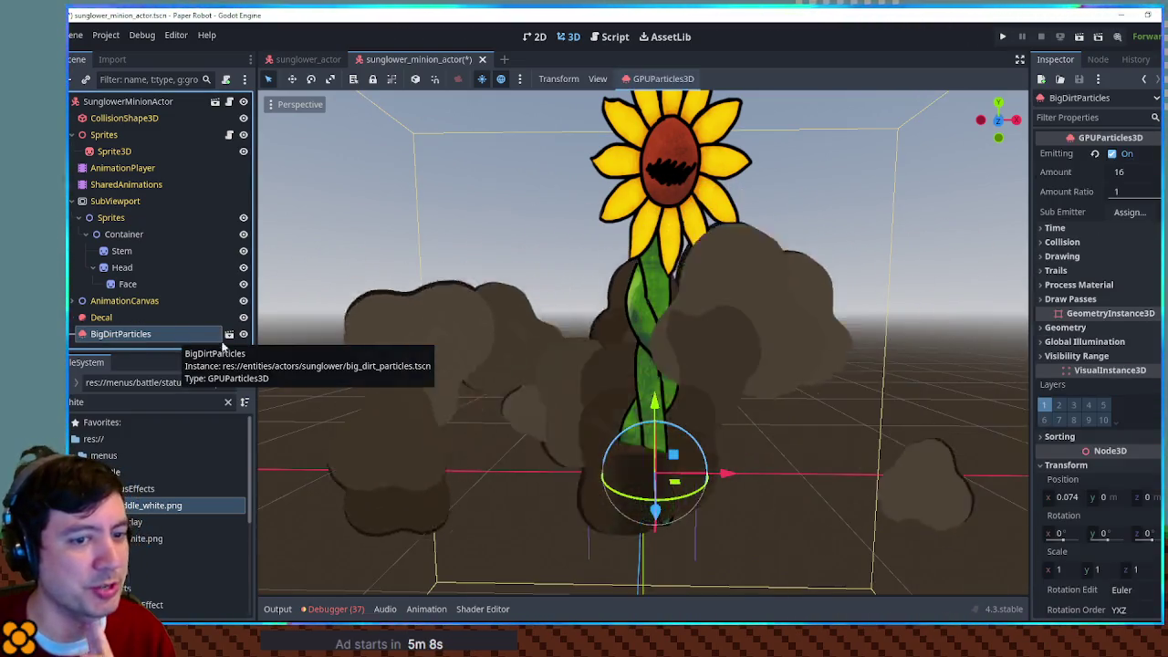
pyautogui.click(1078, 285)
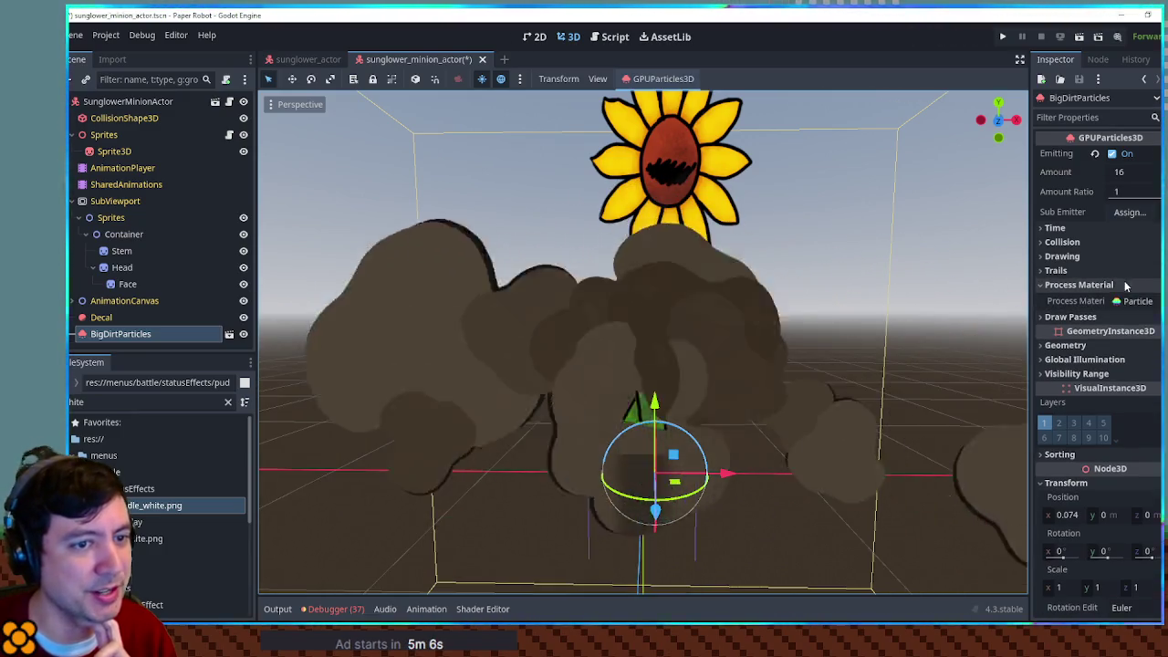
pyautogui.click(1117, 314)
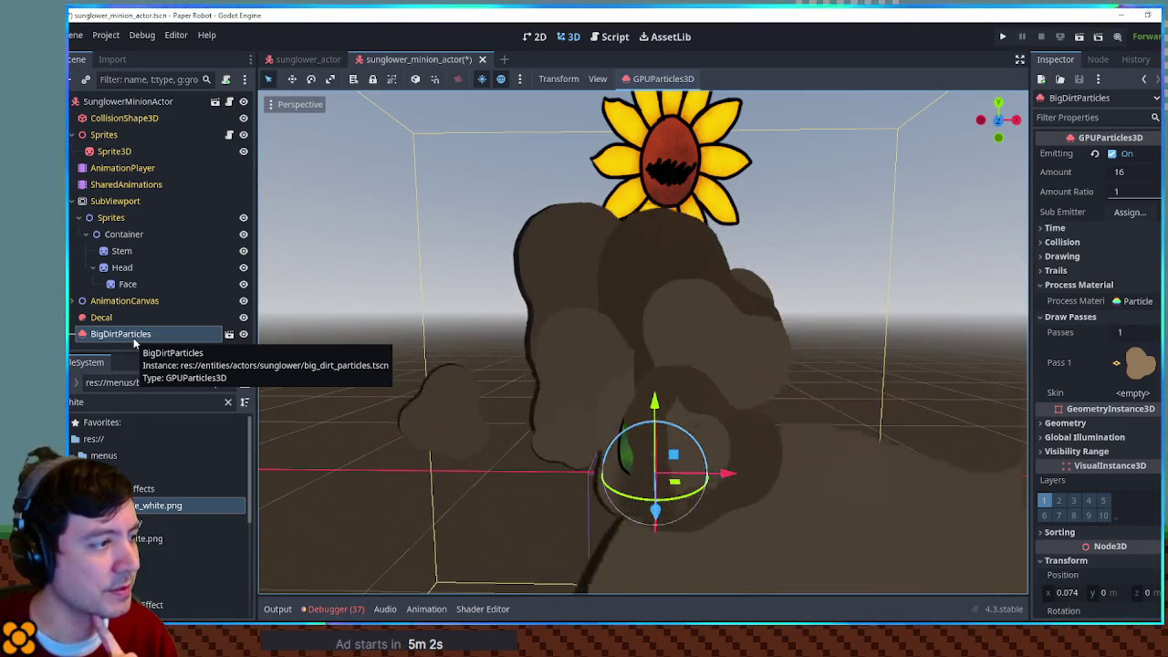
pyautogui.rightClick(127, 336)
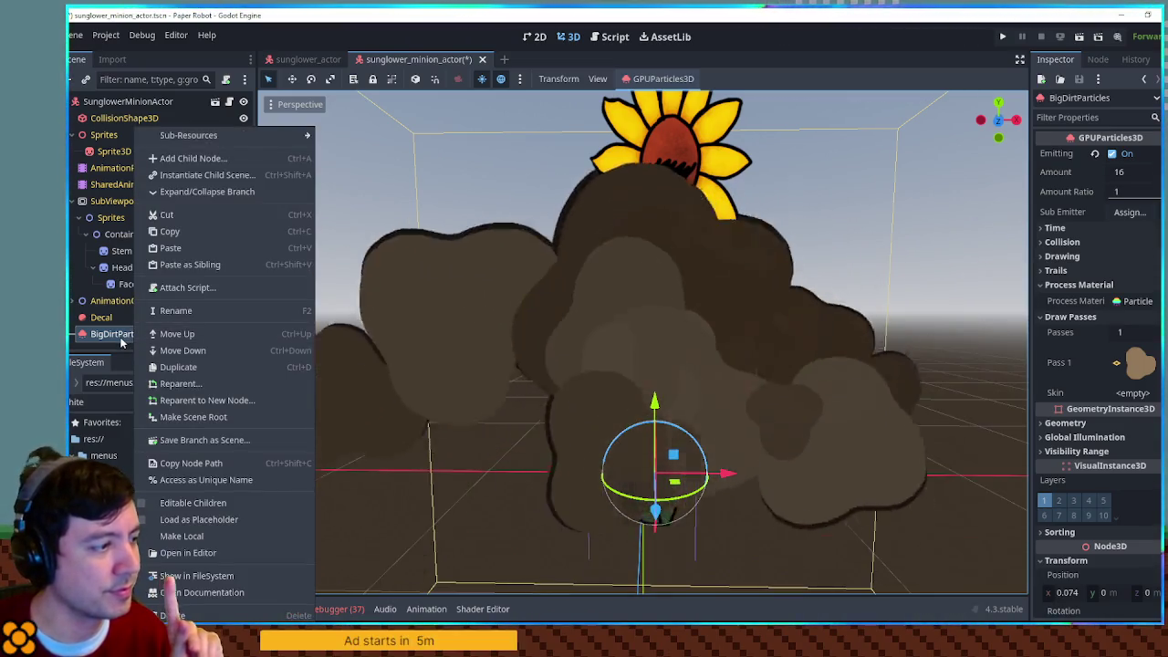
# Step: Filter the FileSystem for 'dirt pa'
pyautogui.press('Escape')
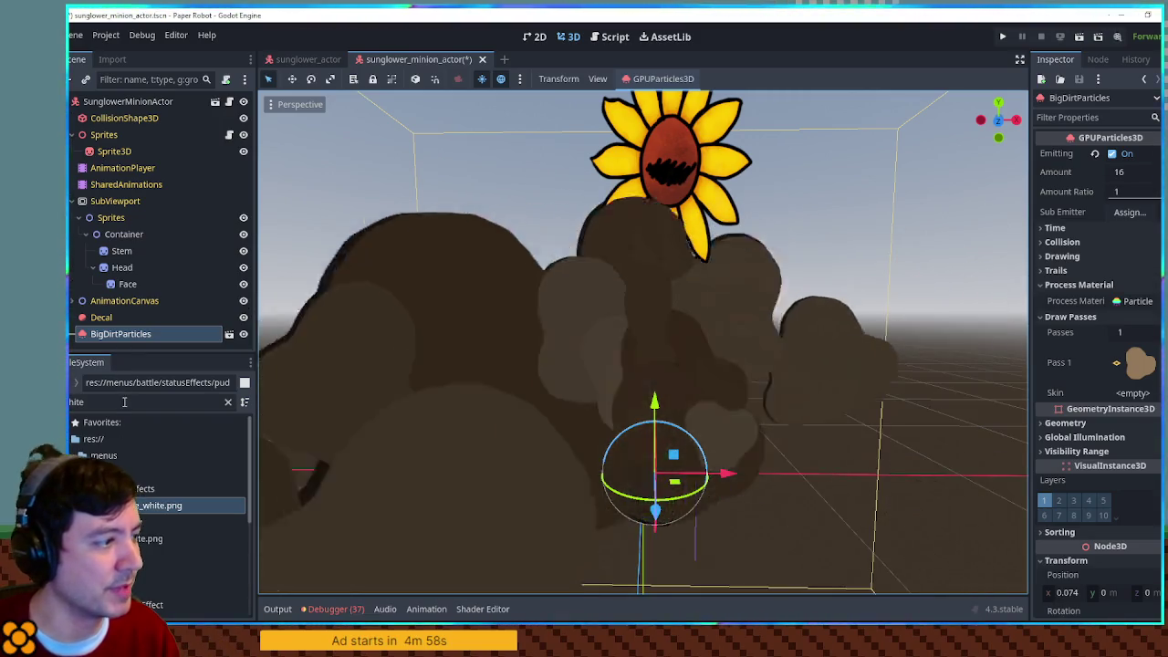
pyautogui.doubleClick(124, 402)
pyautogui.write('dirt pa')
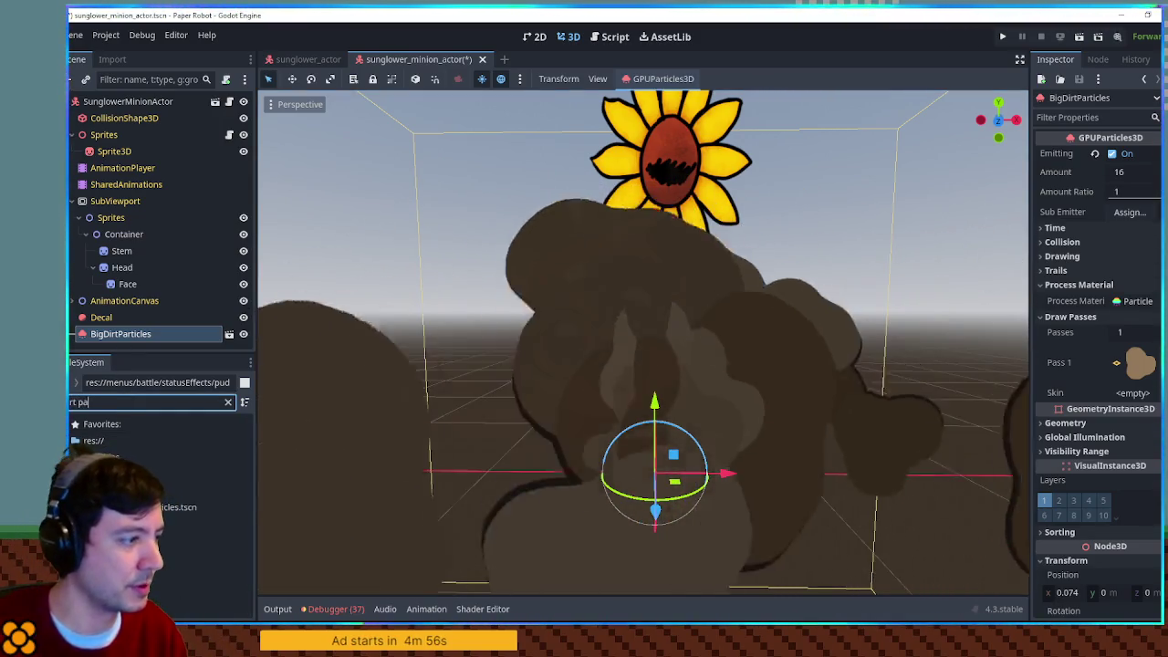
# Step: Duplicate big_dirt_particles.tscn as medium_dirt_particles.tscn and delete BigDirtParticles from the minion scene
pyautogui.click(174, 507)
pyautogui.hotkey('ctrl', 'd')
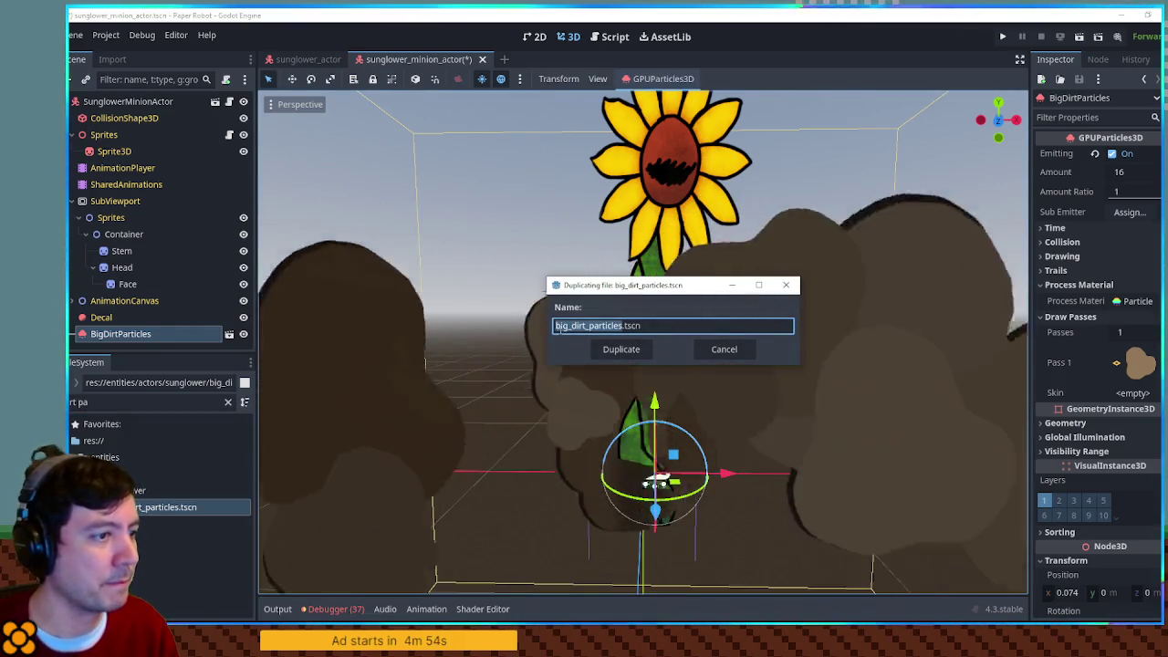
pyautogui.click(567, 326)
pyautogui.press('BackSpace')
pyautogui.press('BackSpace')
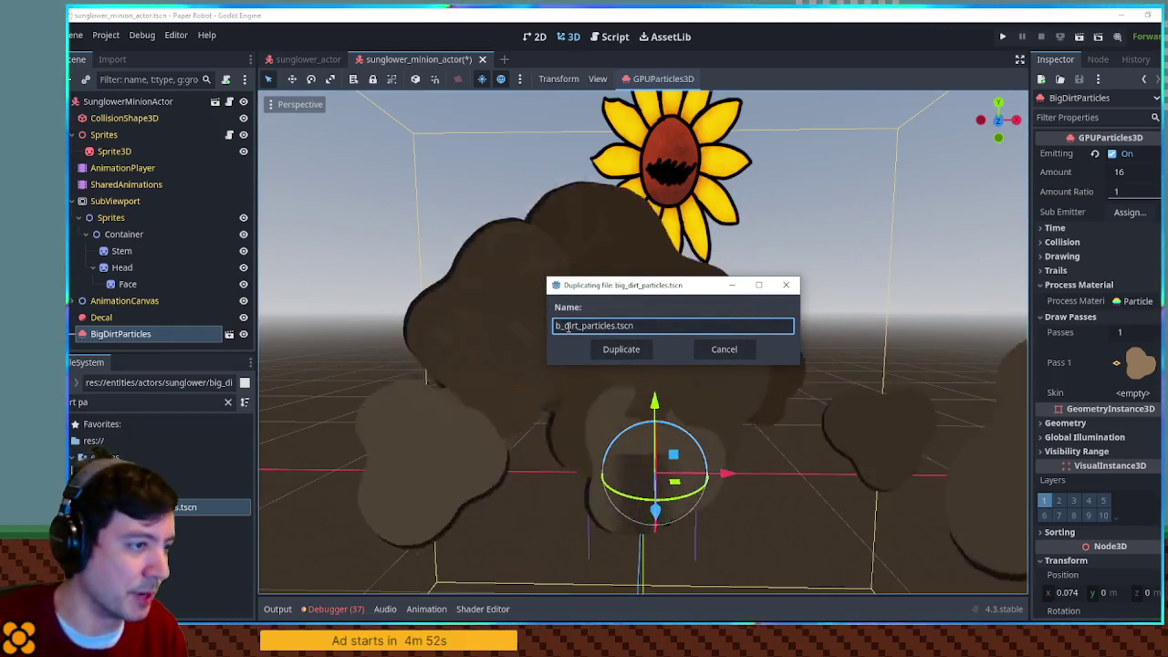
pyautogui.press('BackSpace')
pyautogui.write('medium')
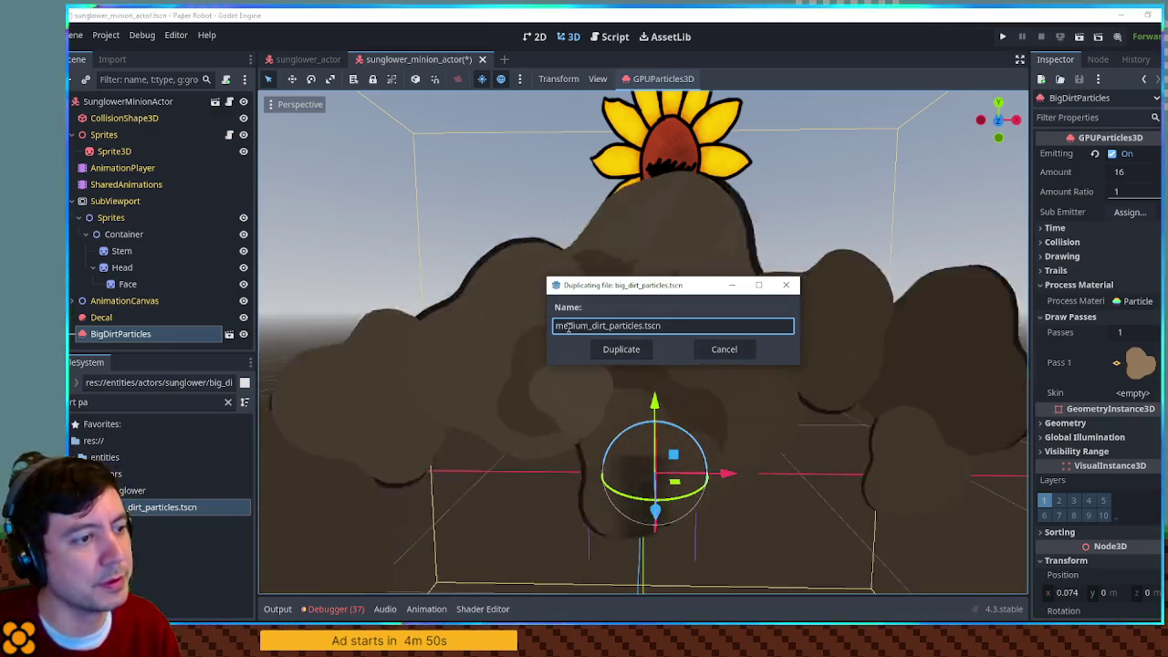
pyautogui.press('Return')
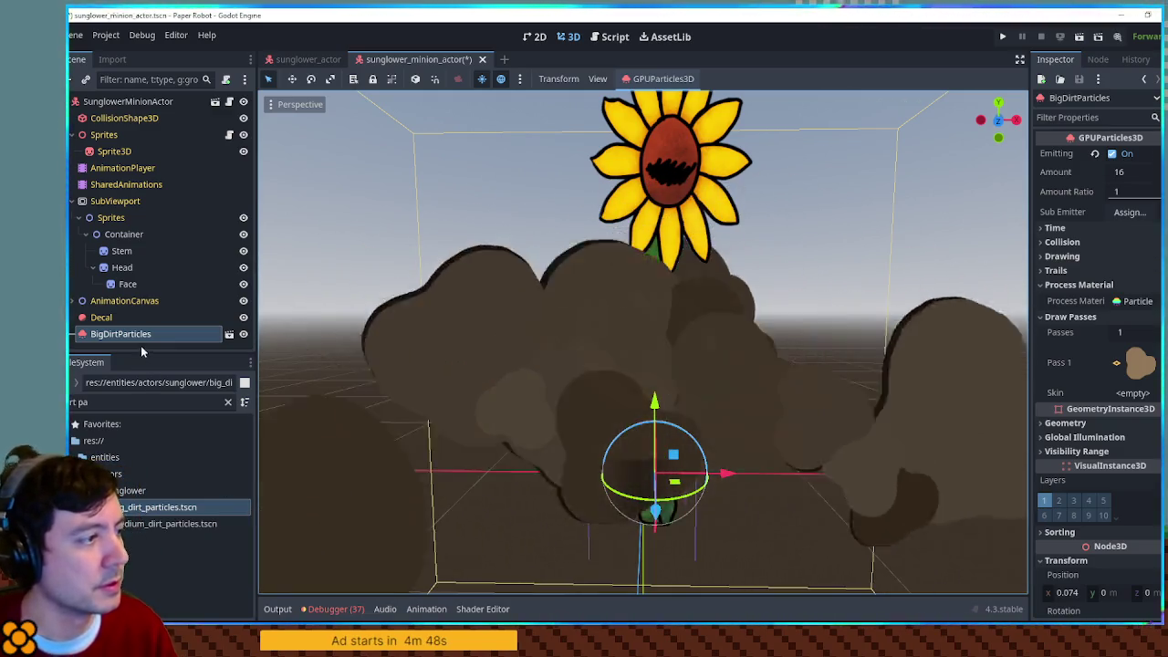
pyautogui.press('Delete')
pyautogui.press('Return')
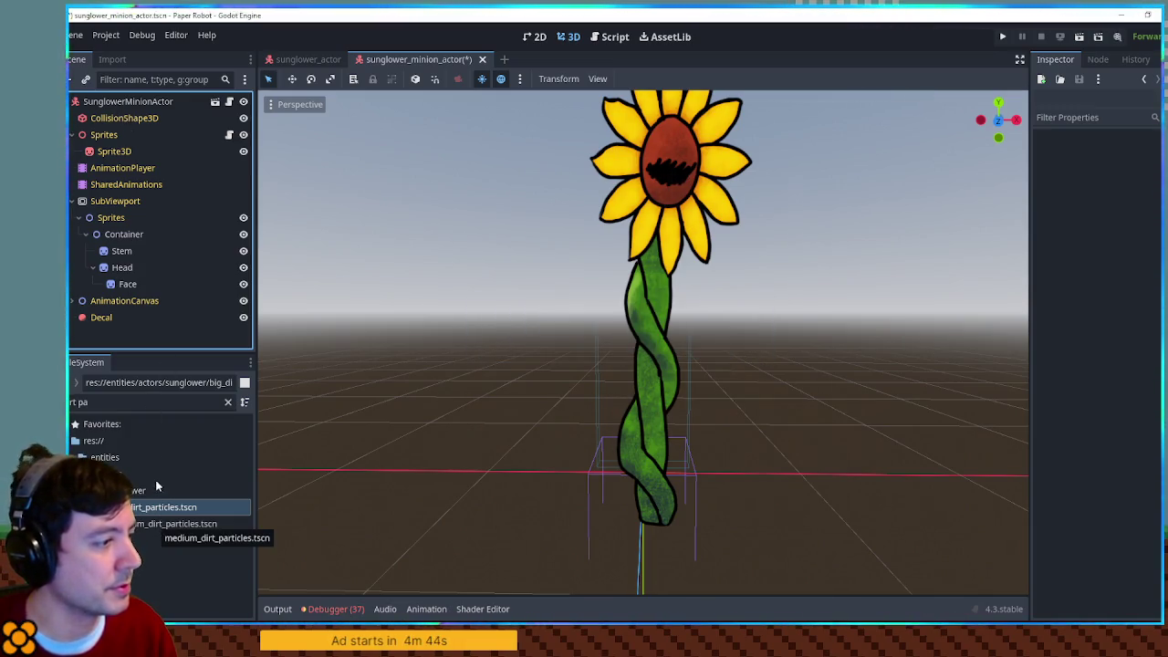
# Step: Instance medium_dirt_particles.tscn at the sunflower's base and turn on emission
pyautogui.click(153, 525)
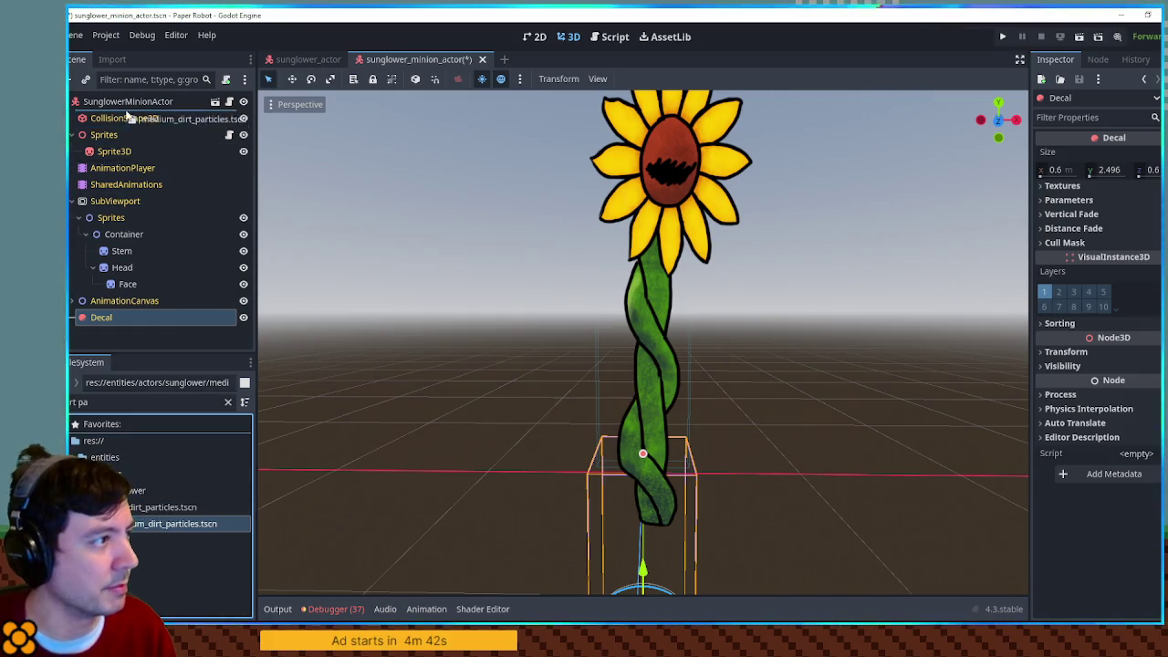
pyautogui.moveTo(126, 108); pyautogui.dragTo(536, 448)
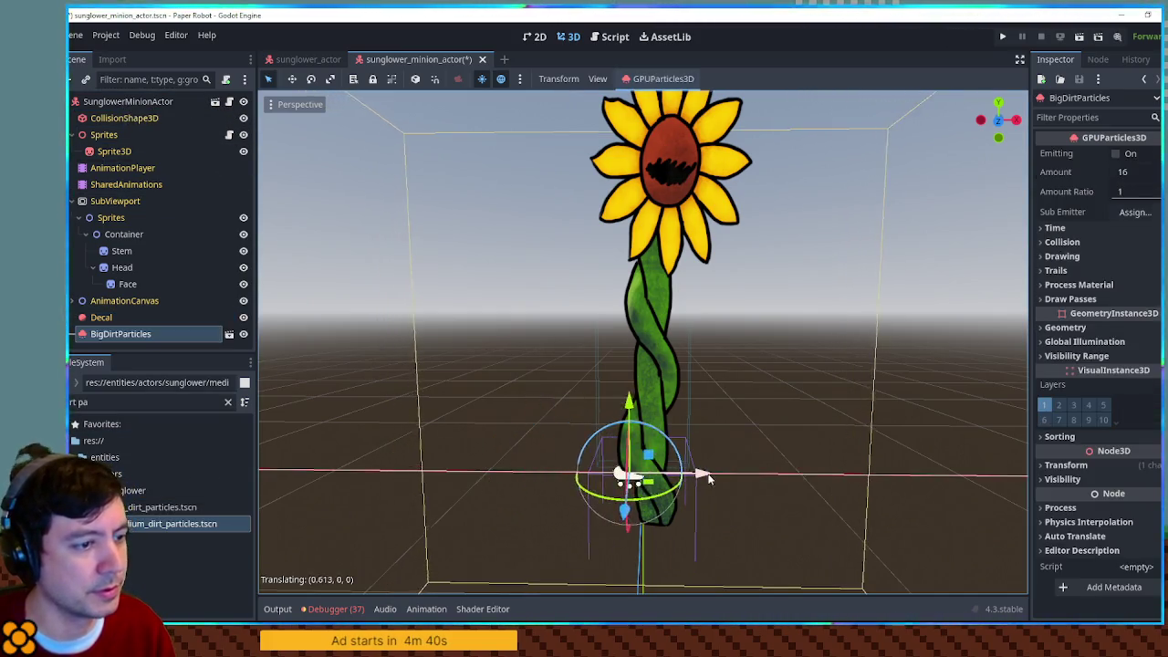
pyautogui.click(1123, 156)
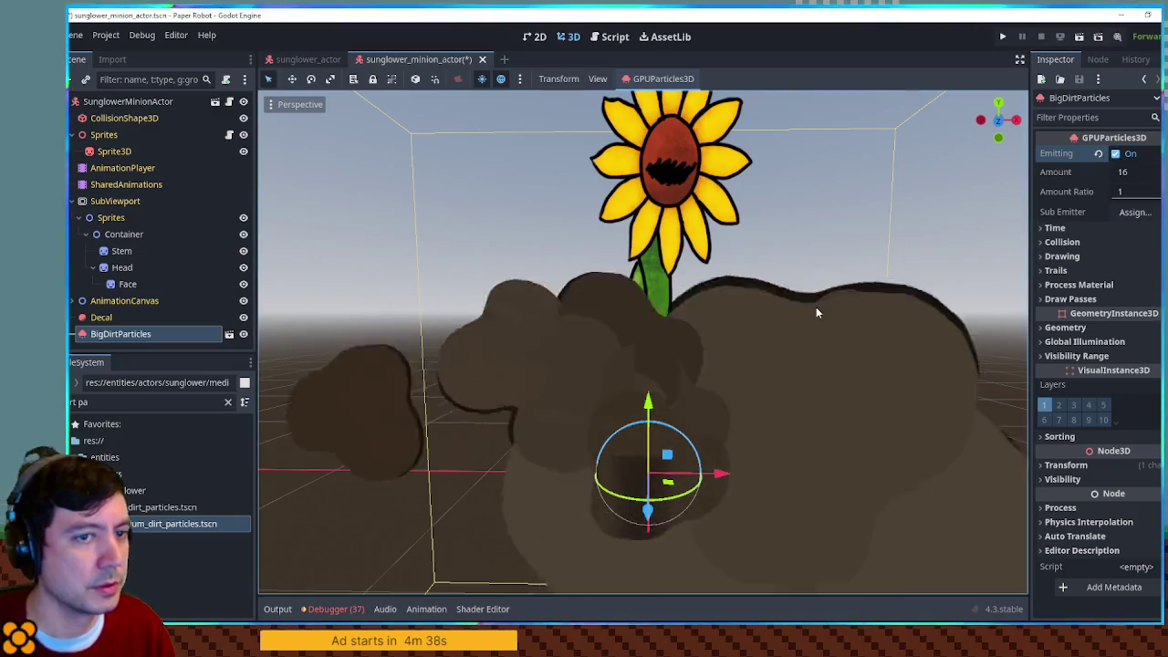
# Step: Set the particles' maximum scale to 0.3 in the process material's display settings
pyautogui.click(1093, 285)
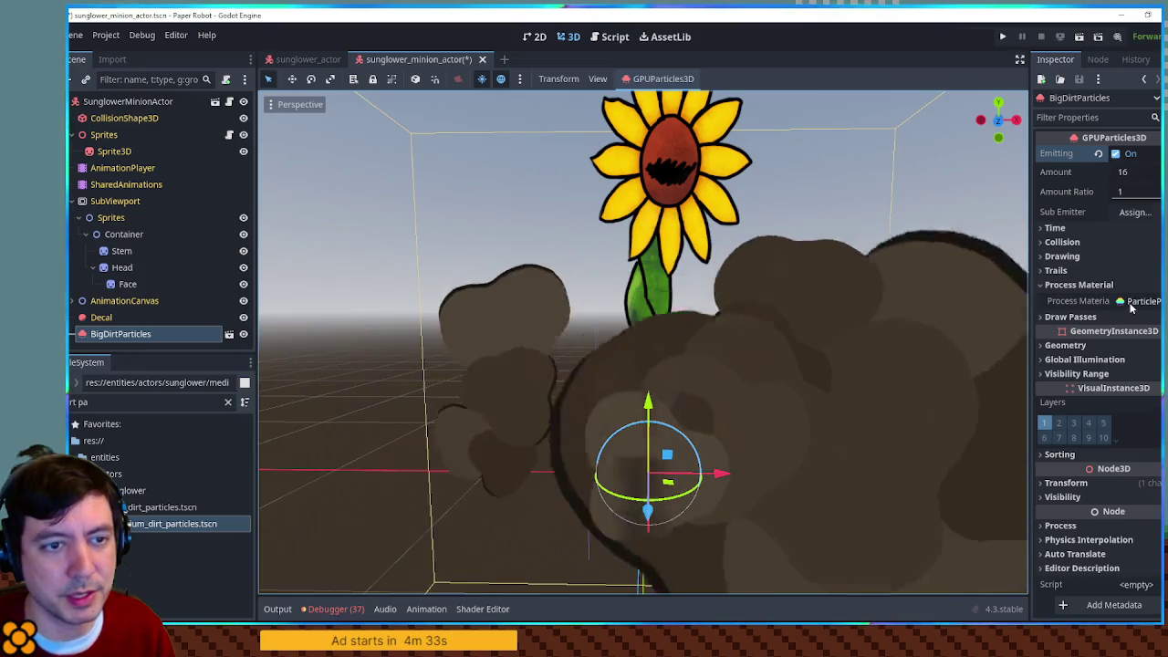
pyautogui.click(1136, 301)
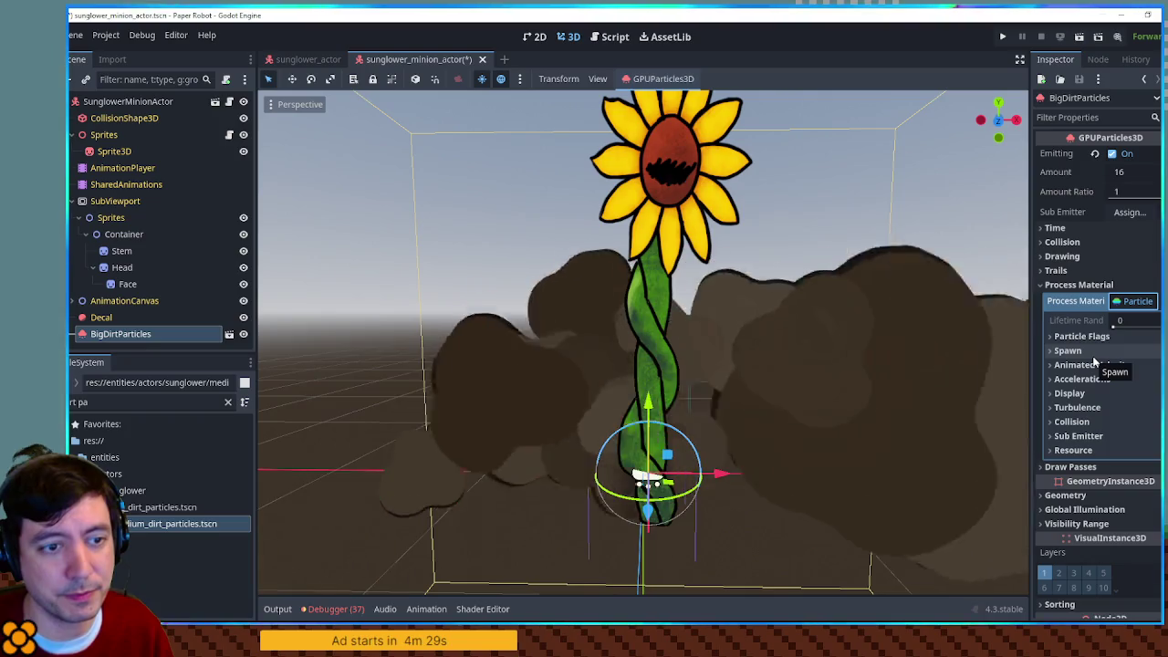
pyautogui.click(1095, 394)
pyautogui.click(1096, 408)
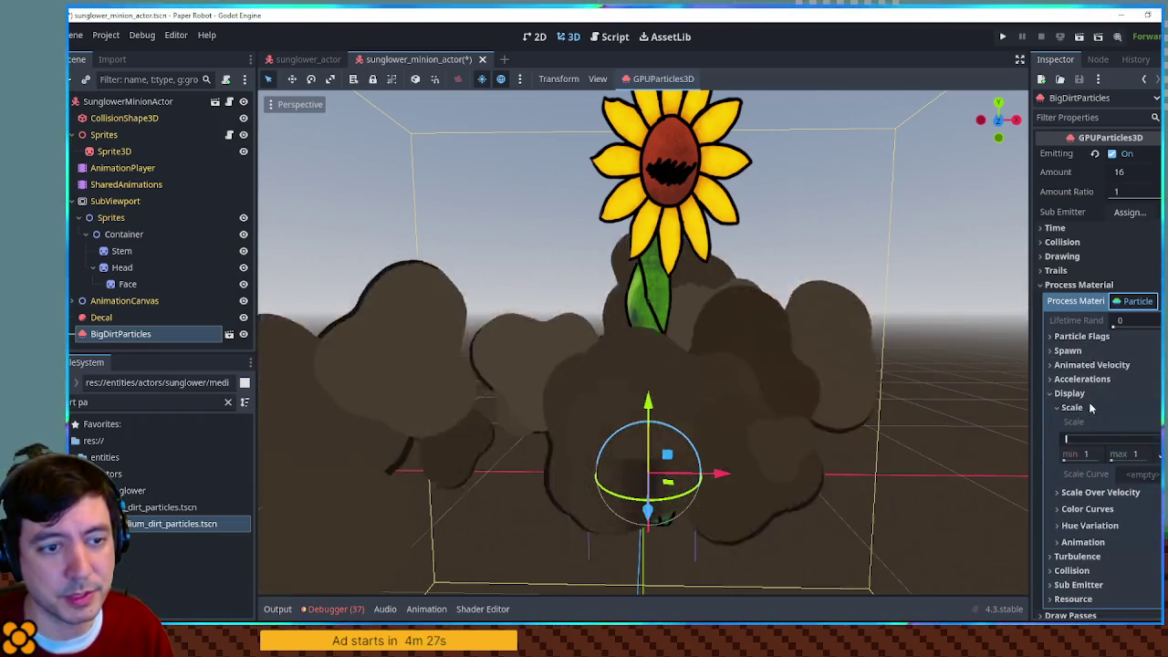
pyautogui.click(1132, 454)
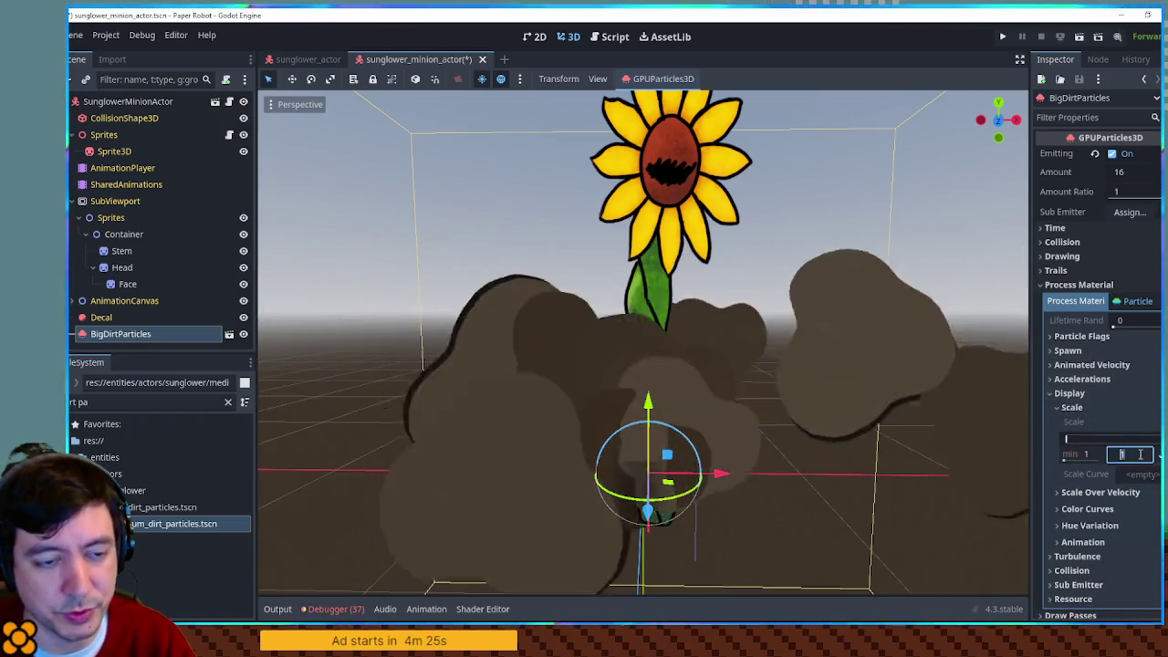
pyautogui.write('0.3')
pyautogui.press('Return')
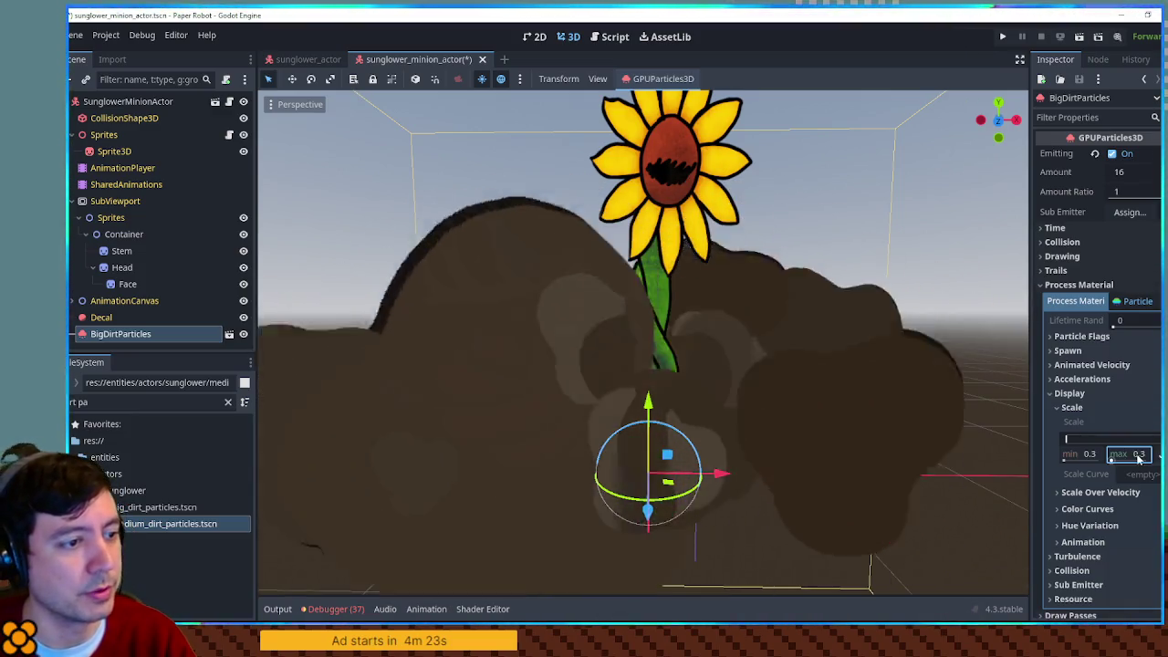
pyautogui.scroll(-5, 885, 356)
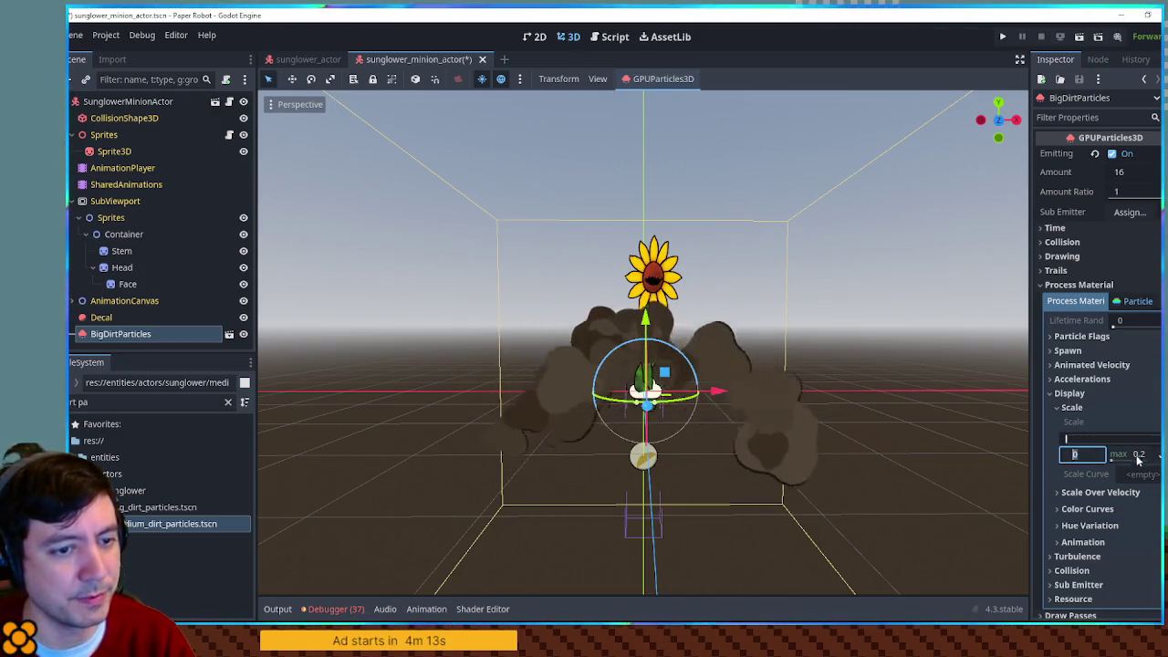
pyautogui.scroll(-5, 1095, 432)
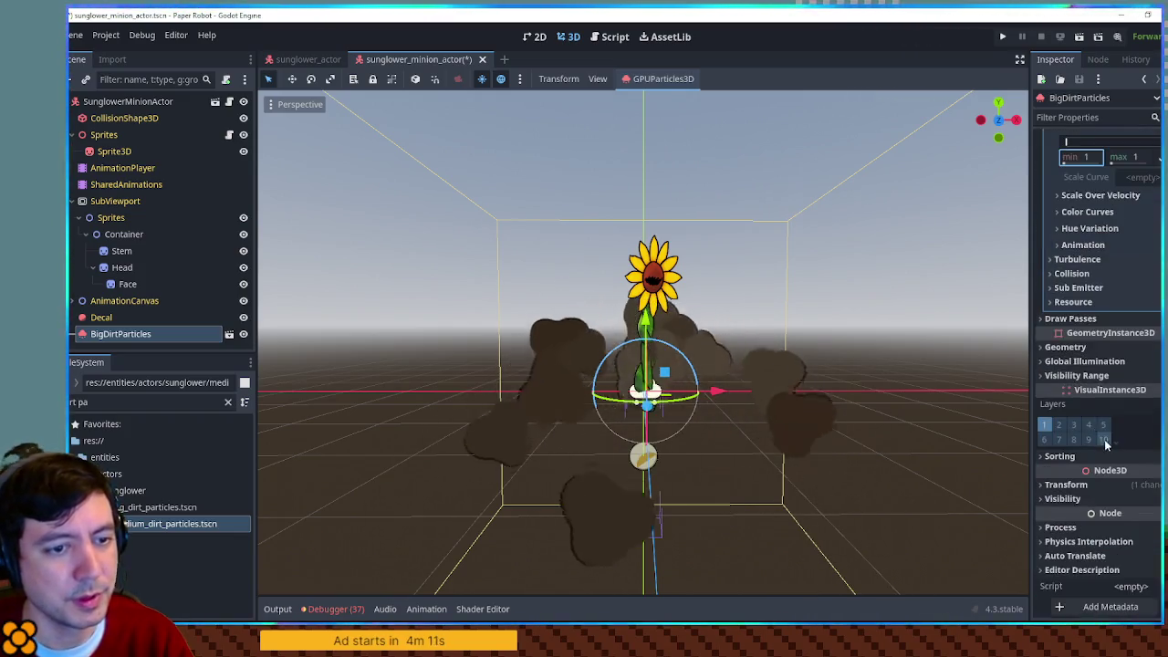
# Step: Make the process material and the Pass 1 mesh unique to this instance
pyautogui.click(1075, 319)
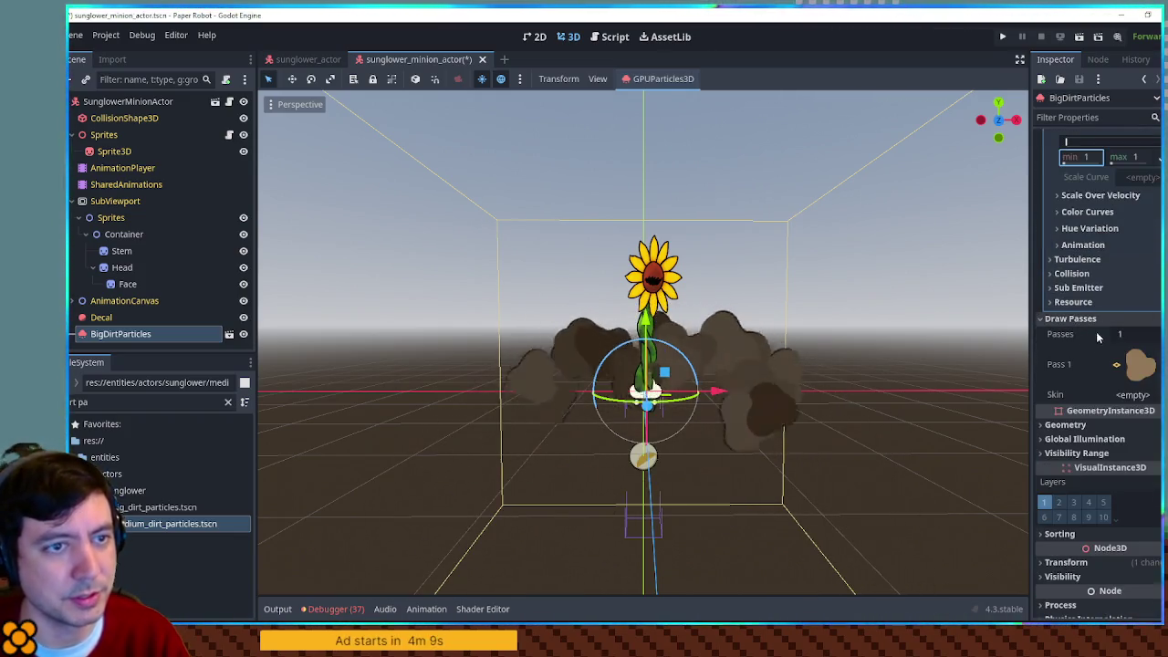
pyautogui.scroll(3, 1095, 329)
pyautogui.click(1153, 187)
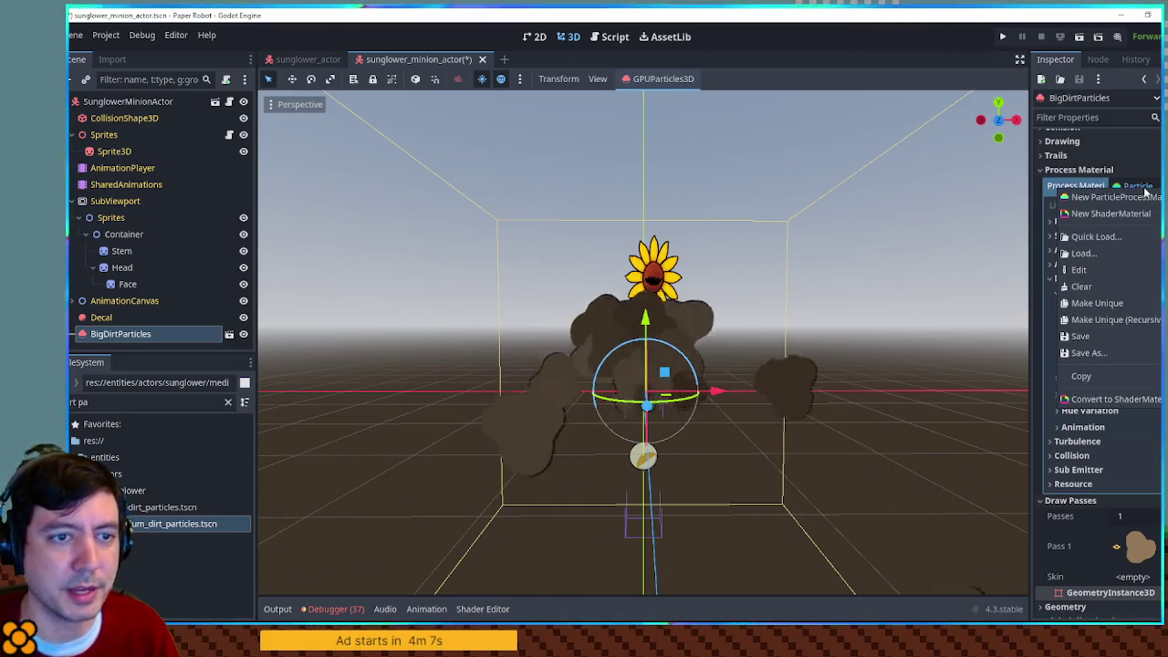
pyautogui.click(1120, 308)
pyautogui.scroll(-3, 1123, 315)
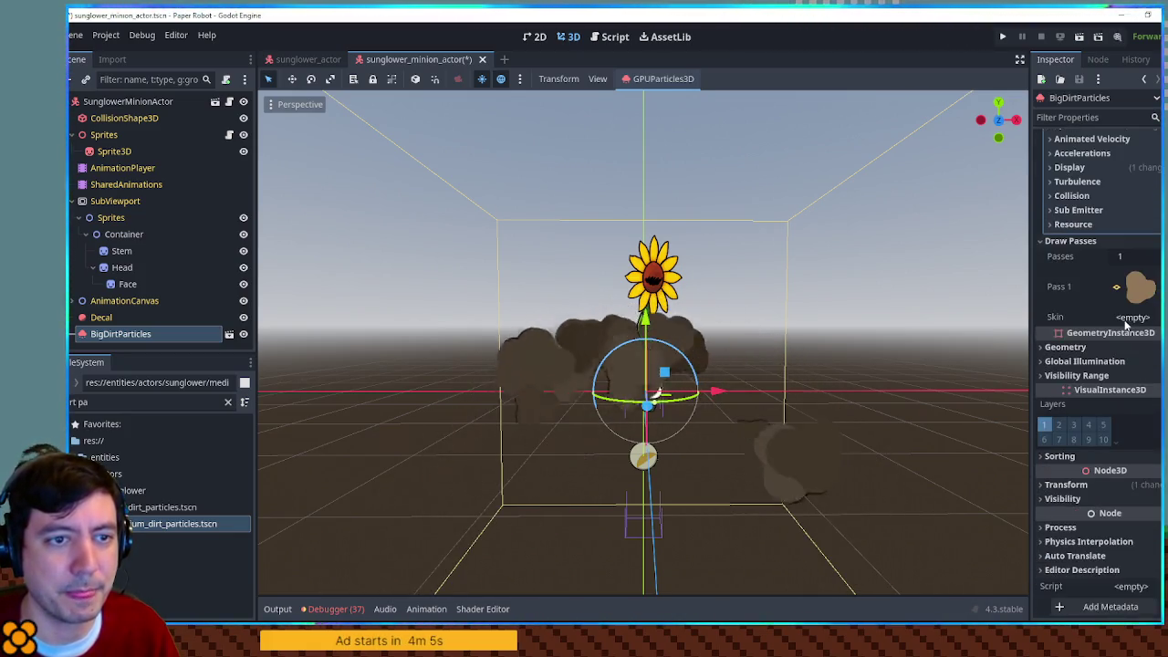
pyautogui.click(1152, 286)
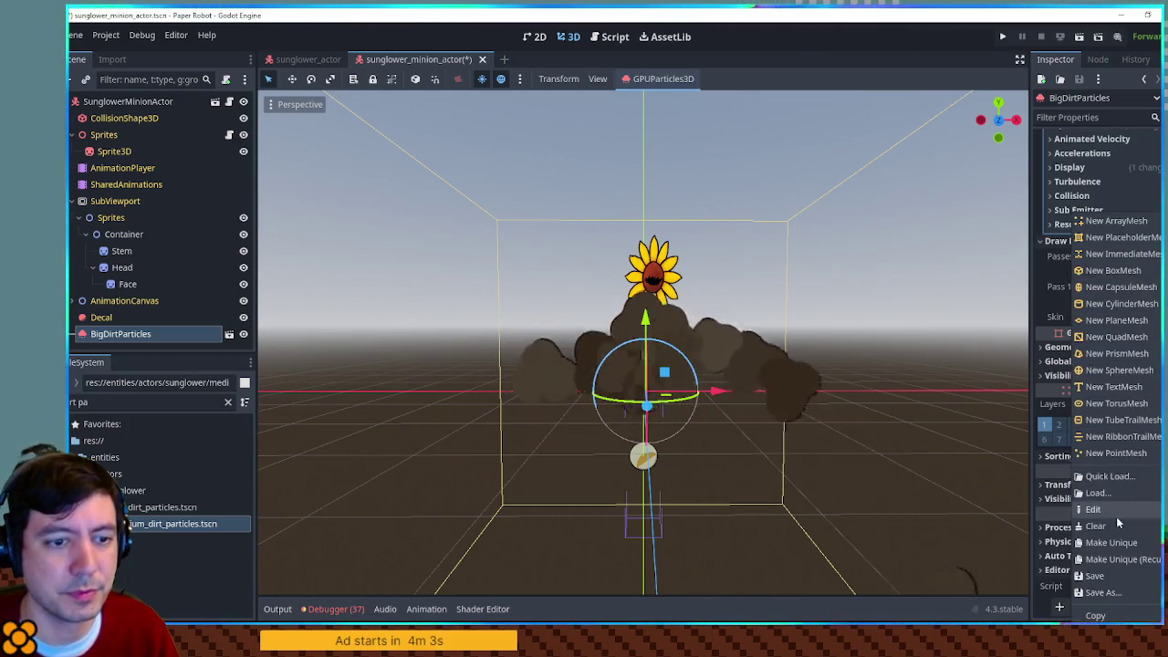
pyautogui.click(1113, 543)
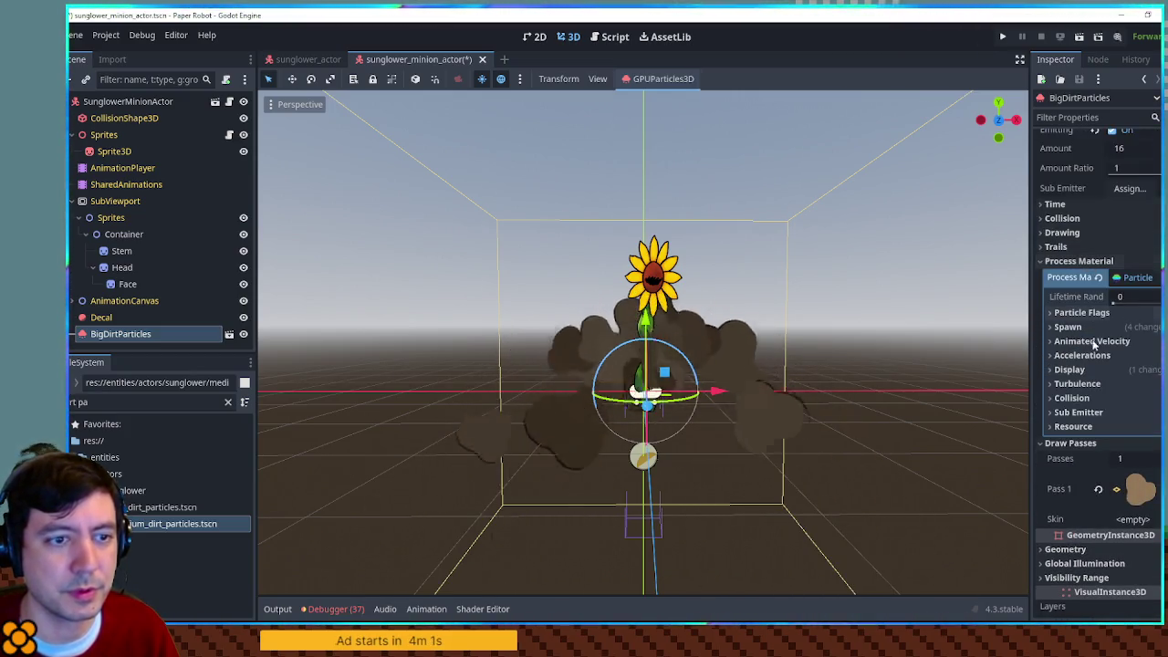
# Step: Set the particle scale to 0.2 and add a scale curve lowered to about 0.09 start, 0.08 end
pyautogui.click(1093, 370)
pyautogui.click(1092, 385)
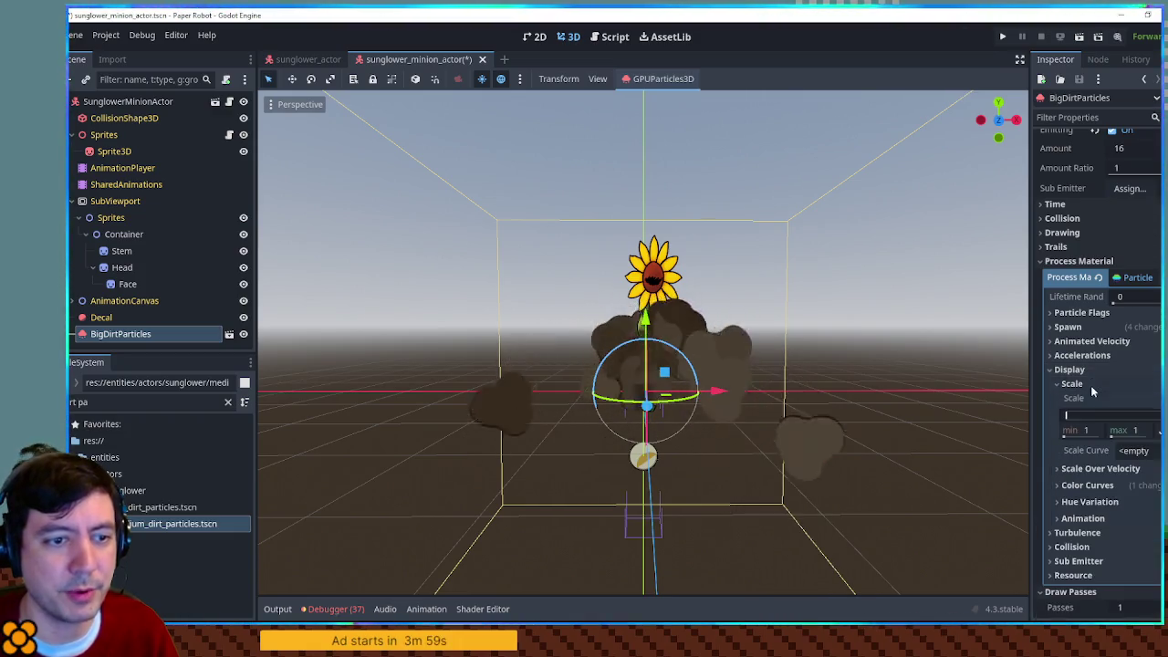
pyautogui.click(1135, 450)
pyautogui.click(1146, 467)
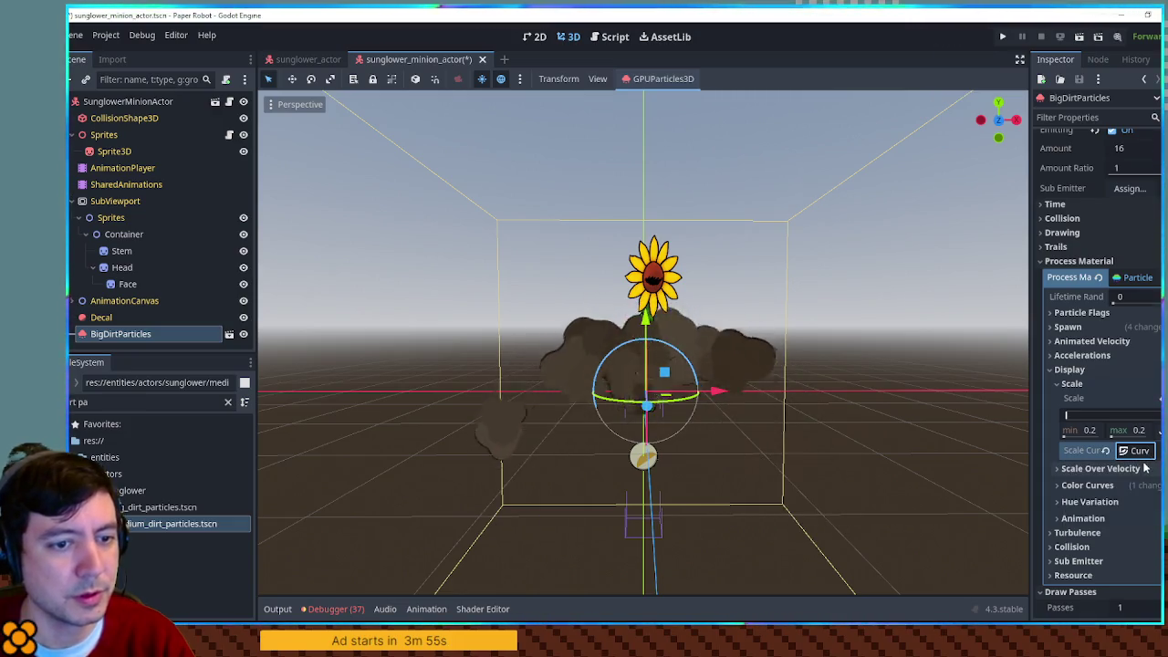
pyautogui.click(1138, 450)
pyautogui.click(1134, 518)
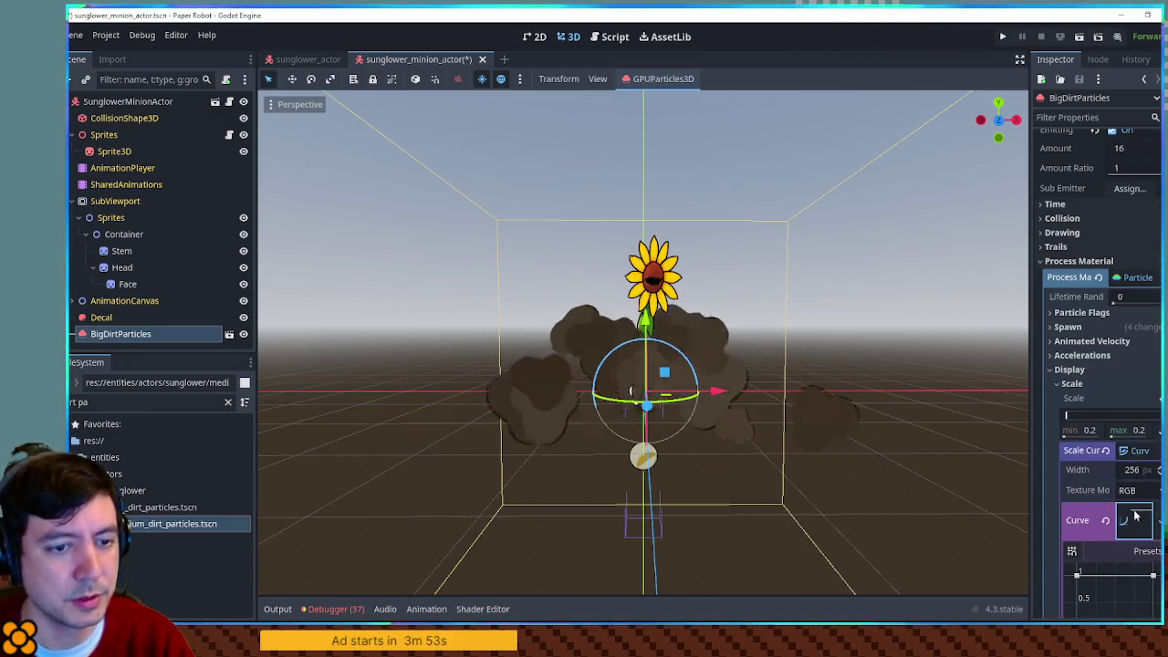
pyautogui.scroll(-3, 1104, 477)
pyautogui.moveTo(1077, 394); pyautogui.dragTo(1077, 427)
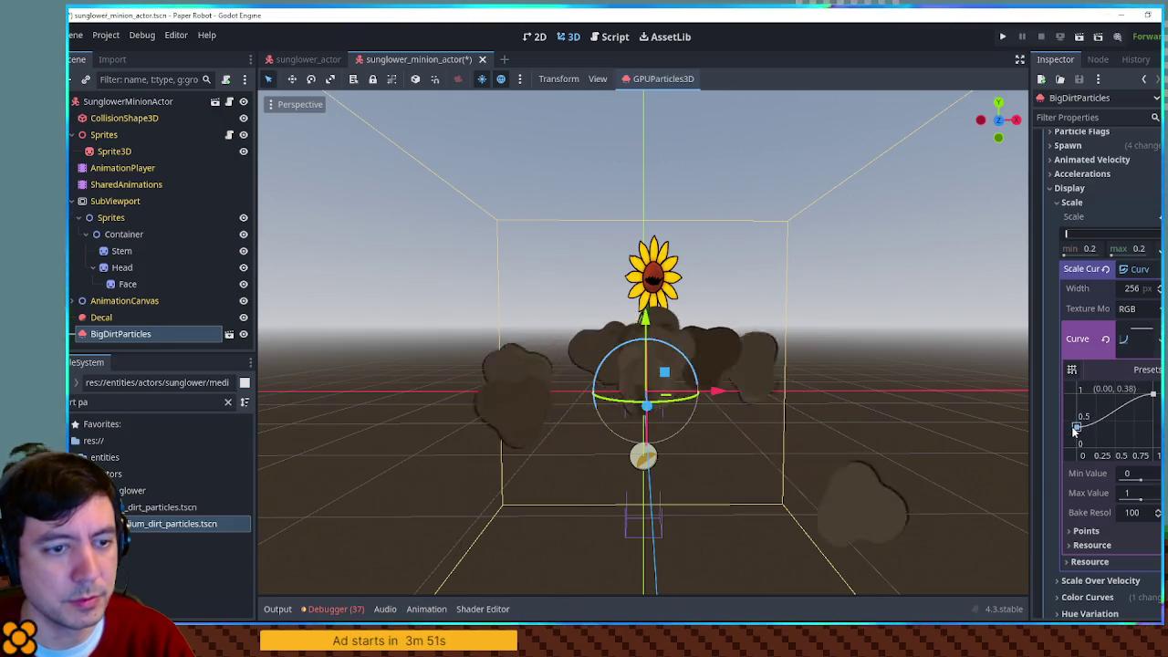
pyautogui.moveTo(1150, 394); pyautogui.dragTo(1152, 439)
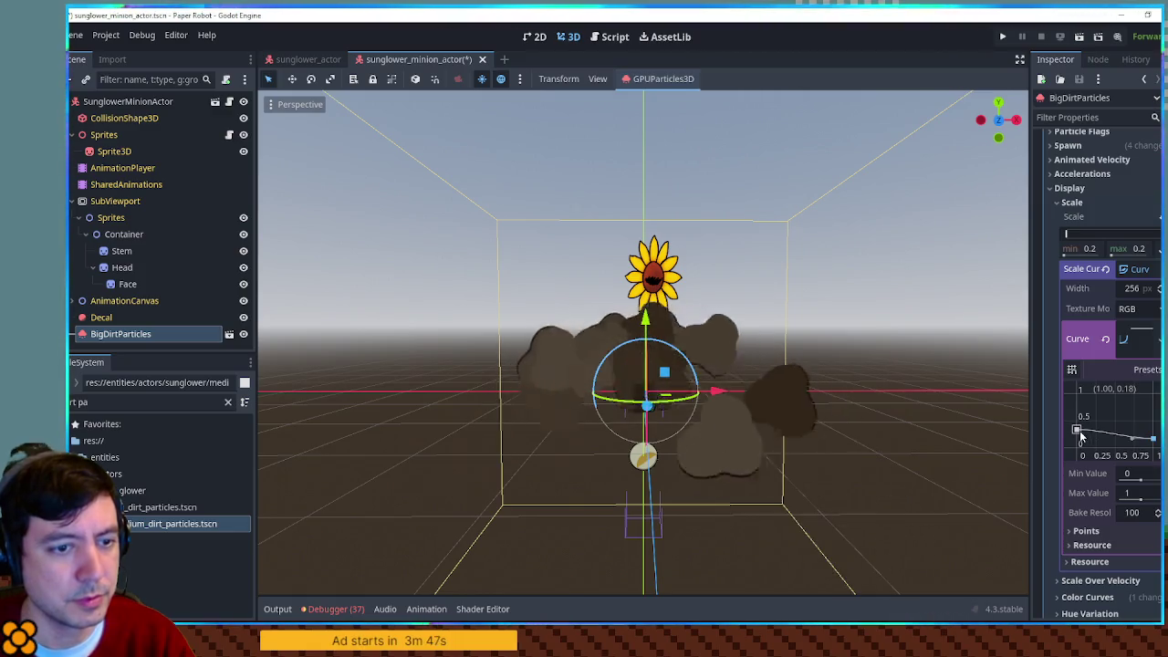
pyautogui.moveTo(1077, 429); pyautogui.dragTo(1078, 442)
pyautogui.moveTo(1154, 438); pyautogui.dragTo(1155, 443)
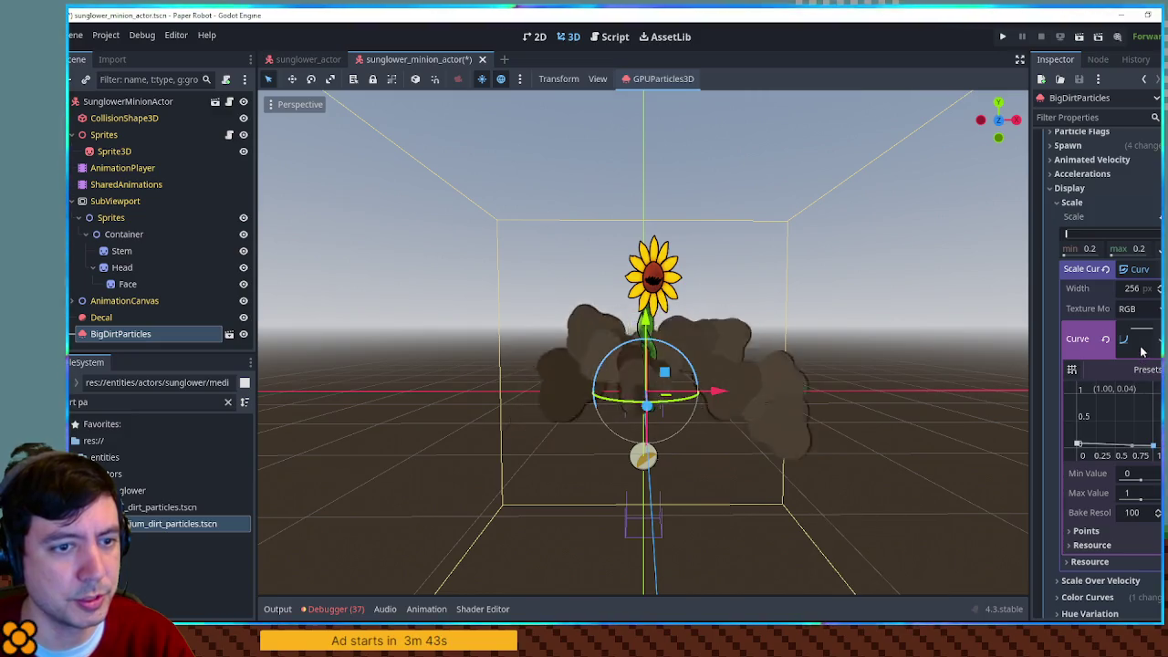
# Step: Set the curve maximum to 0.2, then remove the scale curve and reset scale to 1
pyautogui.click(1132, 493)
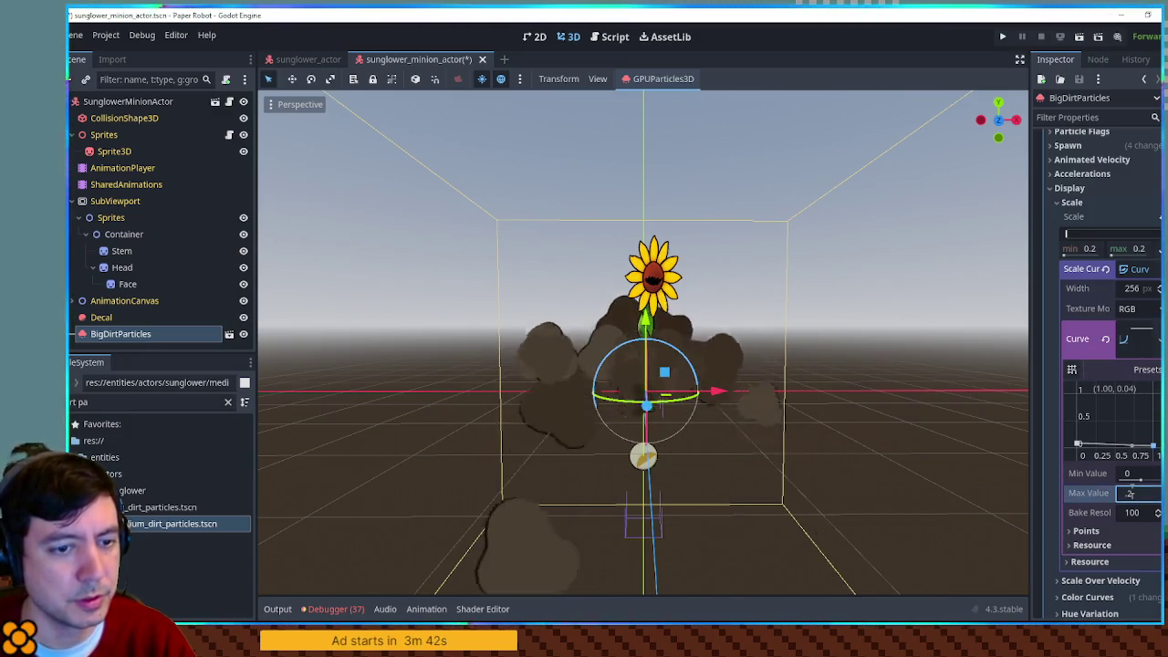
pyautogui.write('0.2')
pyautogui.press('Return')
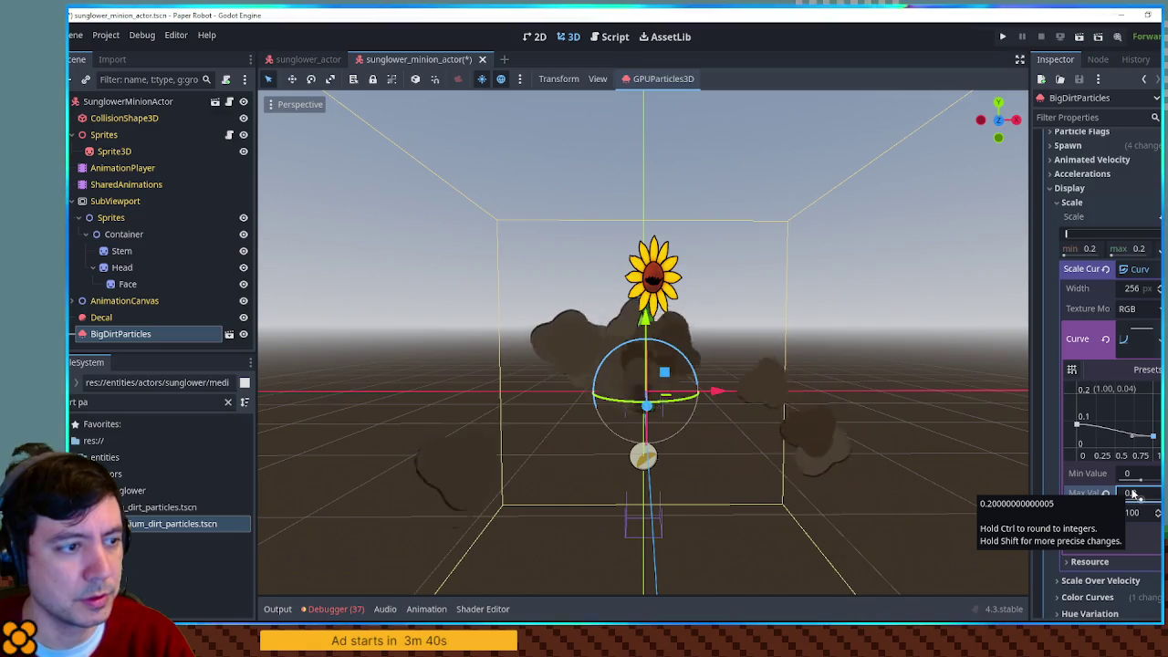
pyautogui.click(1106, 338)
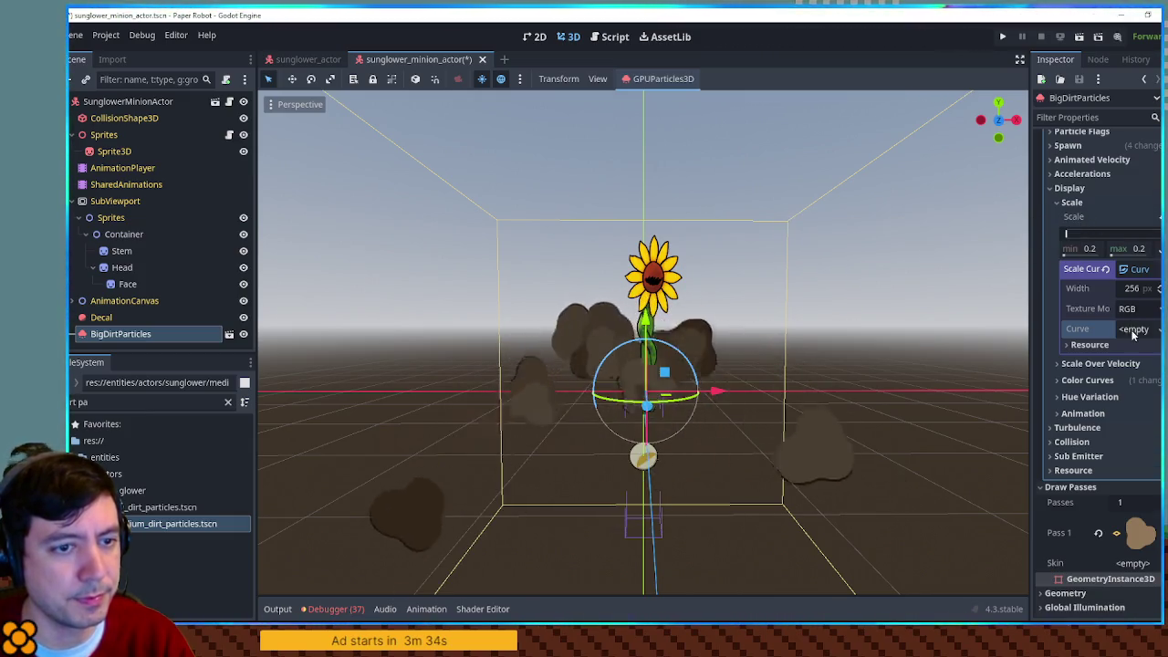
pyautogui.click(1162, 217)
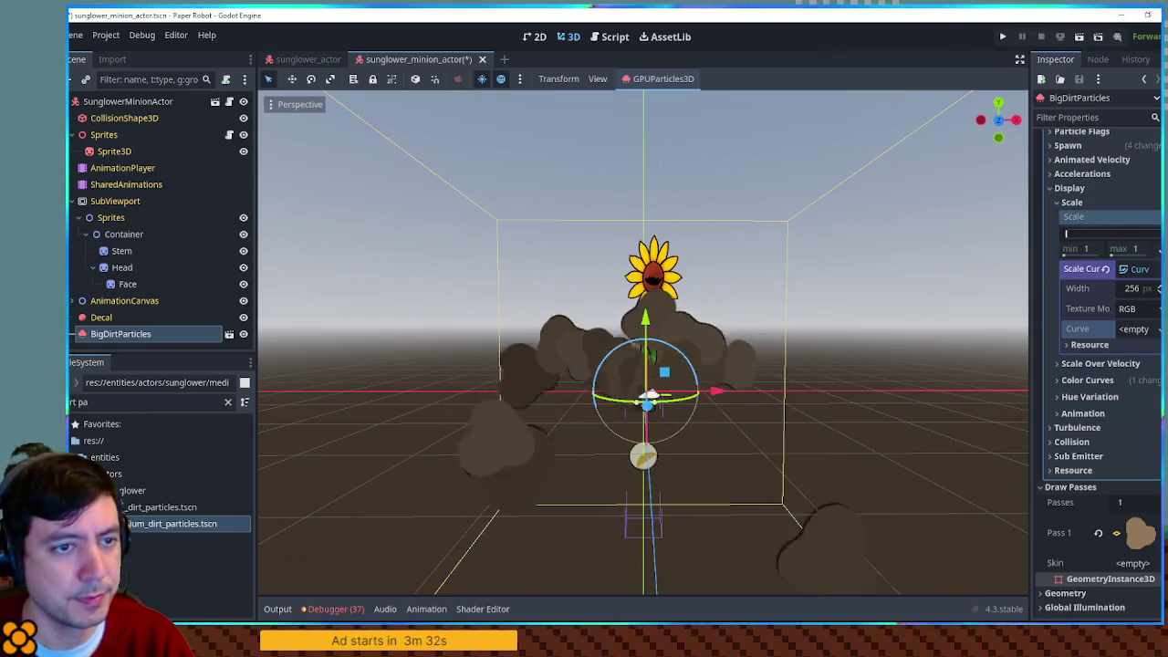
# Step: Set Scale Over Velocity to 0.2 and add a new curve for it
pyautogui.click(1085, 201)
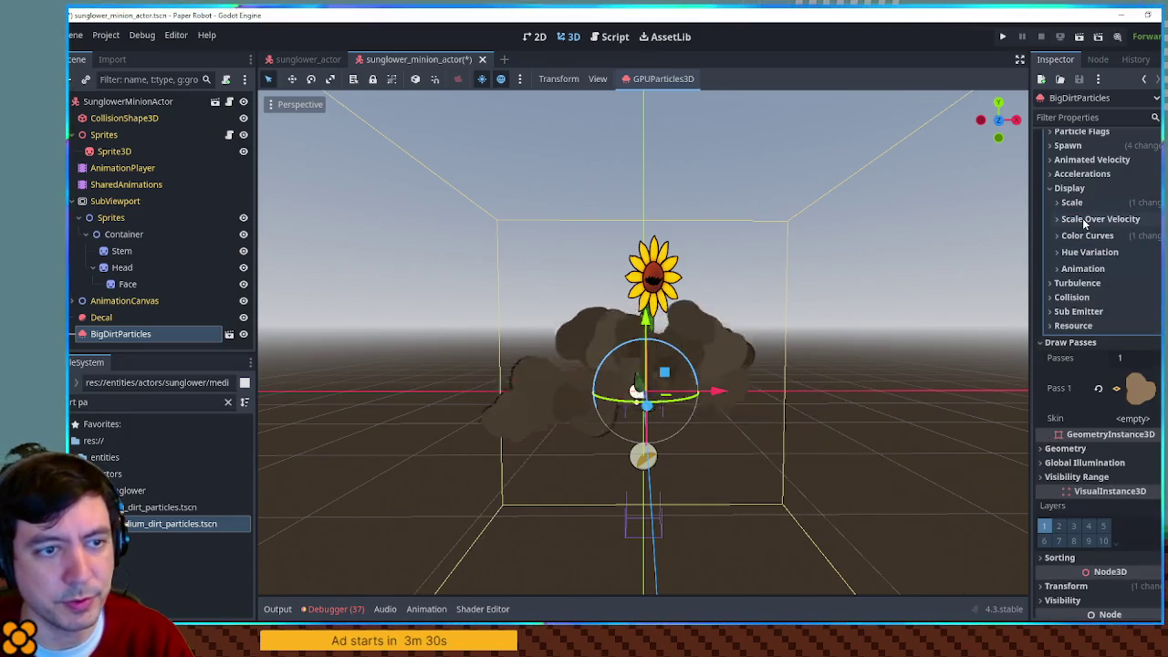
pyautogui.click(1110, 220)
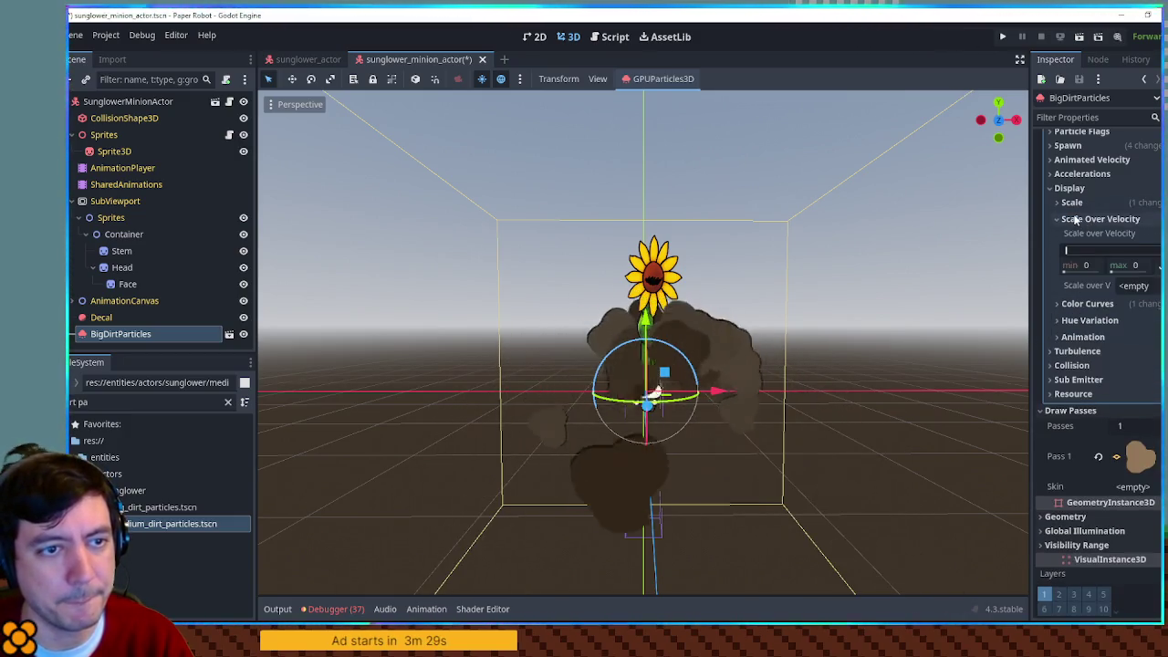
pyautogui.click(1132, 267)
pyautogui.write('0.2')
pyautogui.click(1135, 286)
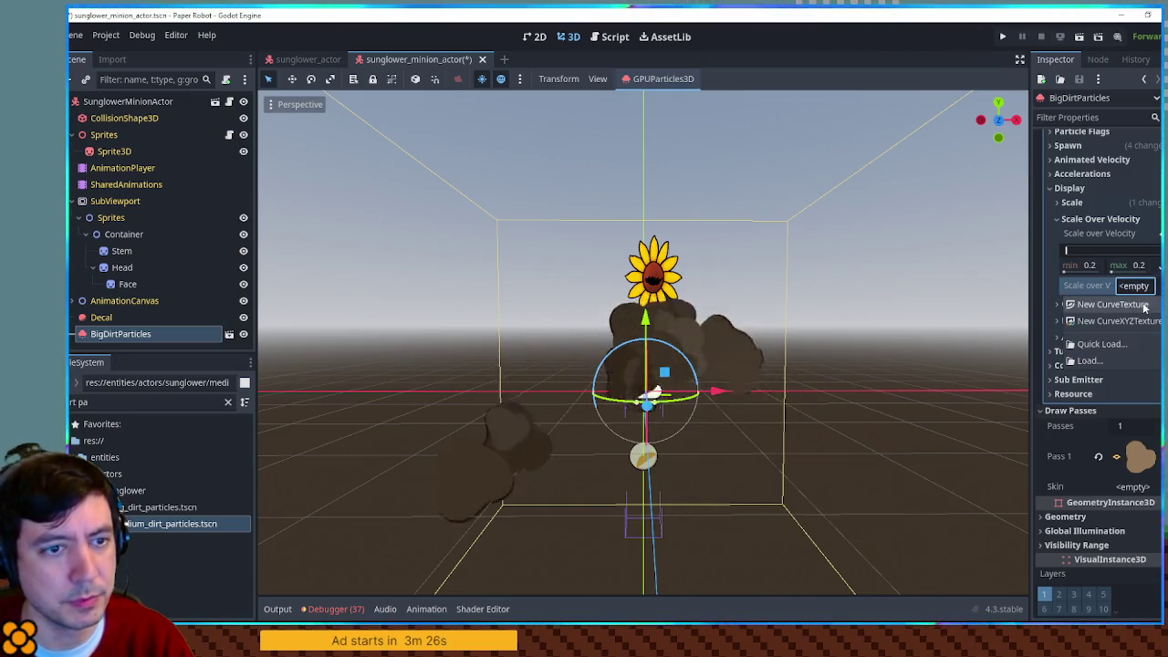
pyautogui.click(1137, 306)
pyautogui.click(1138, 308)
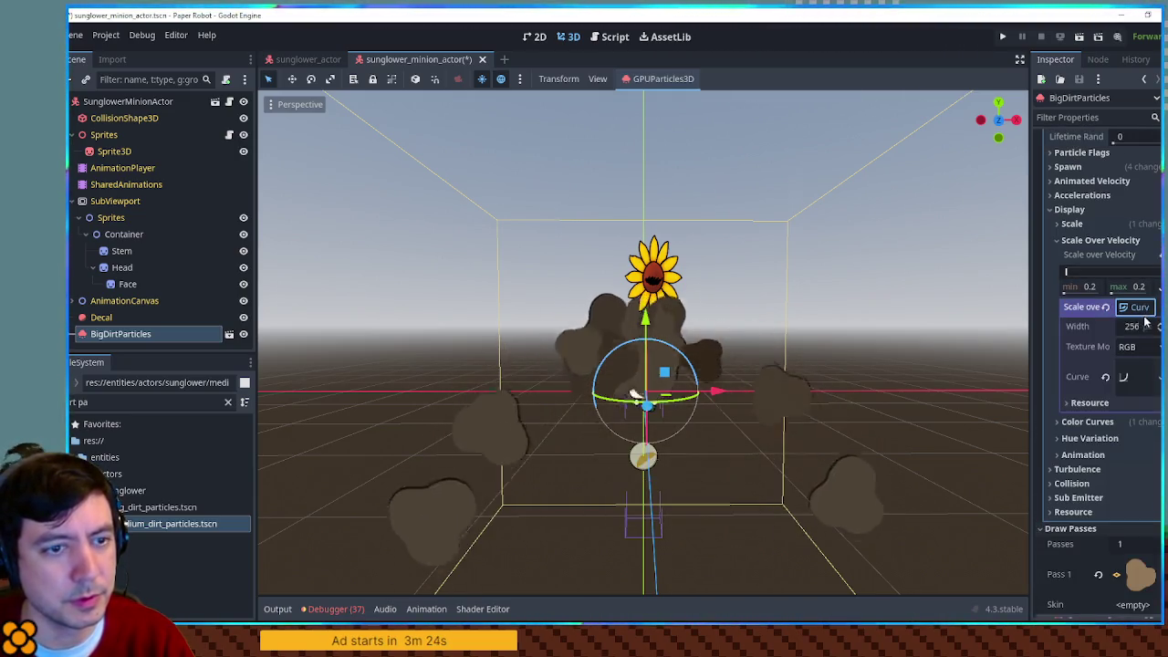
pyautogui.click(1134, 376)
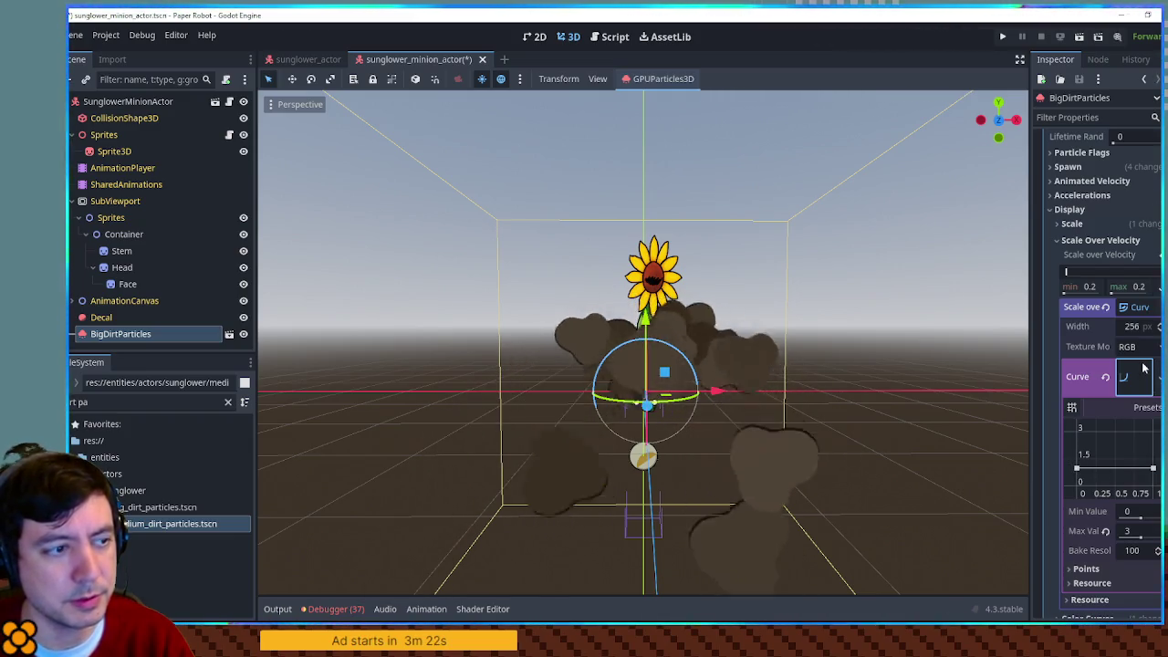
pyautogui.scroll(5, 1115, 268)
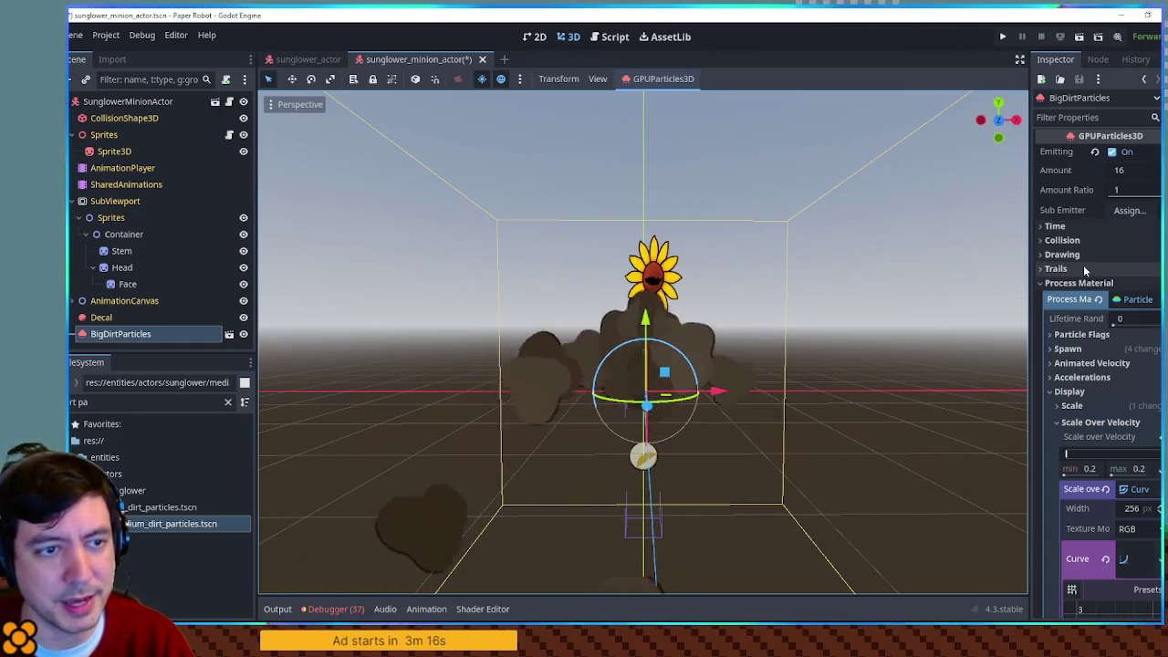
# Step: Collapse and re-expand the Process Material, showing its spawn velocity settings
pyautogui.click(1078, 283)
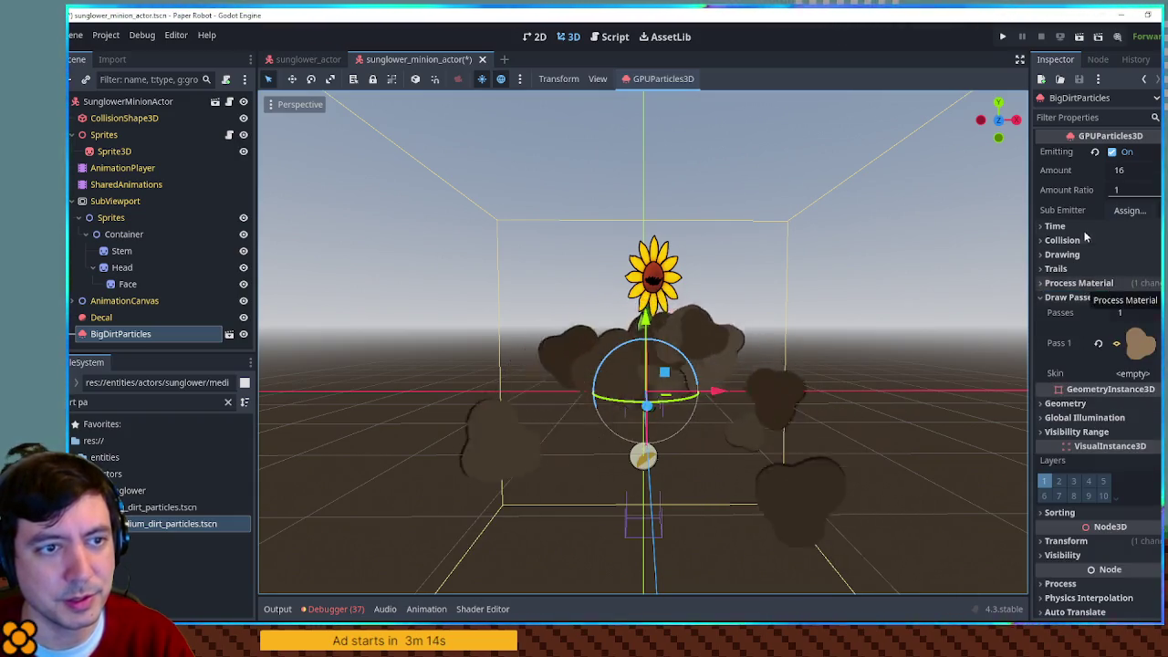
pyautogui.click(1097, 285)
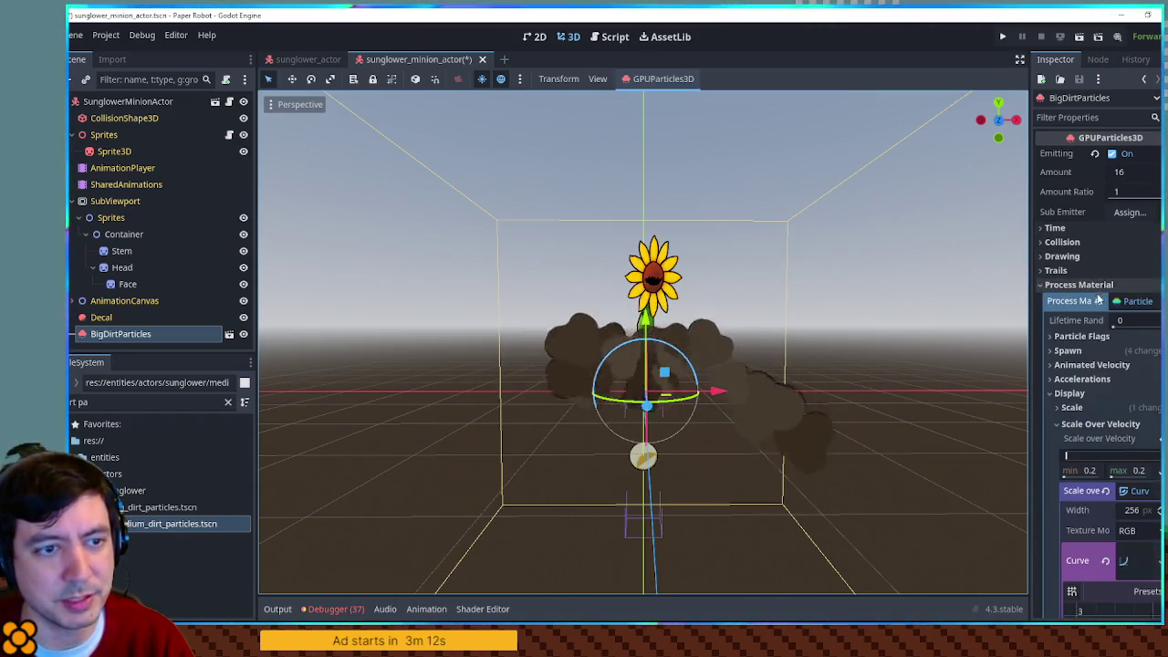
pyautogui.click(1075, 350)
# Step: Set the initial velocity range to 2.5 minimum and 3.5 maximum
pyautogui.click(1086, 398)
pyautogui.scroll(-5, 1095, 406)
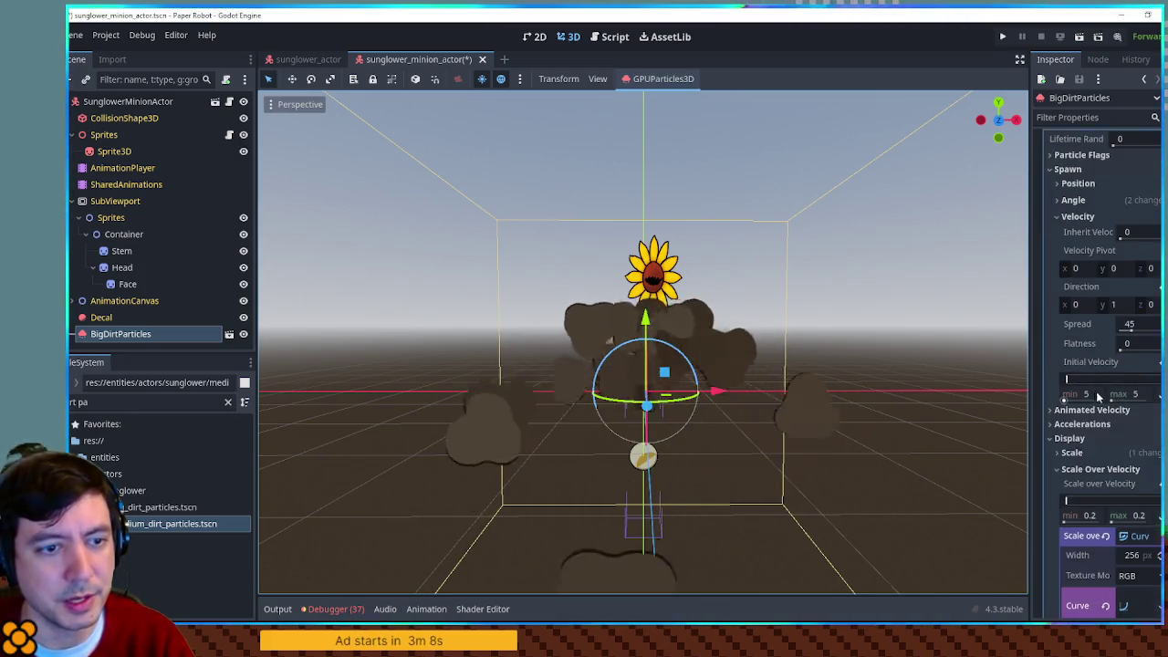
pyautogui.click(1136, 395)
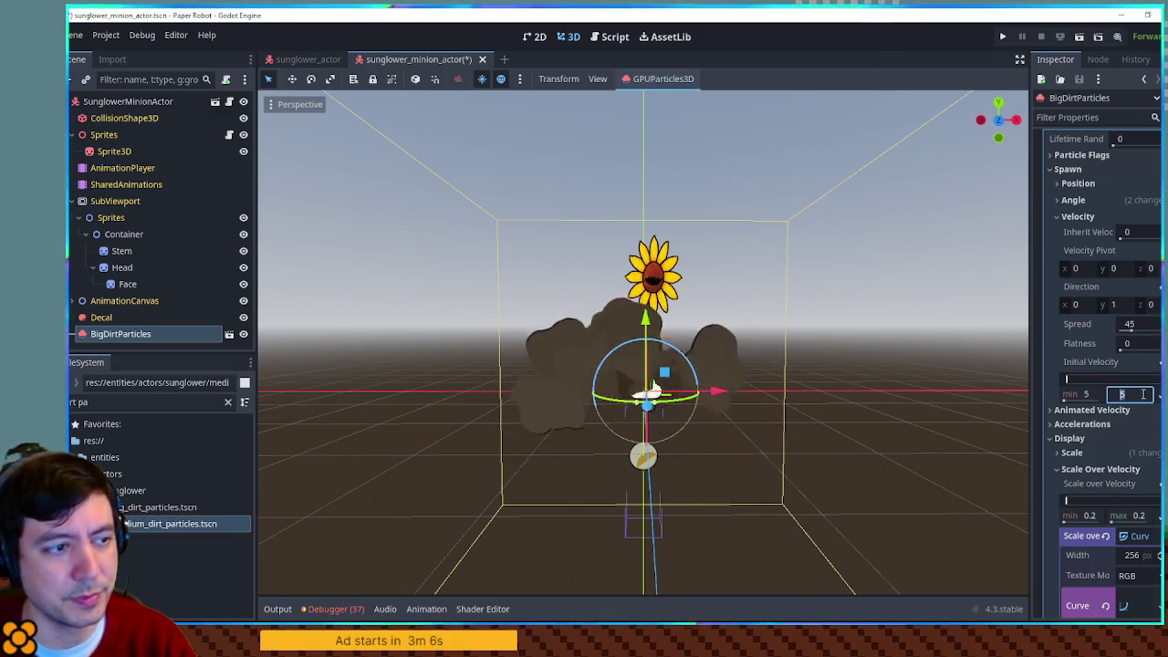
pyautogui.write('2.5')
pyautogui.moveTo(1142, 395); pyautogui.dragTo(1140, 398)
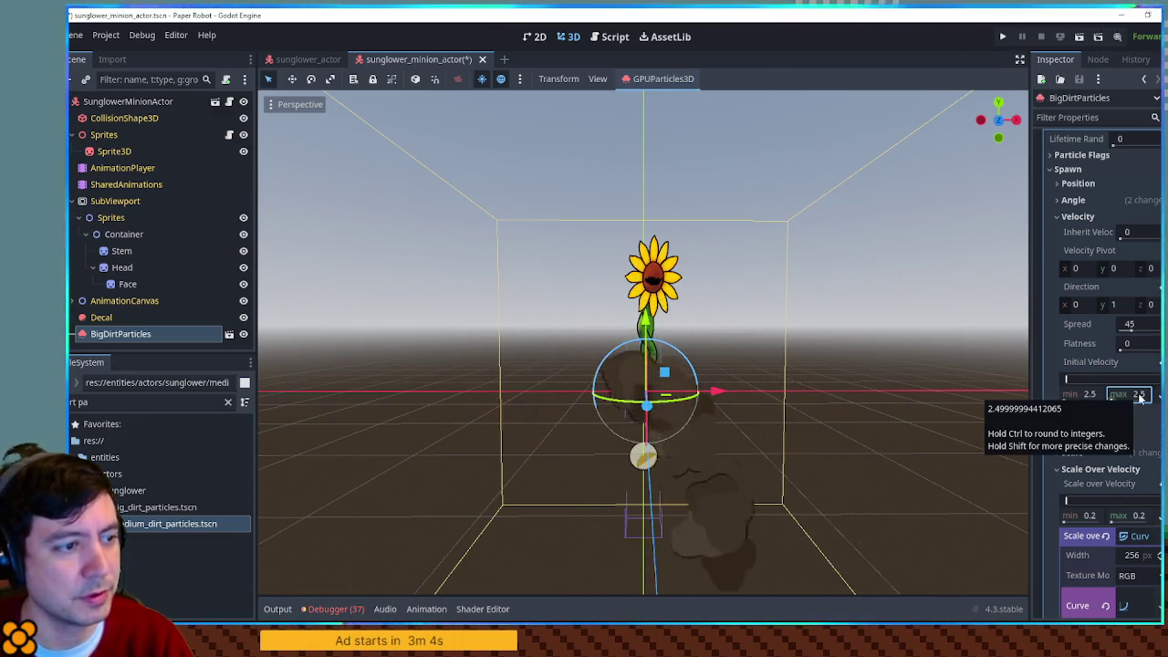
pyautogui.click(1140, 394)
pyautogui.write('3')
pyautogui.press('Return')
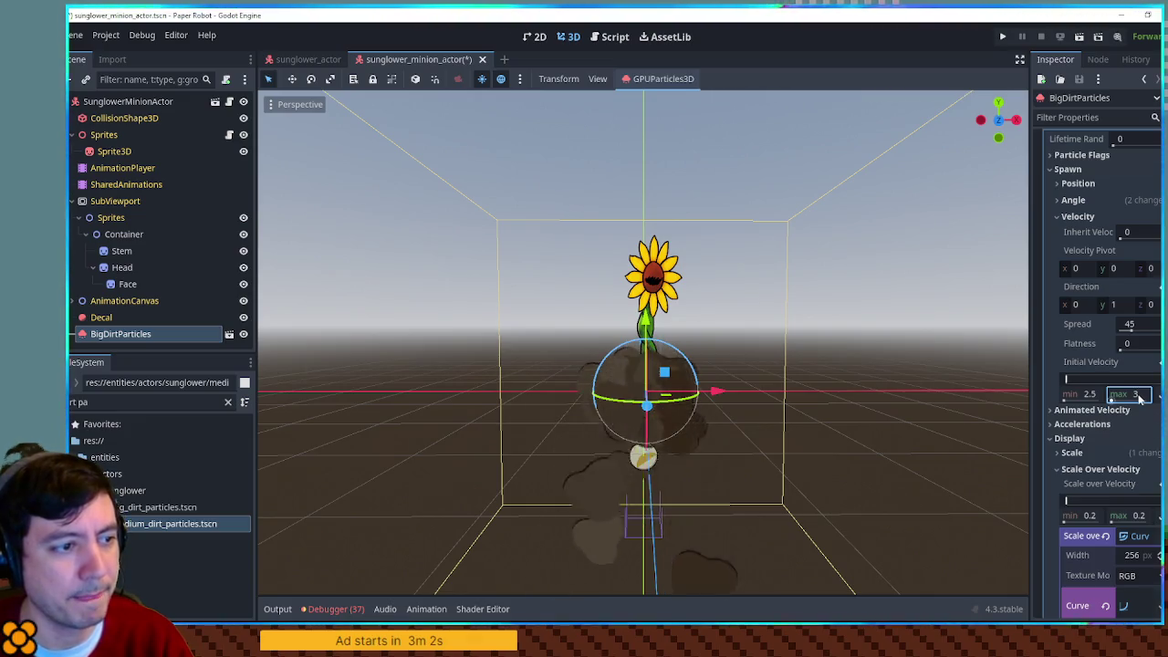
pyautogui.click(1140, 395)
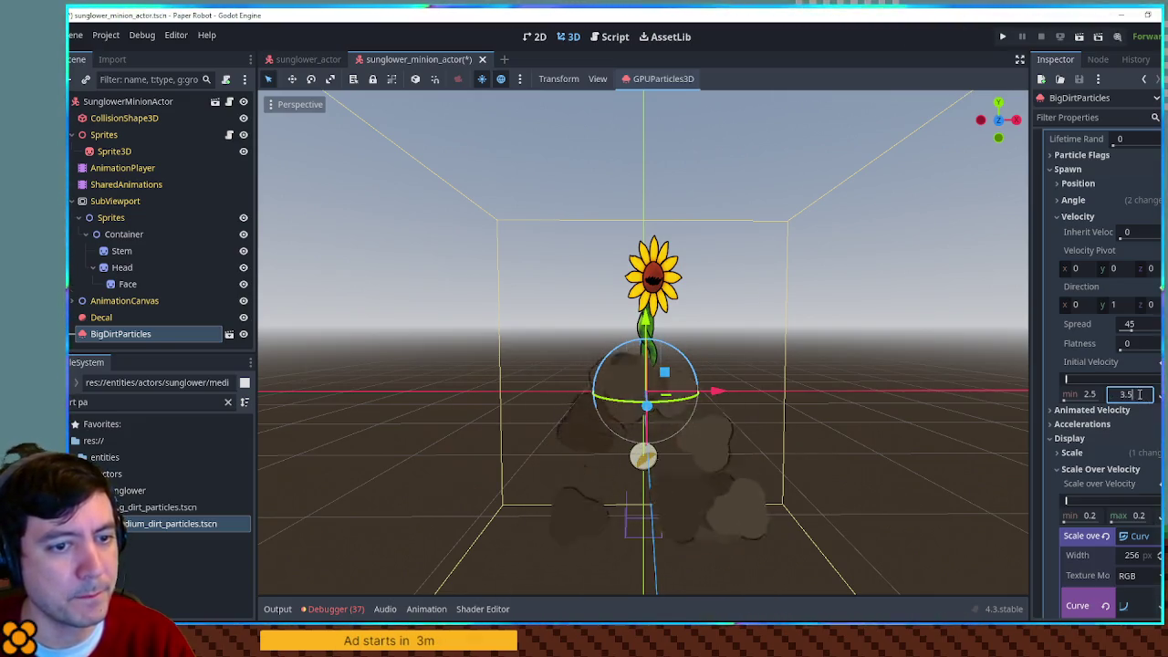
pyautogui.moveTo(847, 390)
pyautogui.mouseDown()
pyautogui.moveTo(992, 369)
pyautogui.moveTo(869, 392)
pyautogui.mouseUp()
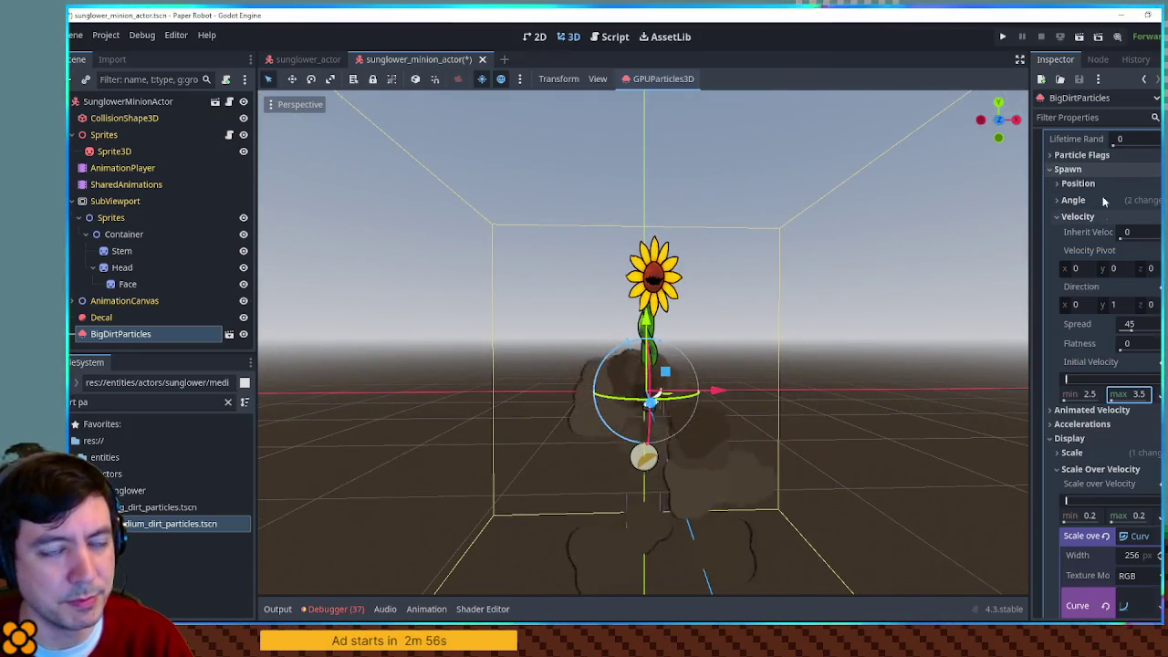
pyautogui.scroll(-5, 1098, 229)
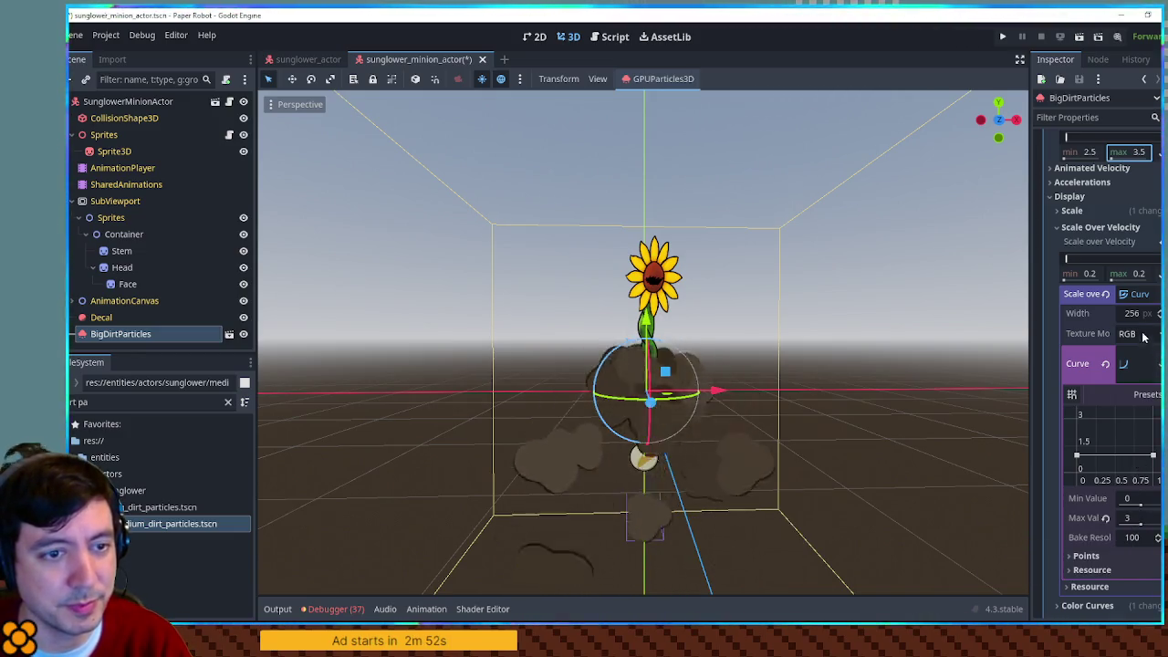
# Step: Set Scale Over Velocity to 0–0 and collapse the scale-related sections
pyautogui.click(1139, 273)
pyautogui.write('0.1')
pyautogui.press('Return')
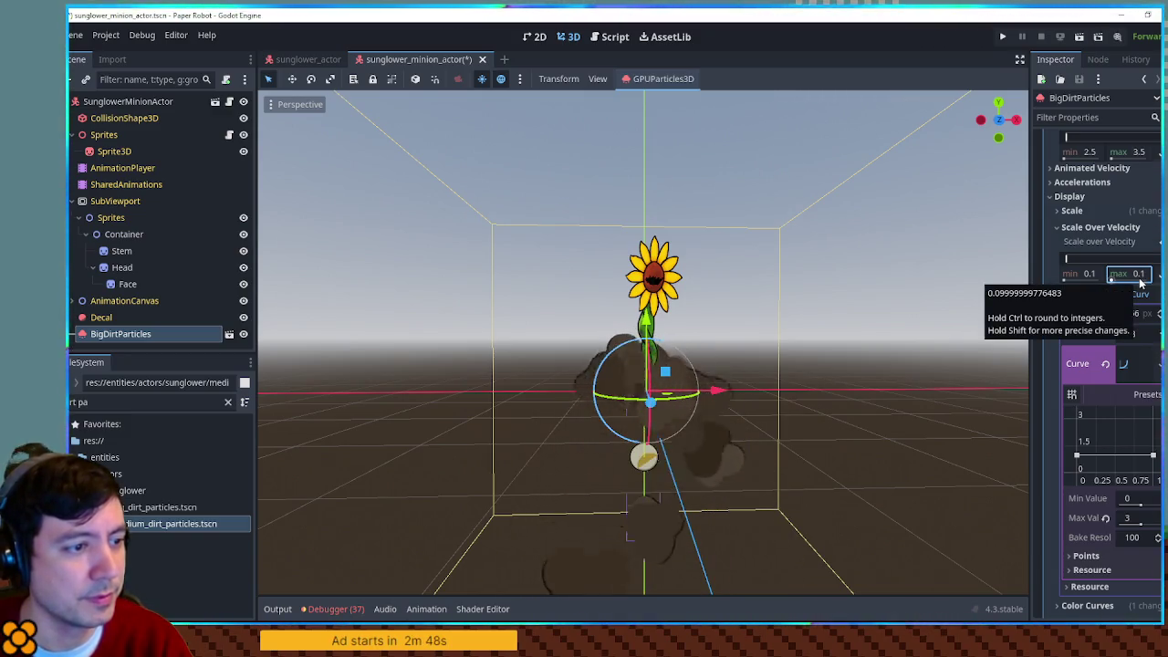
pyautogui.write('0')
pyautogui.press('Return')
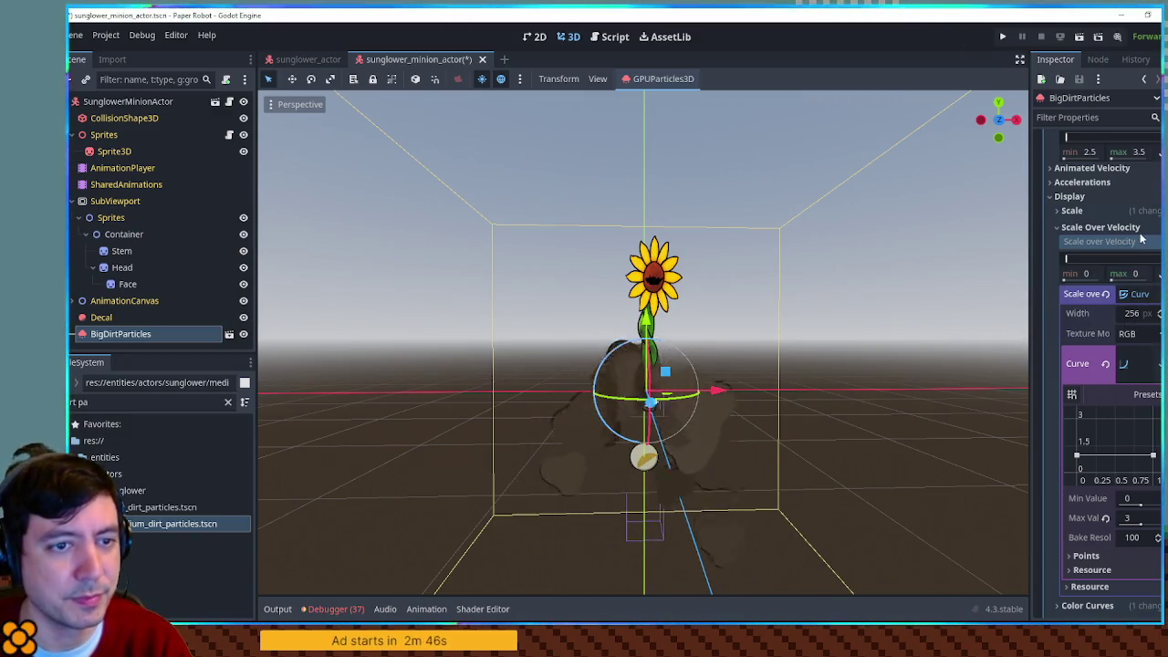
pyautogui.click(1139, 230)
pyautogui.click(1131, 228)
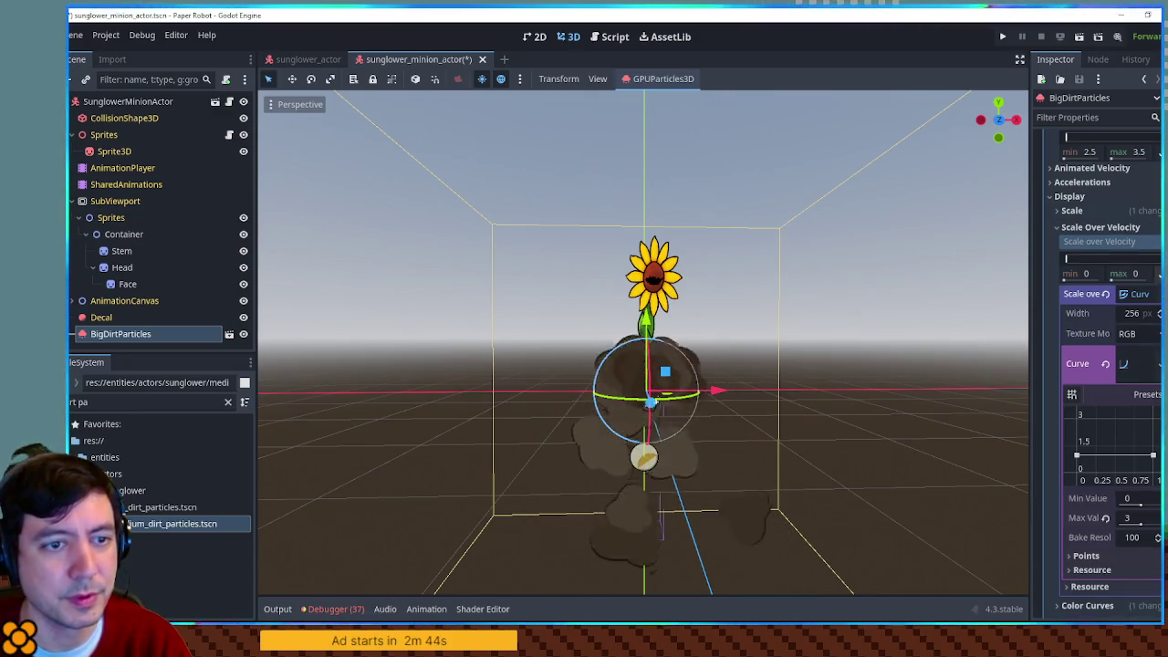
pyautogui.click(1109, 292)
pyautogui.click(1102, 226)
pyautogui.click(1097, 211)
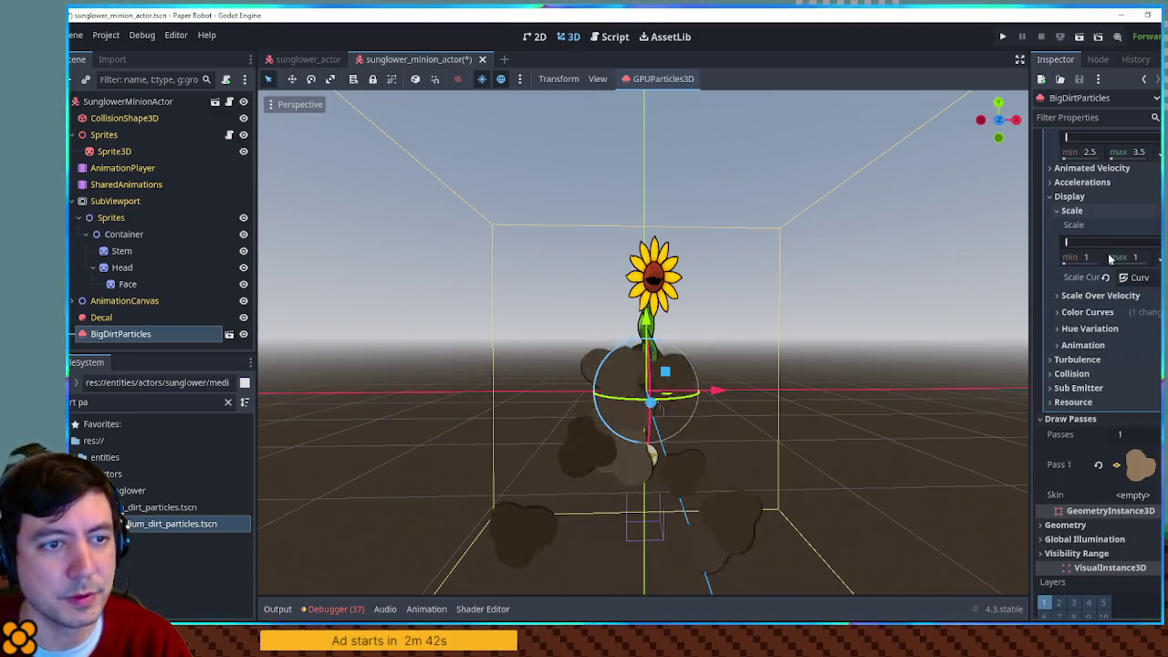
pyautogui.click(1076, 210)
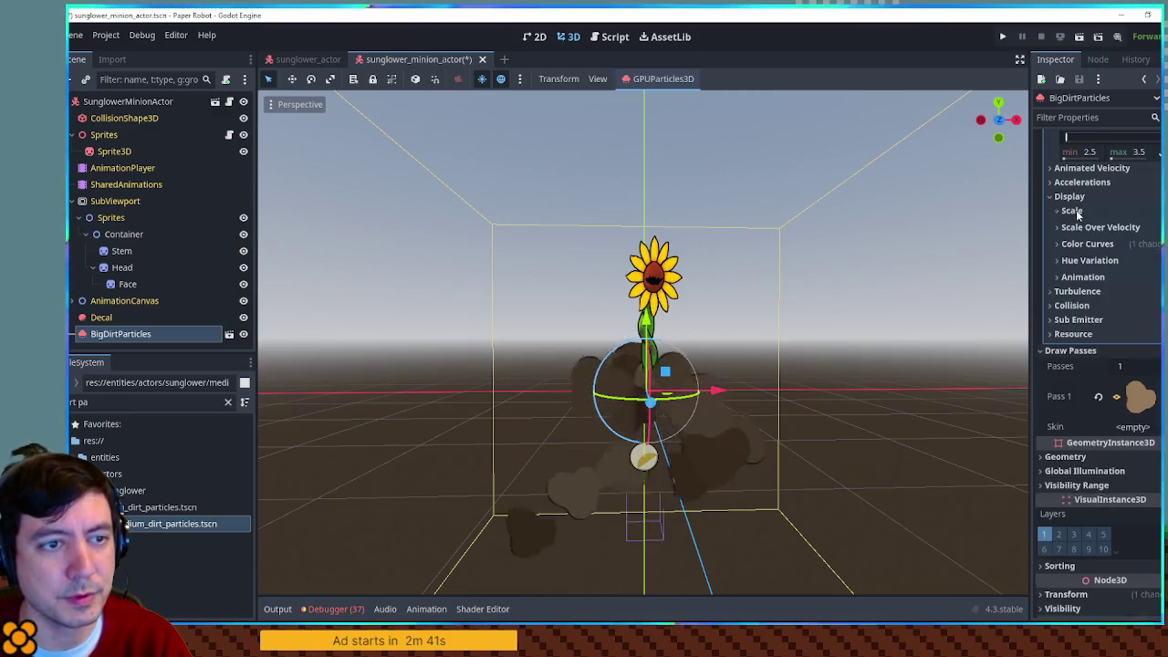
# Step: Resize the draw pass QuadMesh to 0.5 × 0.5 and preview the smaller dirt particles
pyautogui.click(1139, 398)
pyautogui.scroll(-5, 1122, 347)
pyautogui.click(1139, 214)
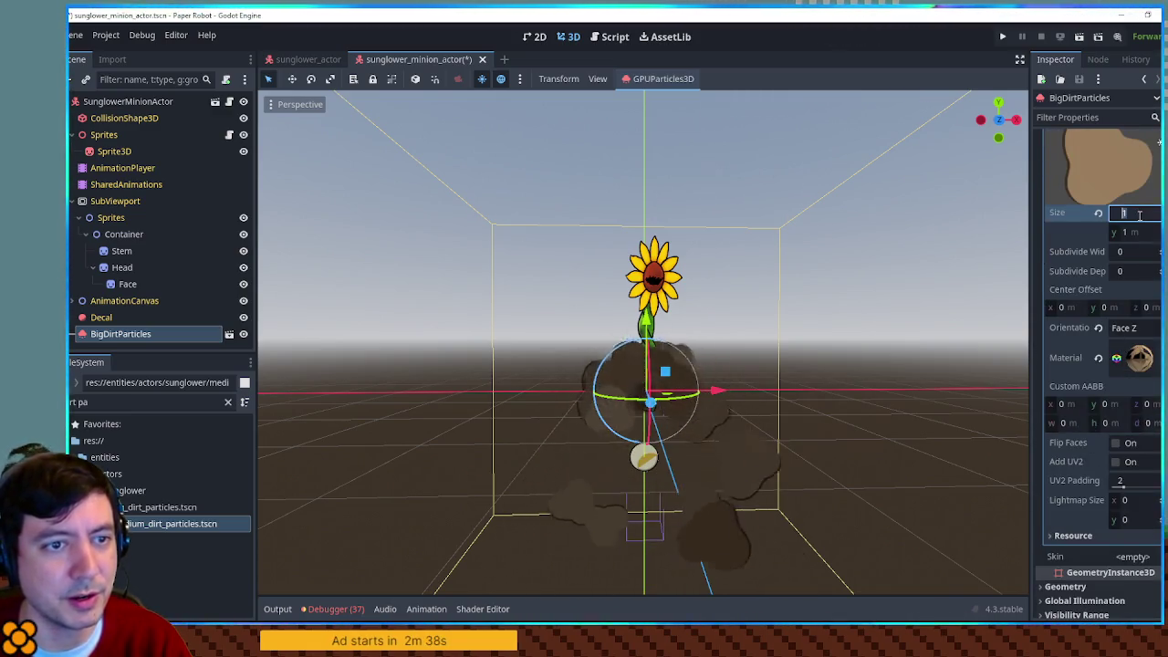
pyautogui.write('0.5')
pyautogui.press('Tab')
pyautogui.write('0.5')
pyautogui.scroll(3, 691, 369)
pyautogui.scroll(-3, 691, 370)
pyautogui.click(799, 365)
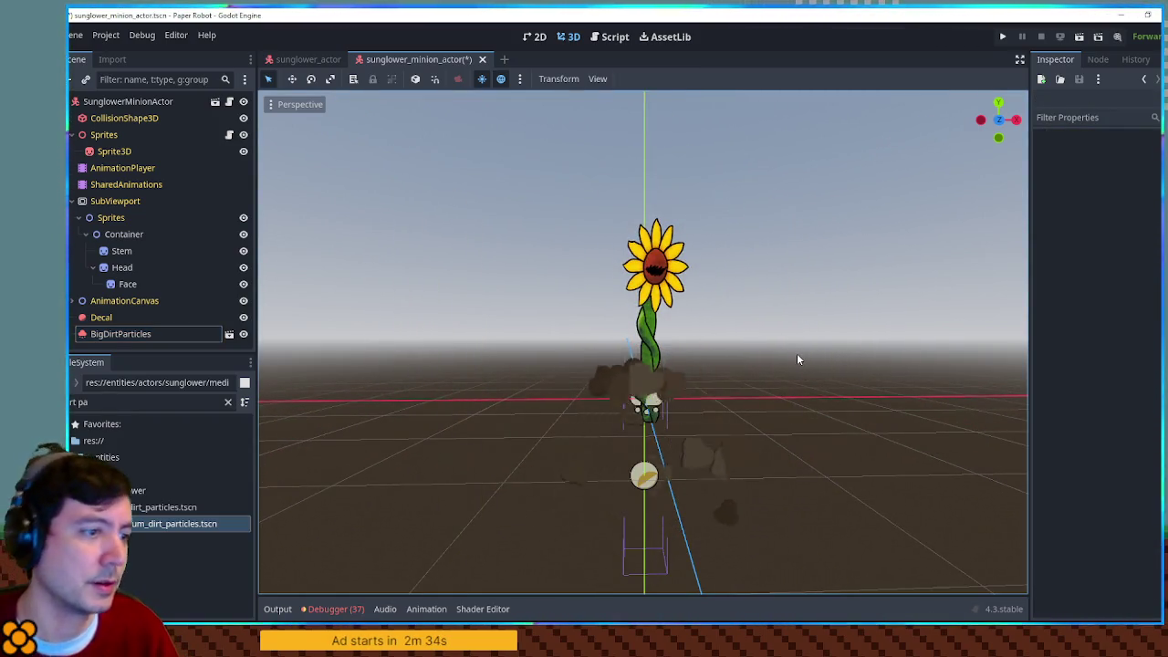
pyautogui.scroll(2, 796, 360)
# Step: Set the BigDirtParticles amount to 8 and save the sunflower minion scene
pyautogui.click(161, 336)
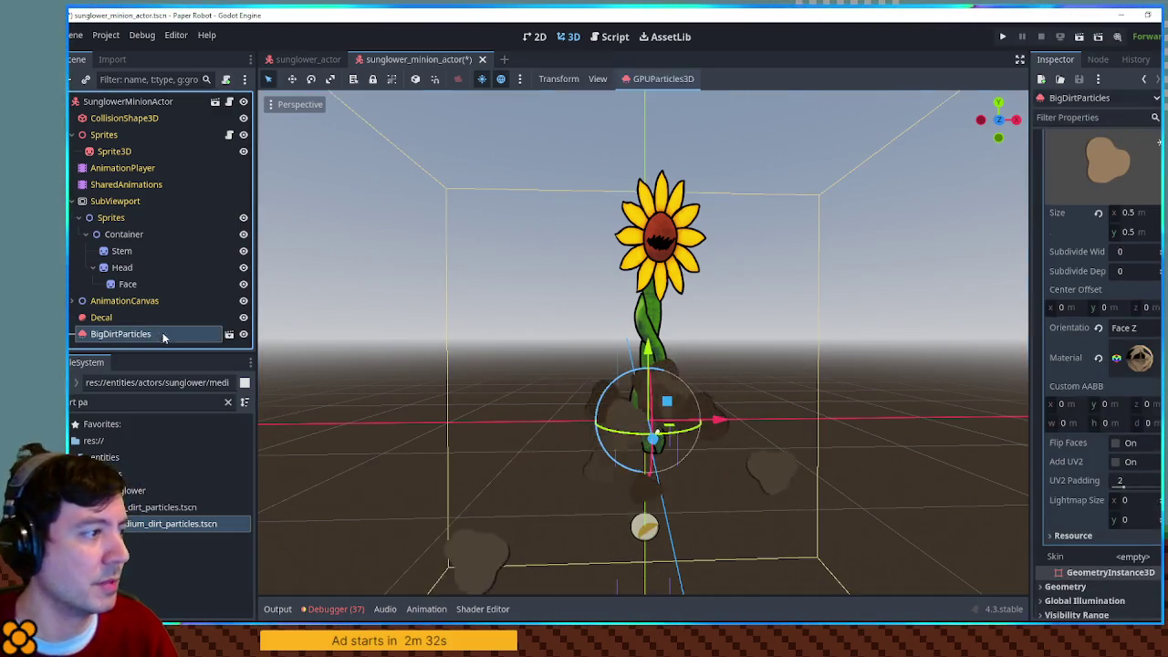
pyautogui.scroll(15, 1134, 186)
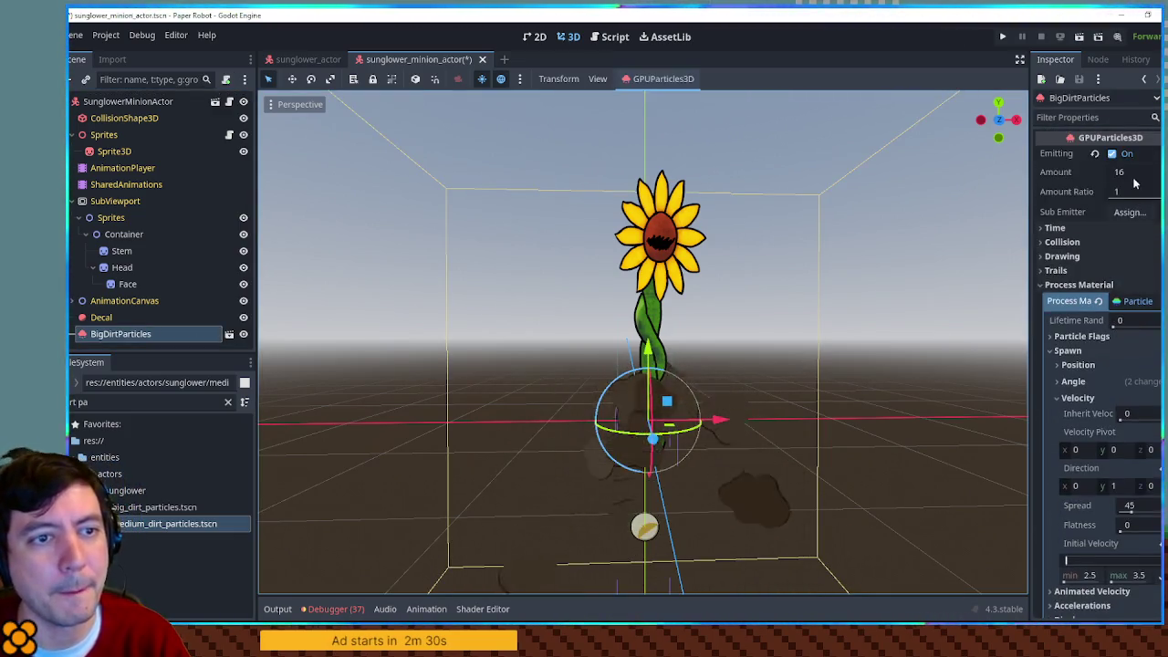
pyautogui.click(1123, 173)
pyautogui.write('8')
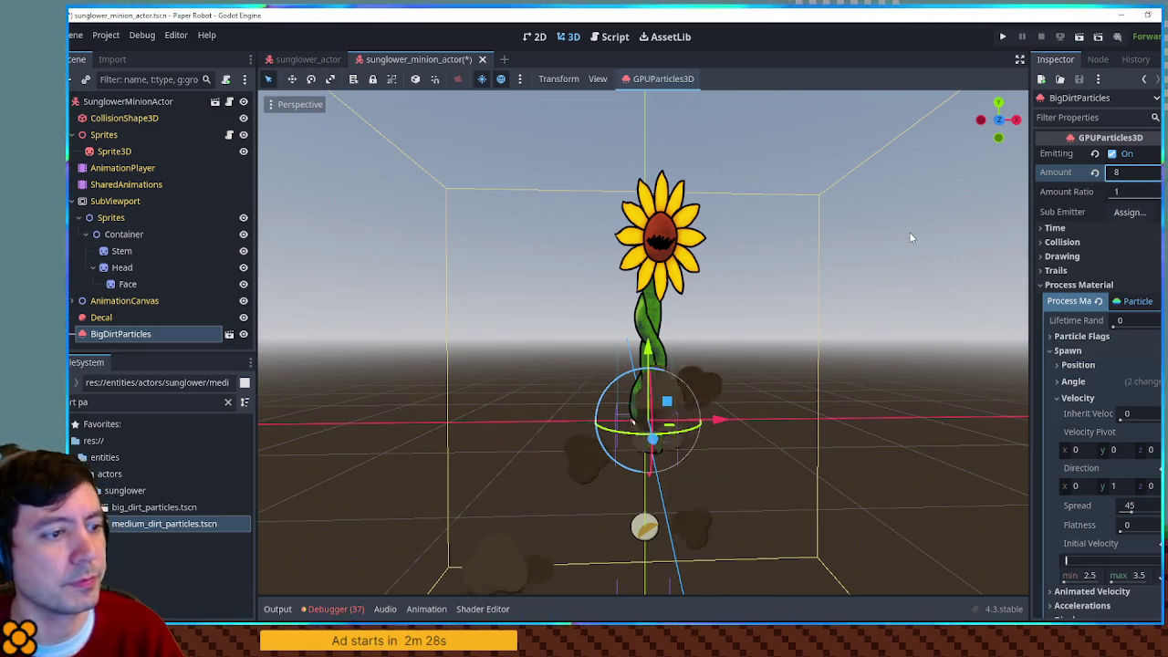
pyautogui.click(910, 238)
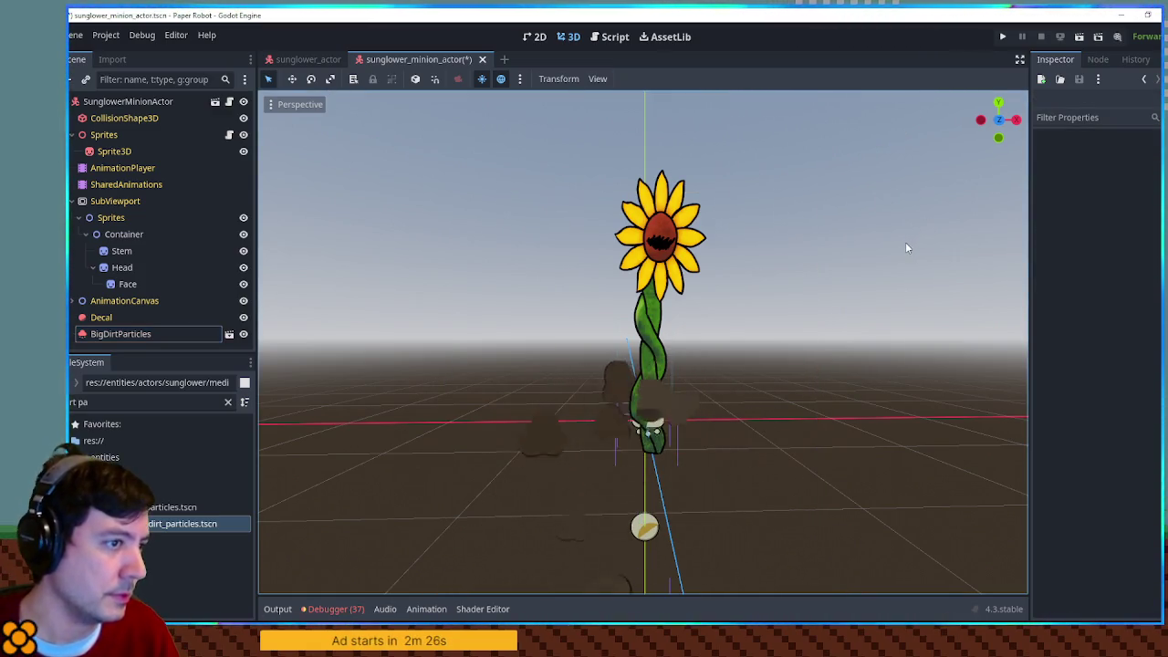
pyautogui.hotkey('ctrl', 's')
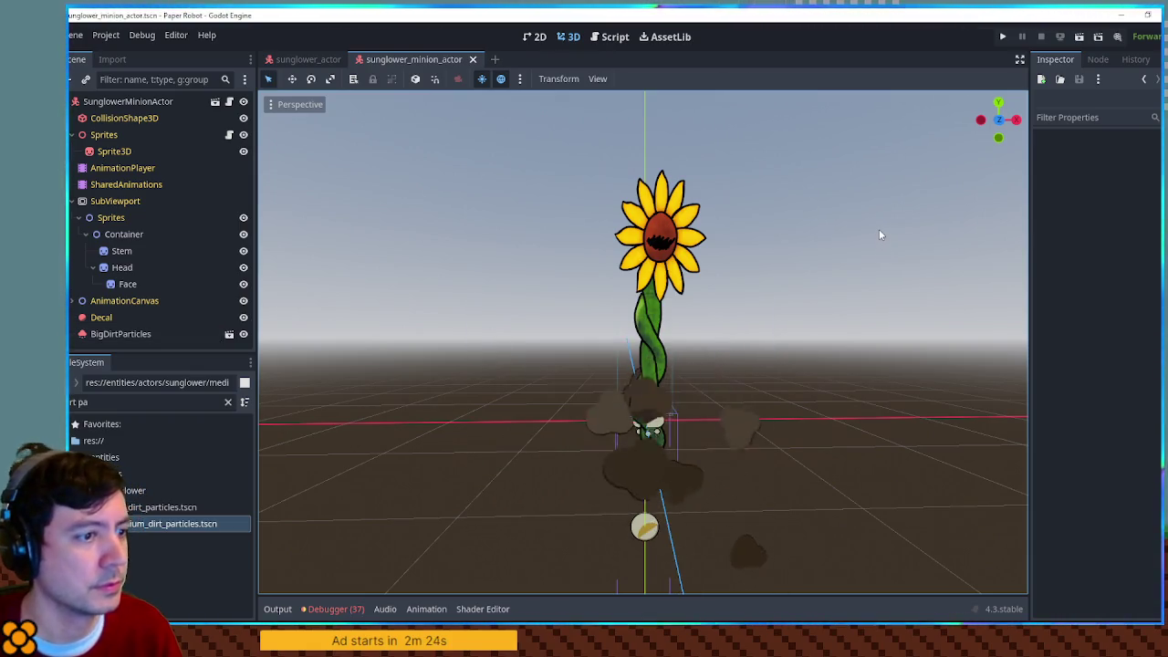
# Step: Turn off Emitting and rename the node to MediumDirtParticles
pyautogui.click(219, 335)
pyautogui.click(1109, 154)
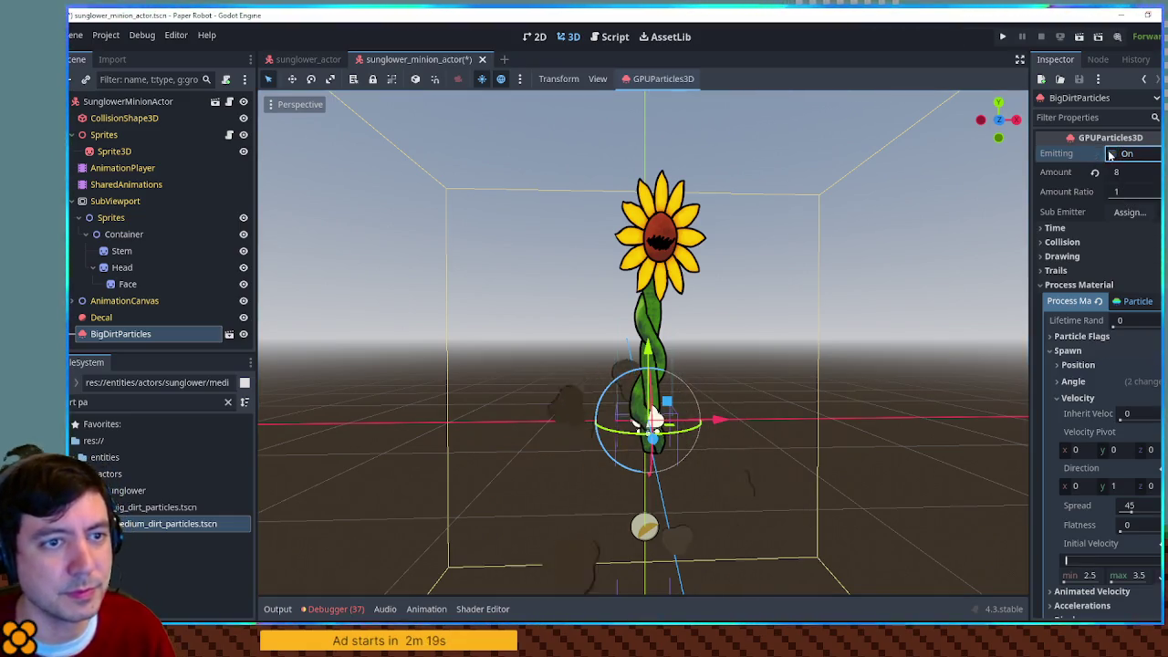
pyautogui.doubleClick(128, 331)
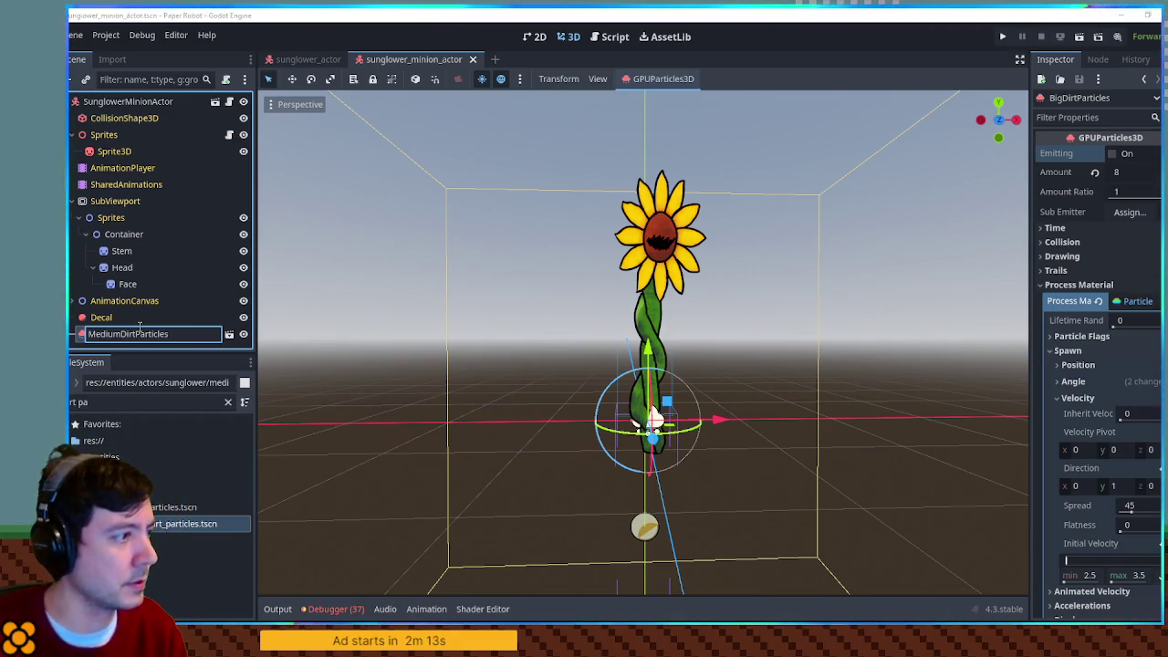
pyautogui.press('Return')
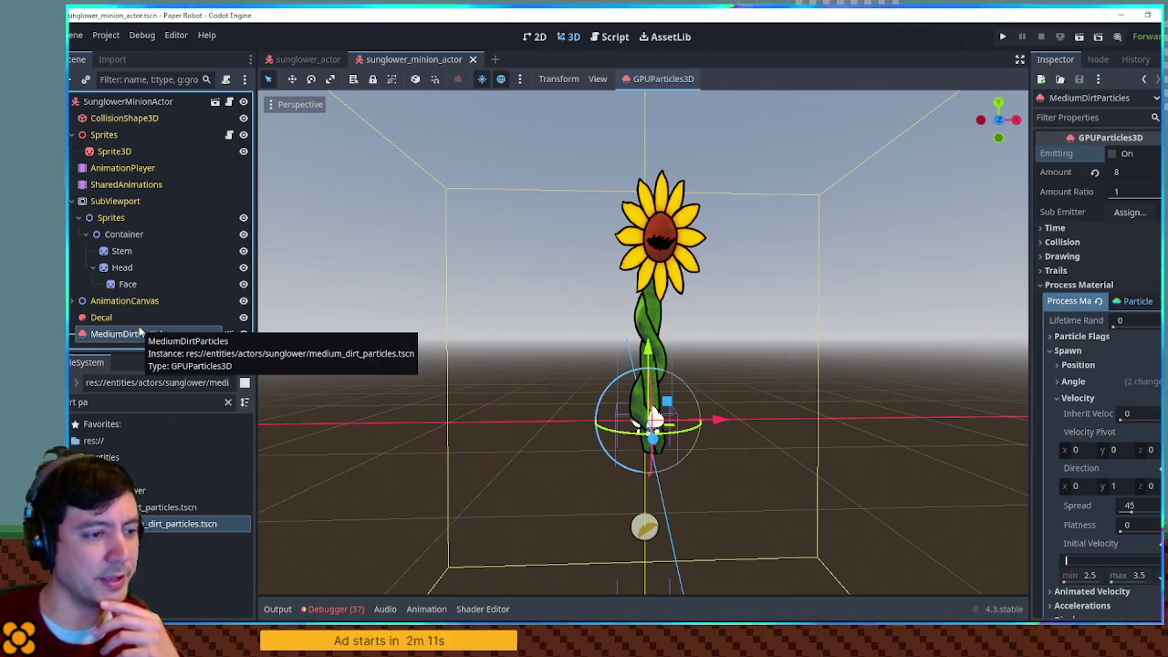
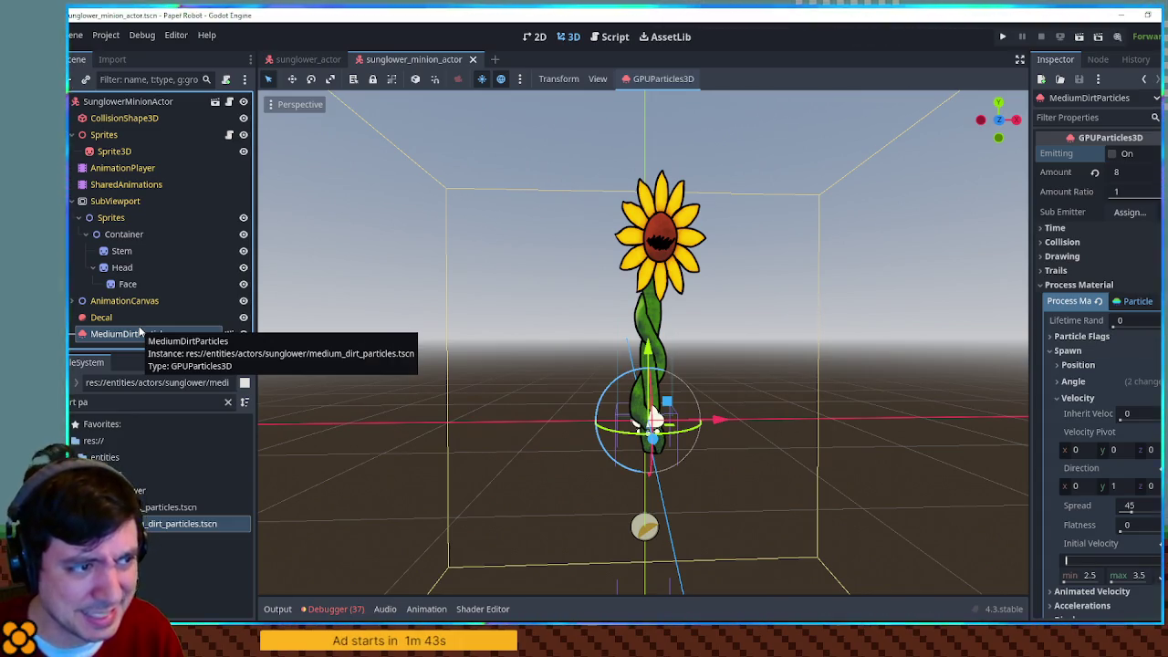
# Step: Open EnemyDirectory.gd and copy the EnemyDrillBite move name from the DrillBite entry
pyautogui.click(610, 37)
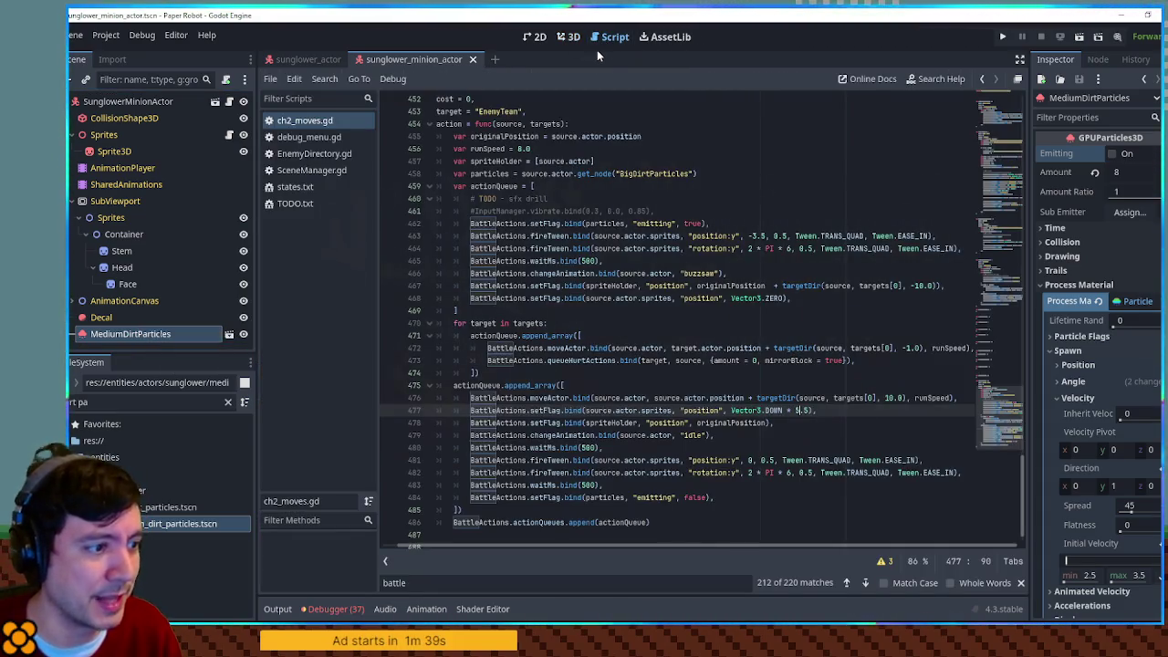
pyautogui.scroll(10, 676, 319)
pyautogui.click(301, 155)
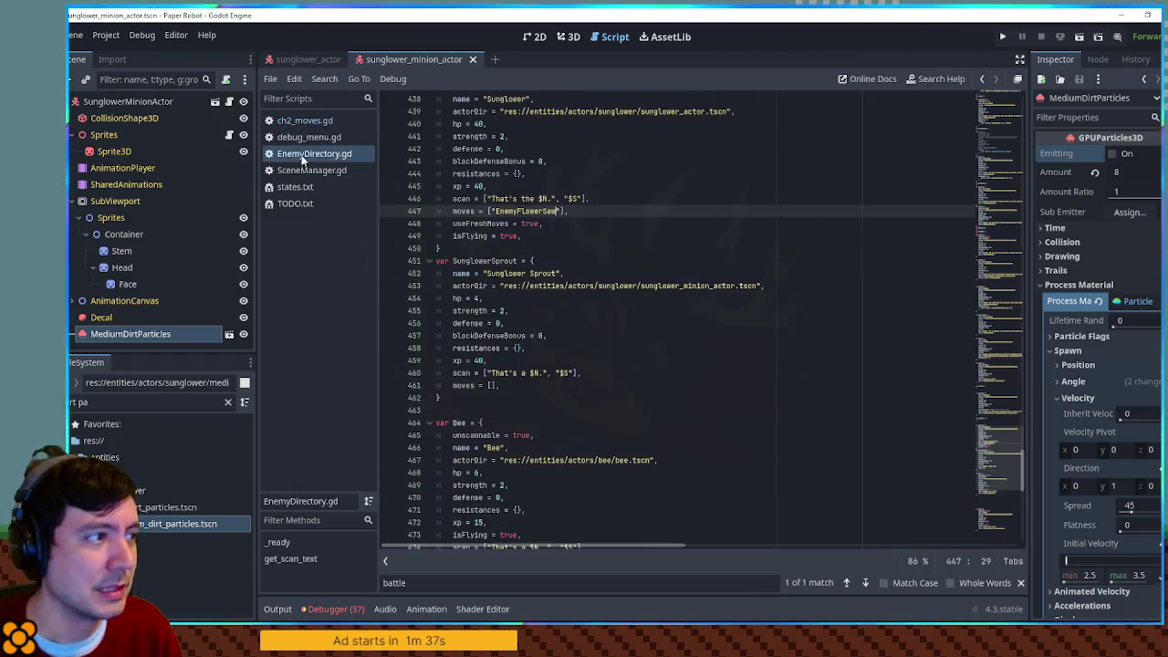
pyautogui.scroll(15, 559, 271)
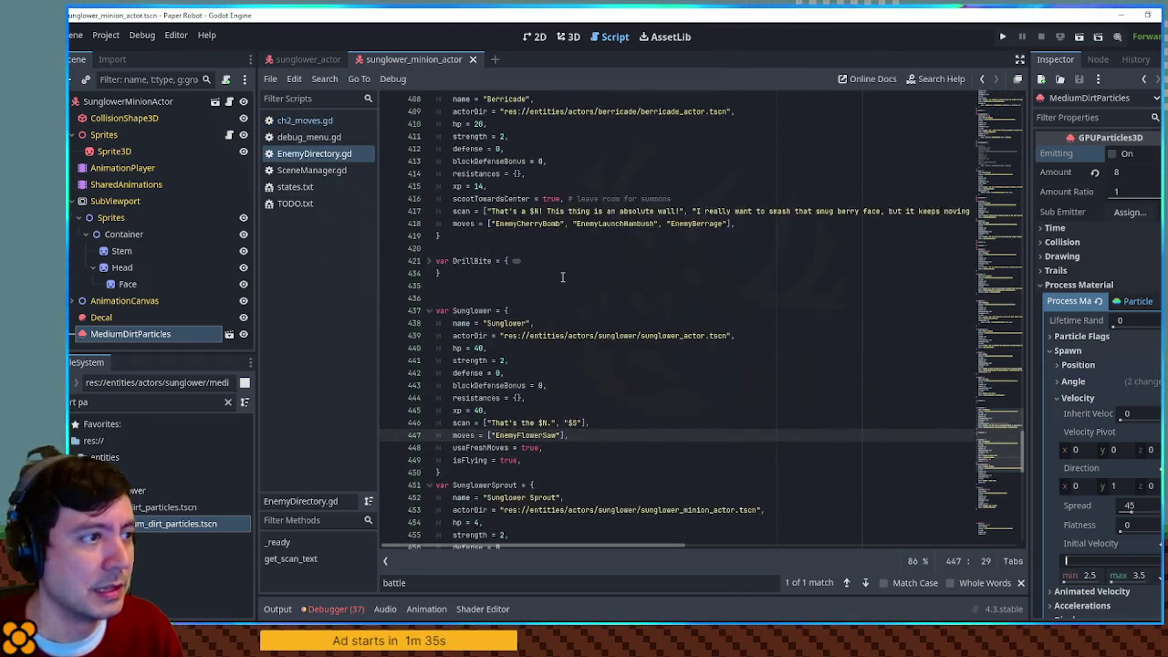
pyautogui.scroll(10, 543, 273)
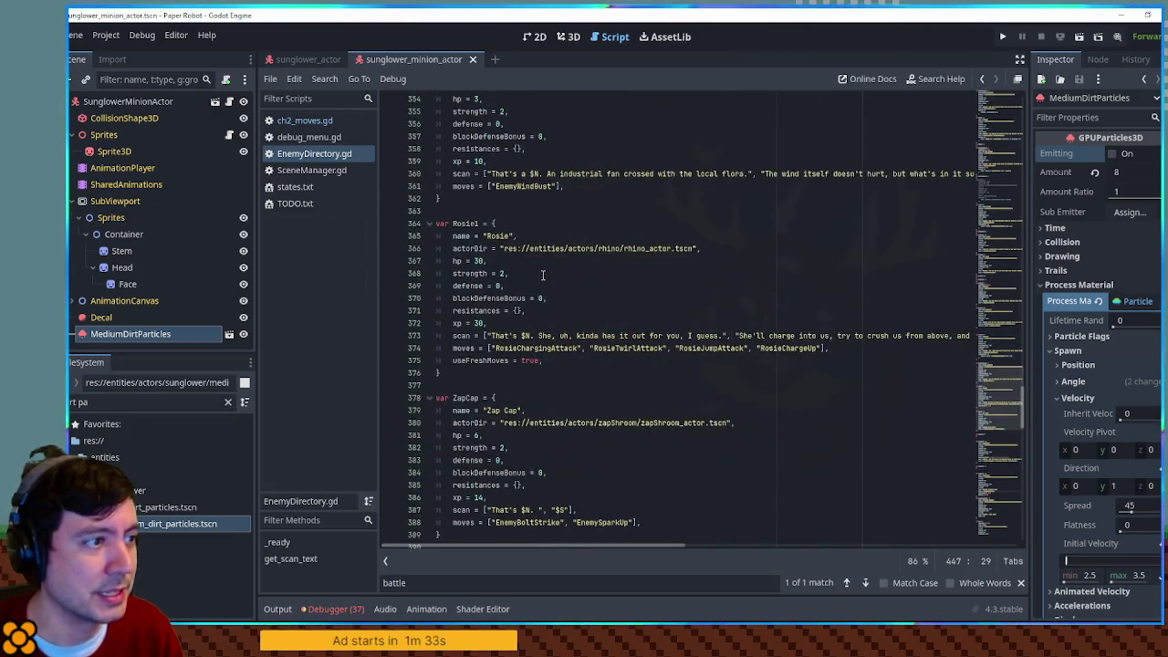
pyautogui.scroll(-9, 543, 274)
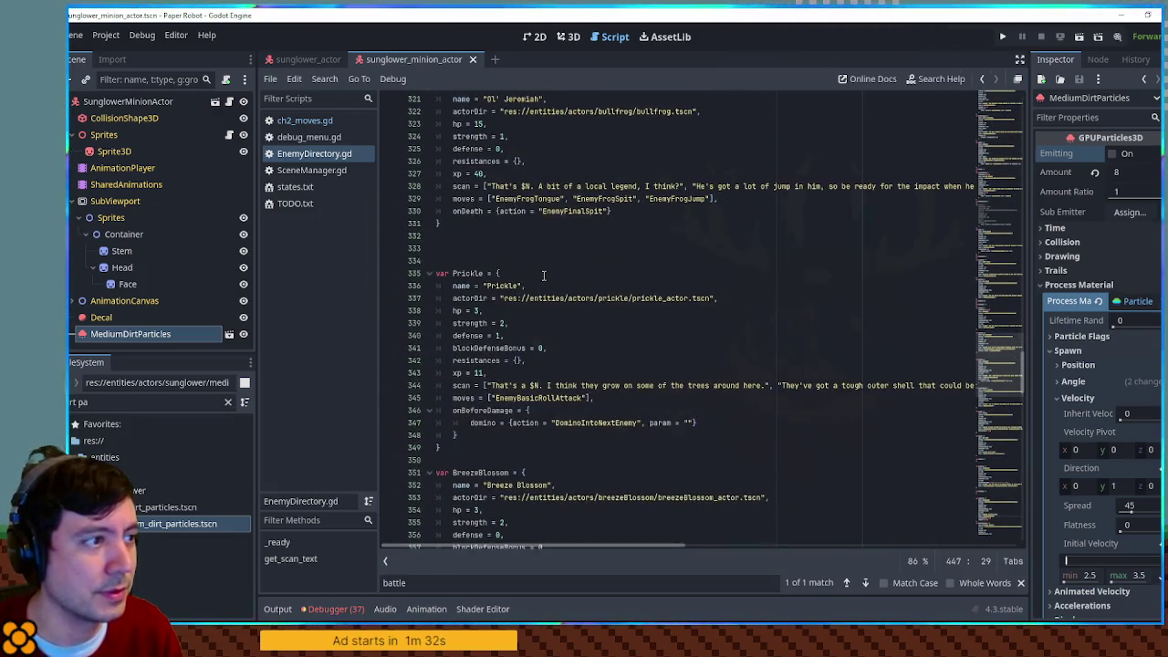
pyautogui.scroll(-4, 475, 378)
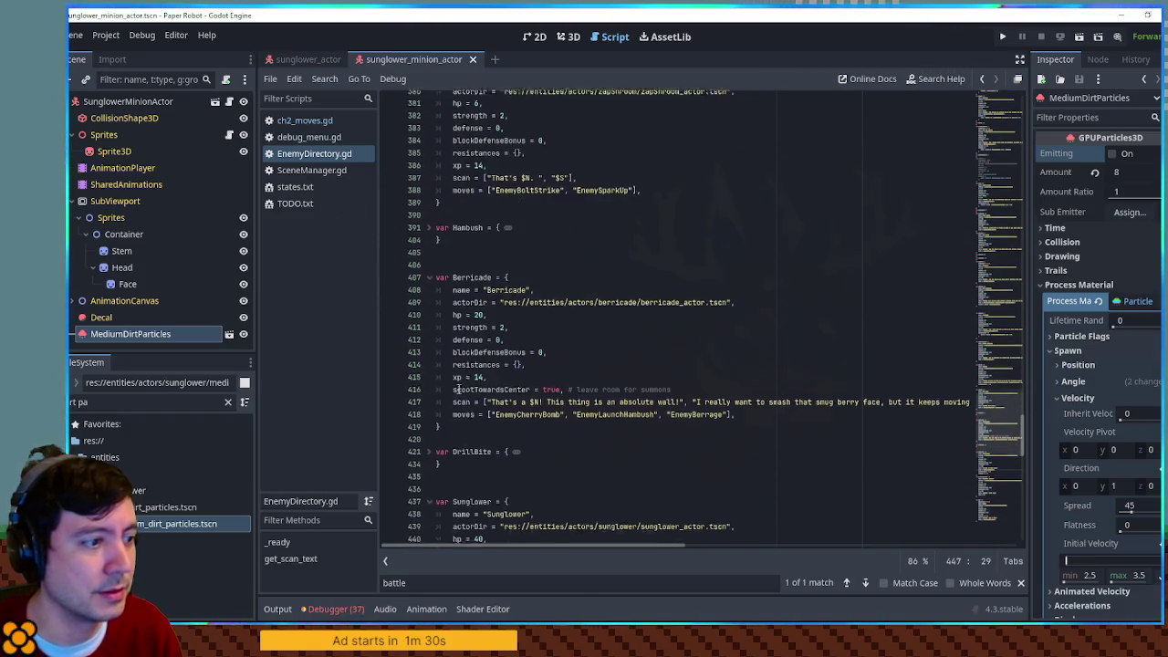
pyautogui.click(428, 448)
pyautogui.scroll(-8, 456, 438)
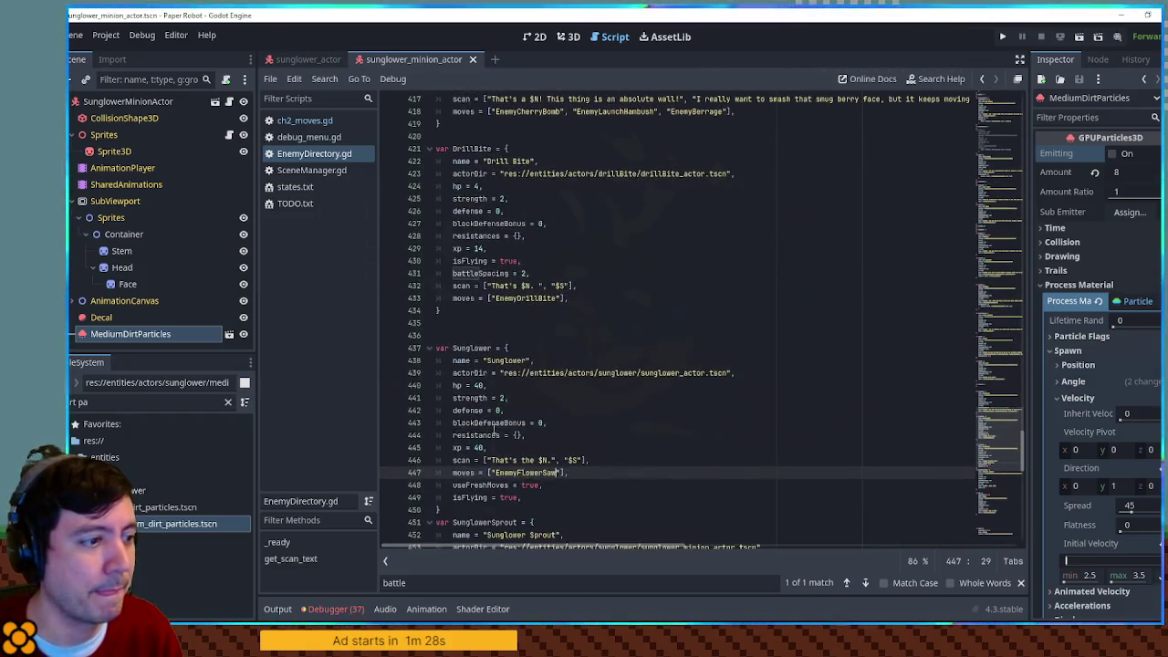
pyautogui.doubleClick(514, 297)
# Step: Add EnemyDrillBite to SunglowerSprout's empty moves list and save the script
pyautogui.scroll(-4, 574, 380)
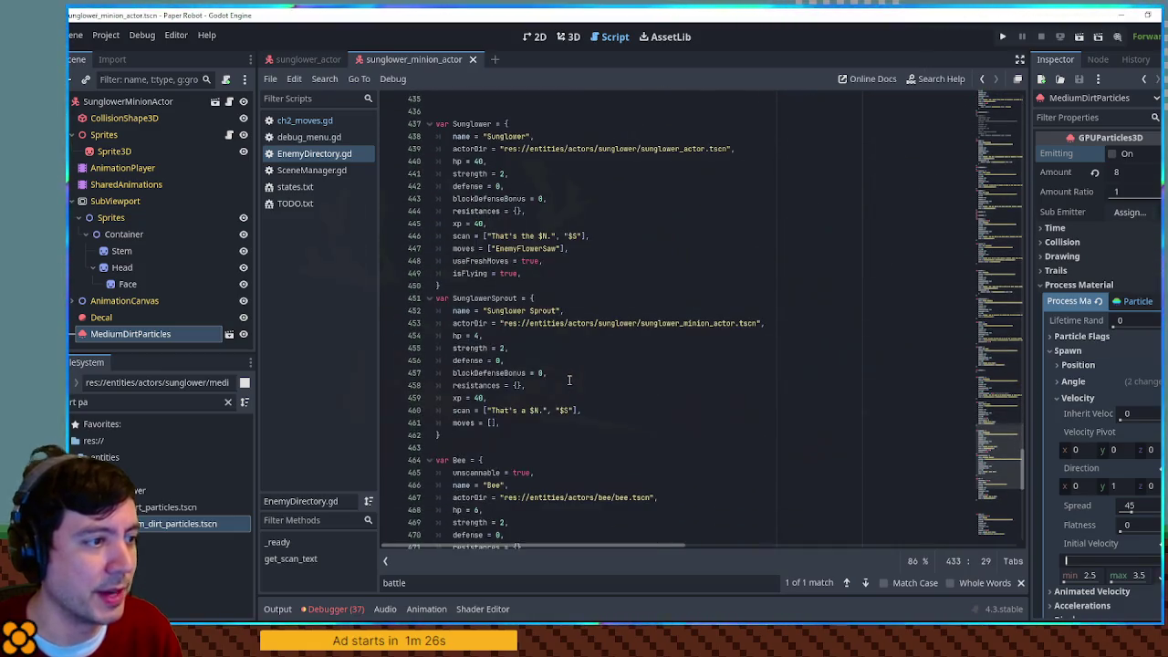
pyautogui.click(491, 423)
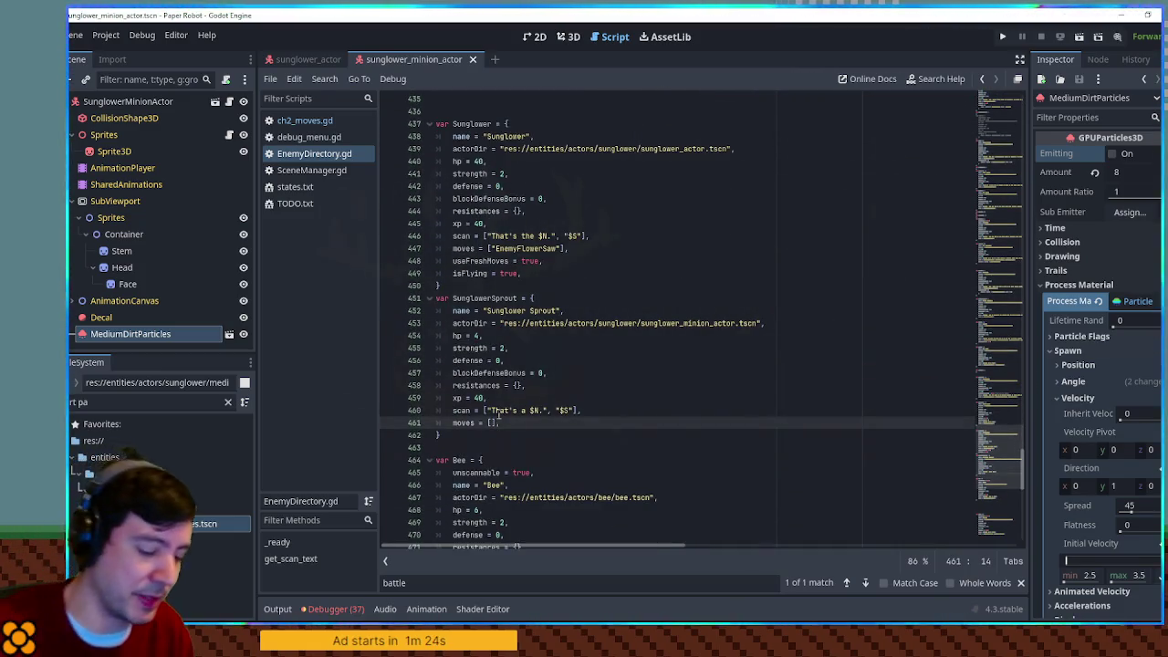
pyautogui.click(565, 369)
pyautogui.hotkey('ctrl', 's')
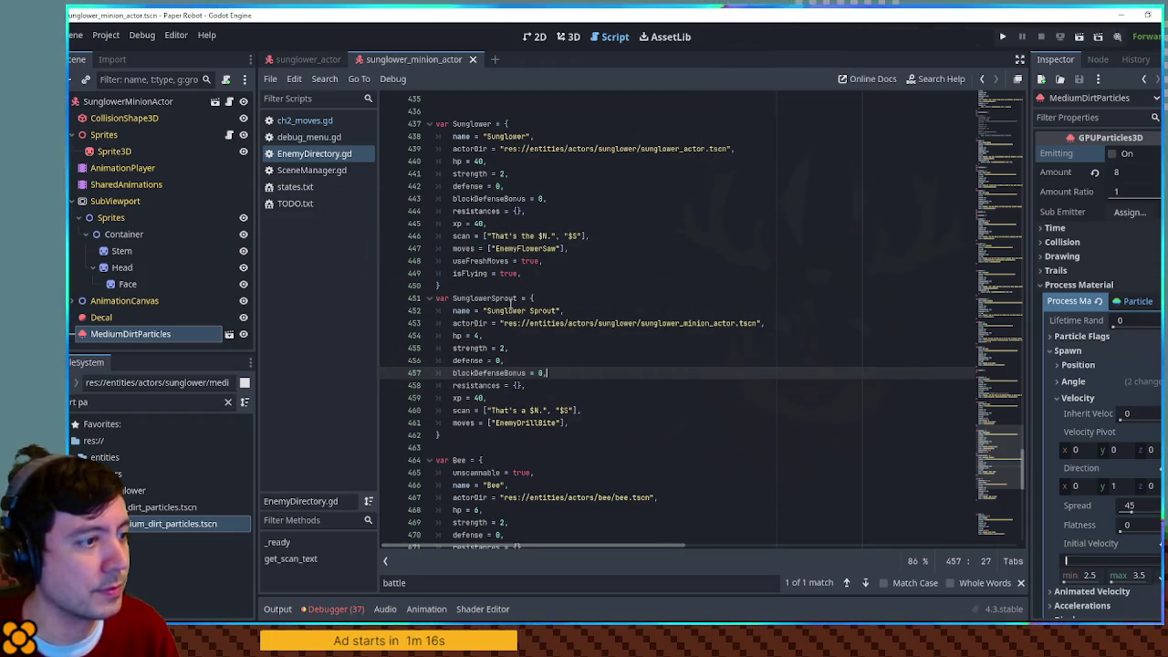
# Step: Launch the game with F5 to test the SunglowerSprout change
pyautogui.doubleClick(514, 300)
pyautogui.click(591, 223)
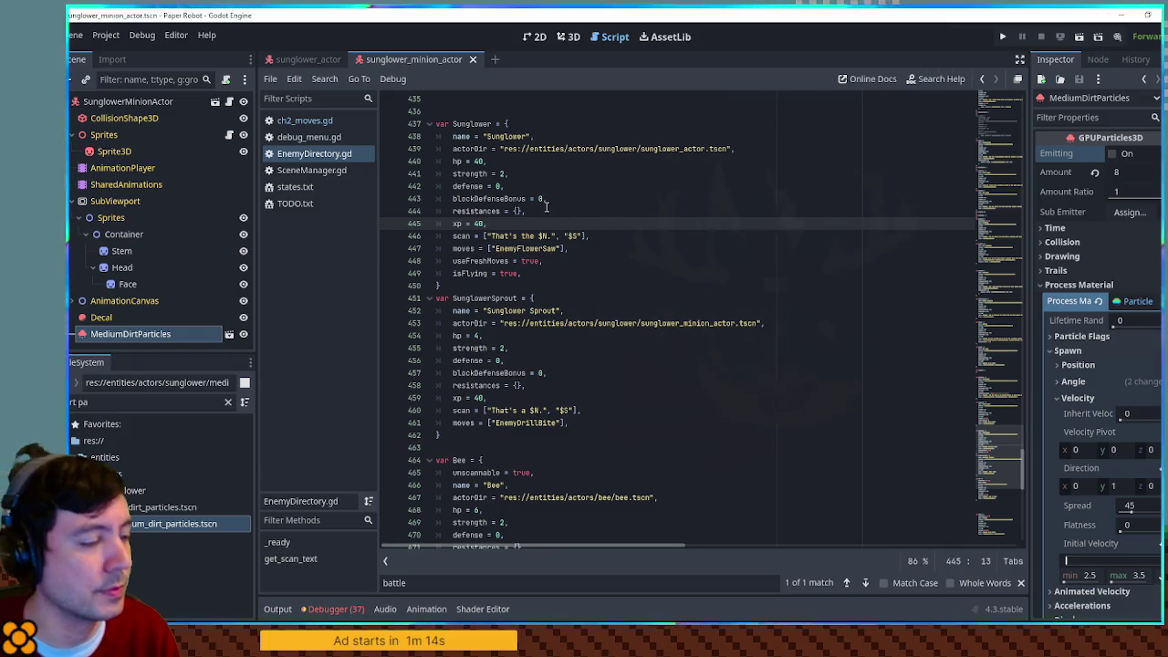
pyautogui.press('F5')
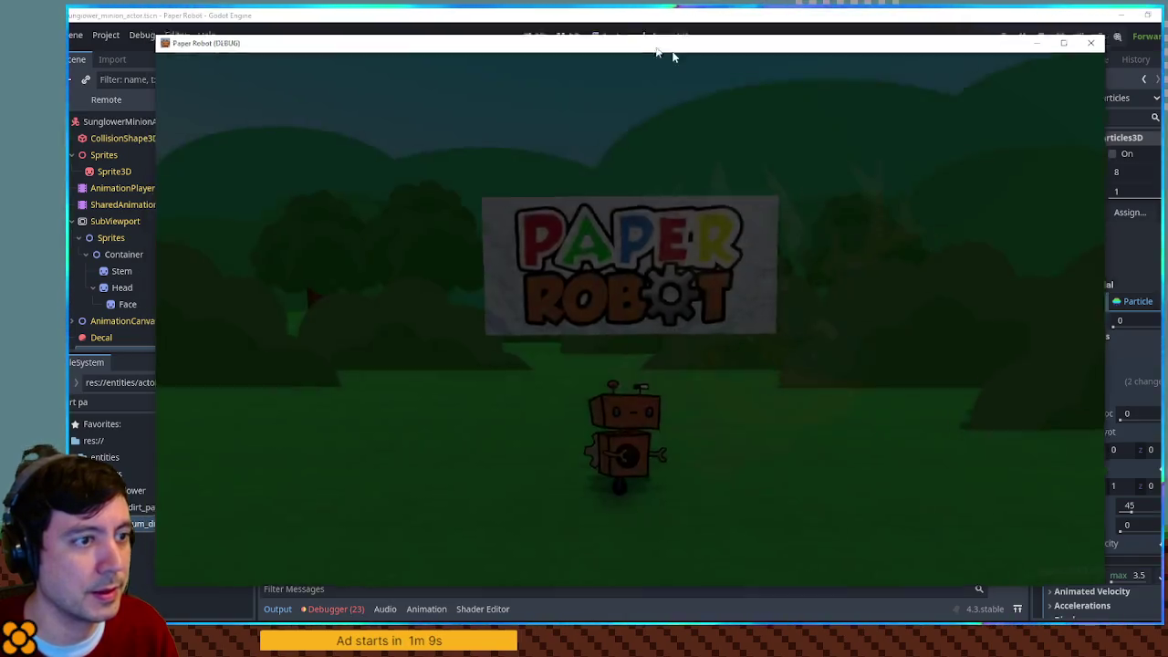
# Step: Look up the animation names in drillBite_actor.tscn, then close that scene
pyautogui.hotkey('alt', 'Tab')
pyautogui.click(146, 402)
pyautogui.write('ill')
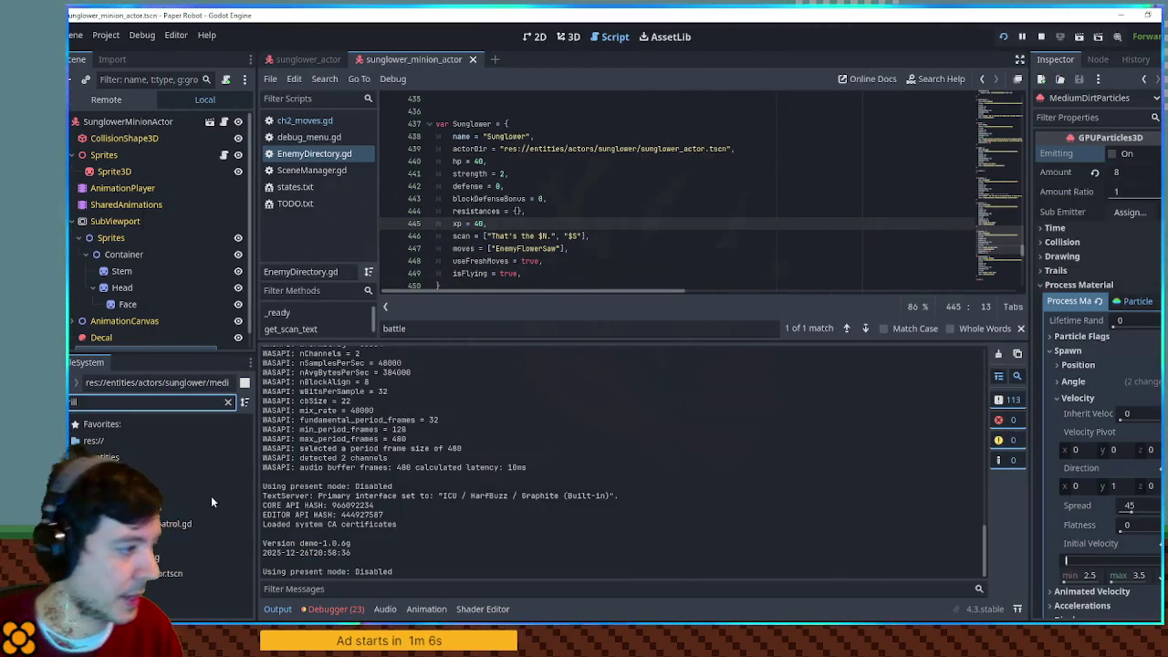
pyautogui.doubleClick(182, 573)
pyautogui.click(137, 221)
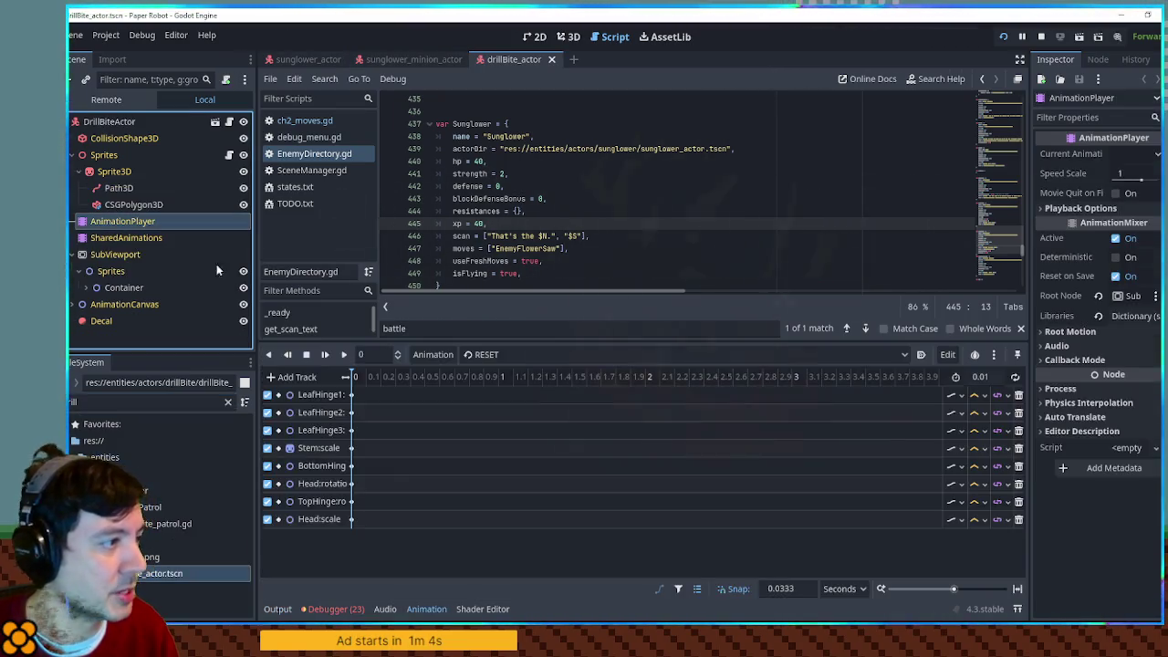
pyautogui.click(504, 355)
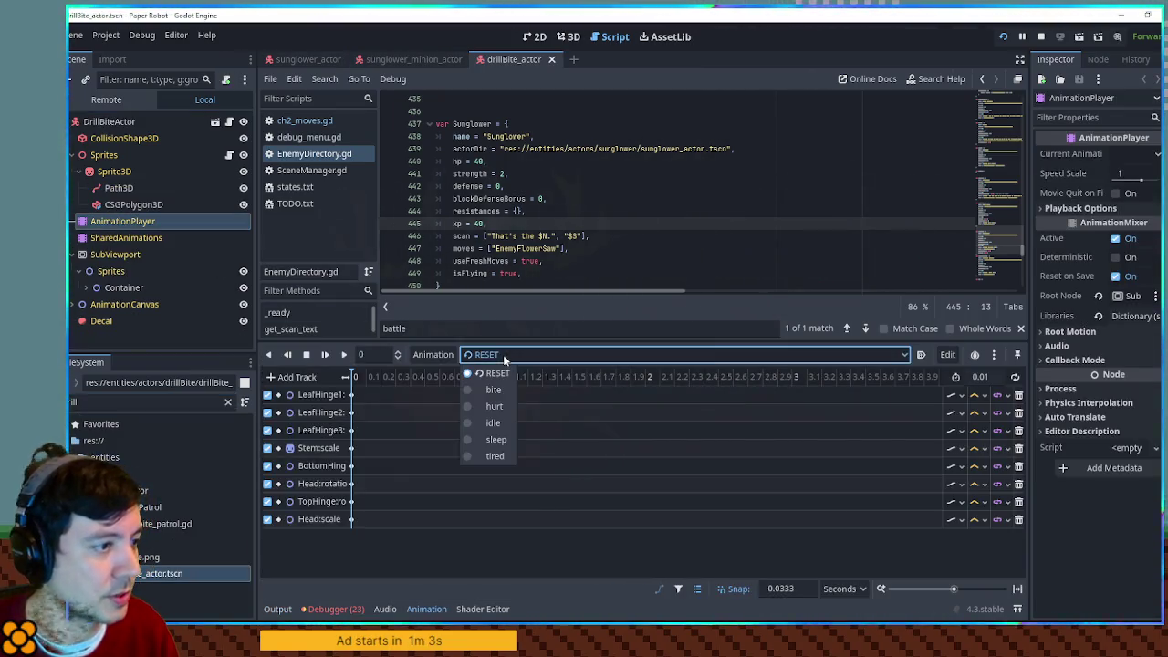
pyautogui.click(127, 403)
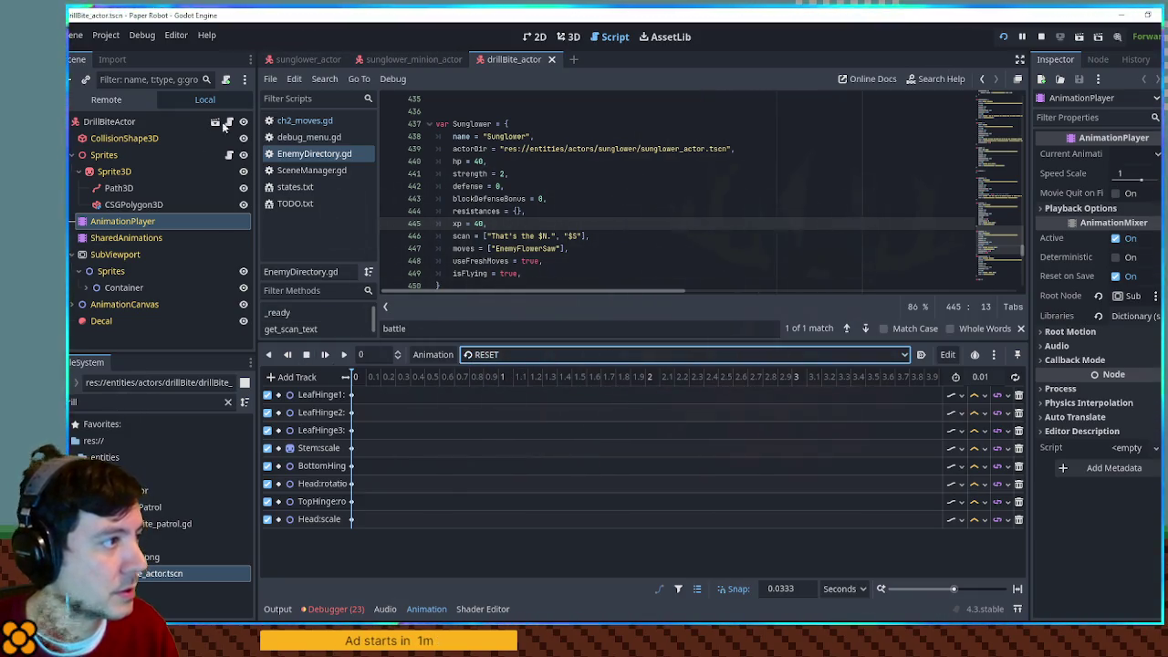
pyautogui.hotkey('ctrl', 'shift', 'w')
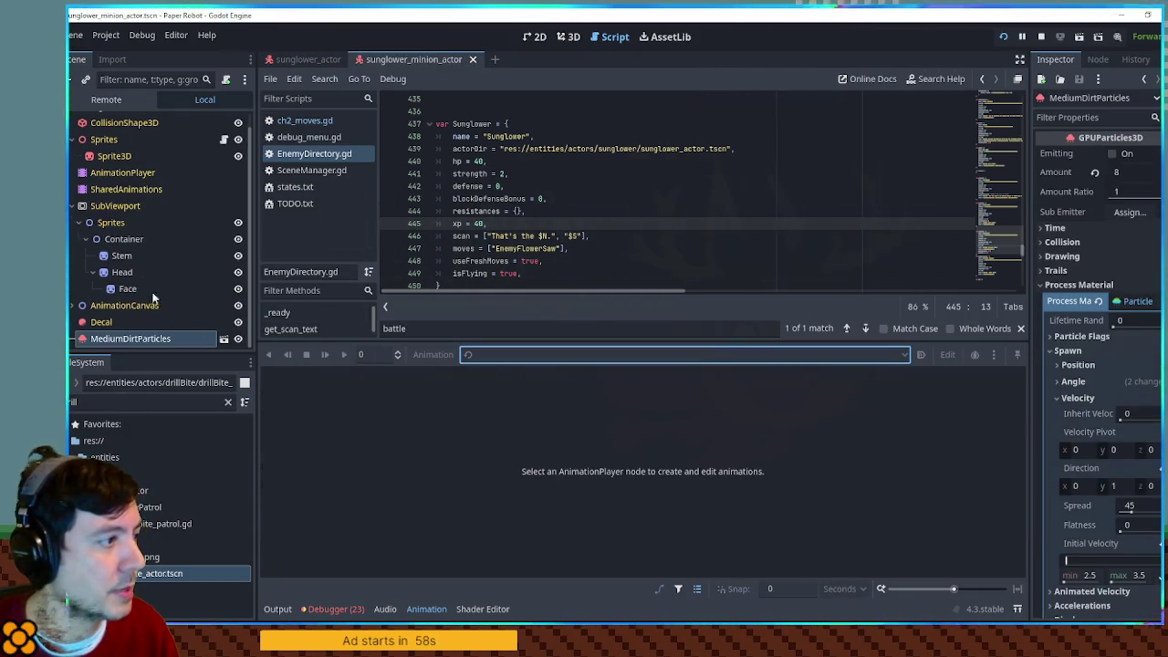
# Step: Rename the sunglower minion's chomp animation to bite and save the scene
pyautogui.click(114, 172)
pyautogui.click(509, 354)
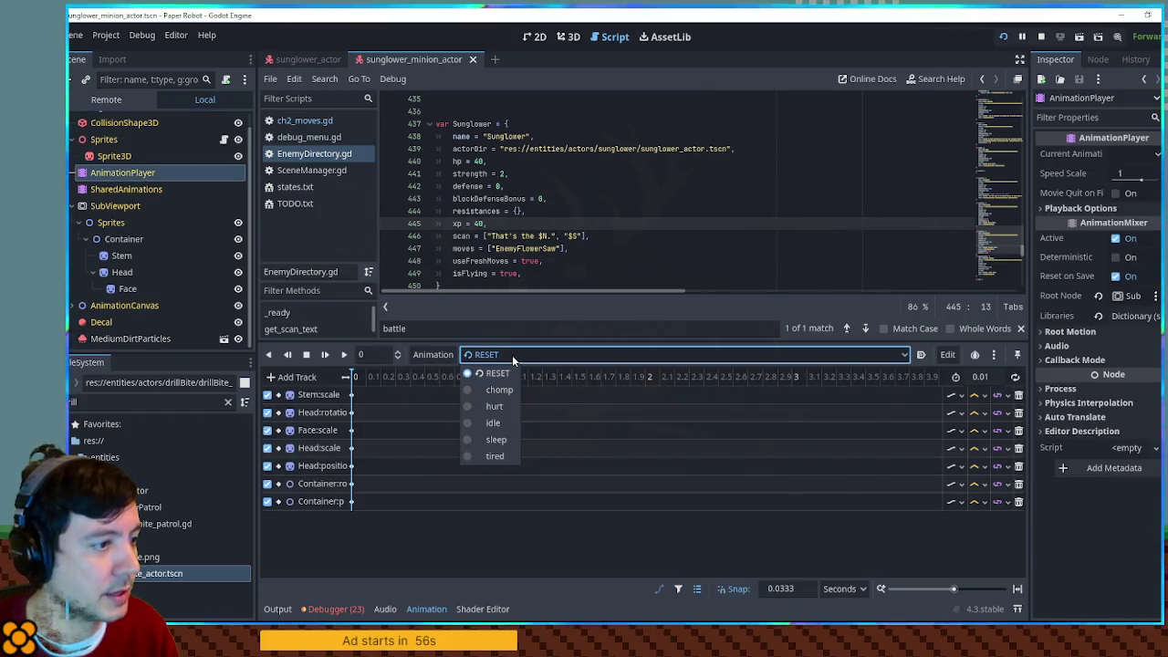
pyautogui.click(500, 391)
pyautogui.click(452, 355)
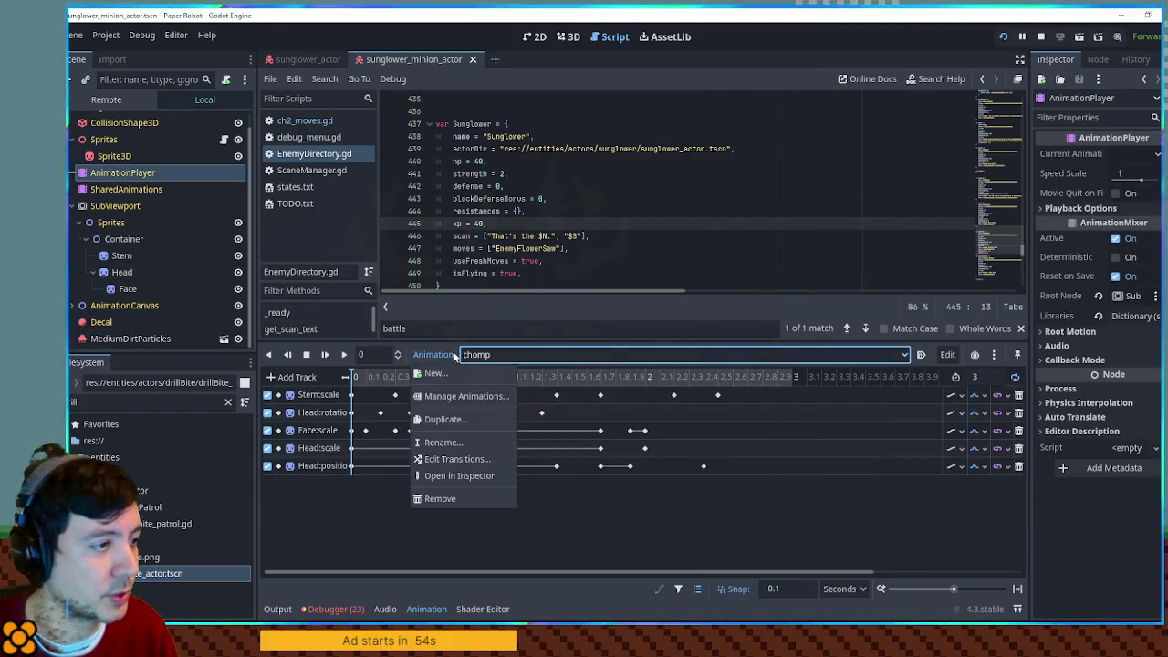
pyautogui.click(445, 442)
pyautogui.write('bite')
pyautogui.press('Return')
pyautogui.hotkey('ctrl', 's')
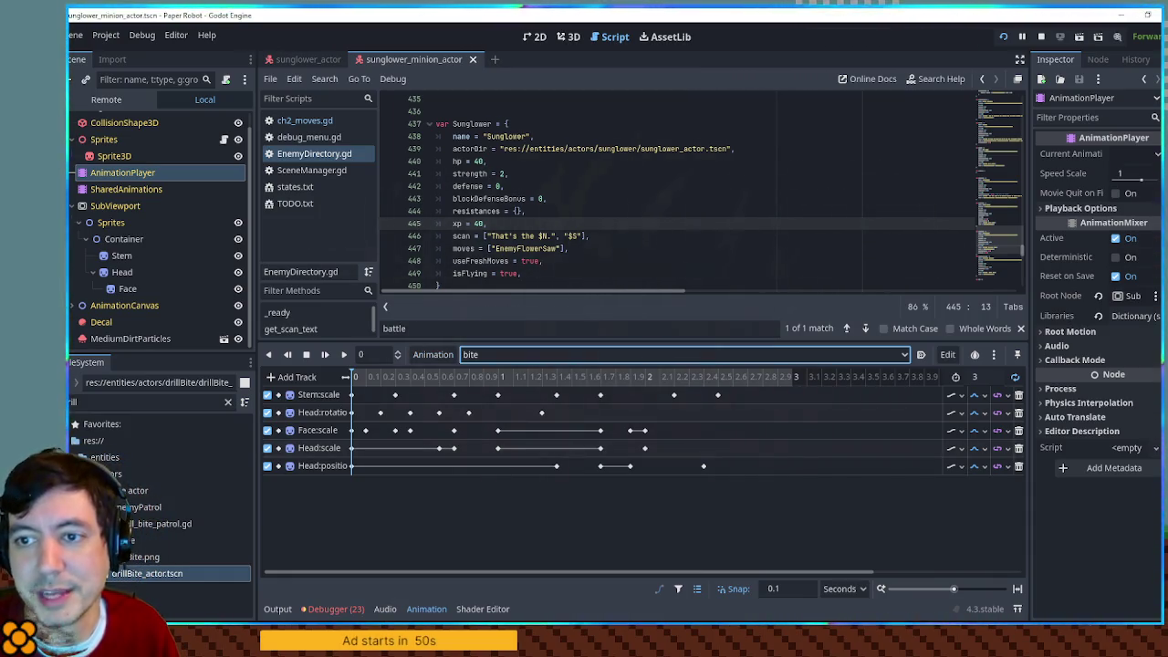
pyautogui.moveTo(766, 32); pyautogui.dragTo(756, 58)
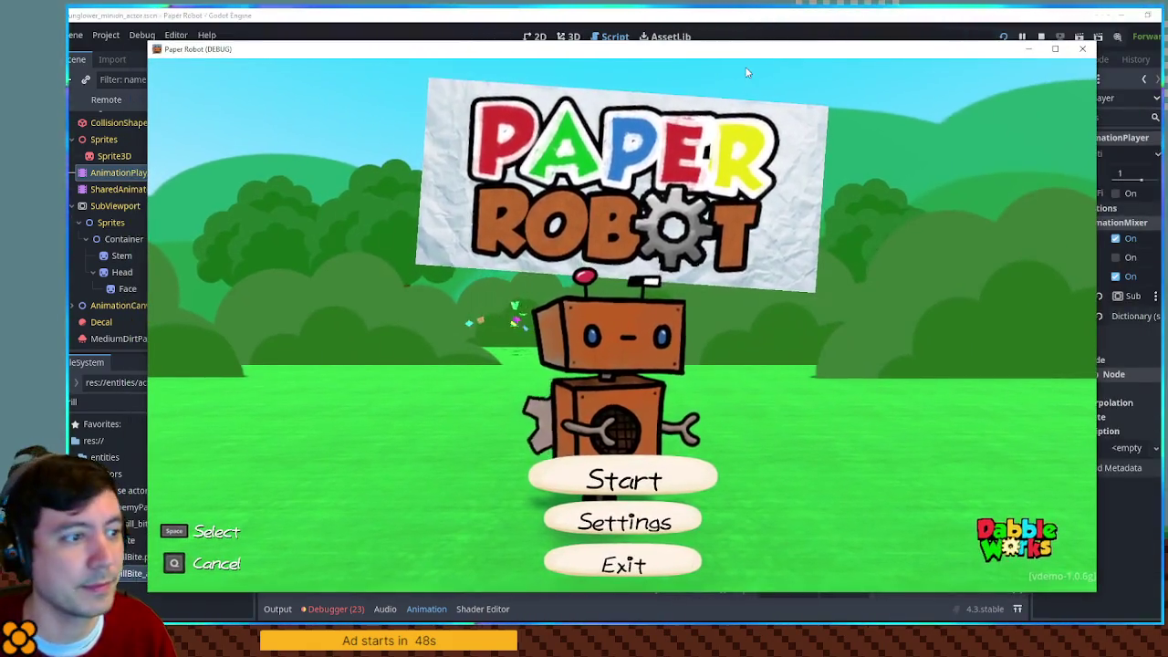
# Step: Start a custom battle against two SunglowerSprouts and a Sunglower from the debug tools
pyautogui.press('space')
pyautogui.press('`')
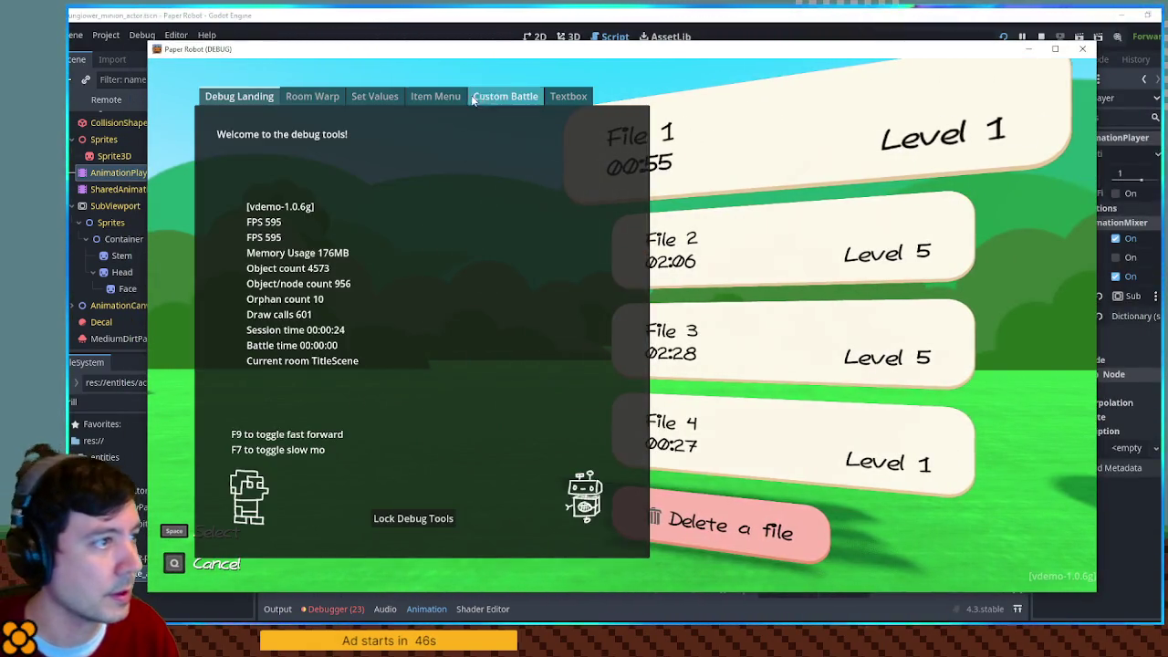
pyautogui.click(488, 95)
pyautogui.click(352, 150)
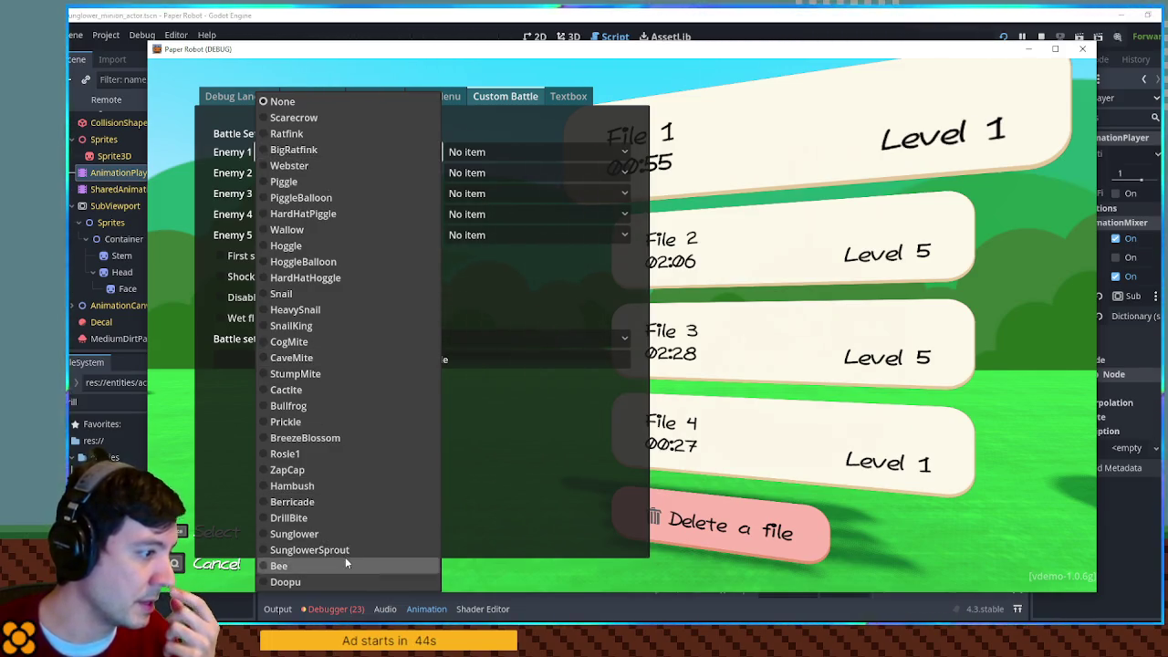
pyautogui.click(345, 550)
pyautogui.click(357, 173)
pyautogui.click(356, 551)
pyautogui.click(347, 194)
pyautogui.click(350, 533)
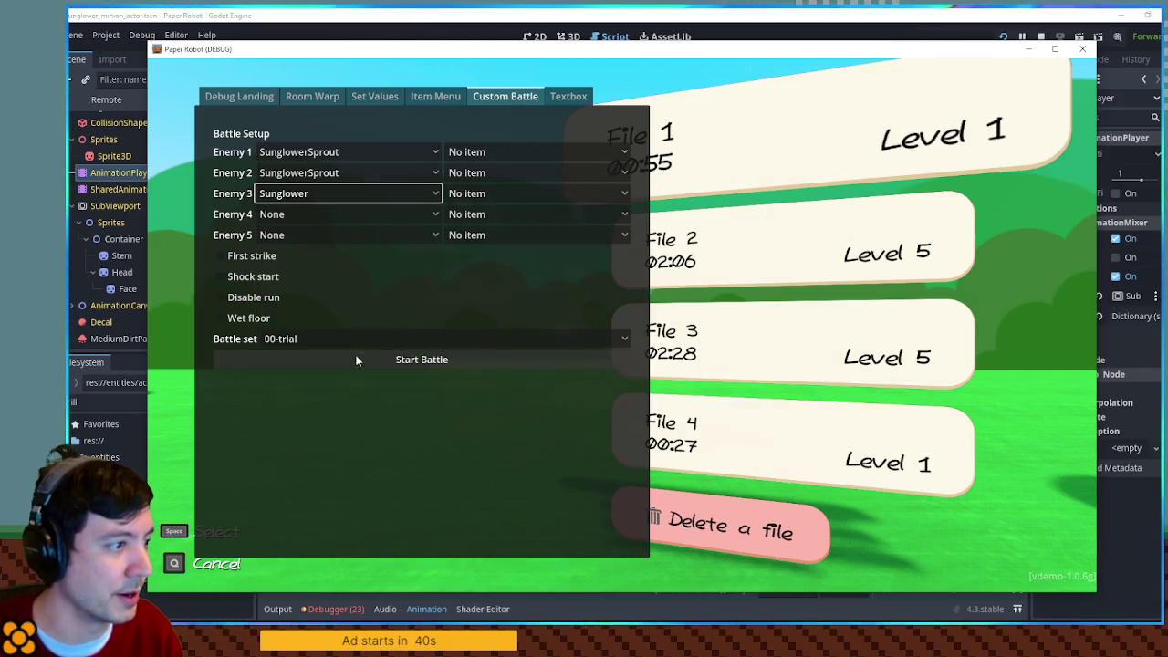
pyautogui.click(374, 360)
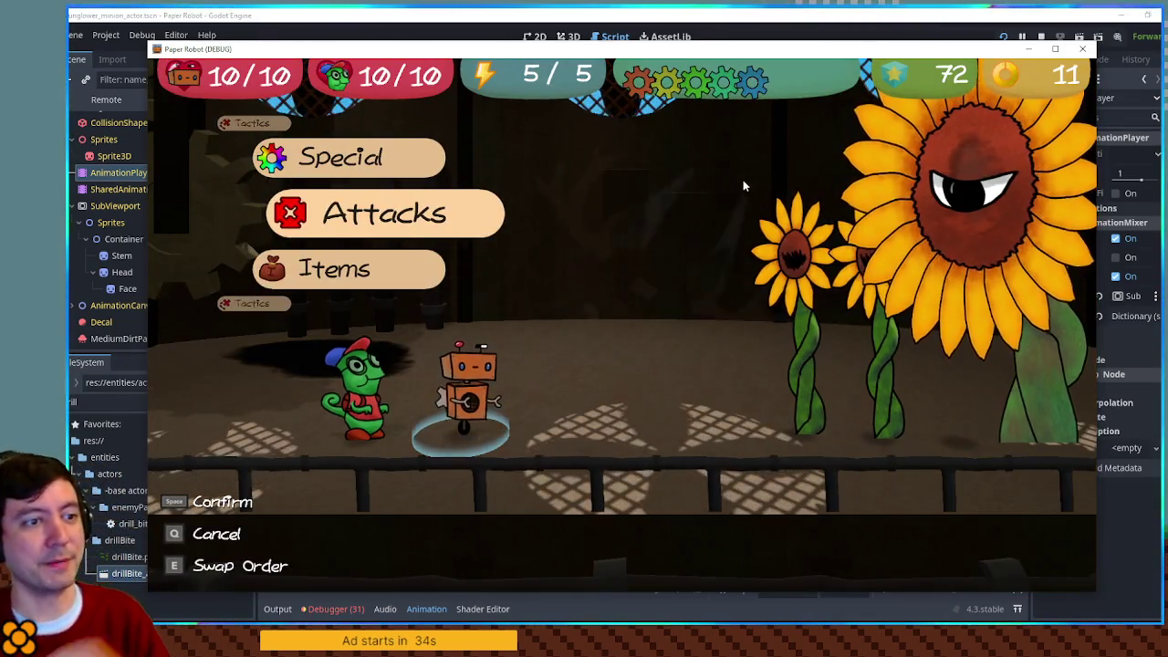
# Step: Have the robot defend, watch the enemy turn play out, then close the game window
pyautogui.press('Up')
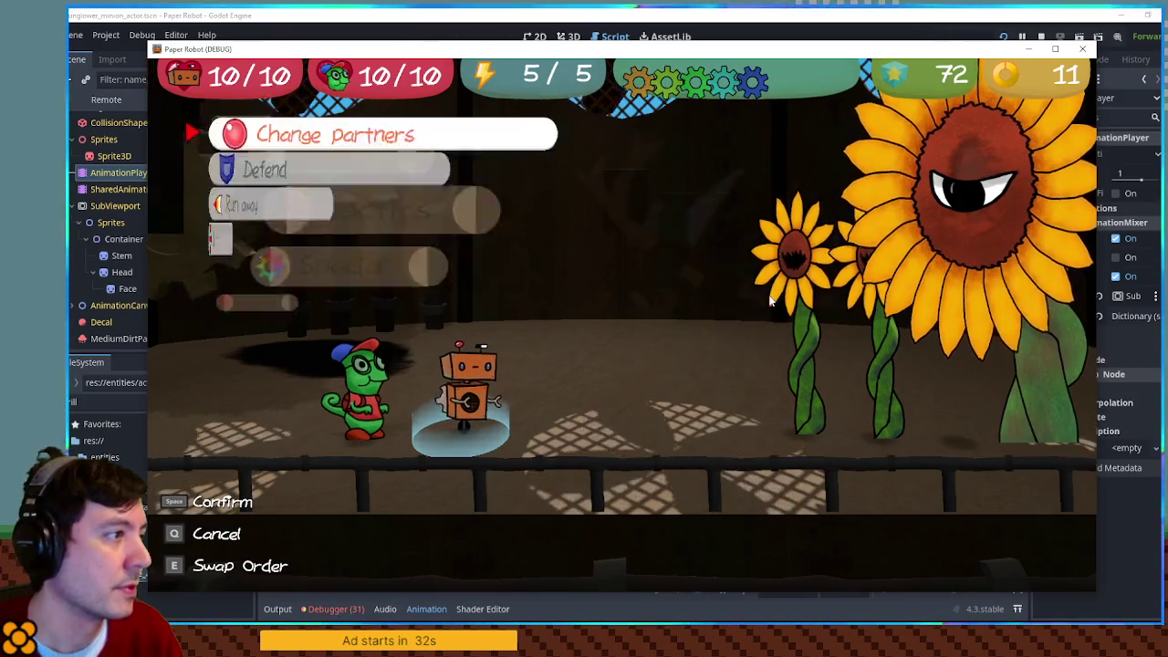
pyautogui.press('e')
pyautogui.press('space')
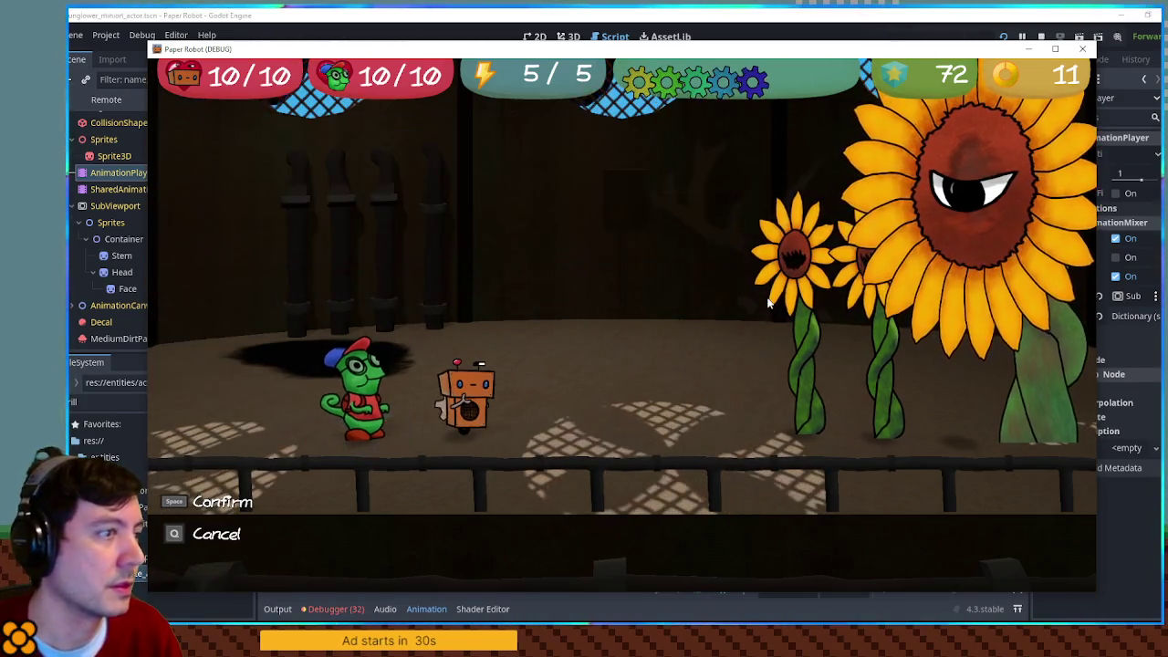
pyautogui.press('space')
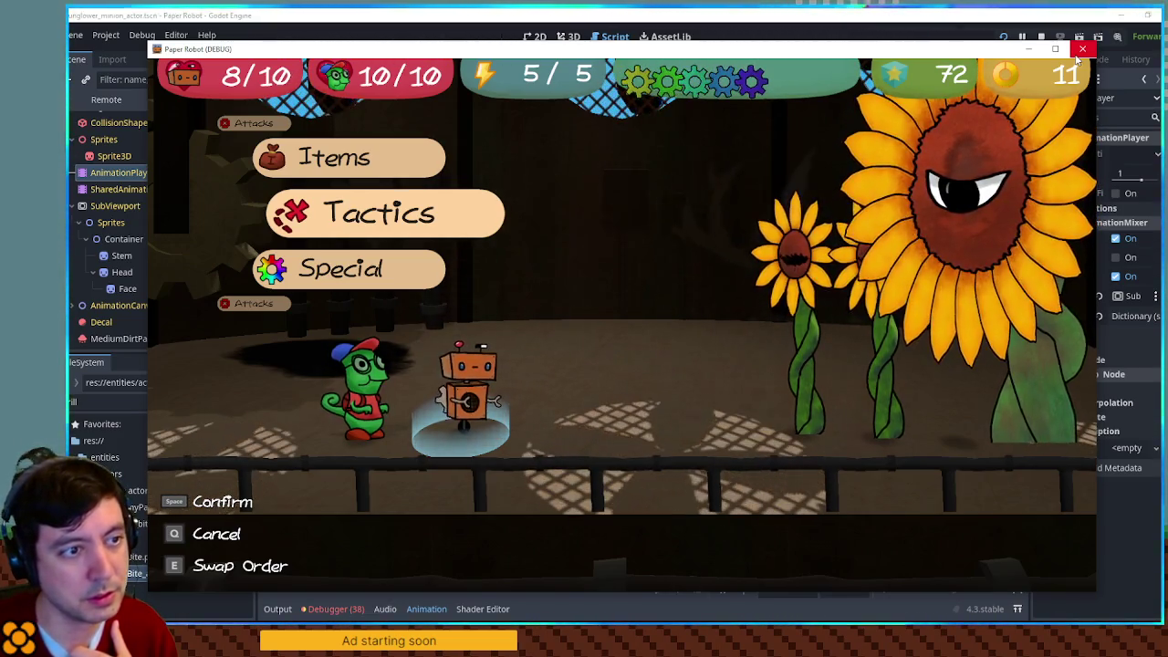
pyautogui.click(1079, 51)
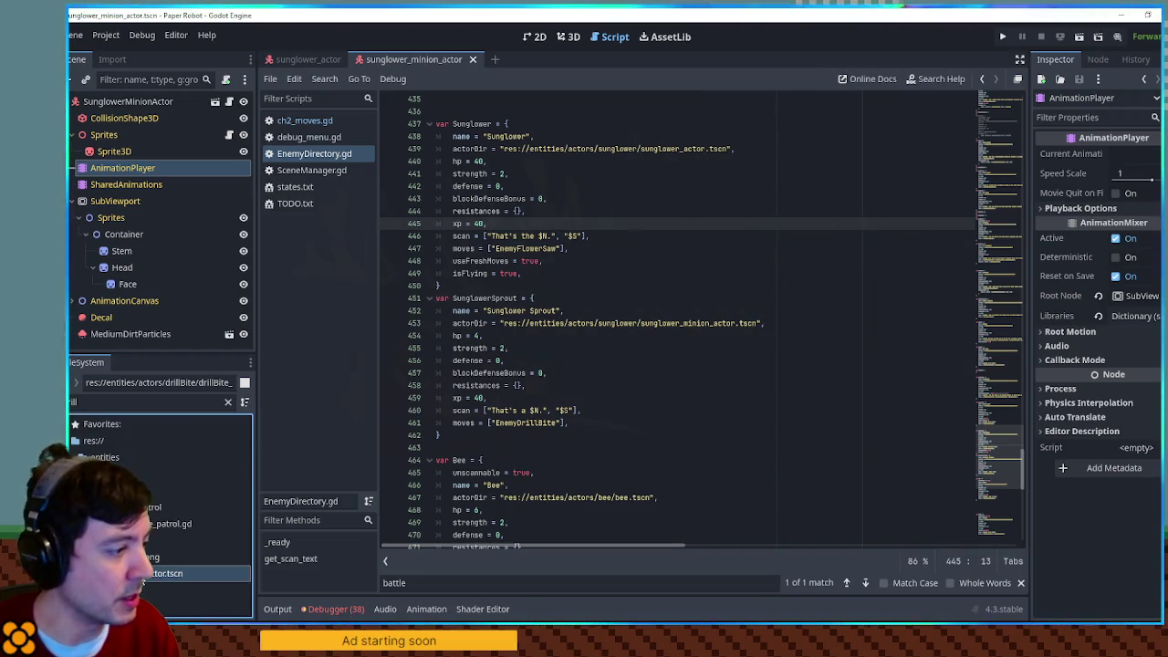
# Step: Preview the drill bite plant's bite animation for reference, reset it to RESET, and close that scene
pyautogui.doubleClick(162, 573)
pyautogui.click(537, 36)
pyautogui.click(561, 37)
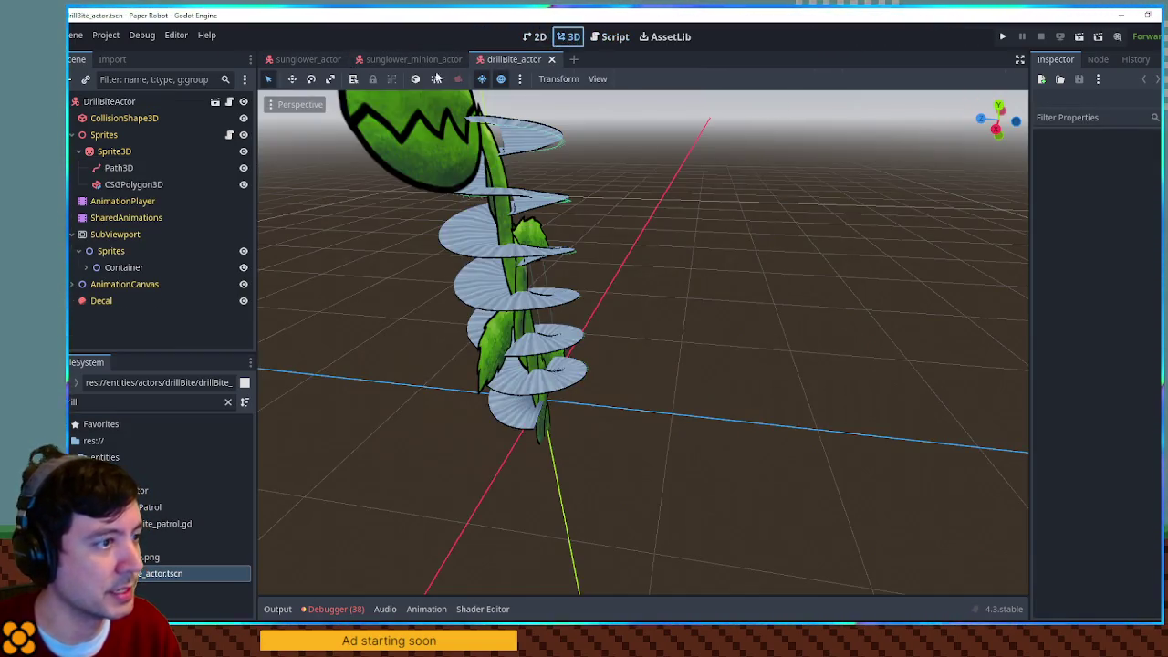
pyautogui.click(167, 200)
pyautogui.click(511, 354)
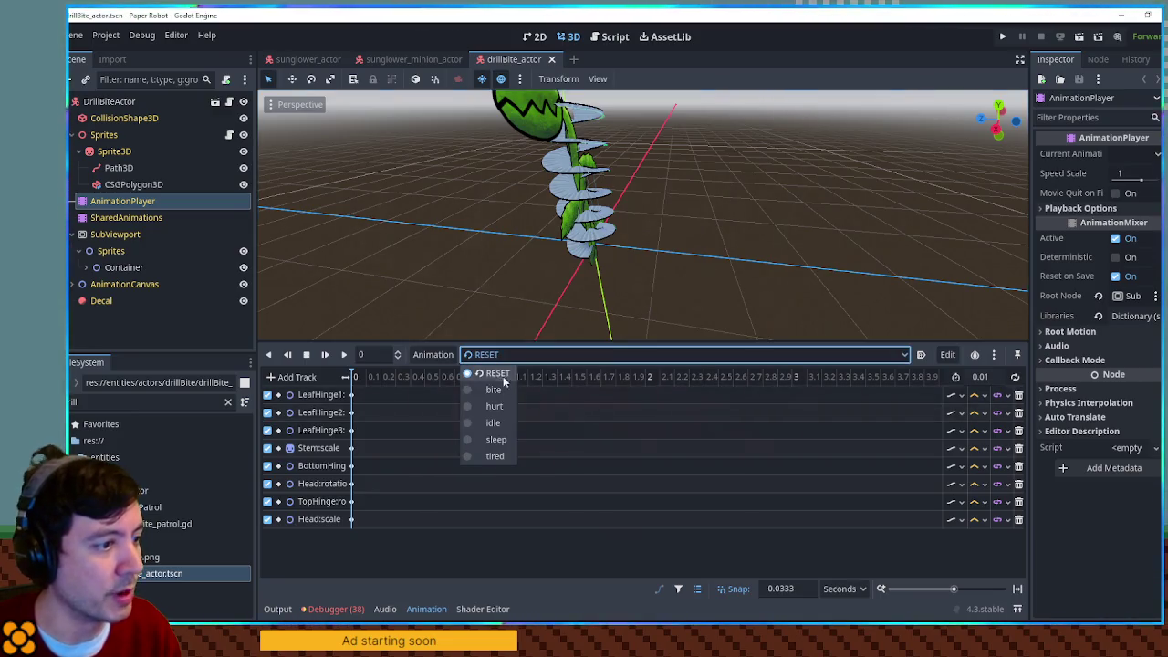
pyautogui.click(484, 407)
pyautogui.moveTo(388, 378); pyautogui.dragTo(494, 384)
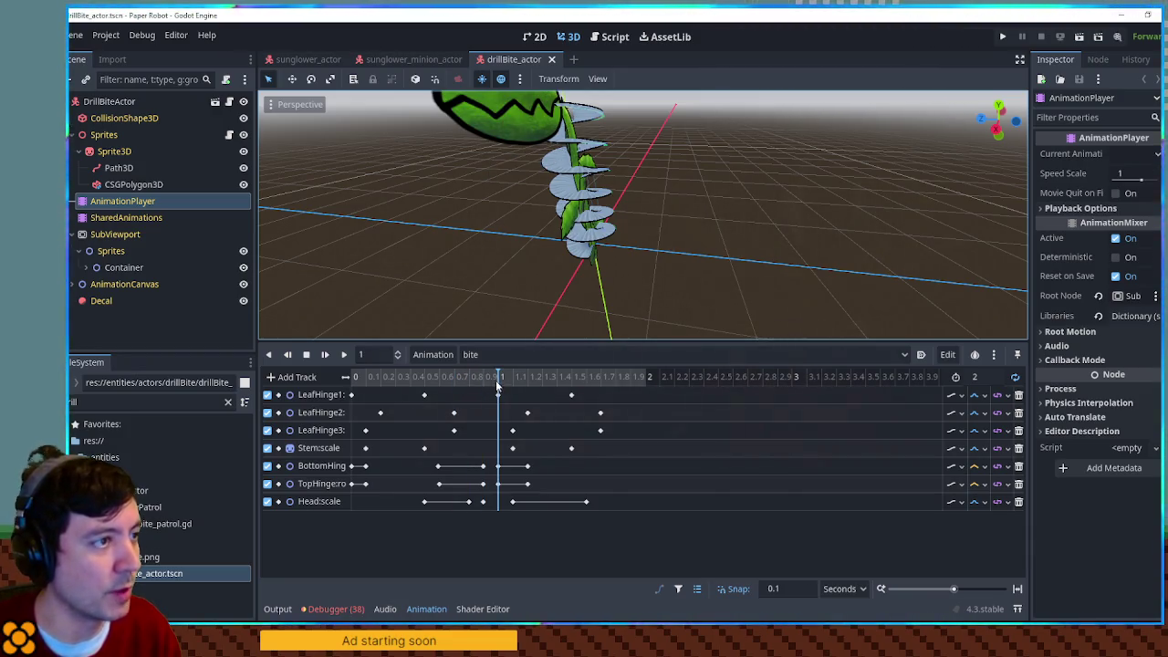
pyautogui.click(471, 354)
pyautogui.click(484, 374)
pyautogui.middleClick(512, 62)
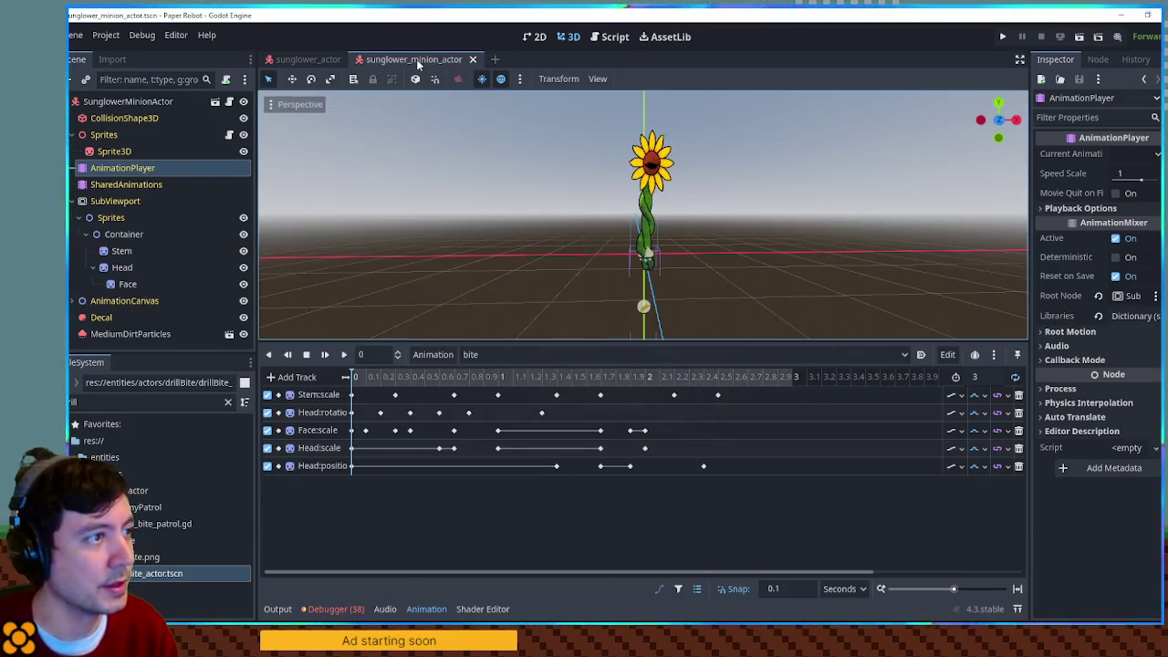
# Step: Delete the early keyframes of the sunflower's bite animation and shorten it to 2 seconds
pyautogui.moveTo(357, 380)
pyautogui.mouseDown()
pyautogui.moveTo(588, 396)
pyautogui.moveTo(643, 385)
pyautogui.mouseUp()
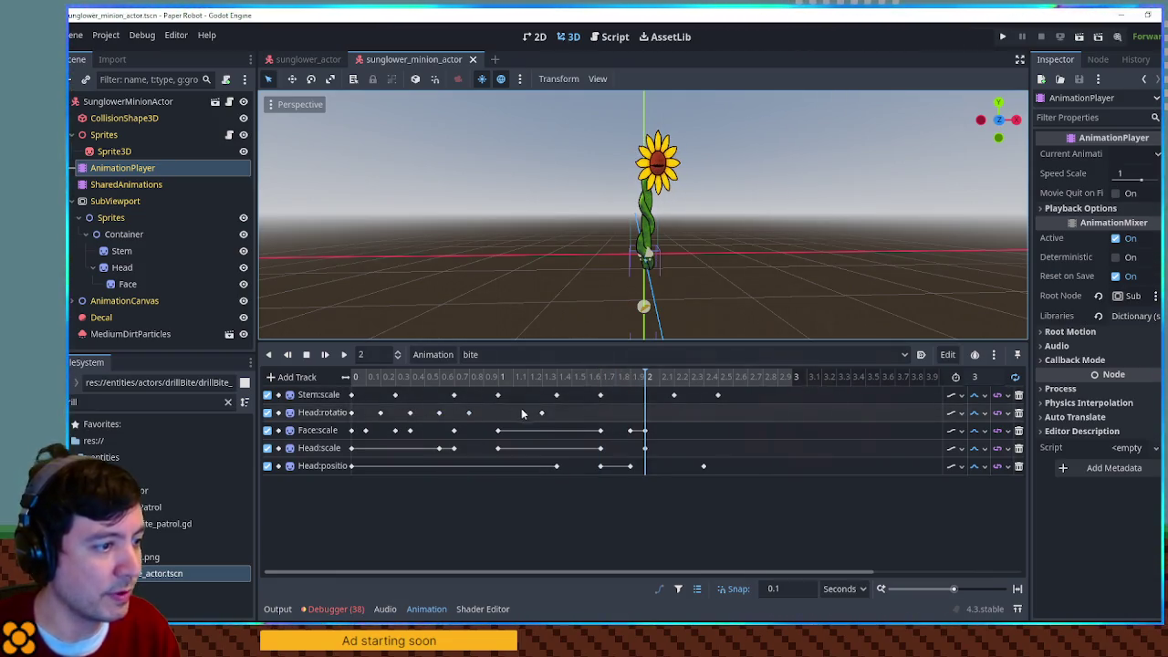
pyautogui.moveTo(479, 394)
pyautogui.mouseDown()
pyautogui.moveTo(406, 463)
pyautogui.moveTo(302, 502)
pyautogui.mouseUp()
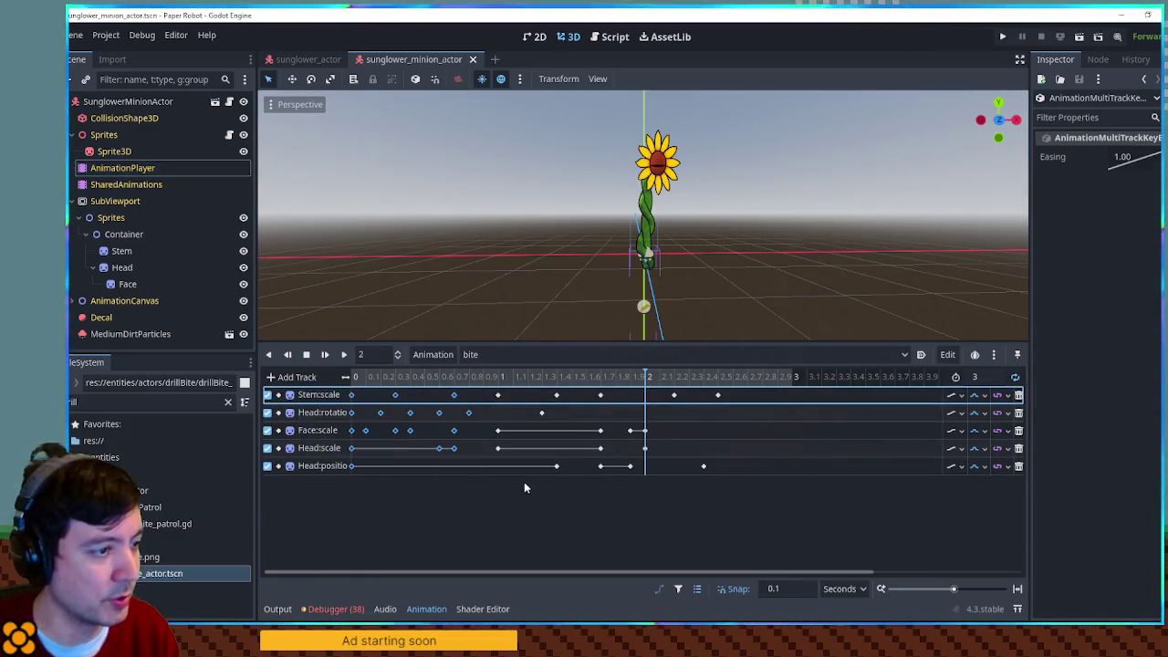
pyautogui.press('Delete')
pyautogui.moveTo(796, 493)
pyautogui.mouseDown()
pyautogui.moveTo(495, 387)
pyautogui.moveTo(354, 410)
pyautogui.mouseUp()
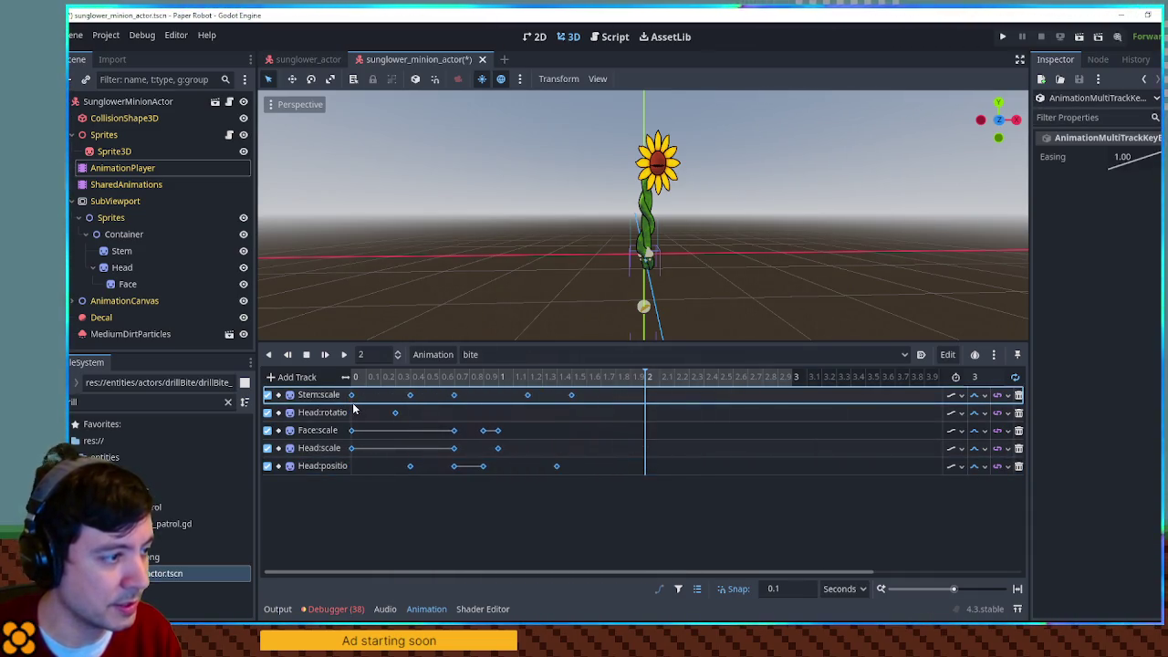
pyautogui.click(975, 376)
pyautogui.write('2')
pyautogui.click(343, 354)
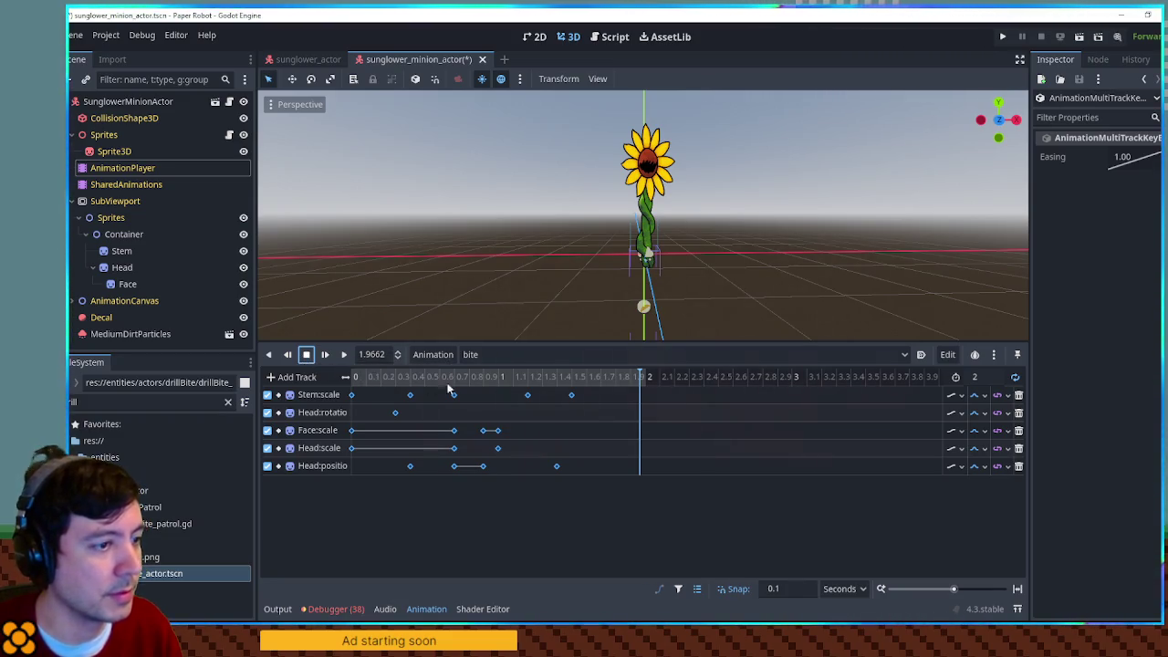
pyautogui.click(639, 379)
pyautogui.moveTo(637, 381); pyautogui.dragTo(358, 381)
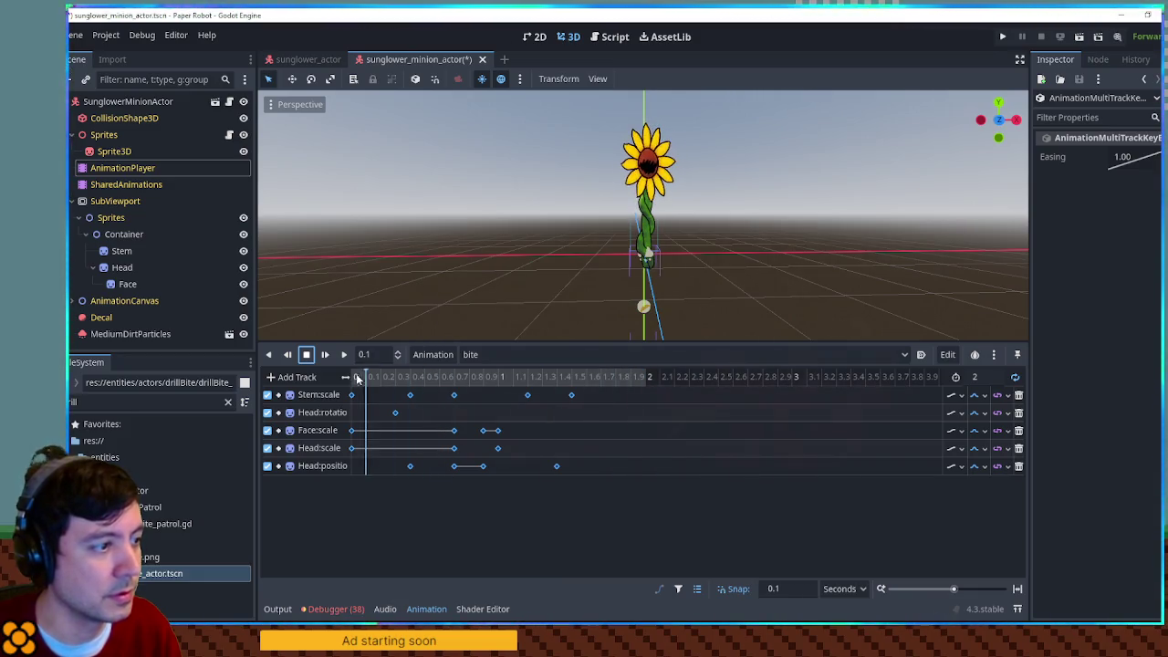
# Step: Switch the sunflower back to RESET, save and run the game, then open ch2_moves.gd
pyautogui.click(473, 355)
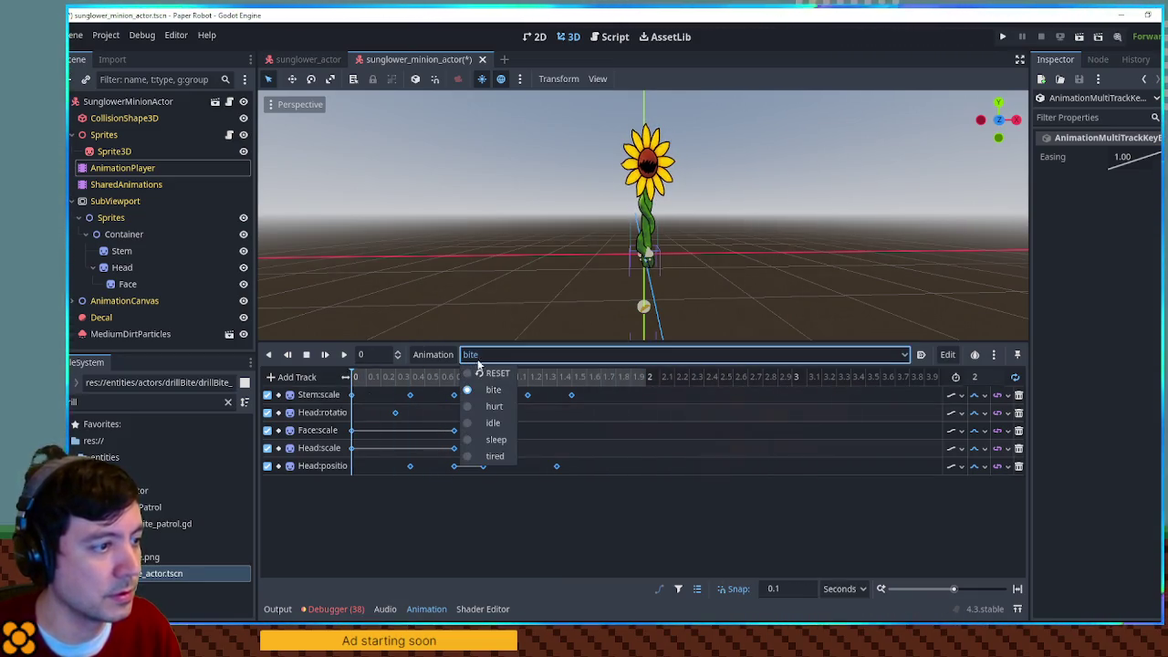
pyautogui.click(490, 373)
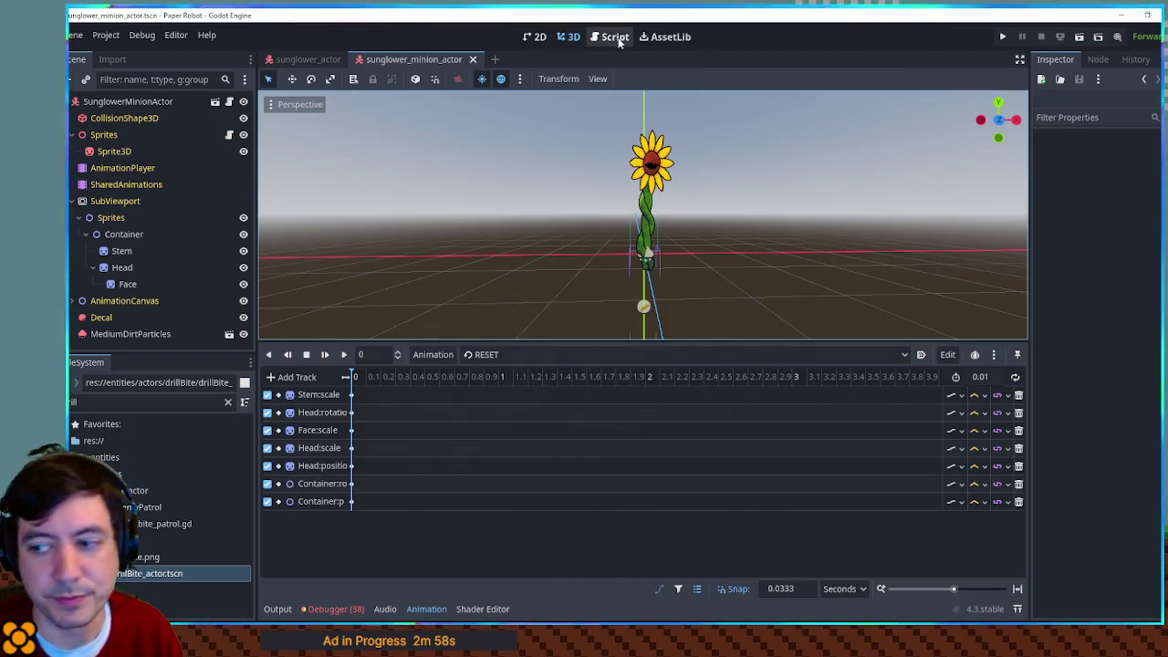
pyautogui.press('F5')
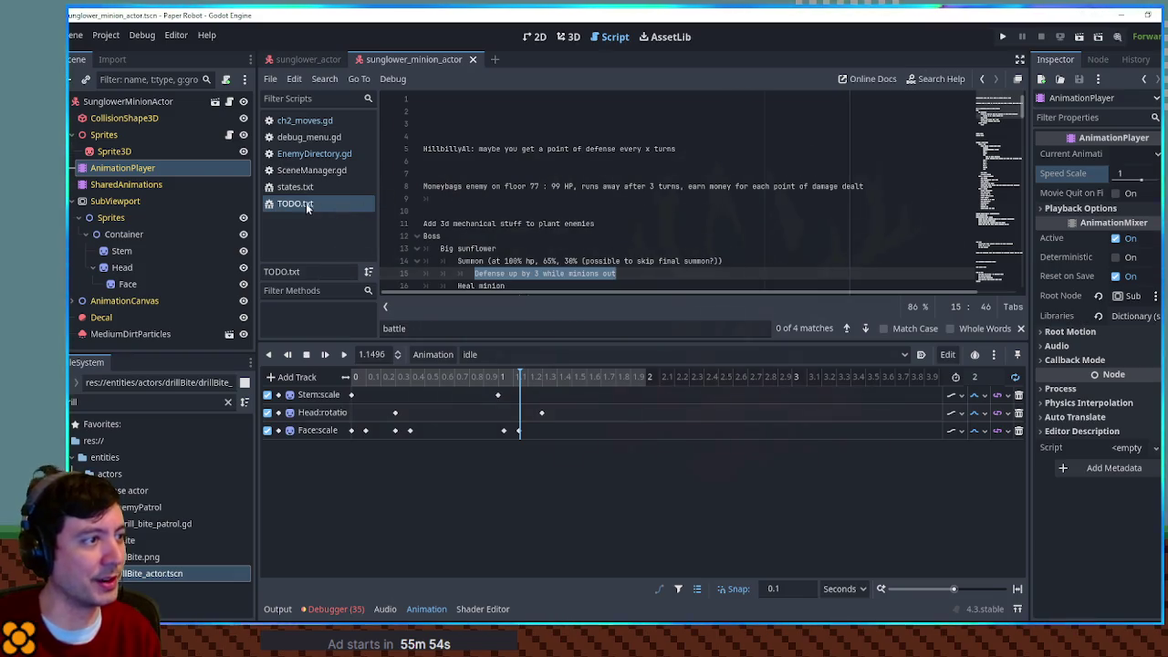
pyautogui.click(304, 120)
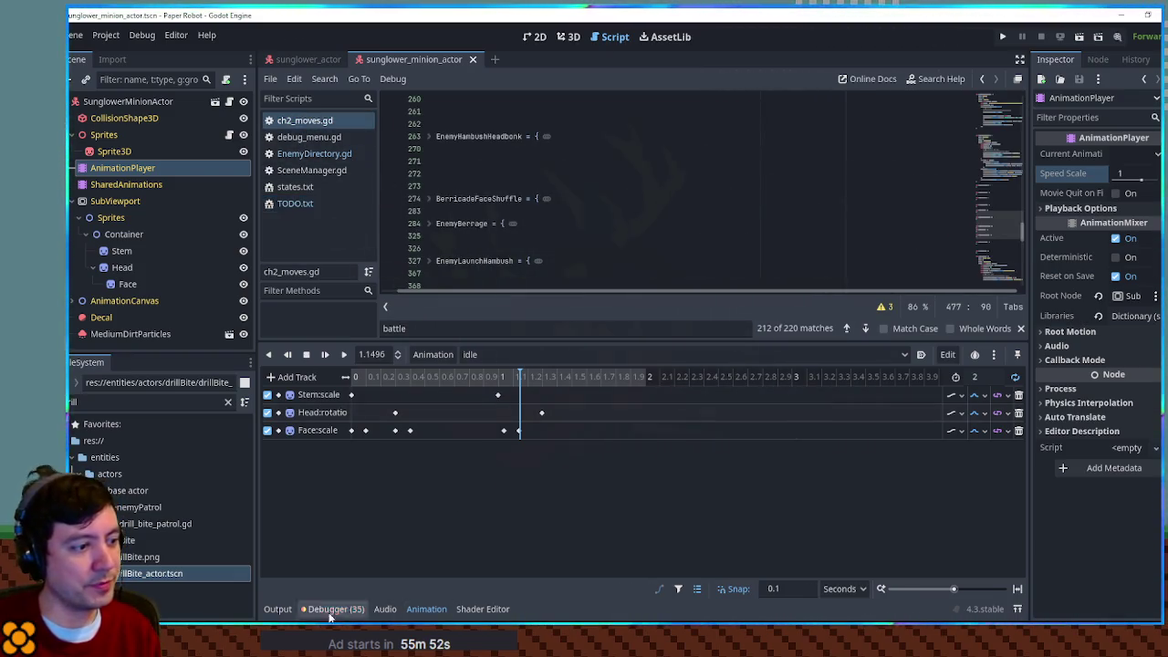
# Step: Hide the bottom panel so the ch2_moves.gd code has more room
pyautogui.click(277, 609)
pyautogui.click(277, 609)
pyautogui.scroll(-5, 565, 465)
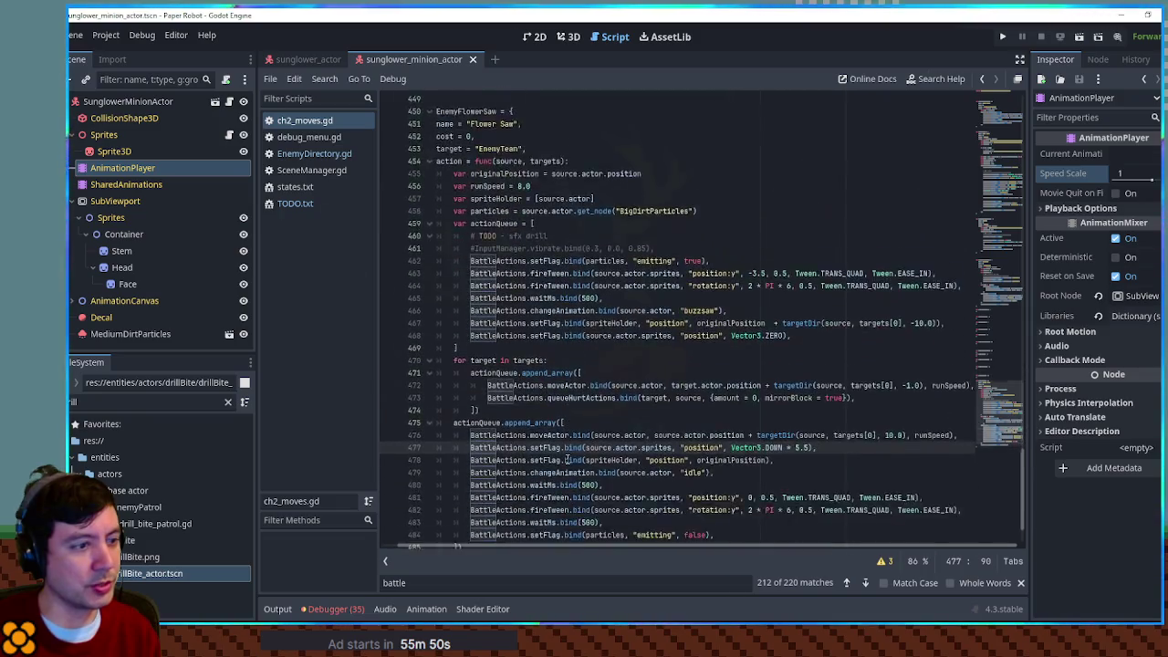
pyautogui.scroll(4, 568, 439)
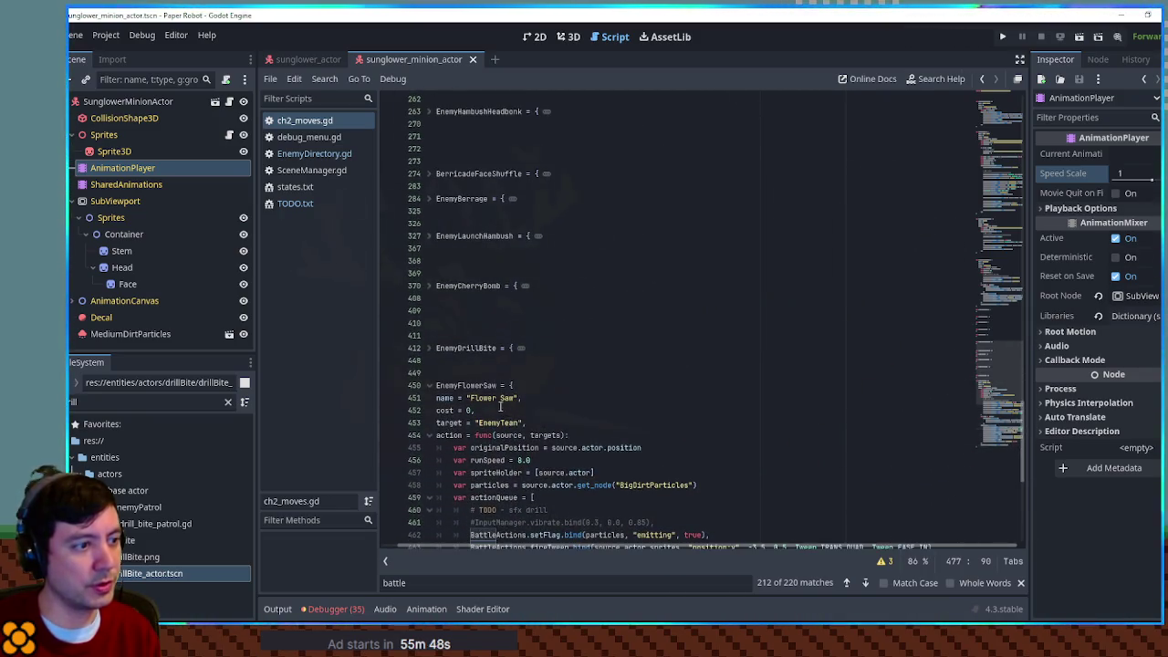
pyautogui.scroll(-9, 510, 275)
# Step: Duplicate the EnemyFlowerSaw move block directly below the original
pyautogui.hotkey('ctrl', 'z')
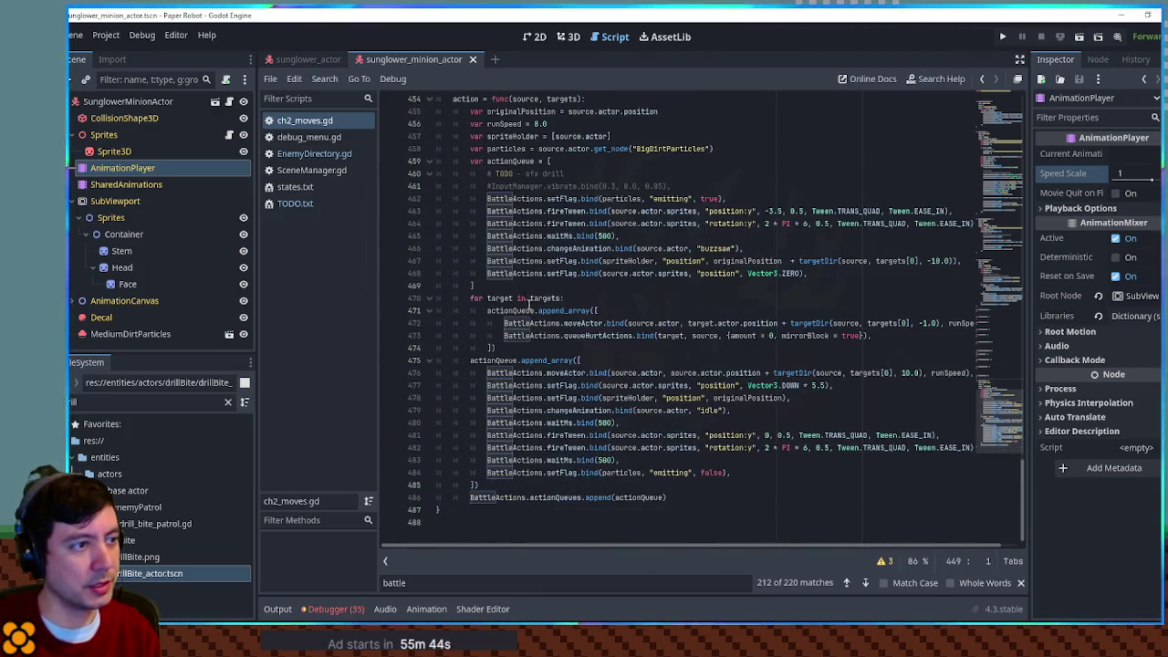
pyautogui.keyDown('shift'); pyautogui.click(483, 512); pyautogui.keyUp('shift')
pyautogui.hotkey('ctrl', 'c')
pyautogui.click(477, 516)
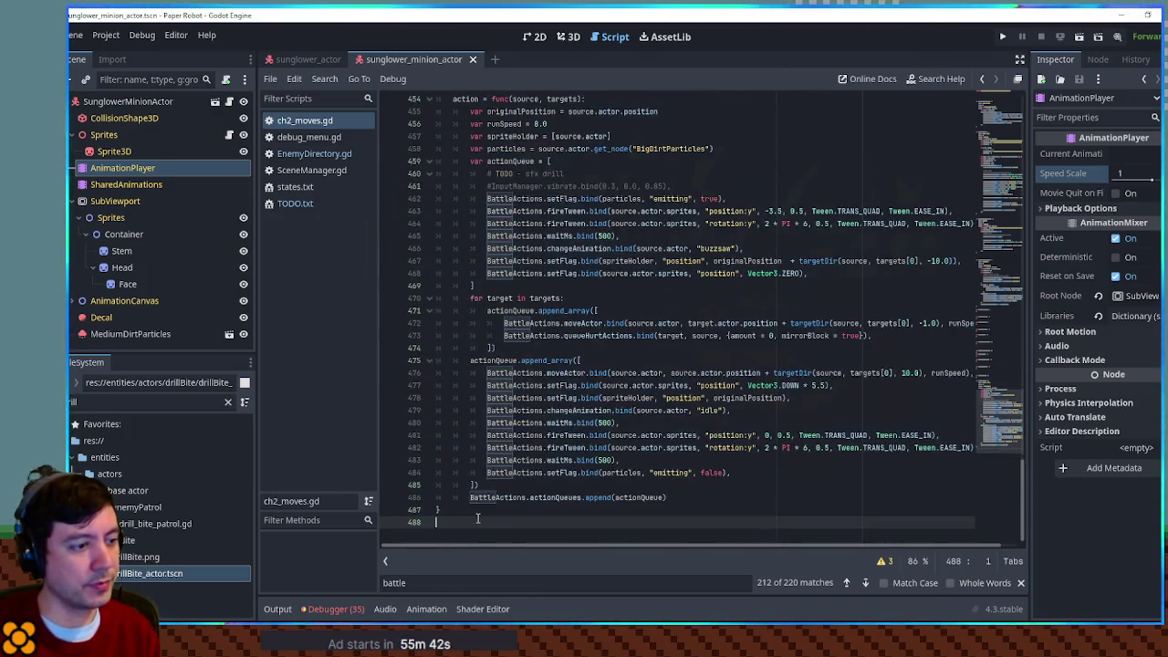
pyautogui.hotkey('ctrl', 'v')
pyautogui.press('Return')
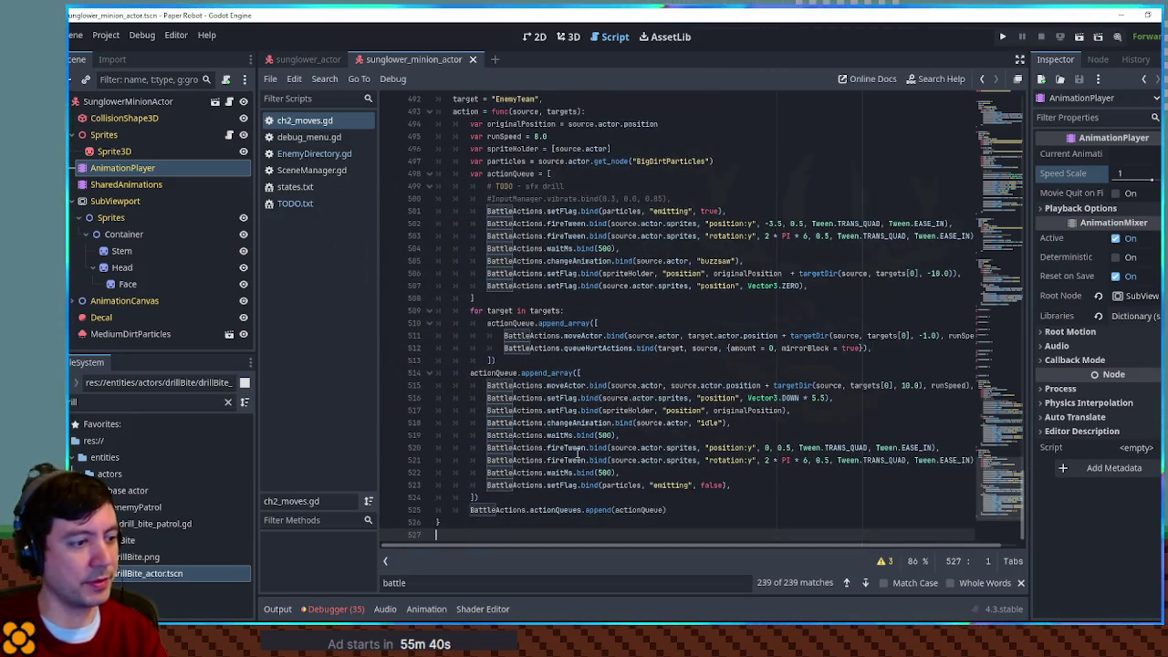
pyautogui.scroll(6, 577, 454)
pyautogui.moveTo(474, 286); pyautogui.dragTo(501, 286)
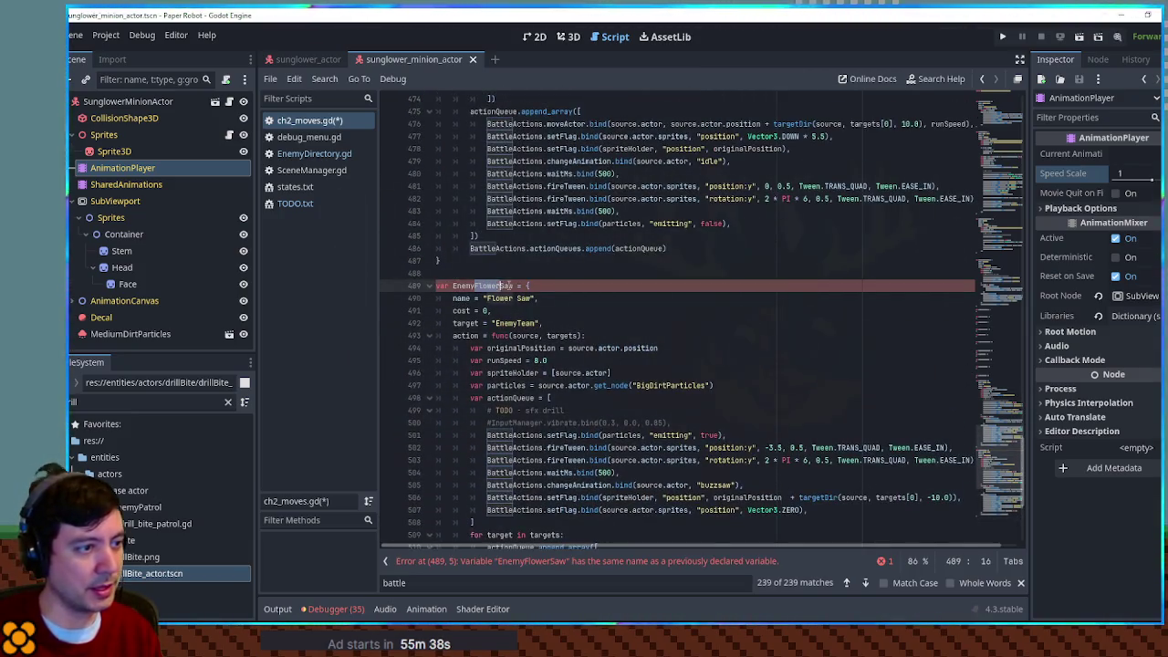
# Step: Rename the copied move to EnemyDefenseBuff with display name "Flower Defend"
pyautogui.write('efenseBu')
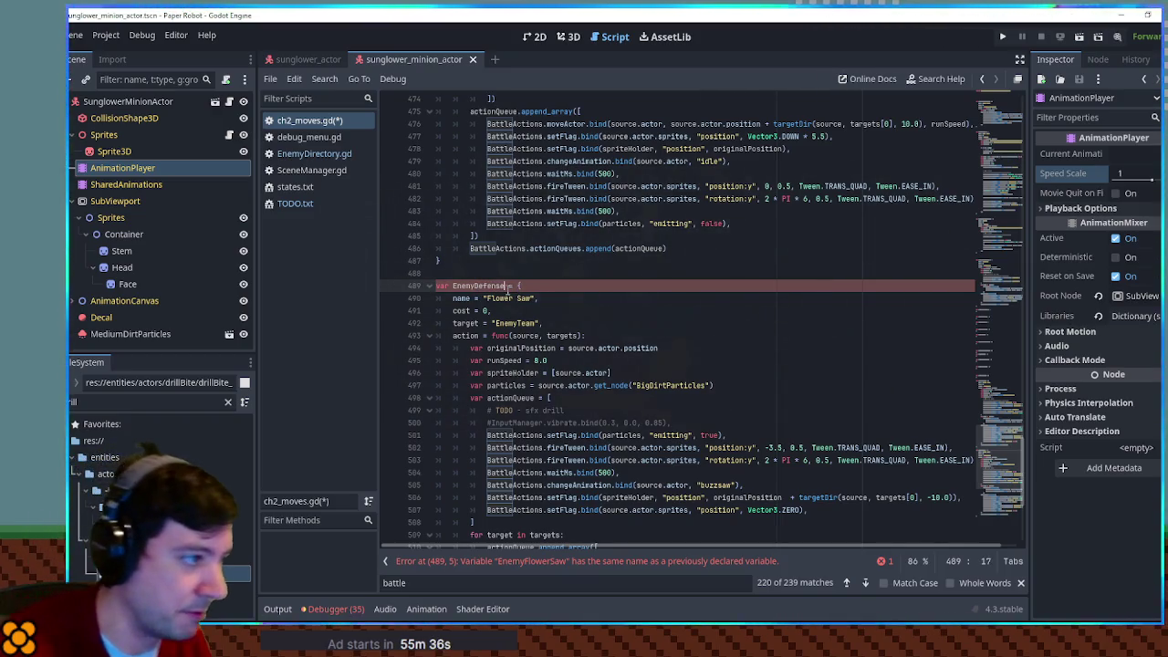
pyautogui.press('BackSpace')
pyautogui.press('BackSpace')
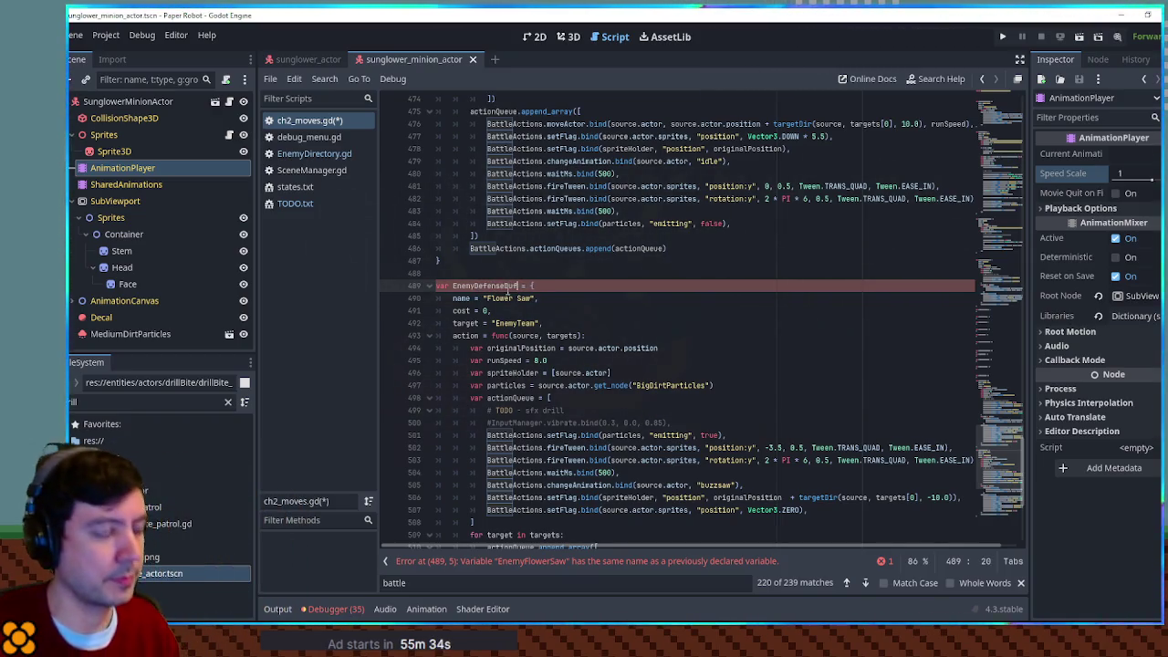
pyautogui.click(521, 298)
pyautogui.write('Defend')
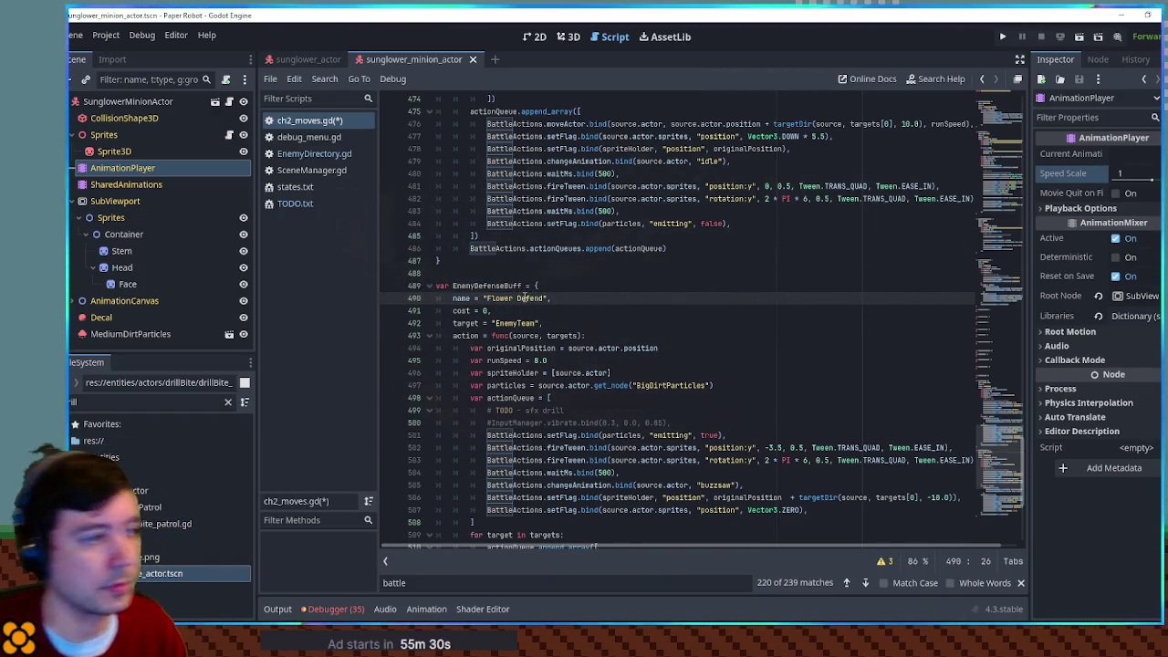
# Step: Check the move's EnemyTeam target, clear the file filter, and open TargetDirectory.gd
pyautogui.click(508, 323)
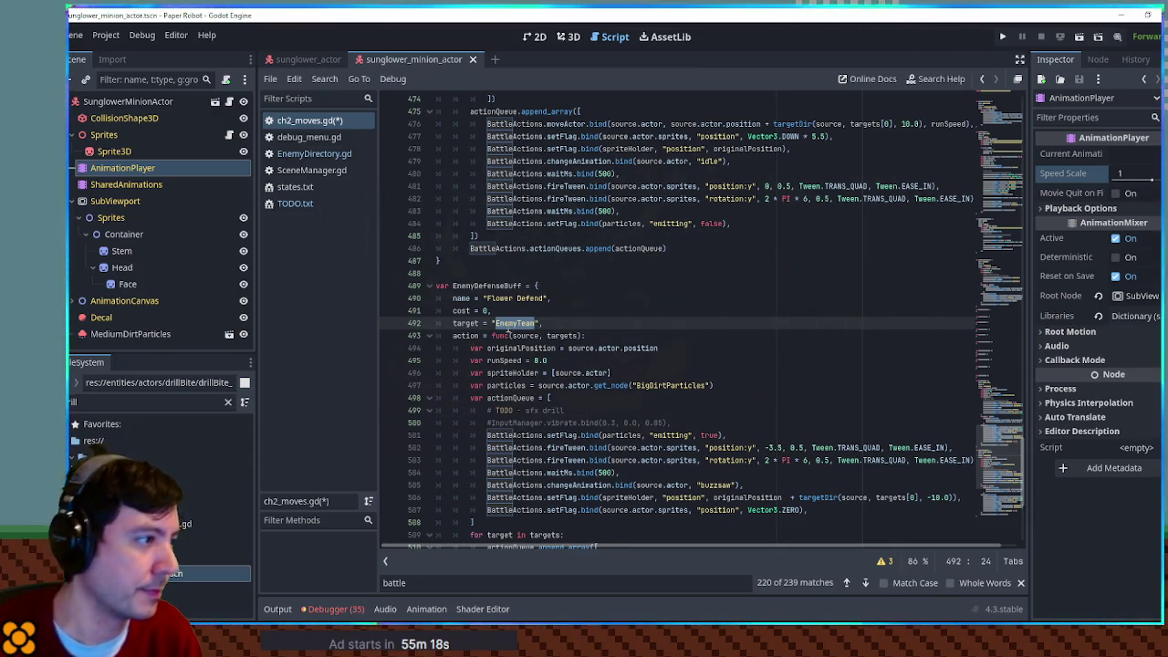
pyautogui.press('BackSpace')
pyautogui.press('BackSpace')
pyautogui.press('BackSpace')
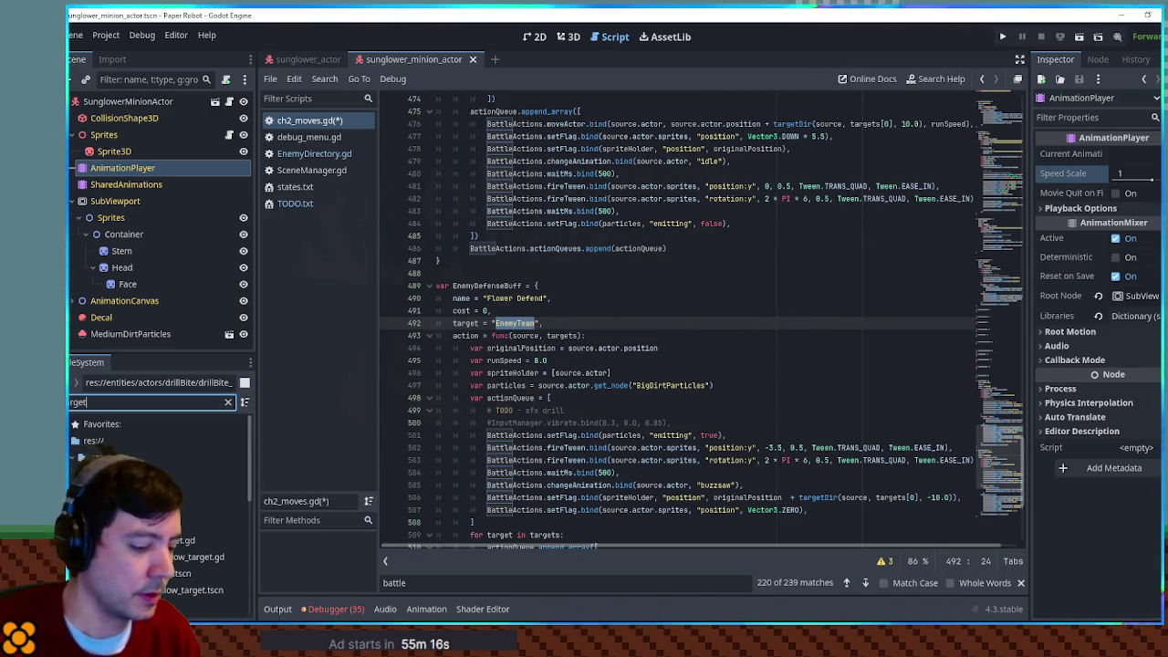
pyautogui.doubleClick(169, 490)
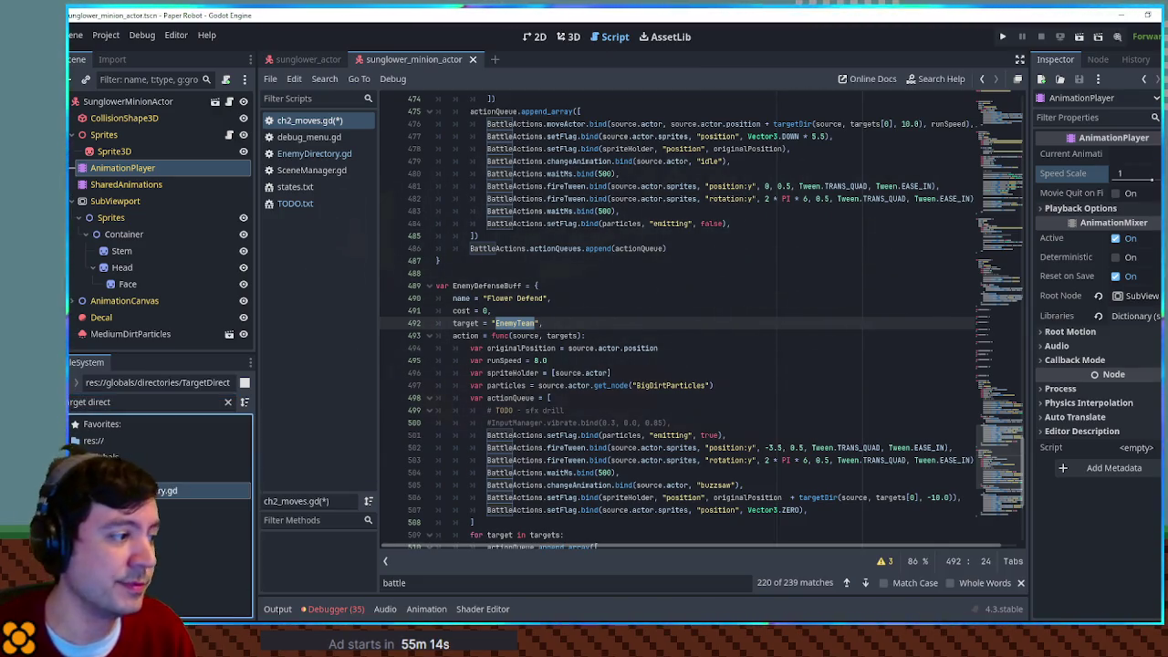
# Step: Look up the available target set names, such as Friendly, in TargetDirectory.gd
pyautogui.click(992, 160)
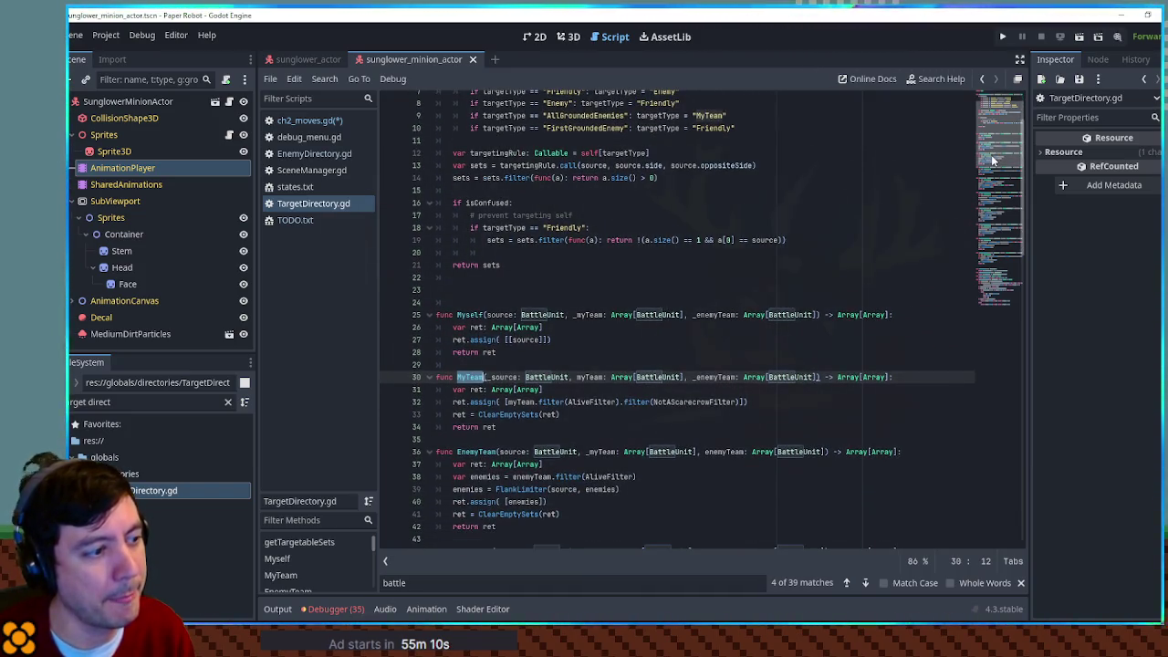
pyautogui.moveTo(991, 154)
pyautogui.mouseDown()
pyautogui.moveTo(993, 142)
pyautogui.moveTo(992, 197)
pyautogui.mouseUp()
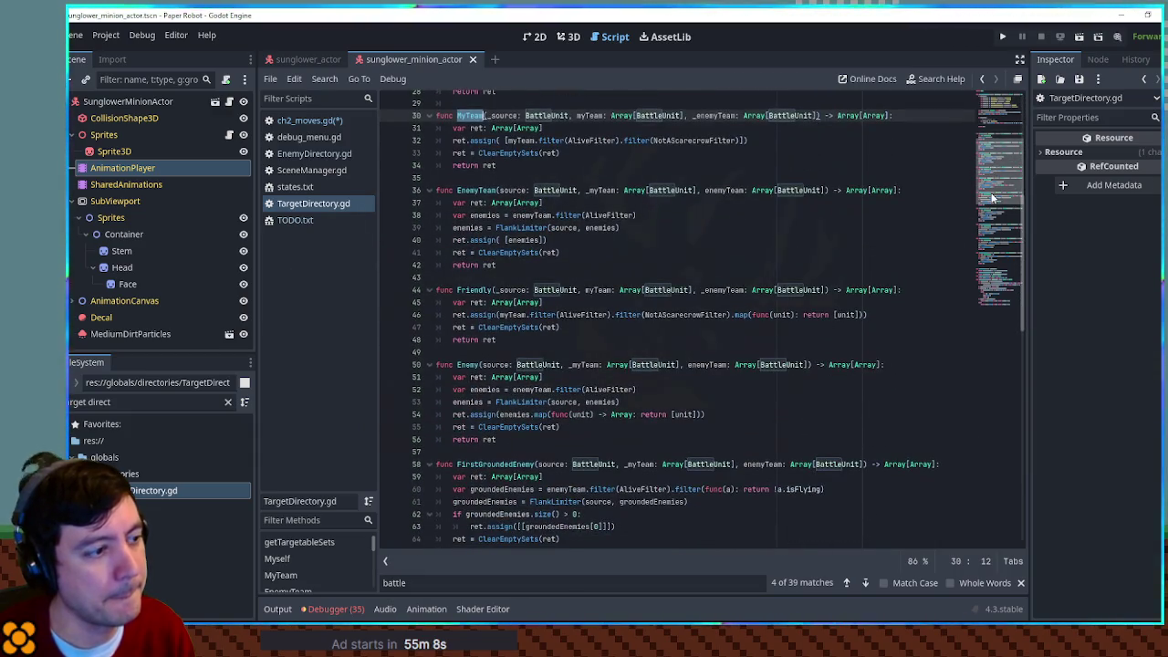
pyautogui.doubleClick(476, 290)
pyautogui.click(315, 124)
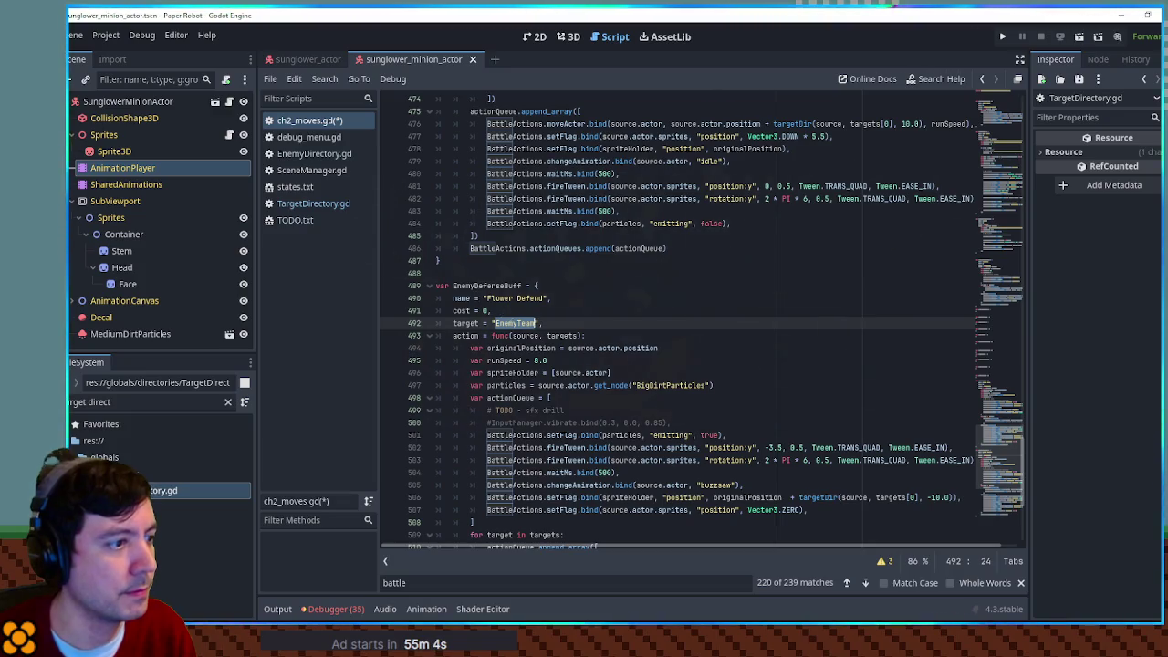
pyautogui.scroll(5, 625, 326)
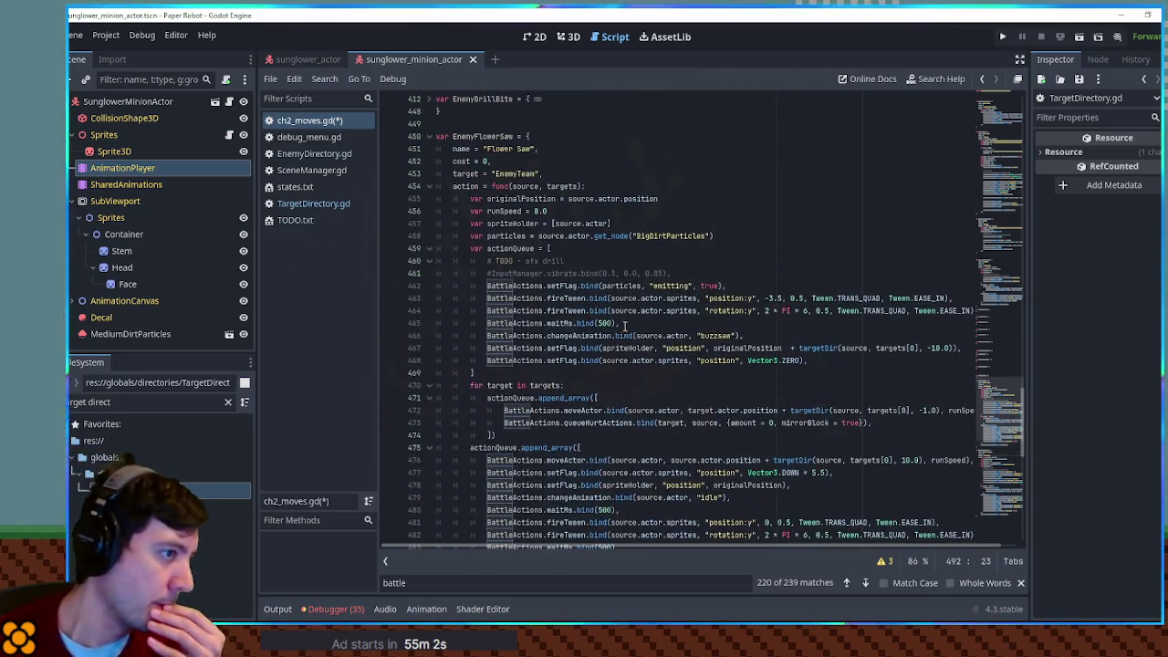
pyautogui.scroll(-5, 624, 326)
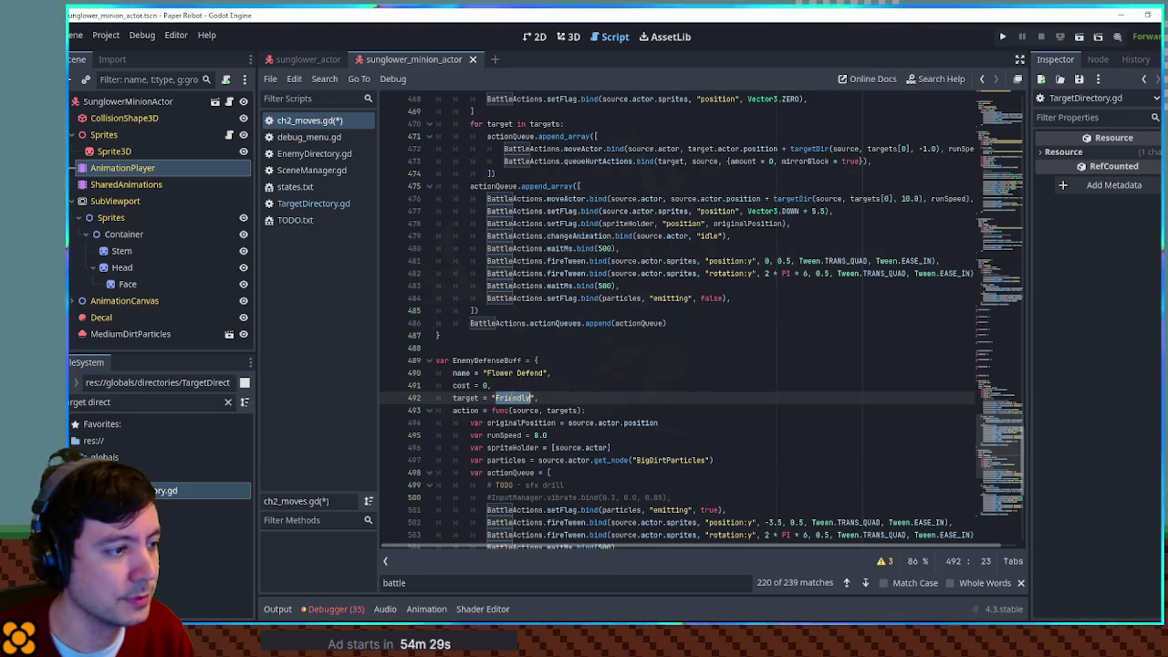
# Step: Change EnemyDefenseBuff's target string to "MyTeam" as named in TargetDirectory.gd
pyautogui.click(296, 153)
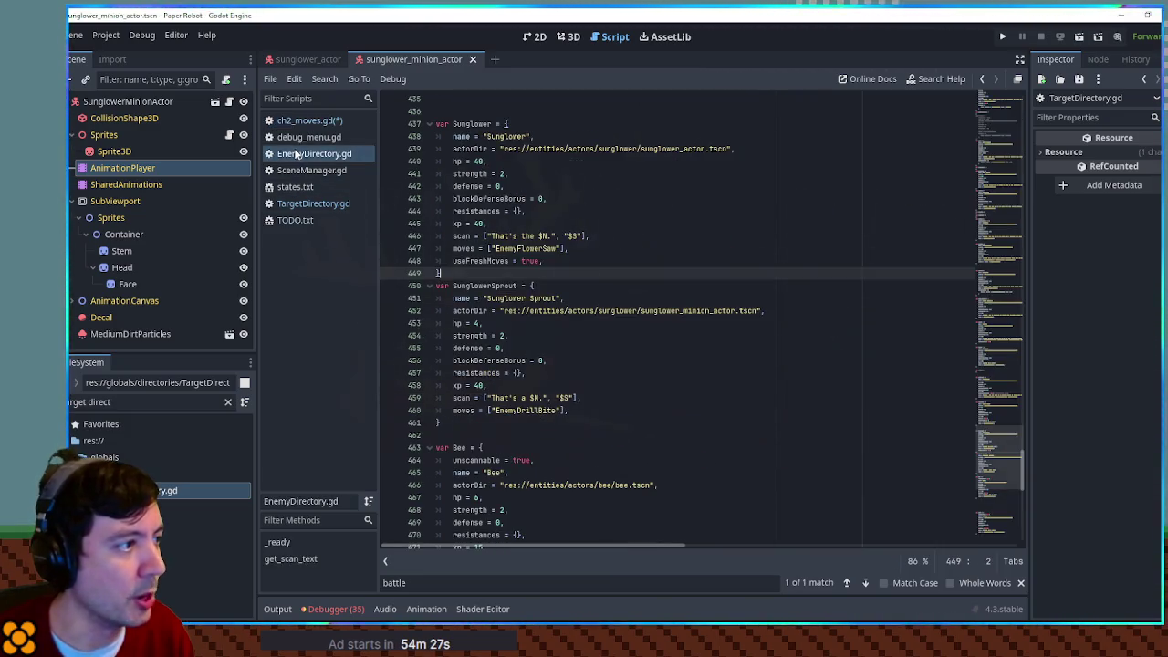
pyautogui.click(311, 202)
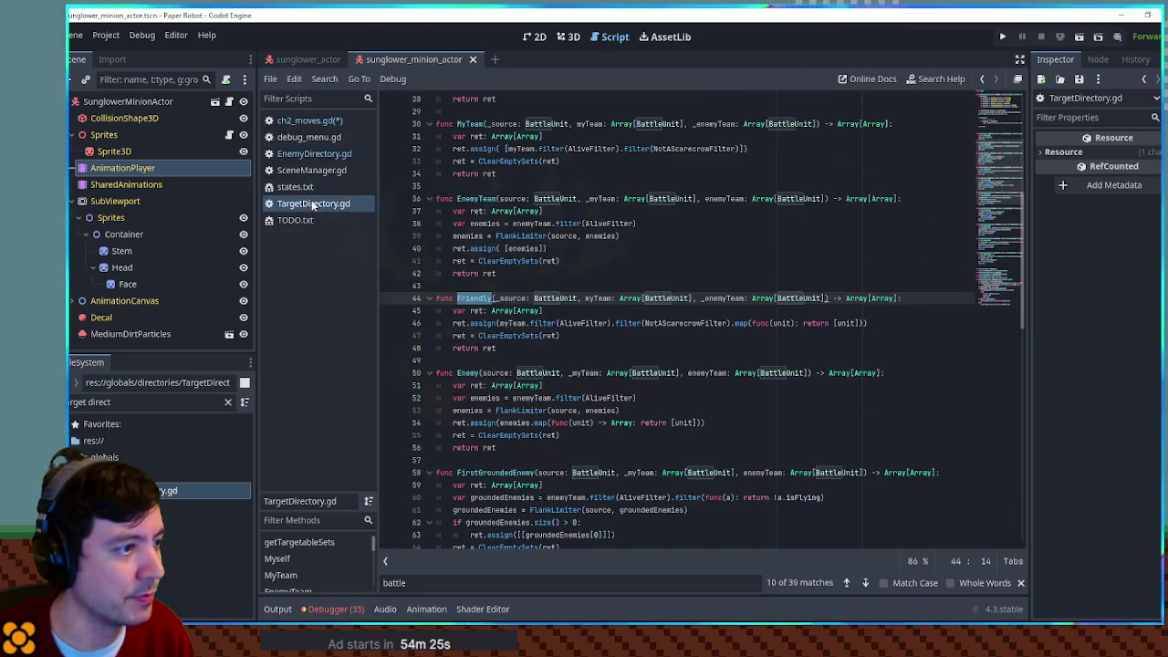
pyautogui.scroll(2, 468, 199)
pyautogui.doubleClick(468, 199)
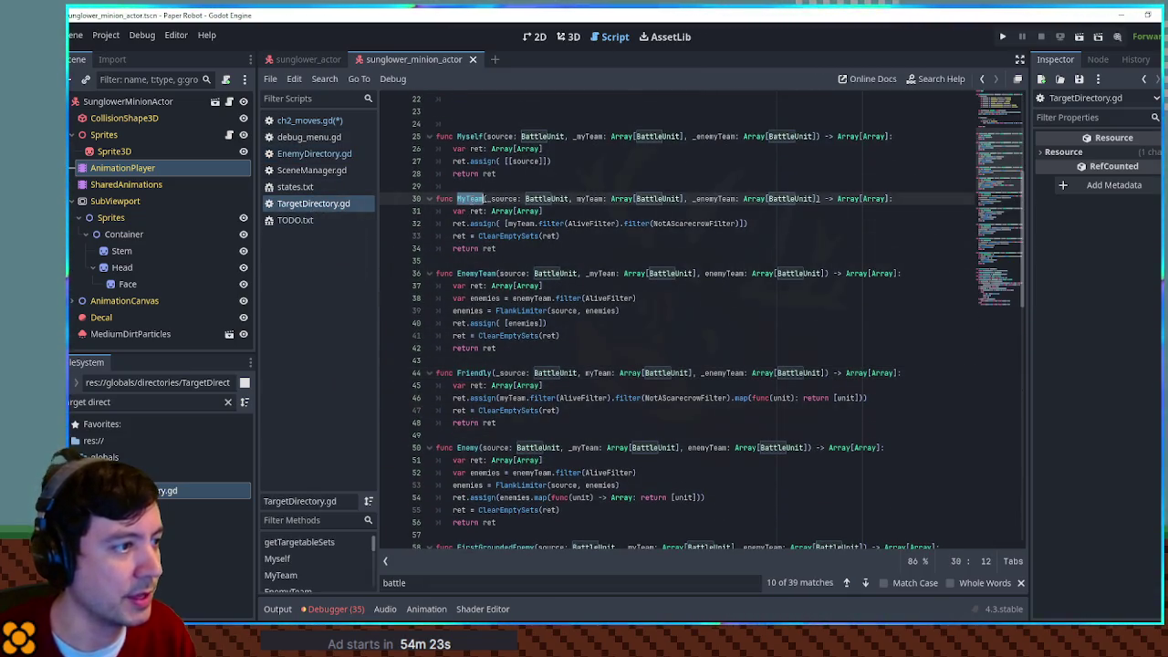
pyautogui.click(329, 122)
pyautogui.write('MyTeam",')
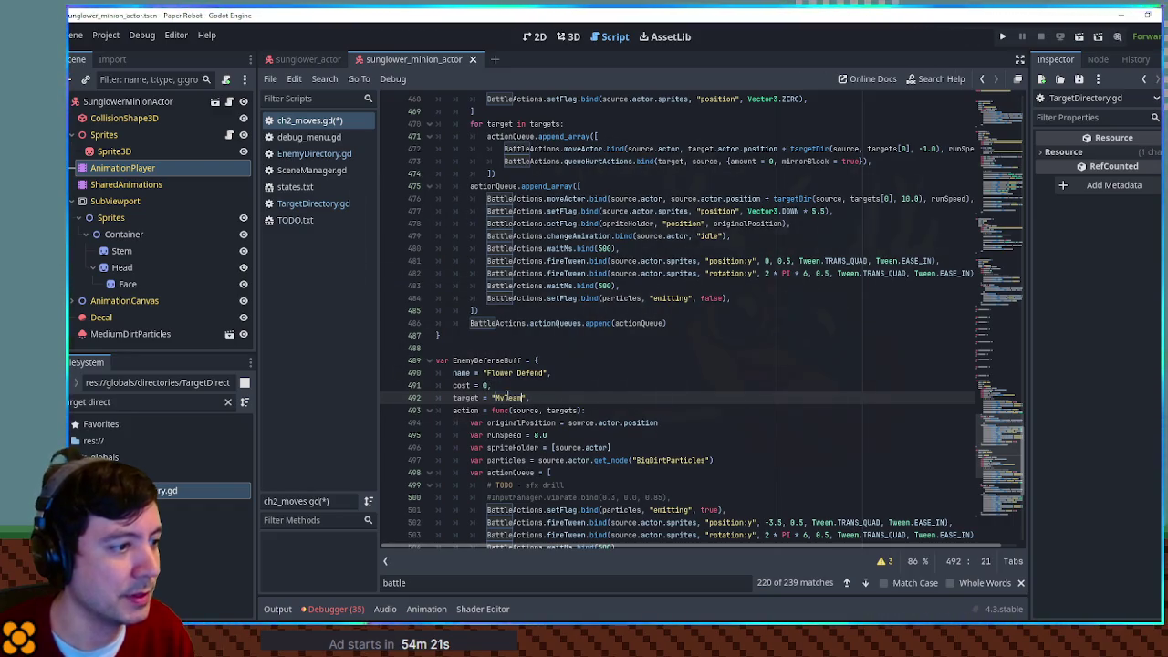
pyautogui.scroll(-5, 500, 374)
pyautogui.scroll(-3, 500, 361)
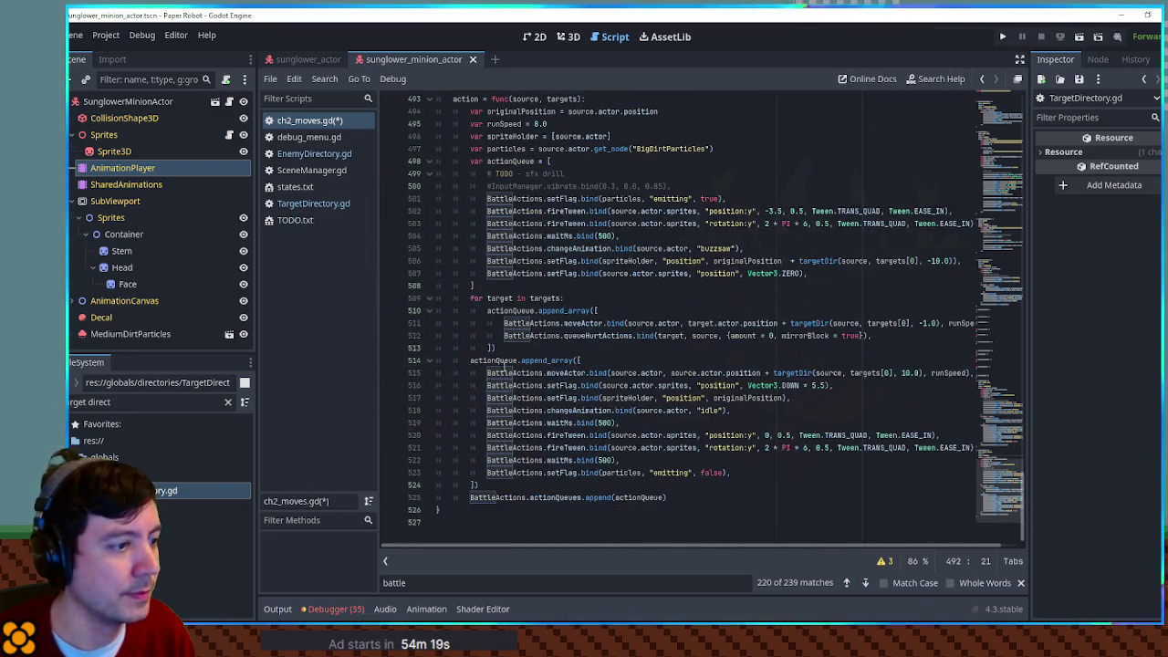
# Step: Delete the per-target loop, return block and unused position and particle variables
pyautogui.moveTo(566, 484); pyautogui.dragTo(628, 283)
pyautogui.press('Delete')
pyautogui.moveTo(730, 150); pyautogui.dragTo(730, 101)
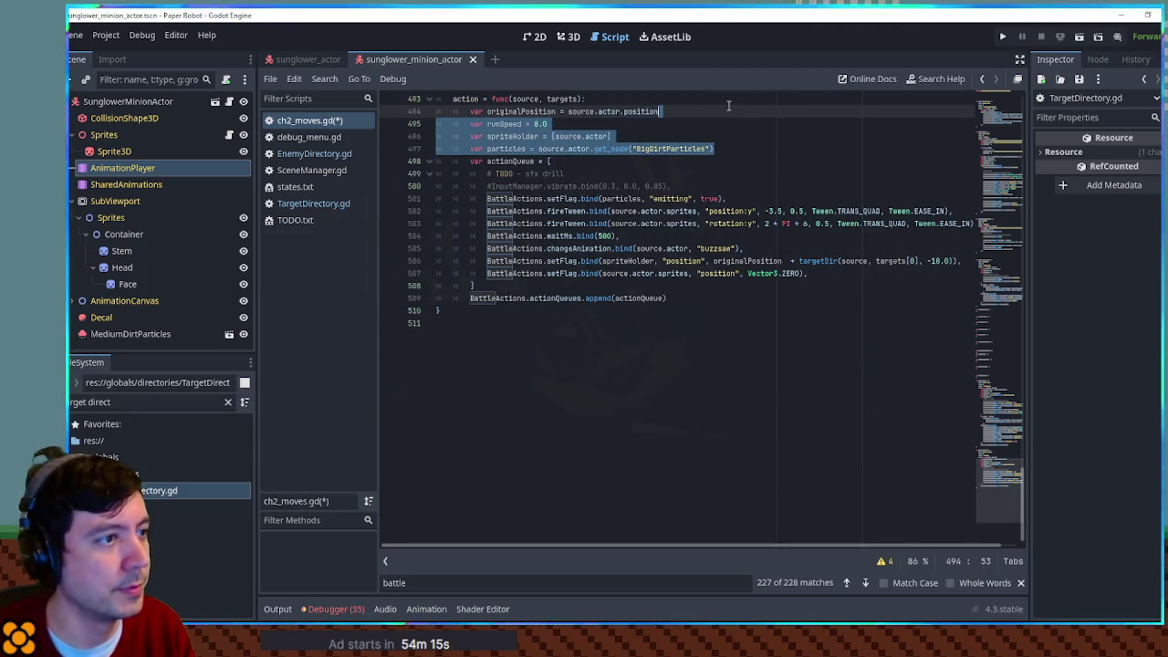
pyautogui.press('Delete')
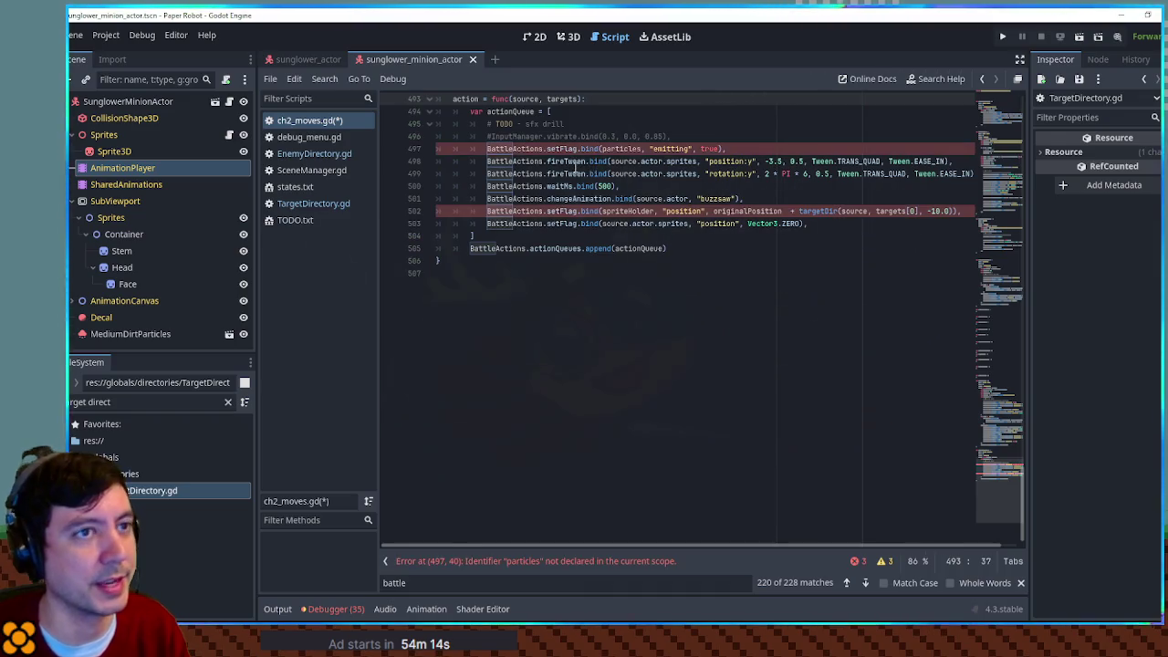
pyautogui.scroll(10, 690, 269)
pyautogui.scroll(-3, 690, 274)
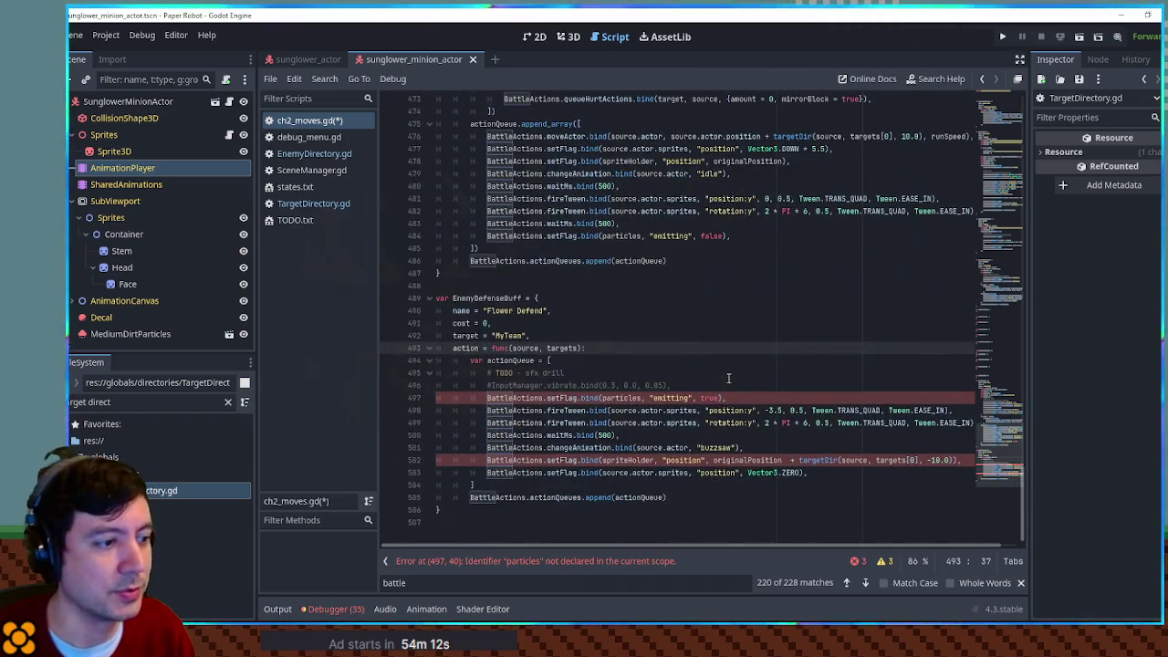
# Step: Remove the tween, wait, animation and vibrate lines, leaving only the particles-emitting step under a TODO sfx comment
pyautogui.moveTo(808, 473); pyautogui.dragTo(621, 436)
pyautogui.moveTo(811, 411)
pyautogui.mouseDown()
pyautogui.moveTo(728, 398)
pyautogui.moveTo(680, 362)
pyautogui.moveTo(566, 372)
pyautogui.mouseUp()
pyautogui.press('Delete')
pyautogui.press('Delete')
pyautogui.doubleClick(554, 372)
pyautogui.press('BackSpace')
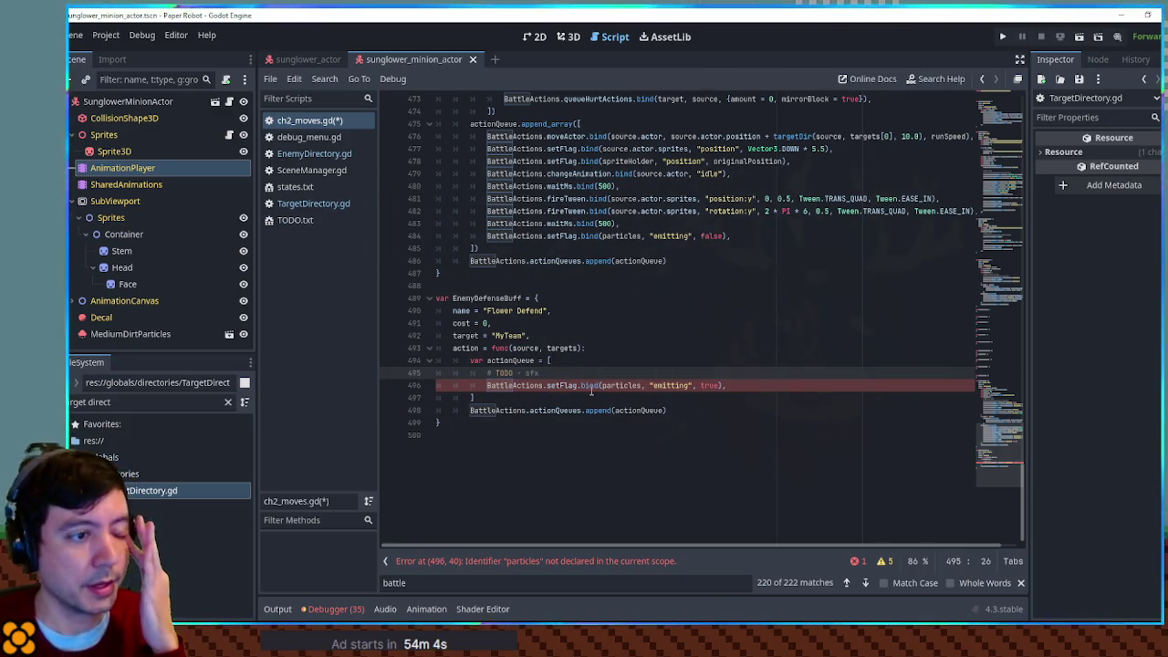
pyautogui.click(609, 385)
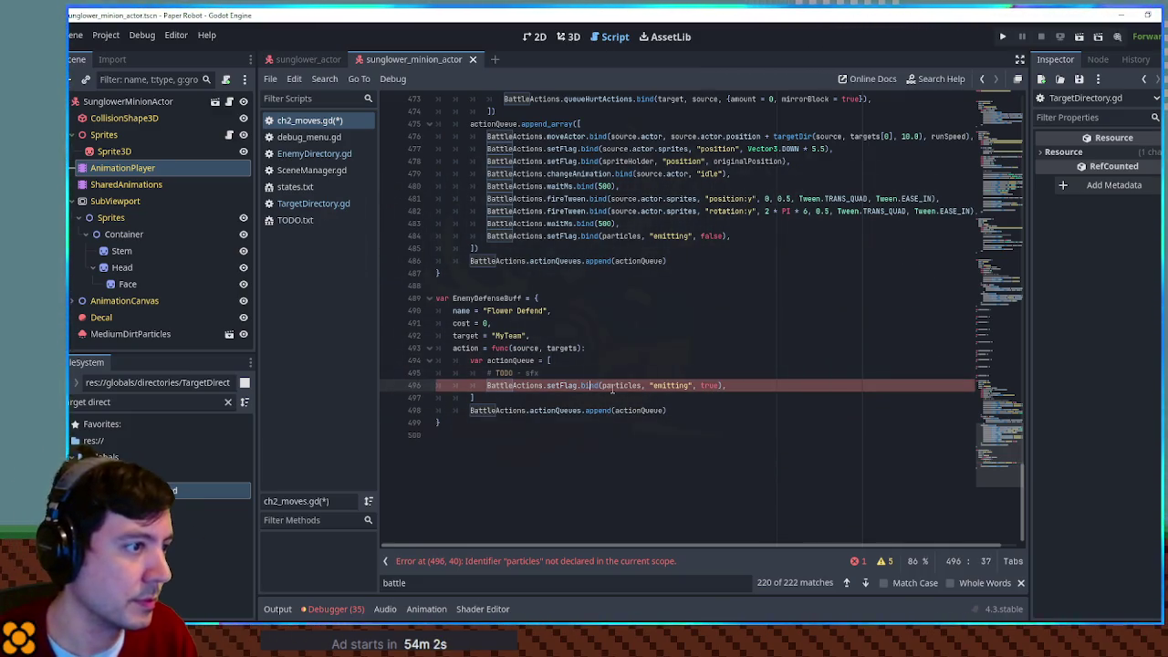
pyautogui.click(665, 362)
pyautogui.hotkey('ctrl', 'shift', 'f')
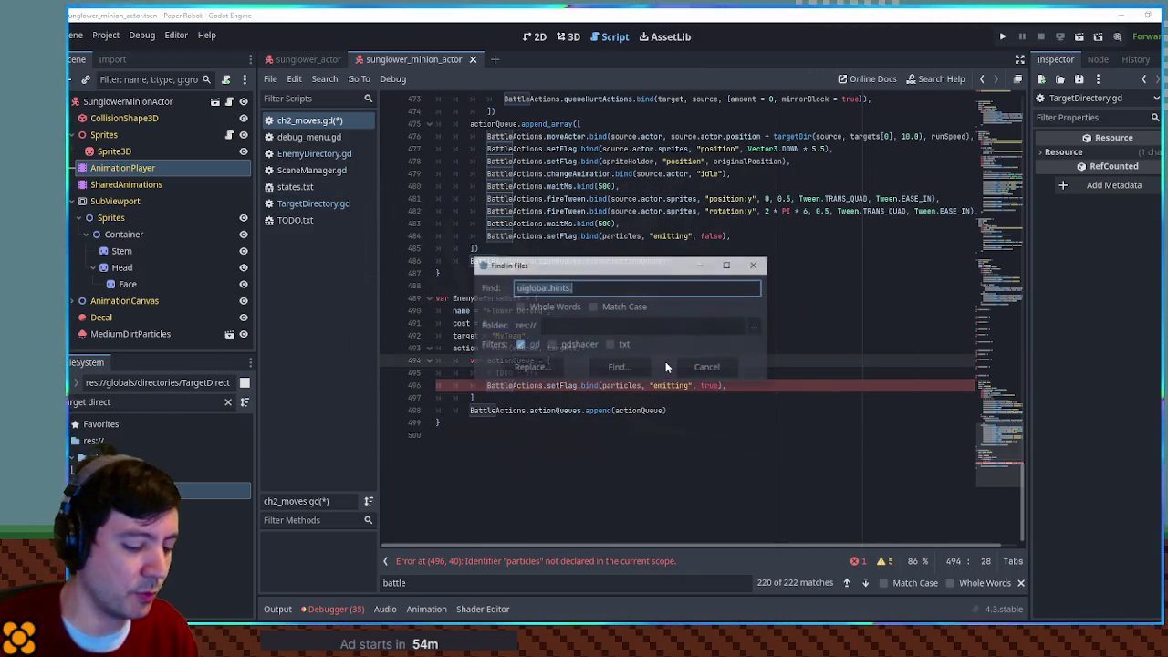
# Step: Abandon the animationQueue search and inspect the AnimationPlayer node's properties
pyautogui.write('animati')
pyautogui.write('onQueue')
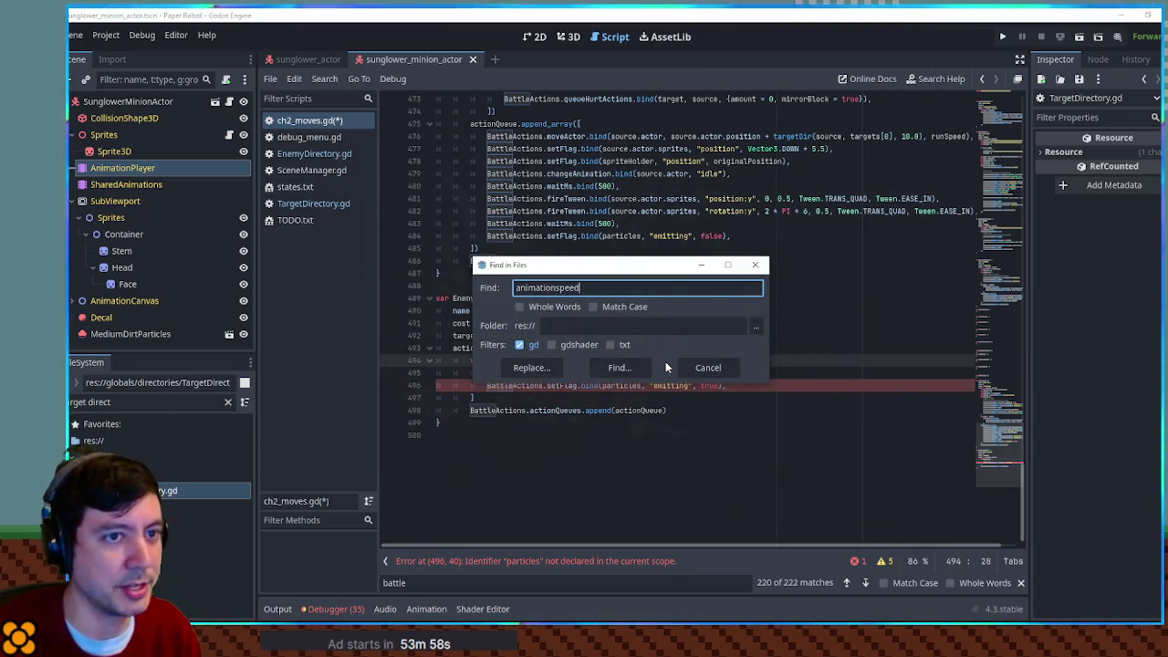
pyautogui.hotkey('ctrl', 'a')
pyautogui.press('BackSpace')
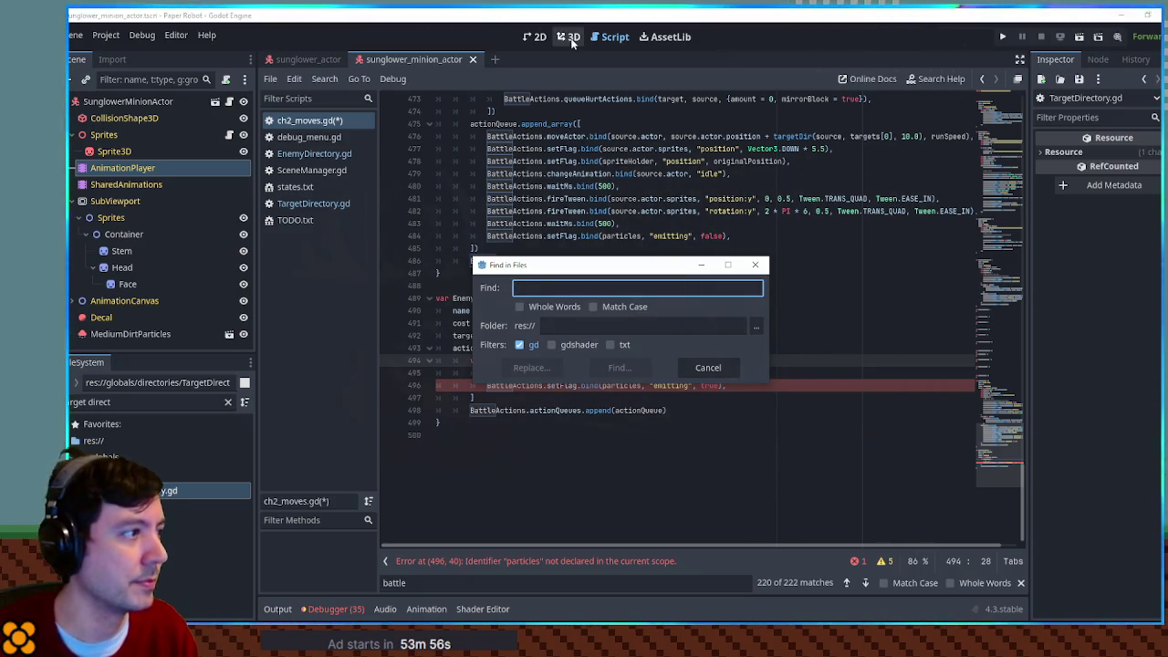
pyautogui.press('Escape')
pyautogui.click(143, 136)
pyautogui.click(122, 170)
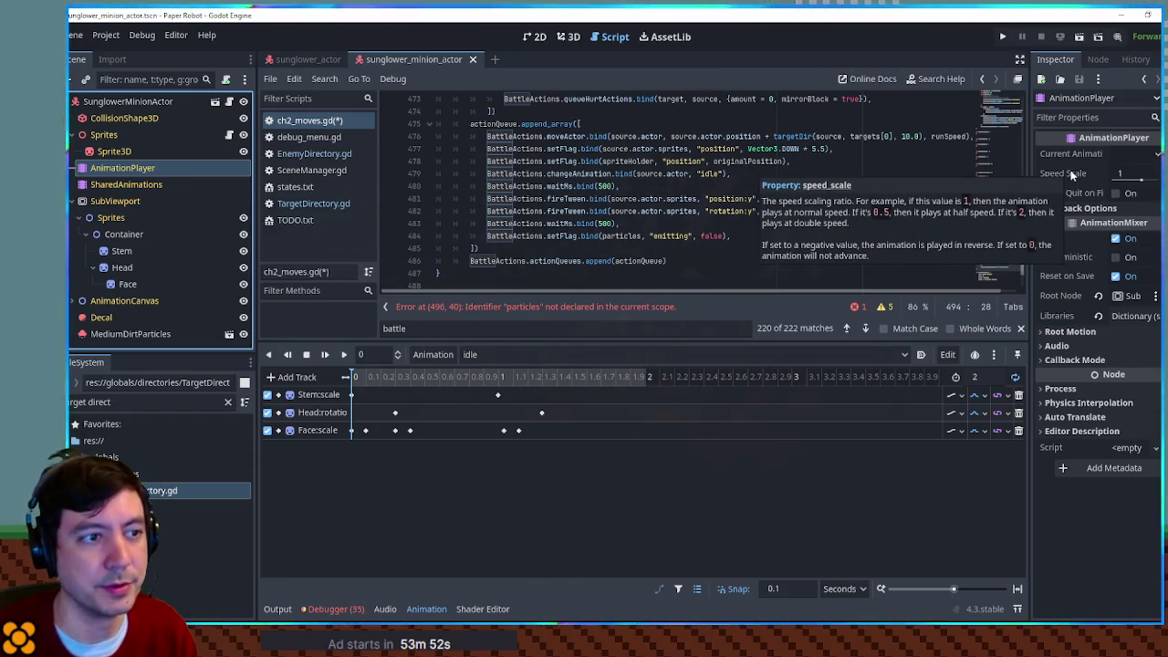
pyautogui.click(675, 187)
# Step: Search the whole project for speed_scale in .gd scripts
pyautogui.hotkey('ctrl', 'shift', 'f')
pyautogui.write('spe')
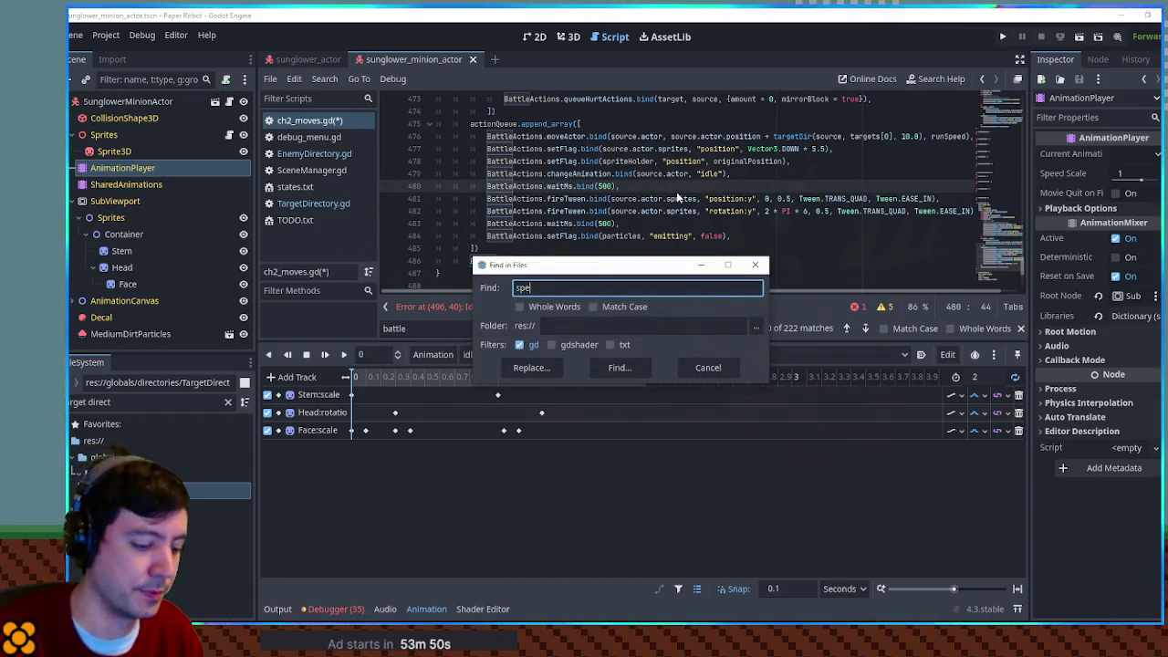
pyautogui.write('ed_scale')
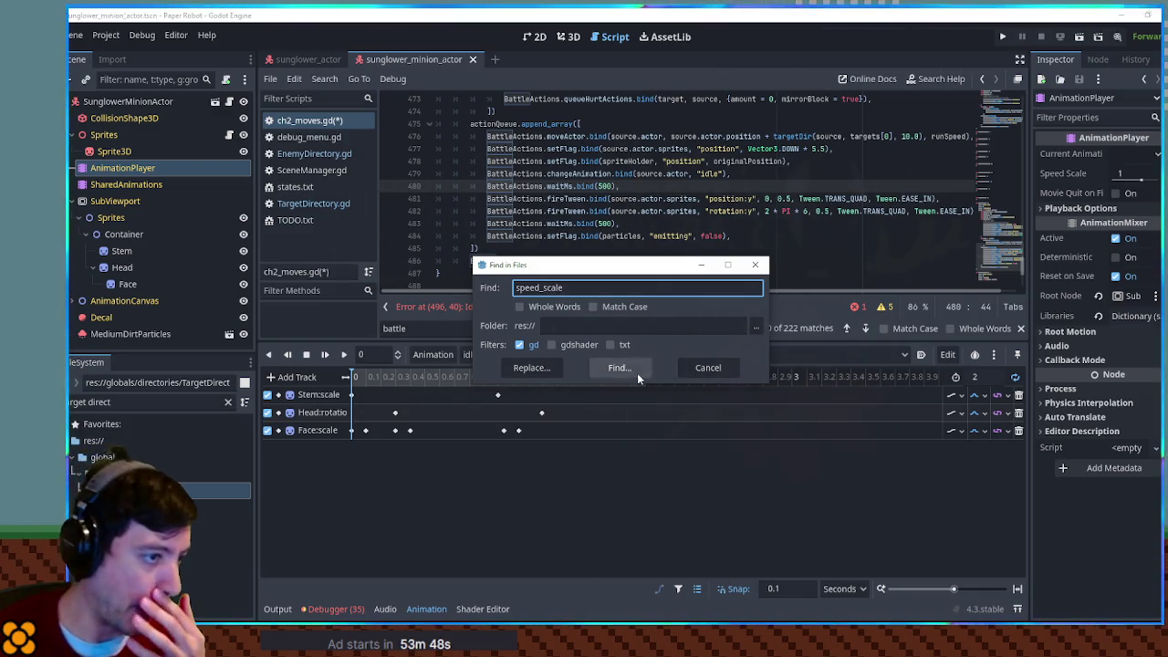
pyautogui.click(642, 371)
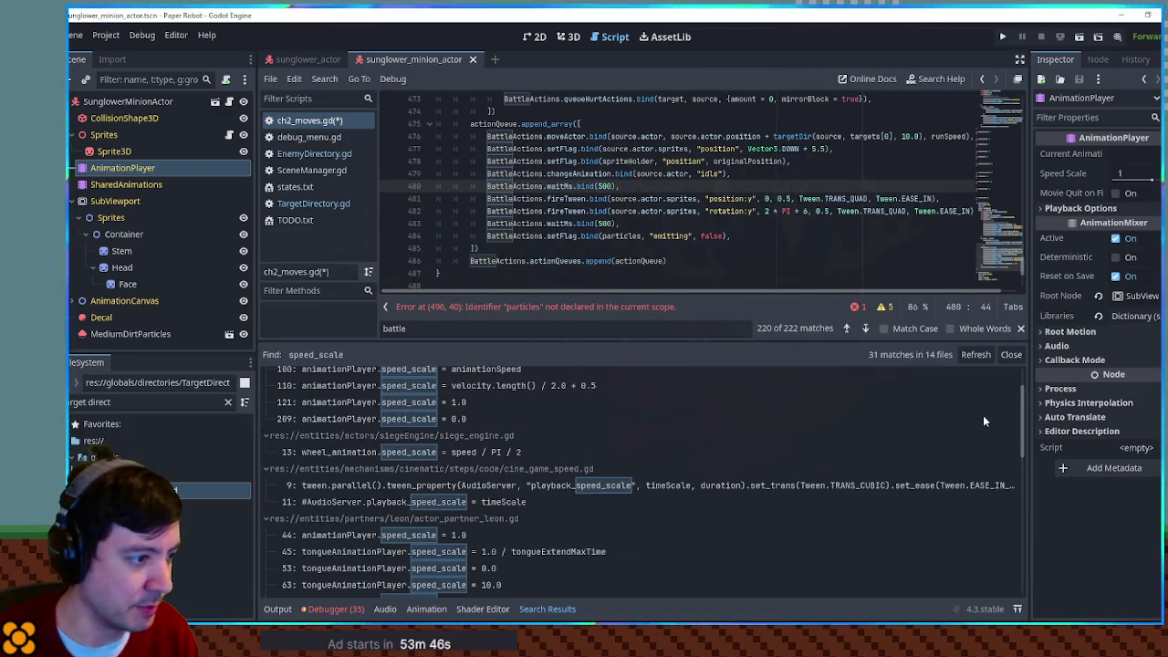
# Step: Review how partner_moves.gd line 109 sets speed_scale on tongueAnimationPlayer
pyautogui.moveTo(1022, 405); pyautogui.dragTo(1016, 563)
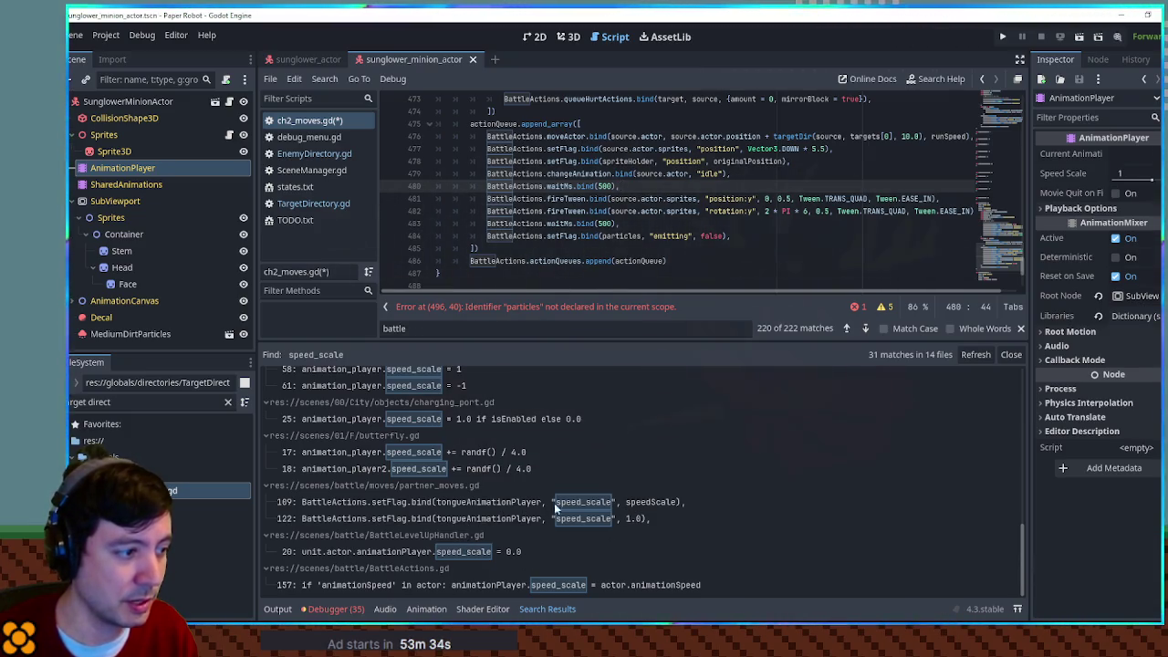
pyautogui.click(446, 502)
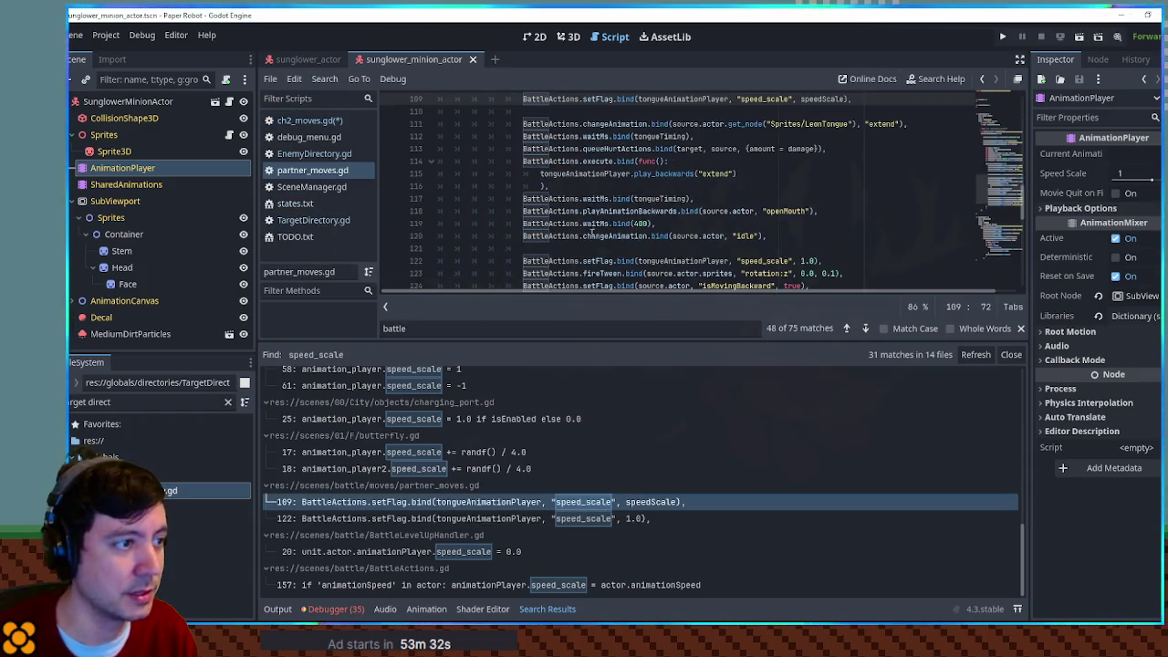
pyautogui.doubleClick(674, 213)
pyautogui.scroll(5, 685, 228)
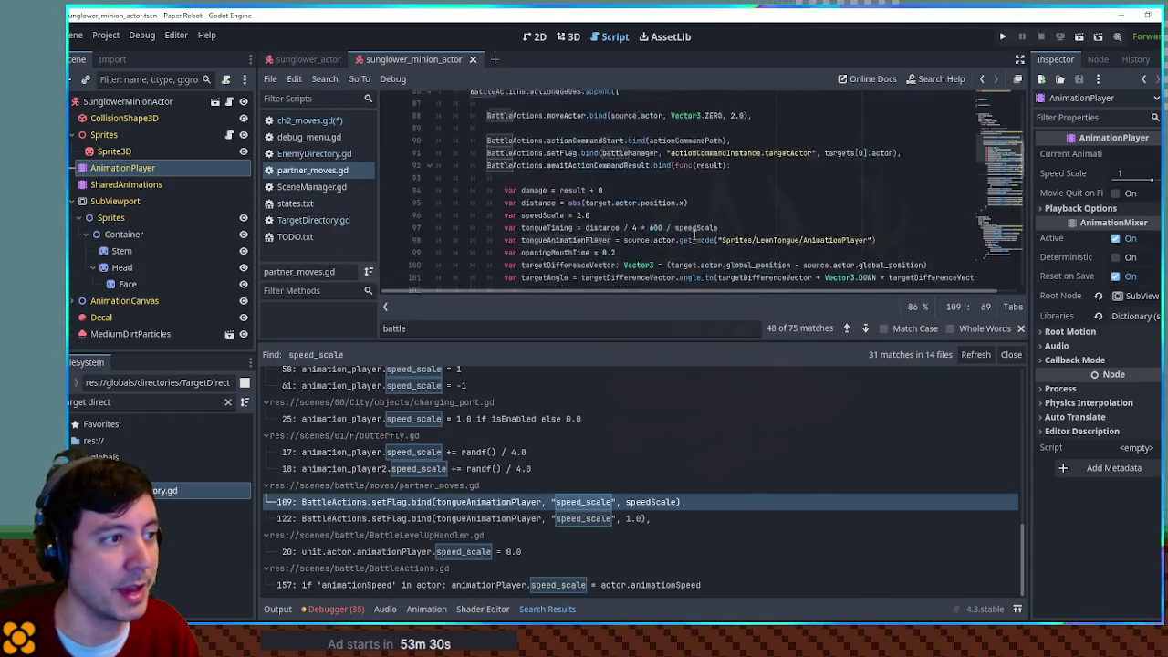
pyautogui.scroll(3, 625, 229)
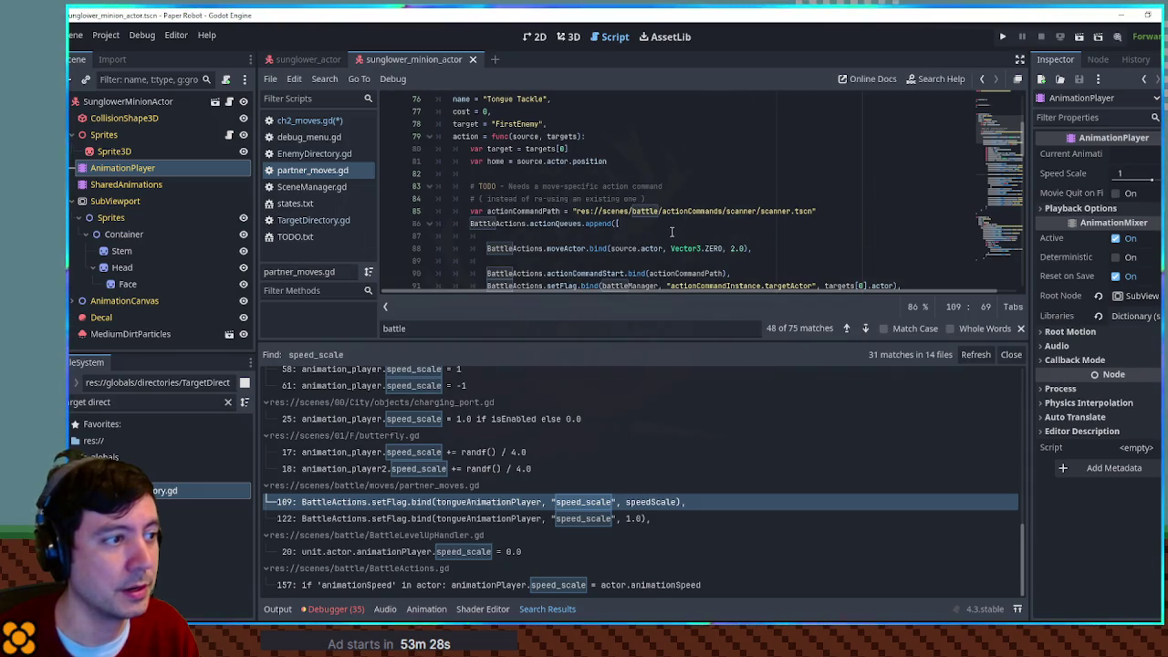
pyautogui.scroll(-3, 677, 216)
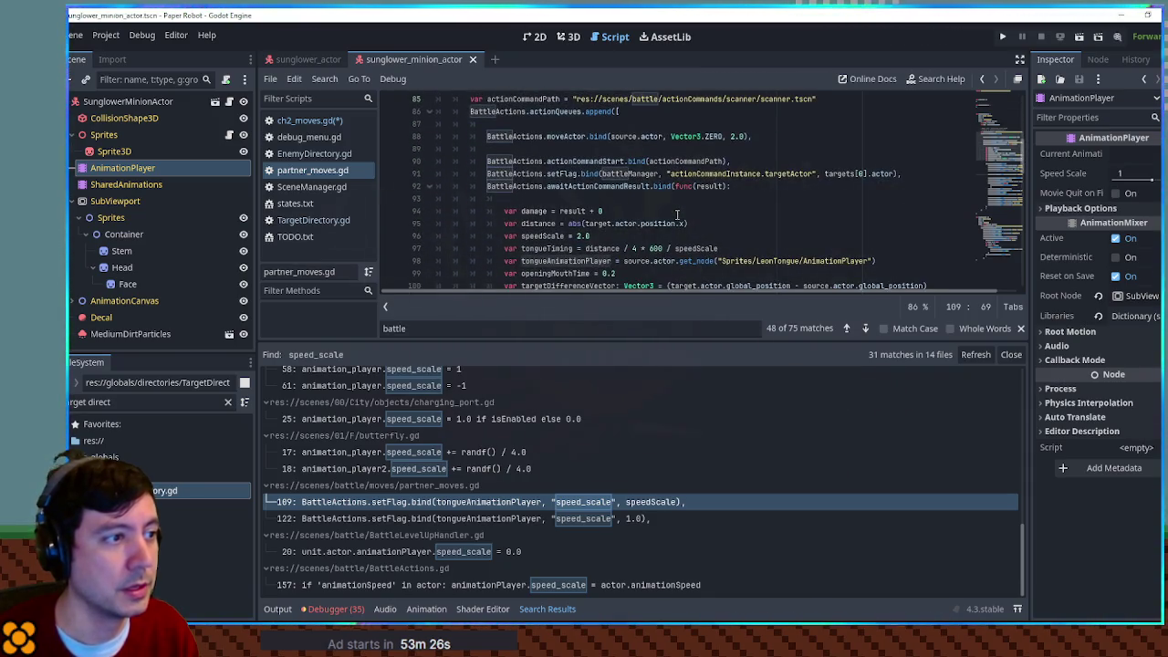
pyautogui.scroll(-2, 677, 215)
pyautogui.moveTo(898, 187); pyautogui.dragTo(903, 178)
pyautogui.hotkey('ctrl', 'c')
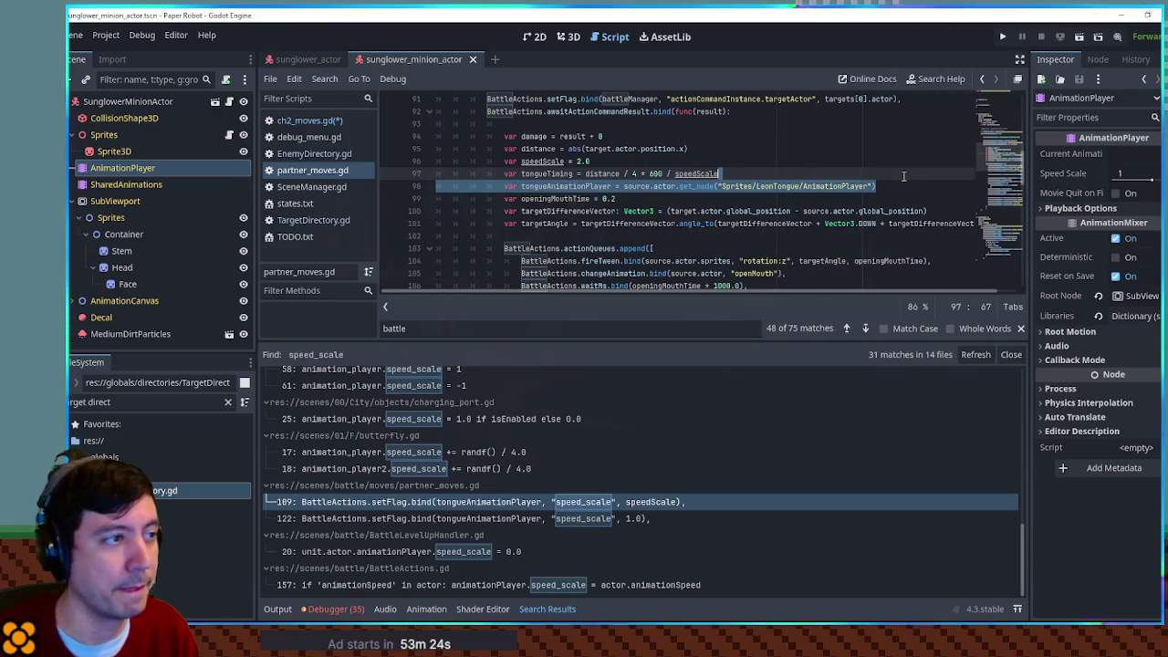
# Step: Return to ch2_moves.gd, close the search results, and place the cursor below the action line
pyautogui.click(301, 122)
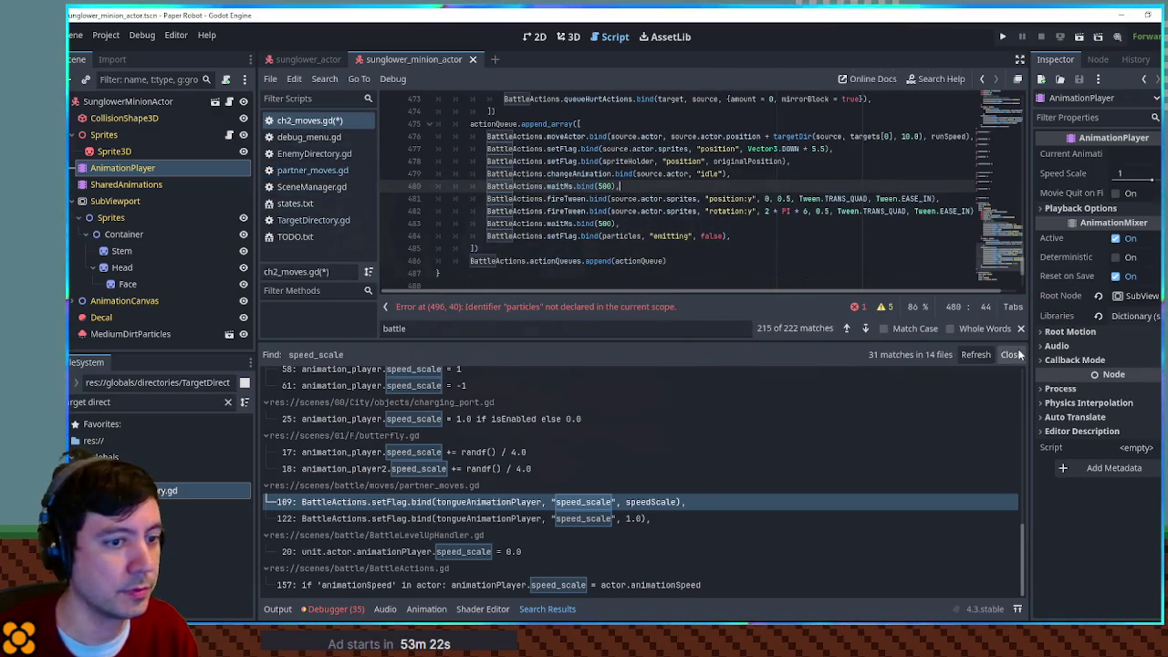
pyautogui.click(1015, 354)
pyautogui.click(601, 437)
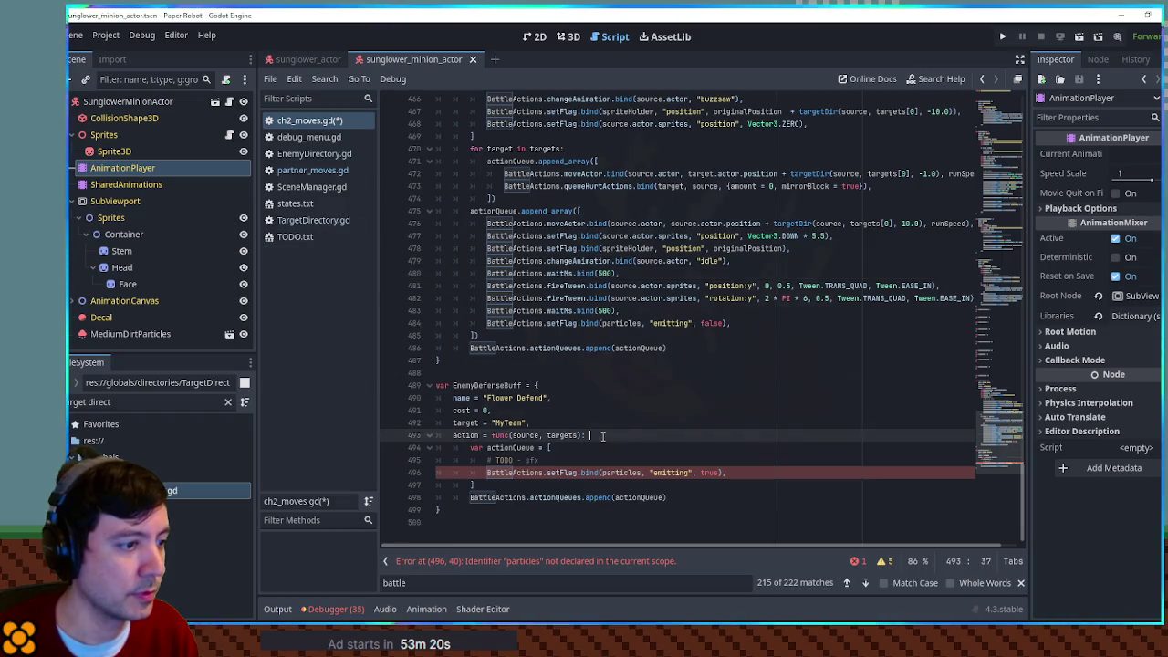
# Step: Turn the pasted lookup line into 'var animPlayer = source.actor.animationPlayer'
pyautogui.hotkey('ctrl', 'v')
pyautogui.click(530, 447)
pyautogui.doubleClick(529, 447)
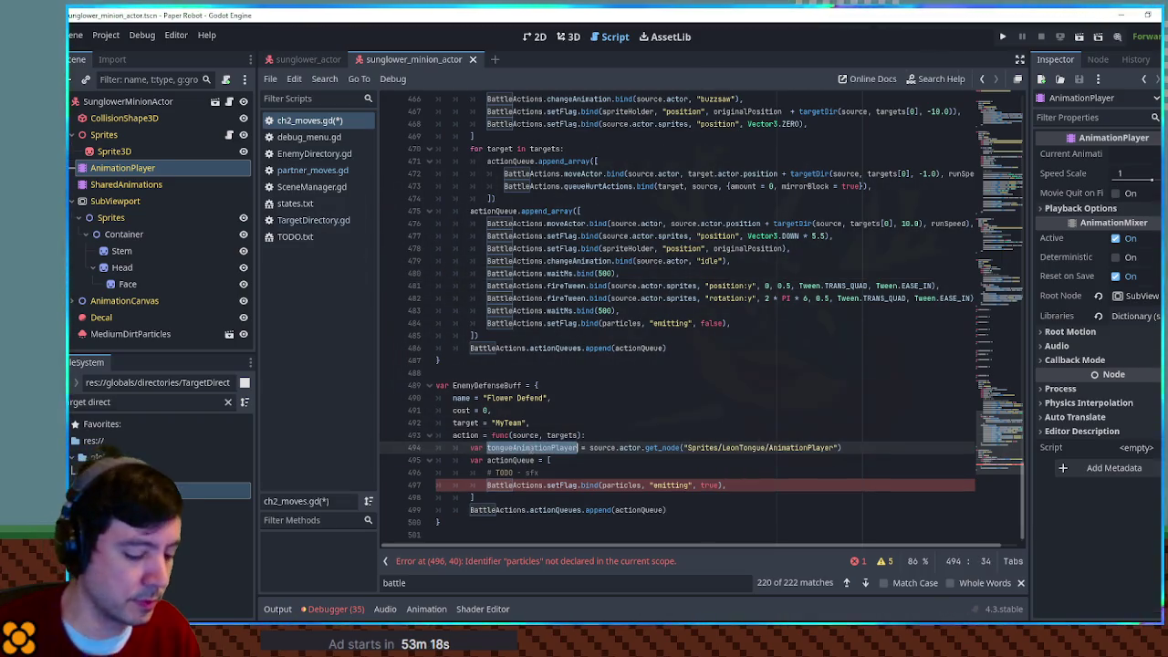
pyautogui.write('animPlayer')
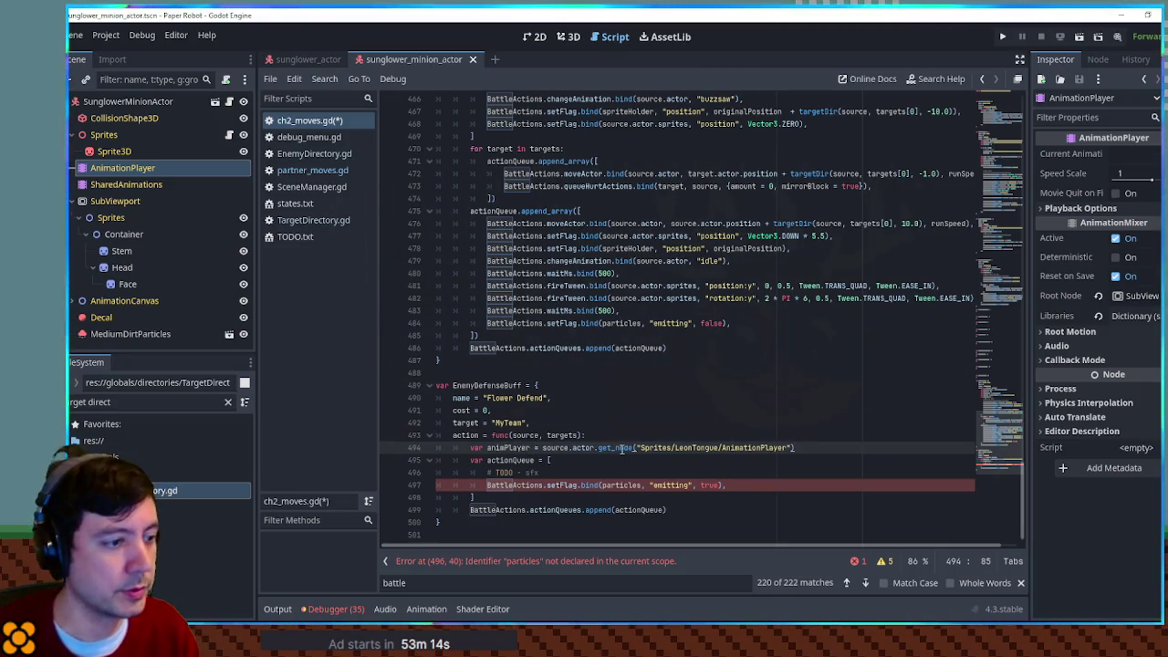
pyautogui.moveTo(599, 447); pyautogui.dragTo(796, 447)
pyautogui.write('an')
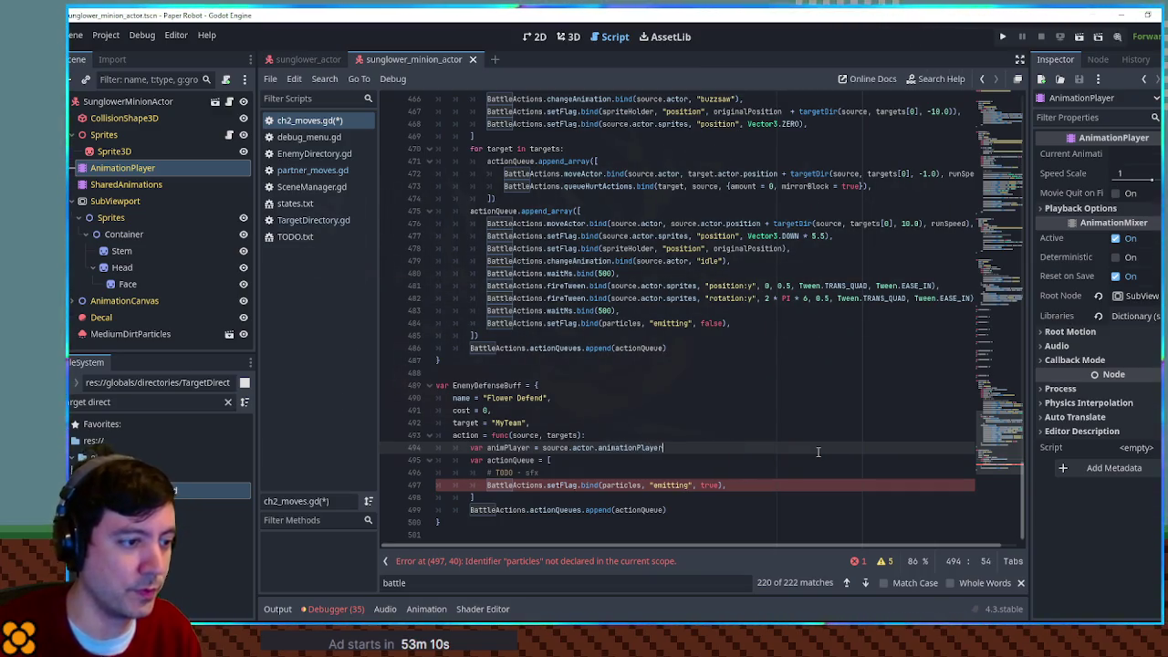
# Step: Rewrite the particles emitting line as animPlayer.speed_scale = 3.0
pyautogui.doubleClick(513, 448)
pyautogui.hotkey('ctrl', 'c')
pyautogui.doubleClick(621, 484)
pyautogui.hotkey('ctrl', 'v')
pyautogui.doubleClick(676, 484)
pyautogui.write('s')
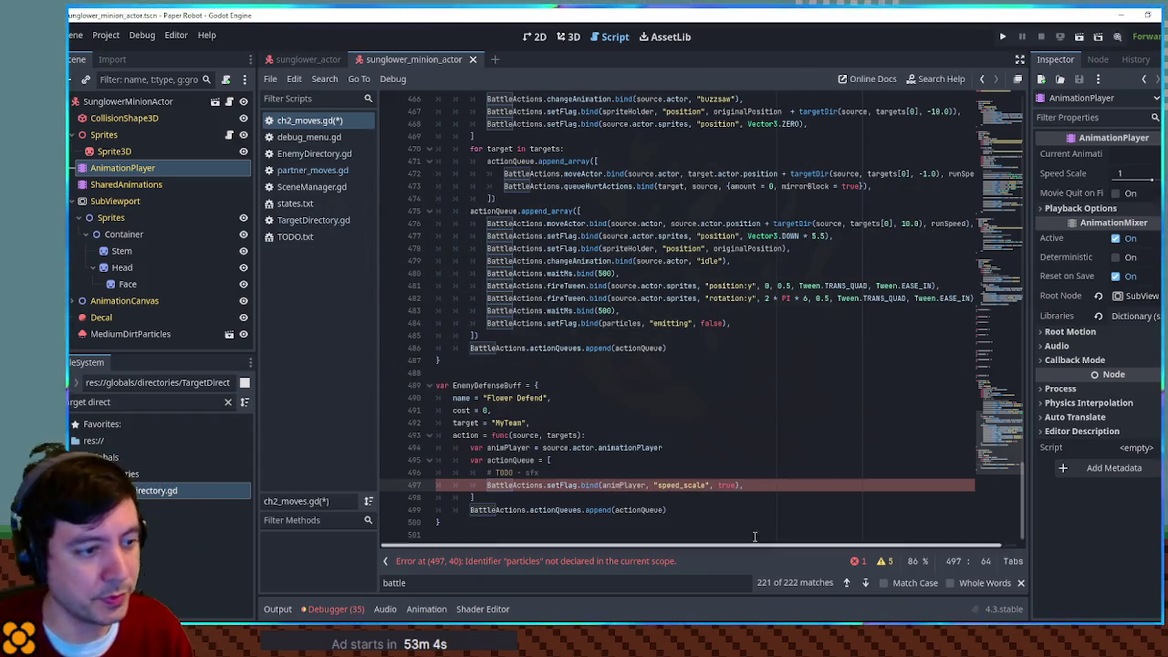
pyautogui.doubleClick(727, 484)
pyautogui.write('2.0')
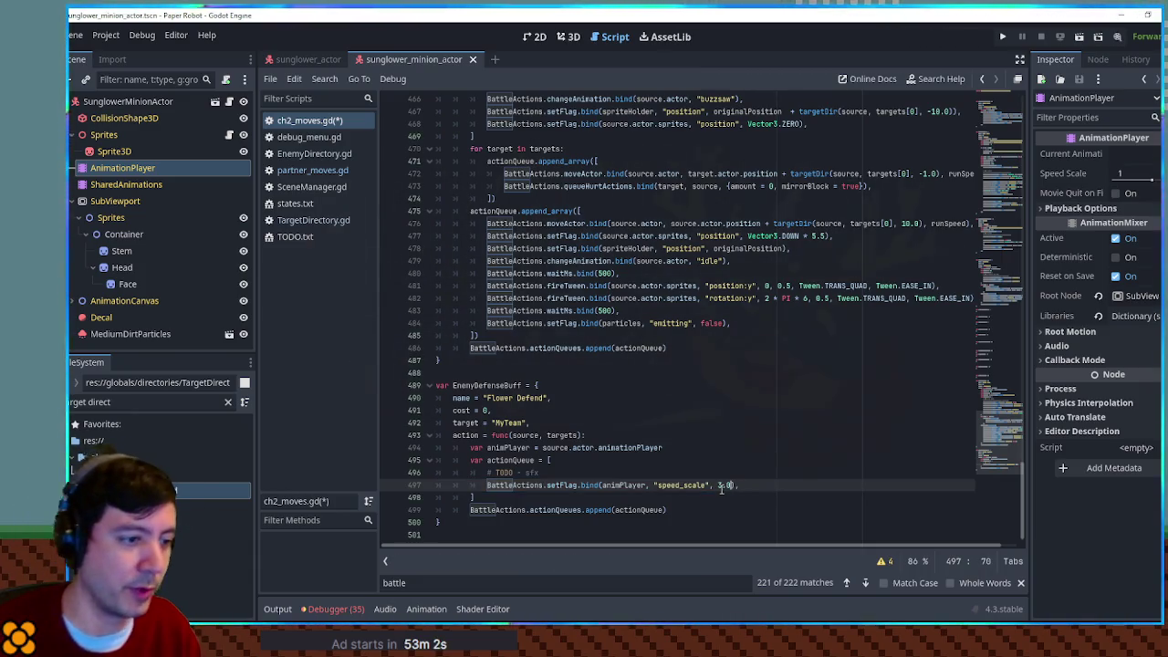
# Step: Duplicate the speed_scale line with 1.0 and add blank lines between the two
pyautogui.hotkey('ctrl', 'shift', 'd')
pyautogui.press('Left')
pyautogui.press('Left')
pyautogui.press('BackSpace')
pyautogui.write('1')
pyautogui.click(794, 485)
pyautogui.press('Return')
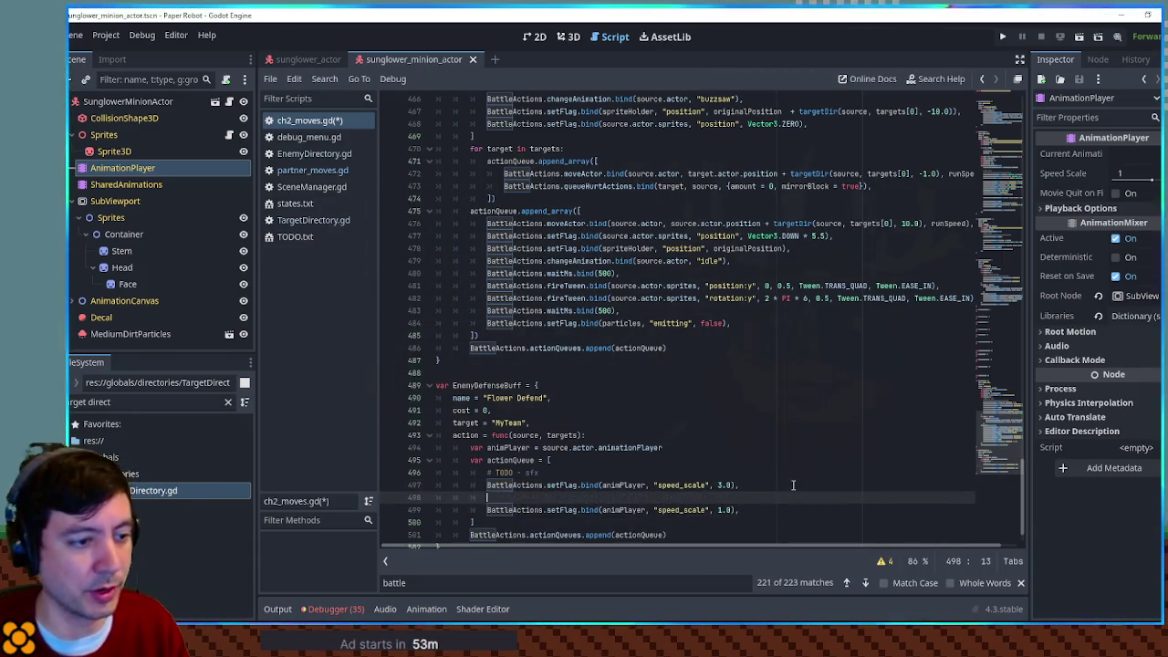
pyautogui.scroll(-1, 794, 484)
pyautogui.click(762, 447)
pyautogui.press('Return')
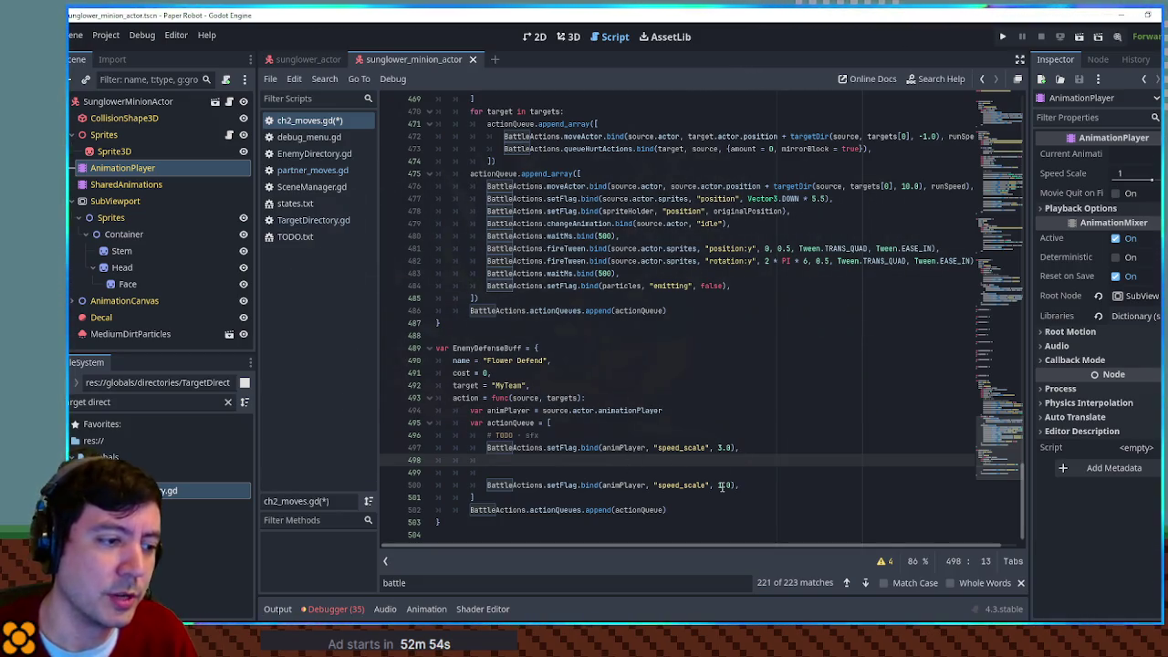
# Step: Filter the script list with 'moves spec' to find special_moves.gd
pyautogui.scroll(-1, 624, 449)
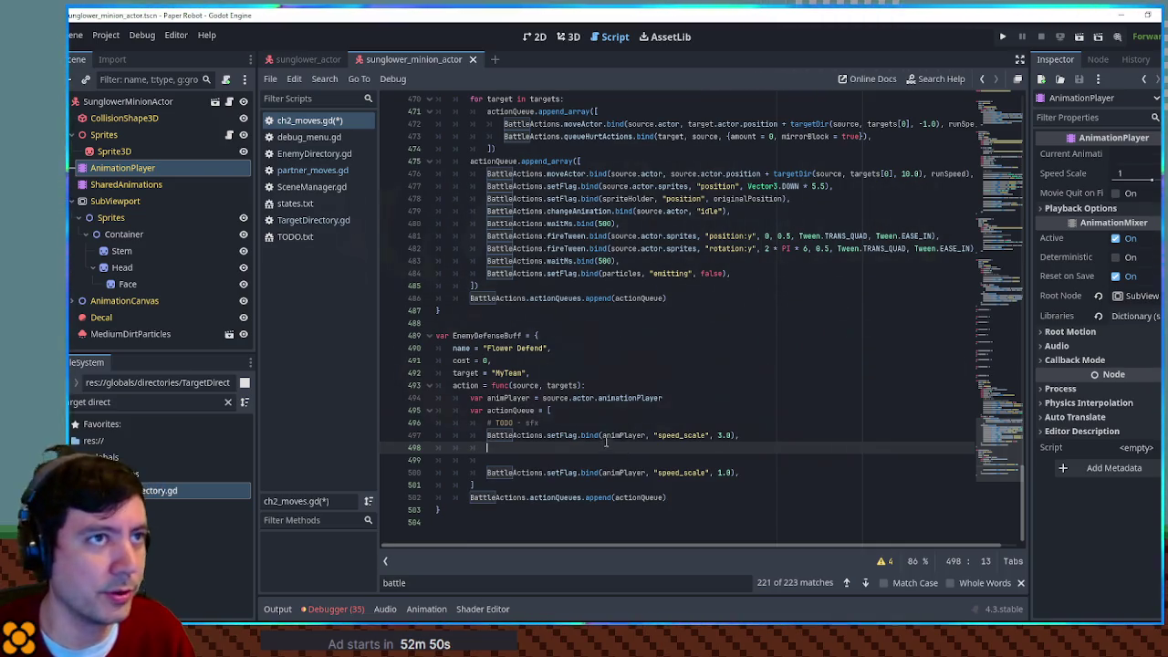
pyautogui.tripleClick(146, 402)
pyautogui.write('moves spe')
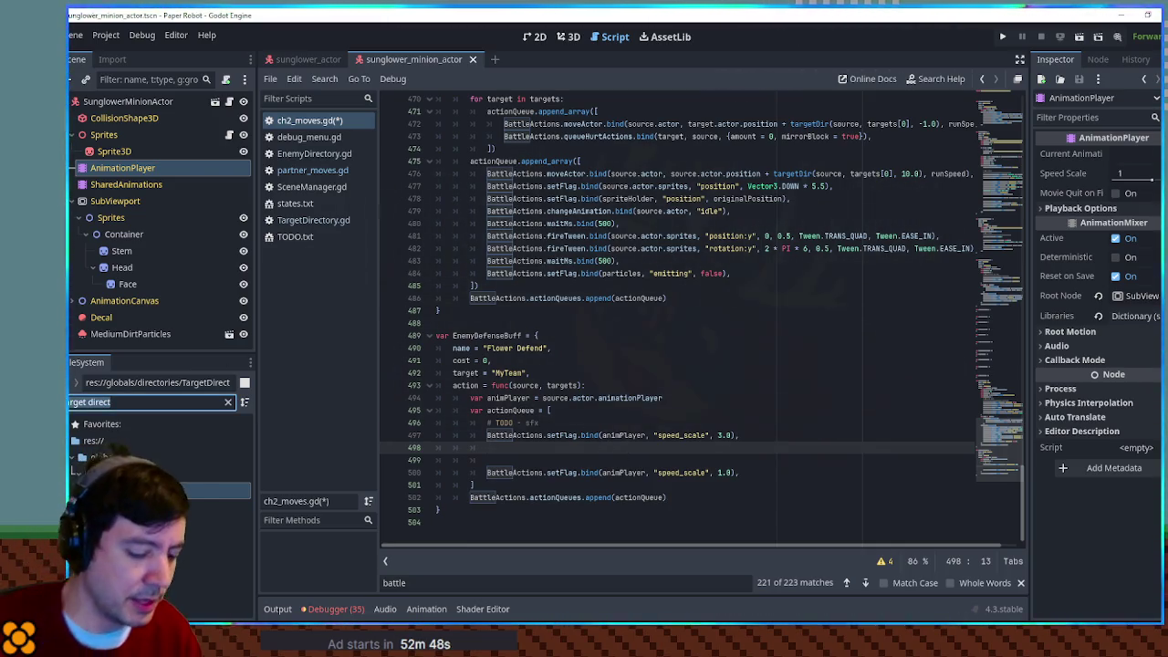
pyautogui.write('c')
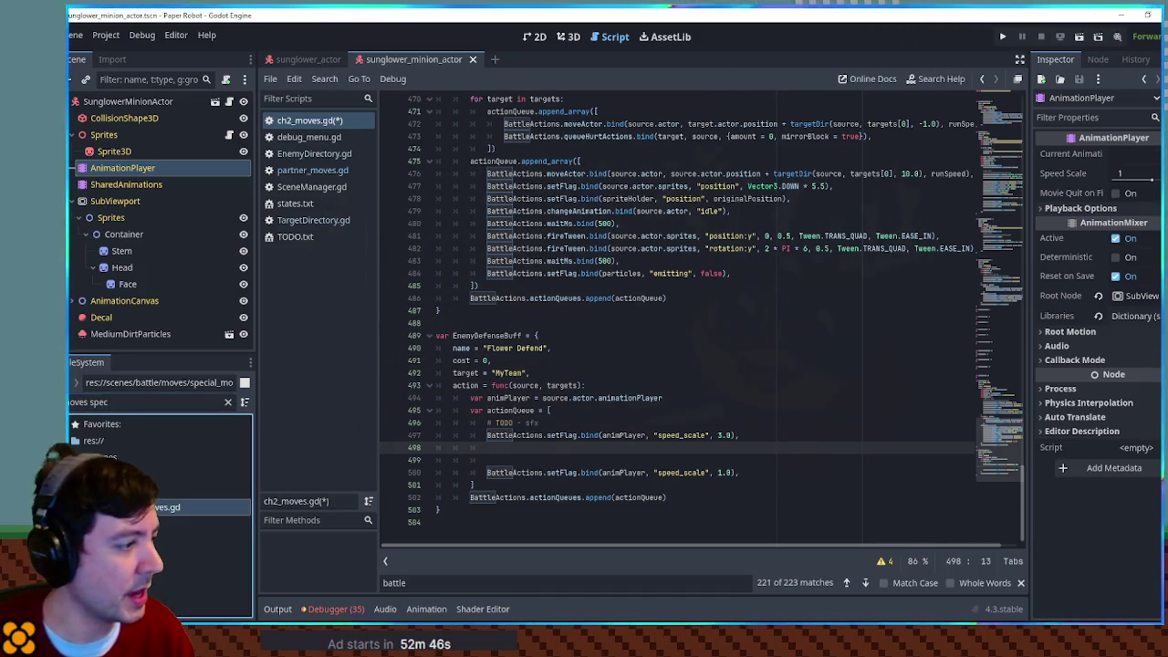
# Step: Open special_moves.gd and copy the particlesPath line from SpecialRecovery
pyautogui.doubleClick(164, 508)
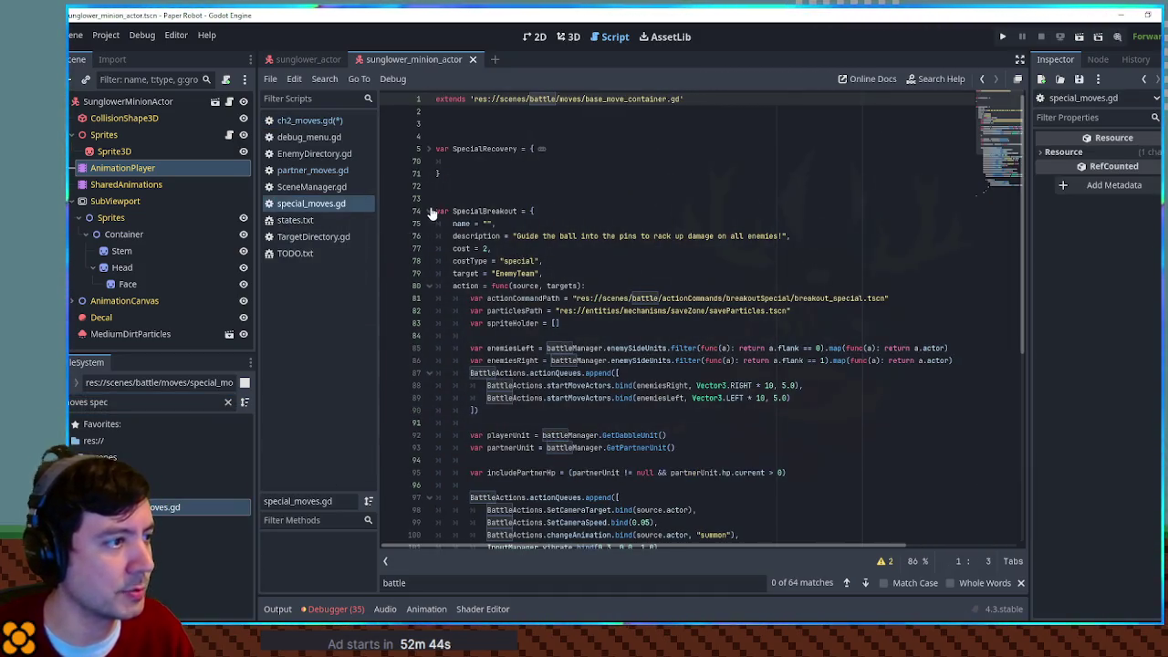
pyautogui.click(431, 150)
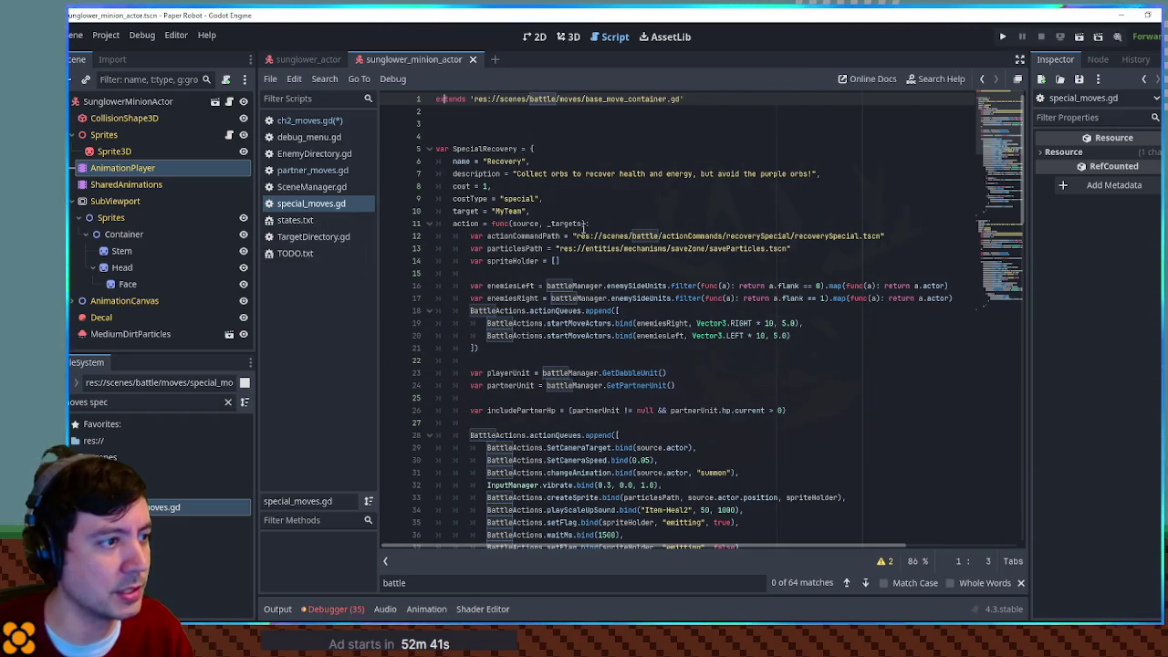
pyautogui.doubleClick(541, 248)
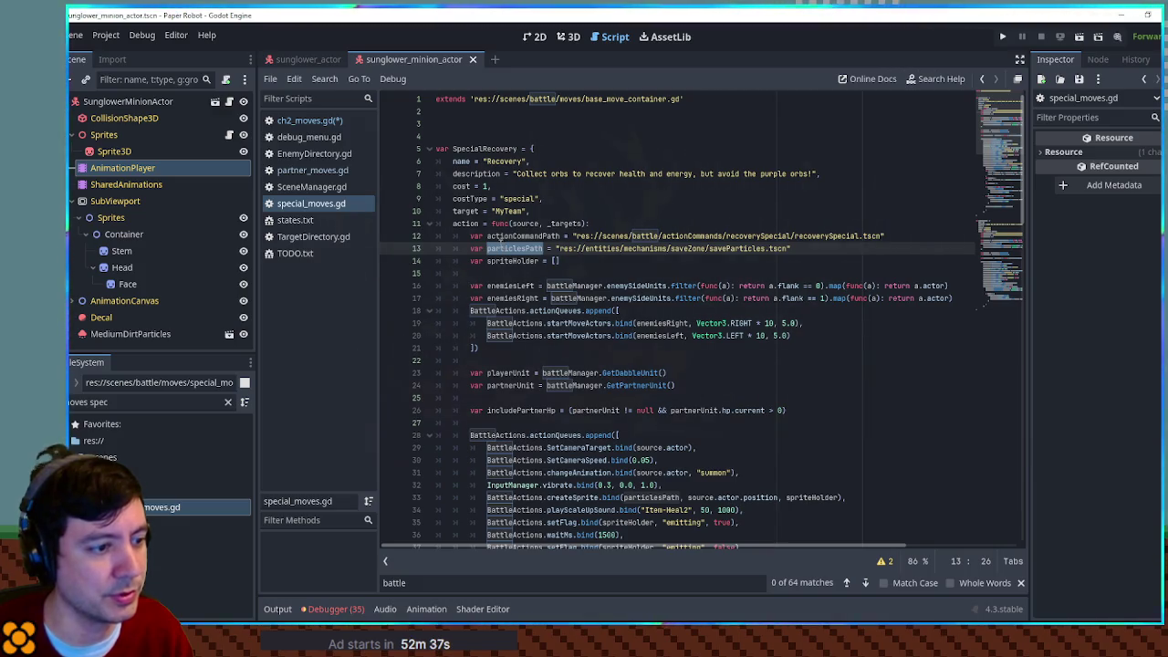
pyautogui.moveTo(794, 248); pyautogui.dragTo(914, 240)
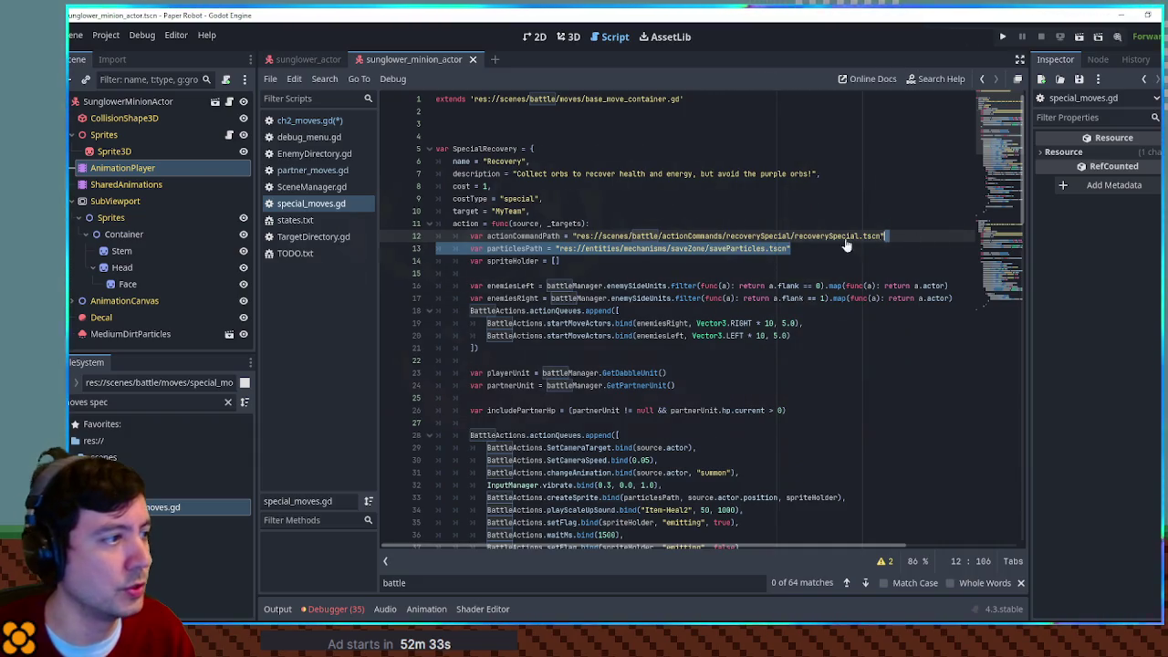
# Step: In ch2_moves.gd, add 'var actualTarget = targets[-1]' below the animPlayer line
pyautogui.click(318, 122)
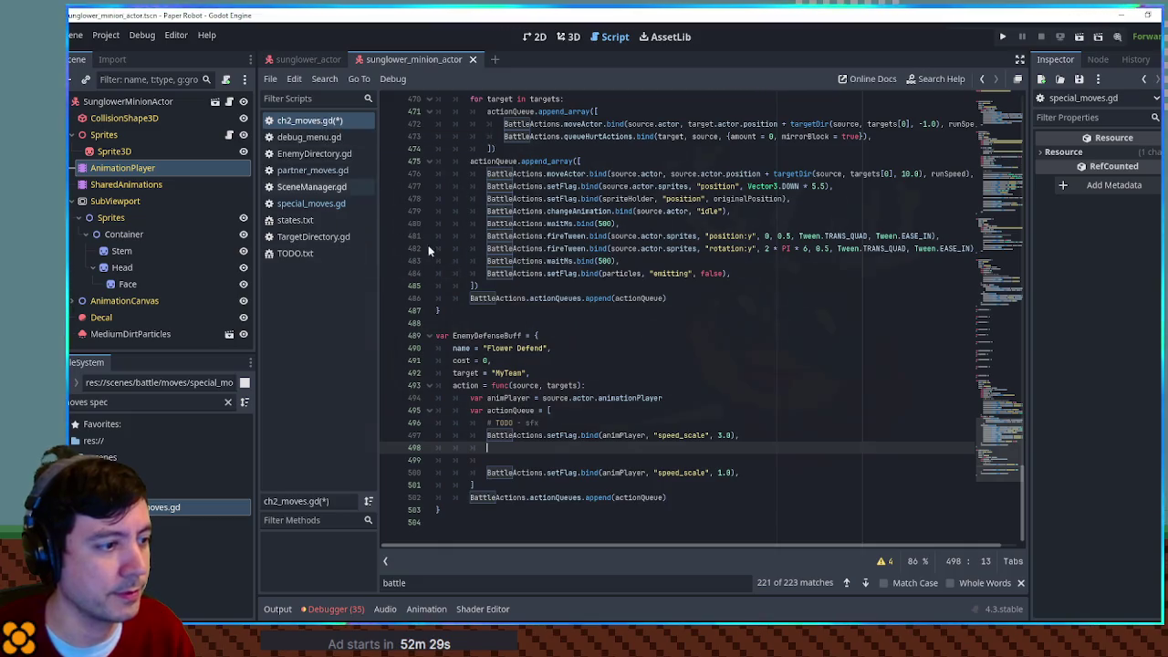
pyautogui.click(688, 398)
pyautogui.press('Return')
pyautogui.write('var actualTarg')
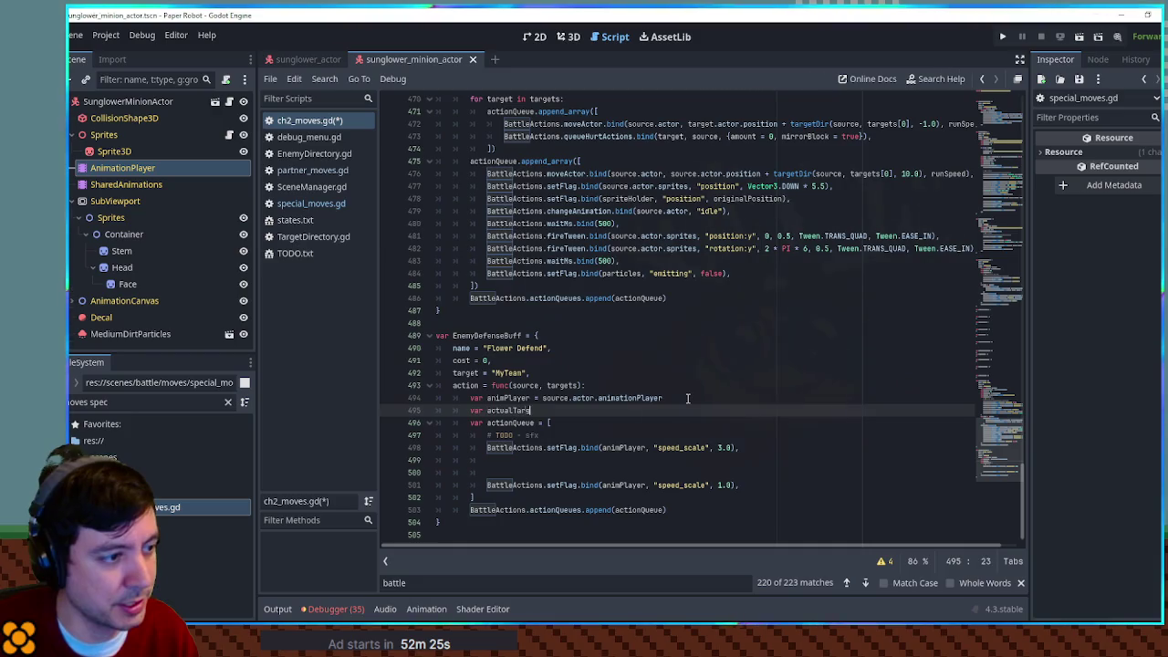
pyautogui.write('et = targets[-1')
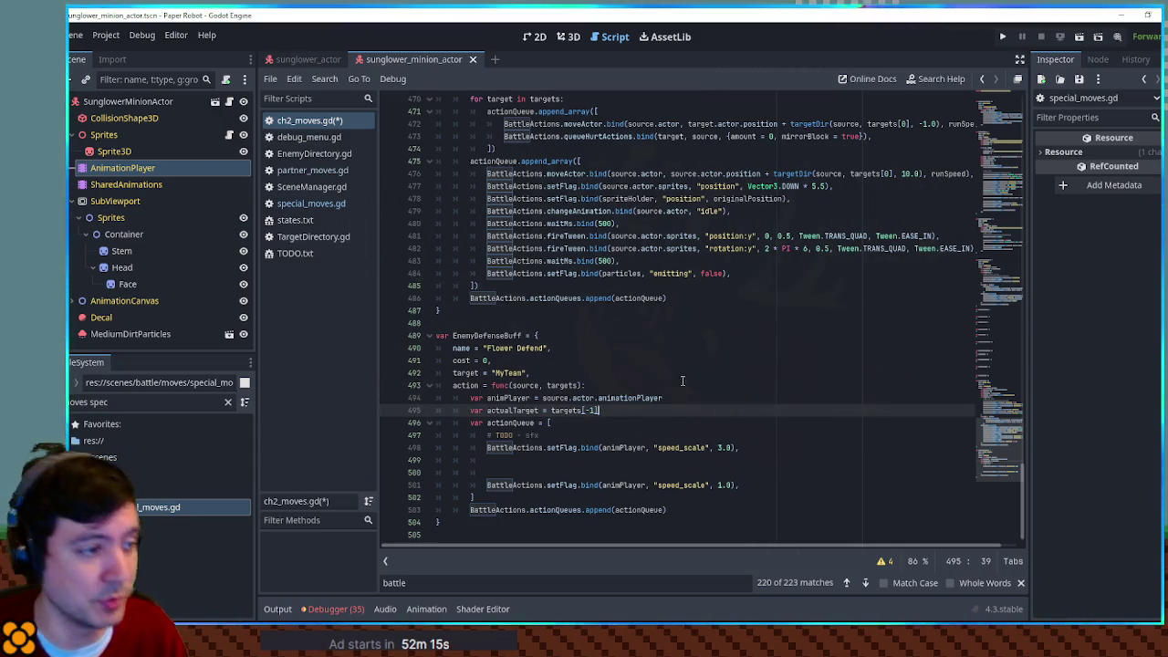
pyautogui.click(632, 461)
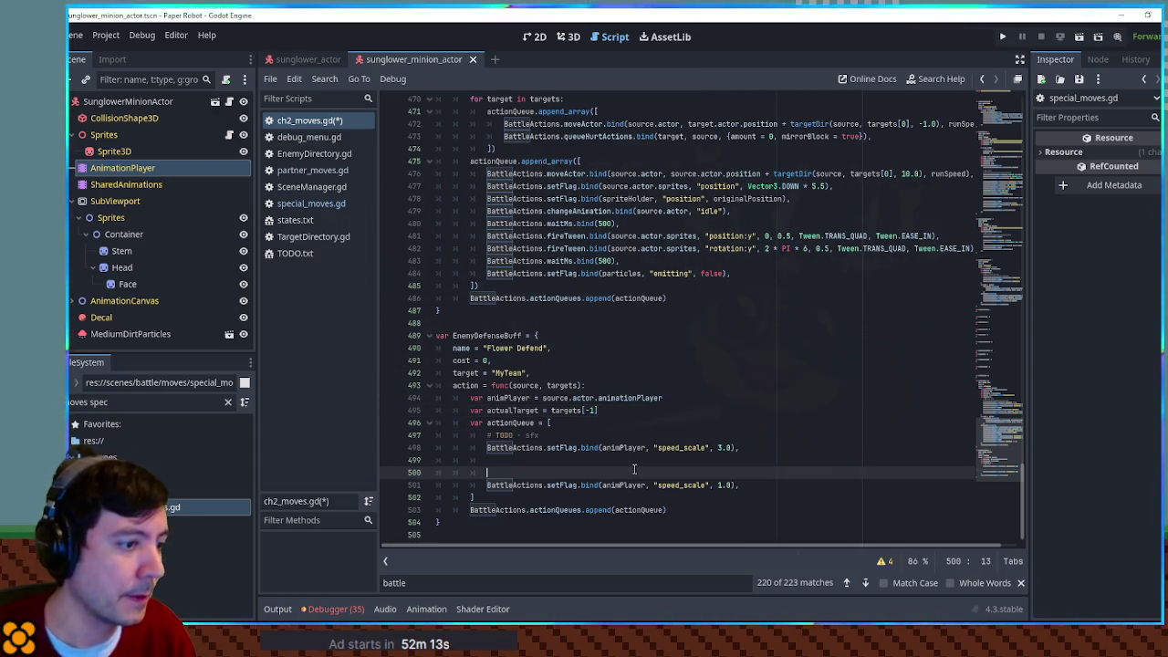
# Step: Paste the particlesPath declaration on a new line after actualTarget
pyautogui.click(669, 411)
pyautogui.press('Return')
pyautogui.press('Return')
pyautogui.write('var particlesPath = "res://entities/mechanisms/saveZone/saveParticles.tscn"')
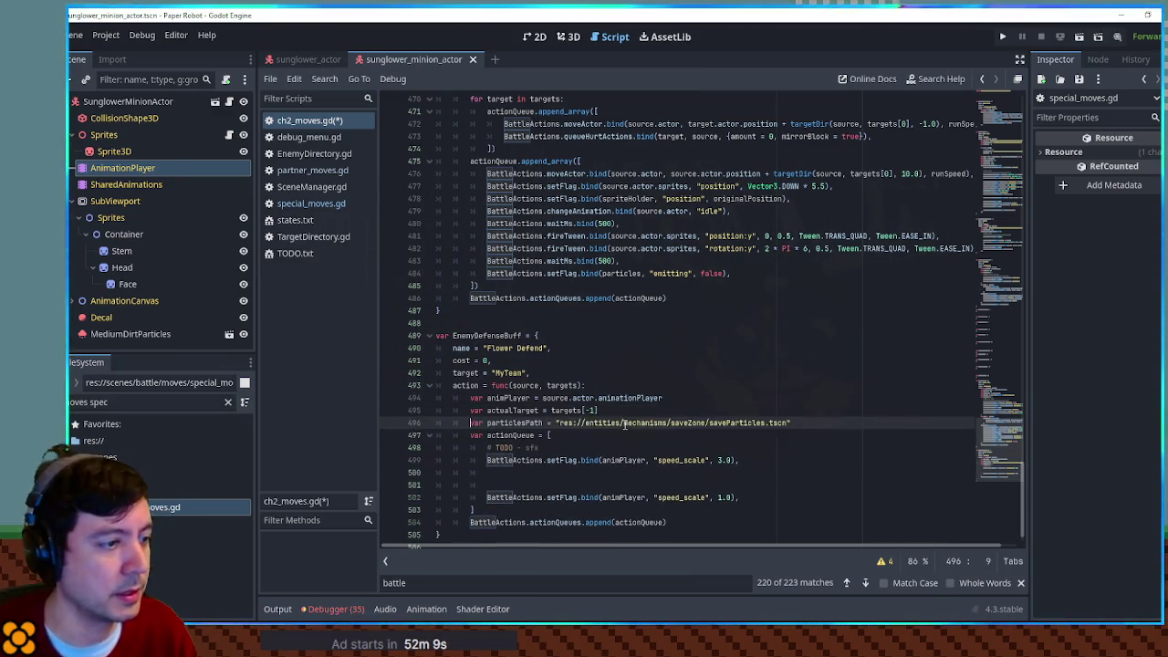
# Step: Copy the createSprite line from the recovery move in special_moves.gd
pyautogui.click(311, 203)
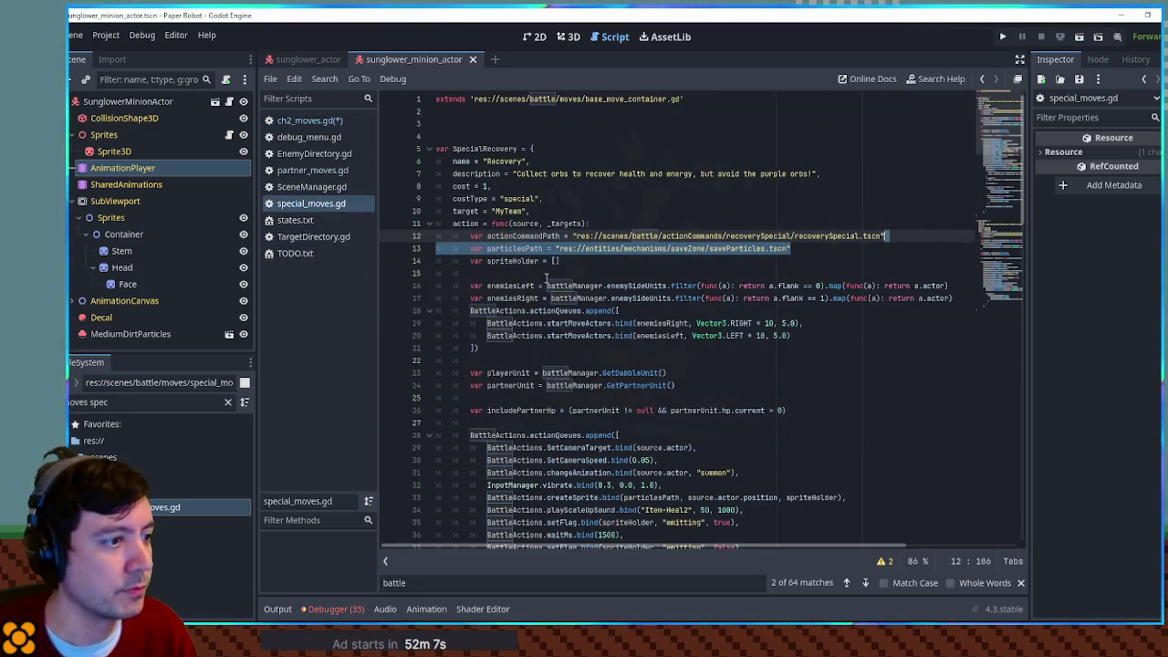
pyautogui.doubleClick(513, 248)
pyautogui.scroll(-4, 876, 344)
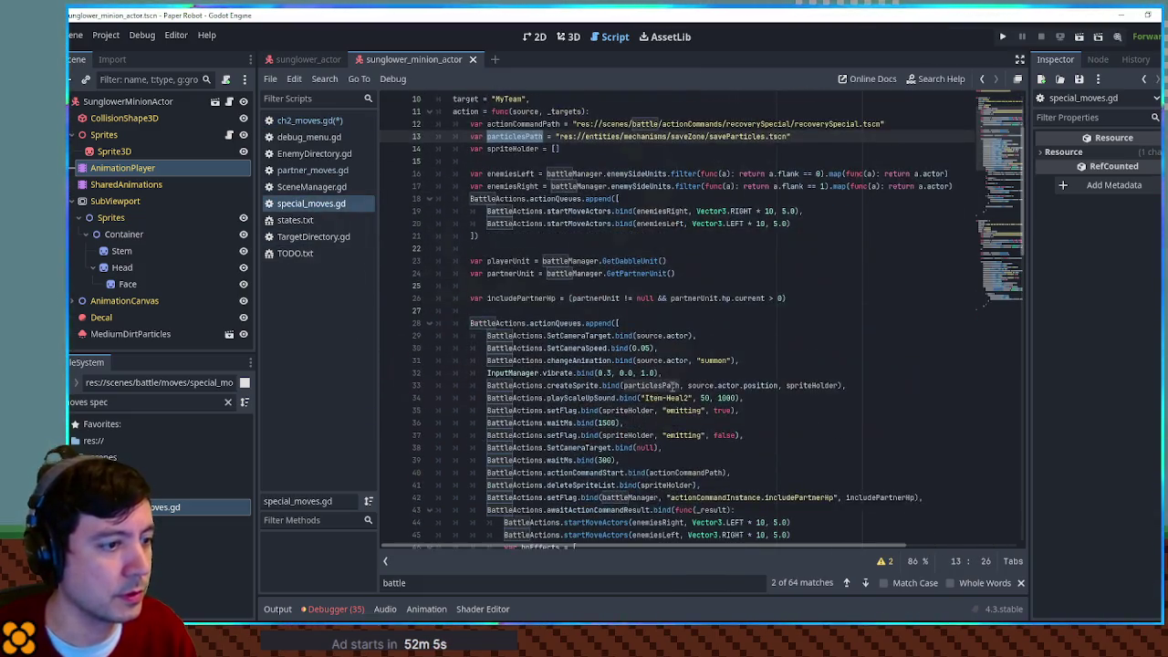
pyautogui.moveTo(876, 344); pyautogui.dragTo(861, 337)
pyautogui.hotkey('ctrl', 'c')
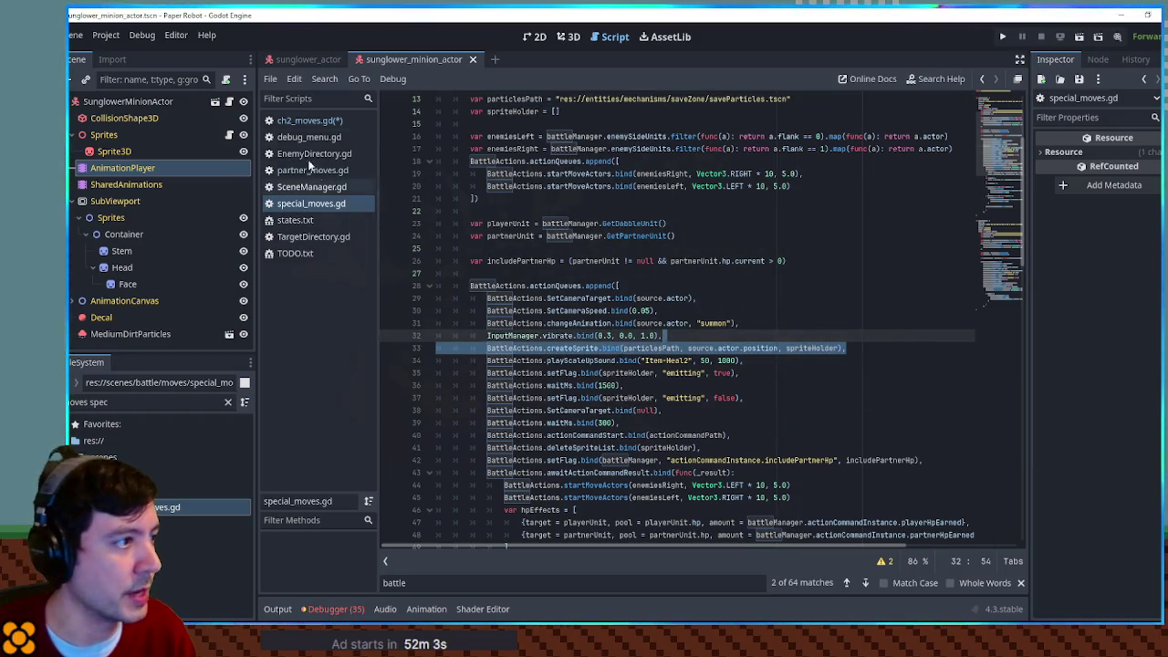
pyautogui.click(305, 122)
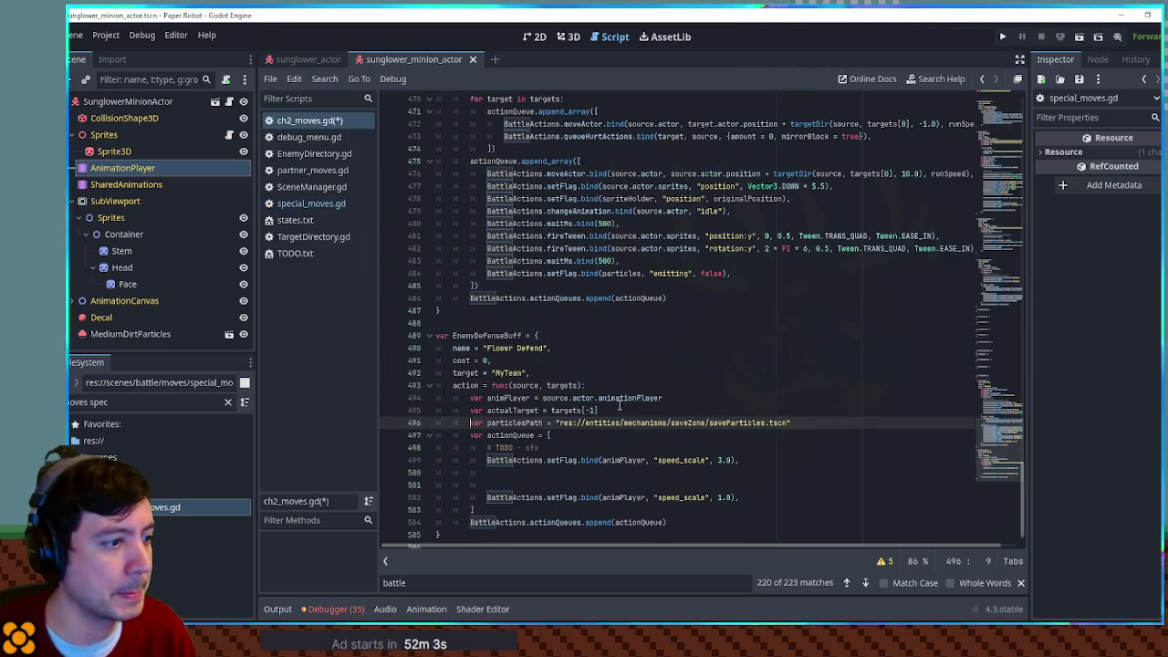
# Step: Paste the createSprite line on the empty line between the speed_scale lines
pyautogui.click(757, 472)
pyautogui.hotkey('ctrl', 'v')
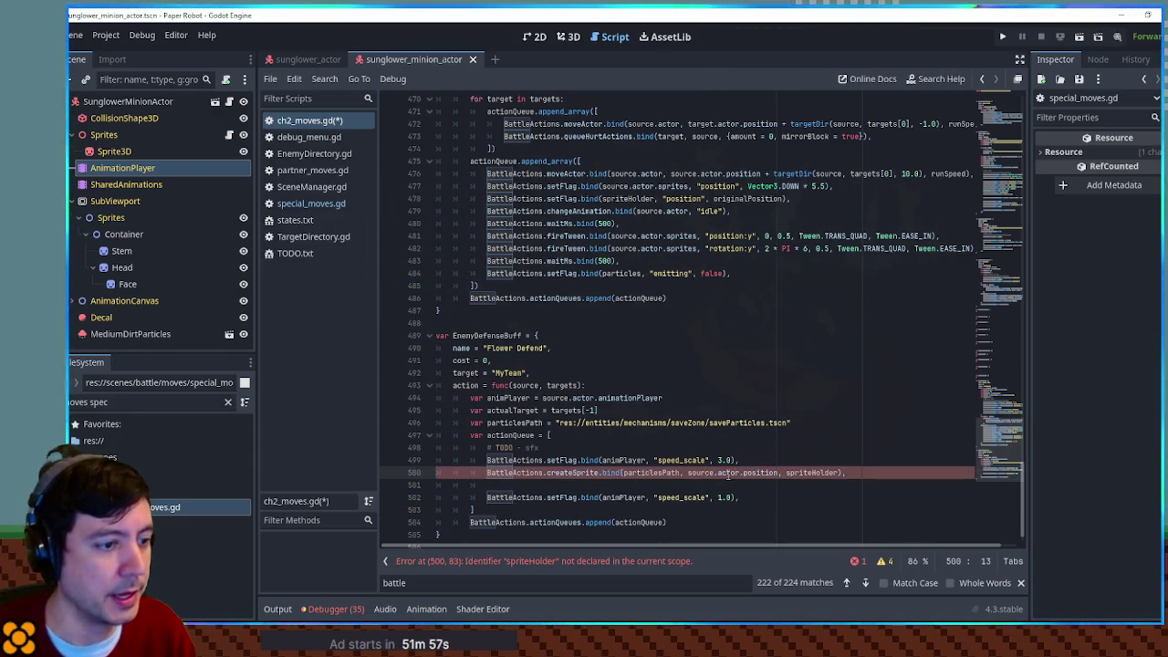
pyautogui.doubleClick(701, 472)
pyautogui.doubleClick(817, 473)
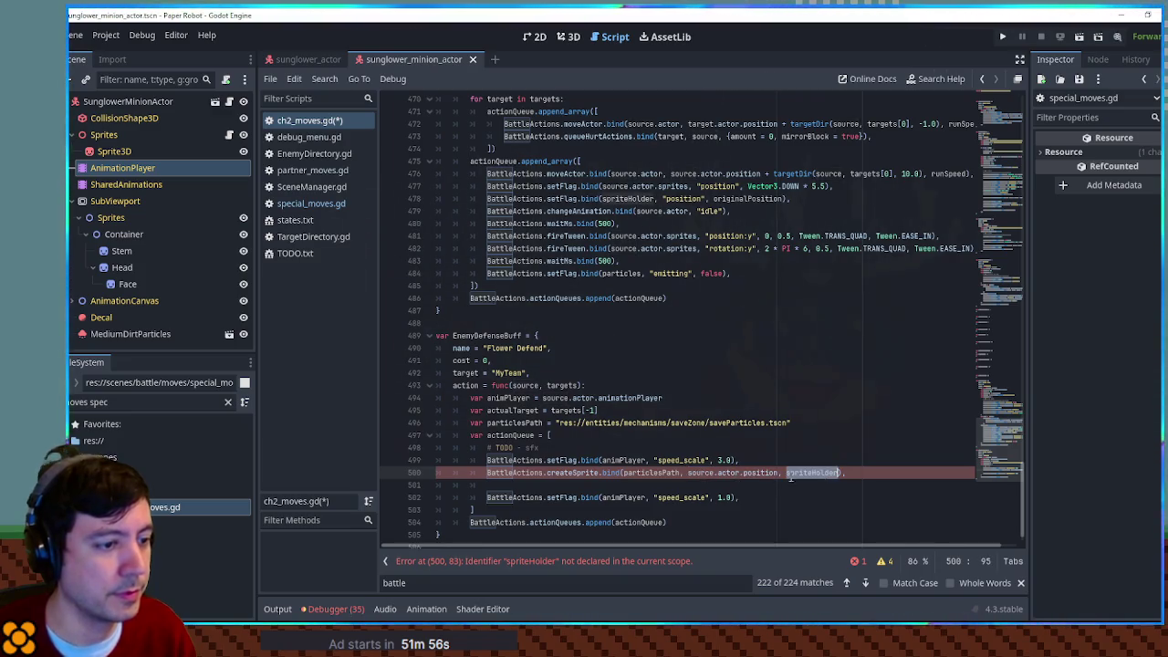
pyautogui.doubleClick(507, 411)
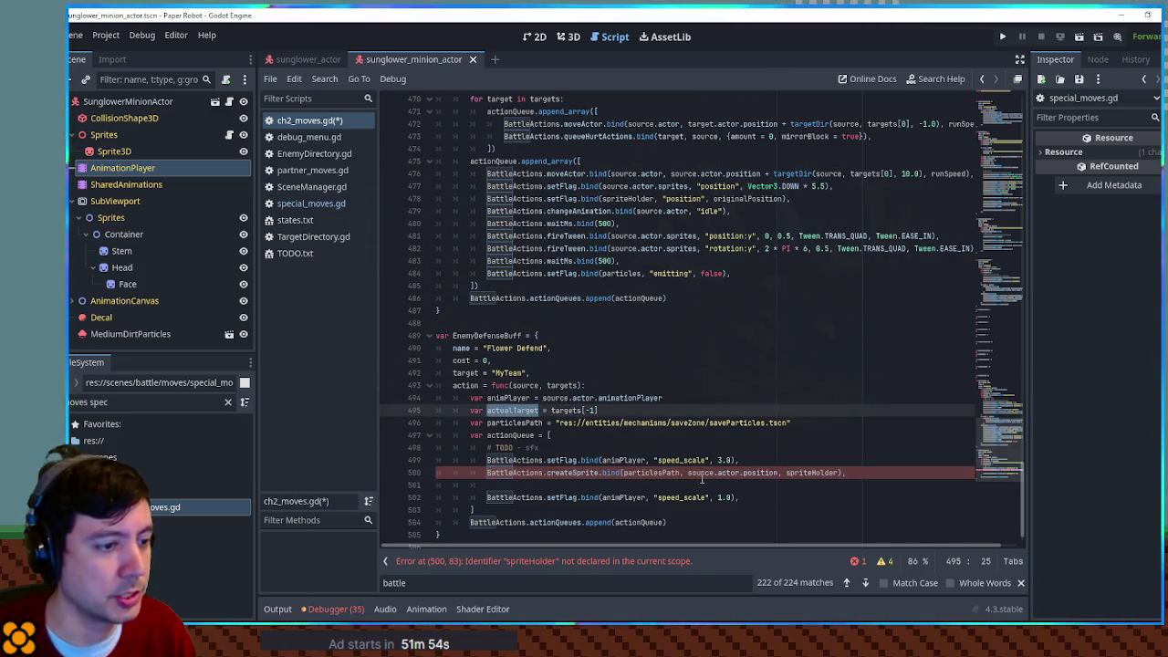
pyautogui.doubleClick(701, 473)
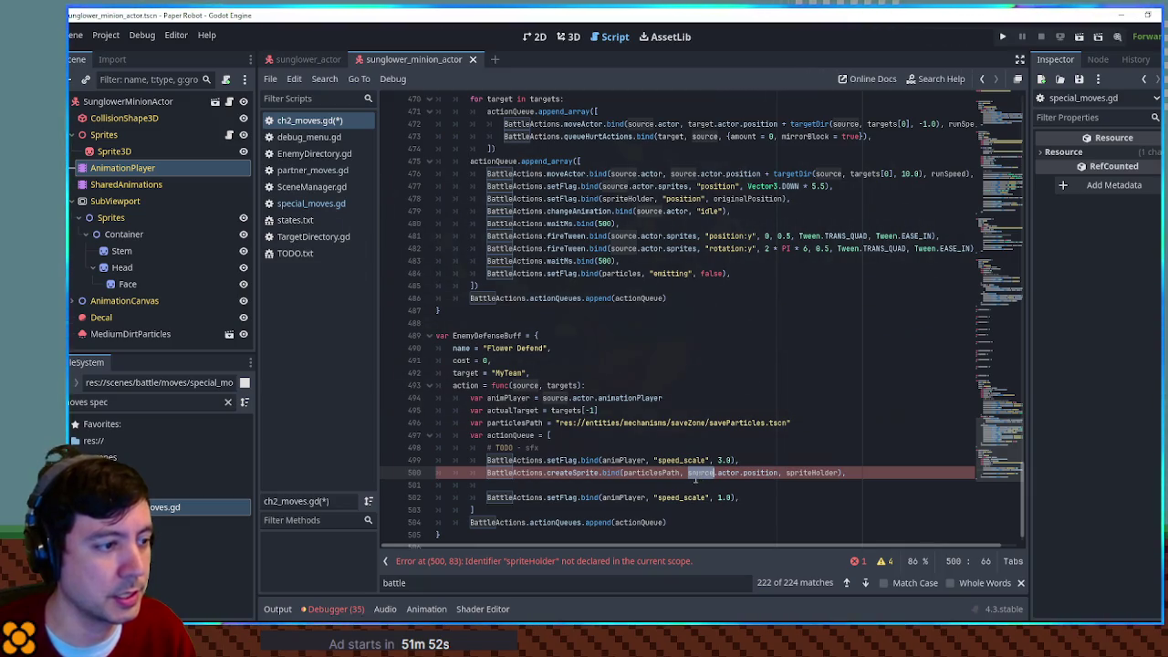
# Step: Rename actualTarget to actualTargetActor and use it instead of source.actor in createSprite
pyautogui.click(542, 411)
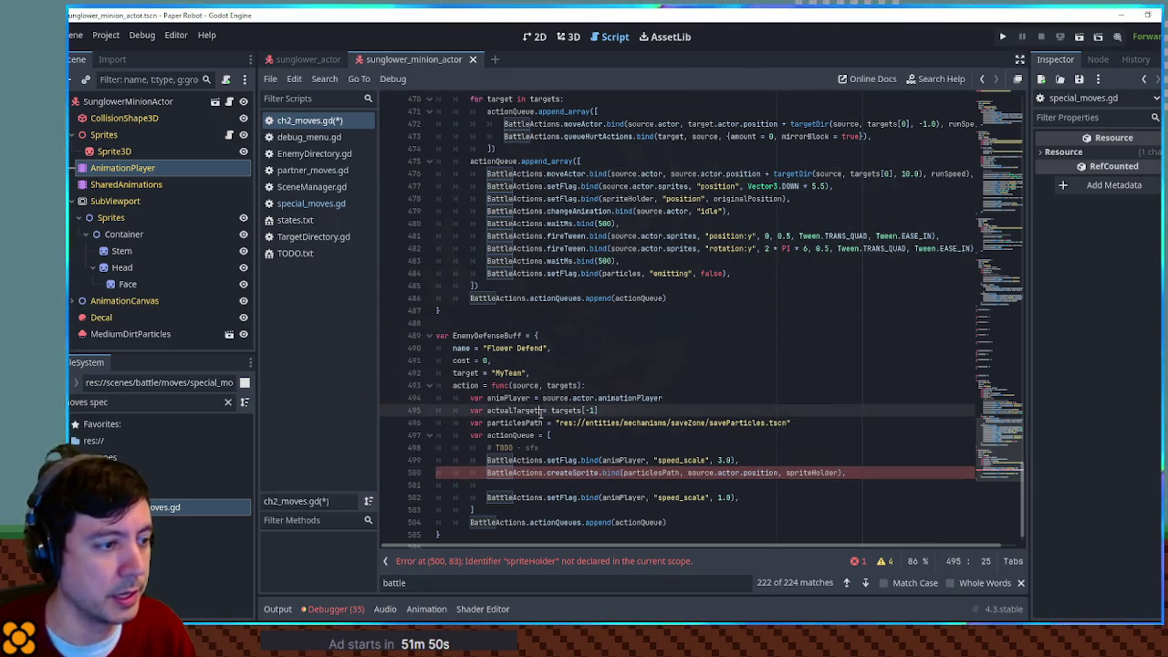
pyautogui.write('Actor')
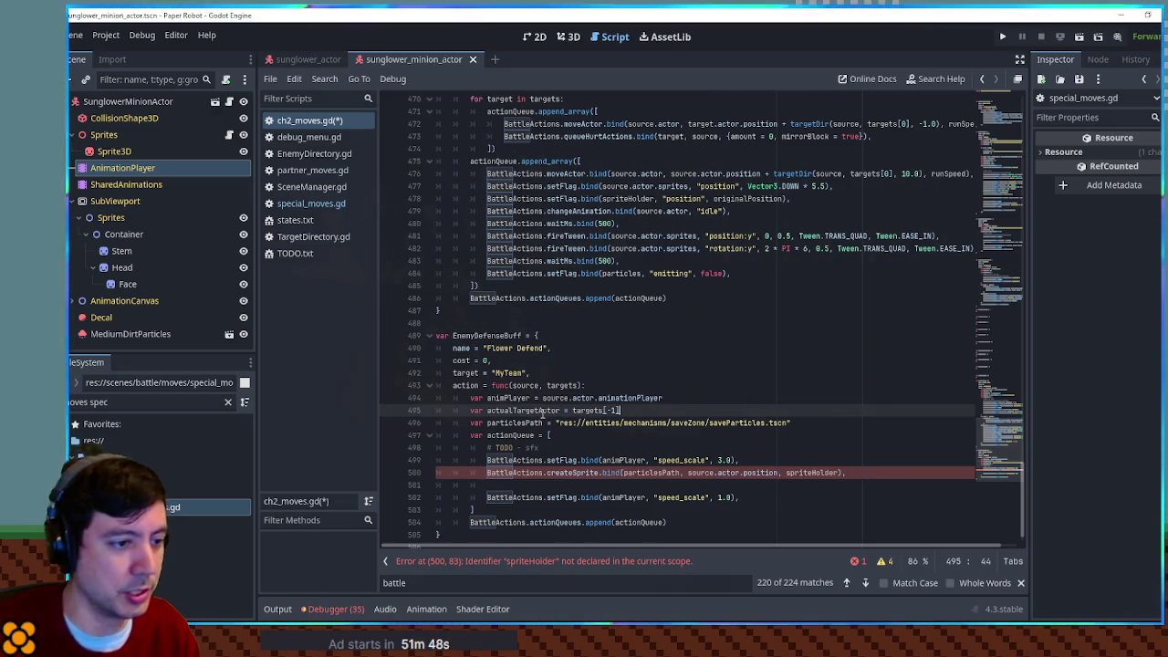
pyautogui.doubleClick(534, 411)
pyautogui.hotkey('ctrl', 'c')
pyautogui.moveTo(687, 472); pyautogui.dragTo(748, 473)
pyautogui.hotkey('ctrl', 'v')
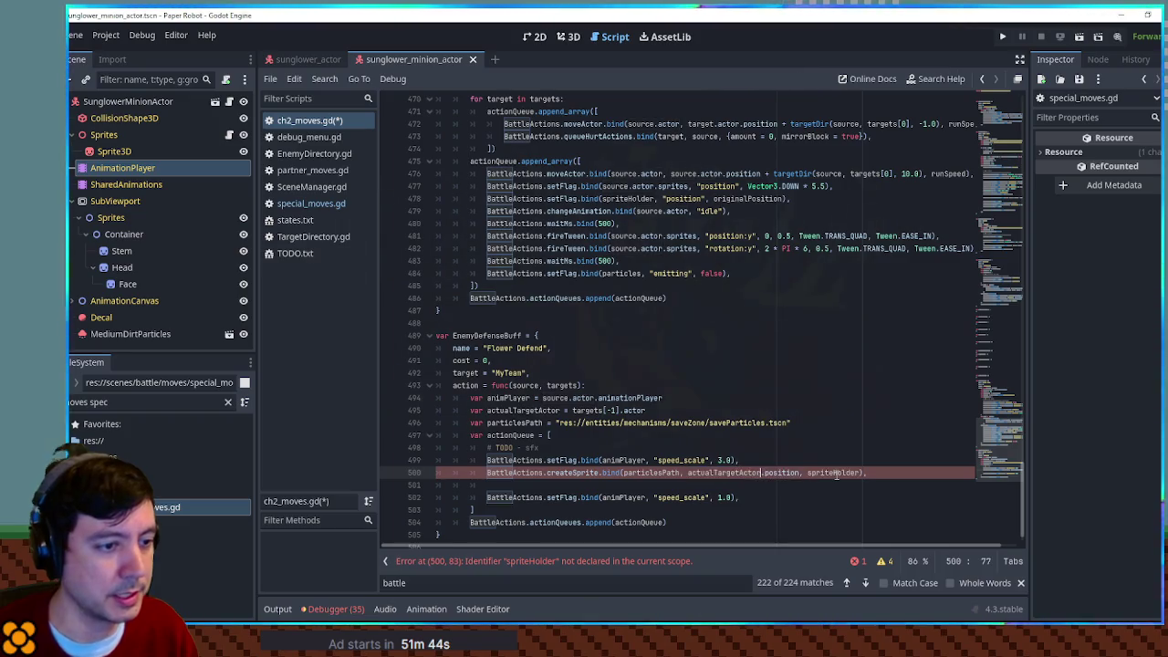
# Step: Start a new var declaration for spriteHolder below line 495
pyautogui.click(783, 413)
pyautogui.press('Return')
pyautogui.write('var spriteHolder = [')
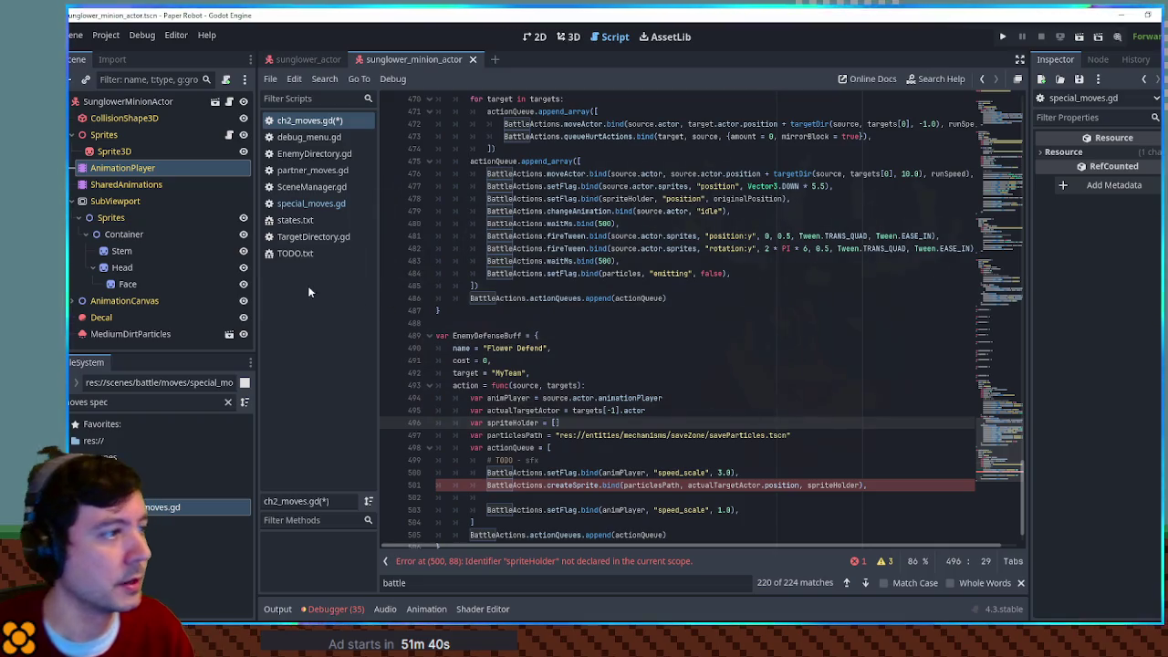
# Step: Copy the emit, 1500 ms wait and stop-emit lines from special_moves.gd after createSprite
pyautogui.click(322, 205)
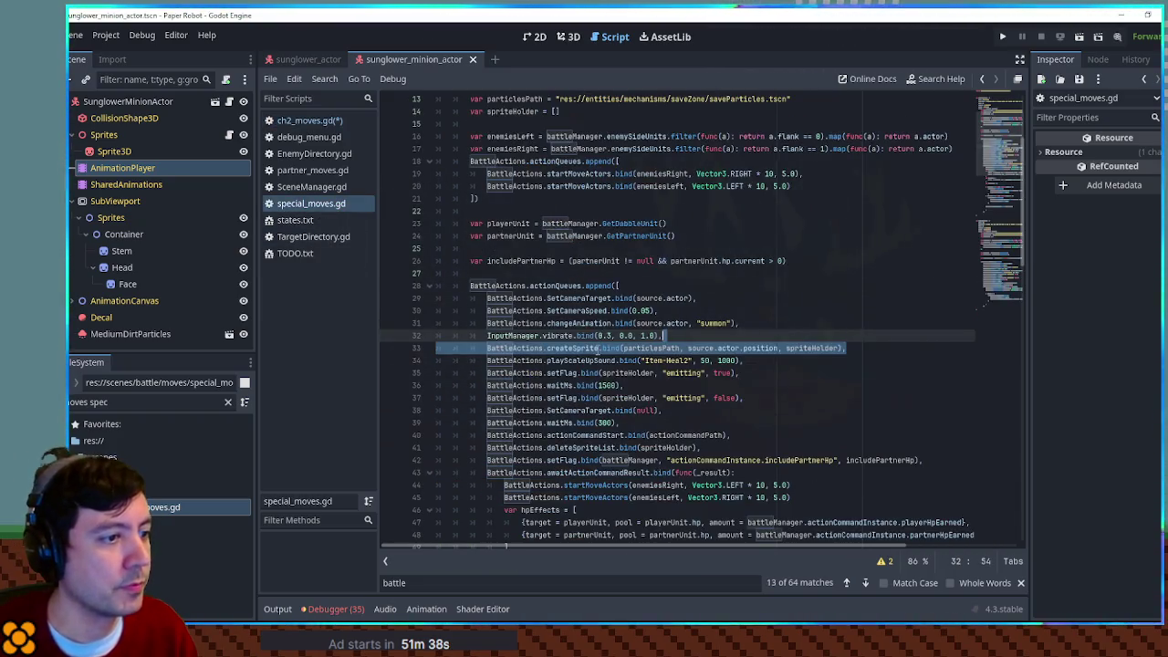
pyautogui.doubleClick(657, 348)
pyautogui.scroll(-5, 686, 347)
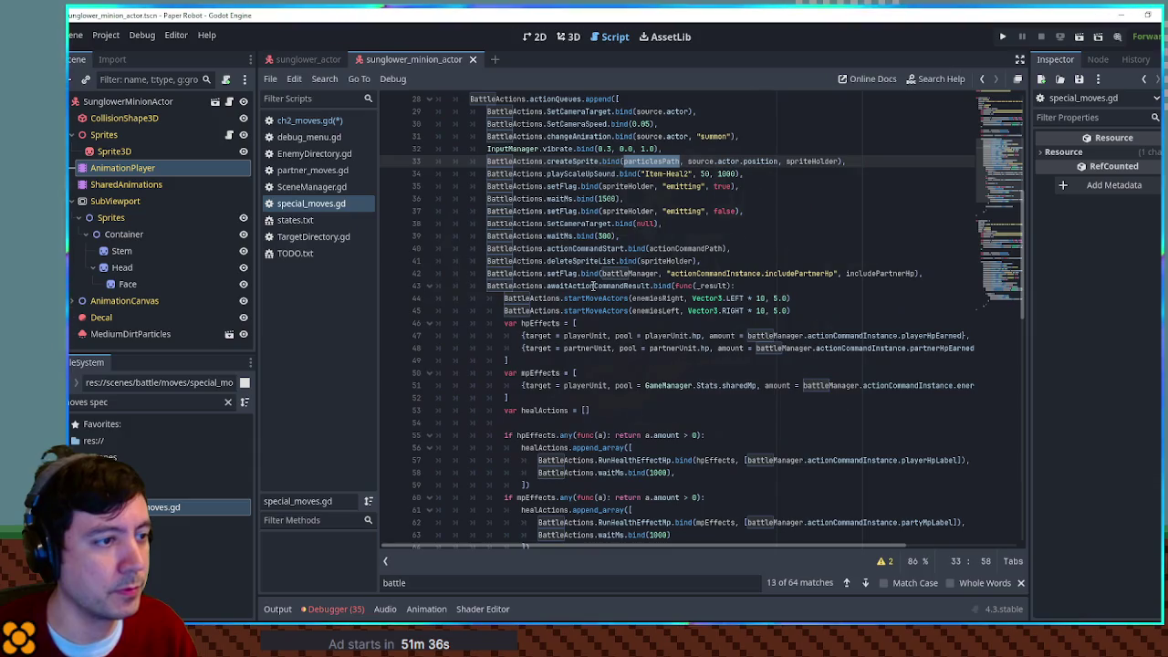
pyautogui.scroll(-5, 642, 291)
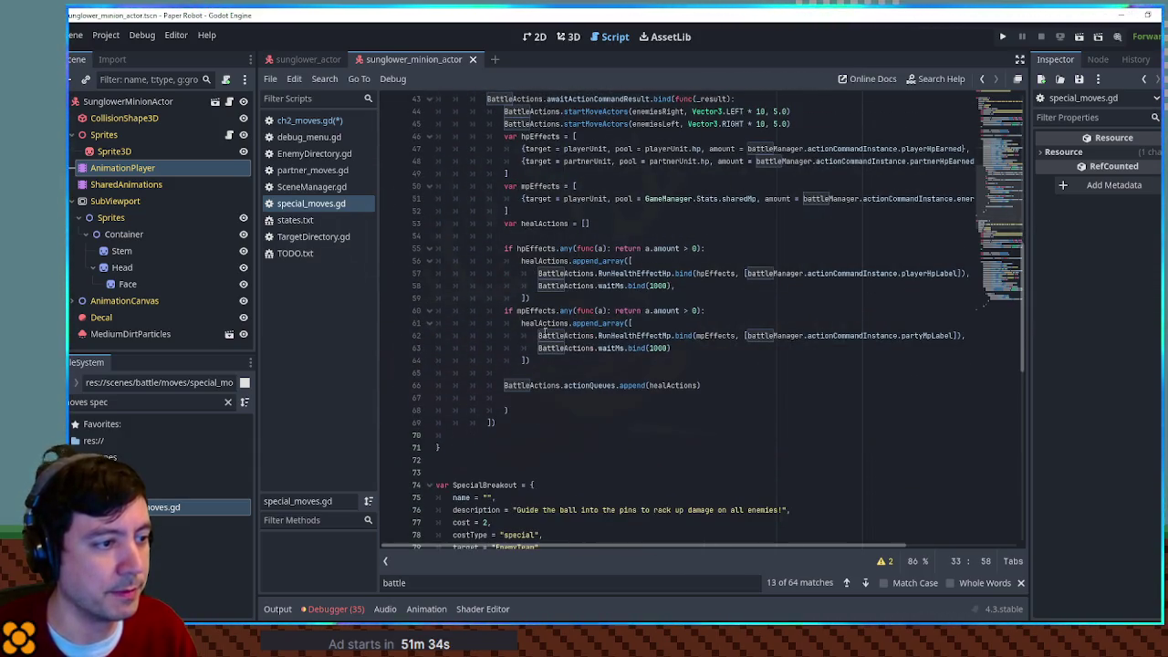
pyautogui.scroll(5, 682, 363)
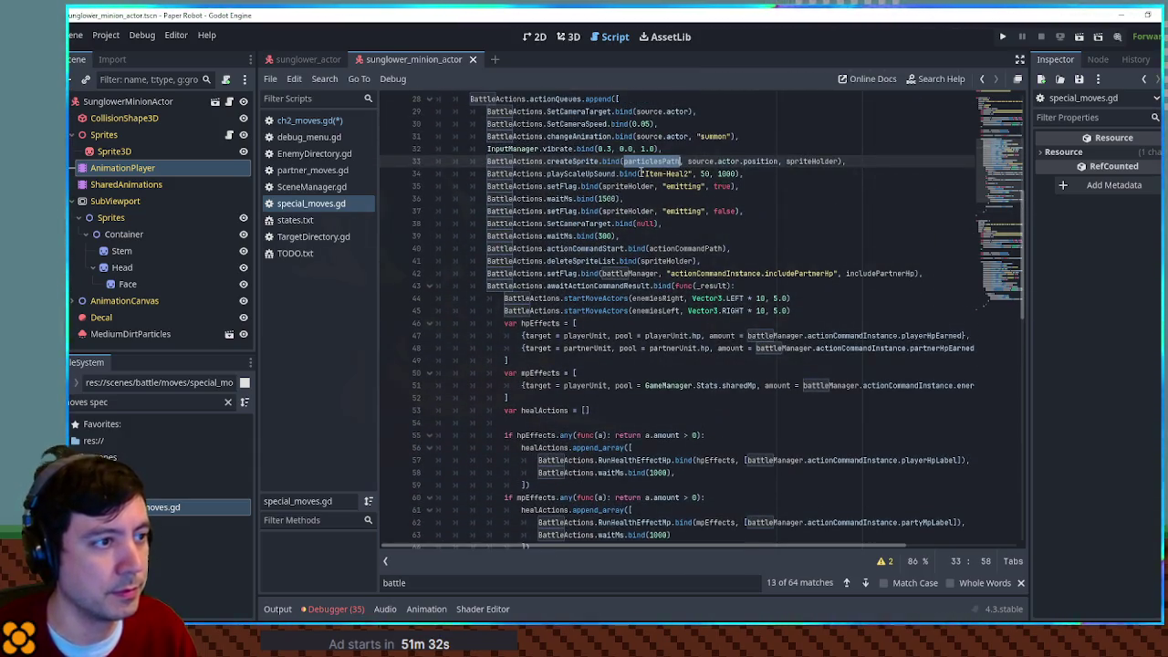
pyautogui.doubleClick(824, 161)
pyautogui.scroll(1, 591, 199)
pyautogui.moveTo(769, 224); pyautogui.dragTo(765, 210)
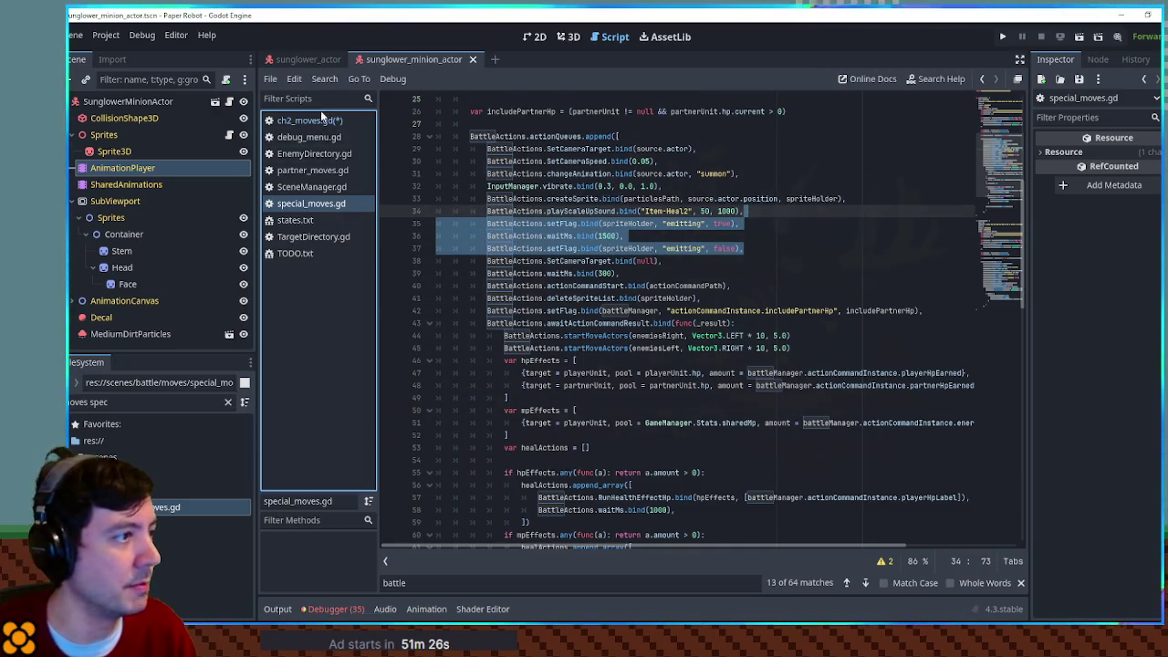
pyautogui.click(310, 120)
pyautogui.scroll(-1, 787, 423)
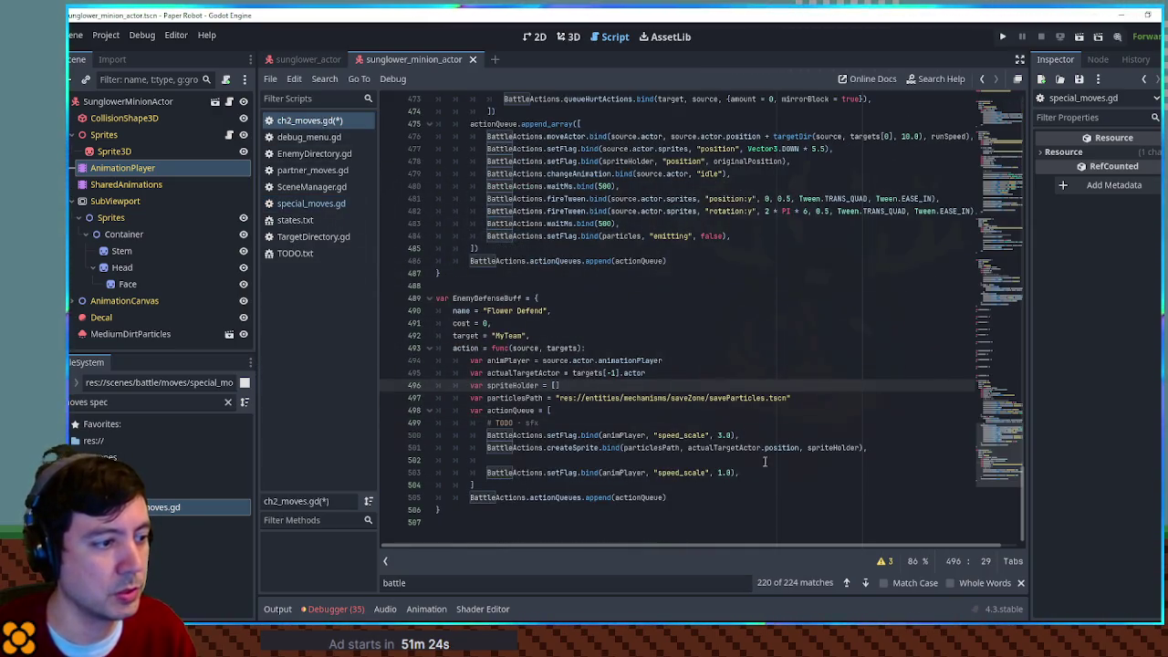
pyautogui.click(880, 450)
pyautogui.hotkey('ctrl', 'v')
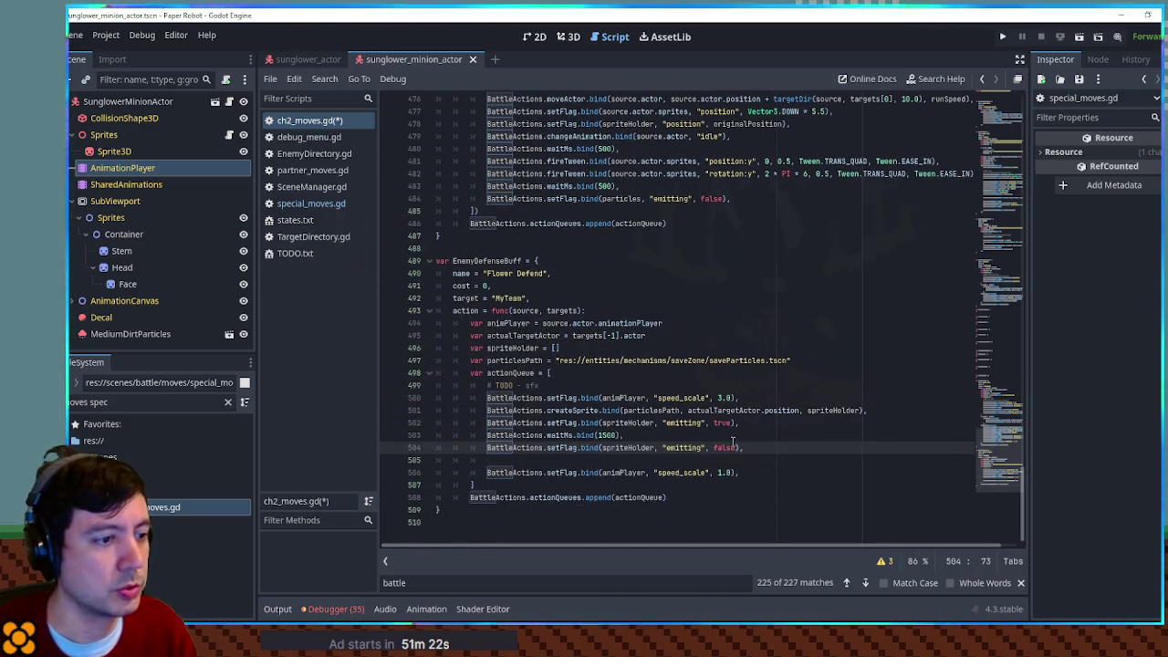
# Step: Paste the SetCameraTarget and SetCameraSpeed lines after the TODO comment
pyautogui.click(311, 203)
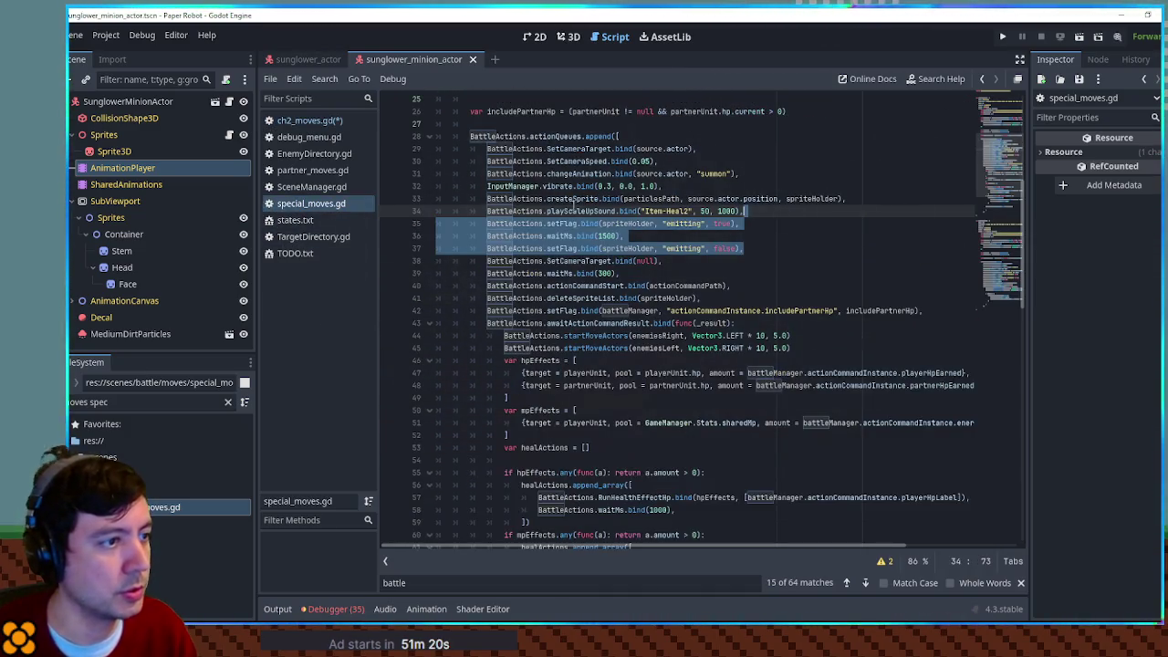
pyautogui.doubleClick(585, 149)
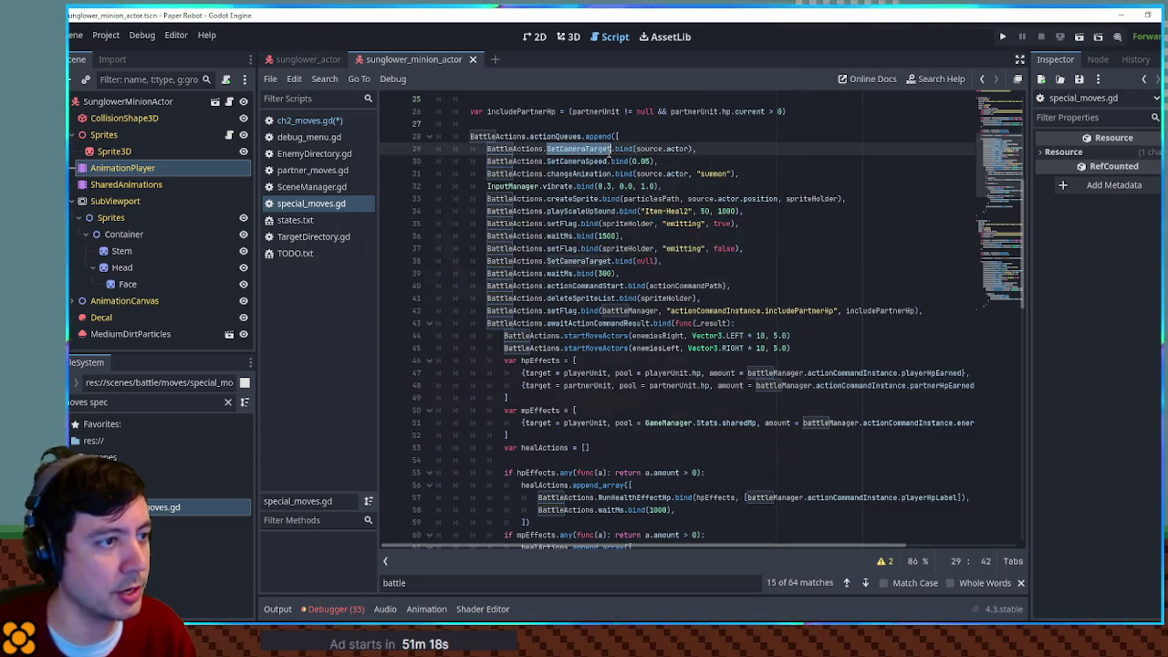
pyautogui.moveTo(683, 160); pyautogui.dragTo(682, 137)
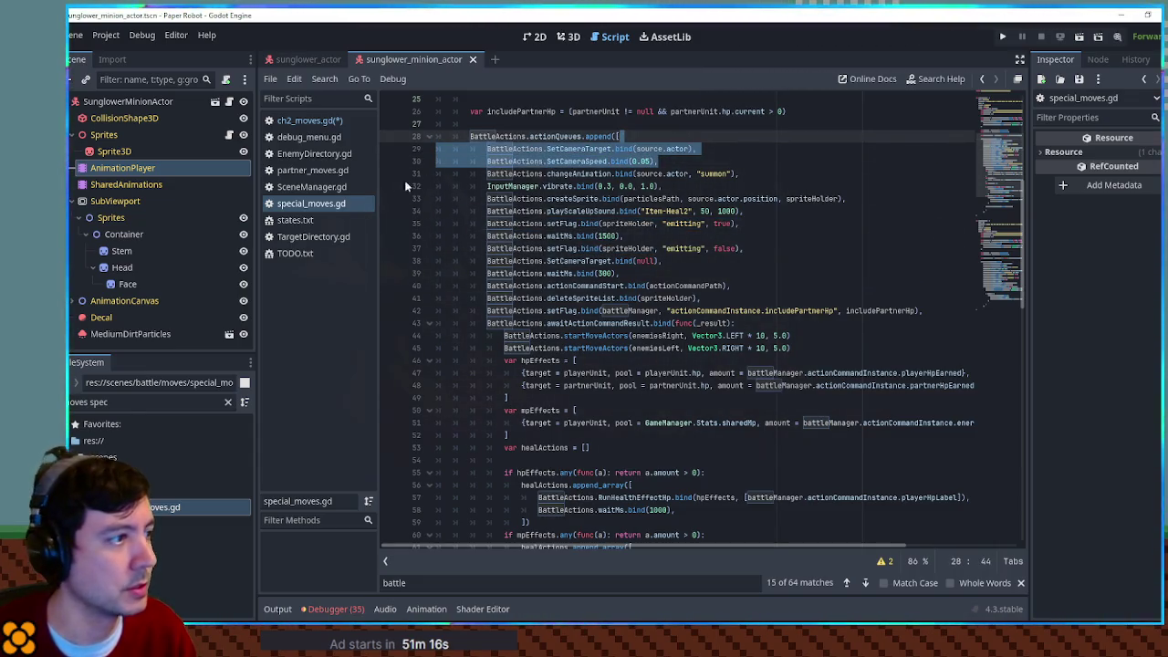
pyautogui.click(315, 122)
pyautogui.click(591, 385)
pyautogui.hotkey('ctrl', 'v')
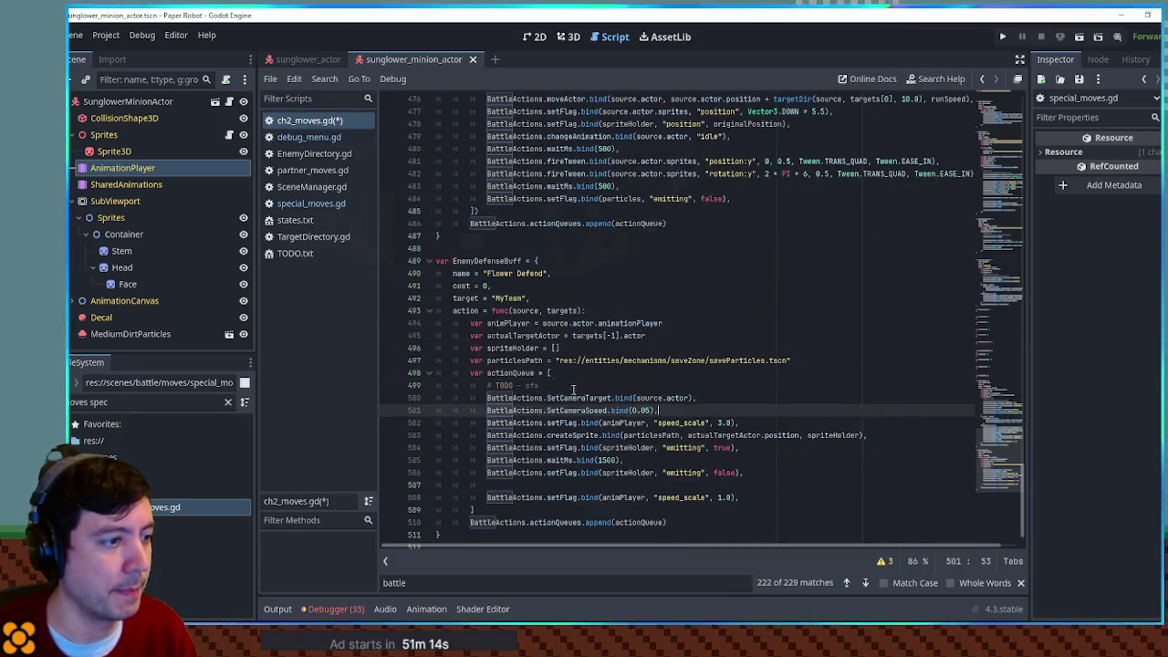
# Step: Copy the camera reset line from special_moves.gd and paste it after the wait on line 505
pyautogui.click(306, 136)
pyautogui.click(299, 121)
pyautogui.click(311, 203)
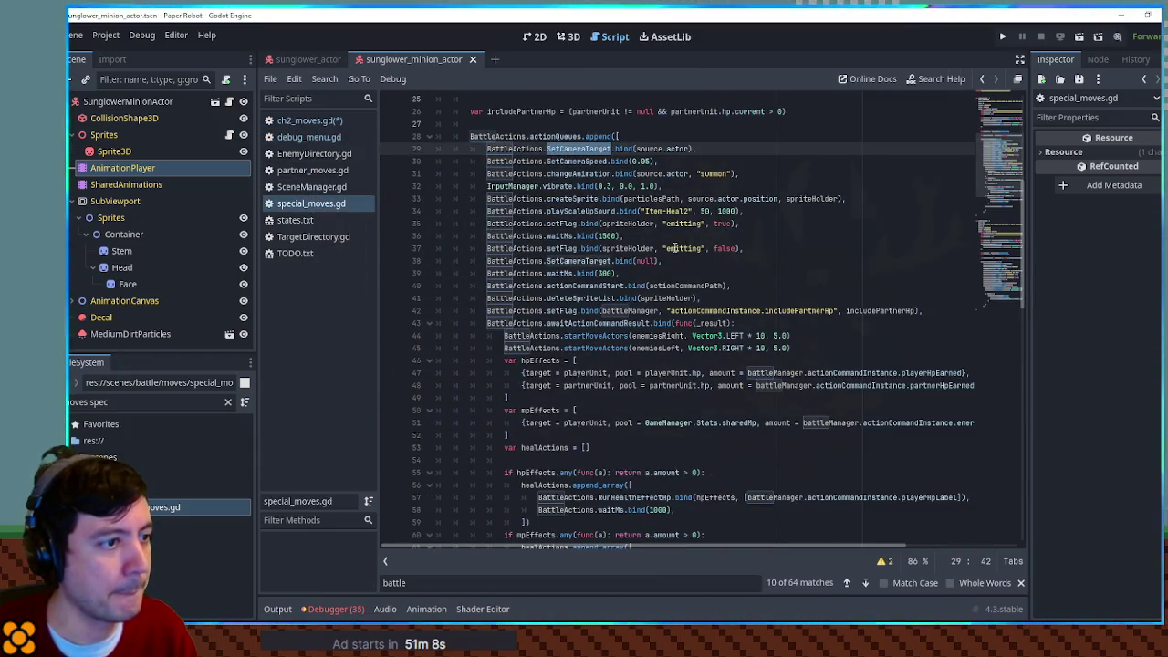
pyautogui.click(563, 260)
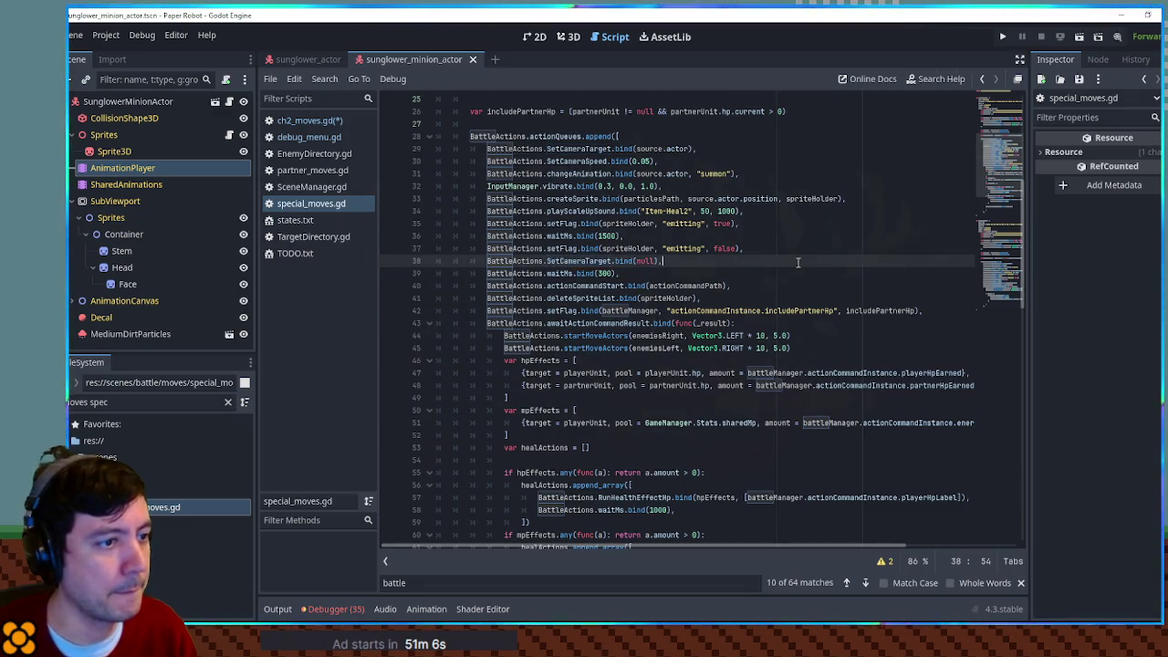
pyautogui.moveTo(795, 262); pyautogui.dragTo(797, 252)
pyautogui.hotkey('ctrl', 'c')
pyautogui.click(310, 119)
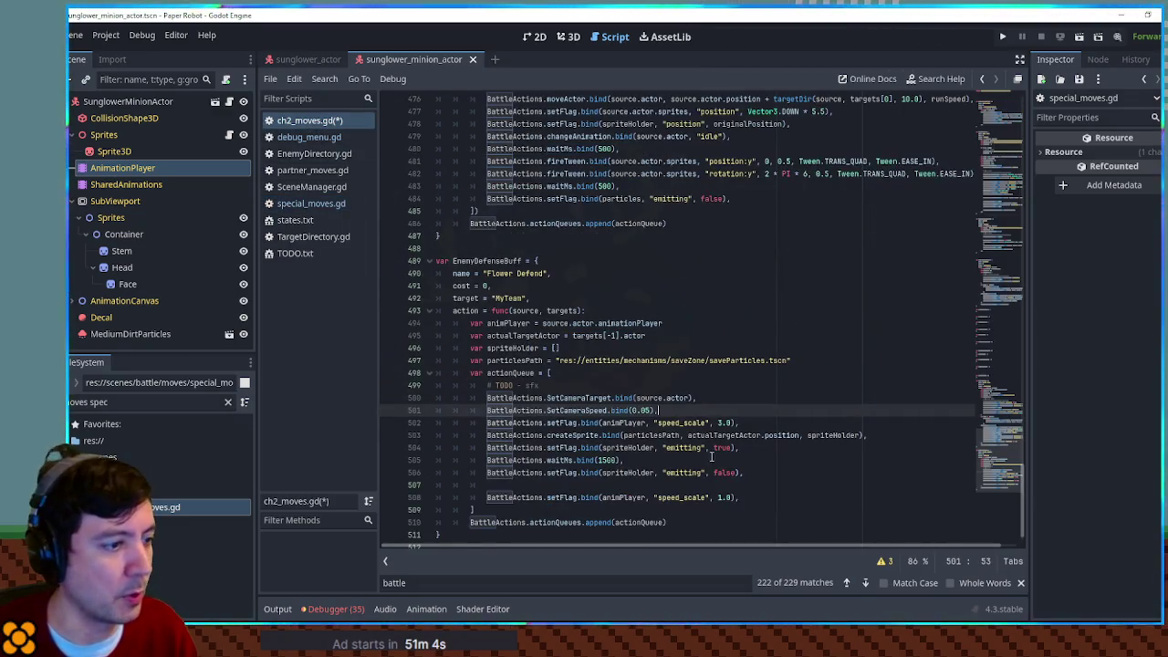
pyautogui.click(751, 461)
pyautogui.hotkey('ctrl', 'v')
pyautogui.hotkey('ctrl', 'z')
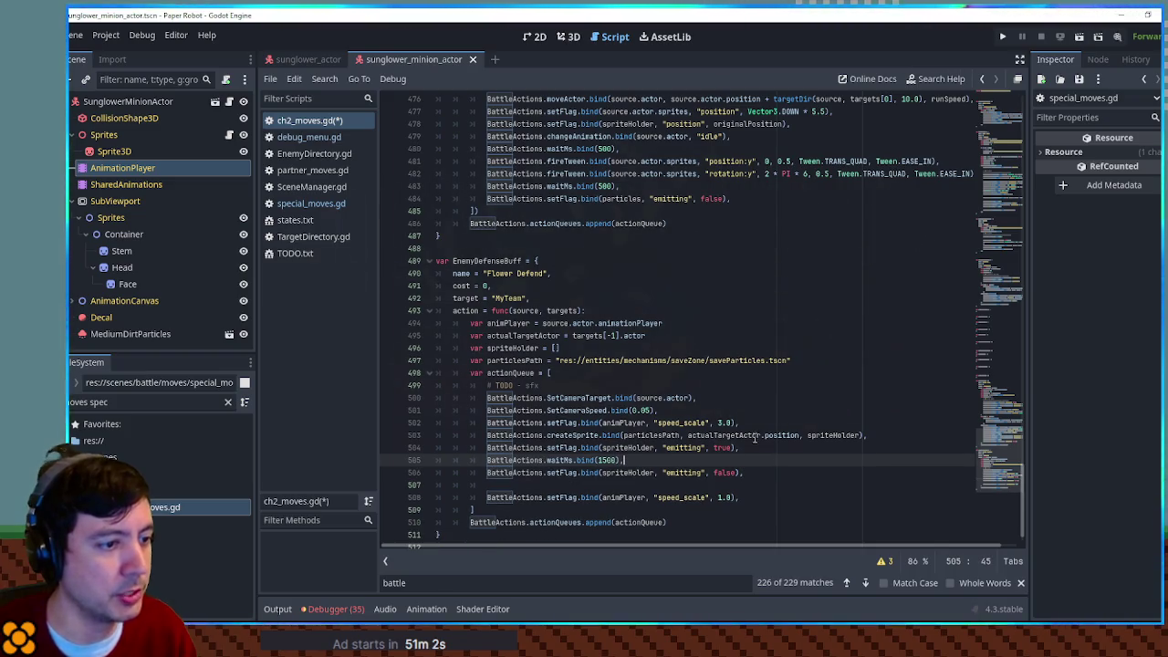
pyautogui.doubleClick(600, 411)
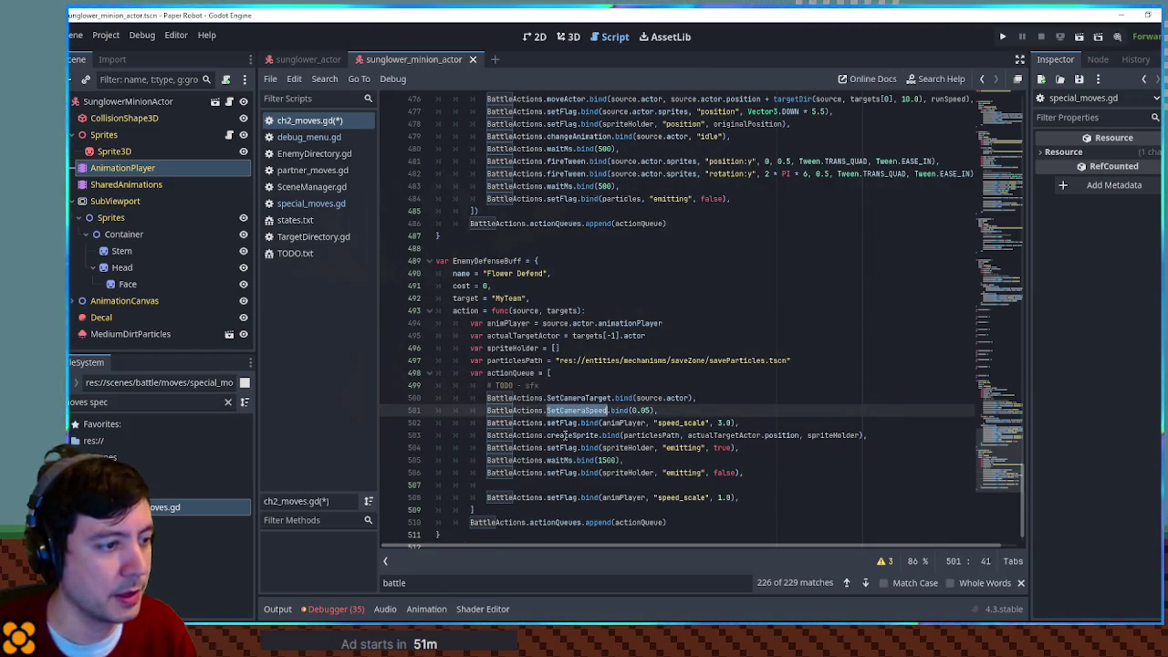
pyautogui.click(648, 472)
pyautogui.click(651, 460)
pyautogui.hotkey('ctrl', 'v')
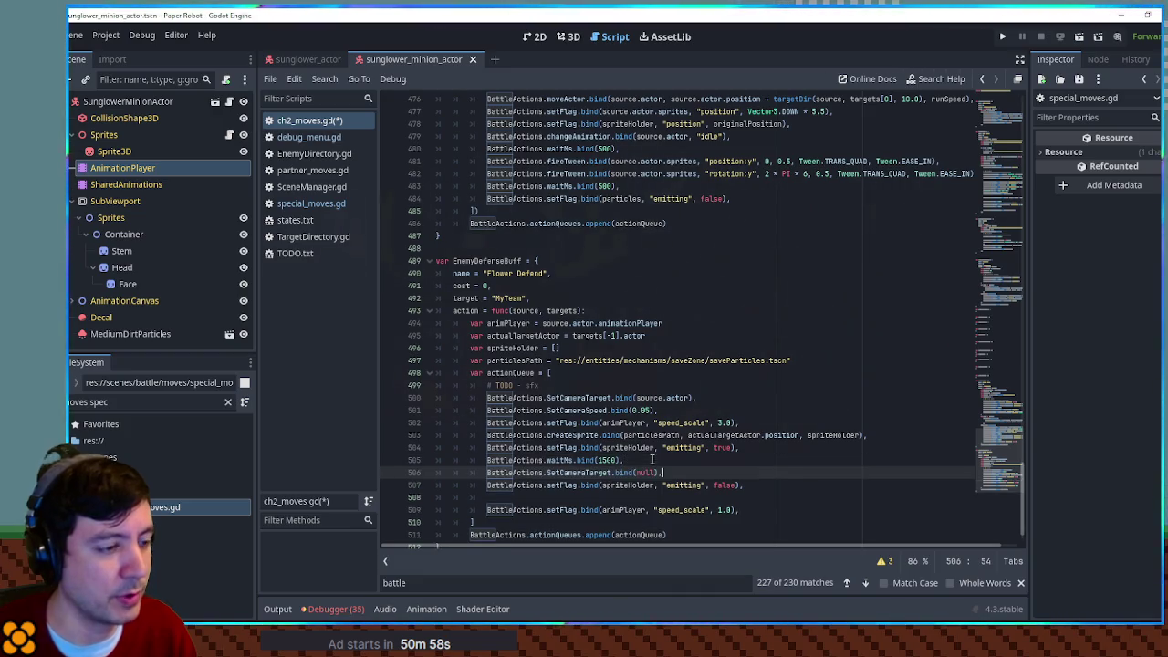
# Step: Add the deleteSpriteList cleanup line below the stop-emit line
pyautogui.click(314, 207)
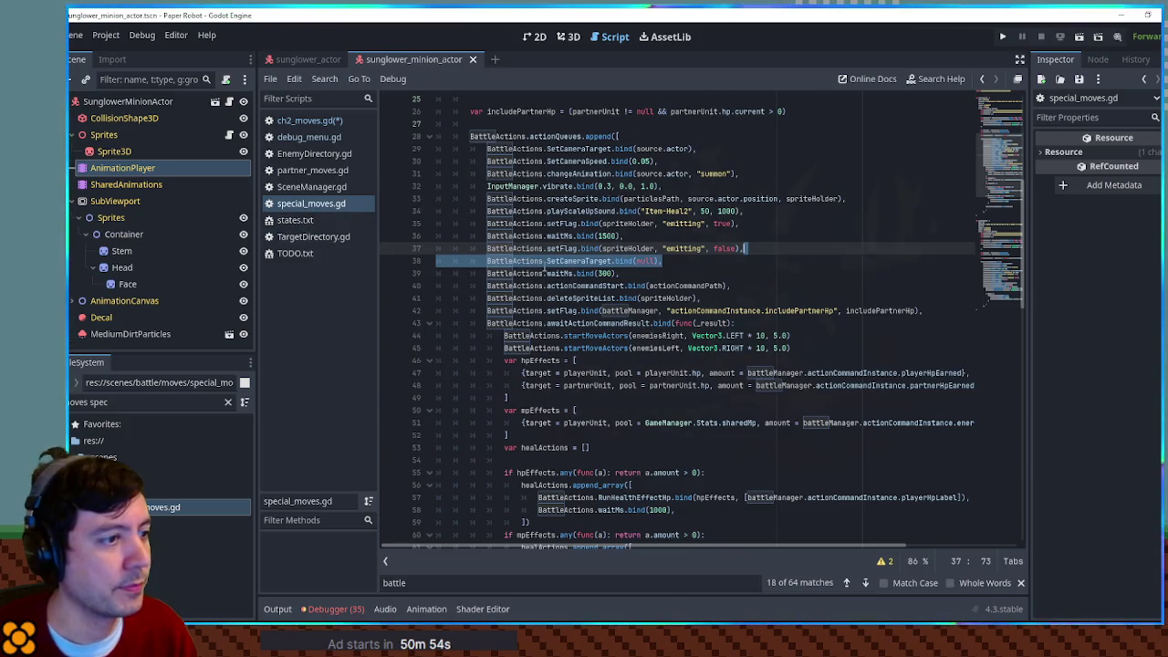
pyautogui.press('Down')
pyautogui.scroll(-5, 669, 274)
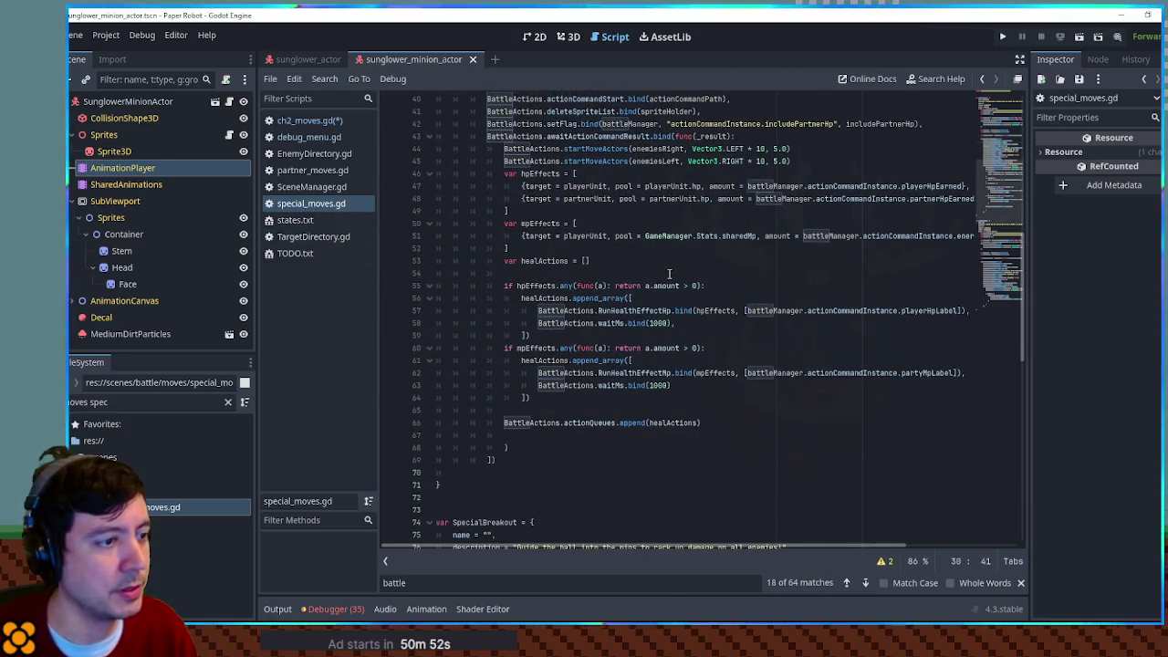
pyautogui.hotkey('ctrl', 'f')
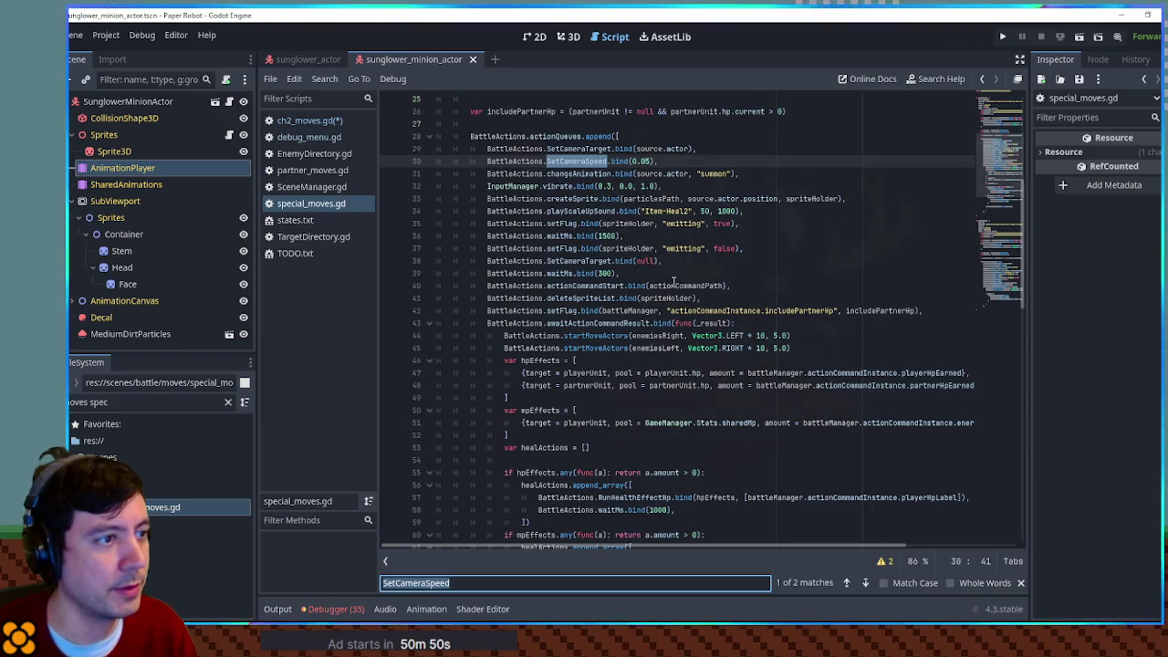
pyautogui.click(301, 121)
pyautogui.scroll(-3, 569, 336)
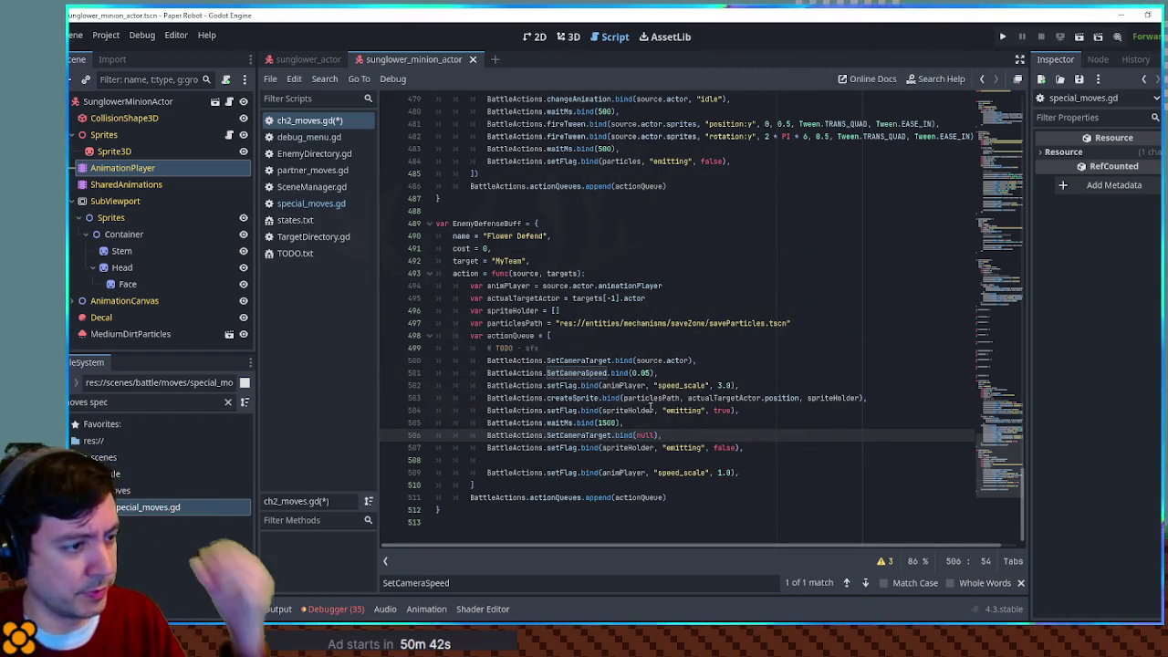
pyautogui.click(311, 203)
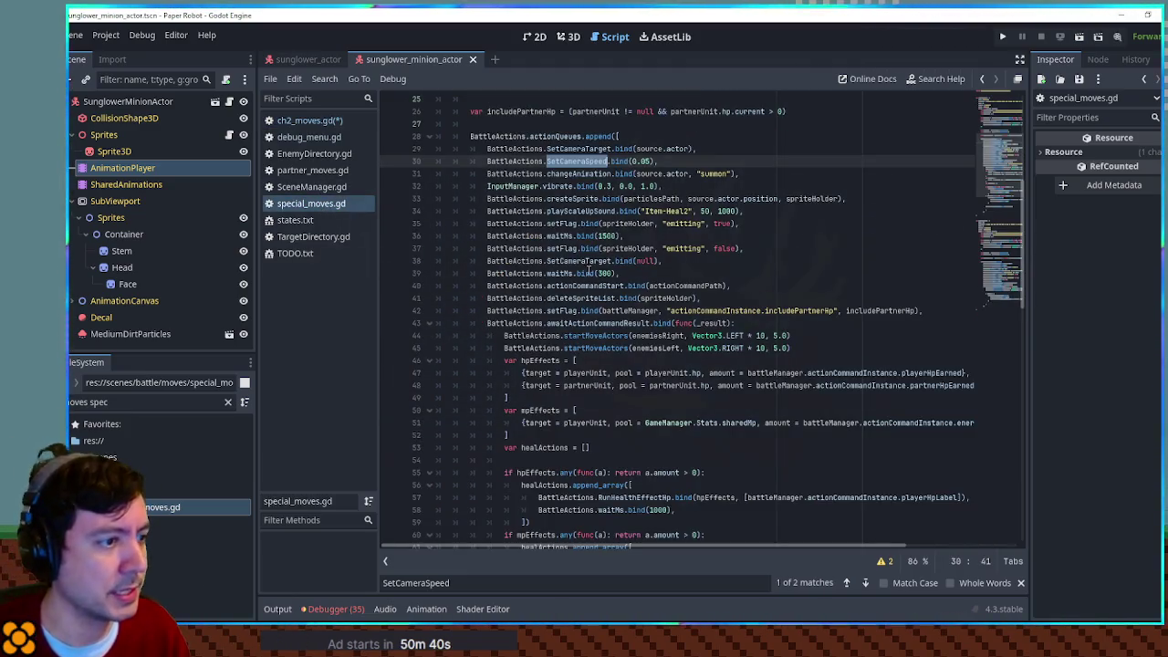
pyautogui.click(677, 299)
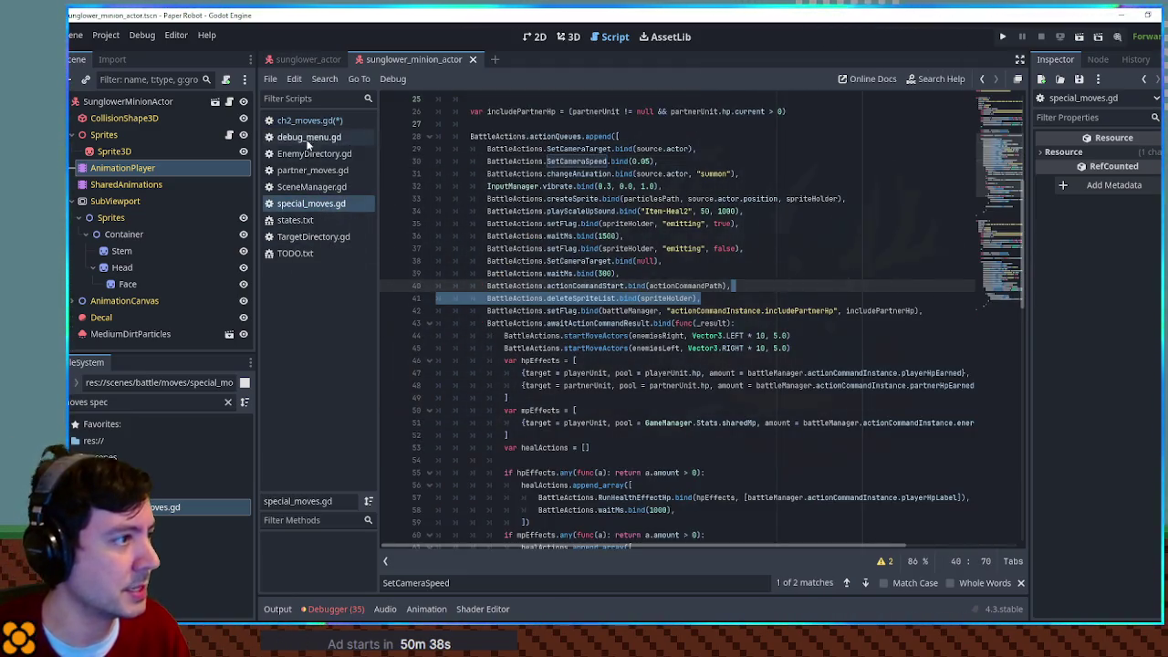
pyautogui.click(310, 120)
pyautogui.click(764, 448)
pyautogui.press('Return')
pyautogui.write('BattleActions.deleteSpriteList.bind(spriteHolder),')
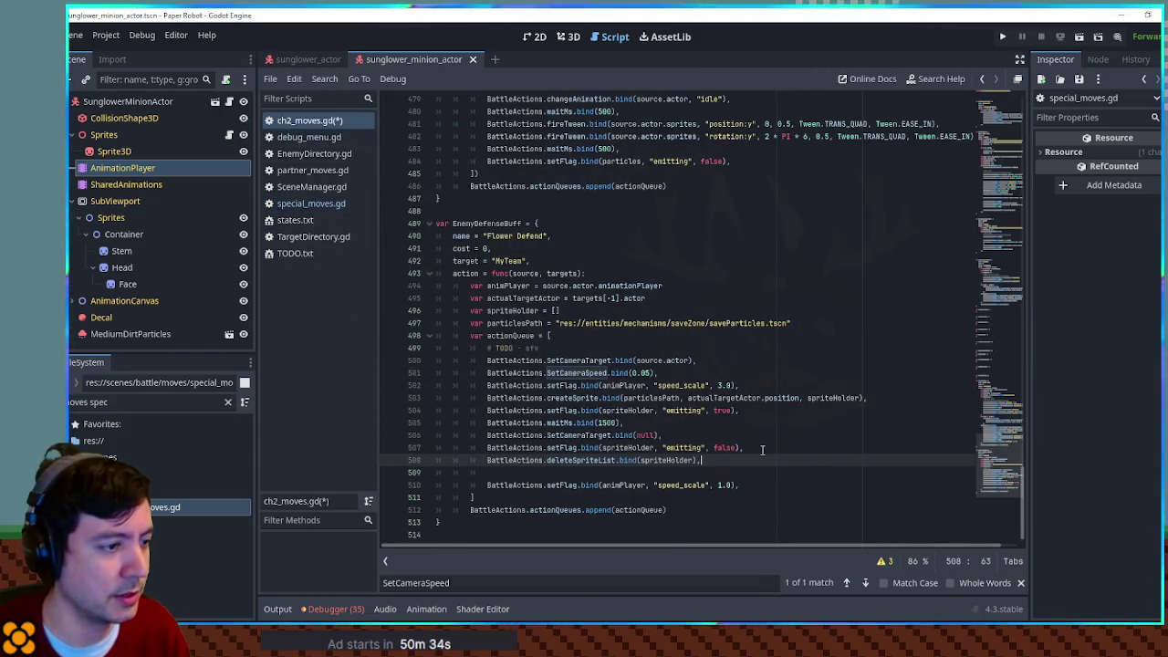
# Step: Paste the waitMs.bind(300) line after the emitting false line
pyautogui.click(311, 203)
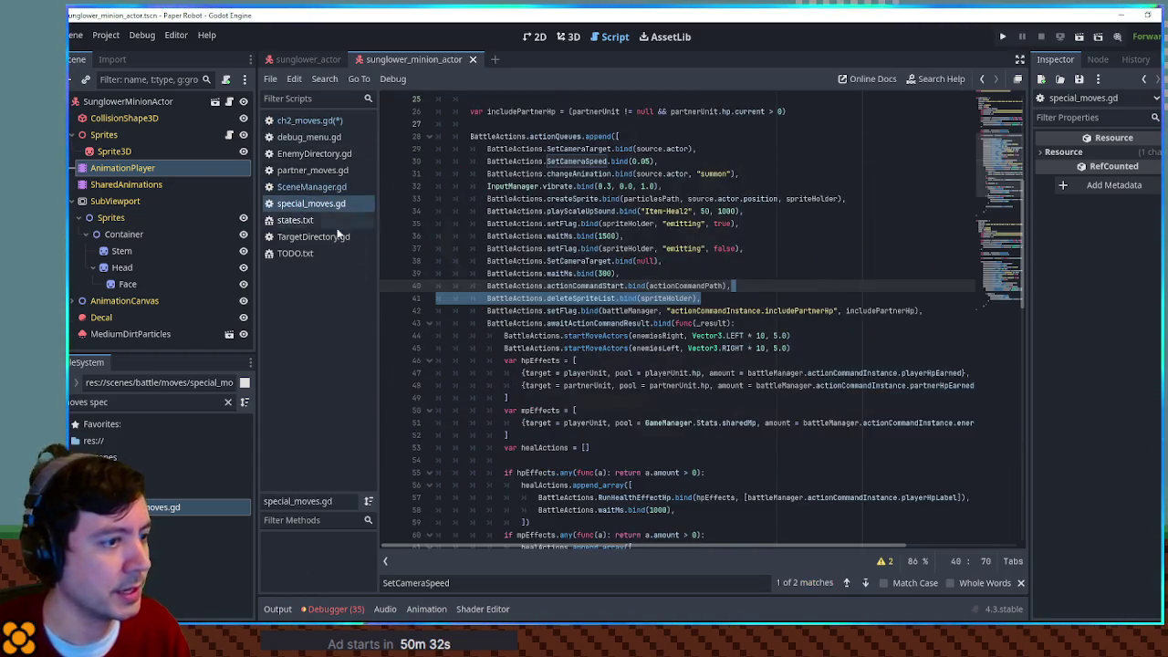
pyautogui.moveTo(682, 273); pyautogui.dragTo(697, 265)
pyautogui.click(310, 119)
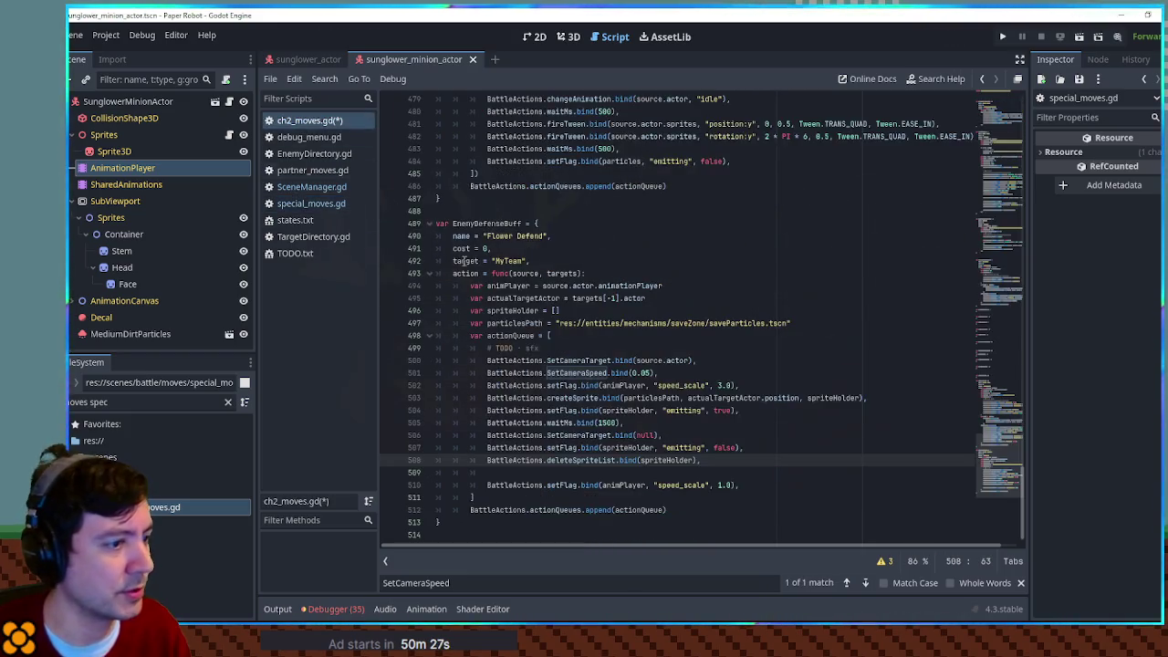
pyautogui.click(766, 448)
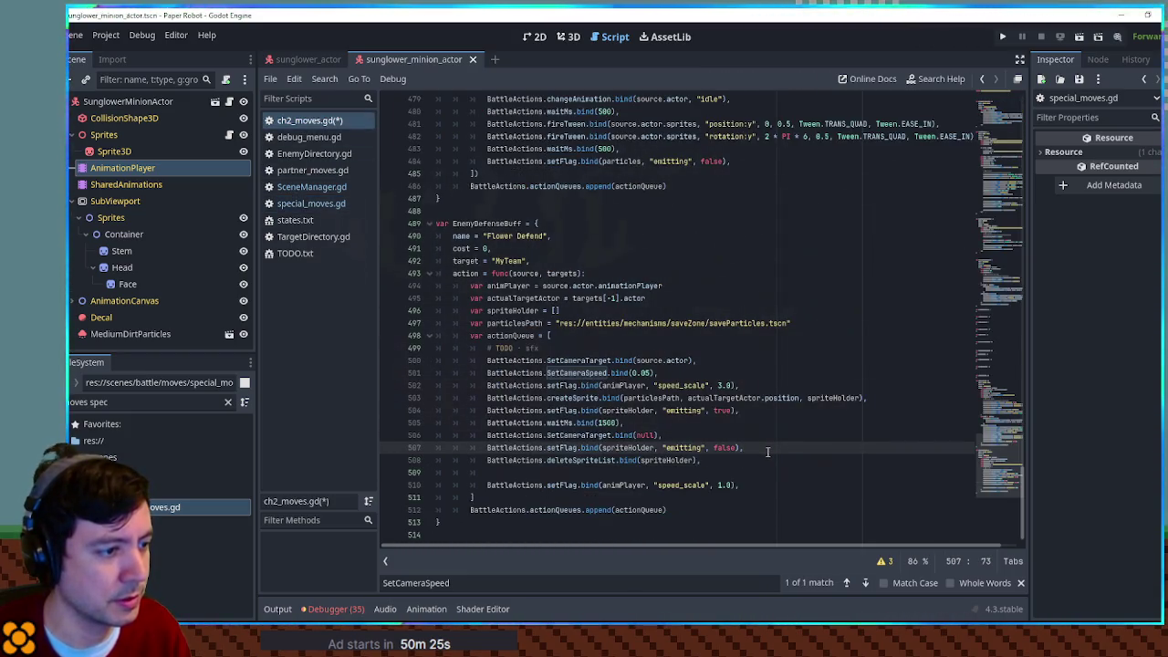
pyautogui.write('BattleActions.waitMs.bind(300),')
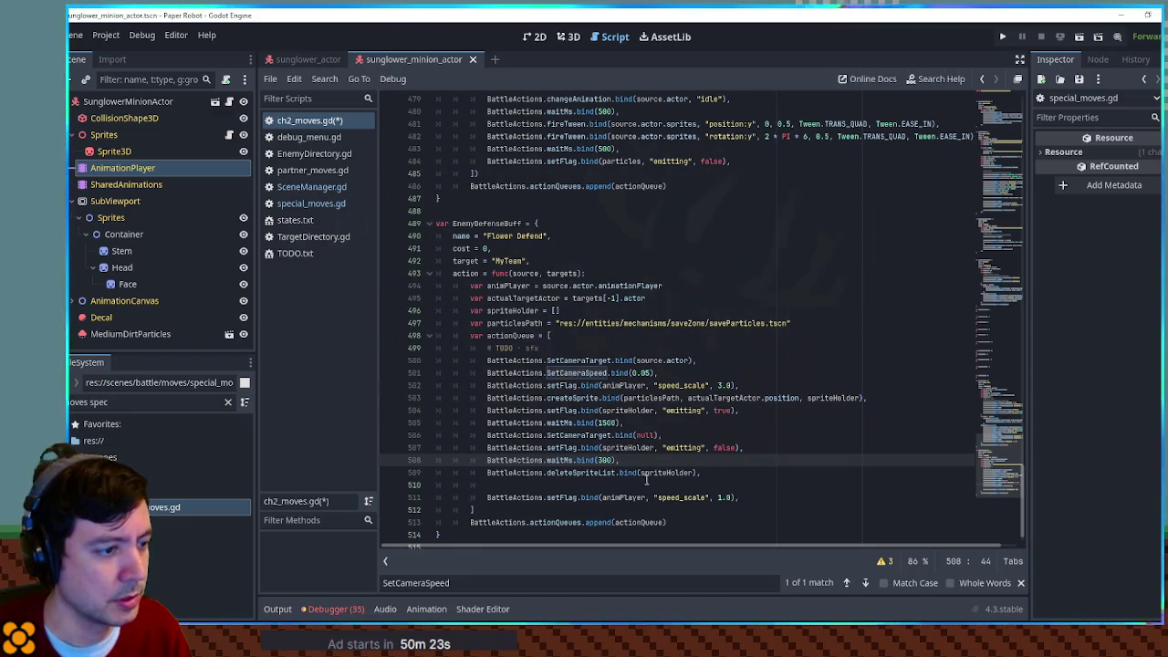
# Step: Move the speed_scale 1.0 reset above the sprite deletion and add an empty line
pyautogui.click(747, 497)
pyautogui.hotkey('alt', 'Up')
pyautogui.hotkey('alt', 'Up')
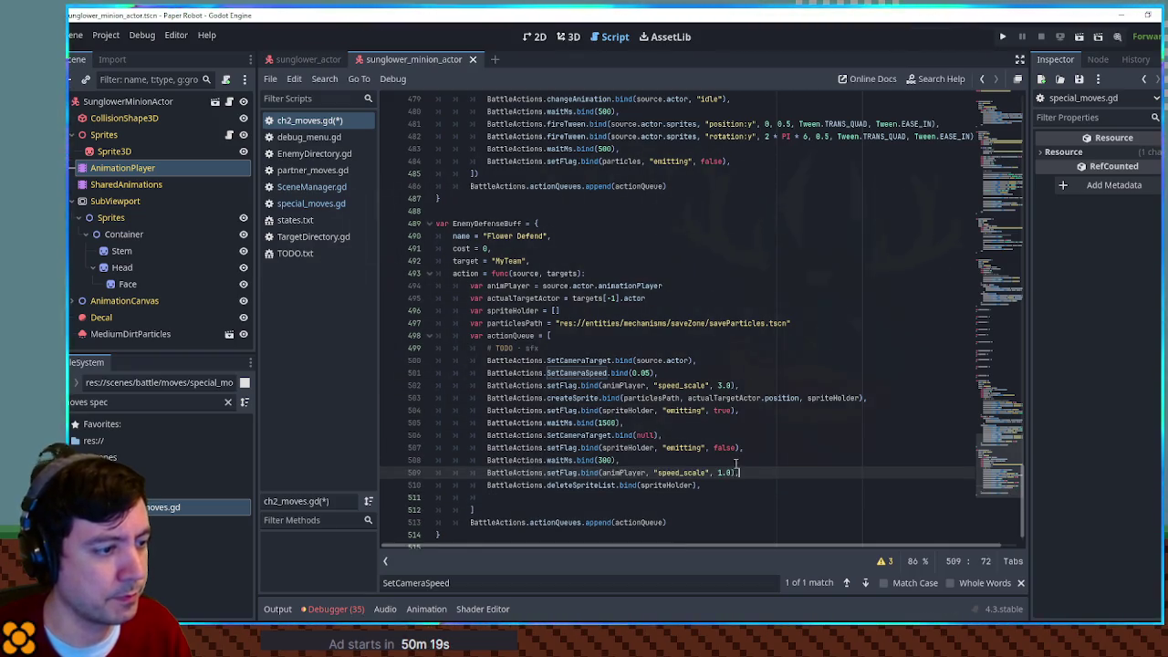
pyautogui.write(',')
pyautogui.click(730, 484)
pyautogui.press('Return')
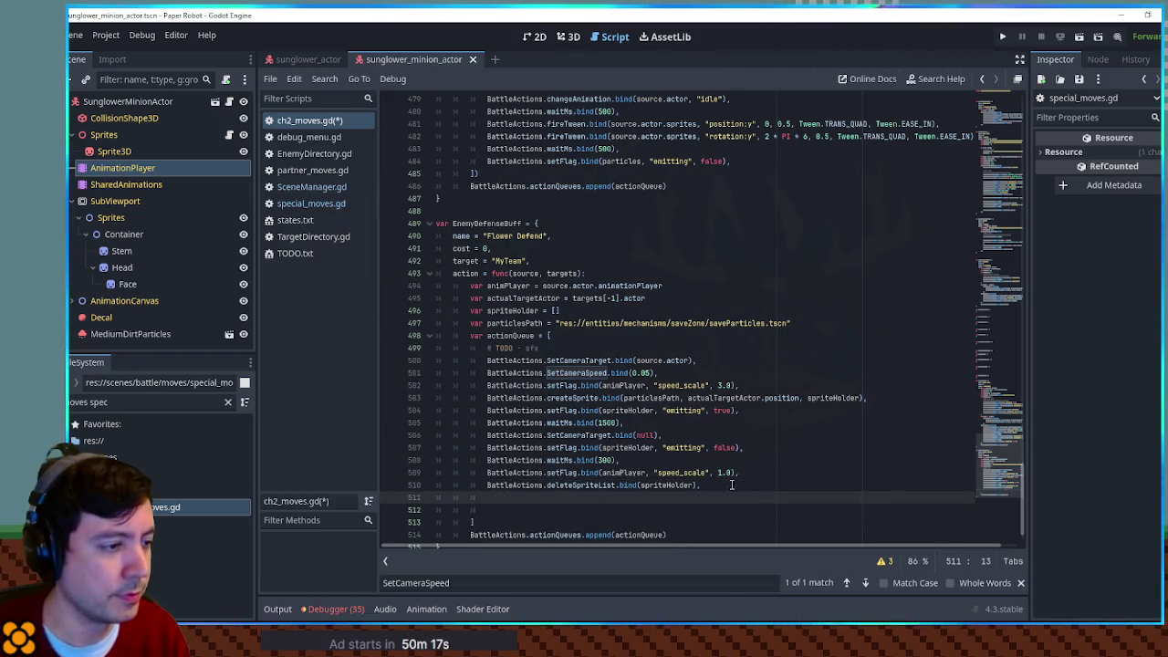
pyautogui.scroll(-1, 730, 481)
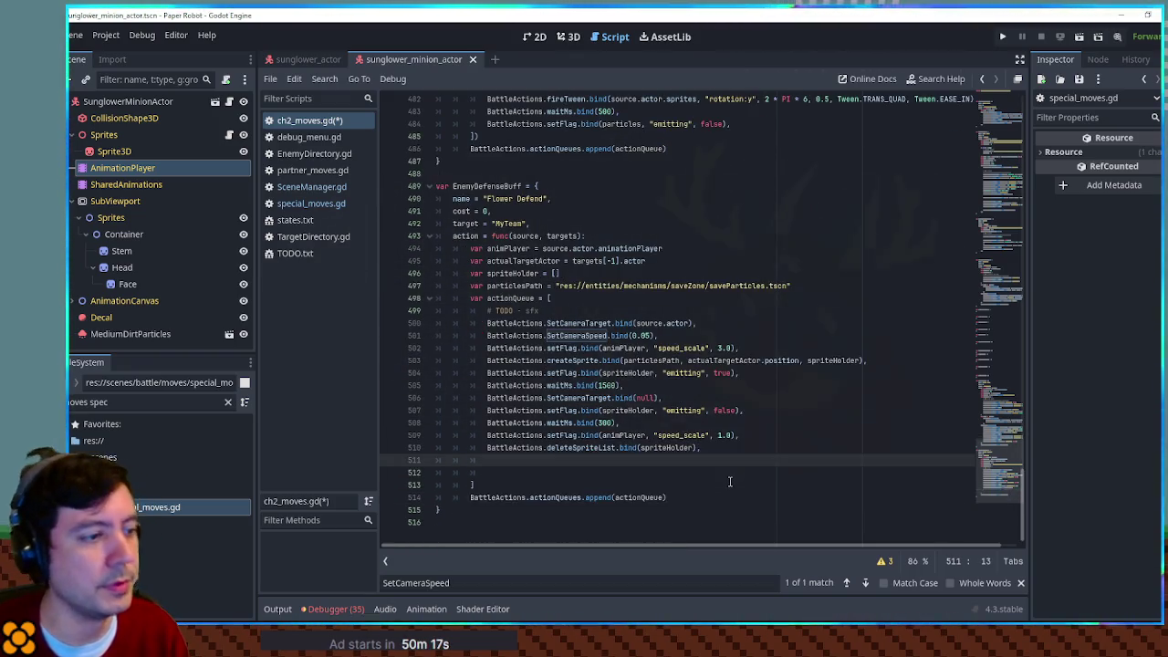
# Step: Copy the playScaleUpSound 'Item-Heal2' (50, 1000) line into ch2_moves.gd
pyautogui.click(309, 203)
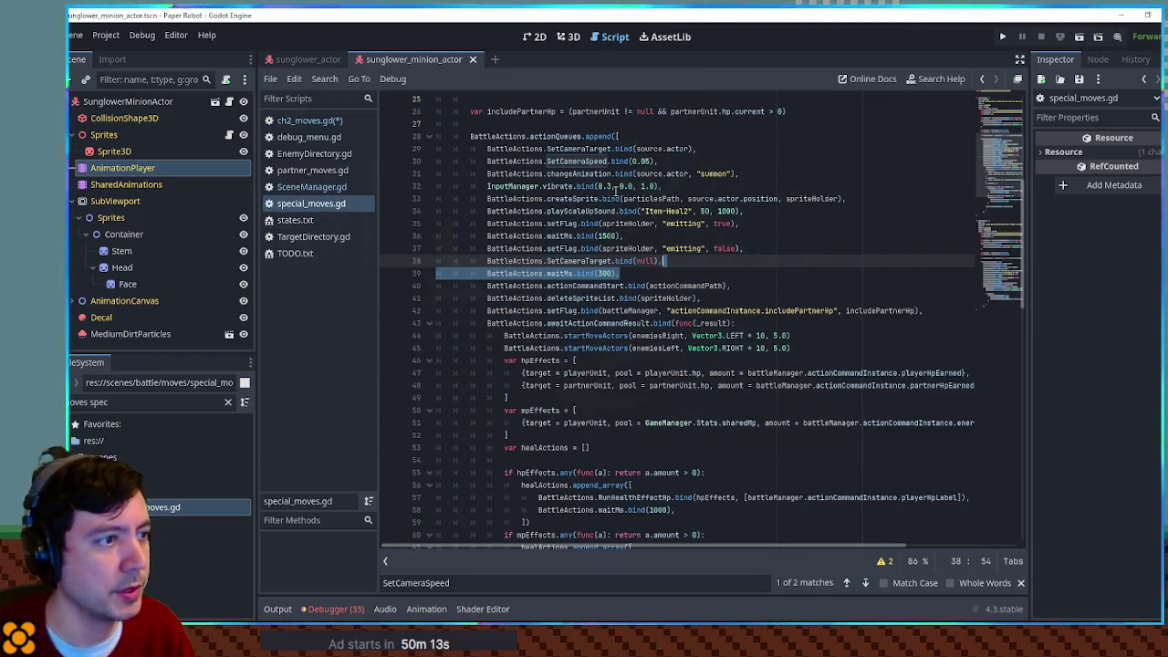
pyautogui.doubleClick(566, 211)
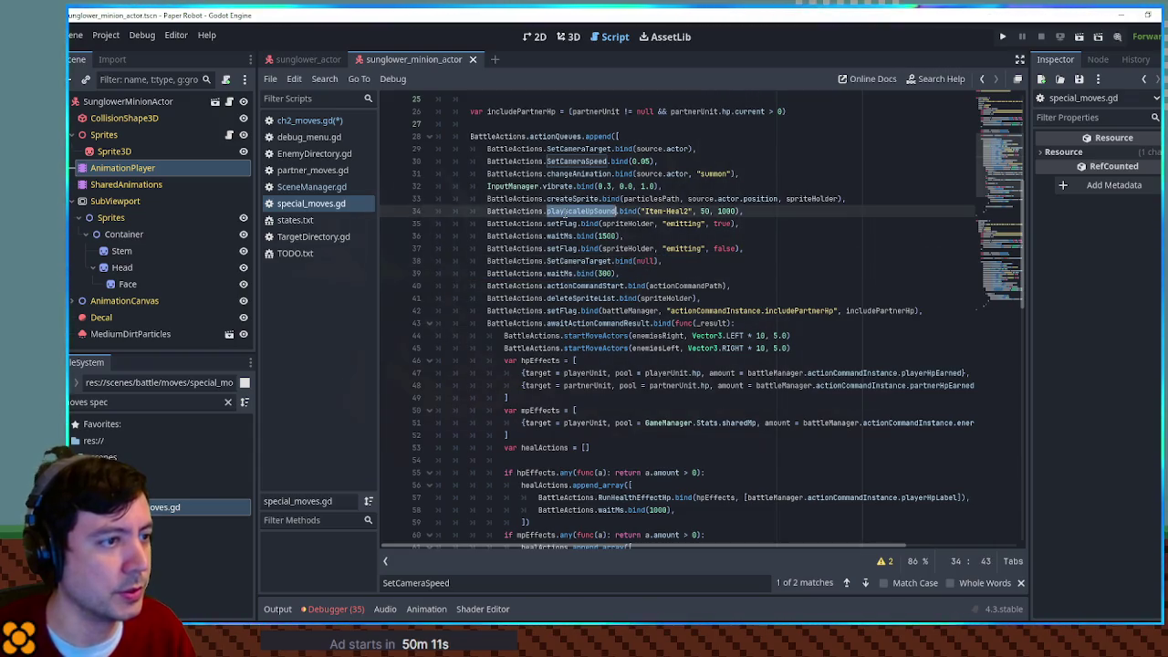
pyautogui.moveTo(863, 211)
pyautogui.mouseDown()
pyautogui.moveTo(869, 202)
pyautogui.moveTo(849, 199)
pyautogui.mouseUp()
pyautogui.click(727, 234)
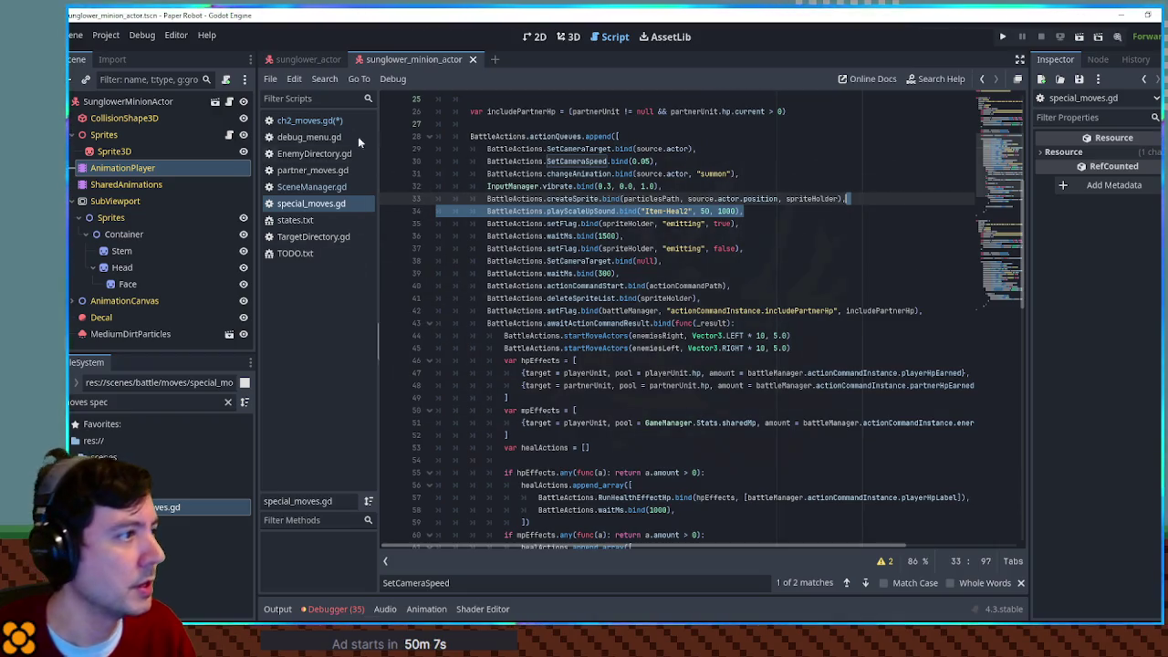
pyautogui.hotkey('ctrl', 'c')
pyautogui.click(309, 119)
pyautogui.click(714, 464)
pyautogui.hotkey('ctrl', 'v')
# Step: Move the sound line right after particles start emitting and close special_moves.gd
pyautogui.click(700, 466)
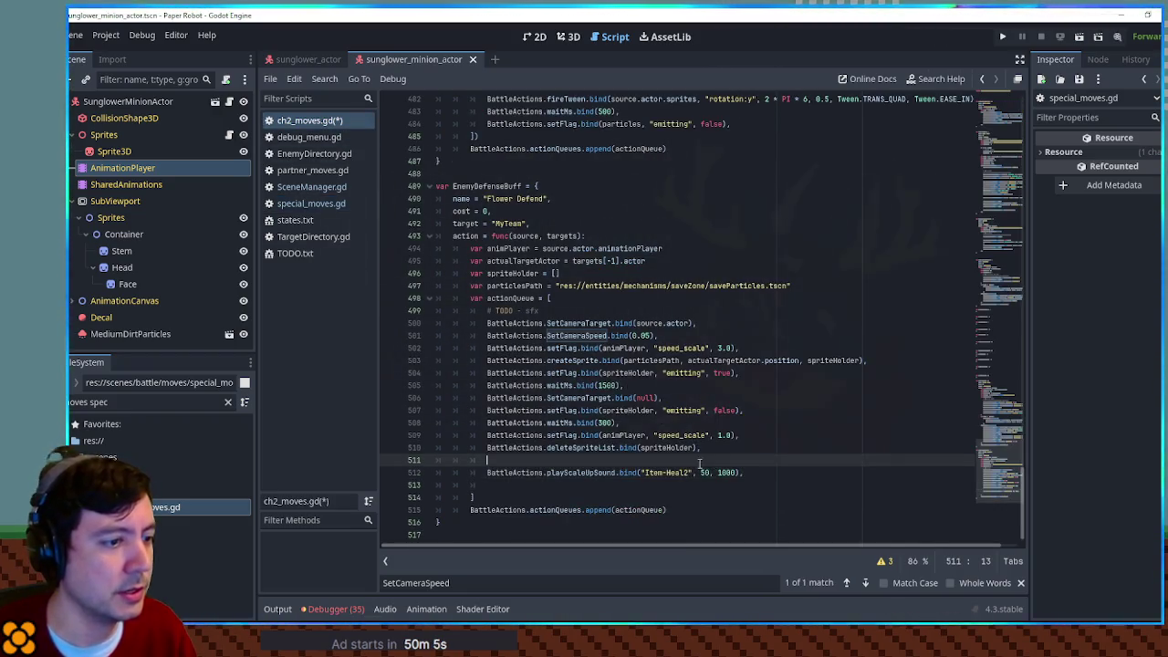
pyautogui.moveTo(763, 473); pyautogui.dragTo(763, 461)
pyautogui.press('BackSpace')
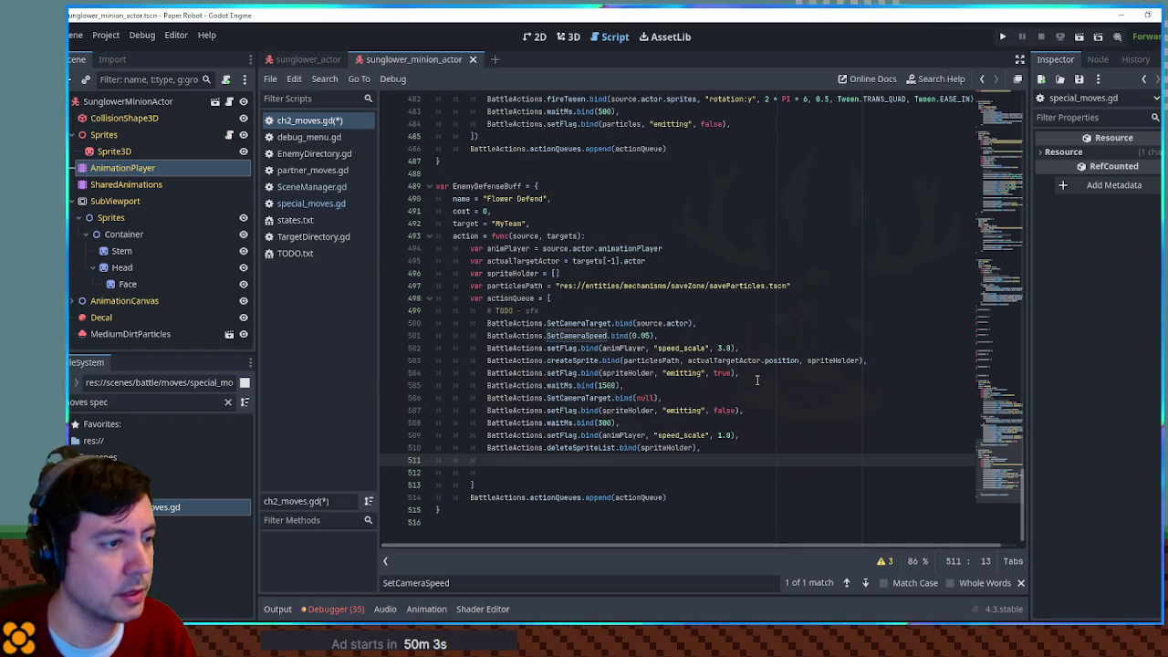
pyautogui.click(756, 377)
pyautogui.press('Return')
pyautogui.hotkey('ctrl', 'v')
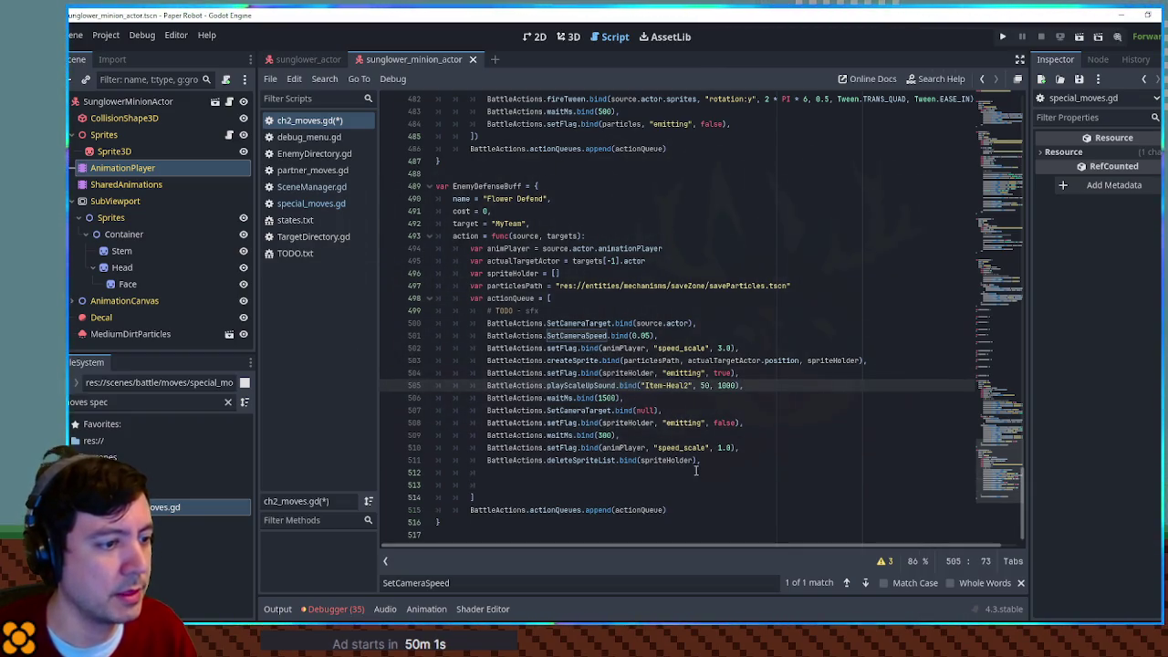
pyautogui.click(696, 470)
pyautogui.press('Down')
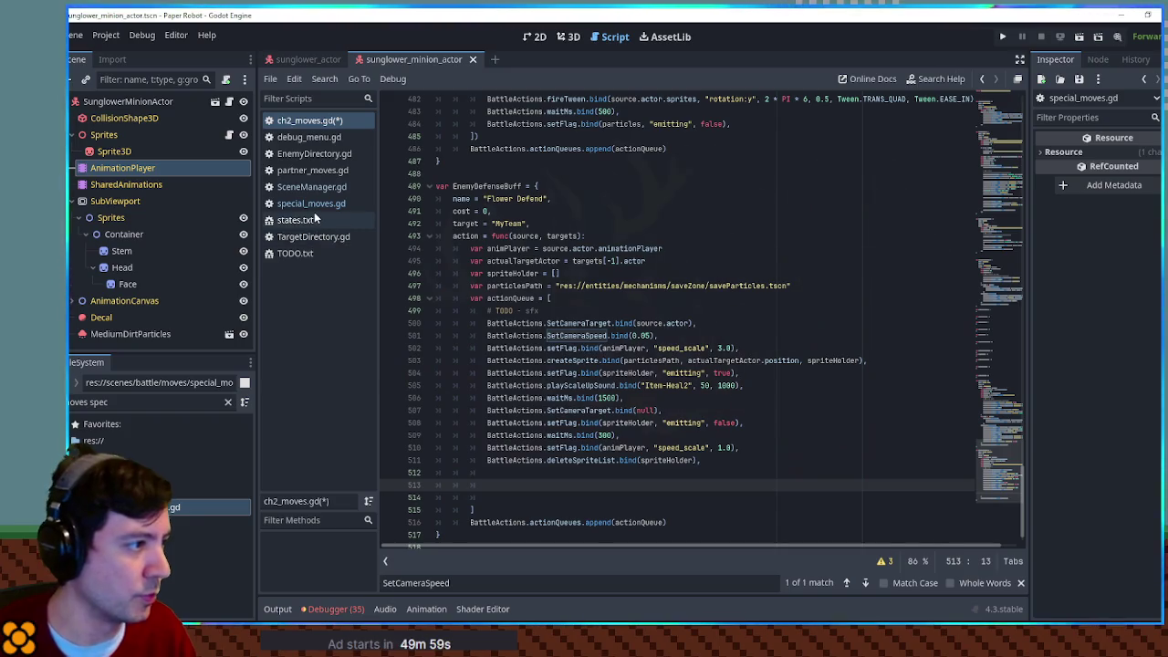
pyautogui.middleClick(305, 204)
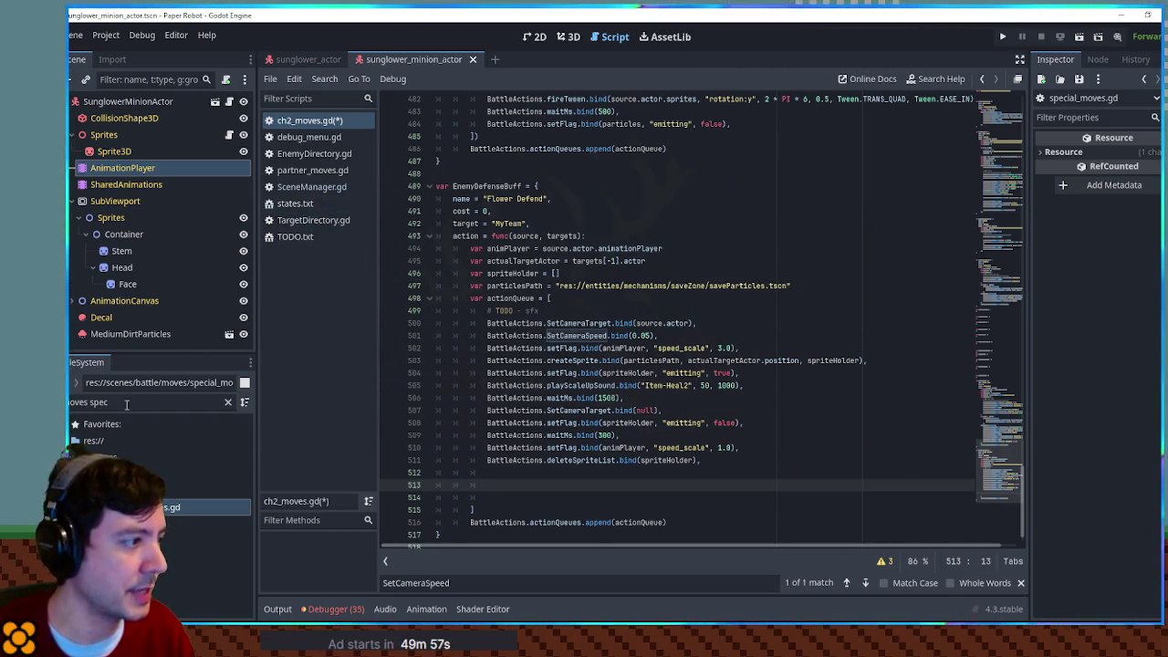
# Step: Search the whole project for 'statuseffectdire' to list StatusEffectDirectory usages
pyautogui.click(967, 405)
pyautogui.hotkey('ctrl', 'shift', 'f')
pyautogui.write('s')
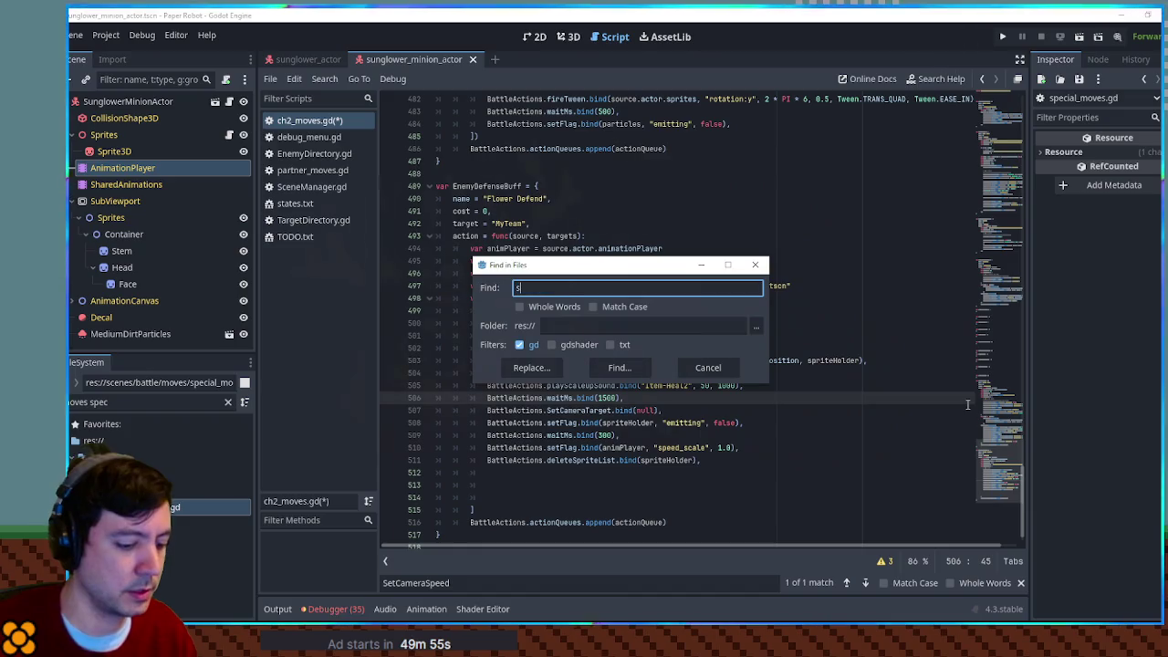
pyautogui.write('tatuseffectdire')
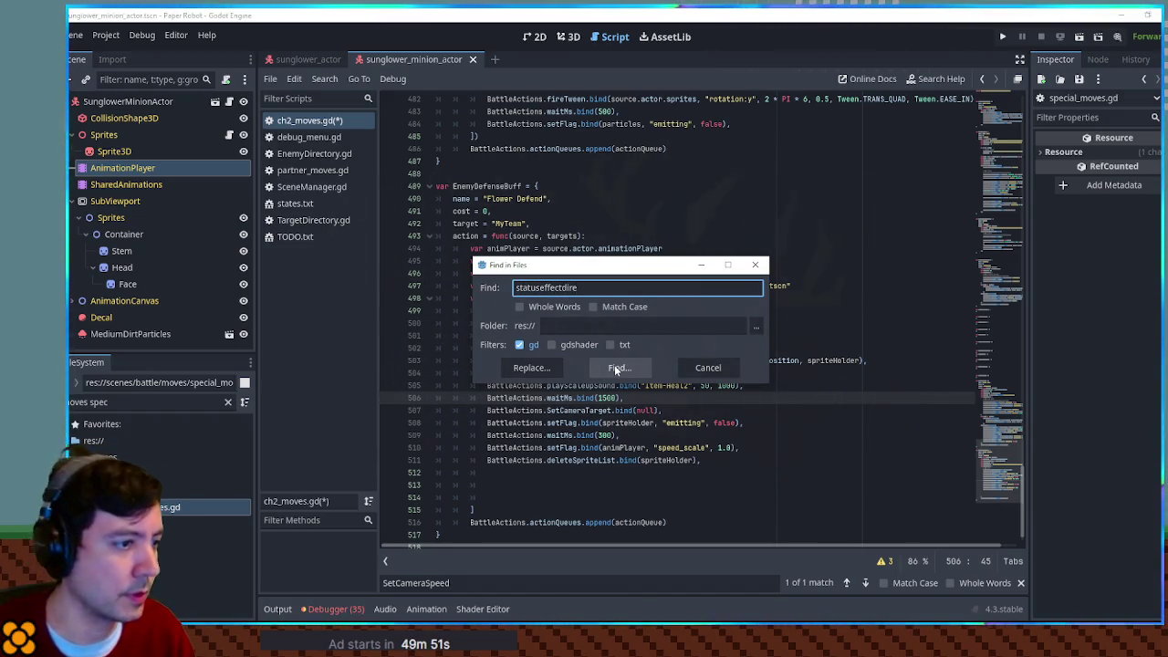
pyautogui.click(614, 366)
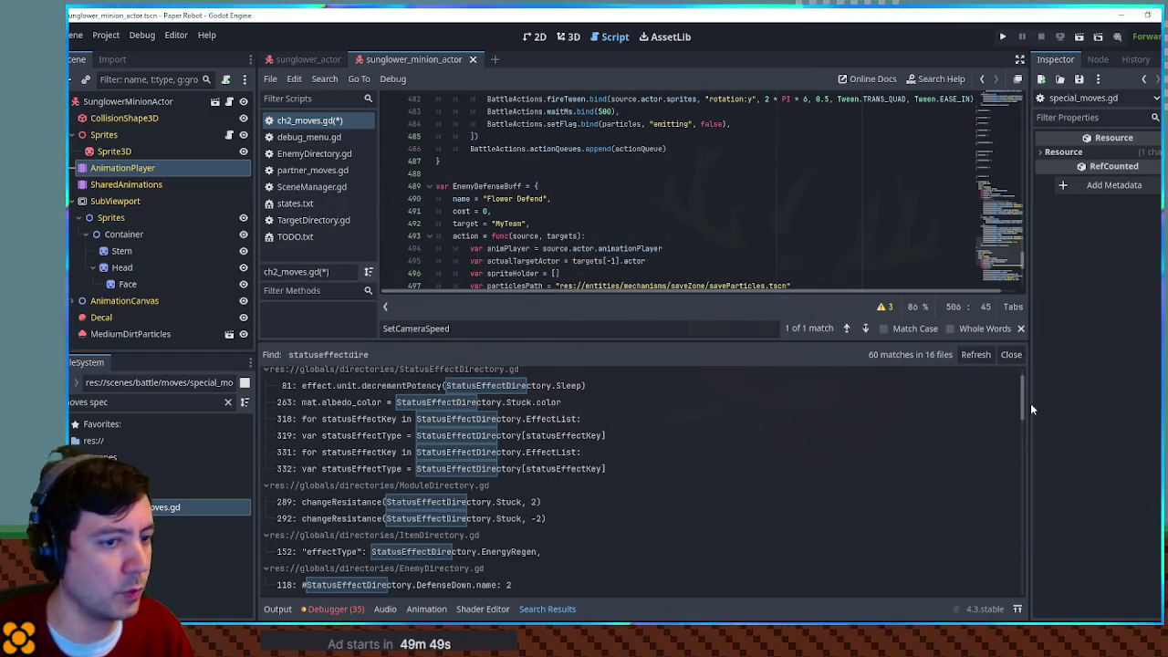
# Step: Find 'statuseffec' within the current script to locate the applyStatusEffect call
pyautogui.click(722, 264)
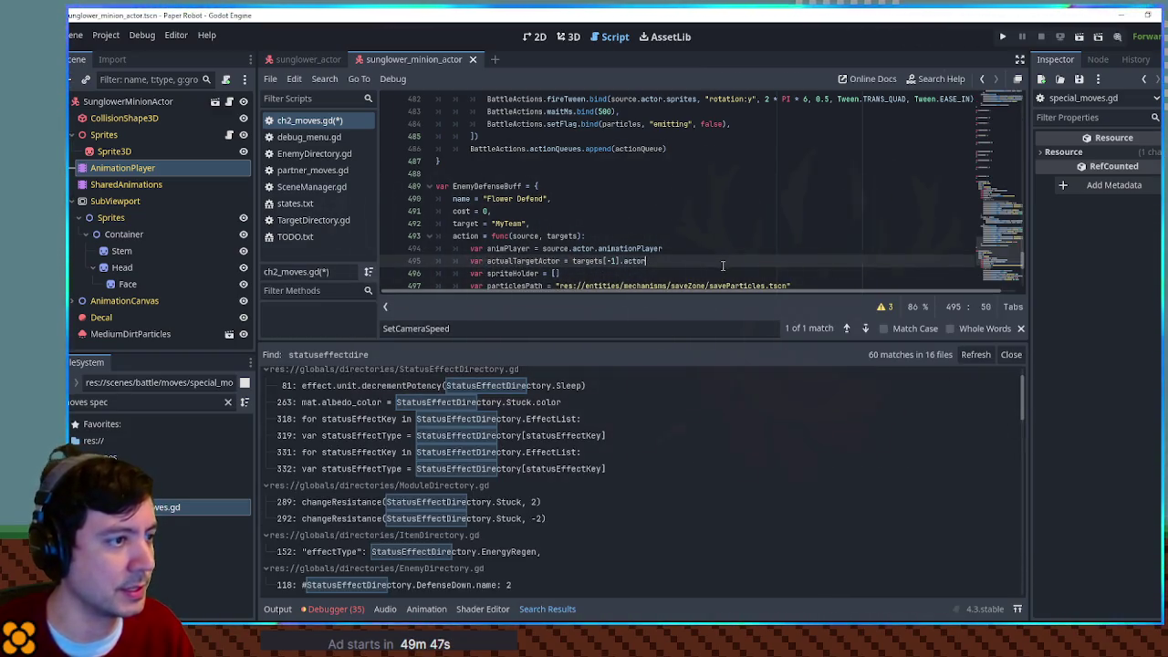
pyautogui.hotkey('ctrl', 'shift', 'f')
pyautogui.press('Escape')
pyautogui.click(735, 255)
pyautogui.hotkey('ctrl', 'f')
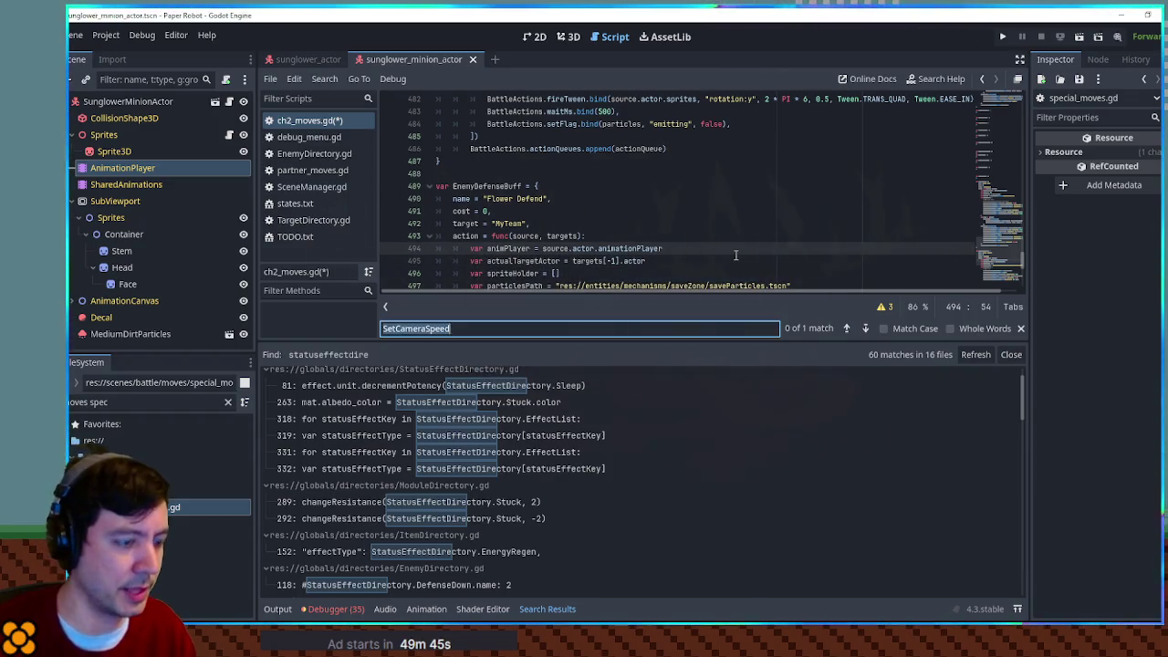
pyautogui.write('statuseffec')
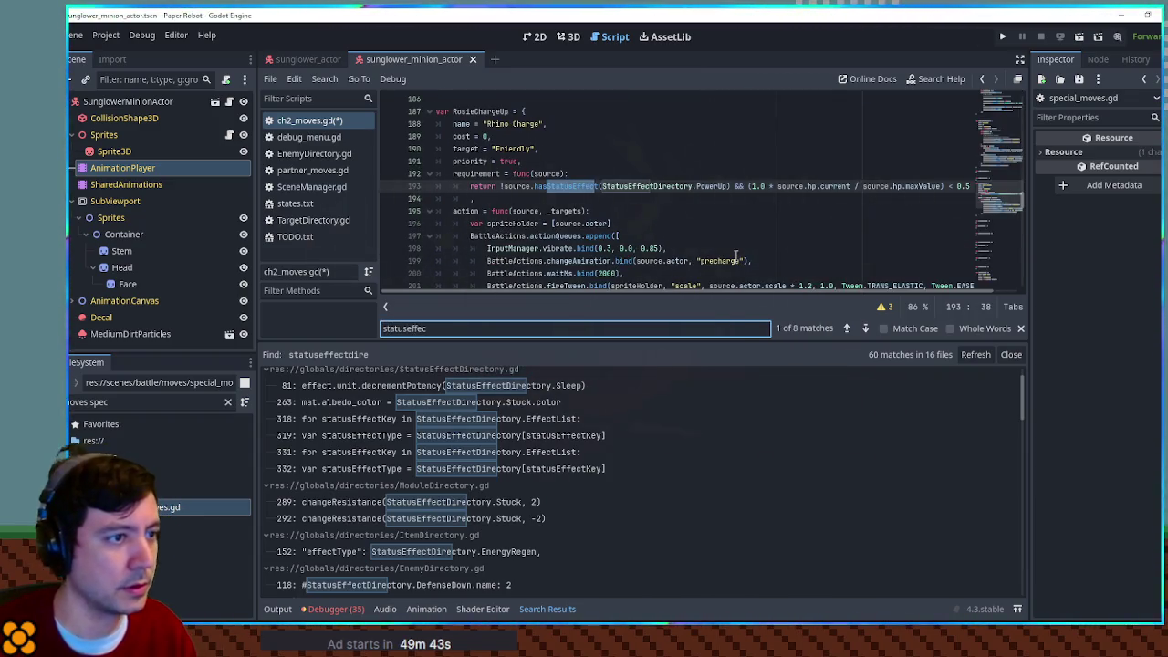
pyautogui.scroll(-4, 729, 260)
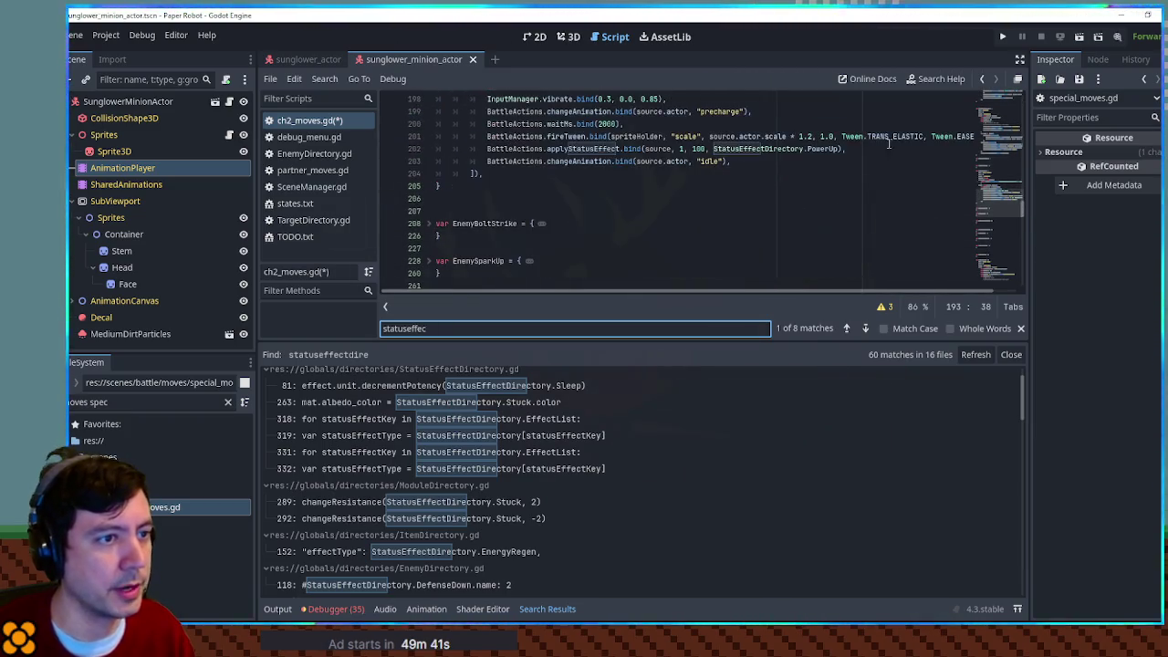
pyautogui.press('Escape')
# Step: Copy the applyStatusEffect PowerUp (source, 1, 100) line from RosieChargeUp into EnemyDefenseBuff's line 512
pyautogui.click(859, 148)
pyautogui.hotkey('shift', 'Home')
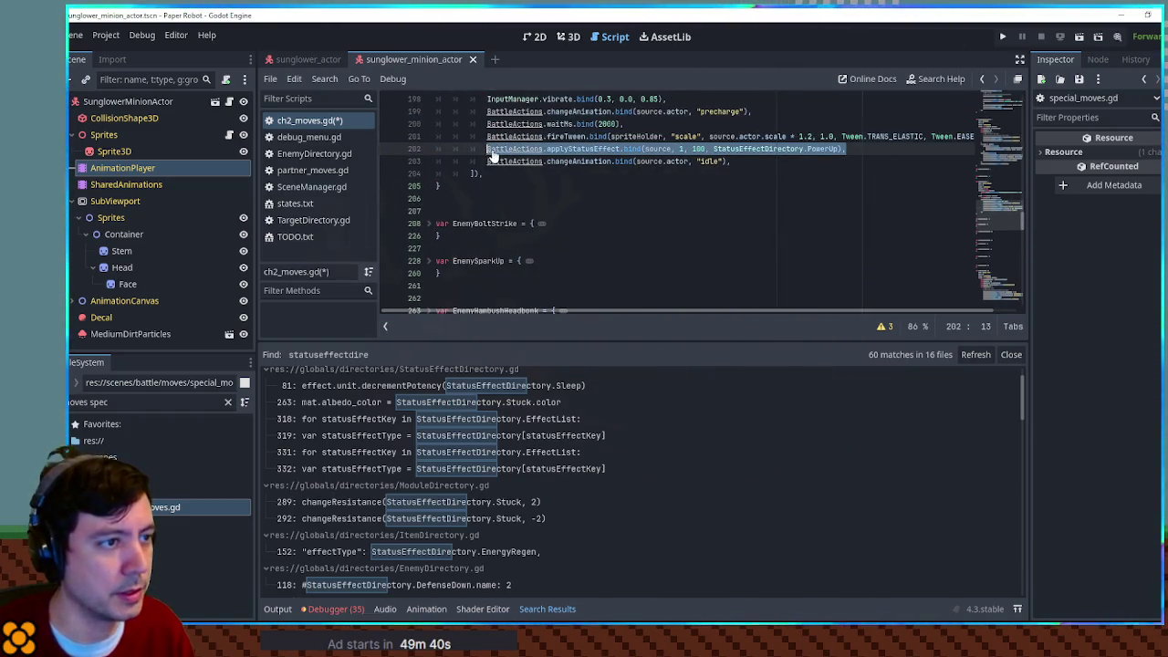
pyautogui.moveTo(1009, 217); pyautogui.dragTo(1014, 299)
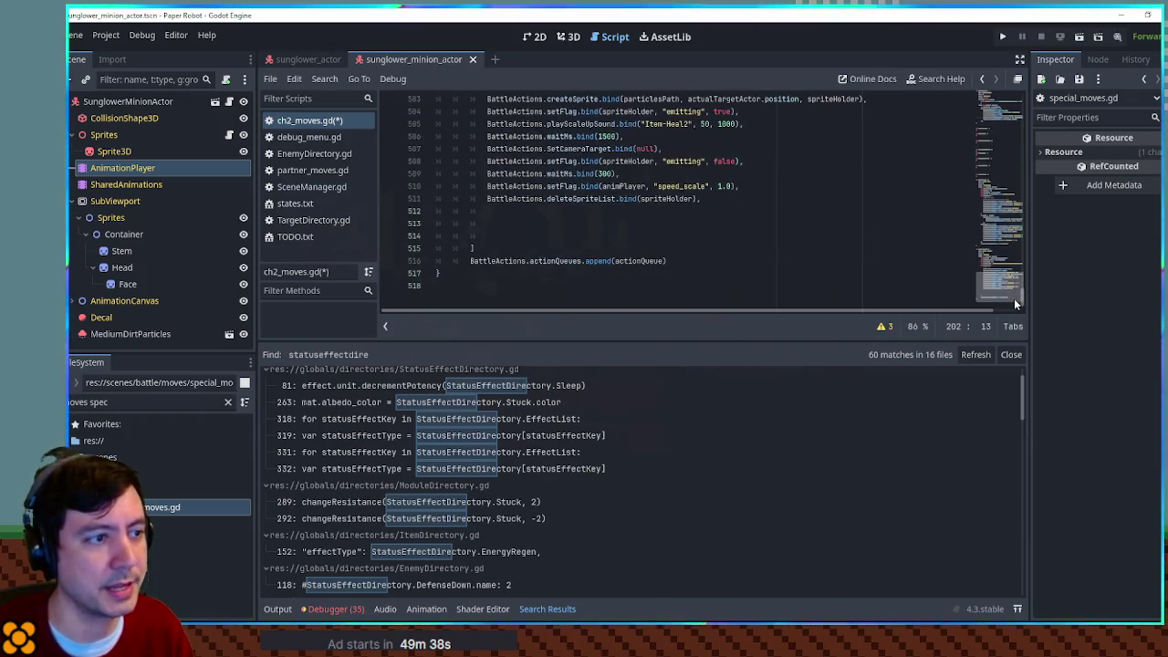
pyautogui.click(670, 210)
pyautogui.hotkey('ctrl', 'v')
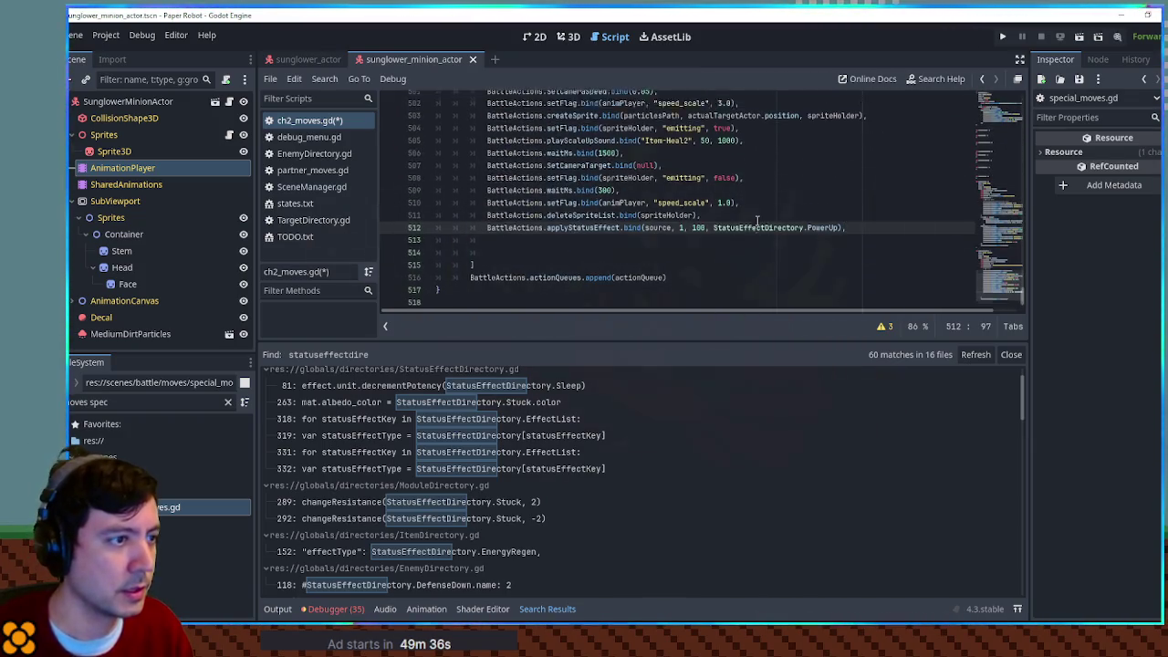